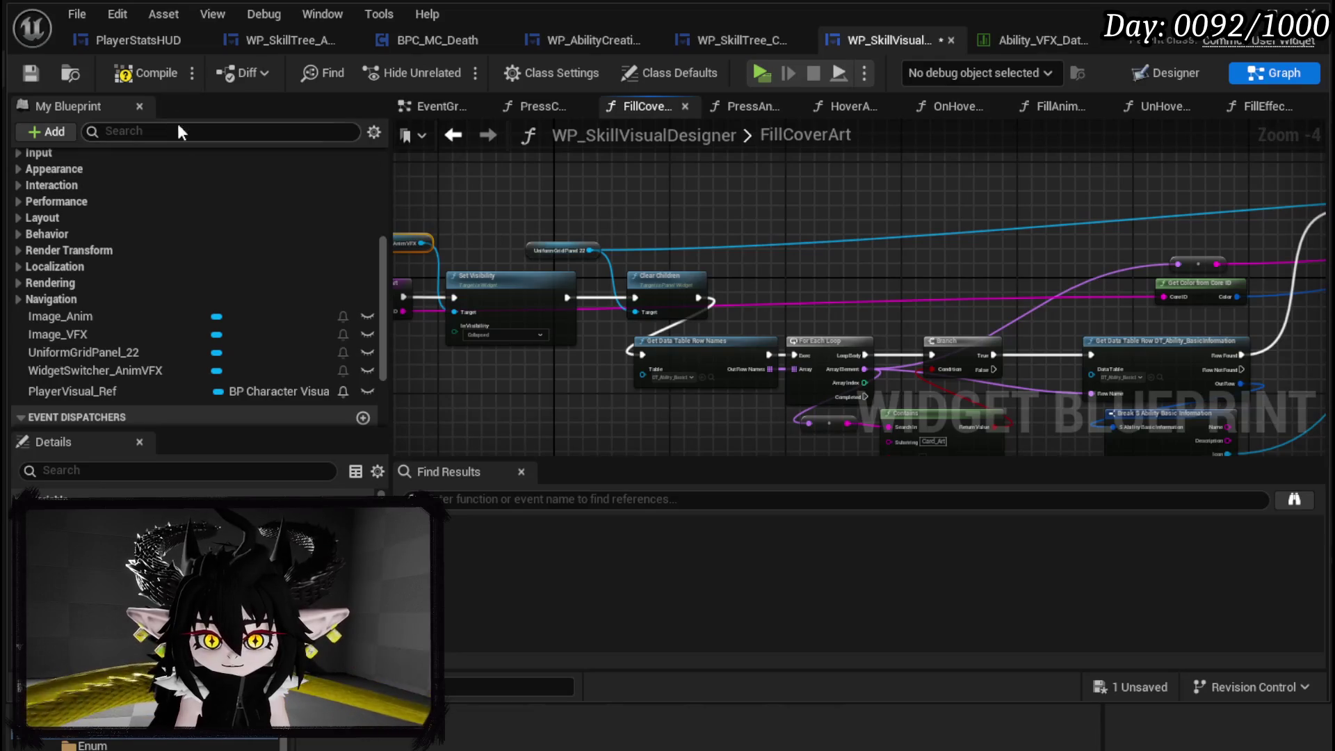
- Save WP_SkillVisualDesigner and open its FillEffectBox function graph
click(32, 73)
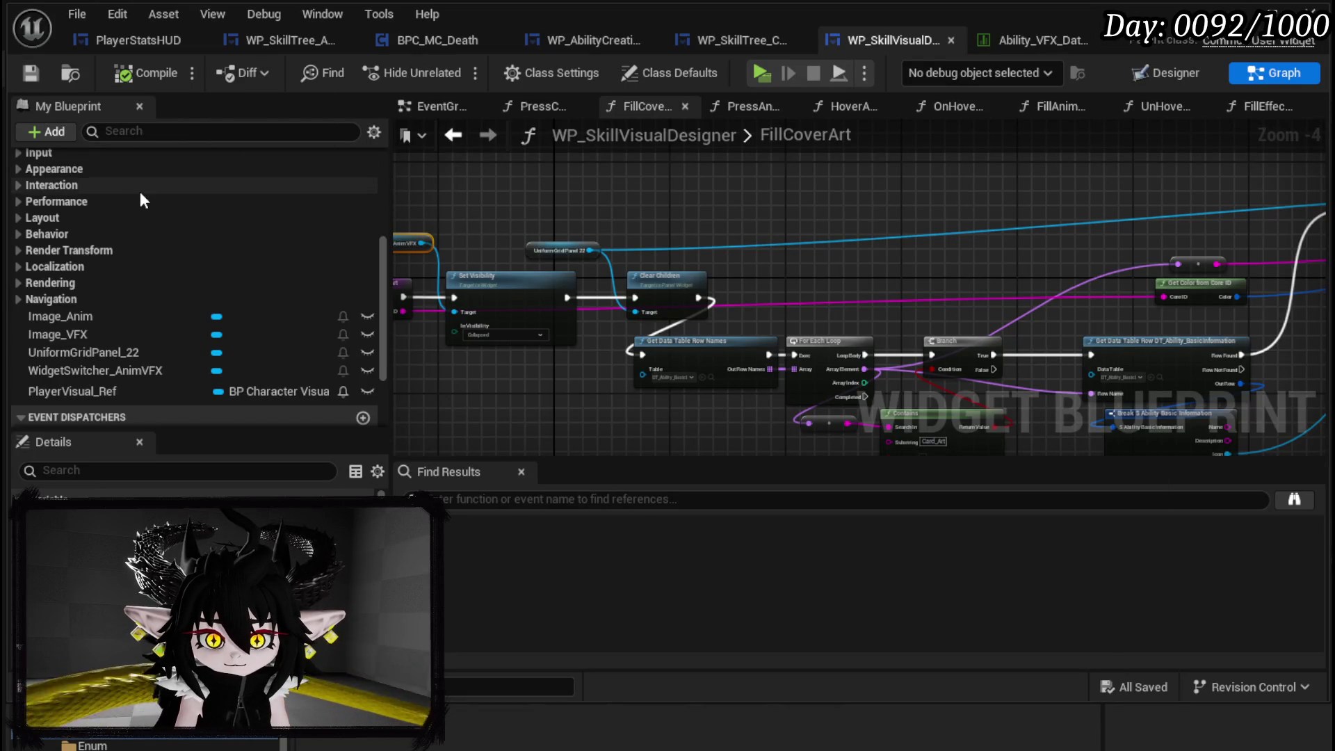
scroll(140, 190, up, 5)
scroll(107, 294, up, 2)
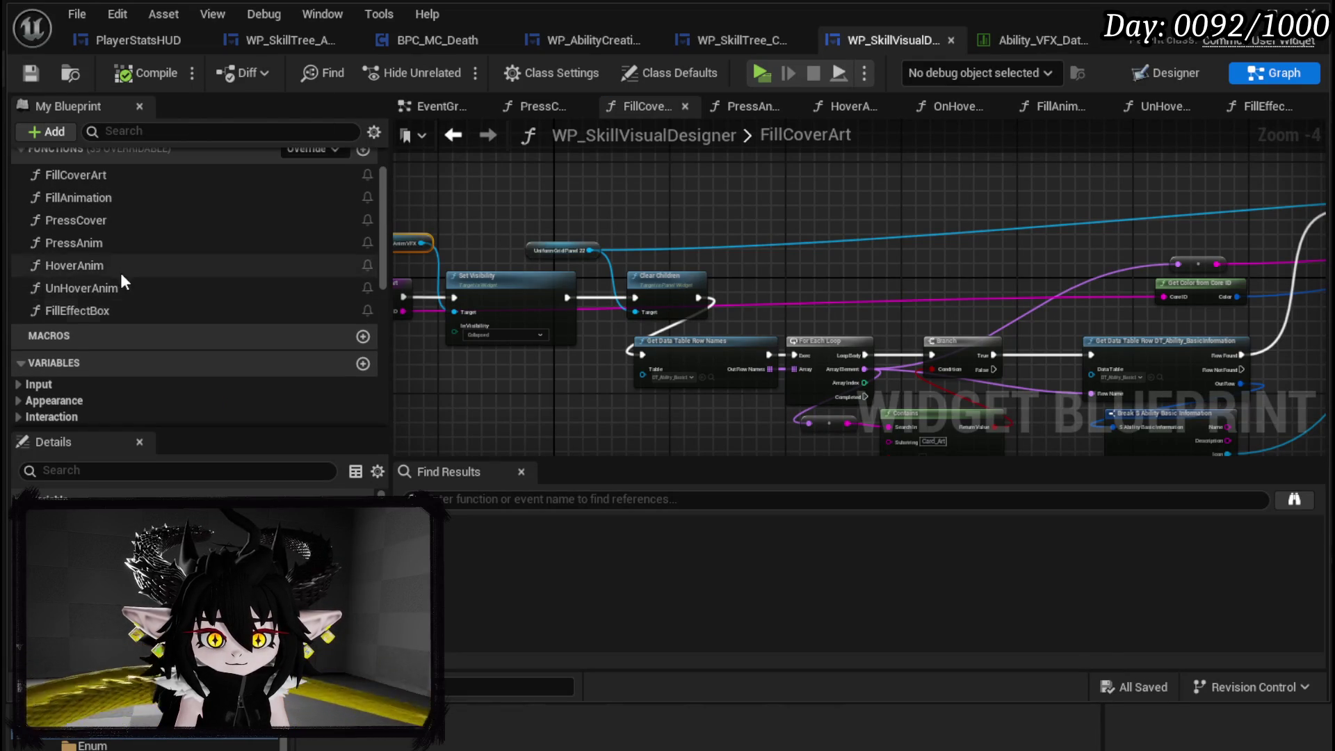
double_click(125, 309)
- Move all FillEffectBox nodes down and wire Branch True into Create WP Image Slot Widget
scroll(402, 308, down, 2)
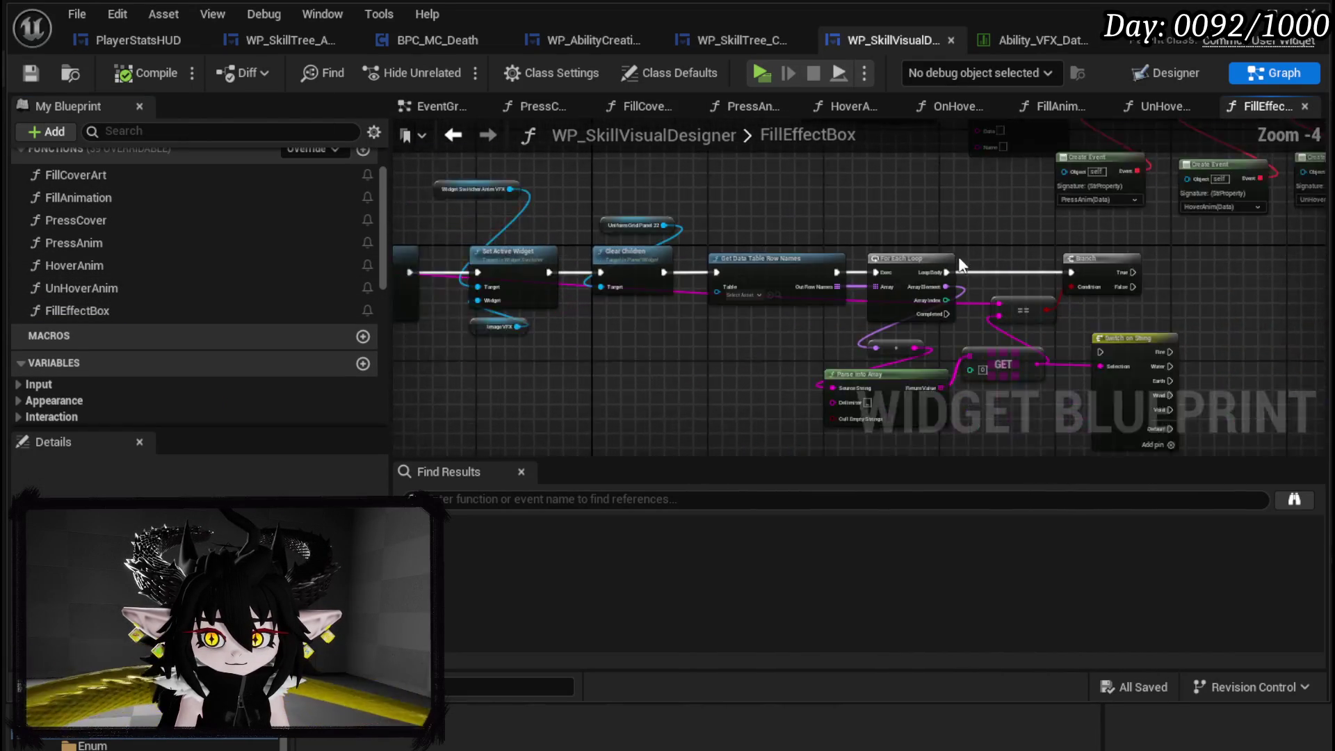
scroll(498, 327, down, 2)
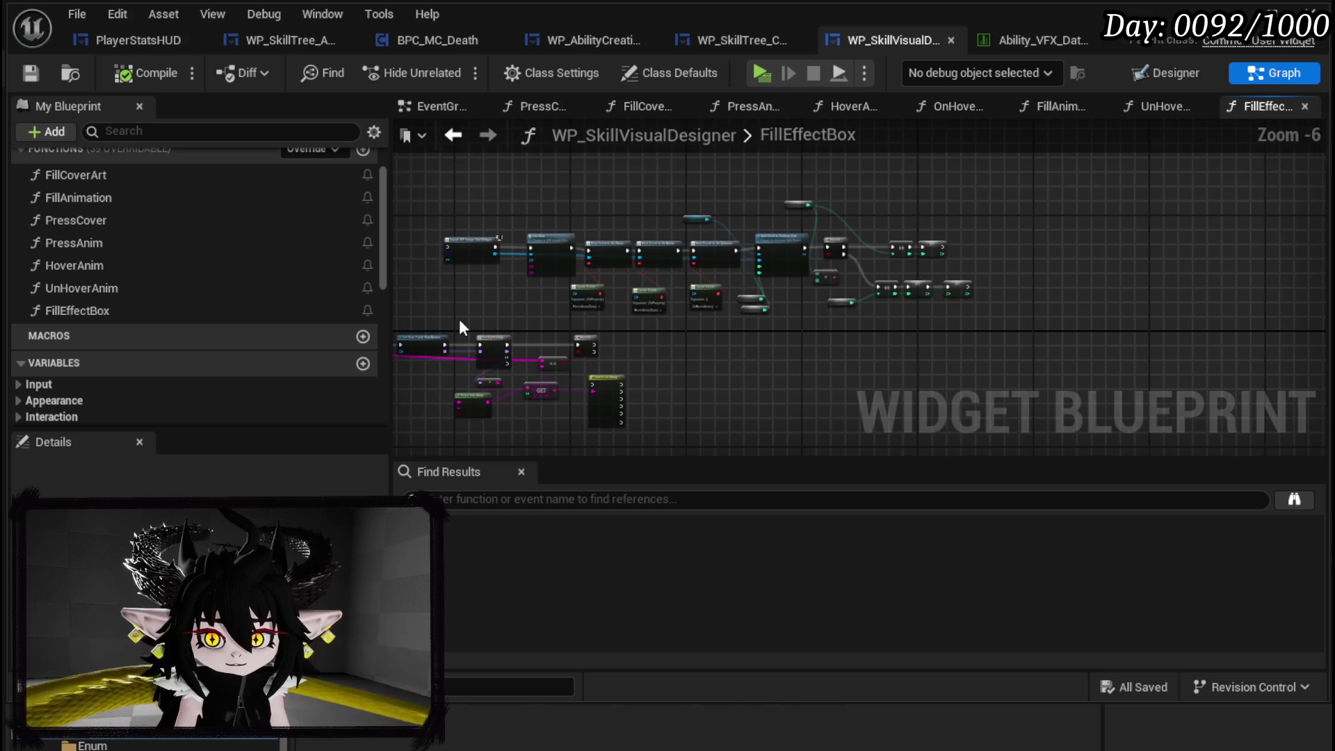
key(ctrl+a)
mouse_move(570, 240)
mouse_down()
mouse_move(817, 322)
mouse_move(692, 358)
mouse_move(707, 266)
mouse_up()
scroll(692, 358, up, 4)
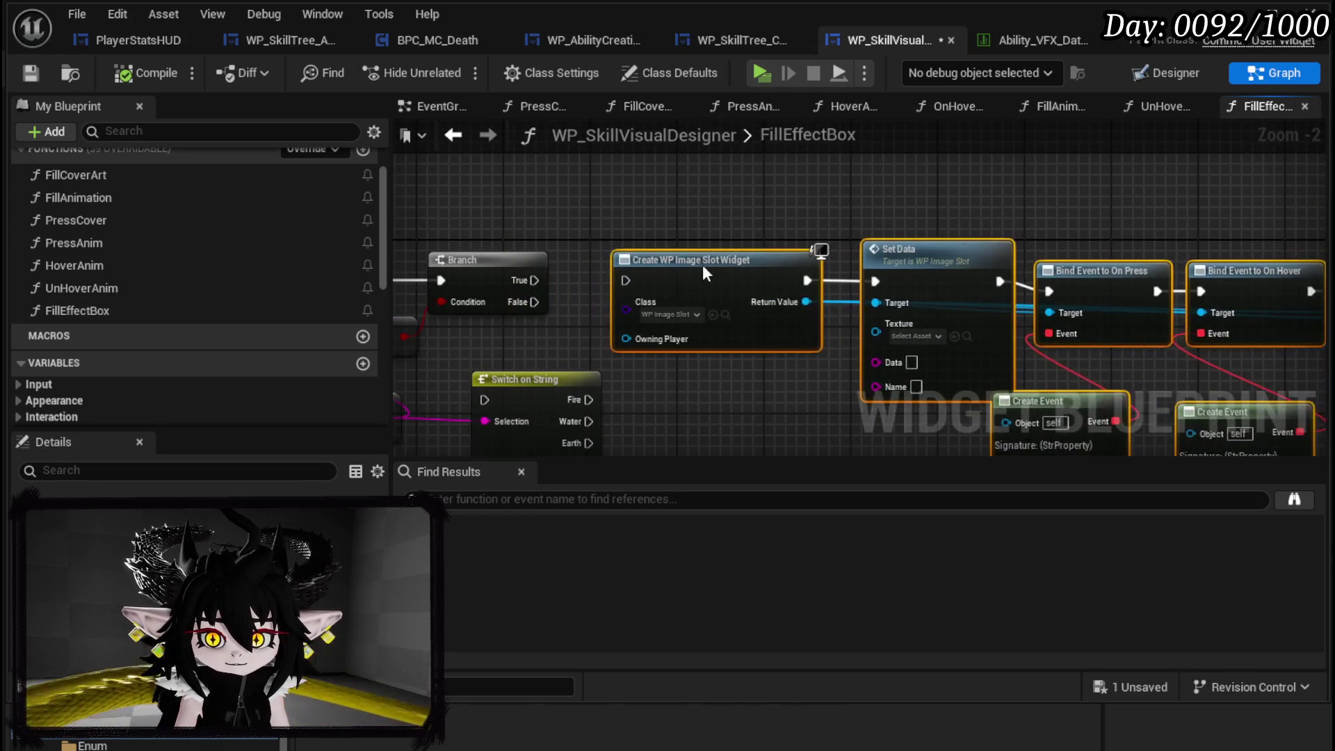
drag(532, 281, 615, 280)
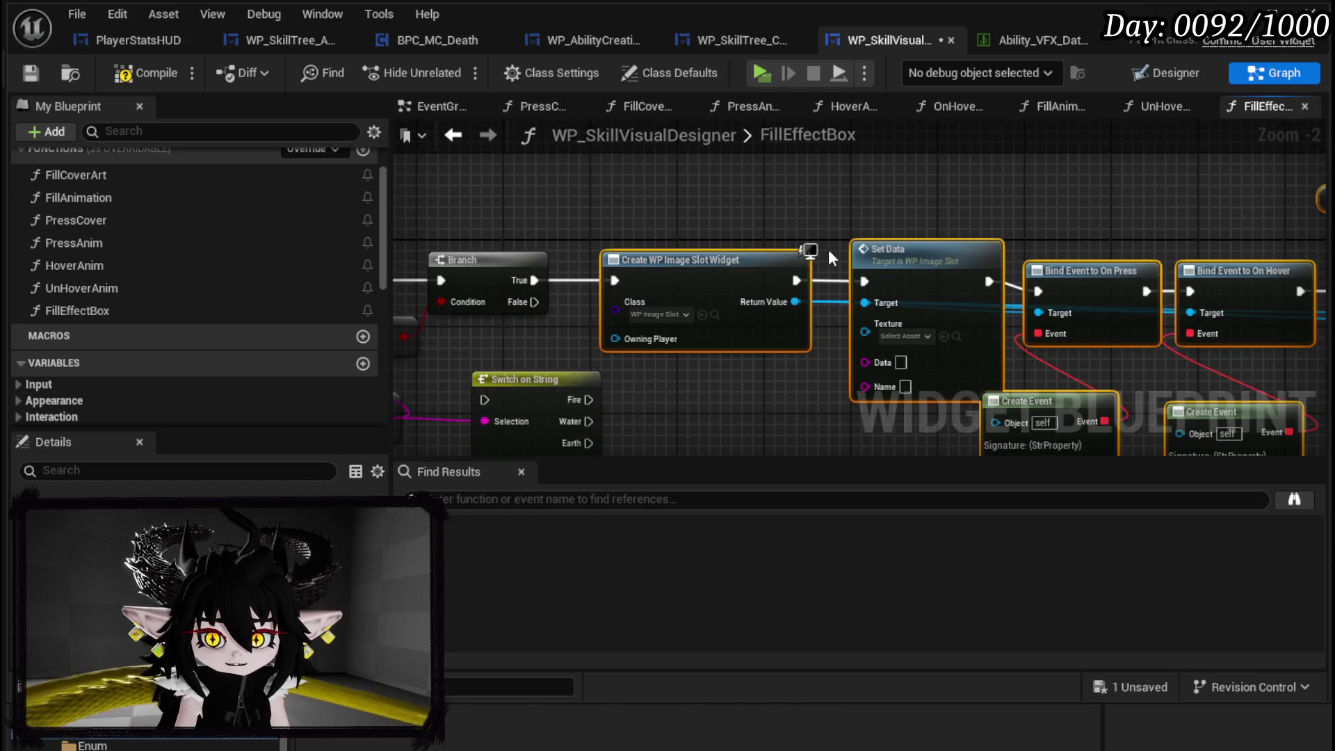
- Feed the GET result into Set Data's Data and the loop's Array Element into Name
mouse_move(1183, 194)
mouse_down()
mouse_move(640, 180)
mouse_move(1155, 182)
mouse_up()
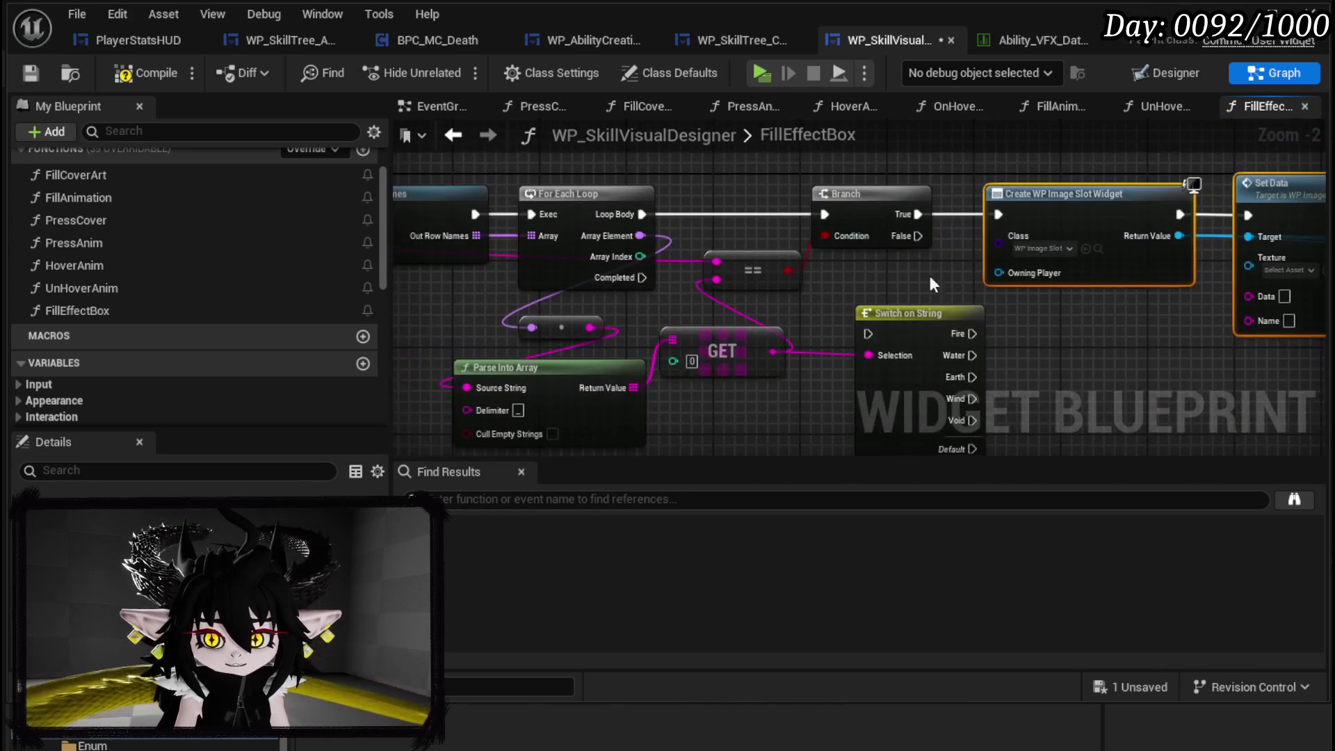
mouse_move(838, 278)
mouse_down()
mouse_move(820, 231)
mouse_move(702, 238)
mouse_up()
mouse_move(635, 308)
mouse_down()
mouse_move(826, 319)
mouse_move(1138, 283)
mouse_move(1124, 261)
mouse_move(718, 308)
mouse_up()
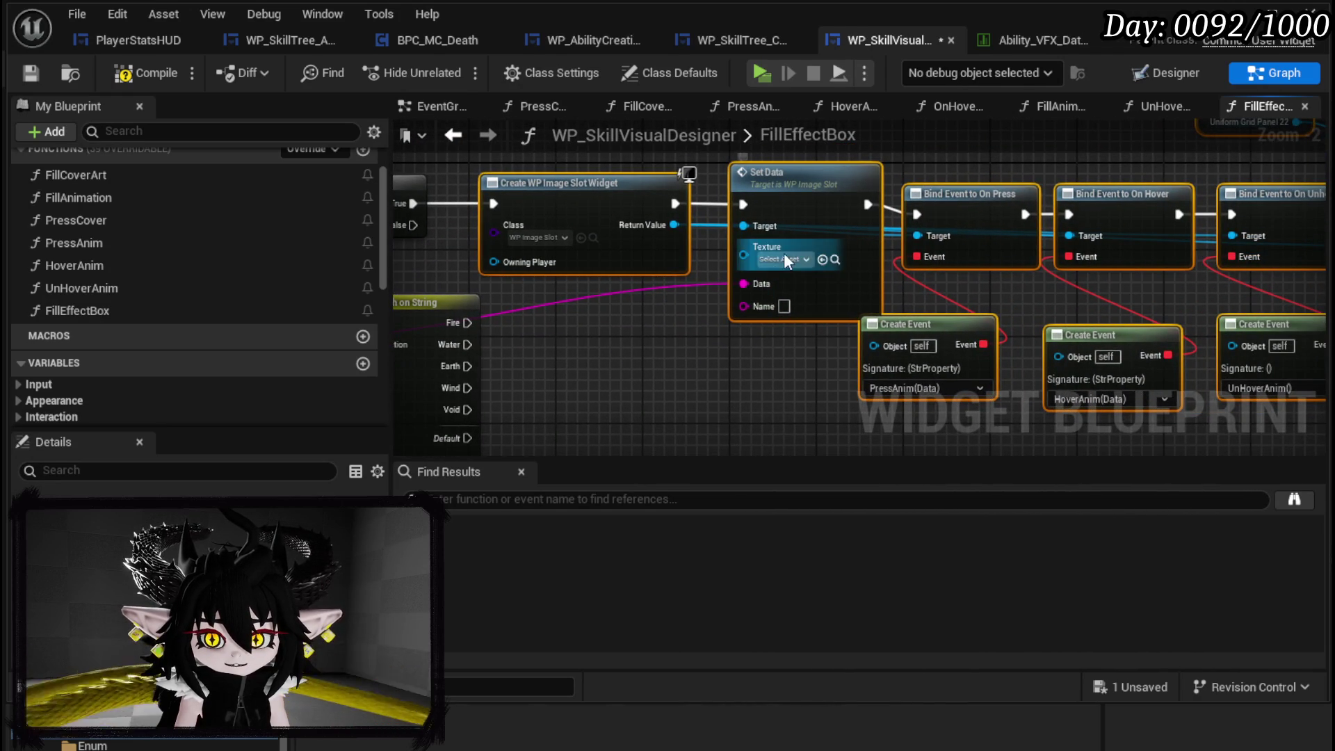
drag(763, 344, 587, 344)
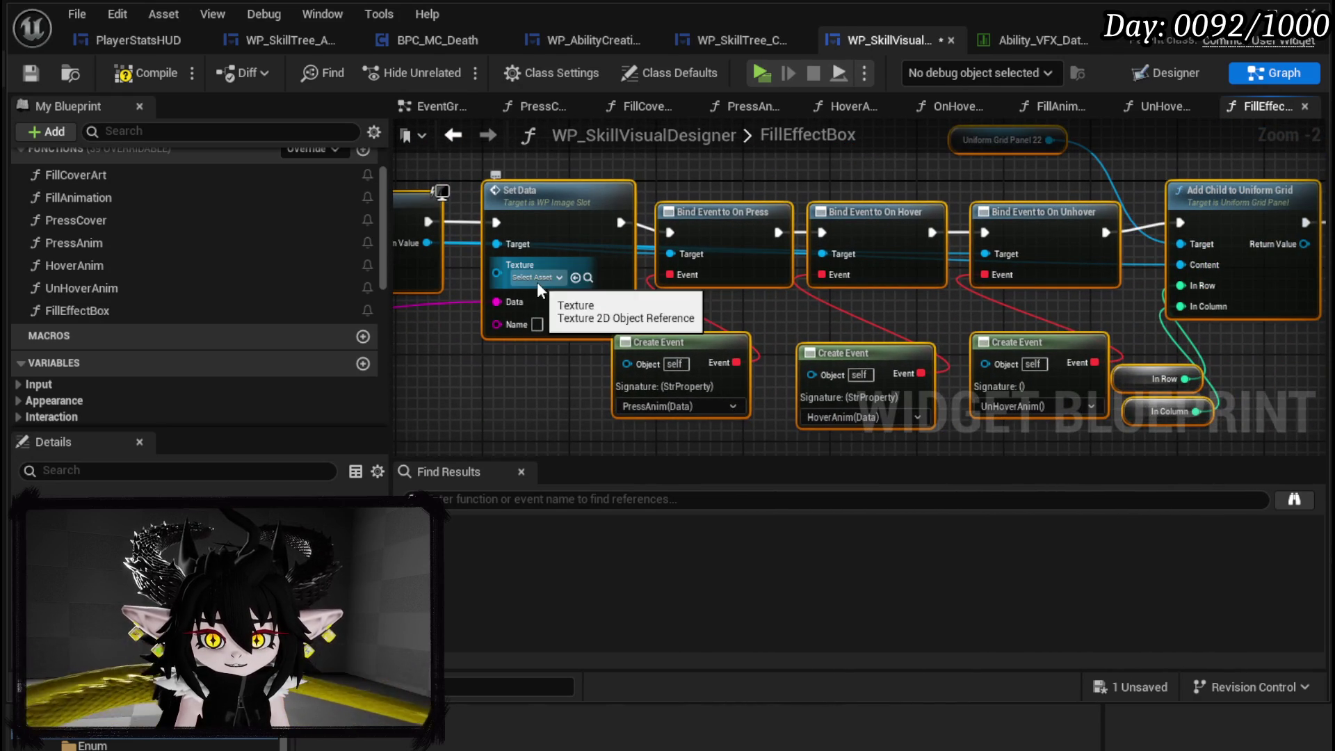
mouse_move(1008, 308)
mouse_down()
mouse_move(750, 301)
mouse_move(1043, 304)
mouse_up()
mouse_move(556, 306)
mouse_down()
mouse_move(869, 306)
mouse_move(835, 293)
mouse_up()
drag(533, 251, 1178, 324)
- Center the graph on Add Child to Uniform Grid and the Branch, and bring up In Row's actions
drag(794, 247, 473, 289)
mouse_move(522, 243)
mouse_down()
mouse_move(617, 203)
mouse_move(716, 209)
mouse_up()
drag(1176, 195, 414, 182)
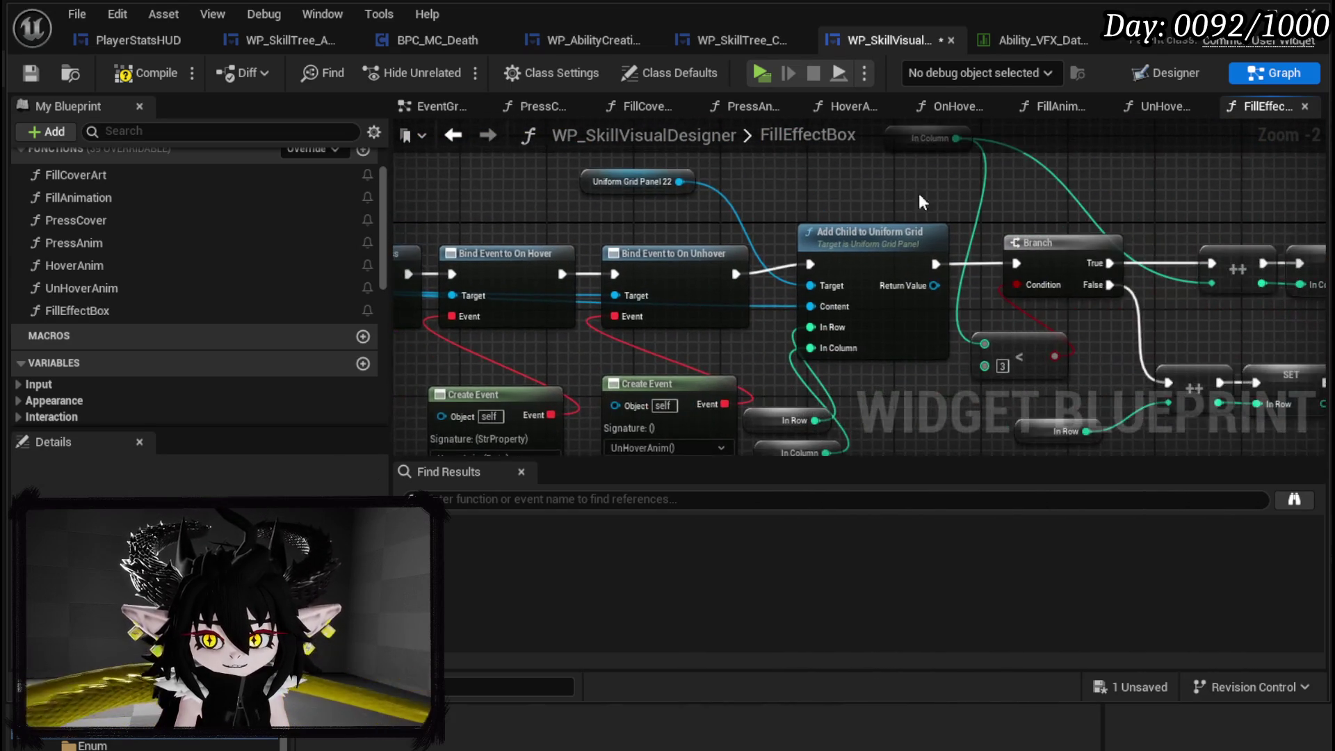
drag(860, 197, 547, 183)
drag(585, 373, 724, 339)
right_click(606, 355)
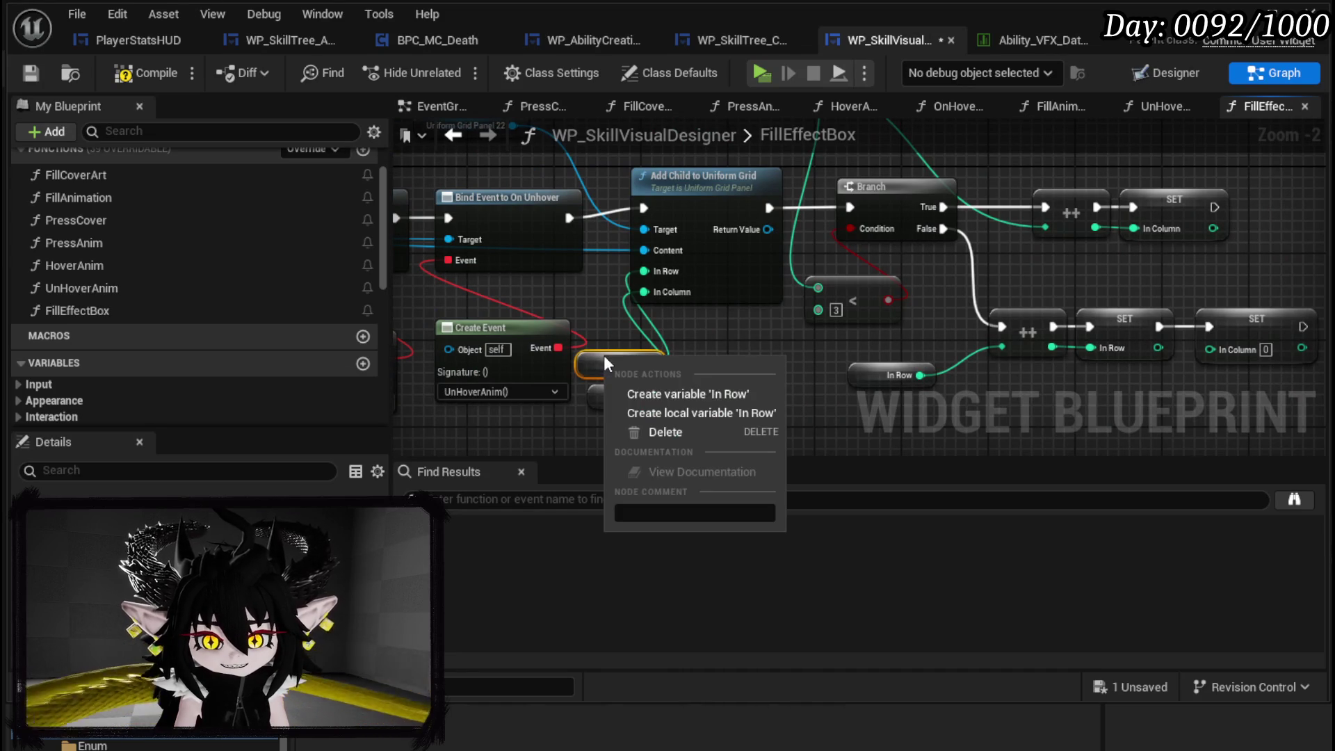
- Make In Row and In Column local variables of FillEffectBox
click(700, 392)
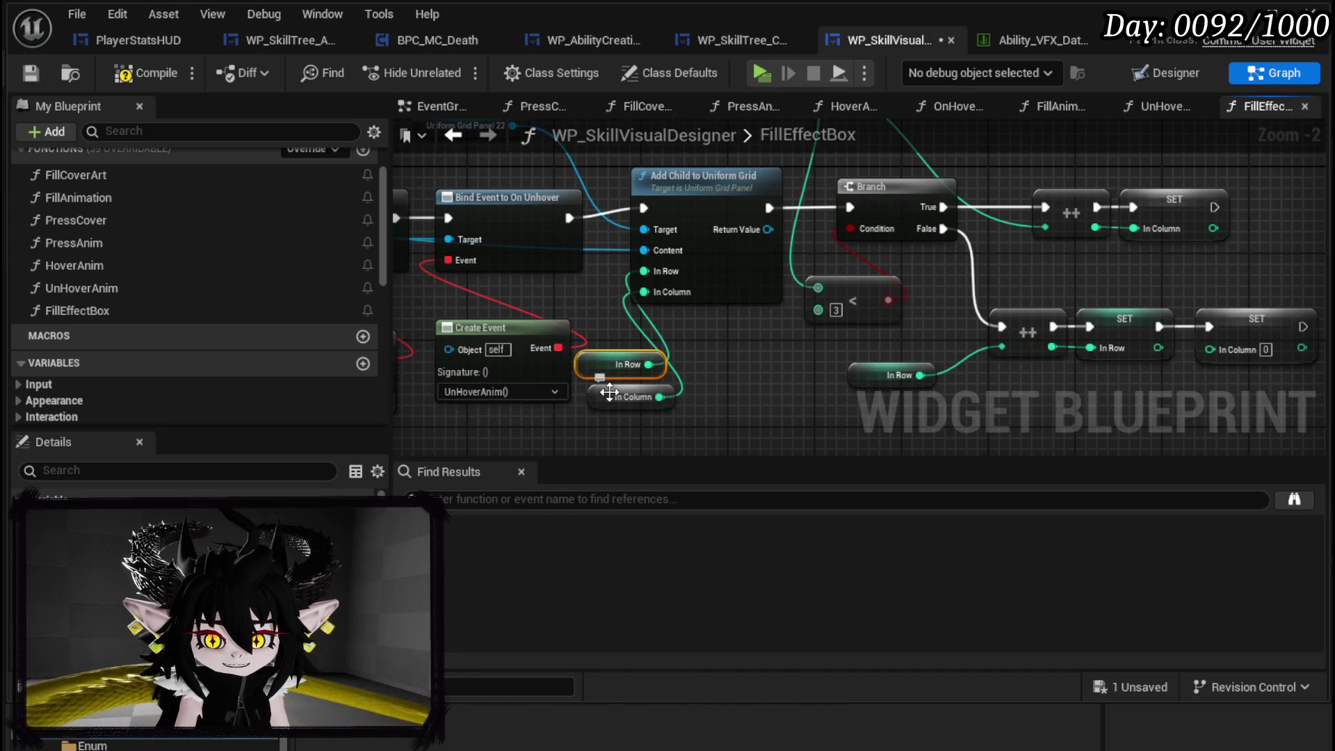
click(761, 365)
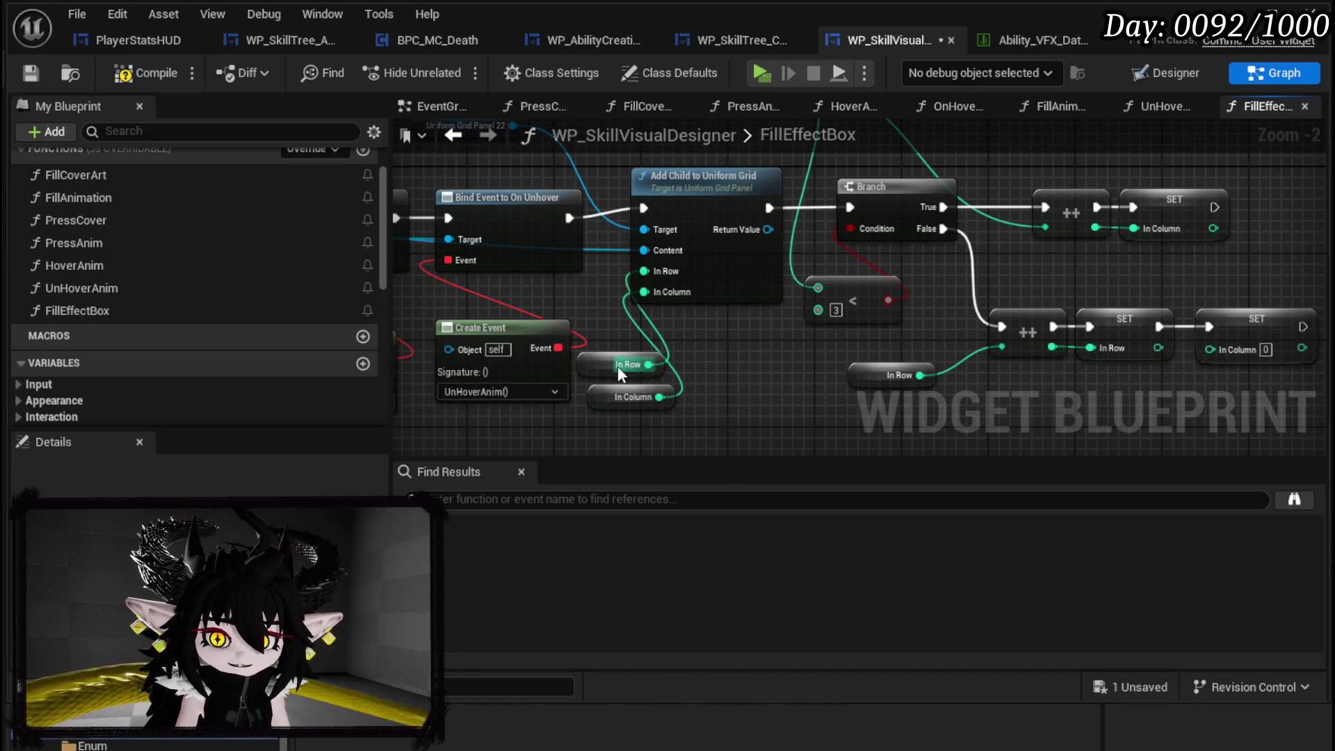
scroll(256, 353, down, 10)
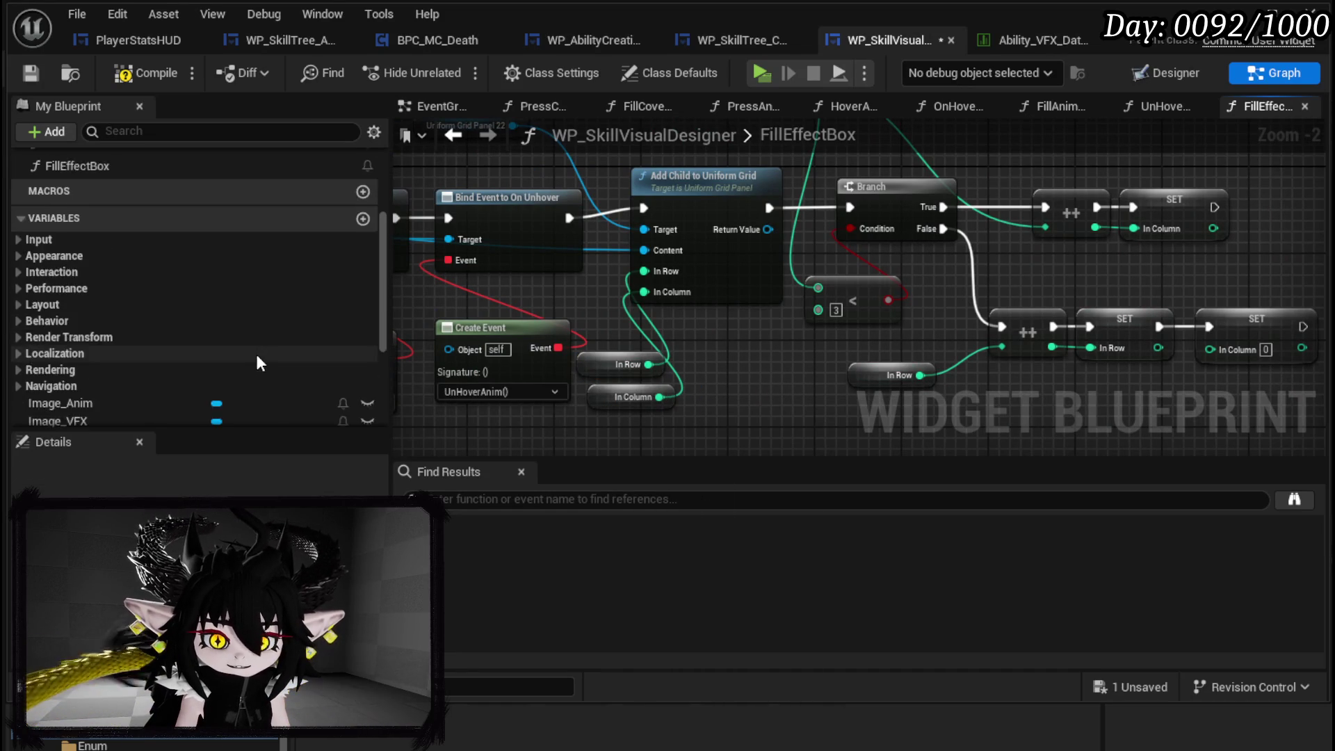
right_click(597, 363)
click(672, 422)
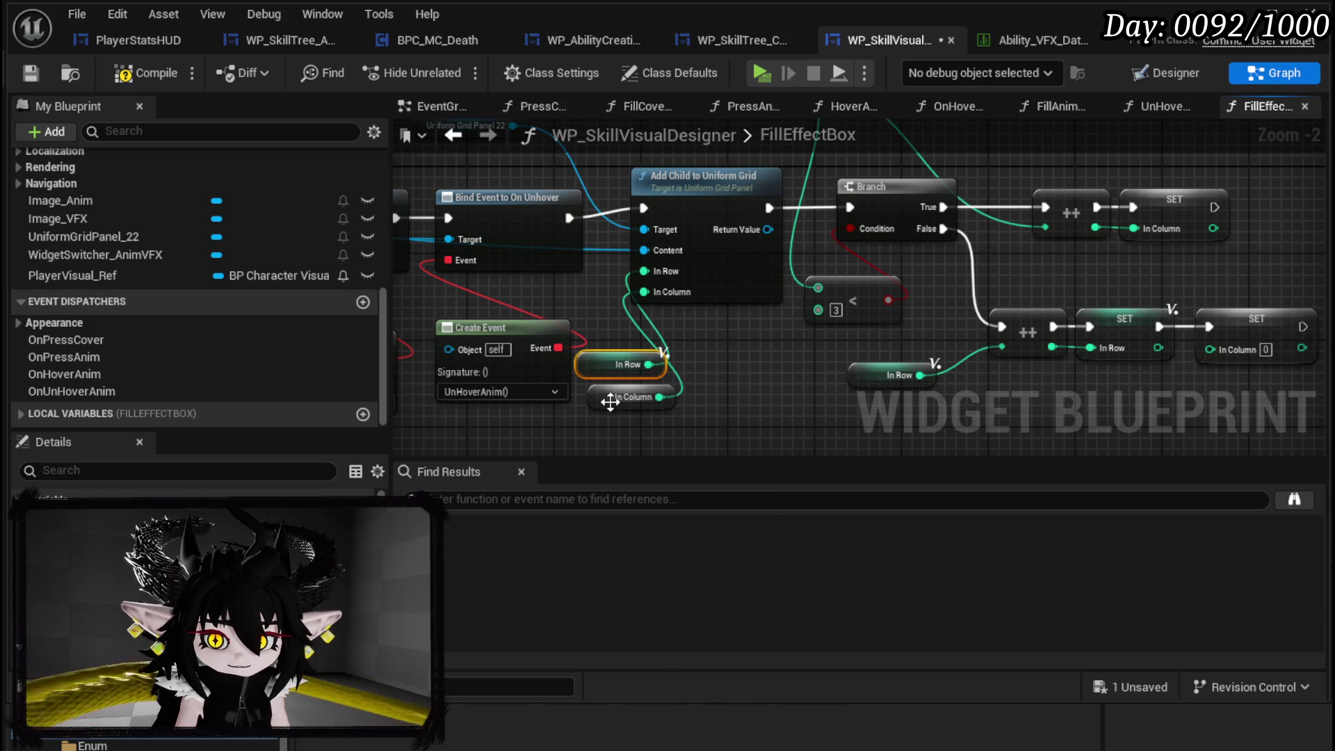
right_click(616, 402)
click(679, 459)
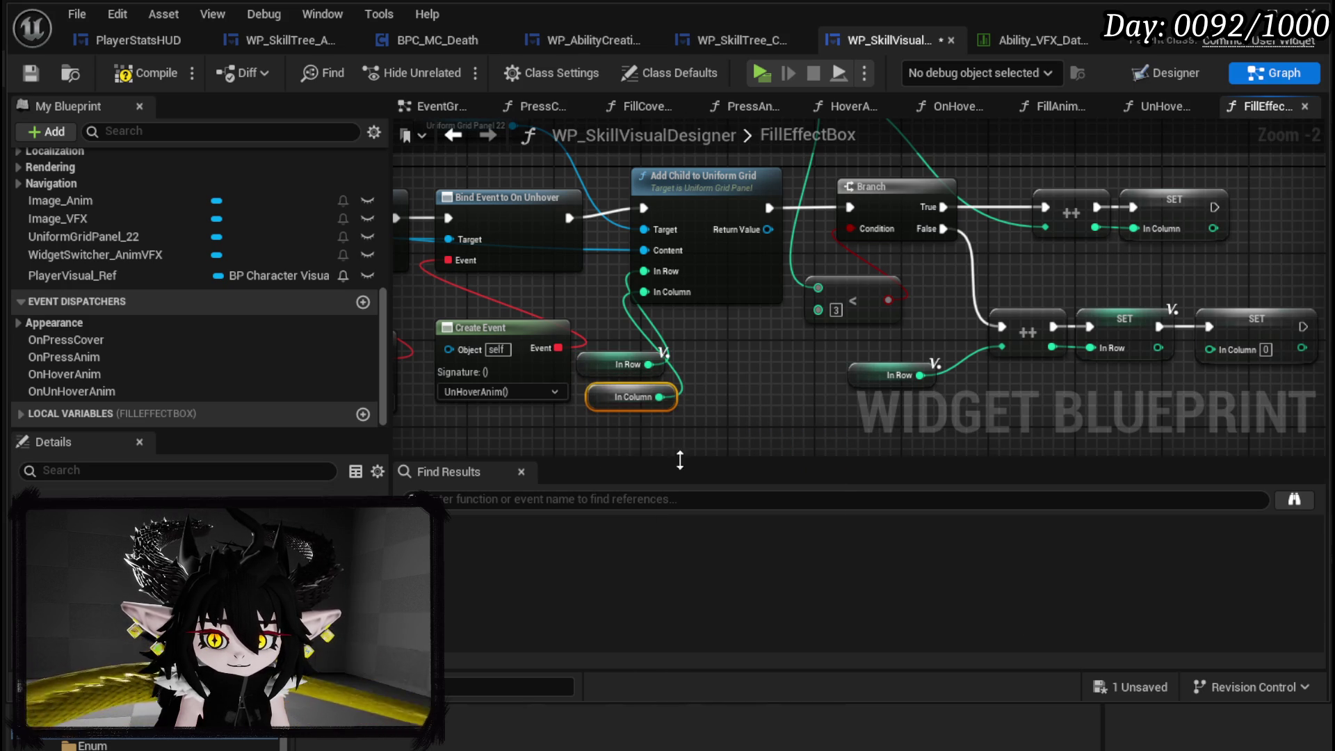
- Pan back past For Each Loop and Parse Into Array to the function's start
scroll(1076, 250, down, 1)
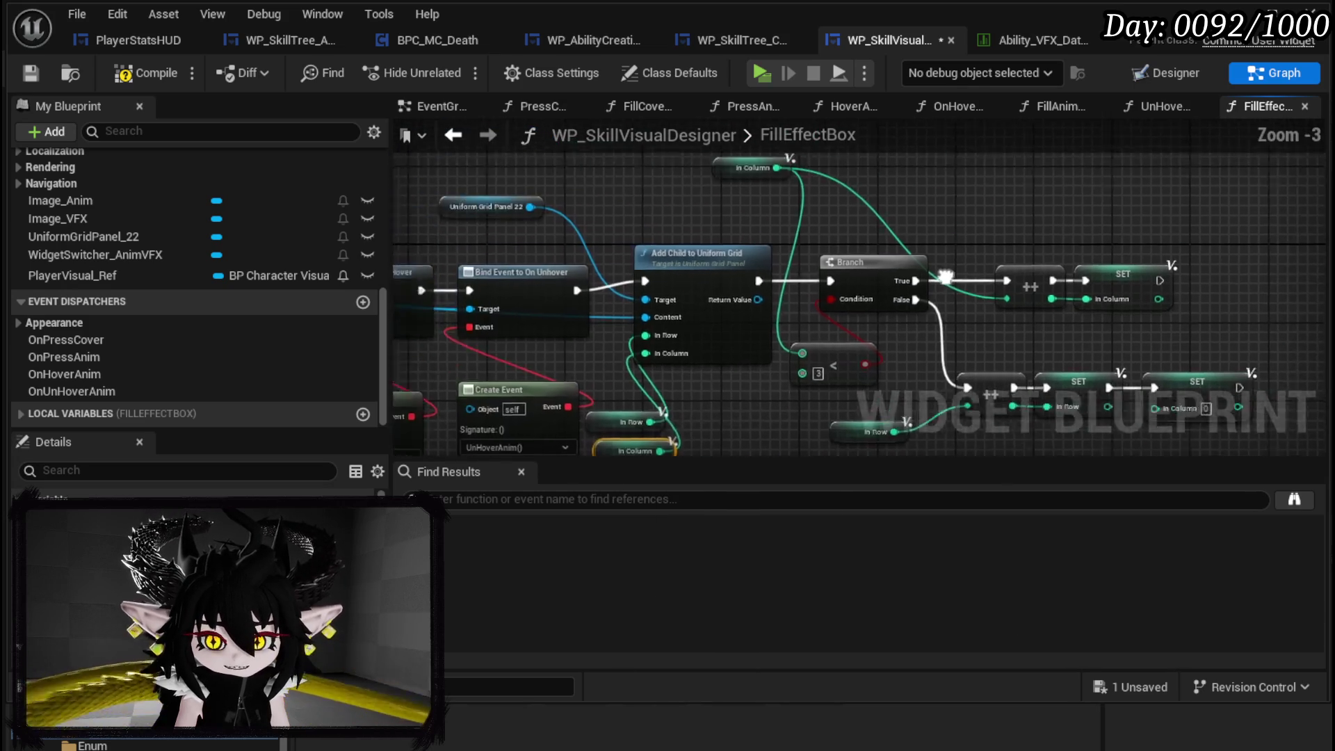
mouse_move(1031, 217)
mouse_down()
mouse_move(745, 290)
mouse_move(820, 261)
mouse_move(635, 270)
mouse_move(490, 408)
mouse_up()
mouse_move(730, 347)
mouse_down()
mouse_move(797, 365)
mouse_move(1269, 355)
mouse_up()
mouse_move(693, 334)
mouse_down()
mouse_move(1071, 355)
mouse_move(1322, 400)
mouse_up()
scroll(674, 362, up, 3)
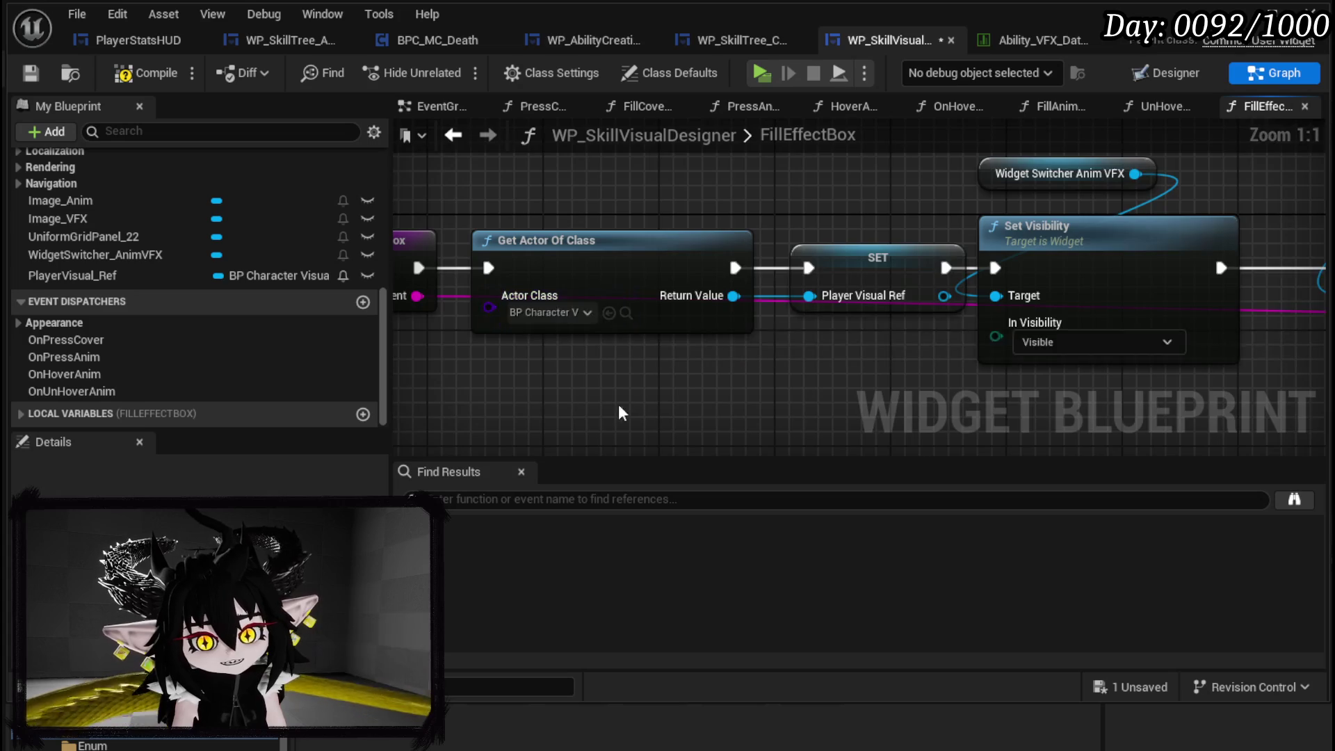
drag(612, 403, 871, 351)
drag(772, 379, 932, 228)
click(779, 350)
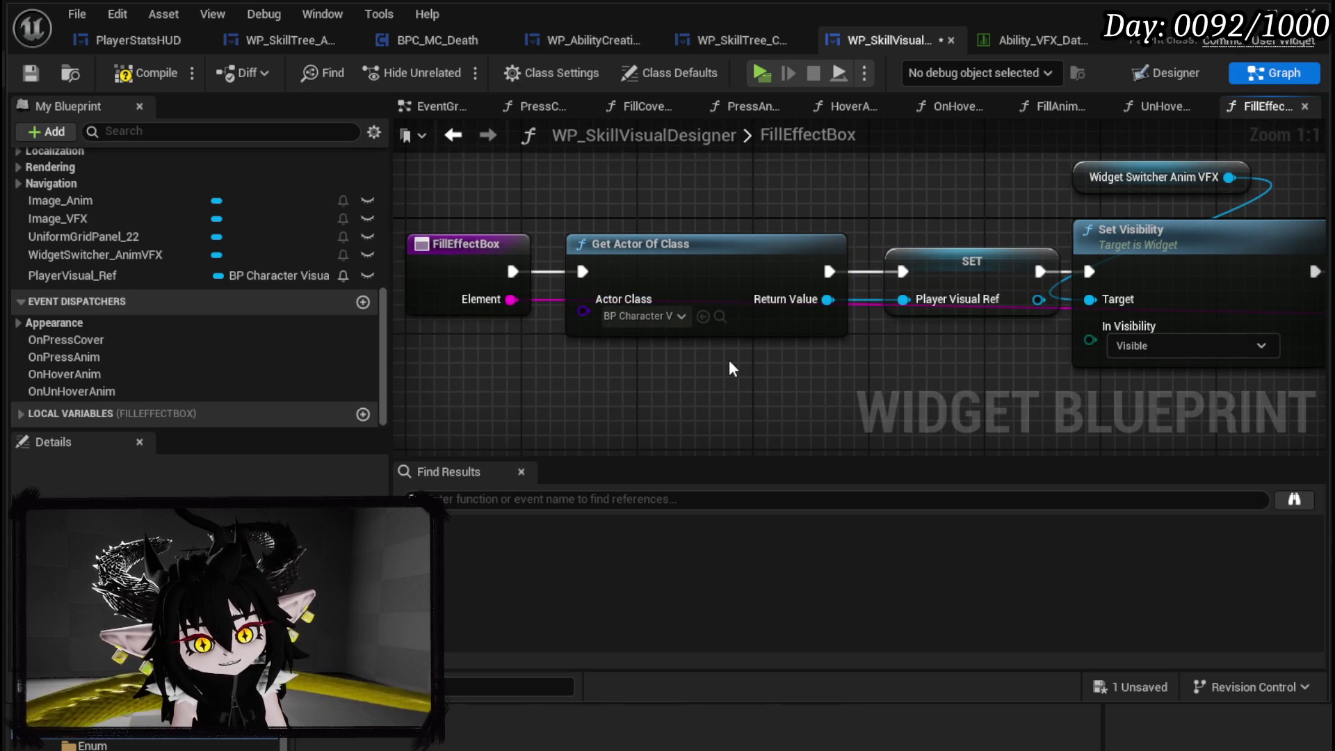
scroll(232, 303, up, 5)
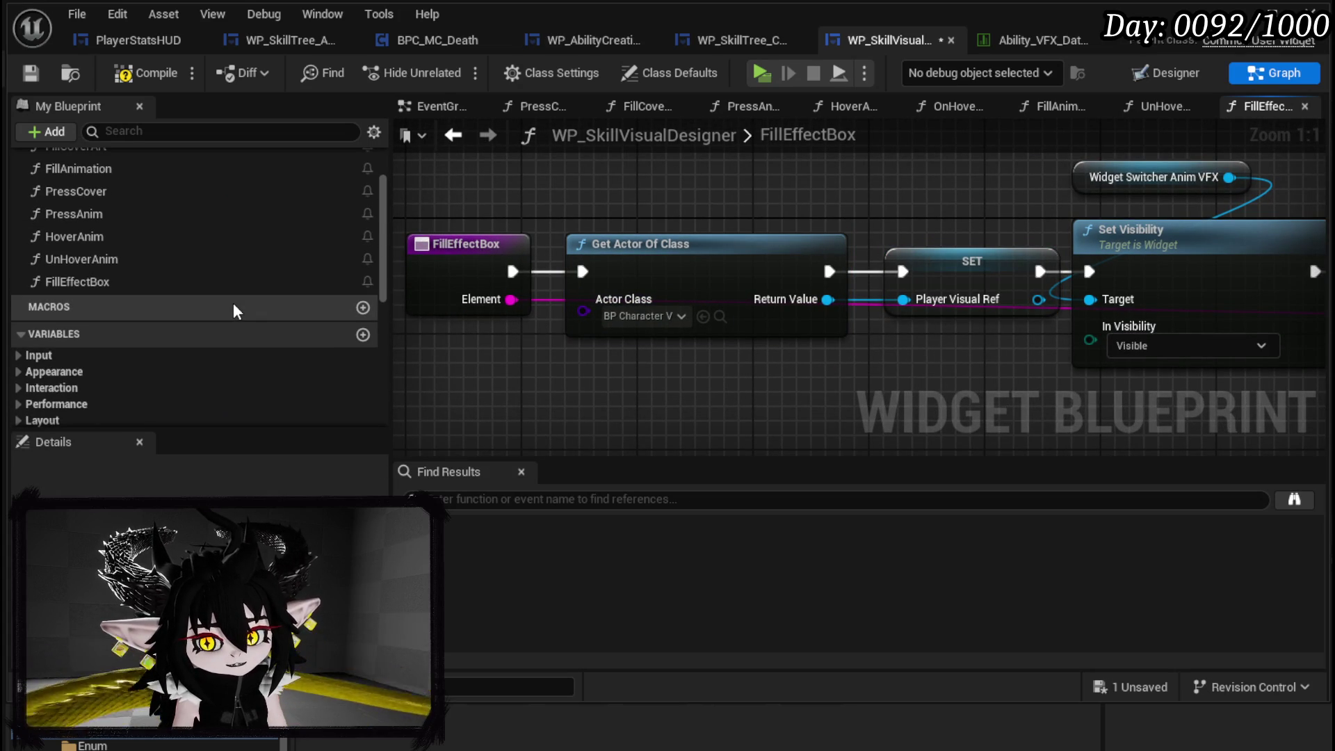
scroll(232, 306, up, 2)
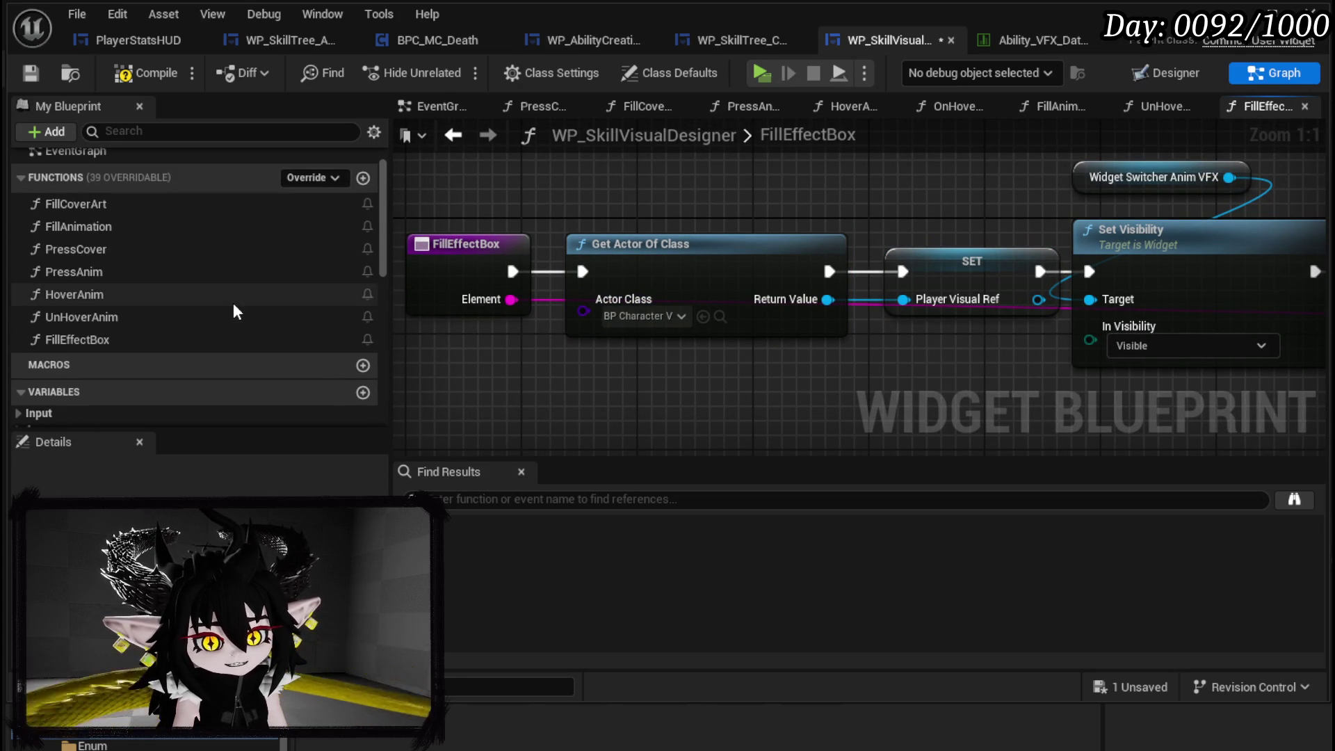
double_click(154, 295)
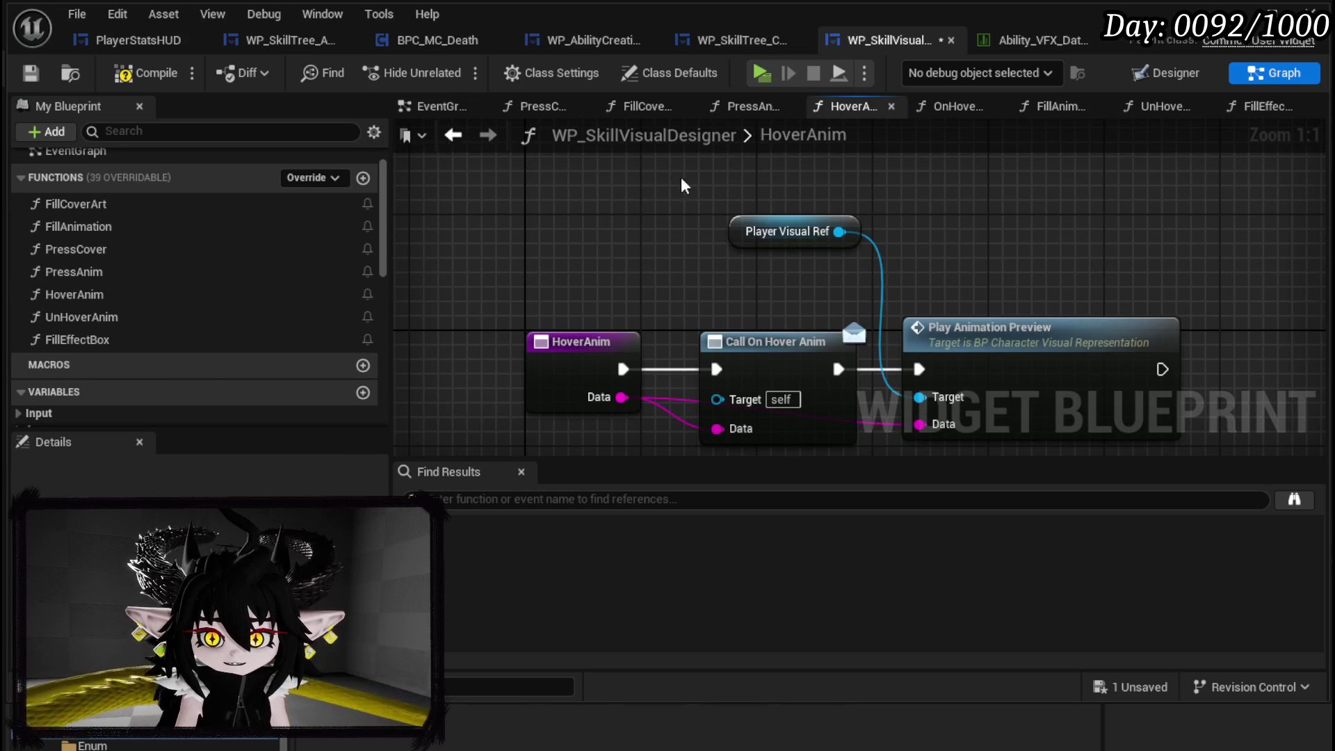
drag(541, 280, 398, 242)
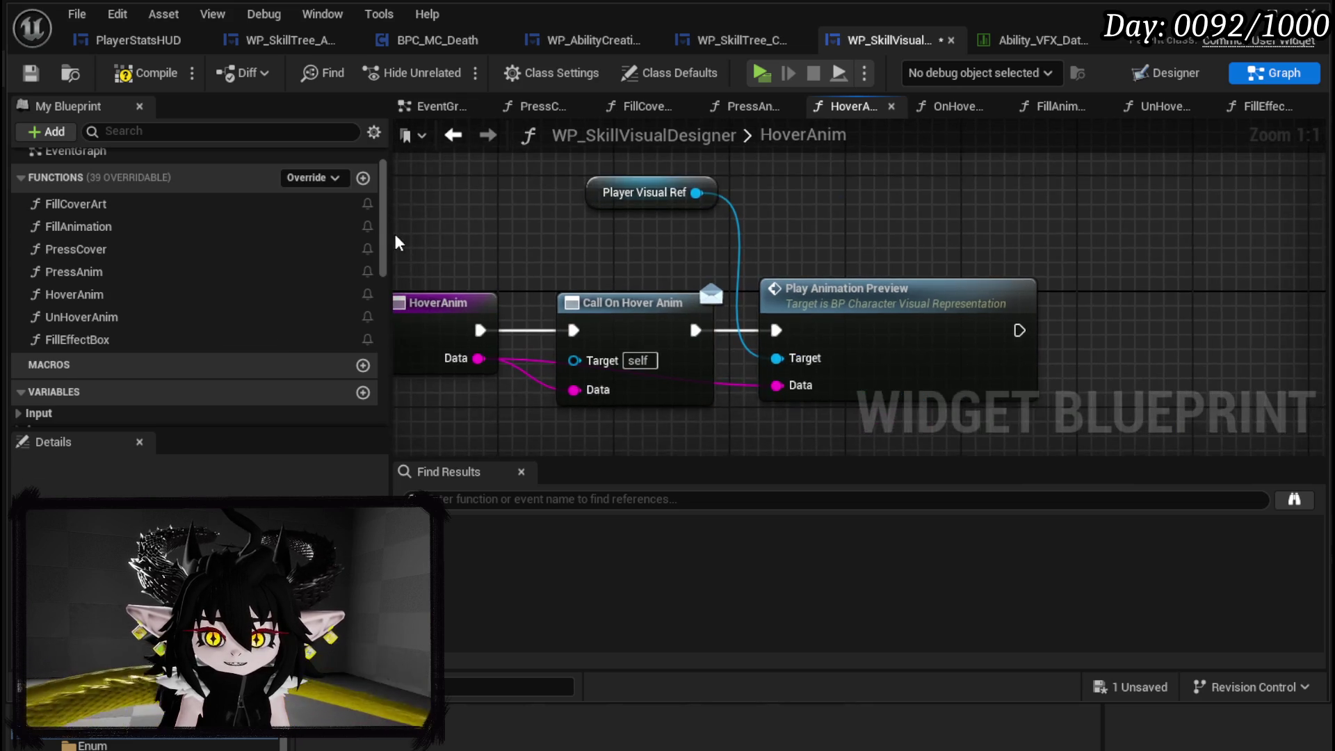
scroll(656, 292, down, 2)
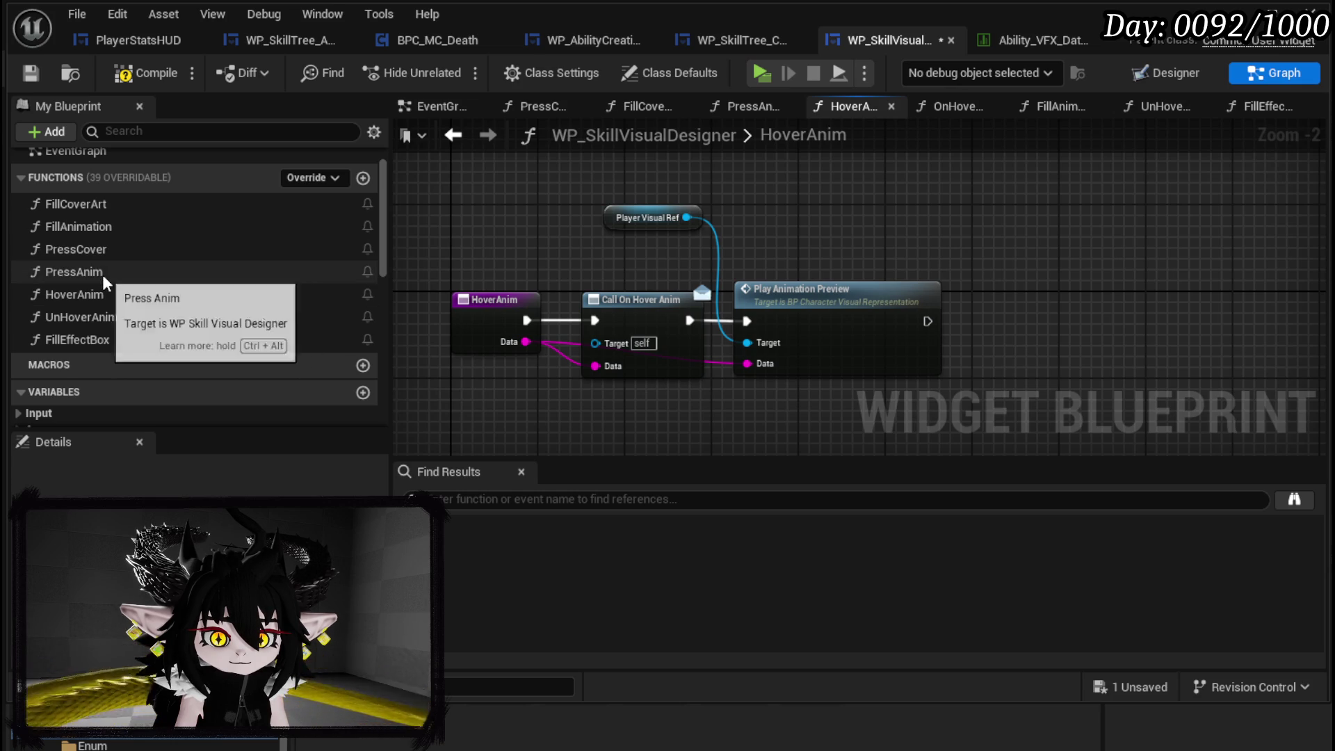
double_click(87, 340)
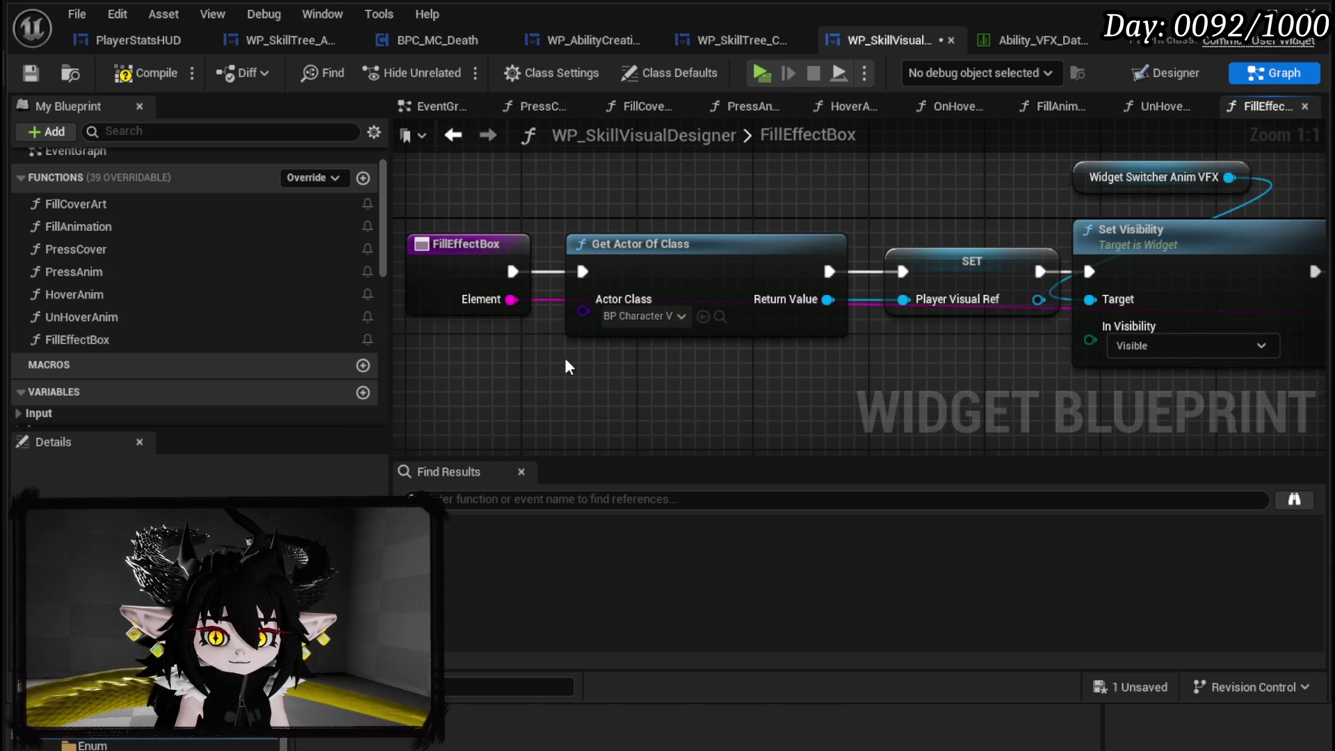
- Delete the SET Player Visual Ref node and set Get Actor Of Class to BP VFX Preview
click(946, 264)
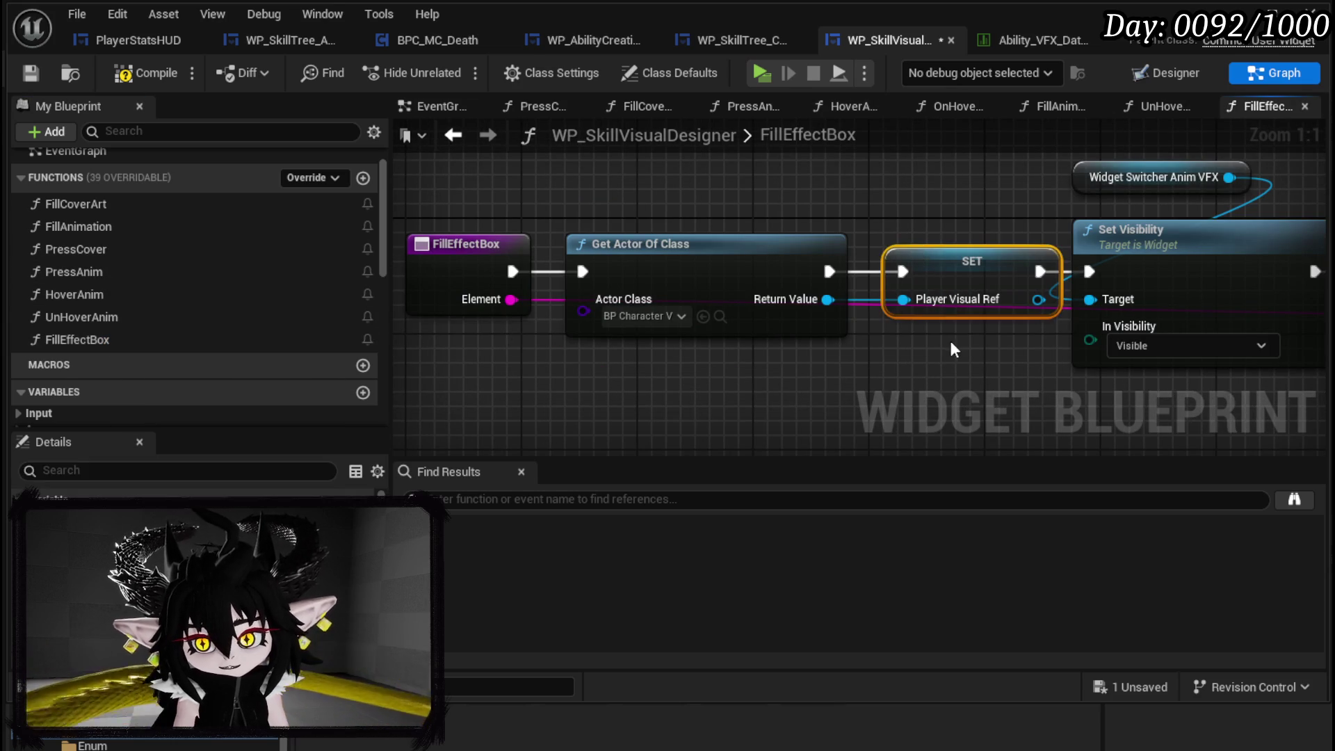
key(Delete)
click(609, 316)
text(VFX)
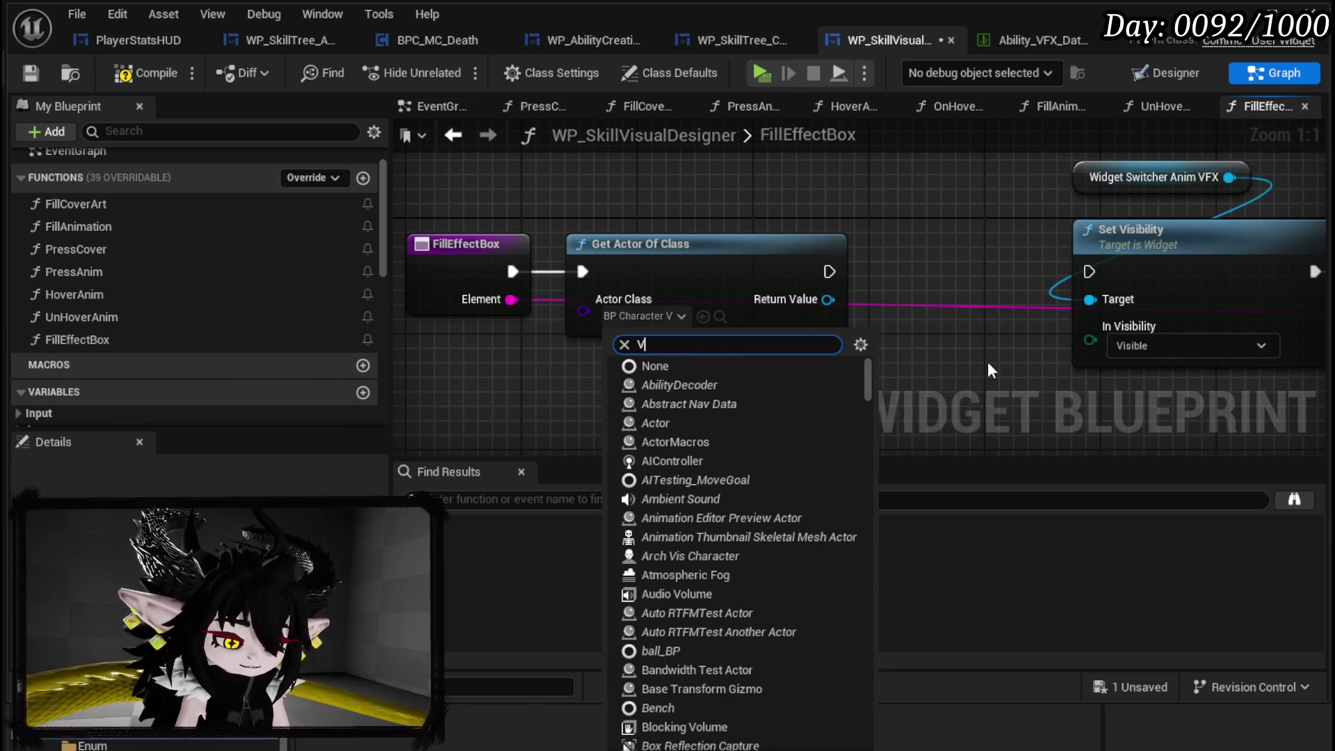
click(741, 383)
drag(661, 262, 602, 274)
- Promote the found actor to a VFX_Ref variable, wire it before Set Visibility, and save
right_click(761, 303)
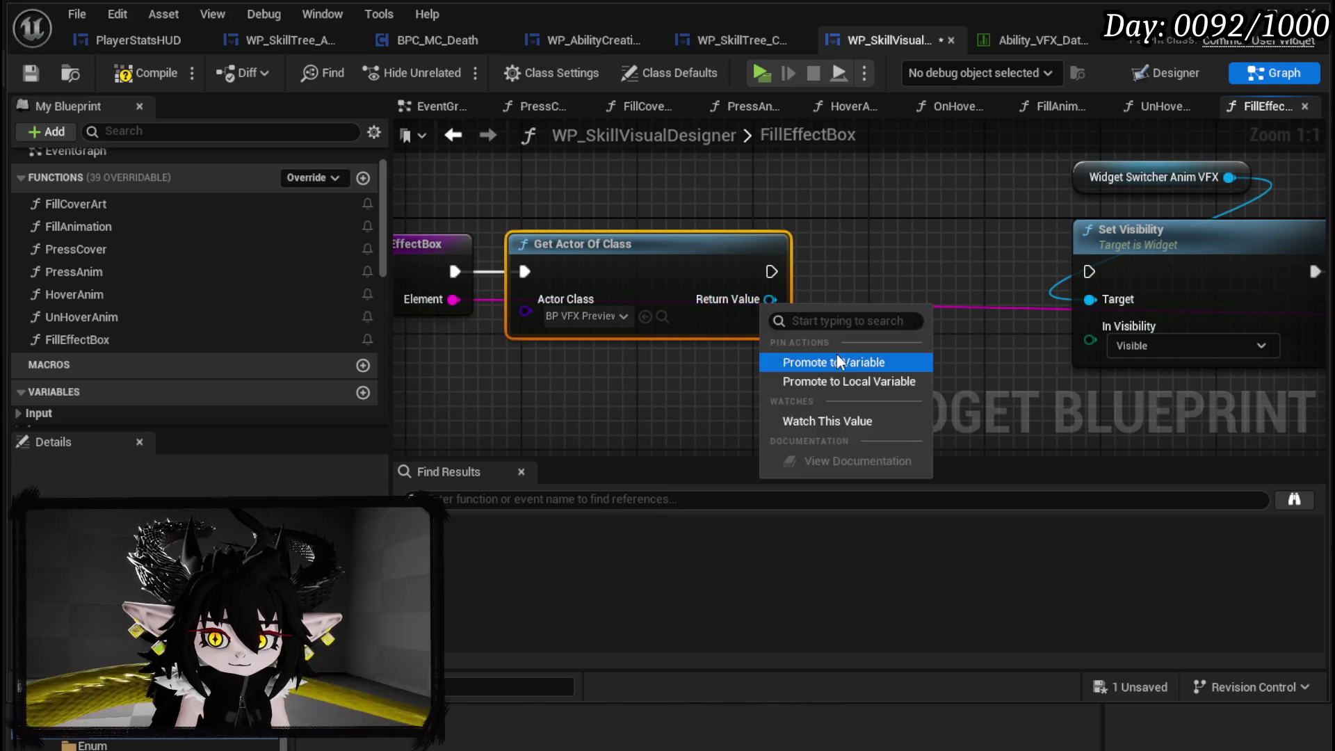
click(836, 356)
text(VFX_)
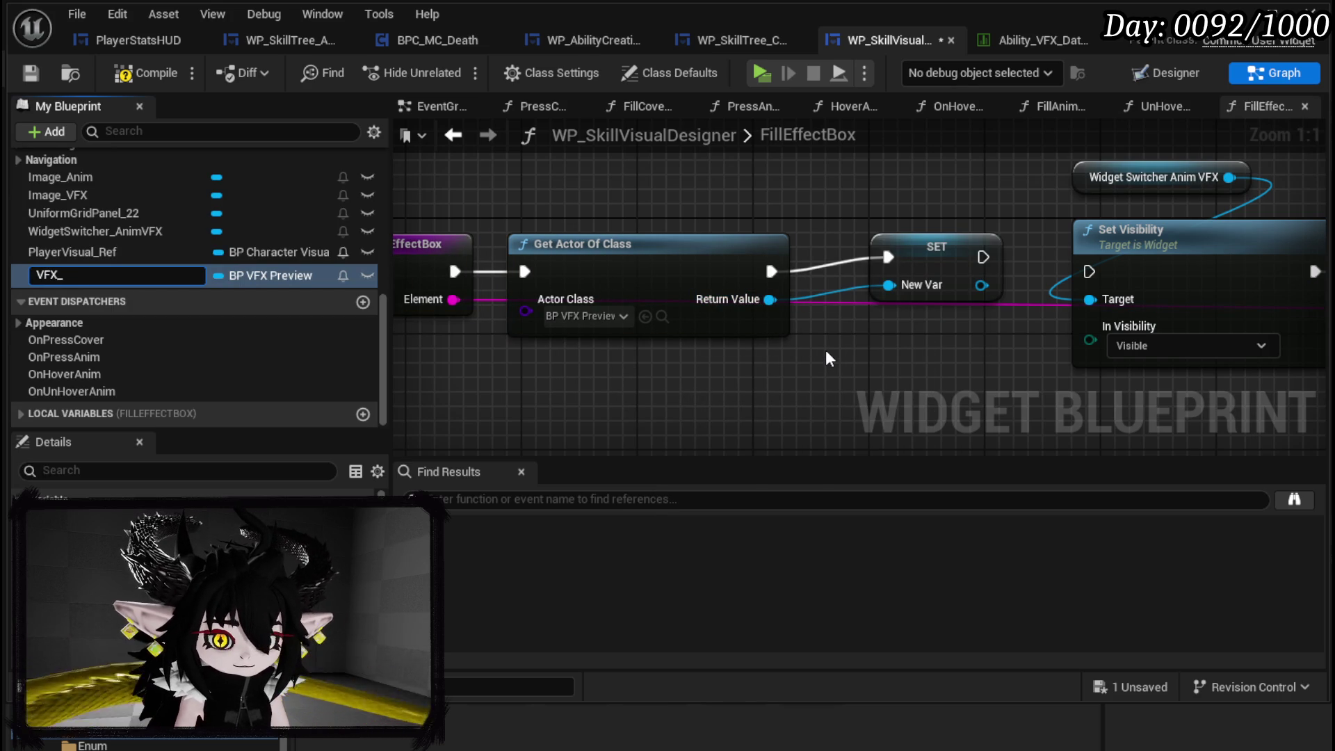
text(Ref)
key(Return)
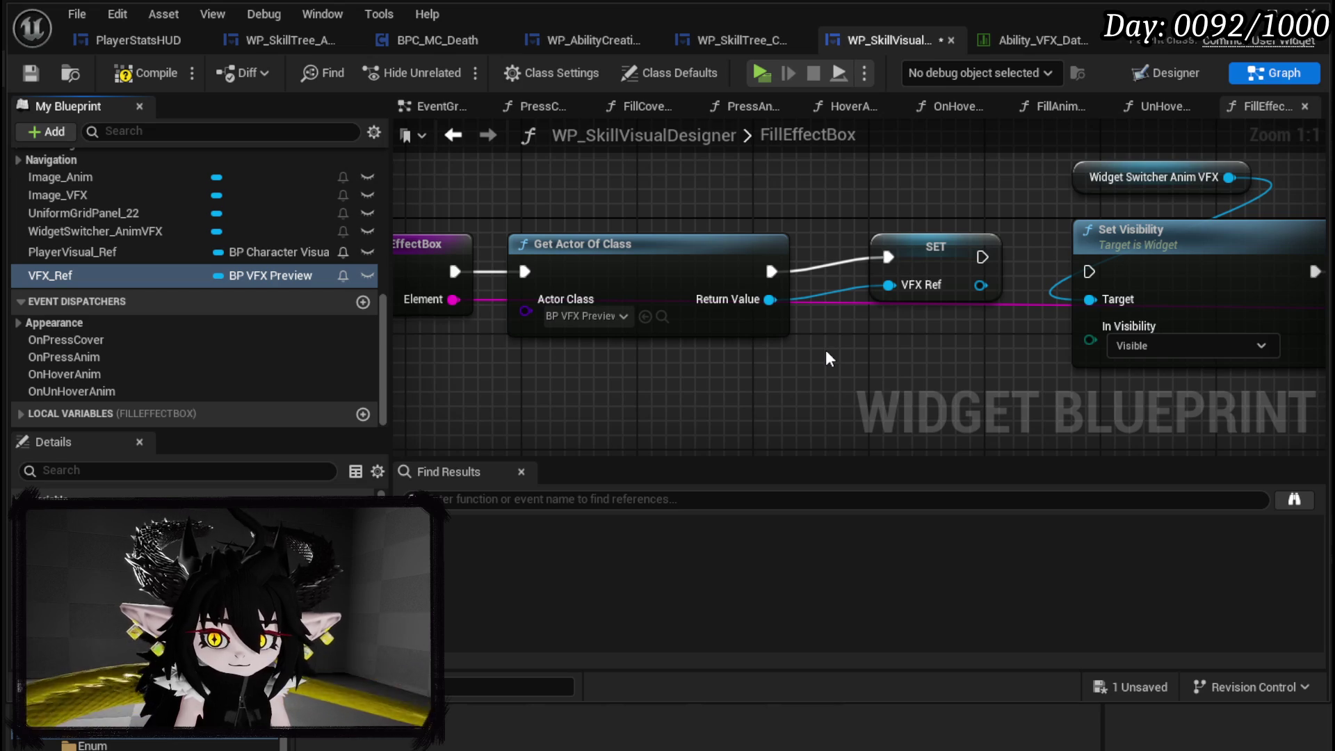
drag(982, 257, 1087, 269)
mouse_move(961, 262)
mouse_down()
mouse_move(1089, 272)
mouse_move(928, 274)
mouse_up()
click(887, 206)
scroll(881, 198, down, 4)
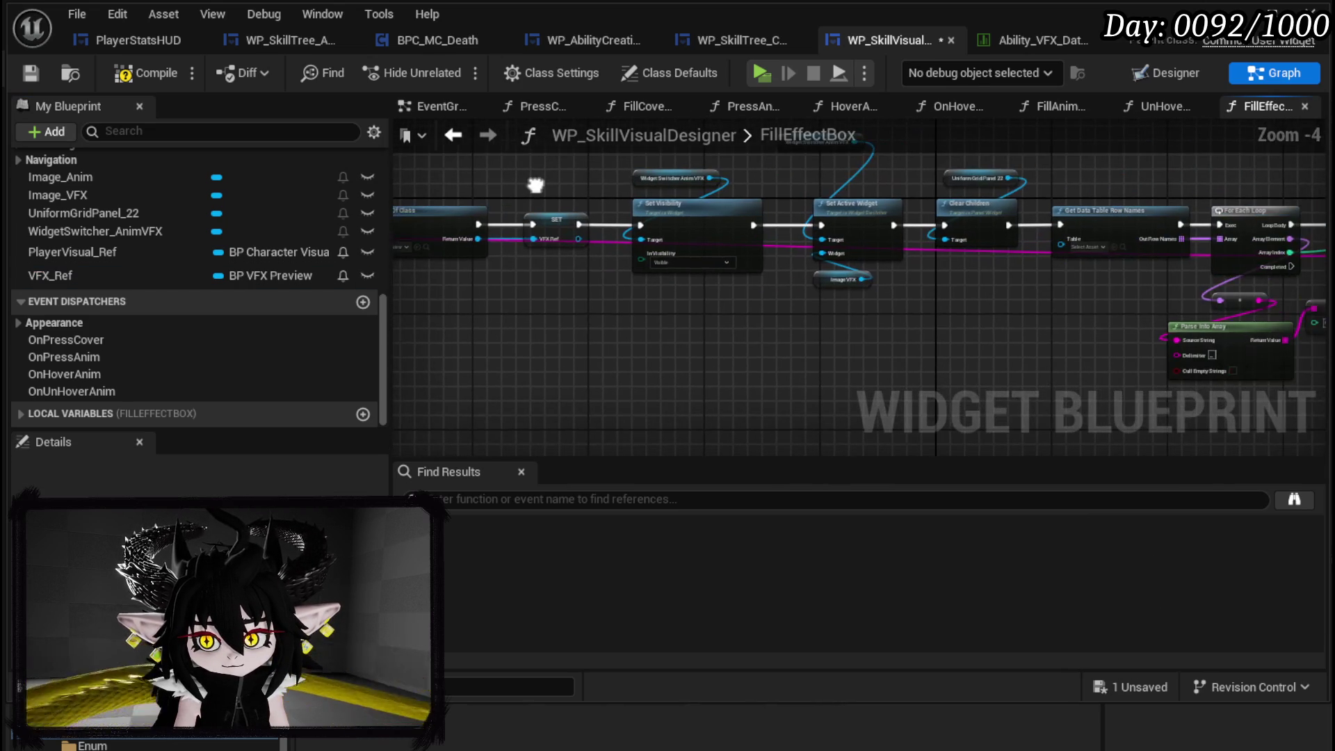
click(31, 74)
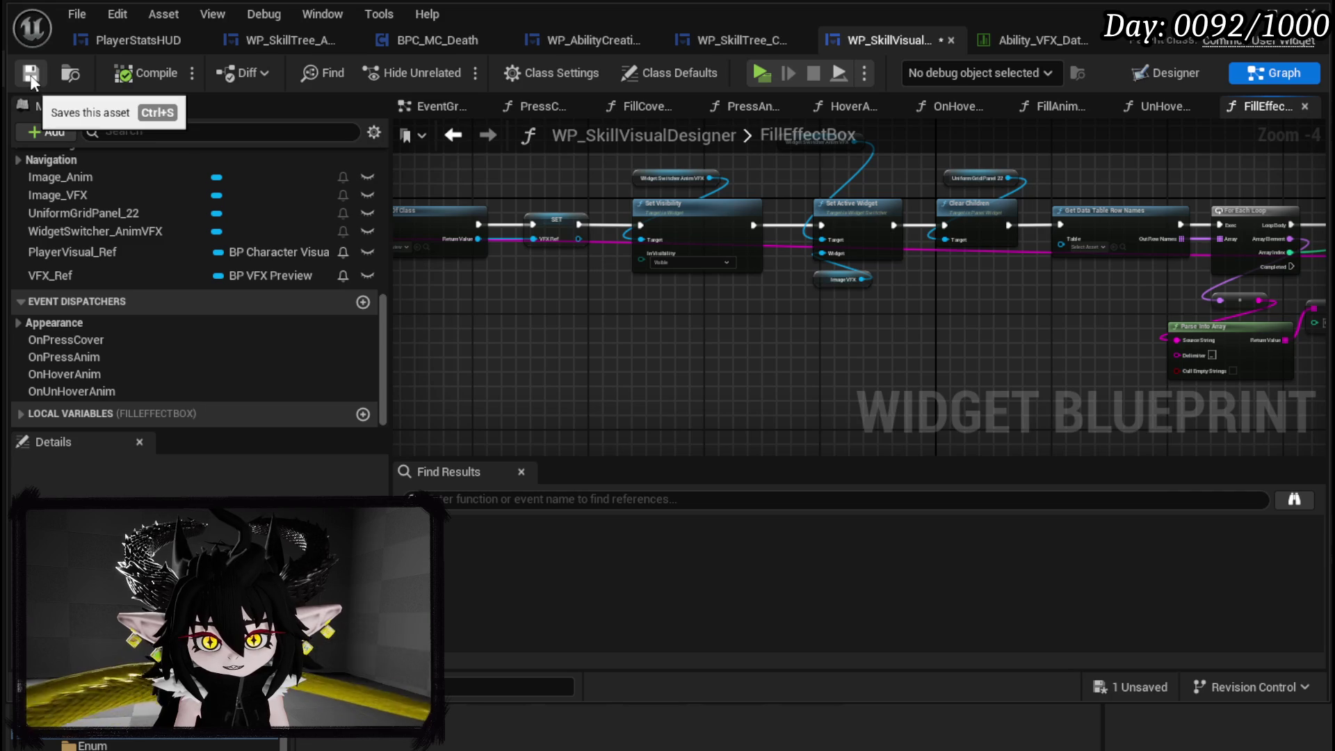
- Nudge the Get Actor Of Class node slightly right and save the blueprint
scroll(573, 182, right, 10)
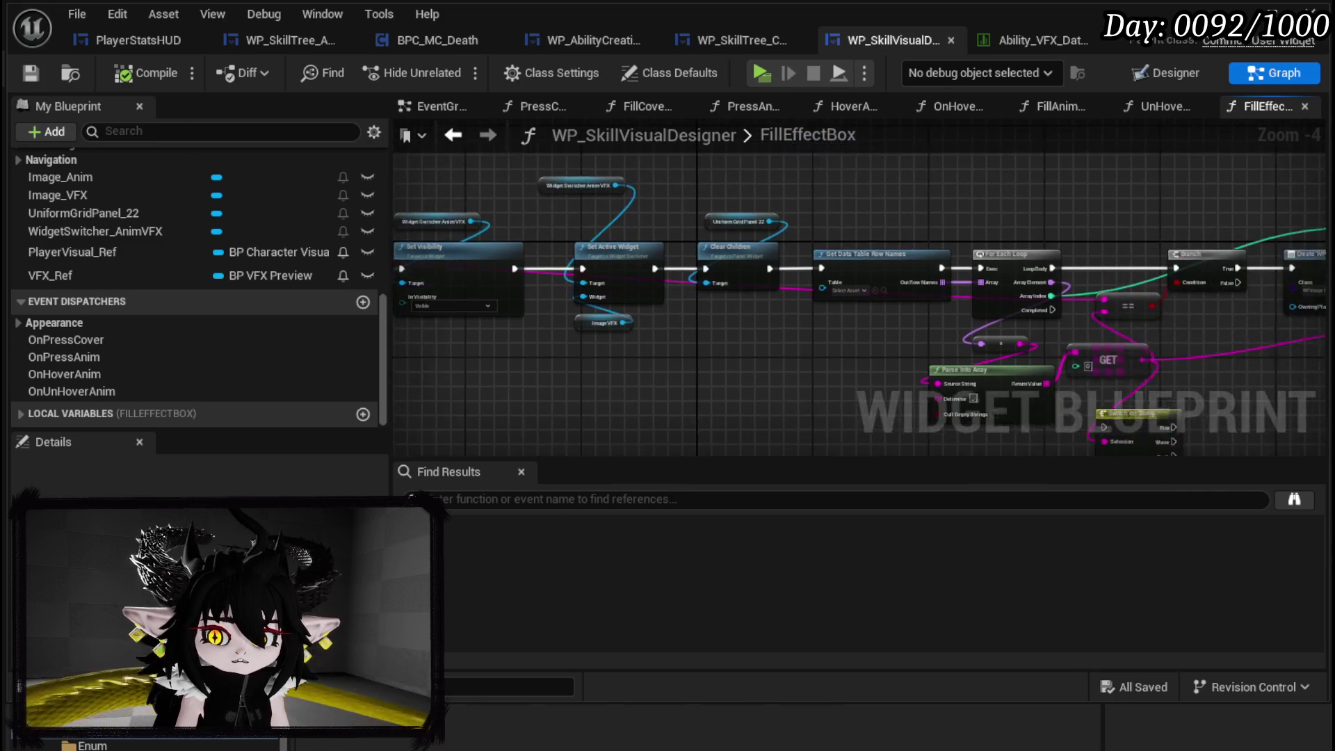
scroll(660, 211, right, 5)
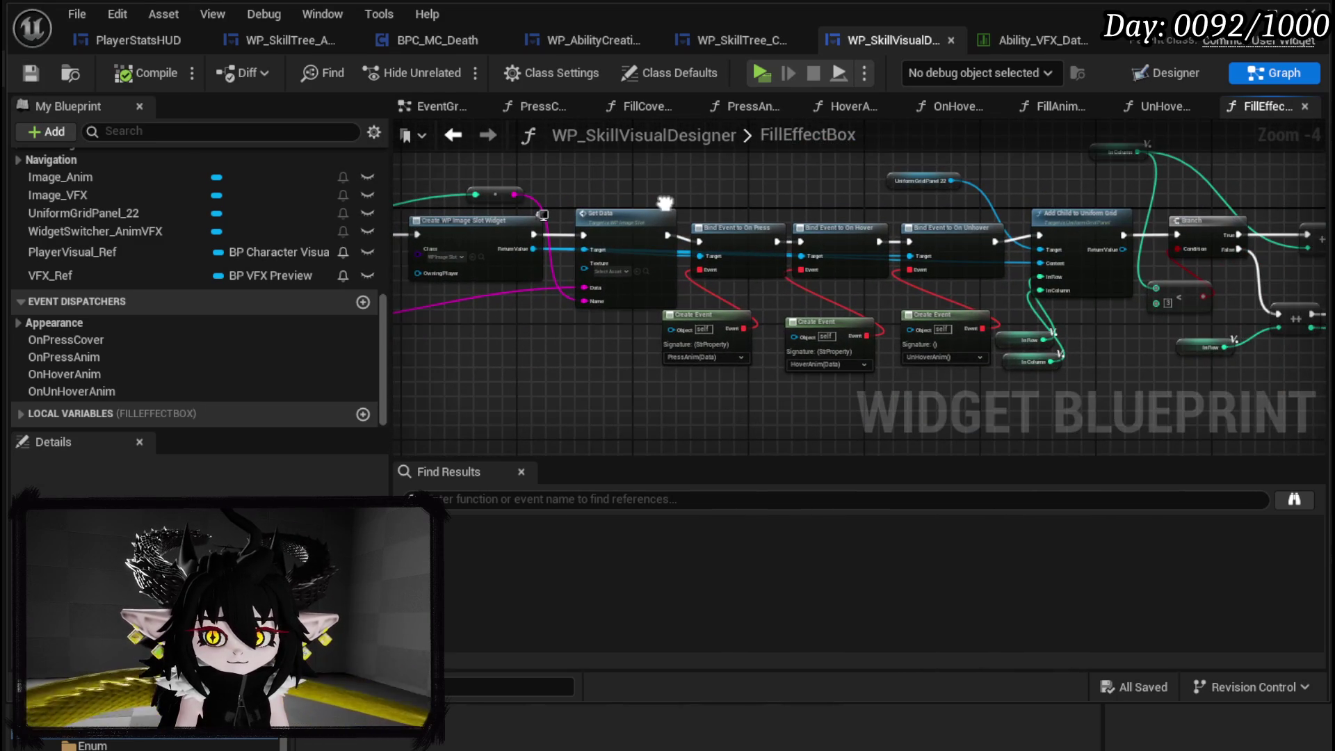
scroll(665, 203, right, 3)
scroll(956, 209, left, 15)
scroll(1040, 195, left, 1)
drag(633, 246, 646, 247)
click(628, 231)
click(28, 74)
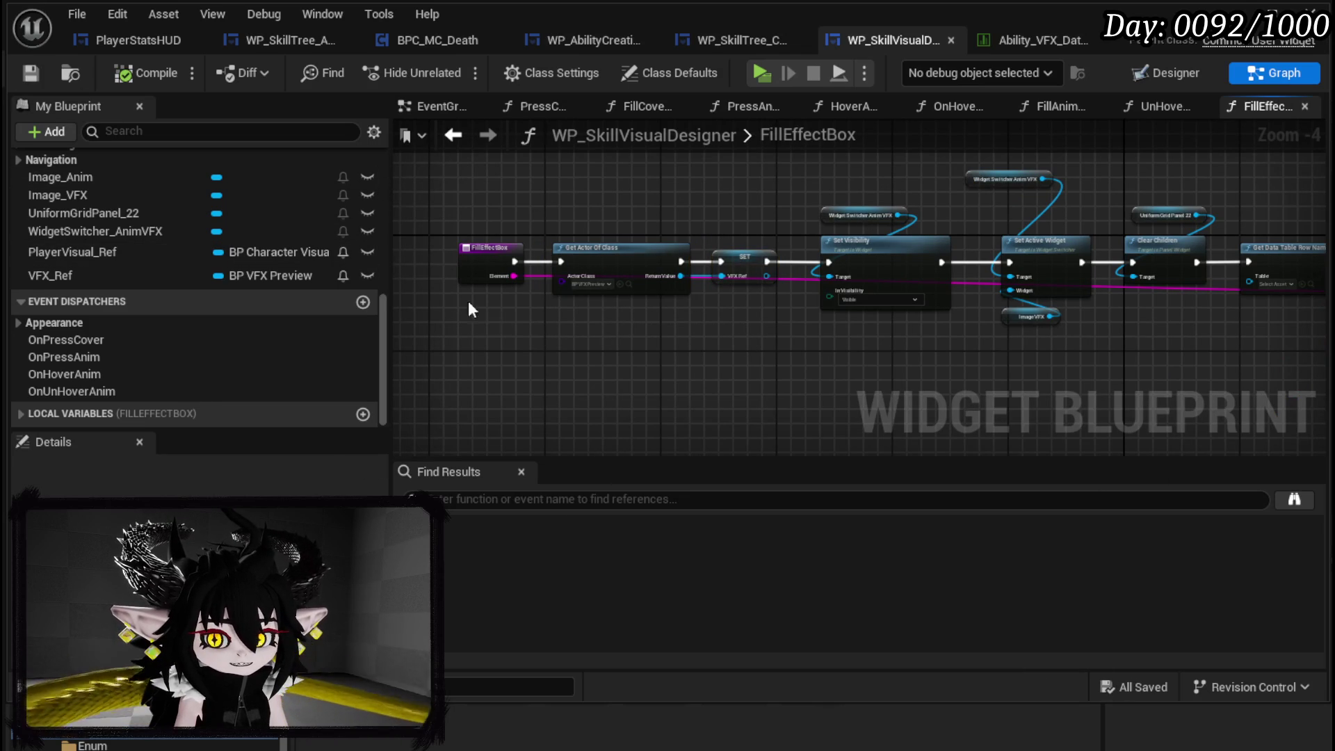
- Glance at the ability VFX data table, then return to the skill visual designer
scroll(71, 202, up, 10)
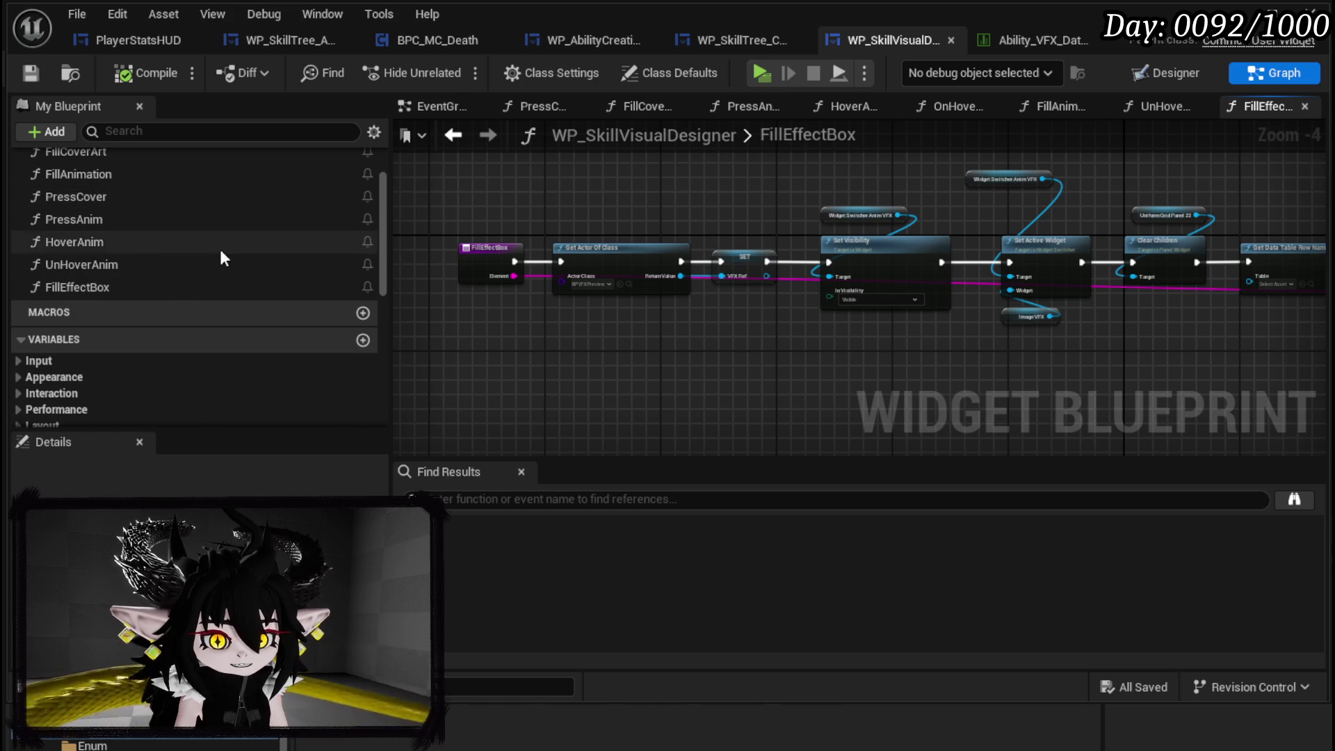
scroll(222, 302, up, 3)
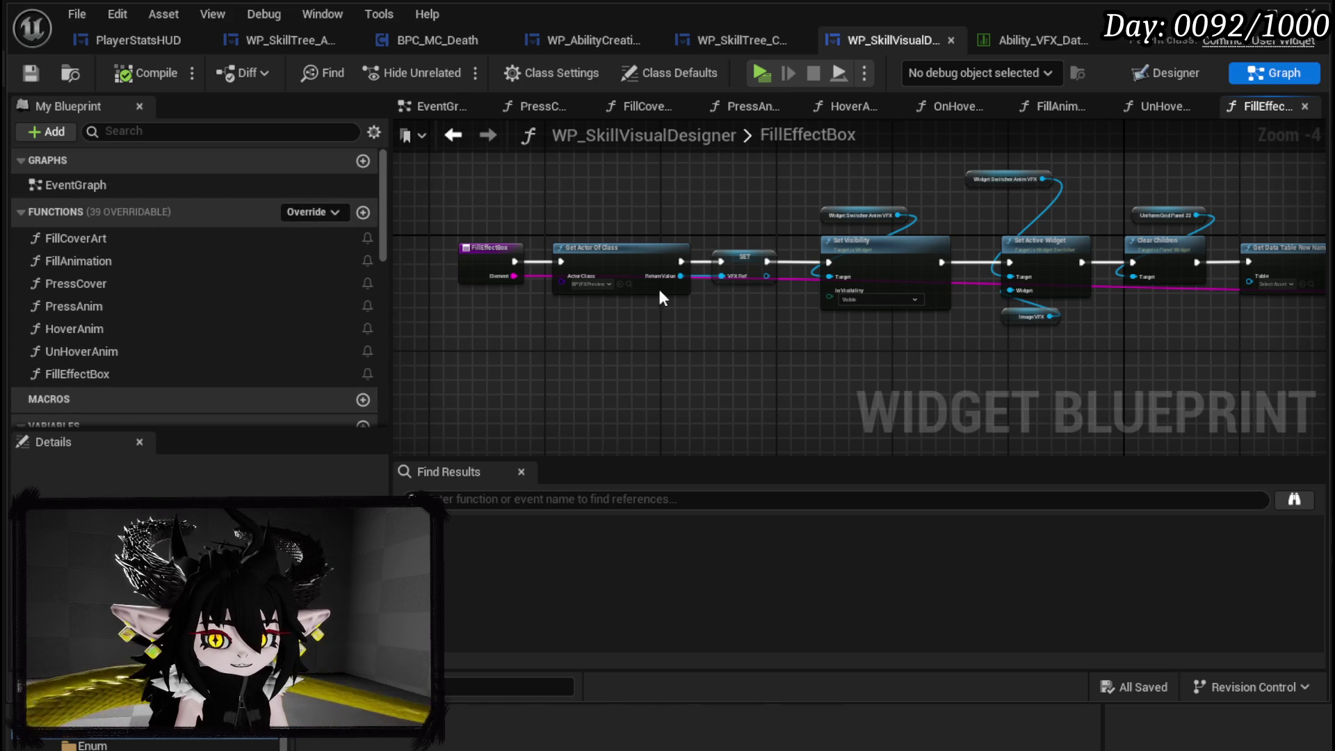
click(1043, 41)
click(939, 40)
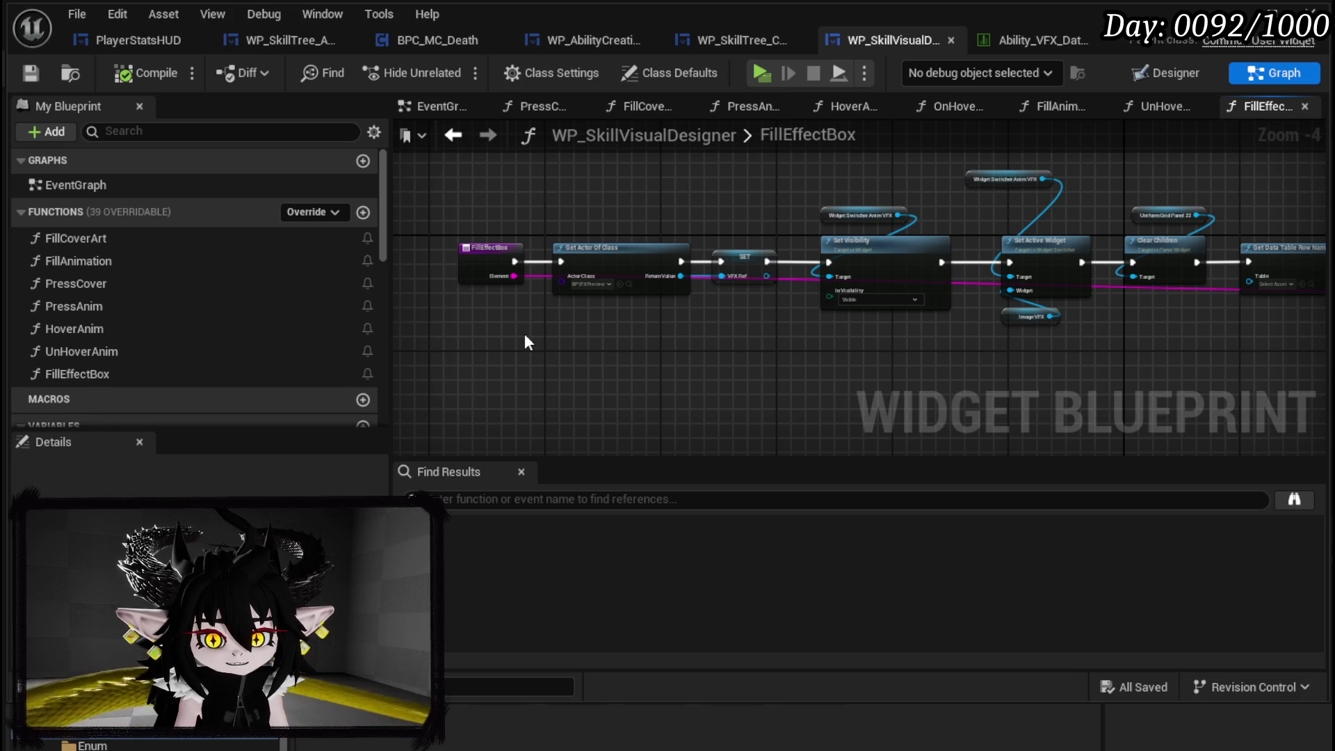
- Review FillEffectBox's Create Event nodes, then add a new function to the blueprint
mouse_move(523, 332)
mouse_down()
mouse_move(468, 361)
mouse_move(817, 353)
mouse_up()
scroll(816, 353, up, 5)
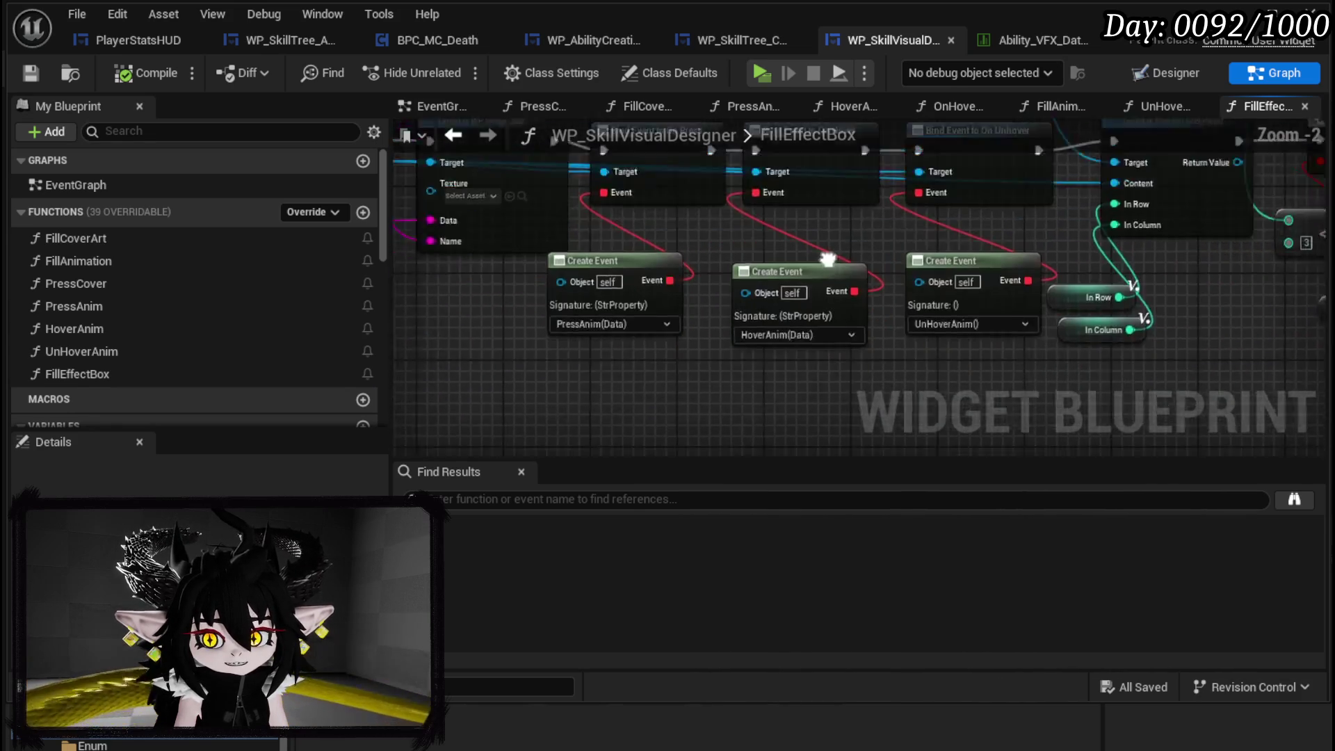
drag(695, 320, 745, 372)
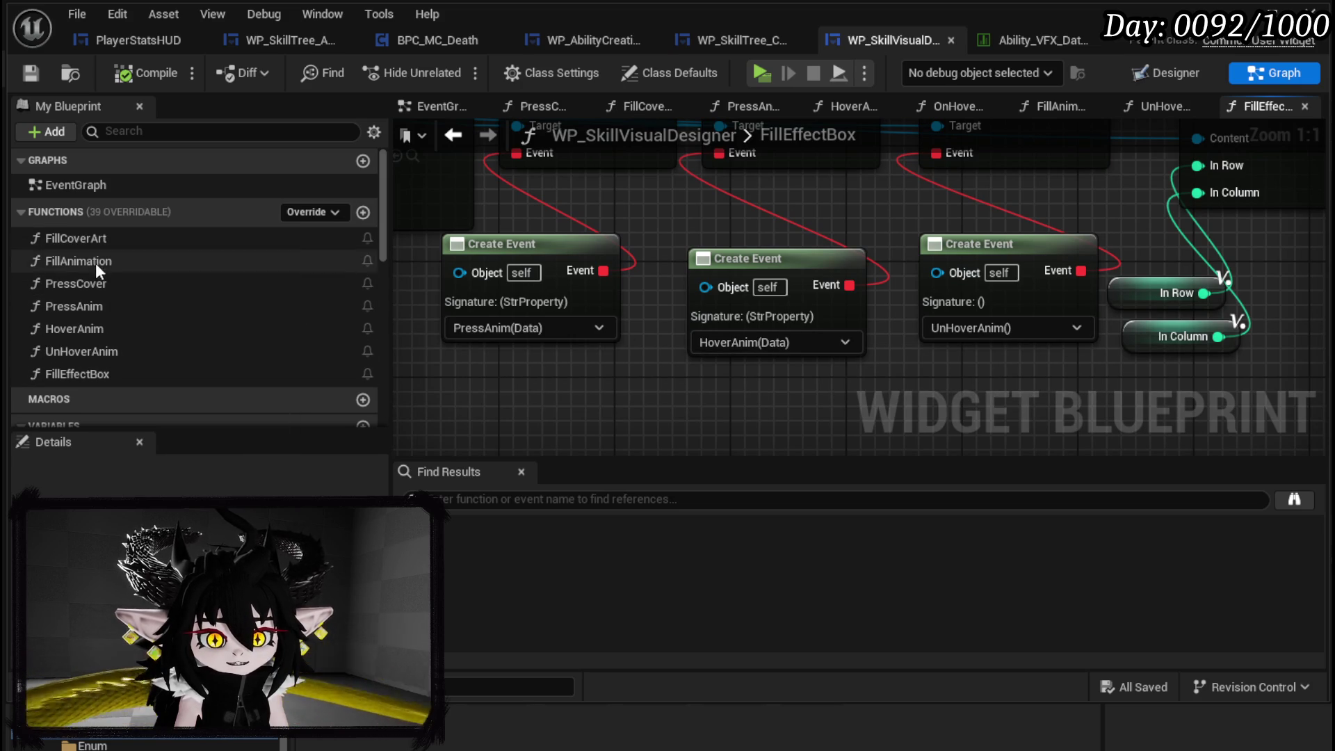
click(363, 212)
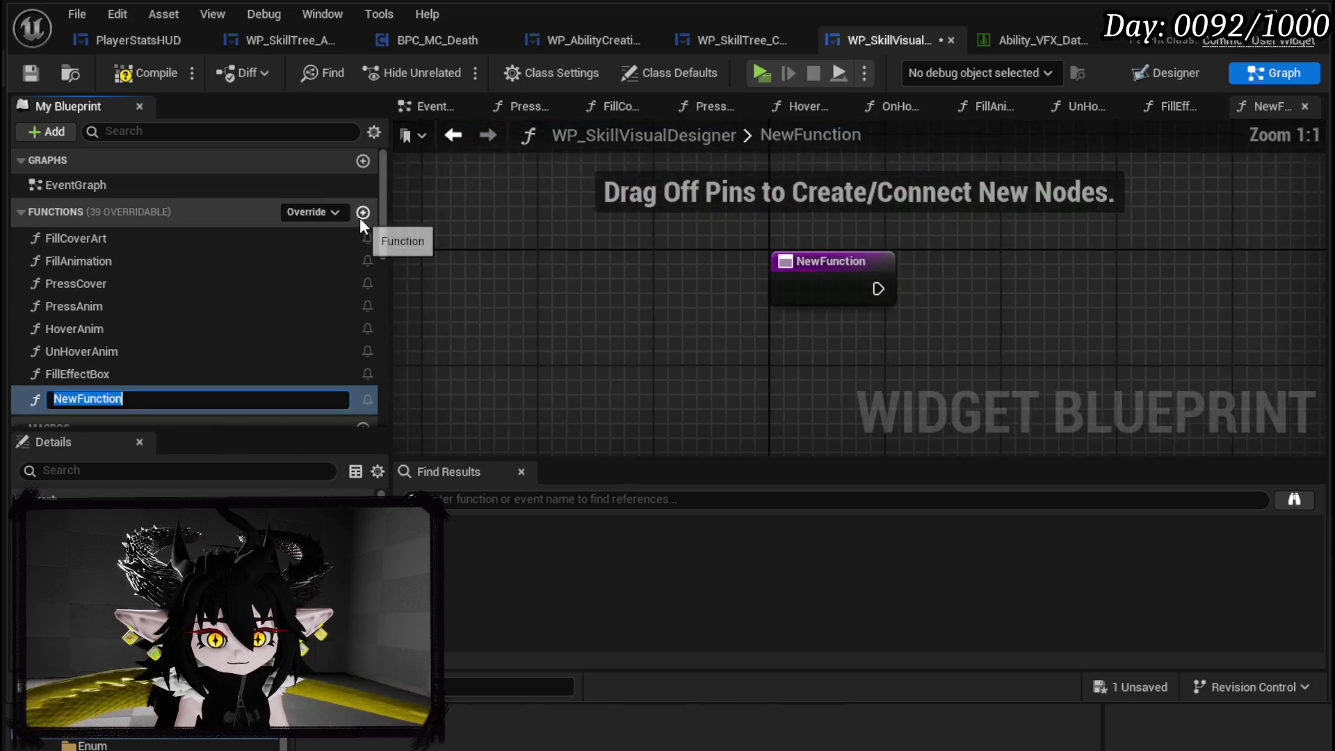
- Create functions named PressEffect, HoverEffect and UnHoverEffect
text(Pre)
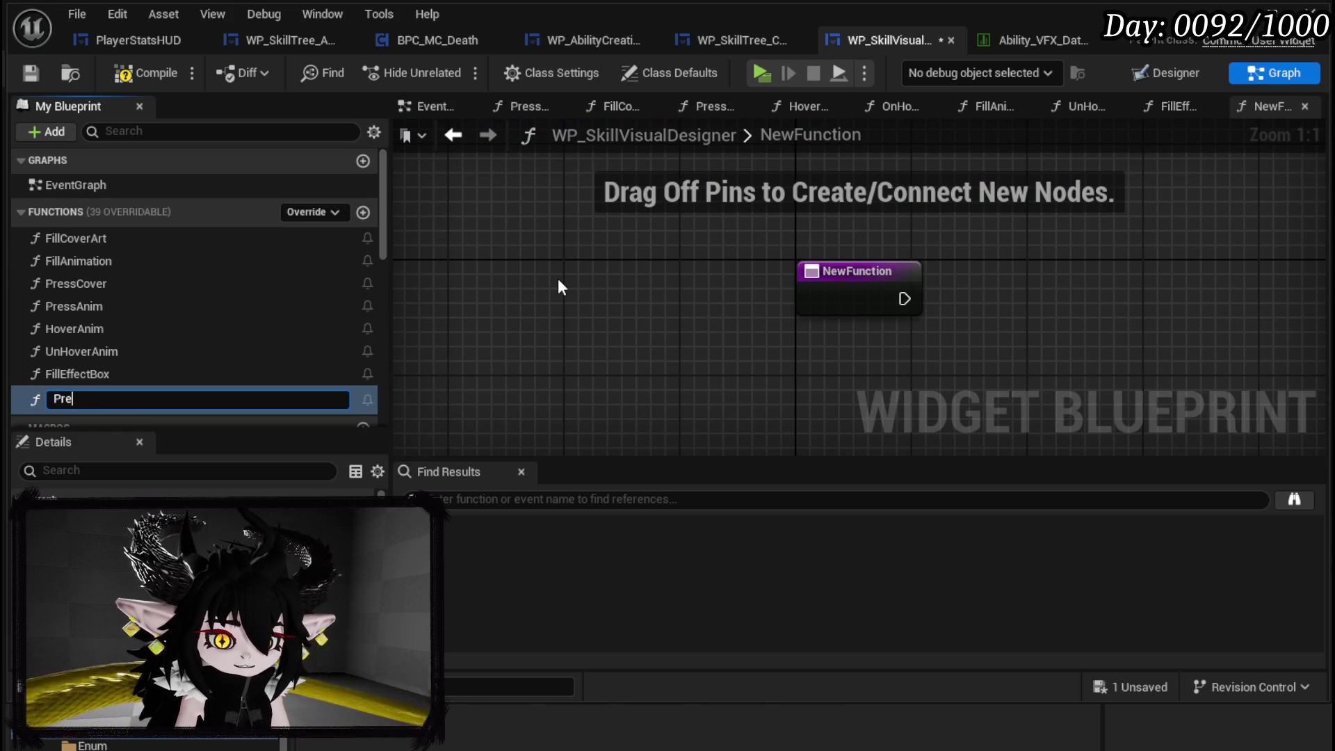
text(ssEffect)
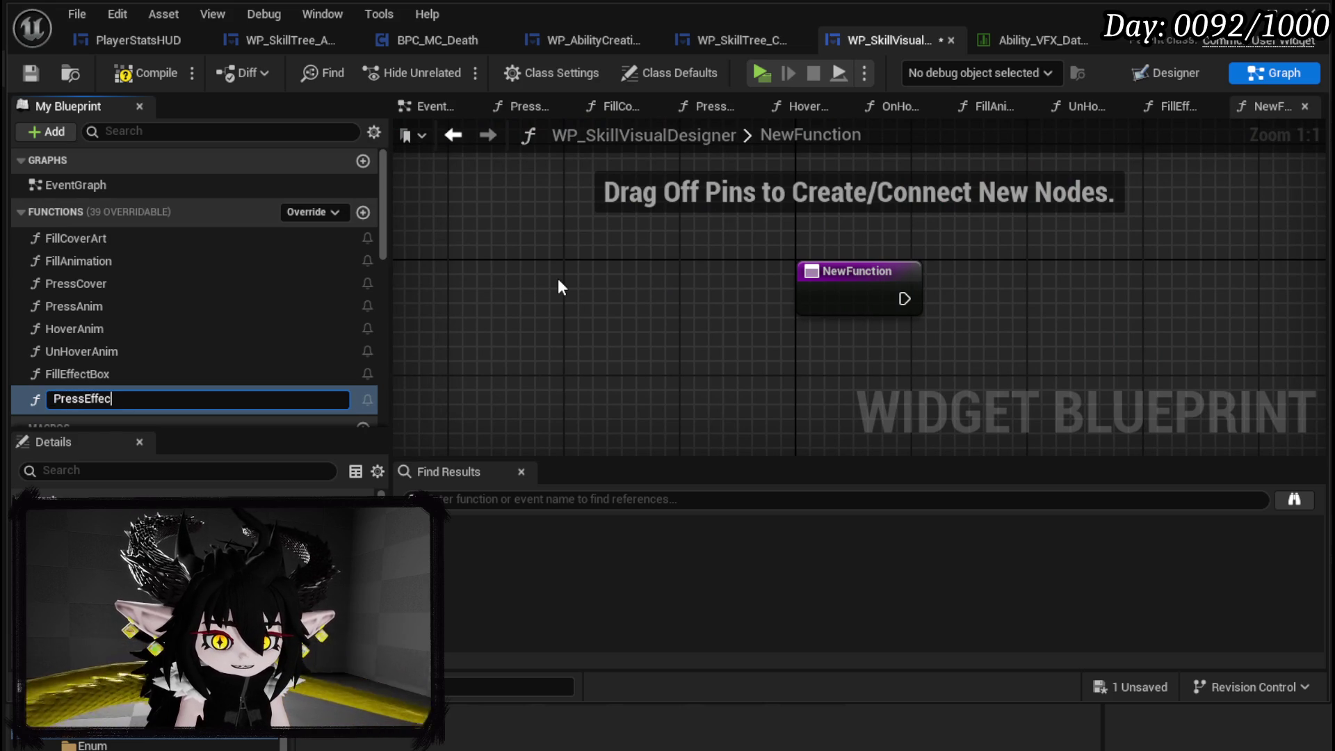
key(Return)
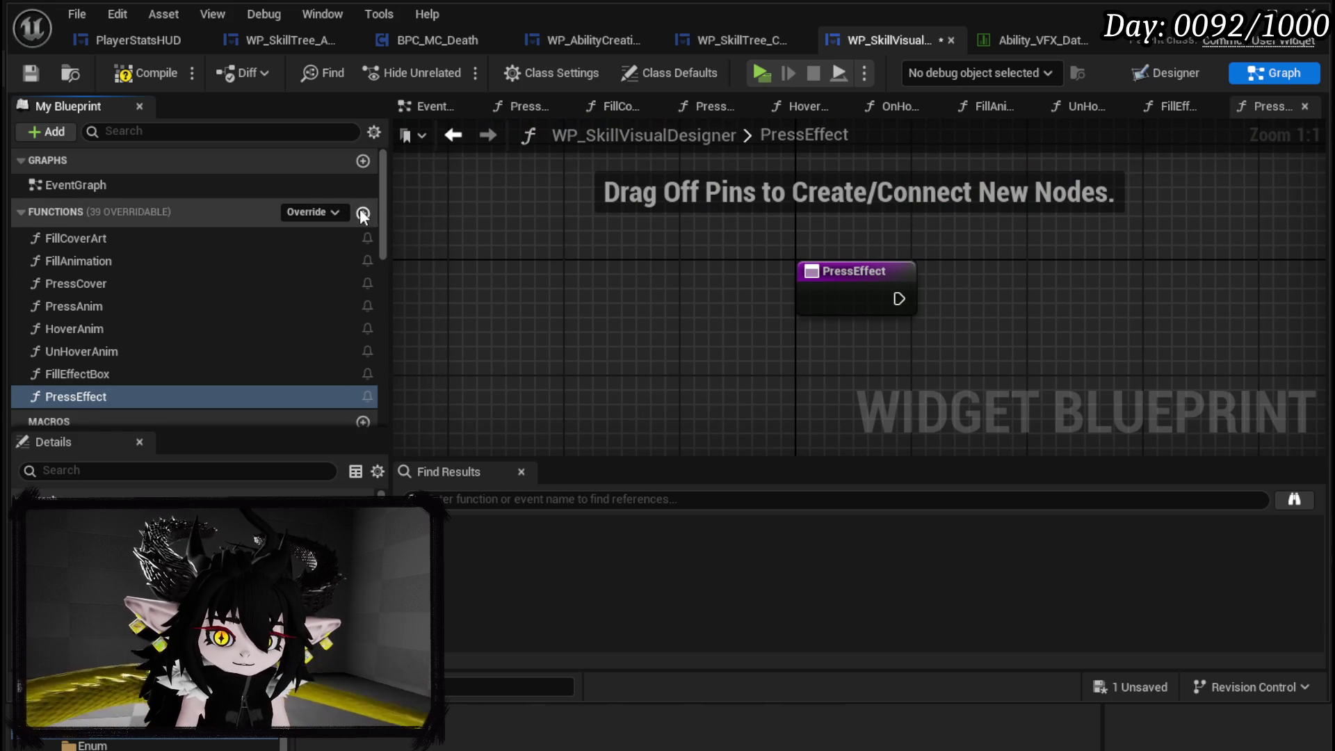
click(363, 212)
text(Ho)
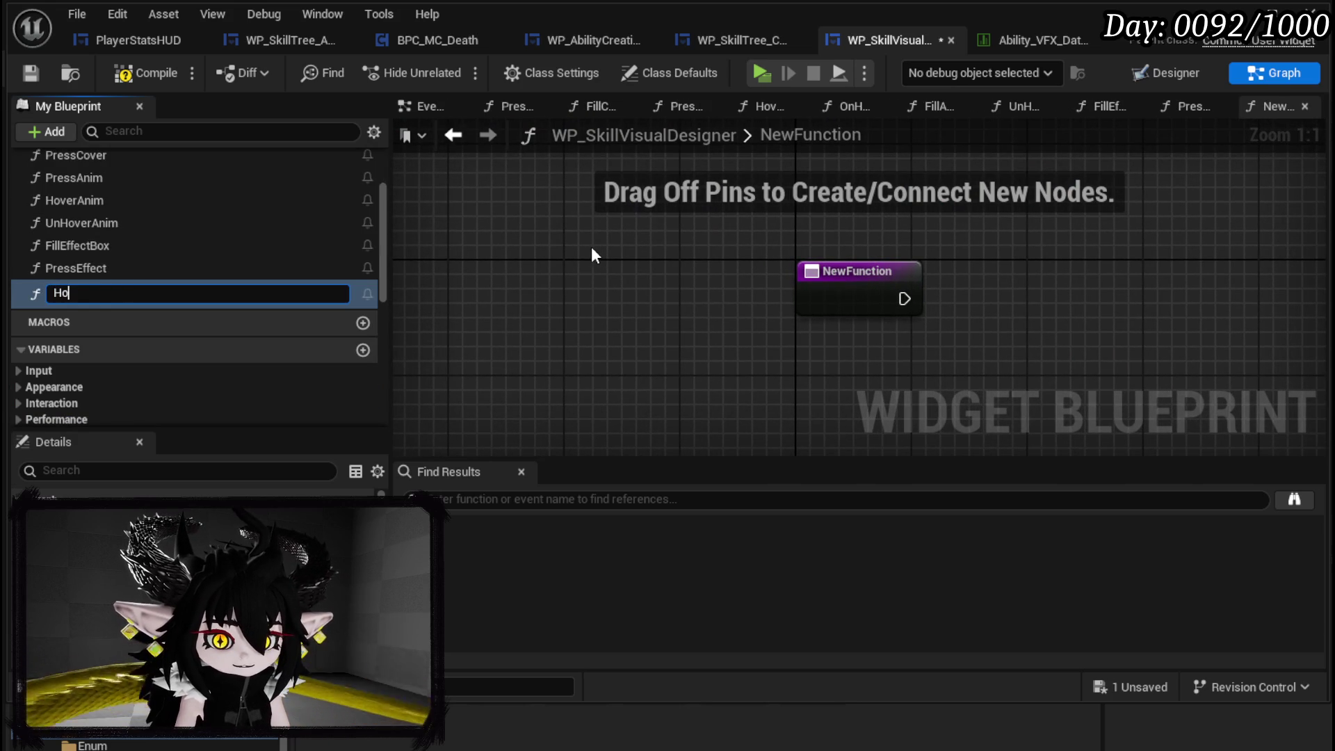
text(verEffect)
key(Return)
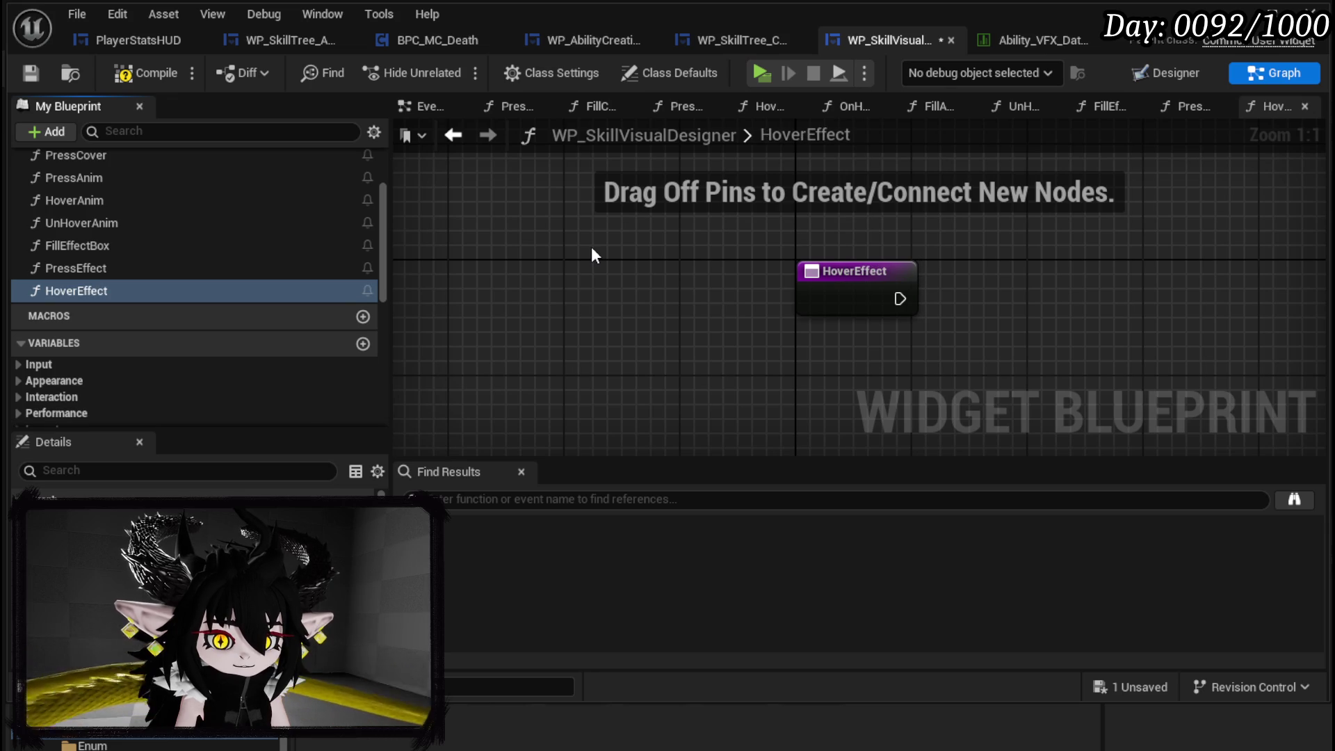
scroll(327, 222, up, 5)
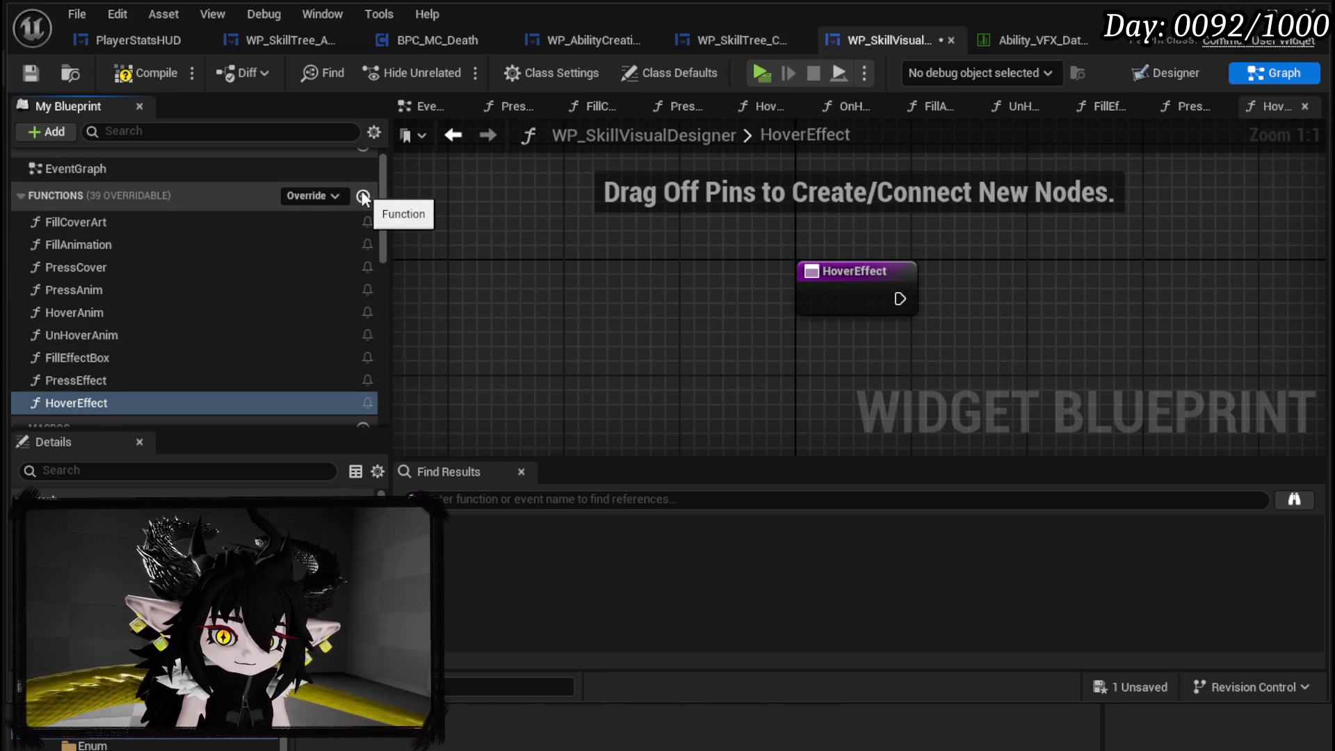
click(363, 198)
text(Un)
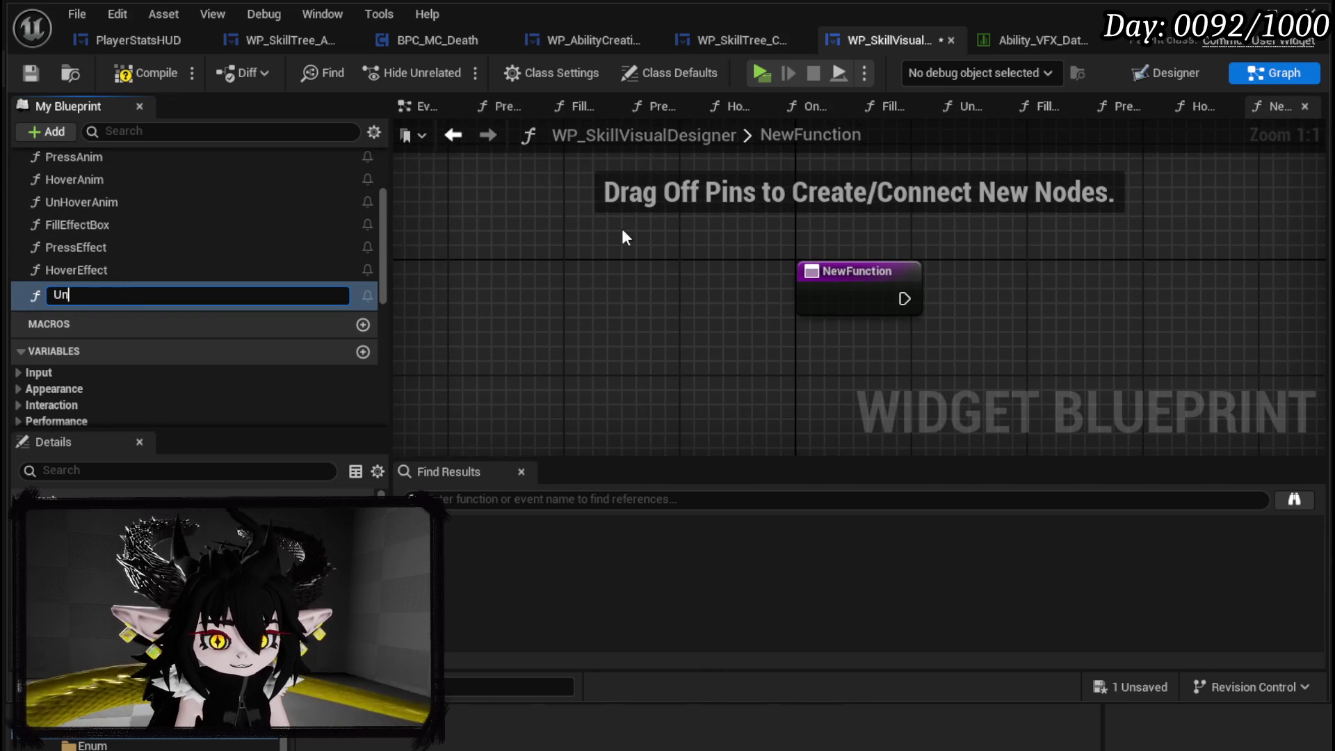
text(HoverEf)
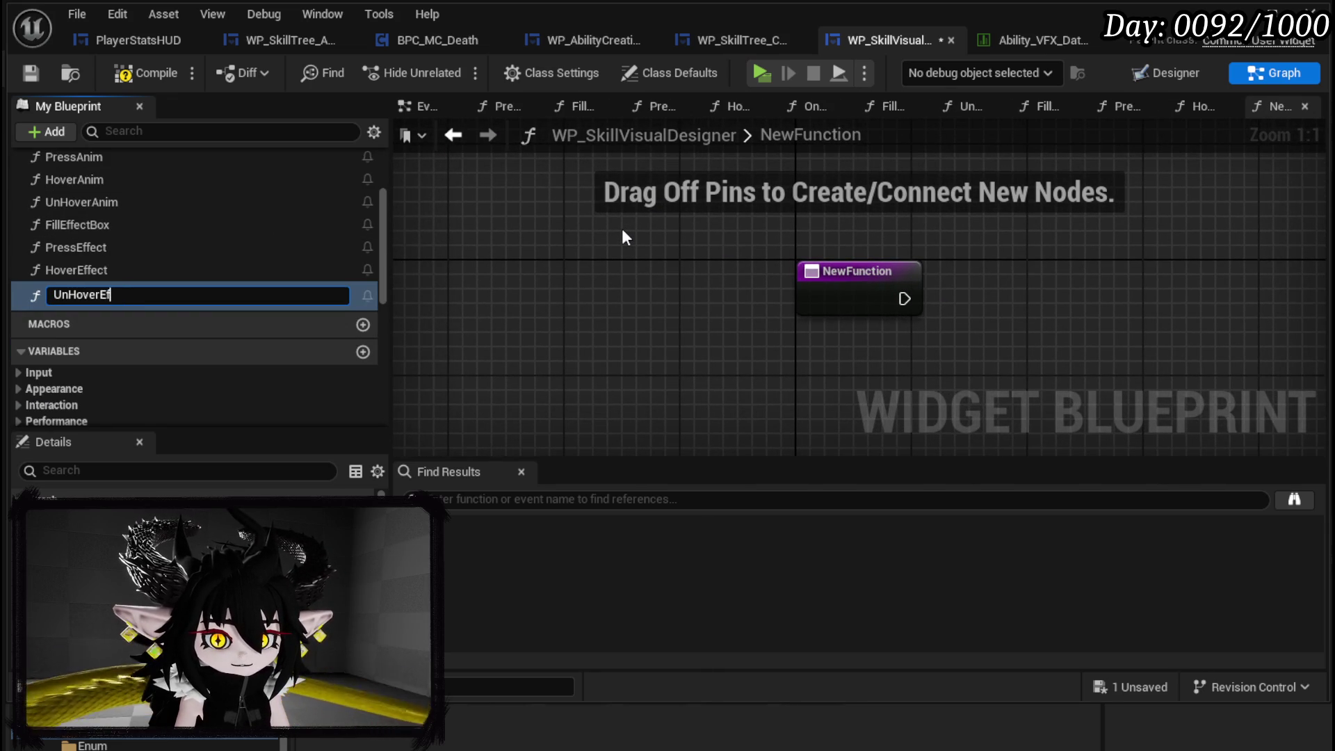
text(fect)
key(Return)
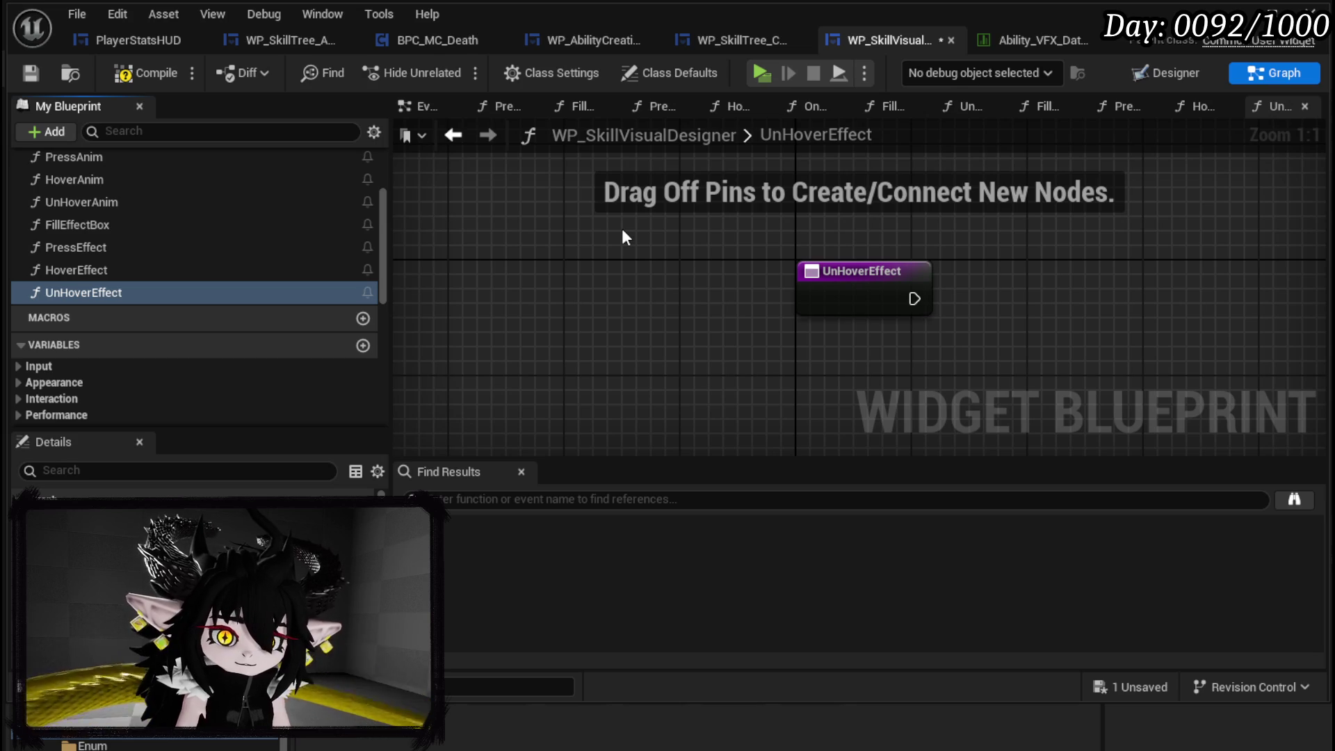
- Compile the blueprint, checking the new PressEffect and HoverEffect functions
click(134, 73)
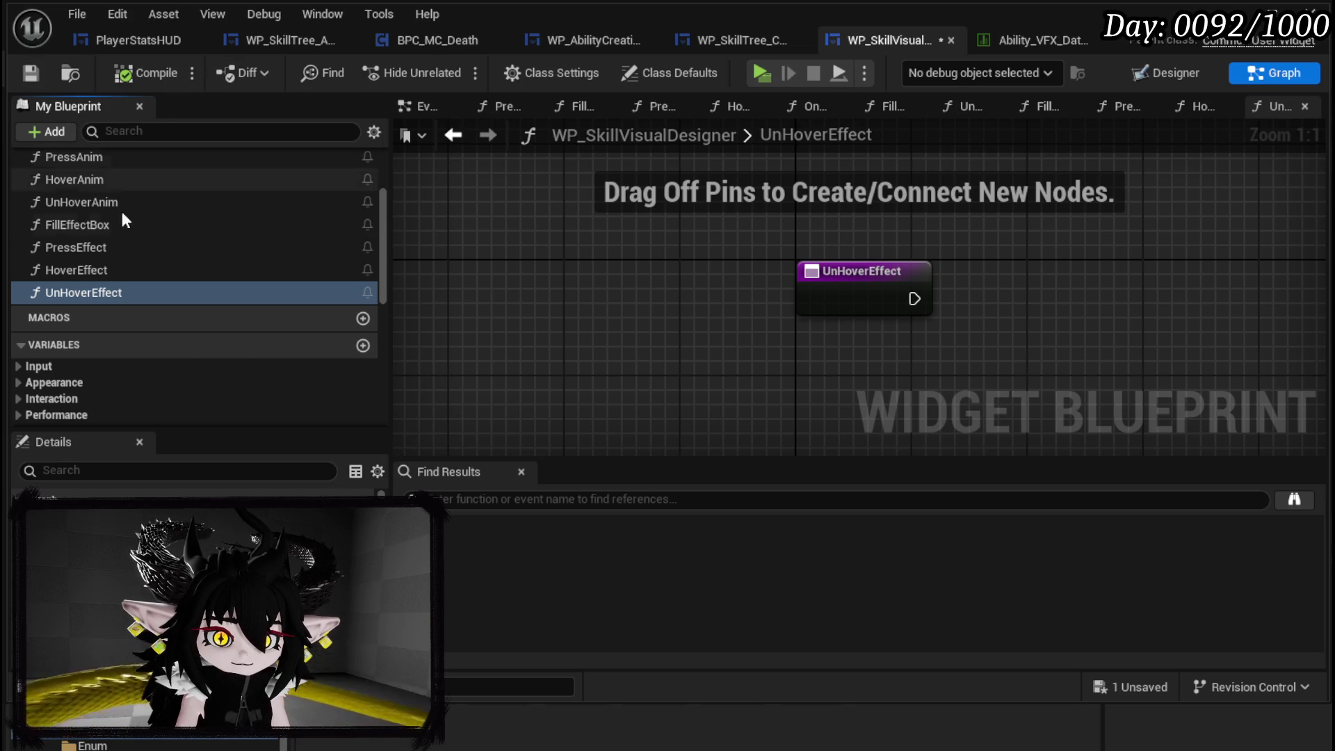
click(123, 255)
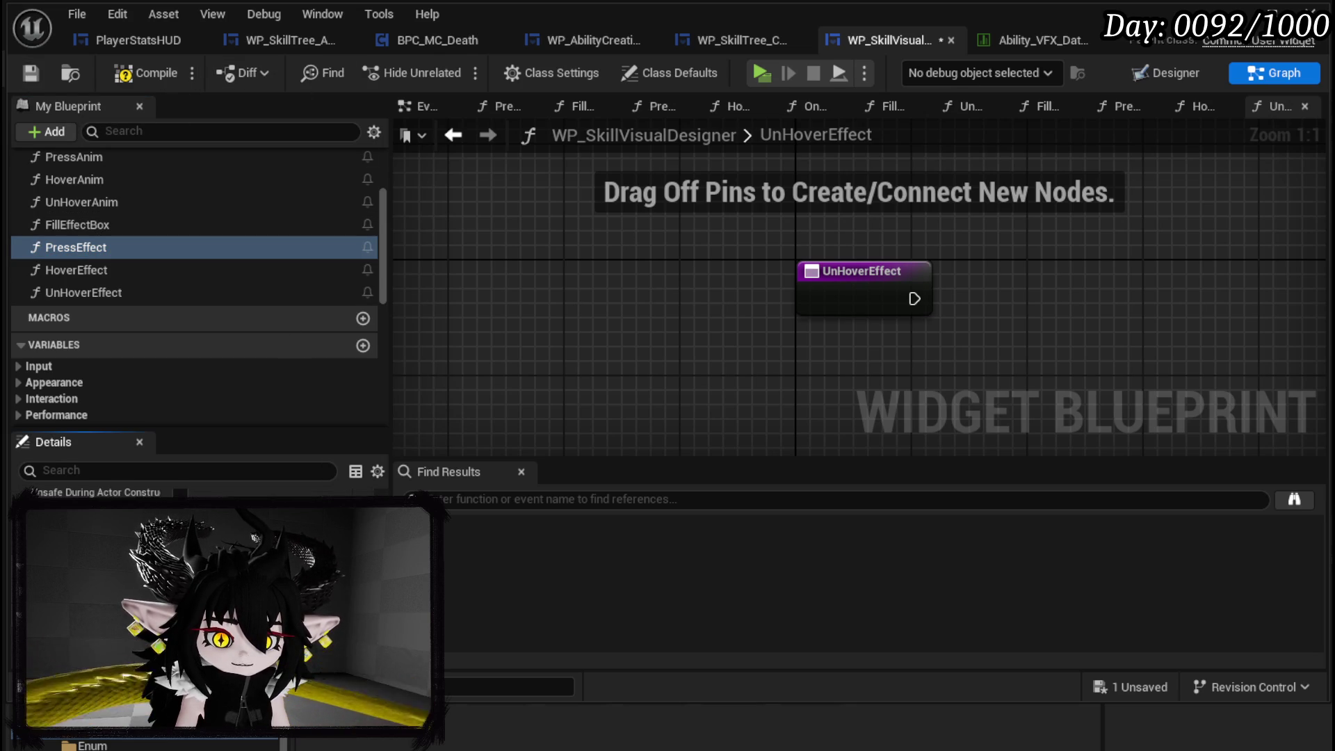
click(90, 270)
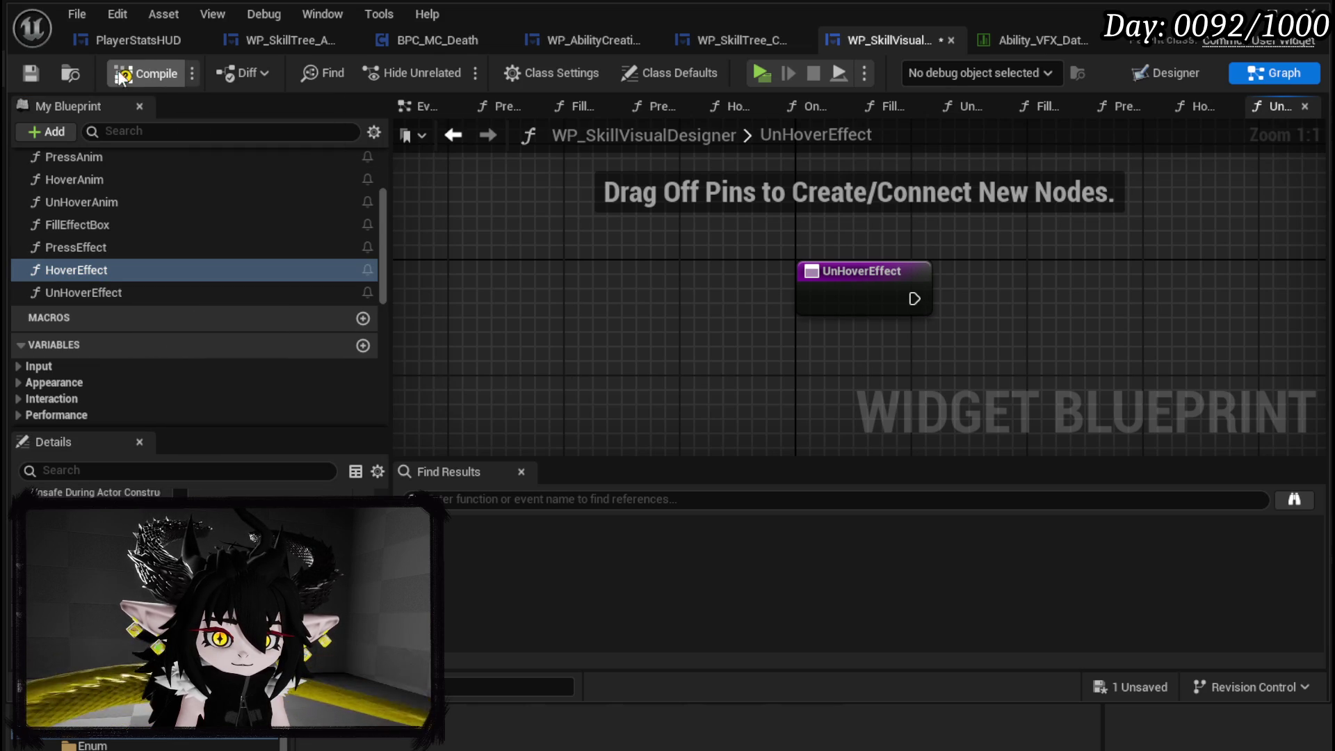
click(34, 69)
- In FillEffectBox, bind the three Create Event nodes to PressEffect, HoverEffect and UnHoverEffect
double_click(74, 224)
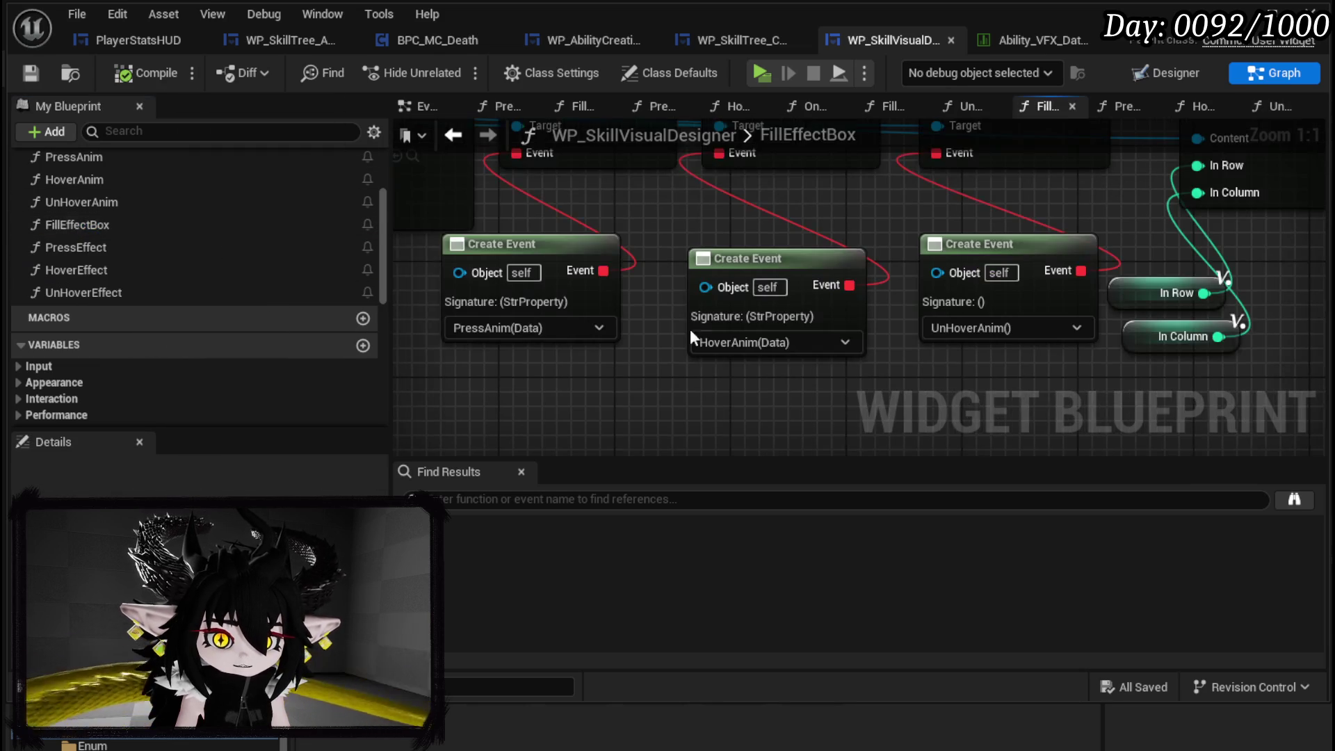
click(529, 306)
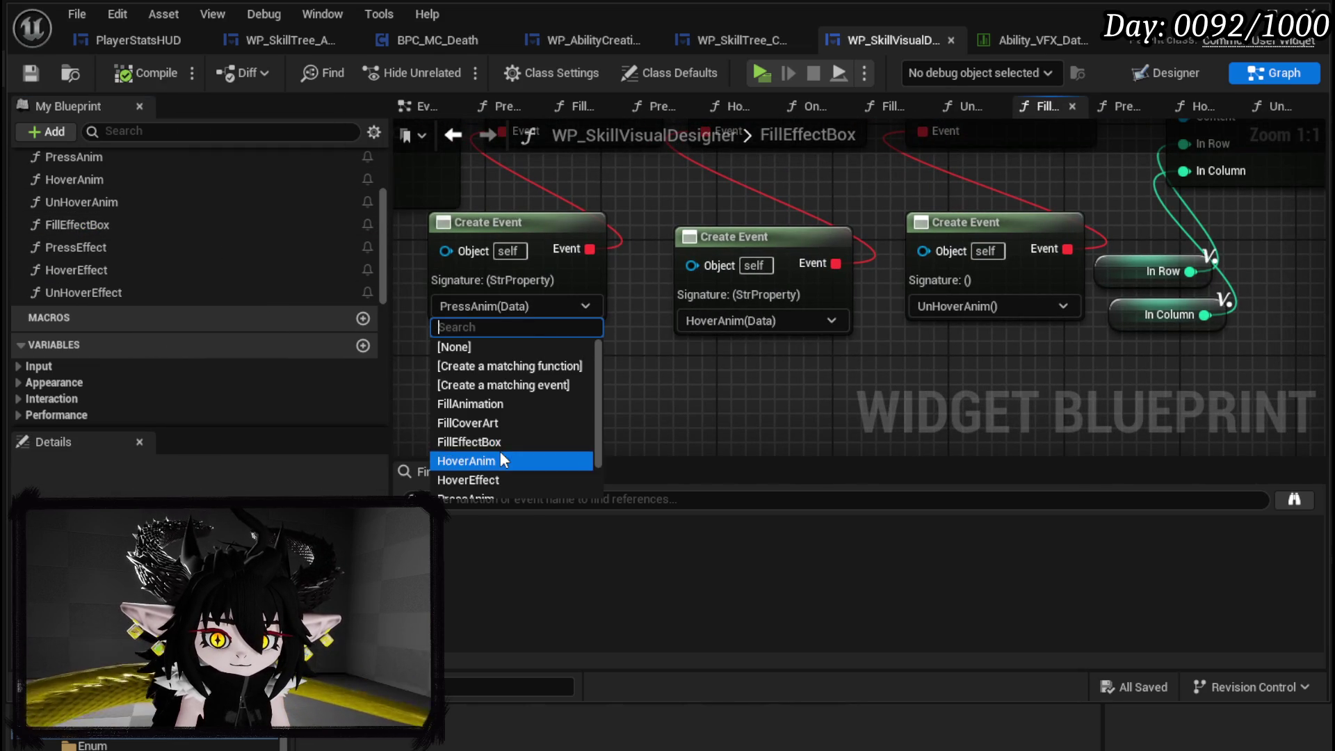
scroll(493, 427, down, 2)
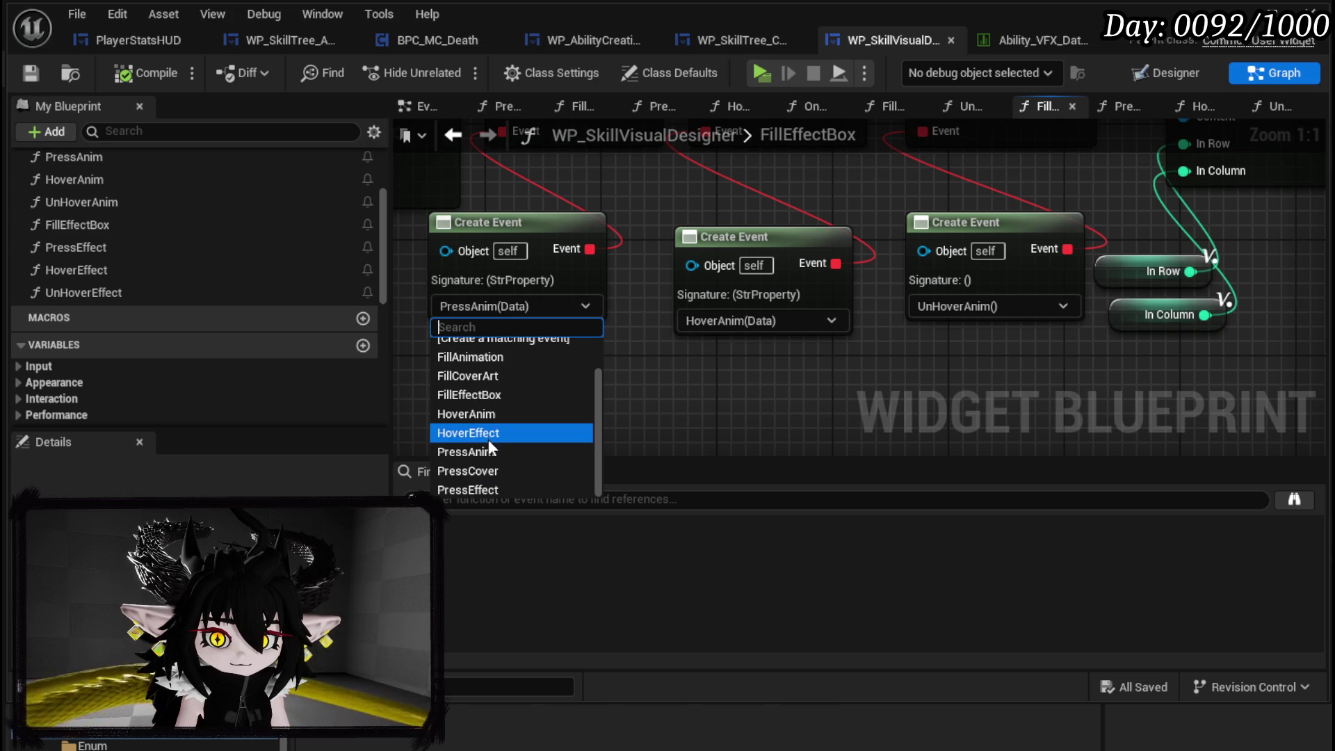
click(511, 491)
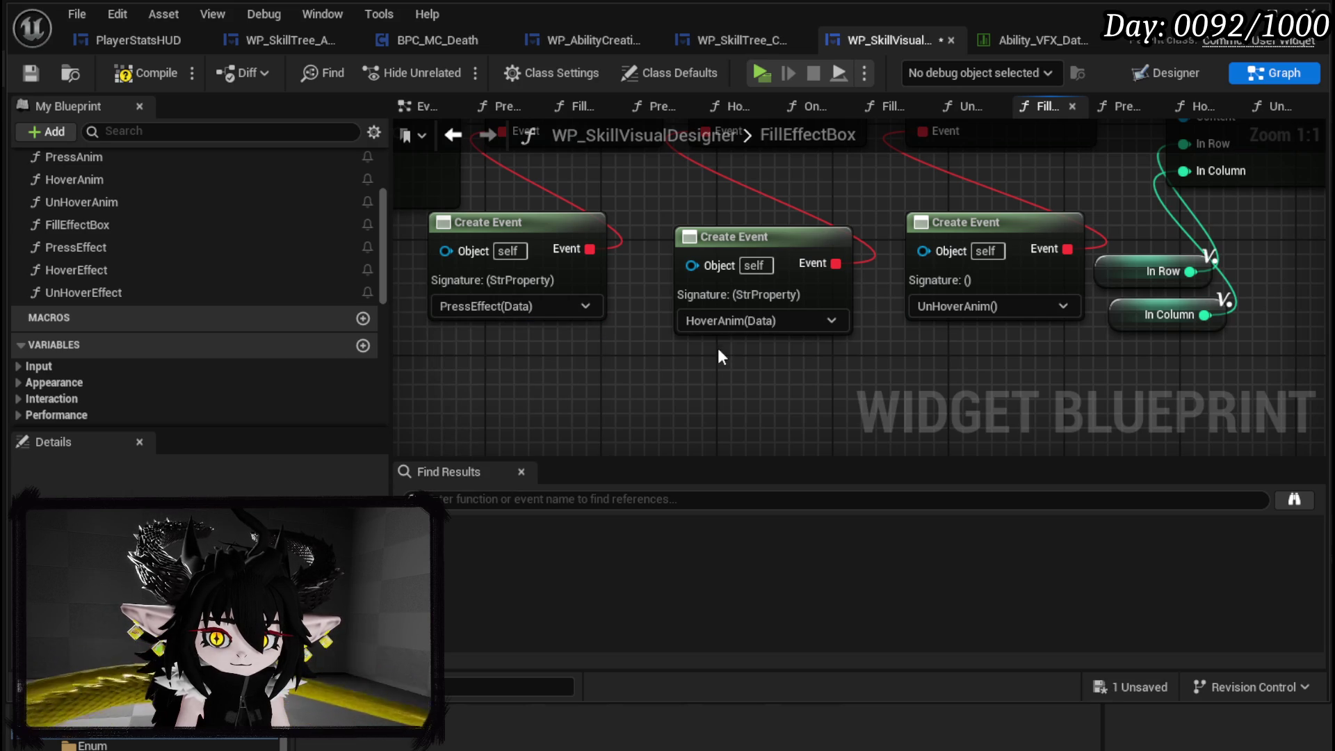
click(717, 331)
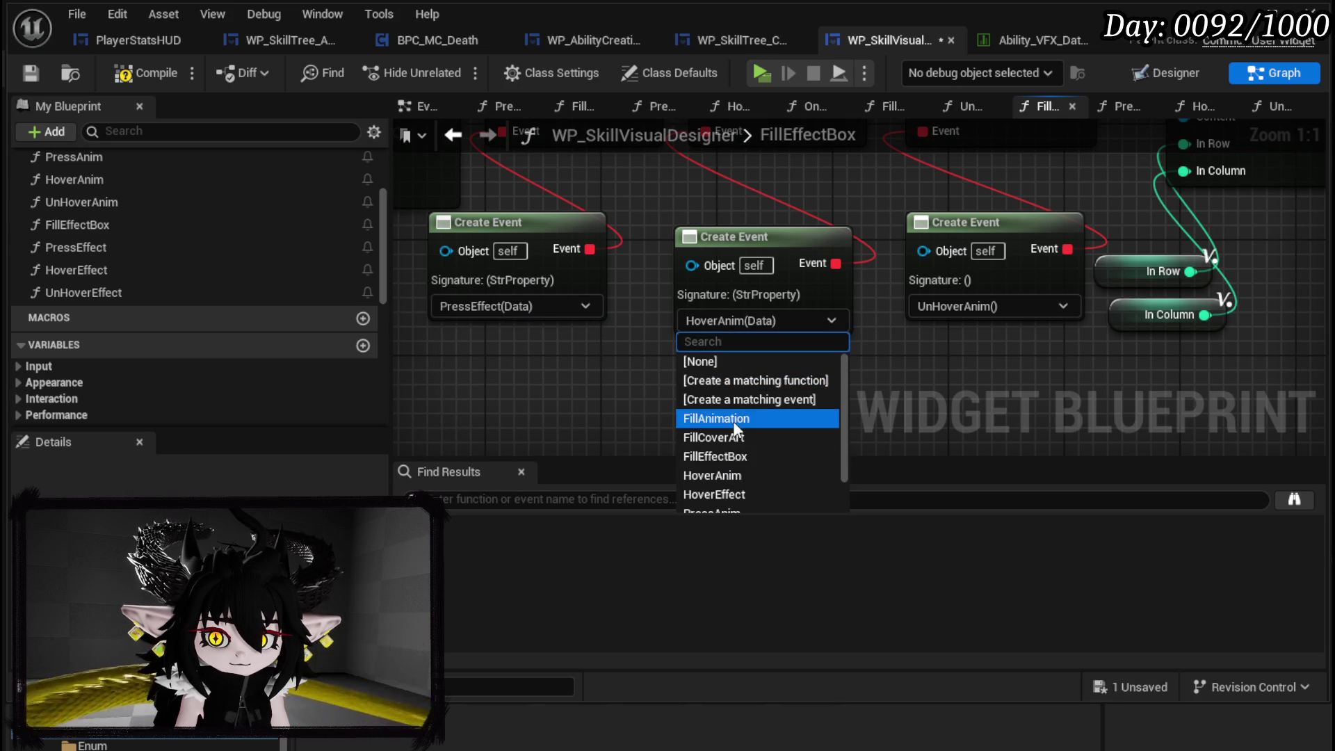
scroll(737, 449, down, 1)
click(744, 464)
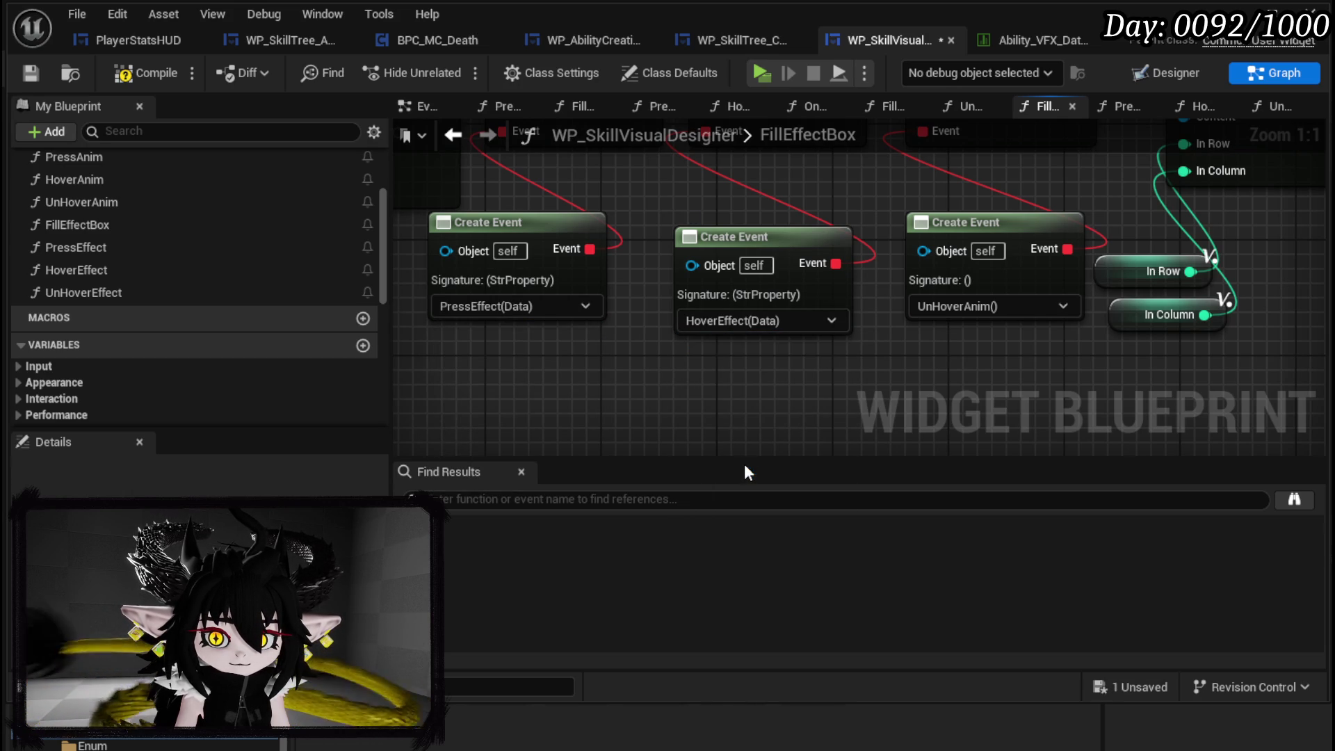
click(953, 310)
scroll(974, 431, down, 3)
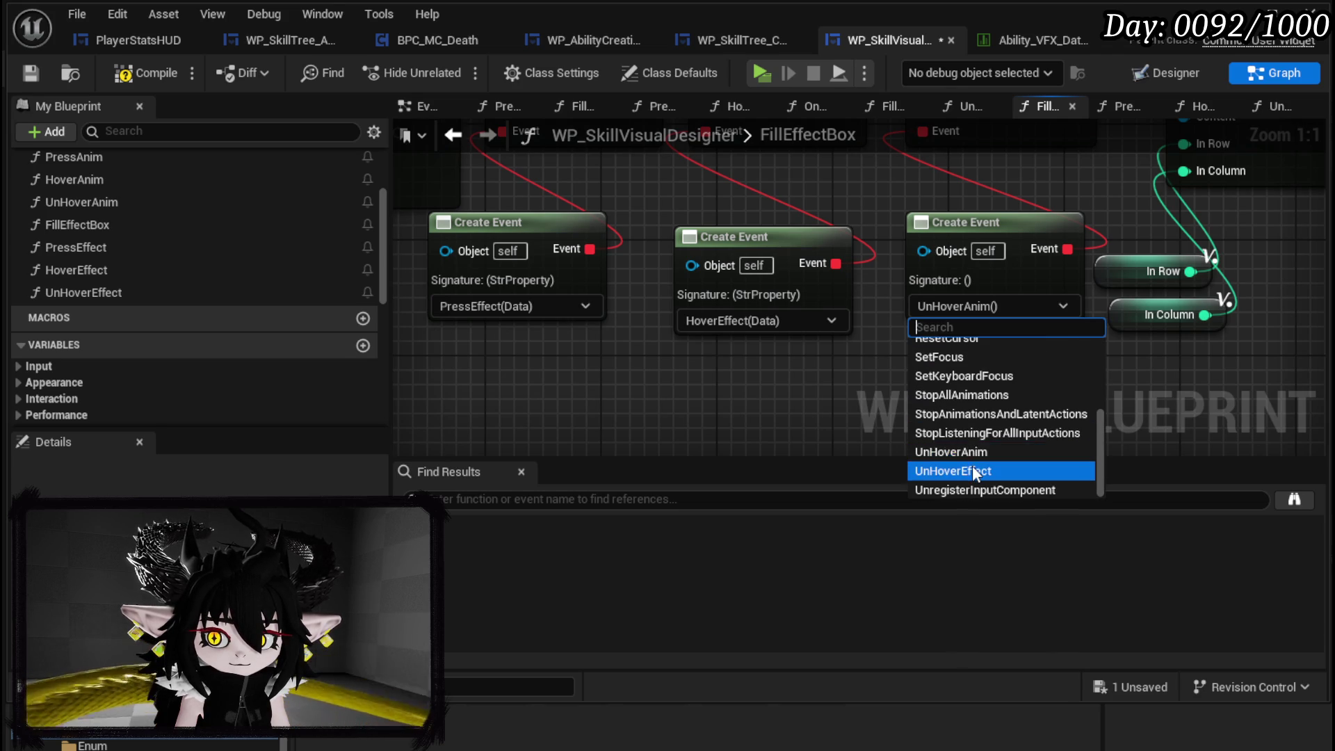
click(973, 470)
- Compile and save WP_SkillVisualDesigner
click(136, 72)
click(34, 76)
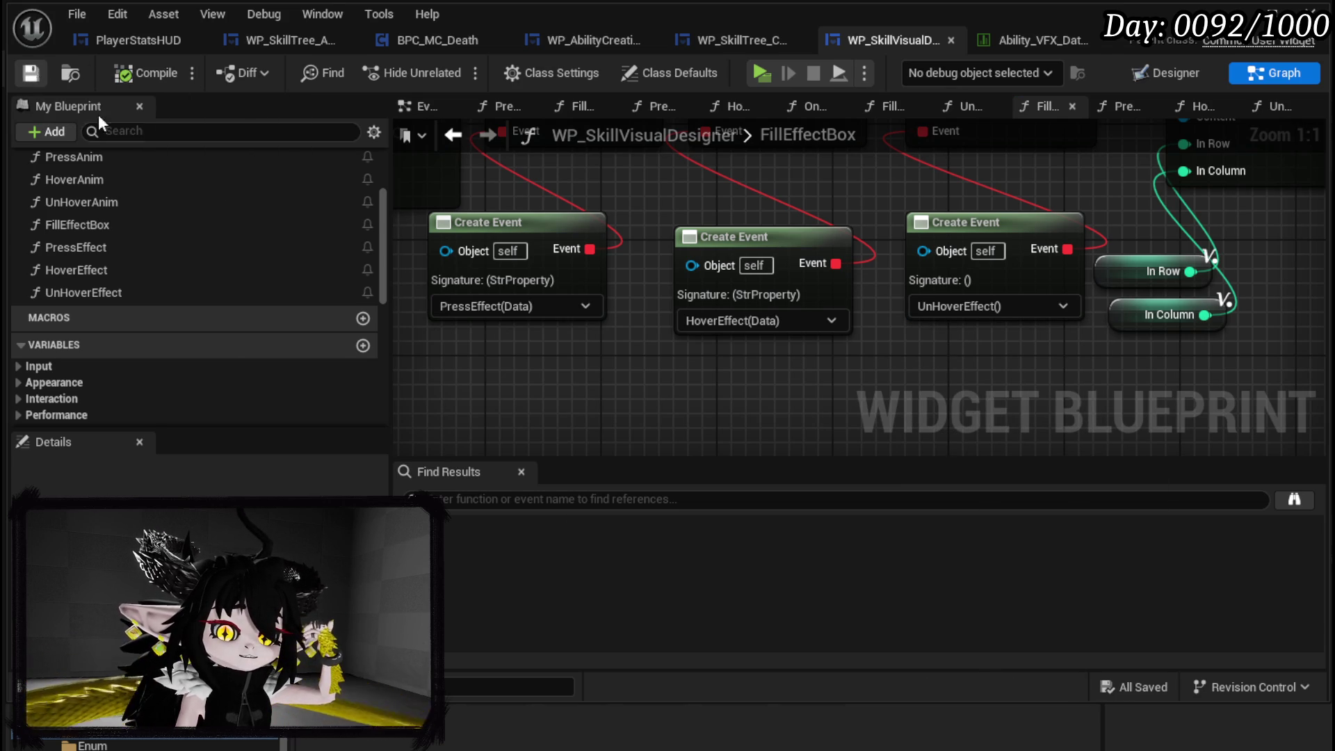
scroll(181, 220, down, 5)
scroll(180, 226, up, 4)
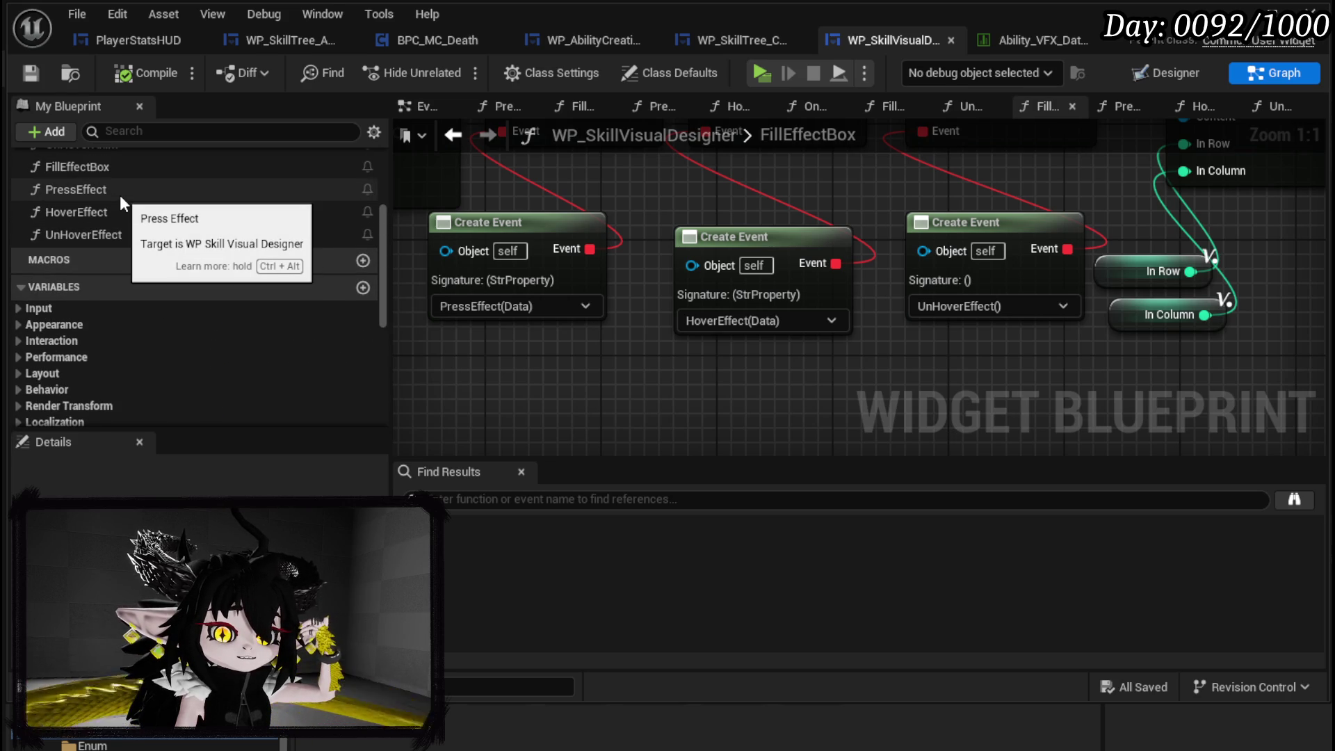
- Place a VFX_Ref getter in the HoverEffect function graph
double_click(114, 211)
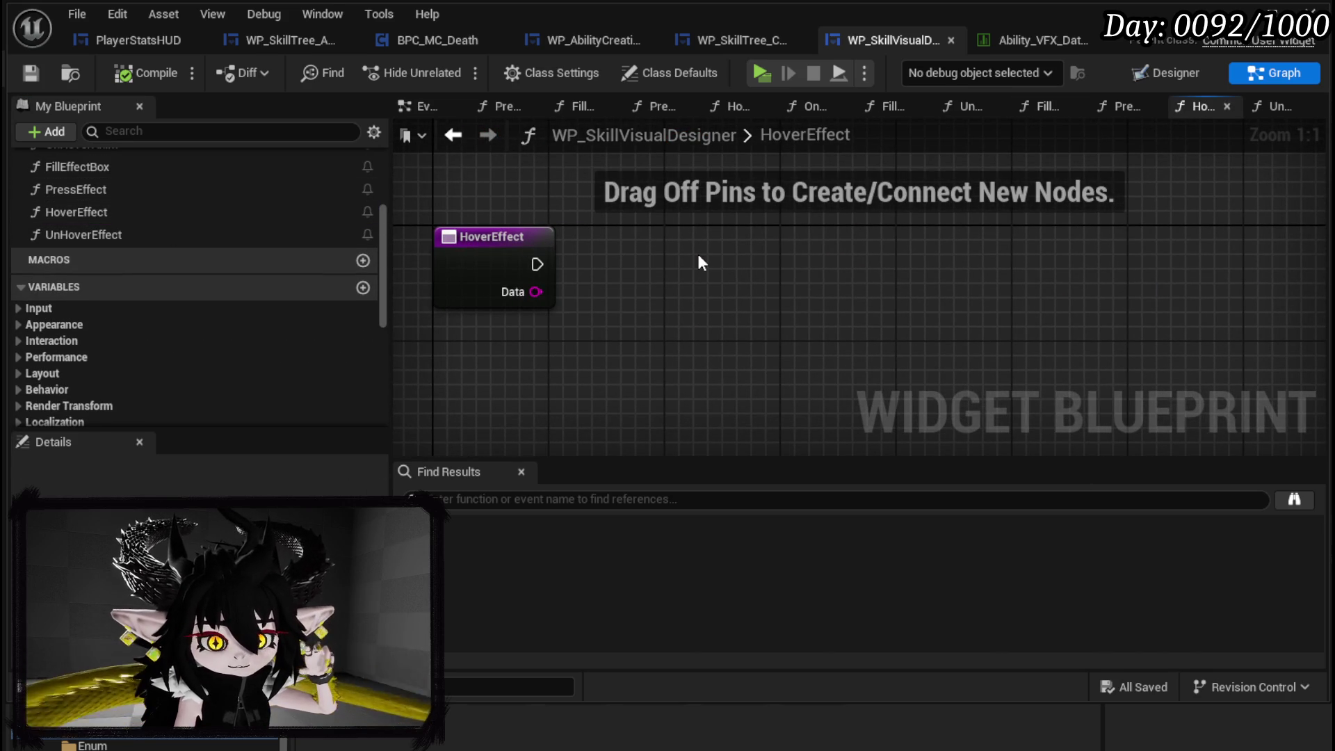
scroll(187, 264, down, 5)
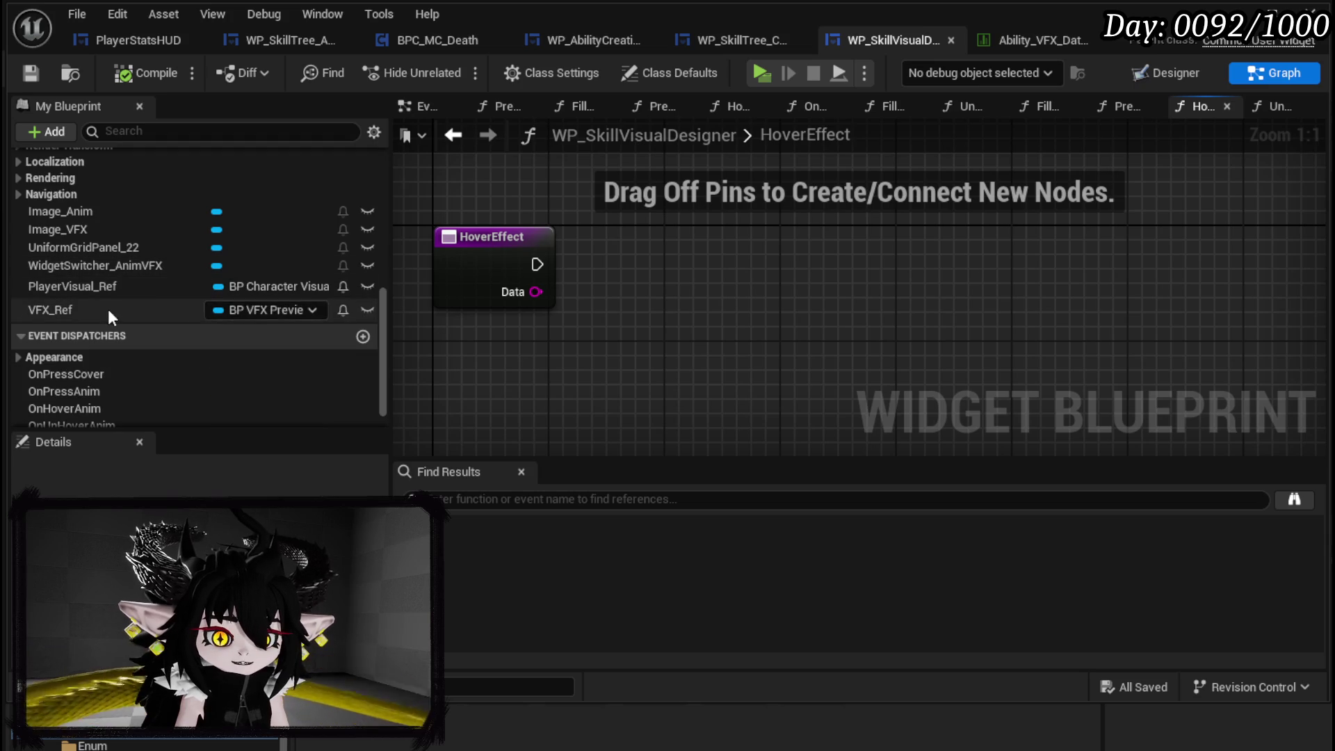
mouse_move(89, 309)
mouse_down()
mouse_move(542, 216)
mouse_move(511, 202)
mouse_move(640, 262)
mouse_move(716, 272)
mouse_up()
click(510, 206)
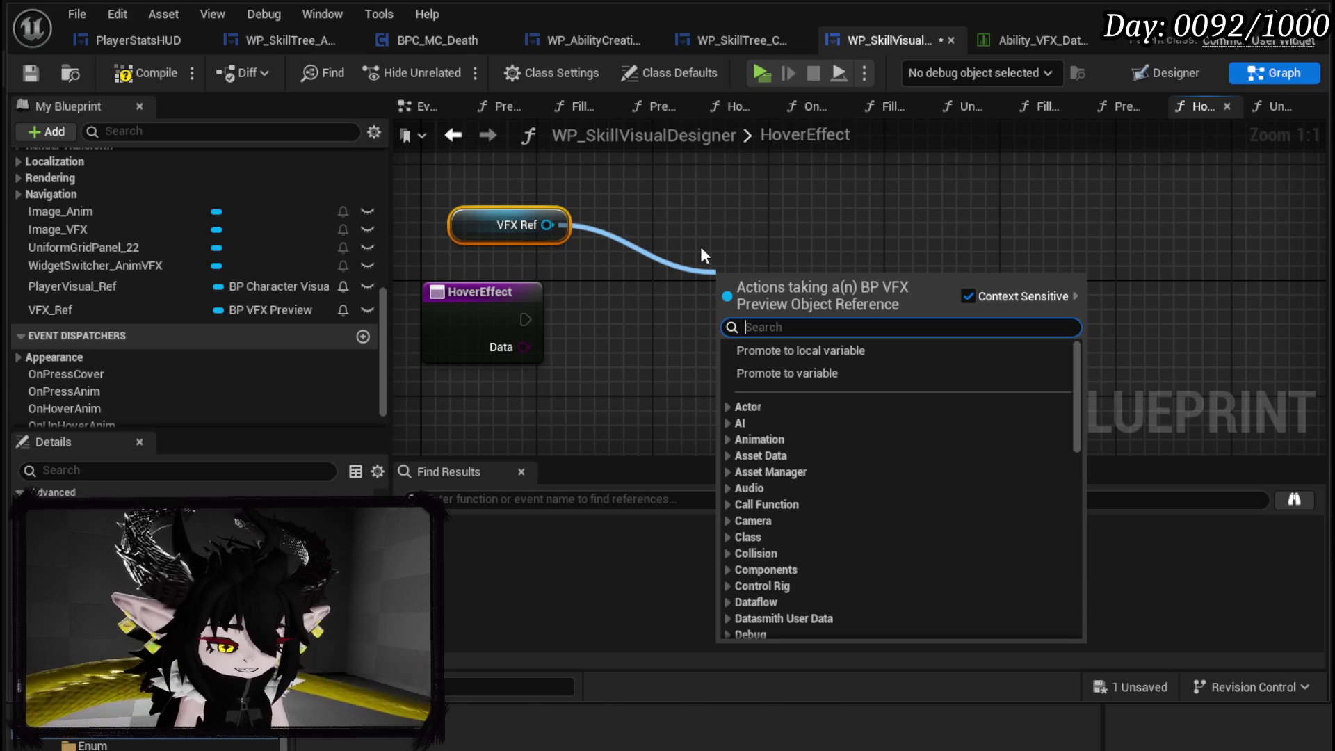
- Search VFX_Ref's actions for 'Previ', 'Spawn' and 'Show', then cancel without adding anything
text(Previ)
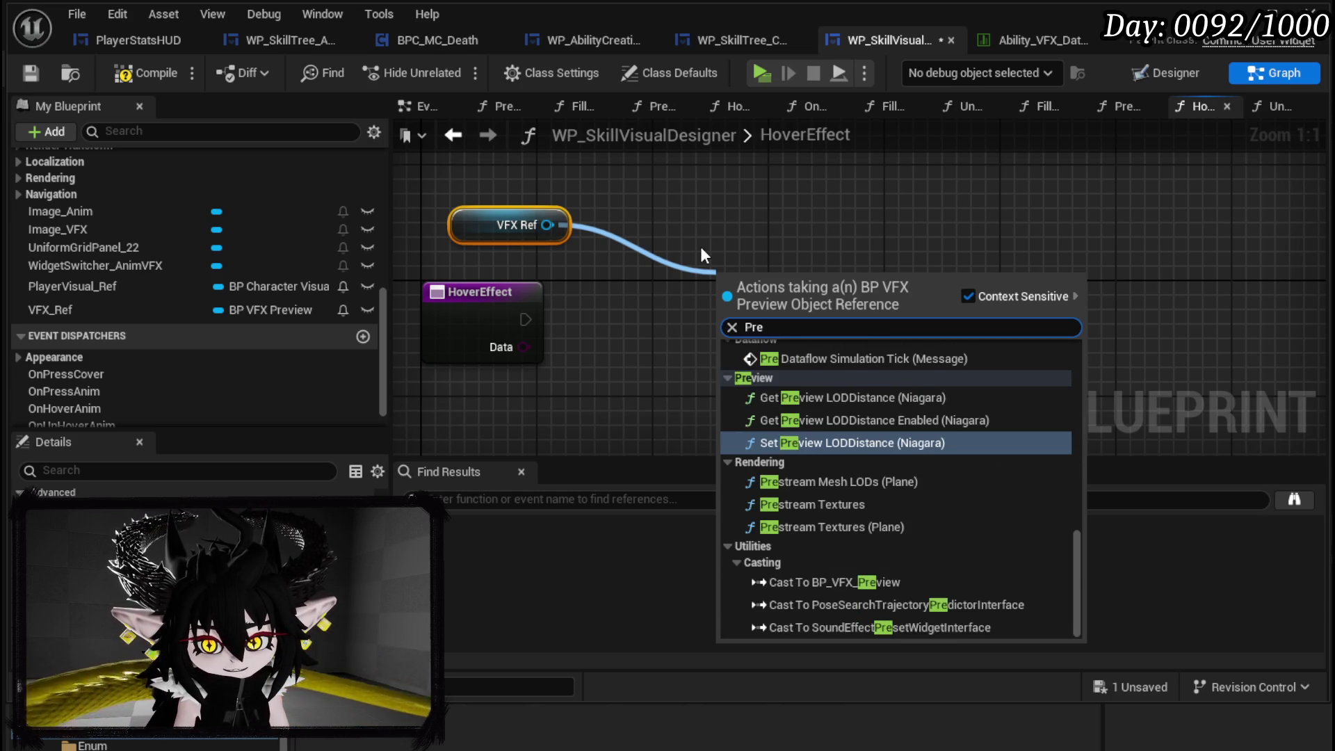
key(BackSpace)
key(BackSpace)
key(BackSpace)
text(Spawn)
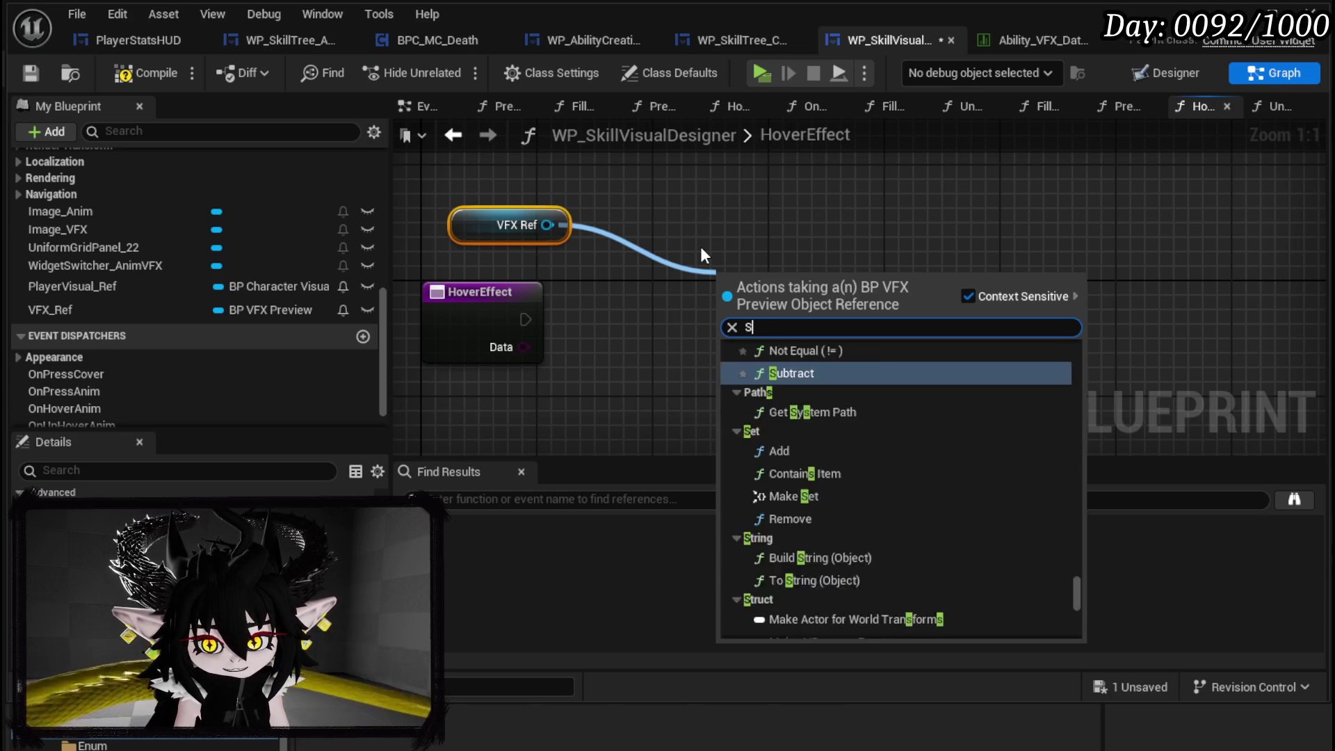
key(BackSpace)
key(BackSpace)
key(BackSpace)
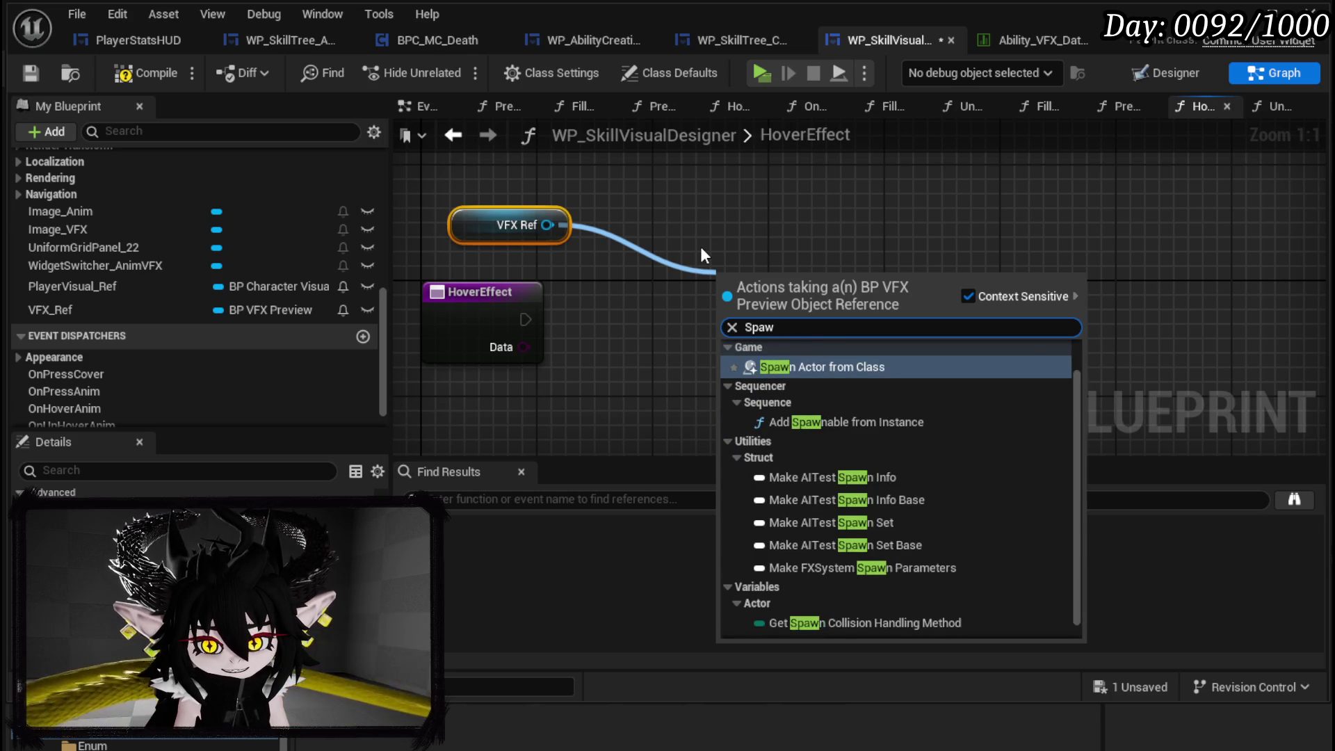
text(Show)
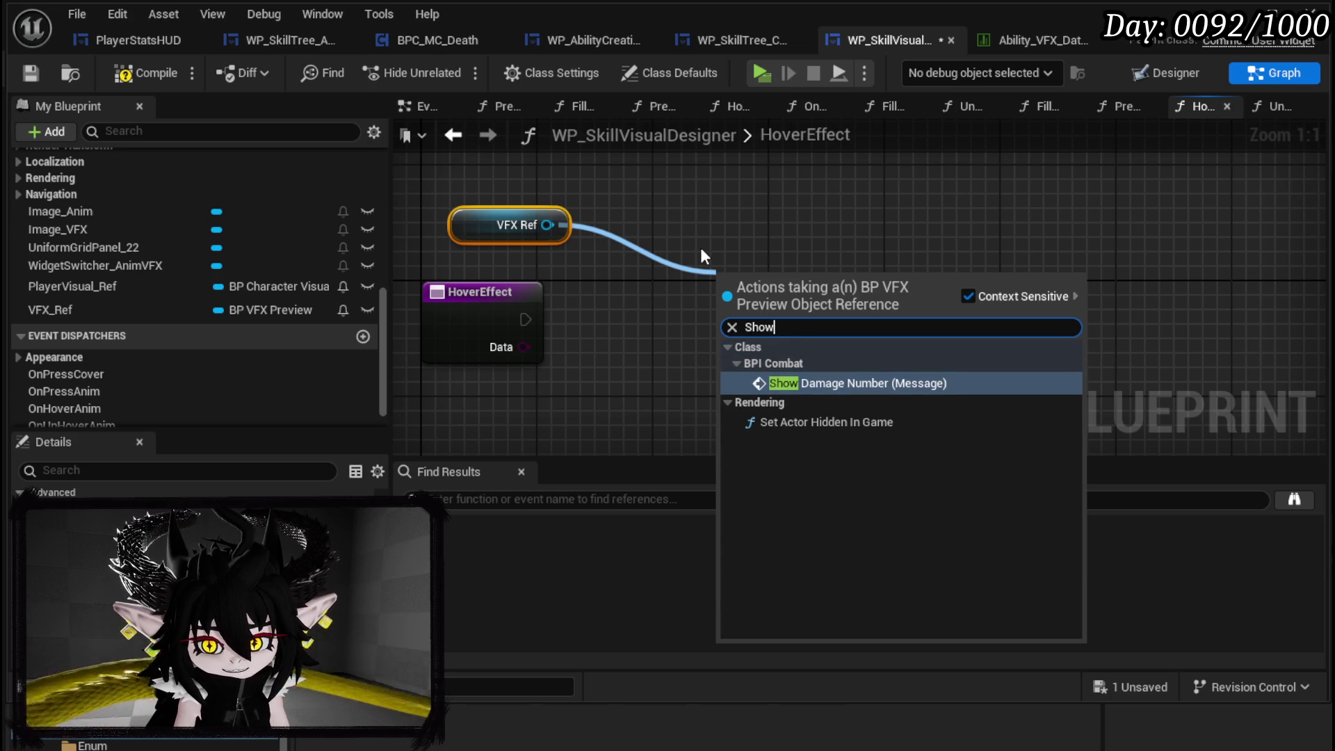
key(Escape)
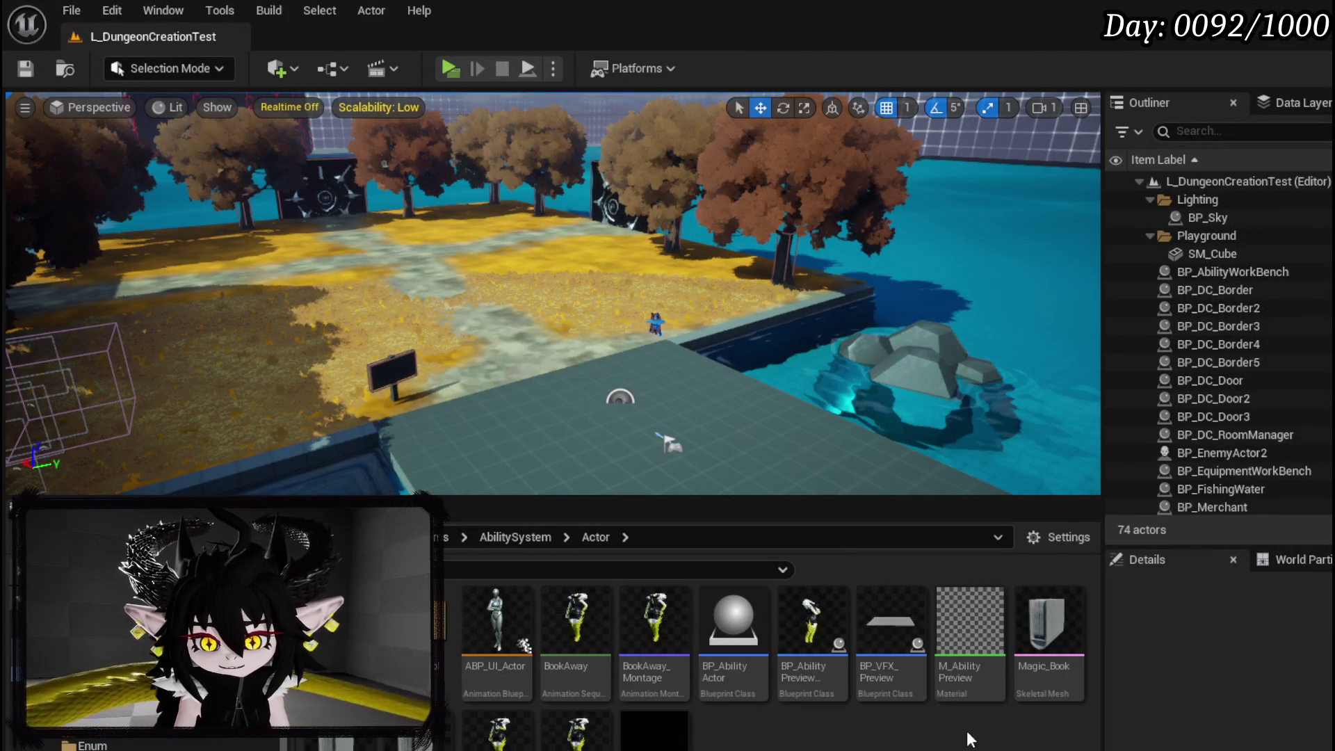
- Open BP_VFX_Preview to inspect PlayVFX's Set Niagara nodes, then return to HoverEffect
double_click(876, 627)
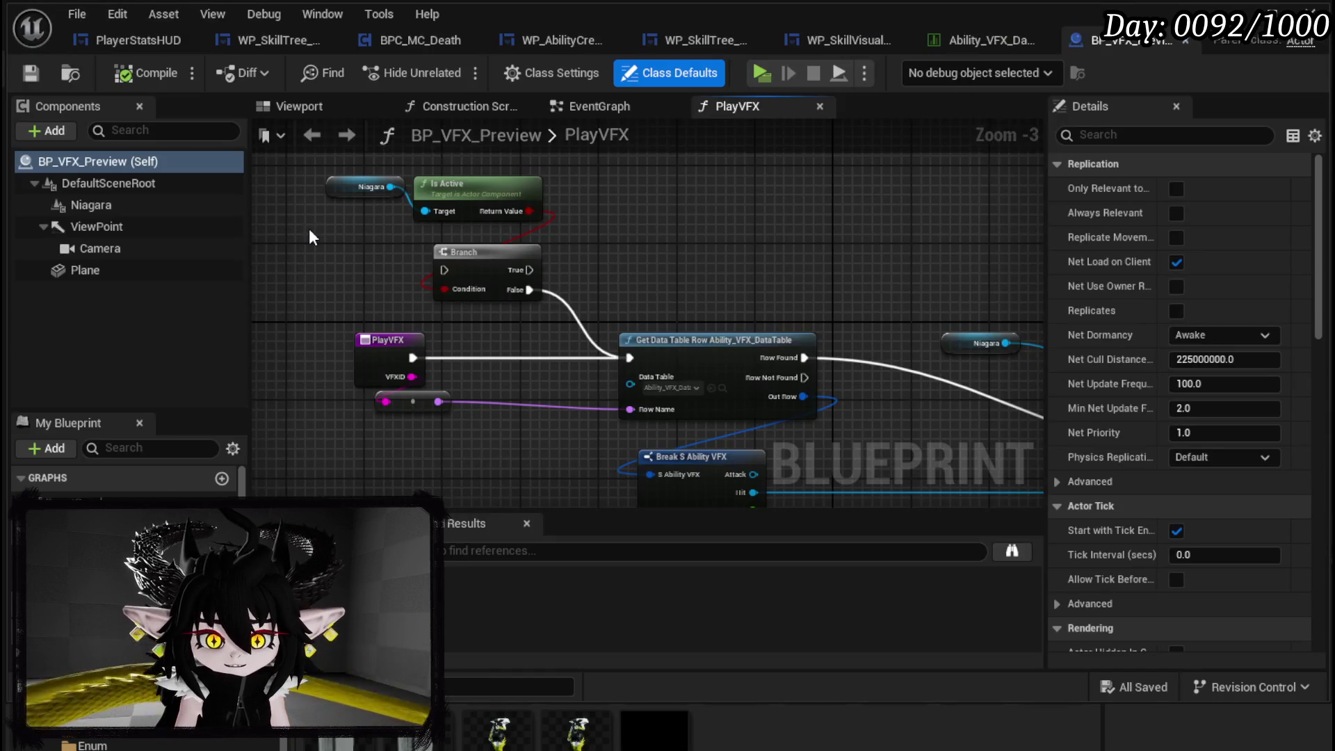
mouse_move(447, 465)
mouse_down()
mouse_move(328, 349)
mouse_move(504, 387)
mouse_move(382, 382)
mouse_move(265, 410)
mouse_up()
mouse_move(371, 407)
mouse_down()
mouse_move(240, 408)
mouse_move(257, 412)
mouse_up()
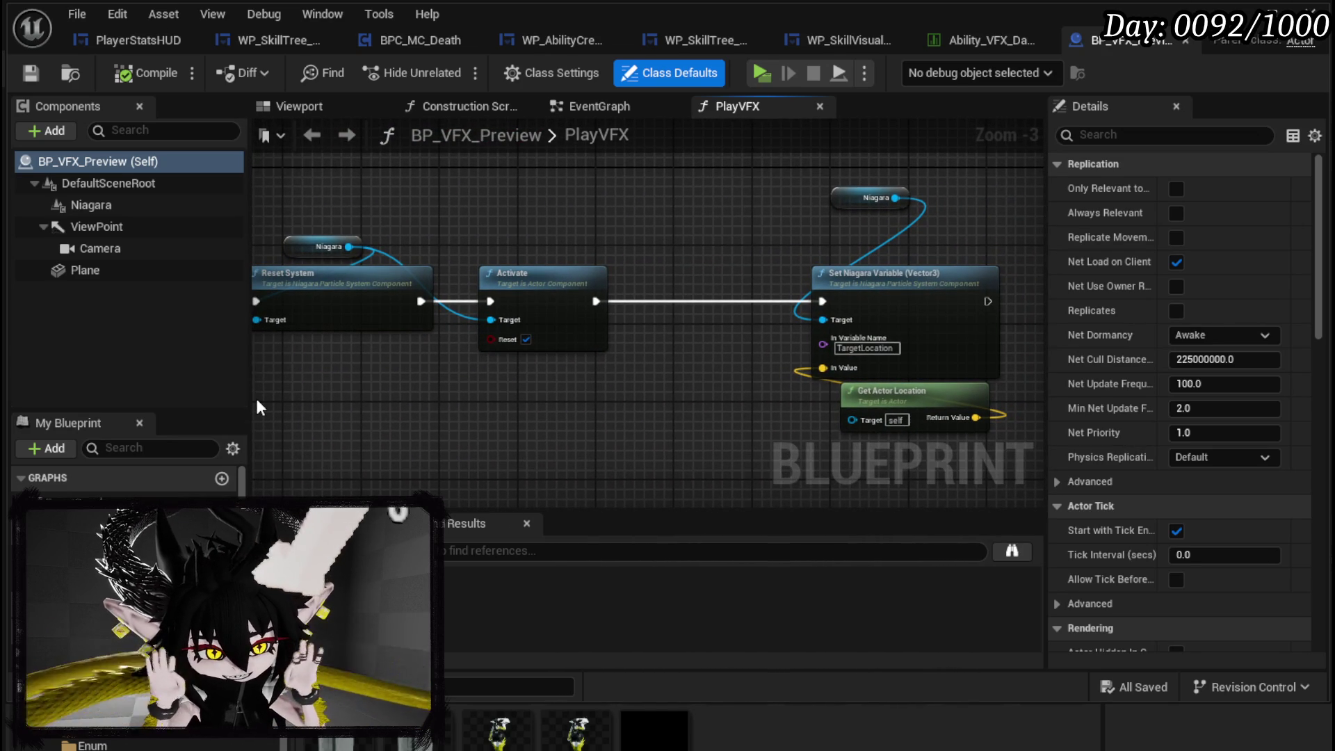
mouse_move(634, 209)
mouse_down()
mouse_move(776, 239)
mouse_move(678, 240)
mouse_up()
scroll(776, 239, down, 2)
scroll(679, 241, up, 1)
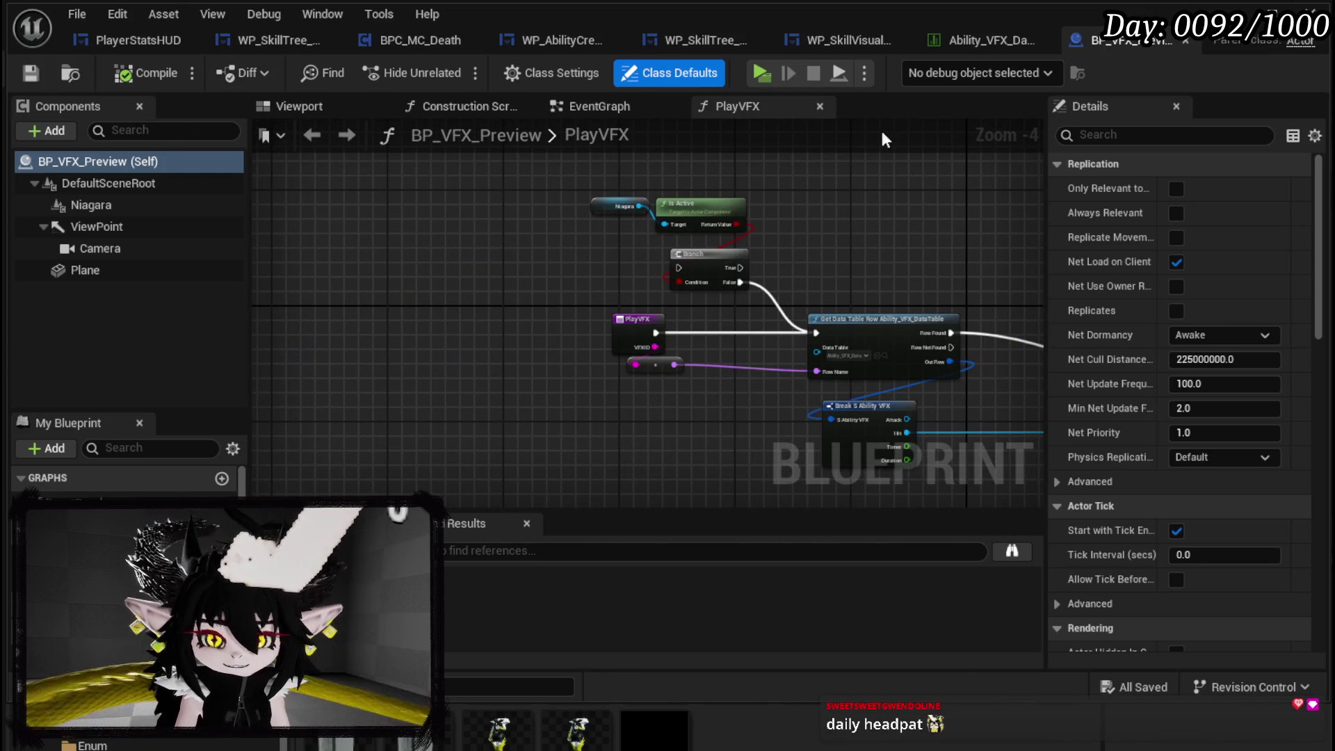
mouse_move(740, 172)
mouse_down()
mouse_move(769, 197)
mouse_move(708, 183)
mouse_up()
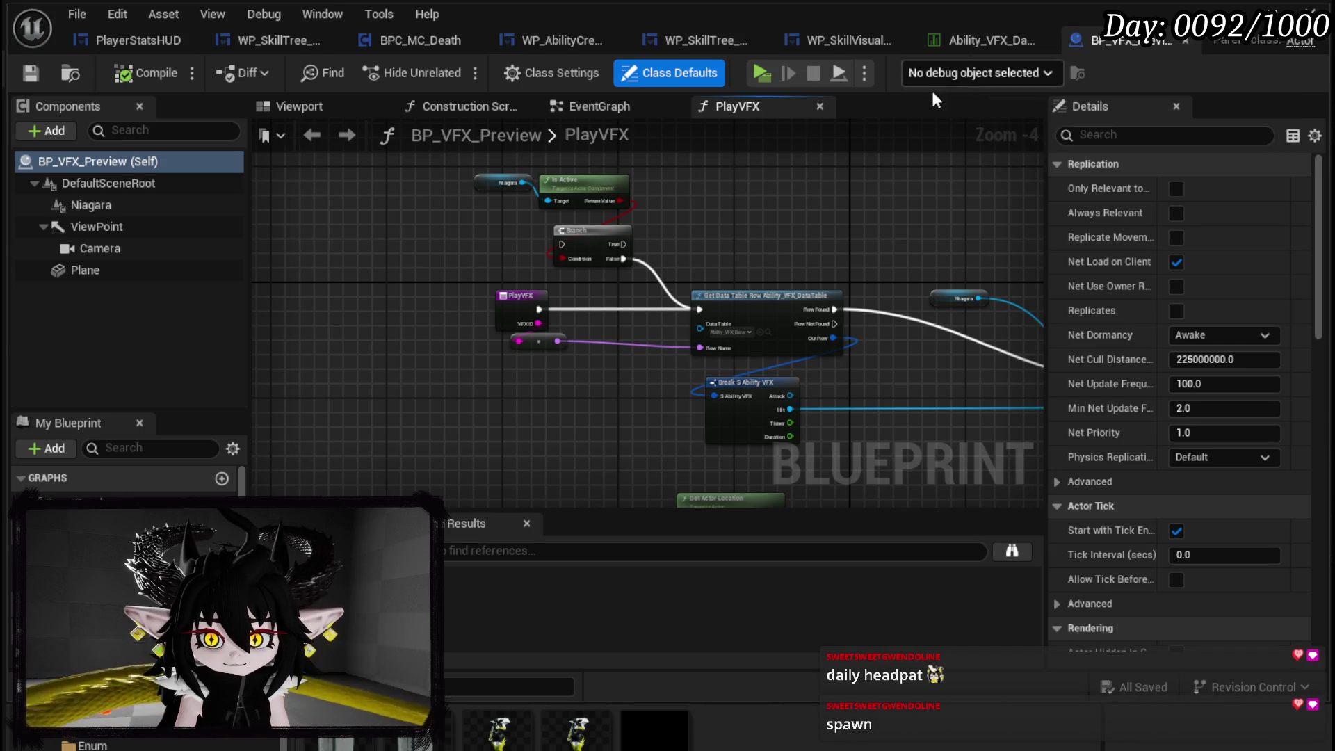
click(842, 40)
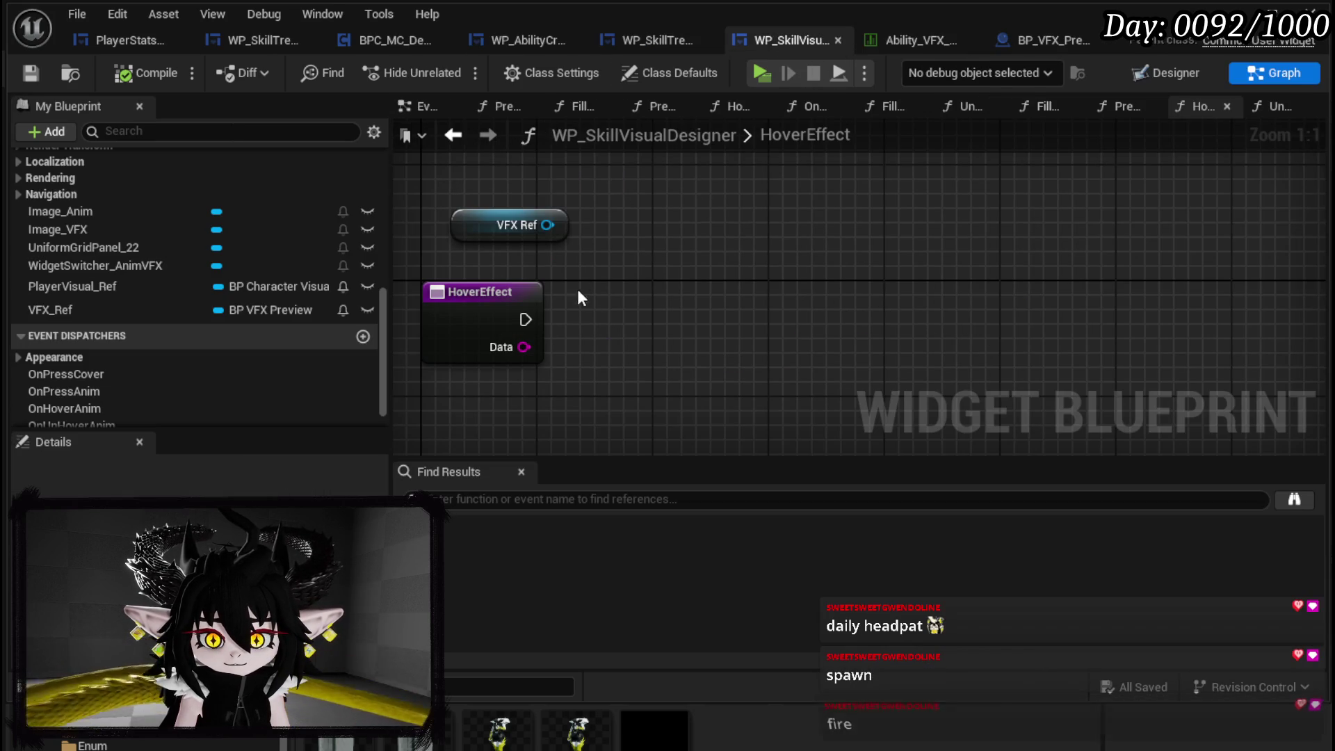
- Add a Play VFX call on VFX Ref, run by HoverEffect with Data as VFXID, and compile
drag(547, 226, 754, 285)
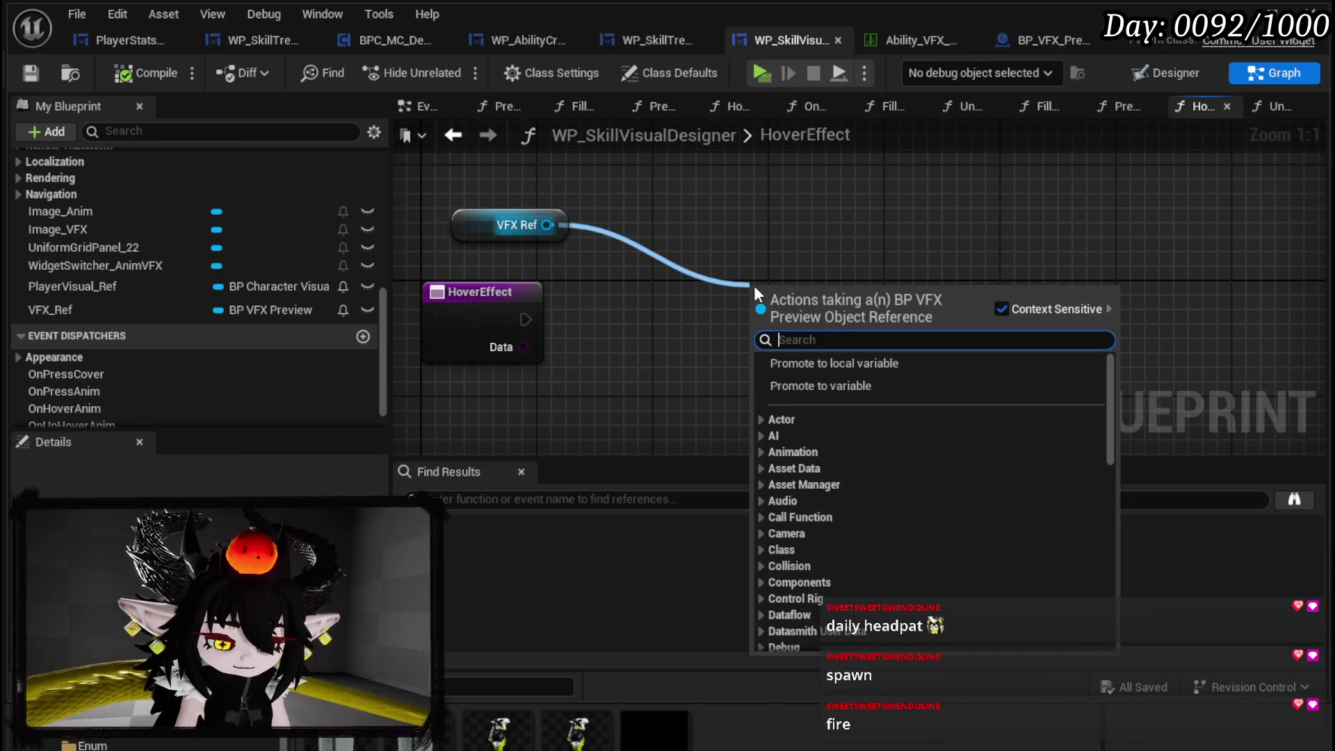
text(Play)
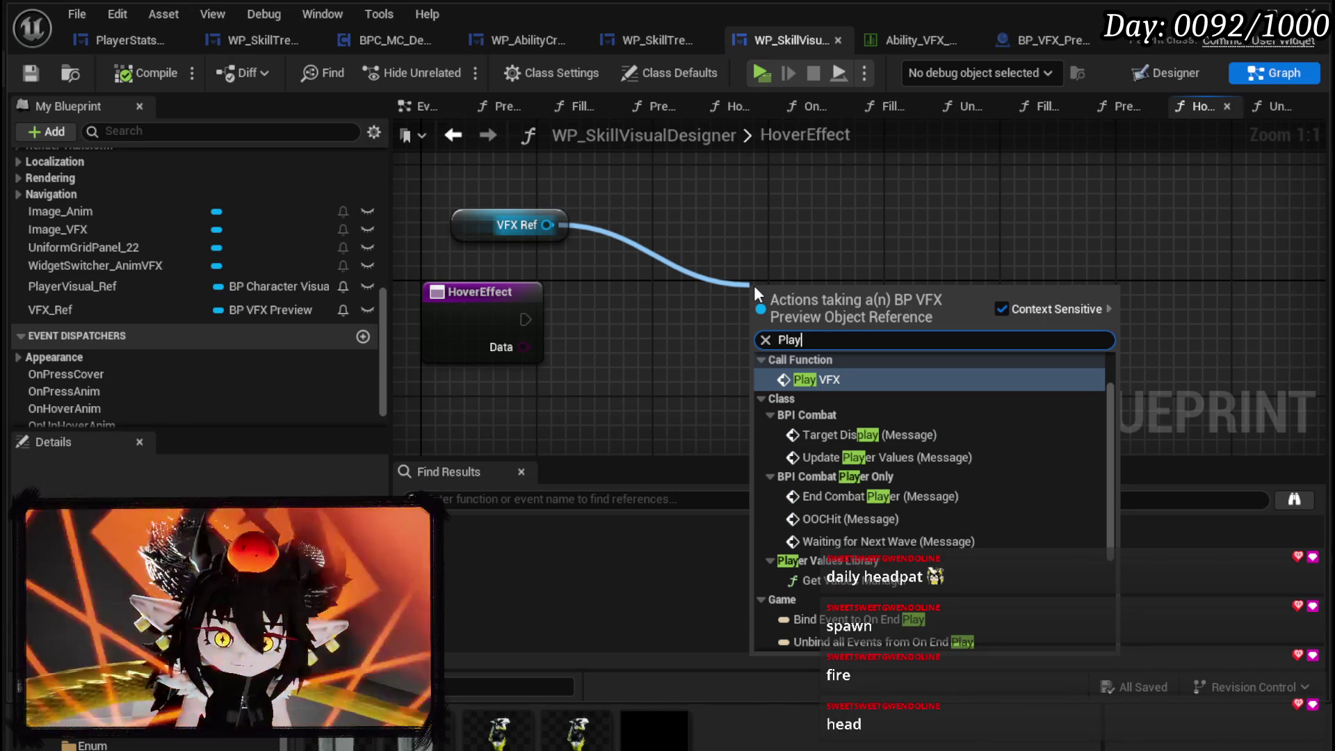
click(800, 379)
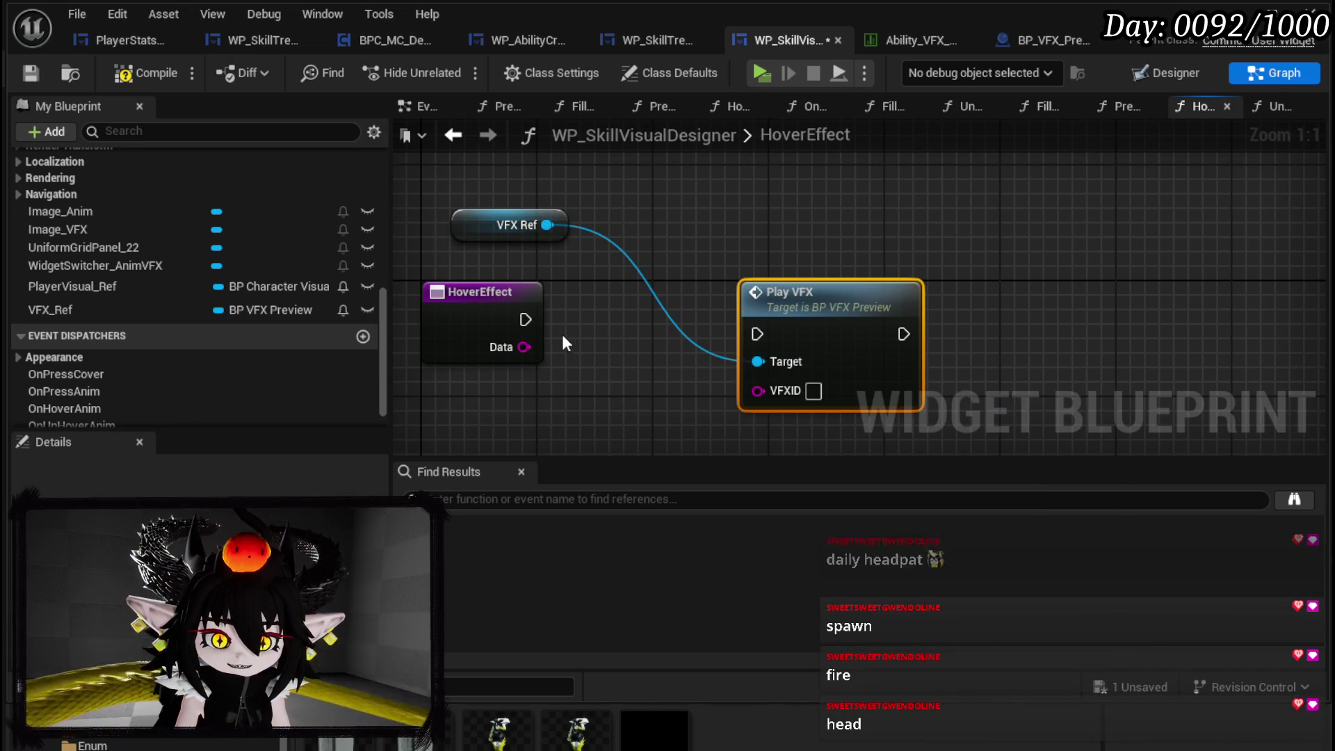
mouse_move(526, 319)
mouse_down()
mouse_move(754, 339)
mouse_move(826, 324)
mouse_up()
drag(525, 347, 801, 376)
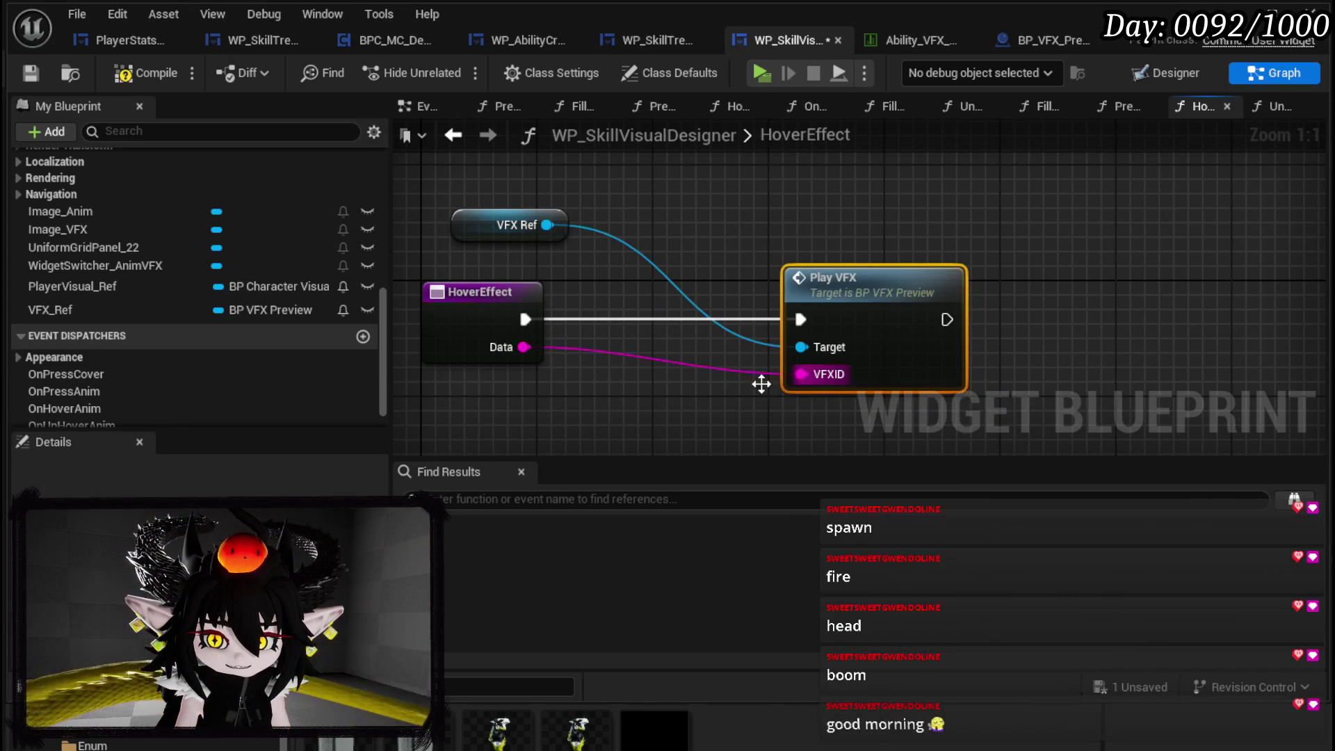
drag(479, 231, 436, 231)
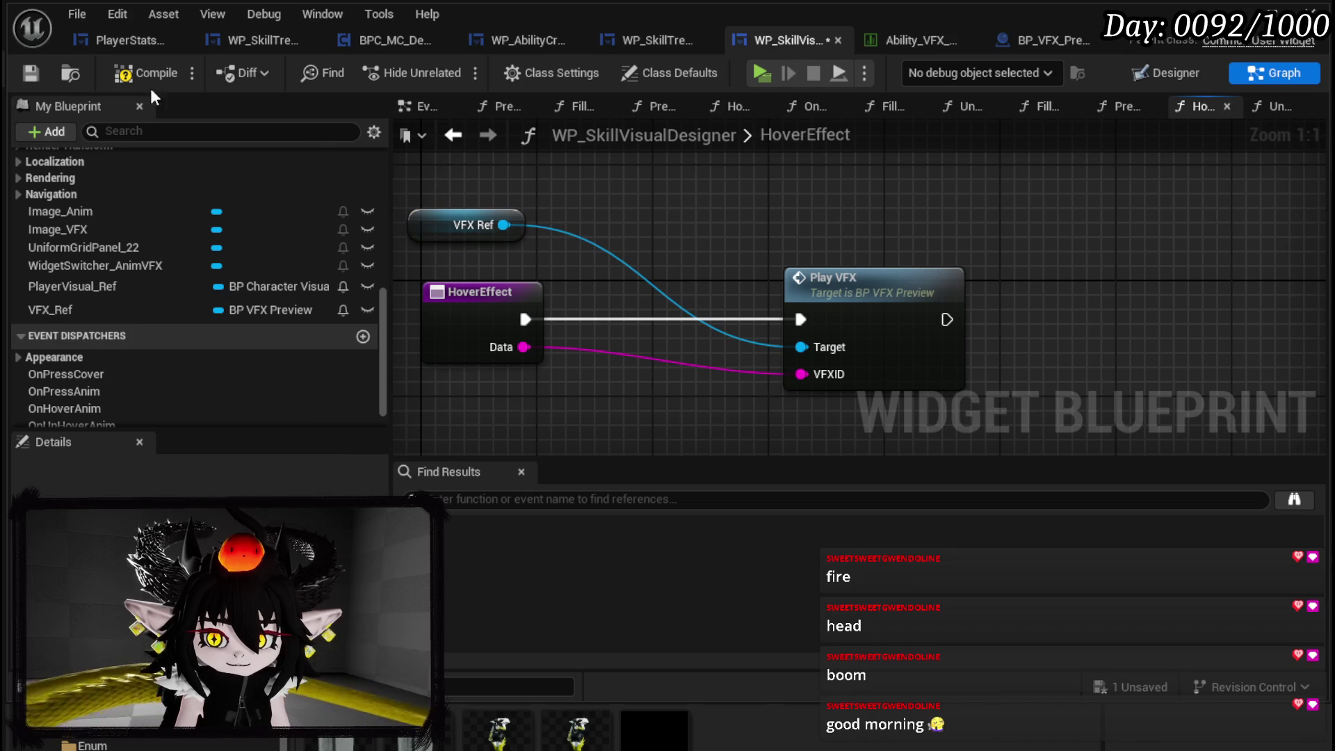
click(31, 73)
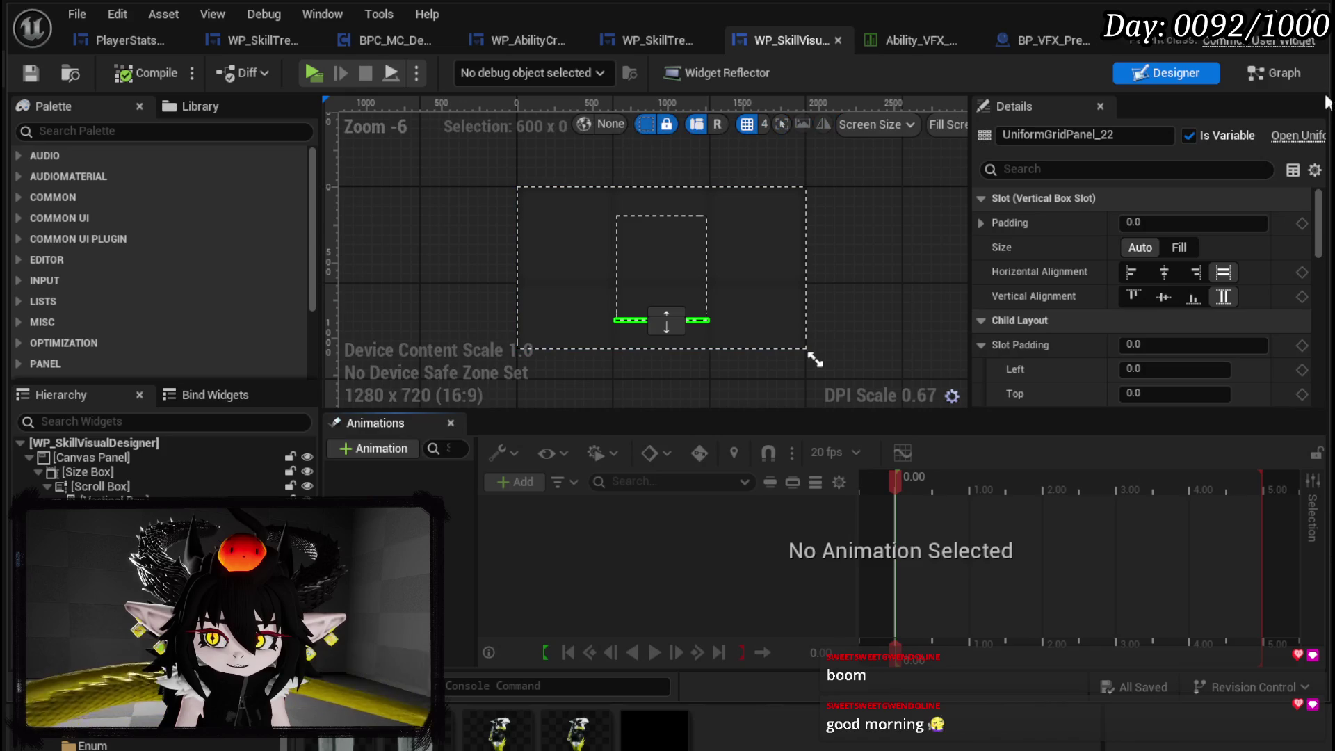
- Switch to BP_VFX_Preview and review its EventGraph and Construction Script
click(1256, 77)
click(1058, 38)
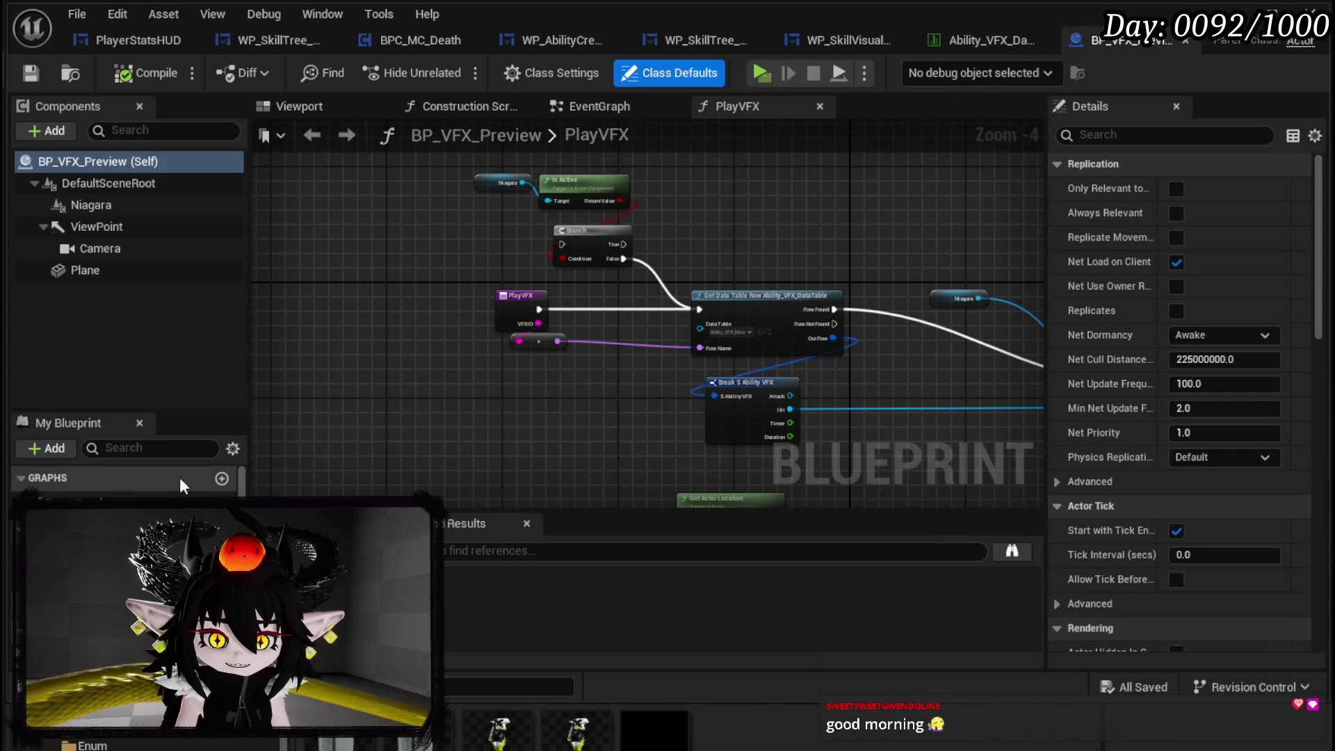
click(574, 107)
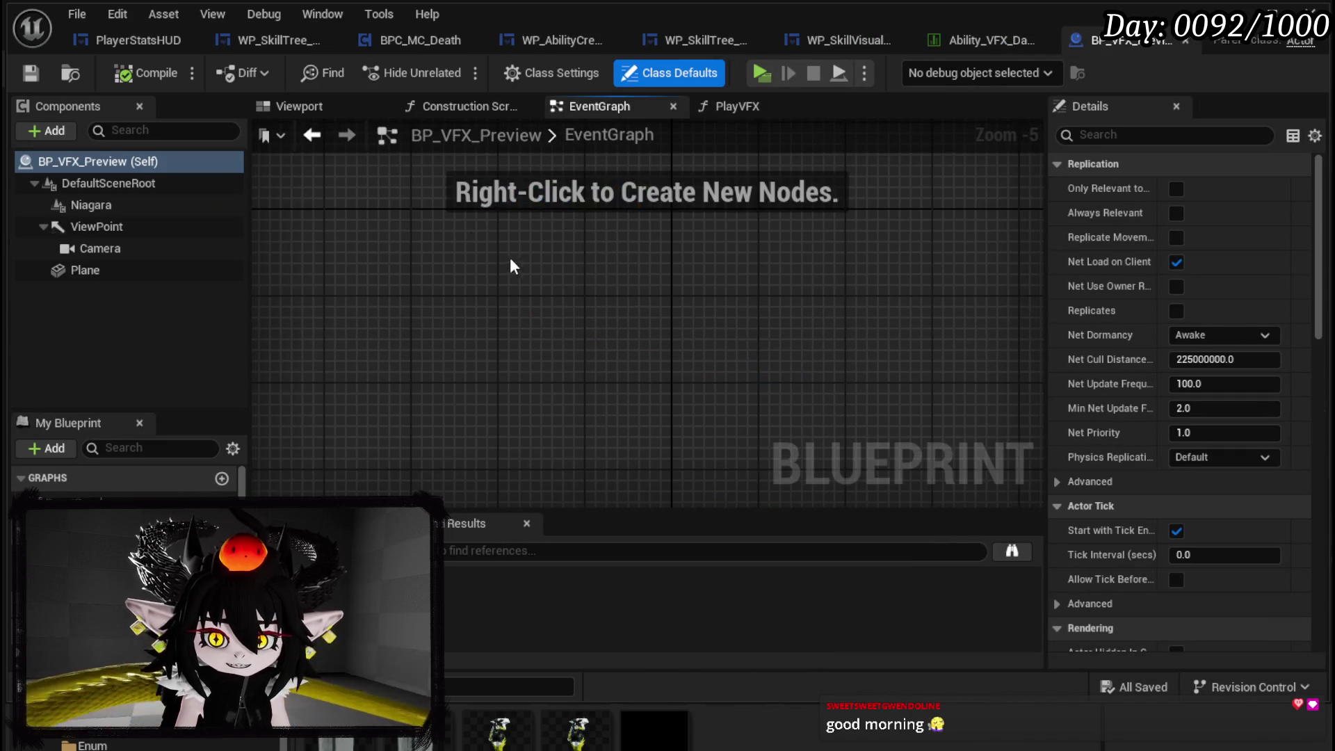
click(432, 104)
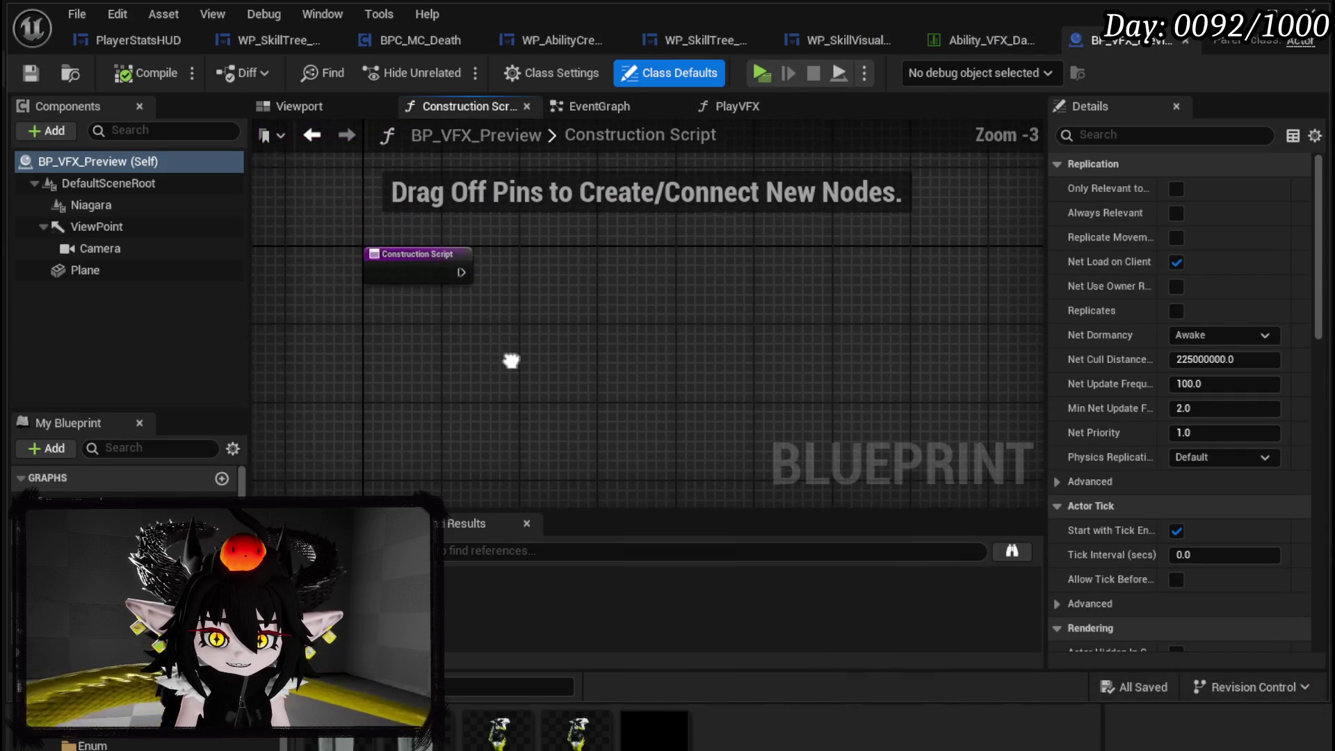
- Show the blueprint's Viewport, orbited to look down on the plane
click(324, 103)
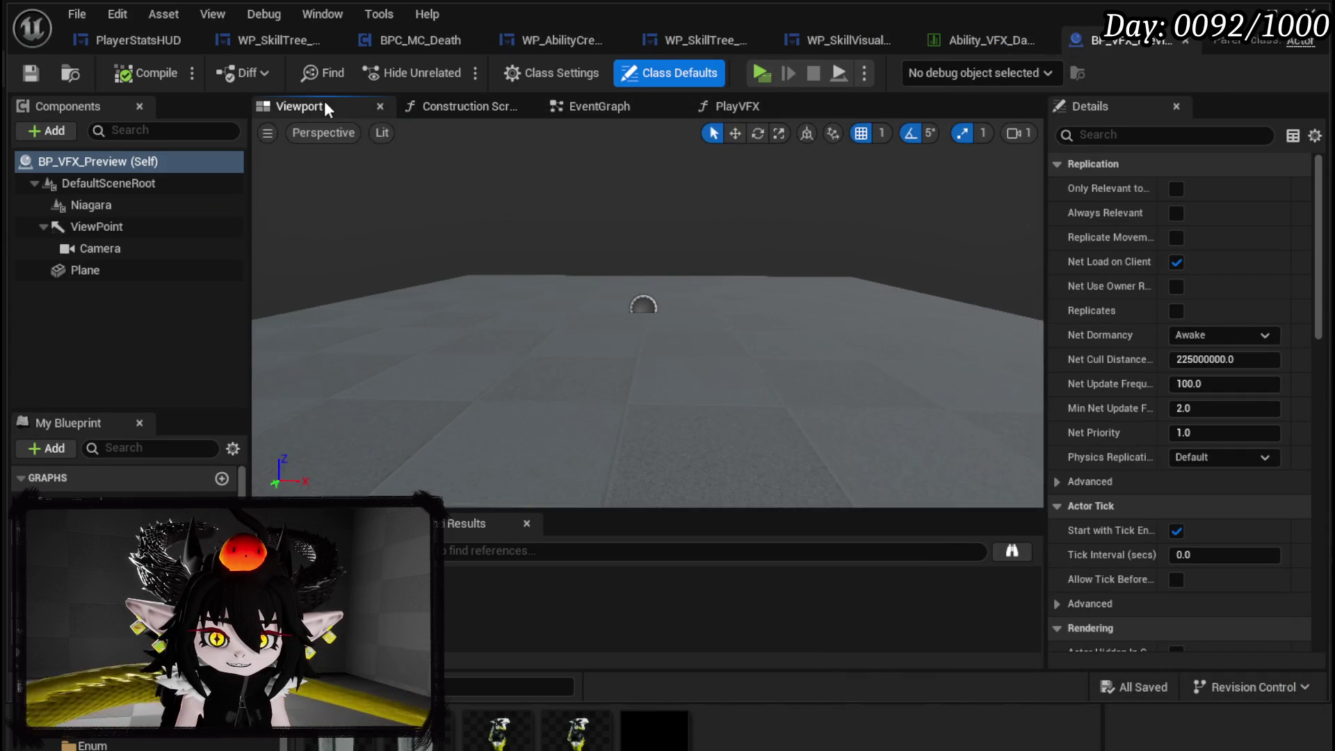
click(580, 100)
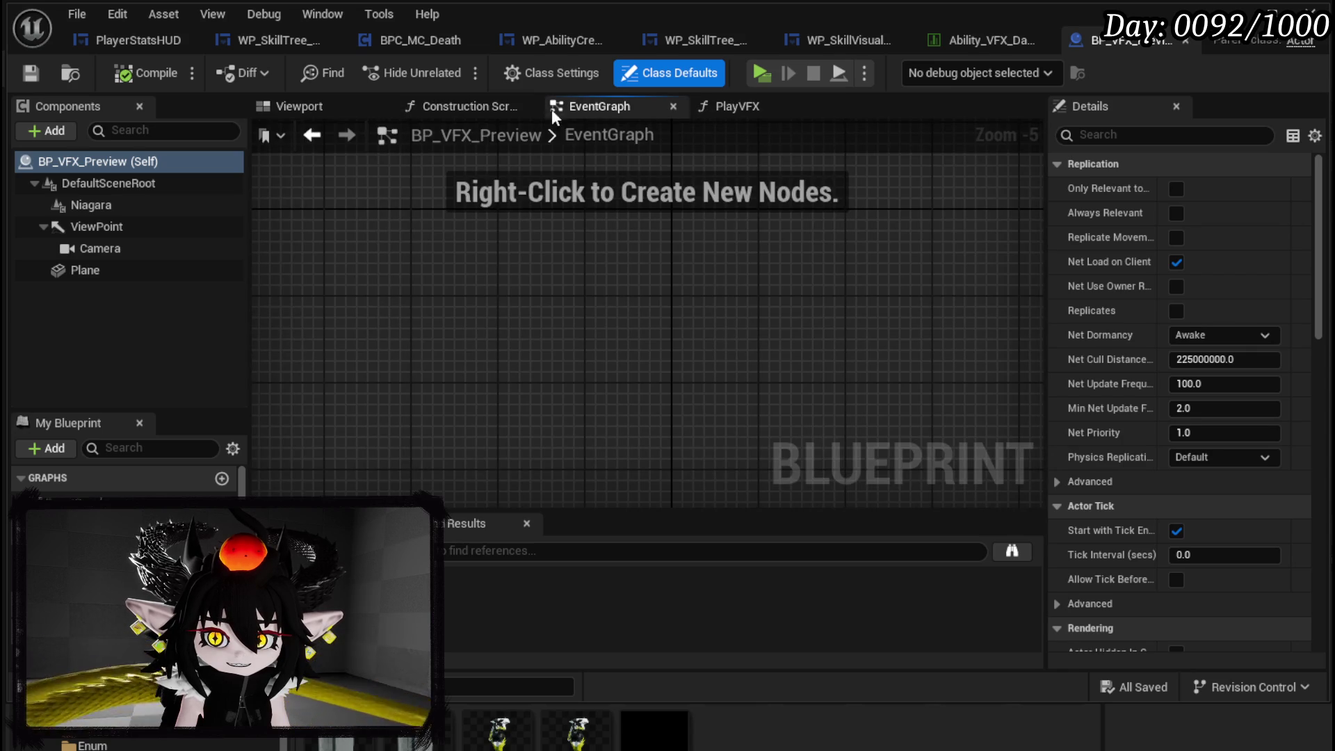
click(301, 106)
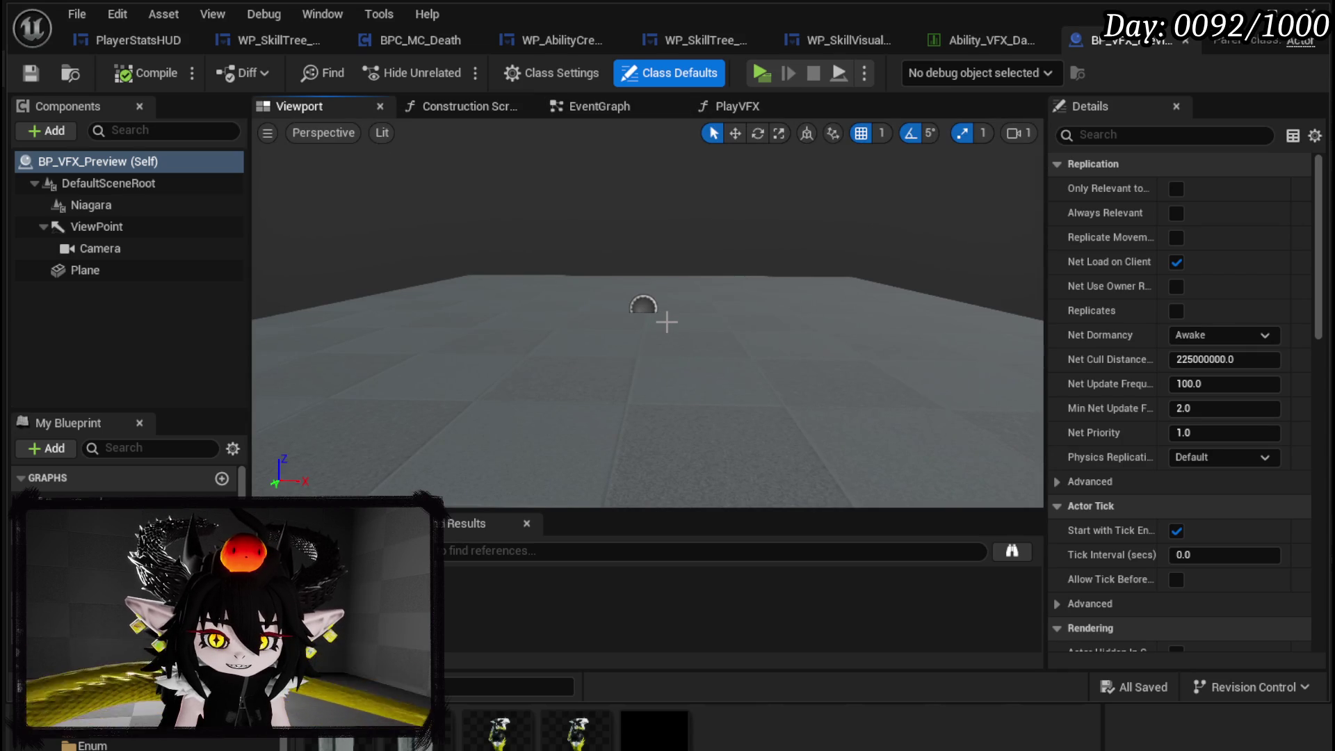
drag(666, 322, 605, 384)
- Add a SpotLight component and raise it above the plane
click(45, 130)
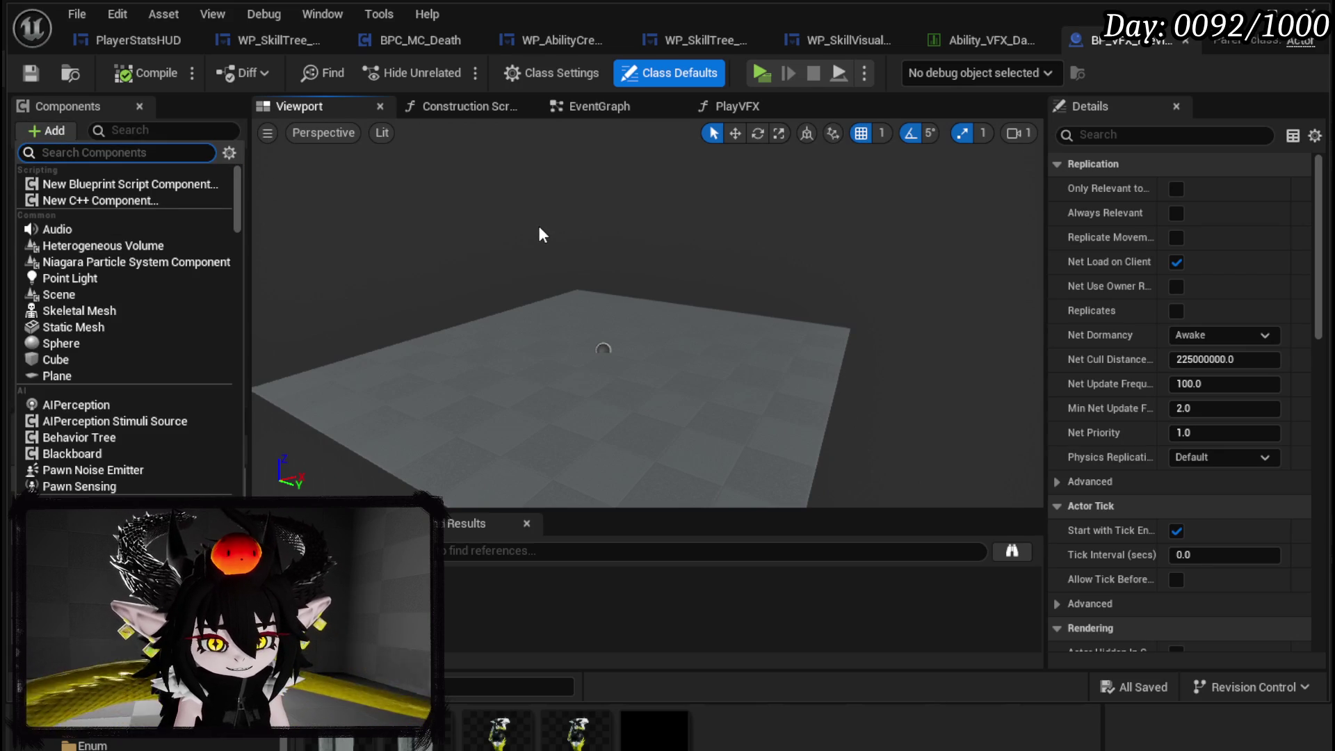
text(Li)
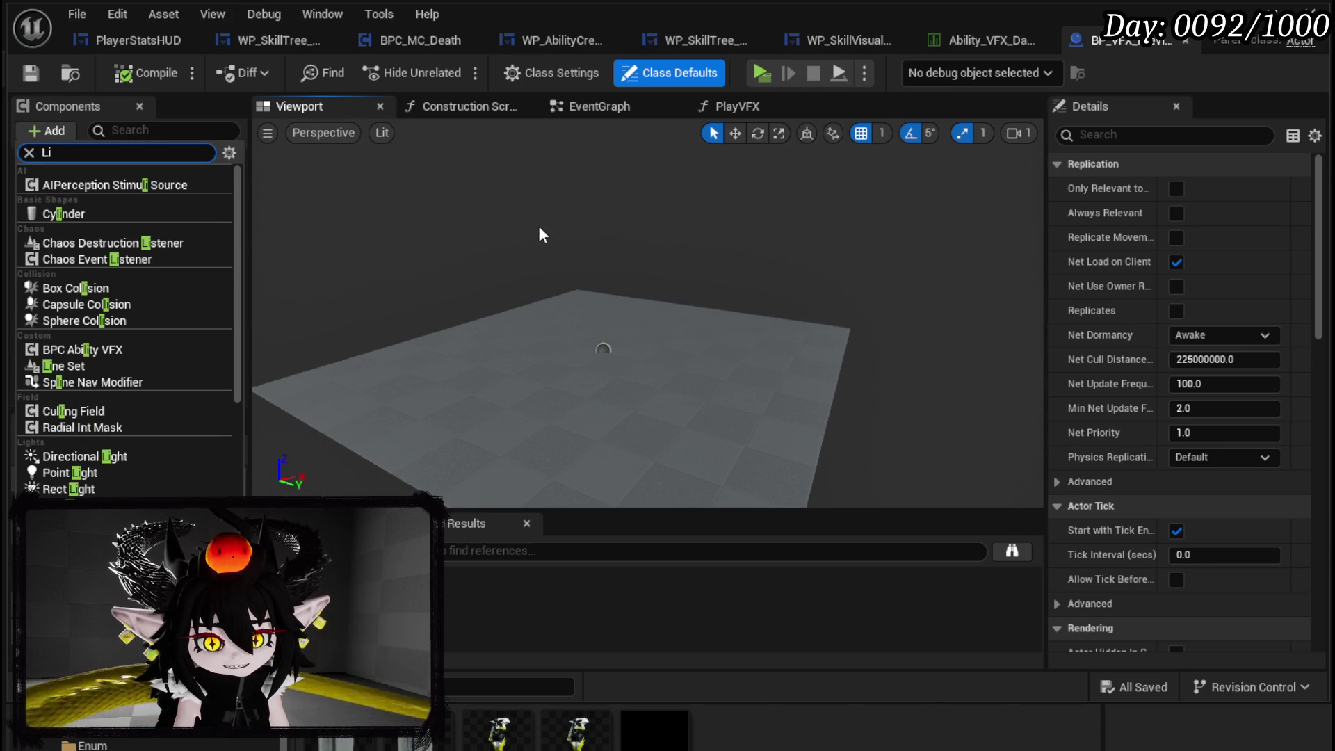
text(th)
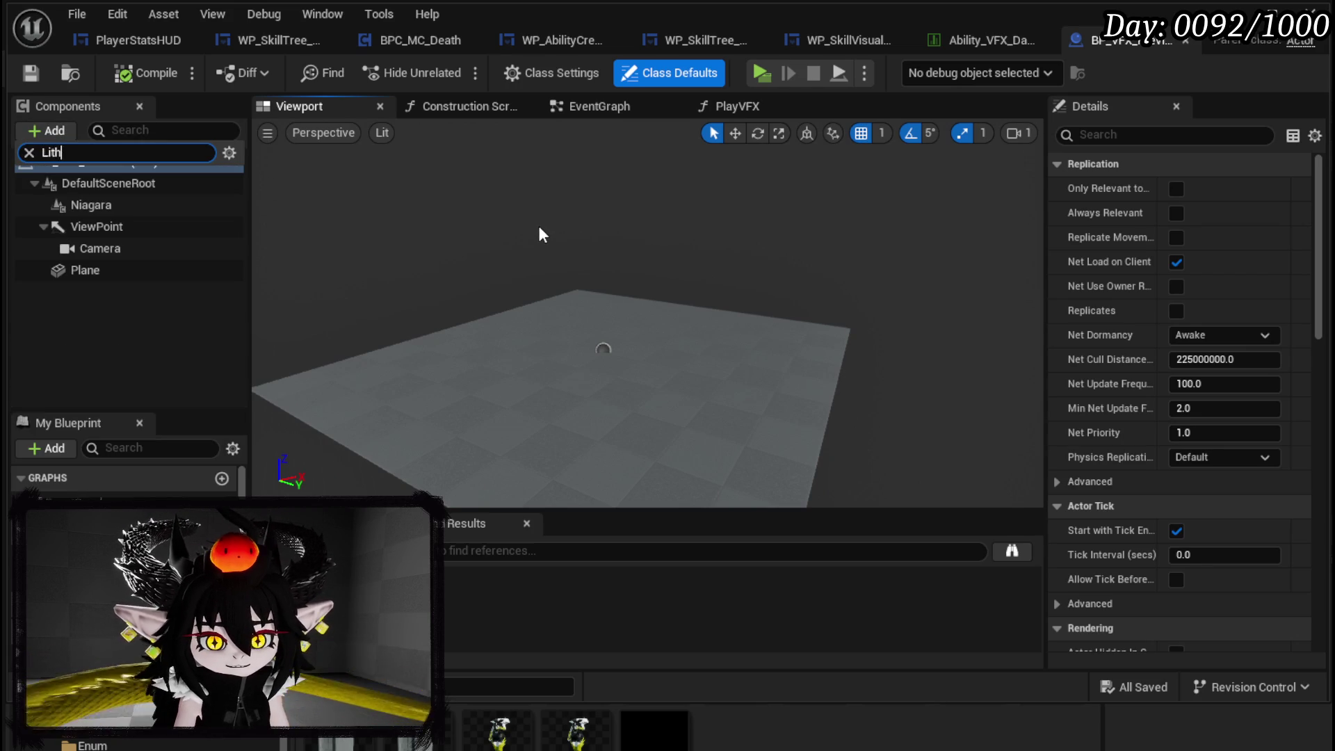
text(gt)
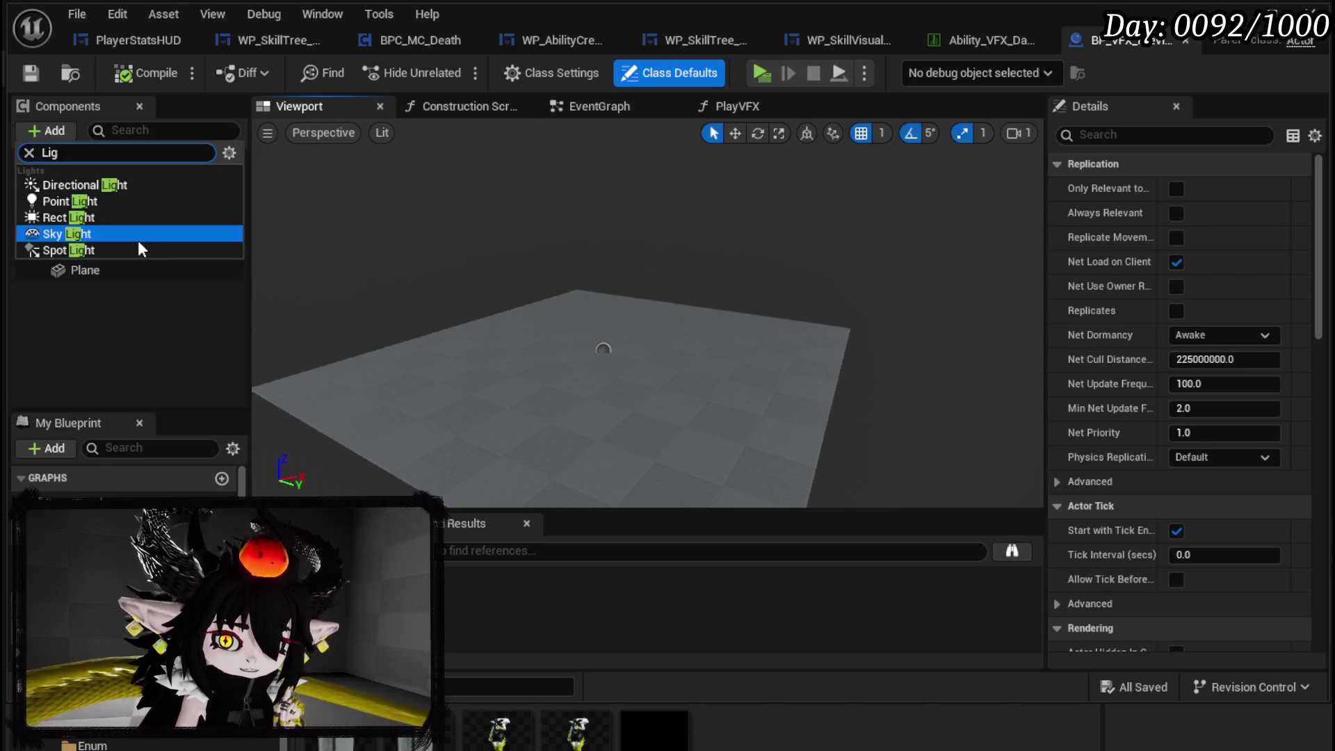
click(132, 247)
mouse_move(615, 305)
mouse_down()
mouse_move(606, 198)
mouse_move(799, 223)
mouse_move(729, 320)
mouse_move(792, 384)
mouse_move(697, 276)
mouse_up()
key(f)
- Move the SpotLight higher and to the side, then compile
key(e)
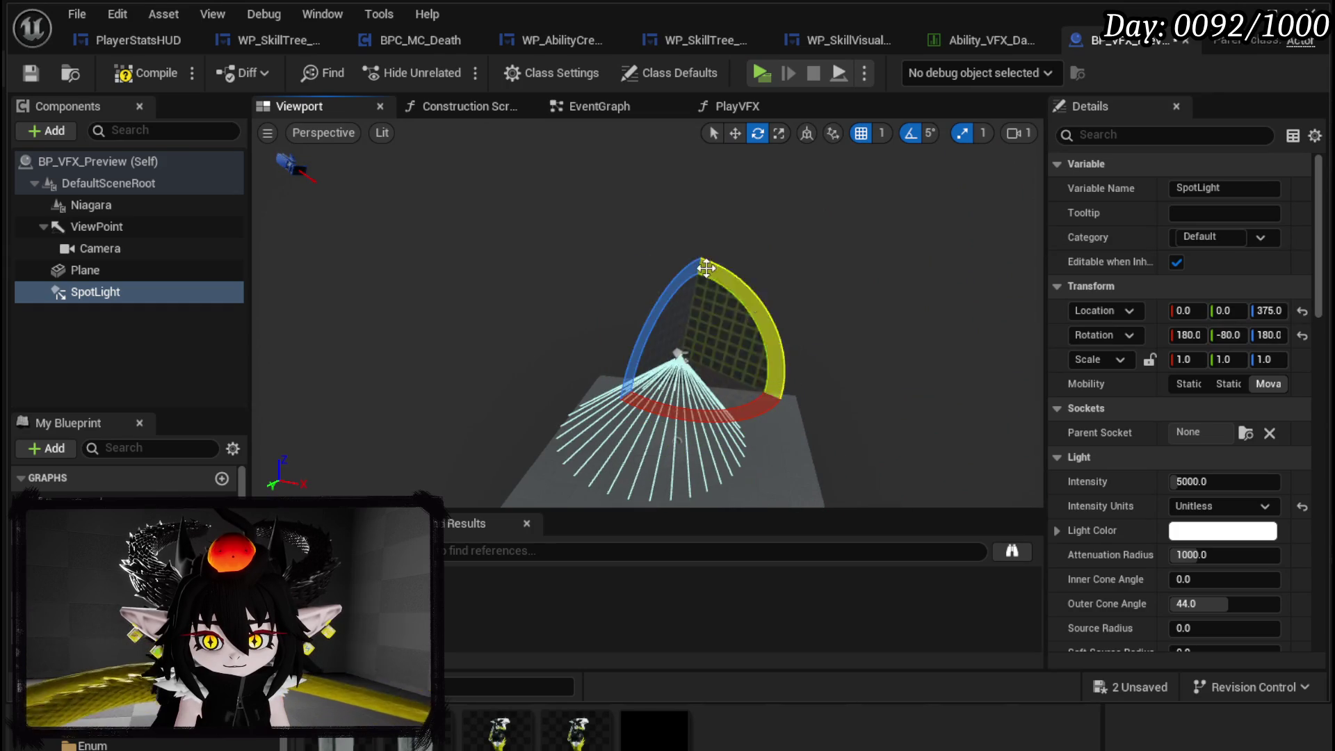
key(w)
mouse_move(680, 385)
mouse_down()
mouse_move(686, 309)
mouse_move(724, 309)
mouse_move(726, 323)
mouse_up()
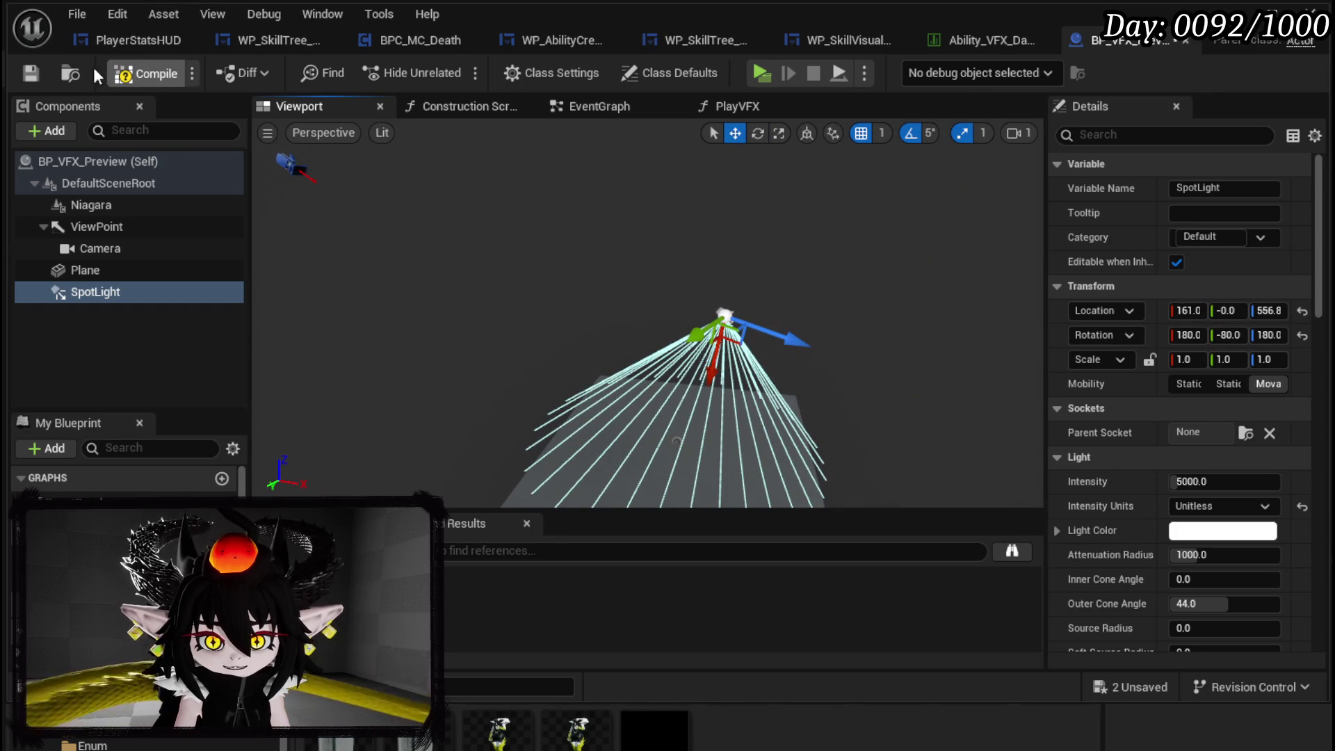
click(32, 74)
drag(388, 224, 389, 174)
drag(571, 428, 582, 427)
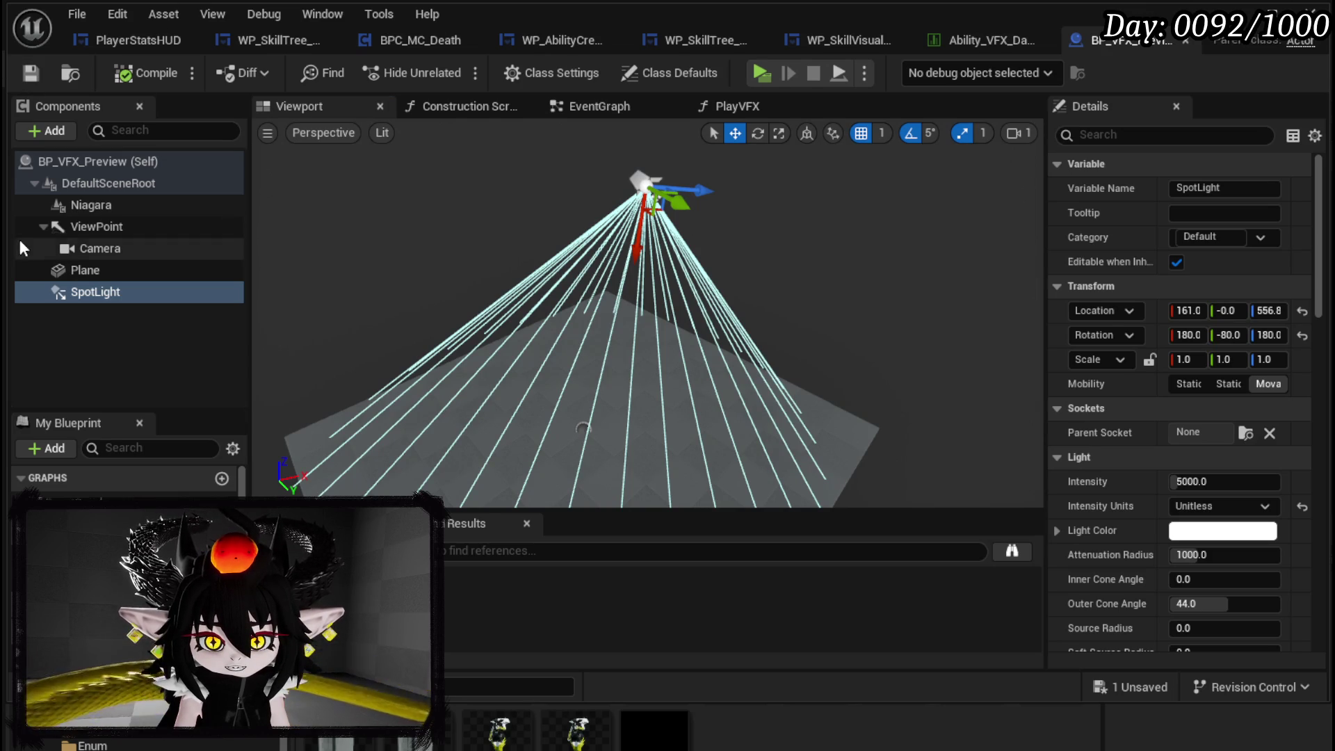
- Inspect the Camera component's settings and frame the camera and plane together
click(107, 250)
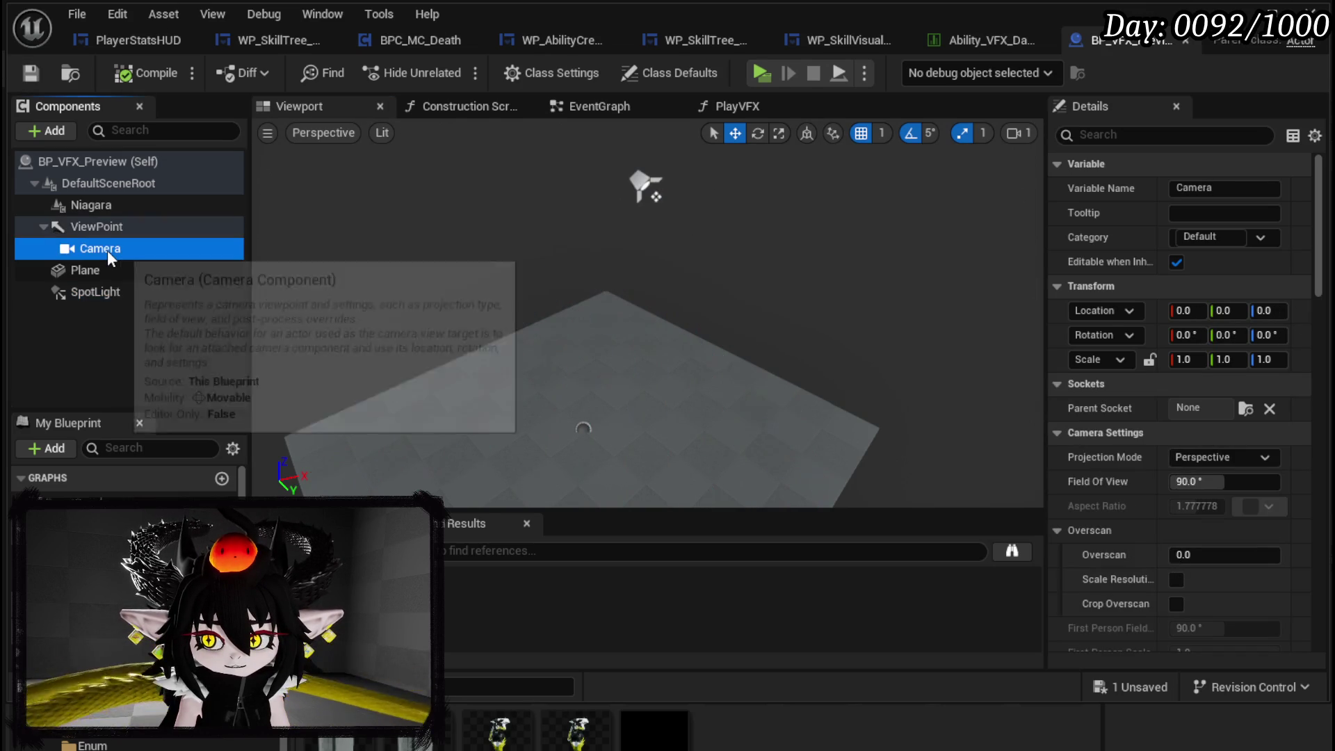
scroll(1156, 271, down, 2)
scroll(1155, 272, down, 4)
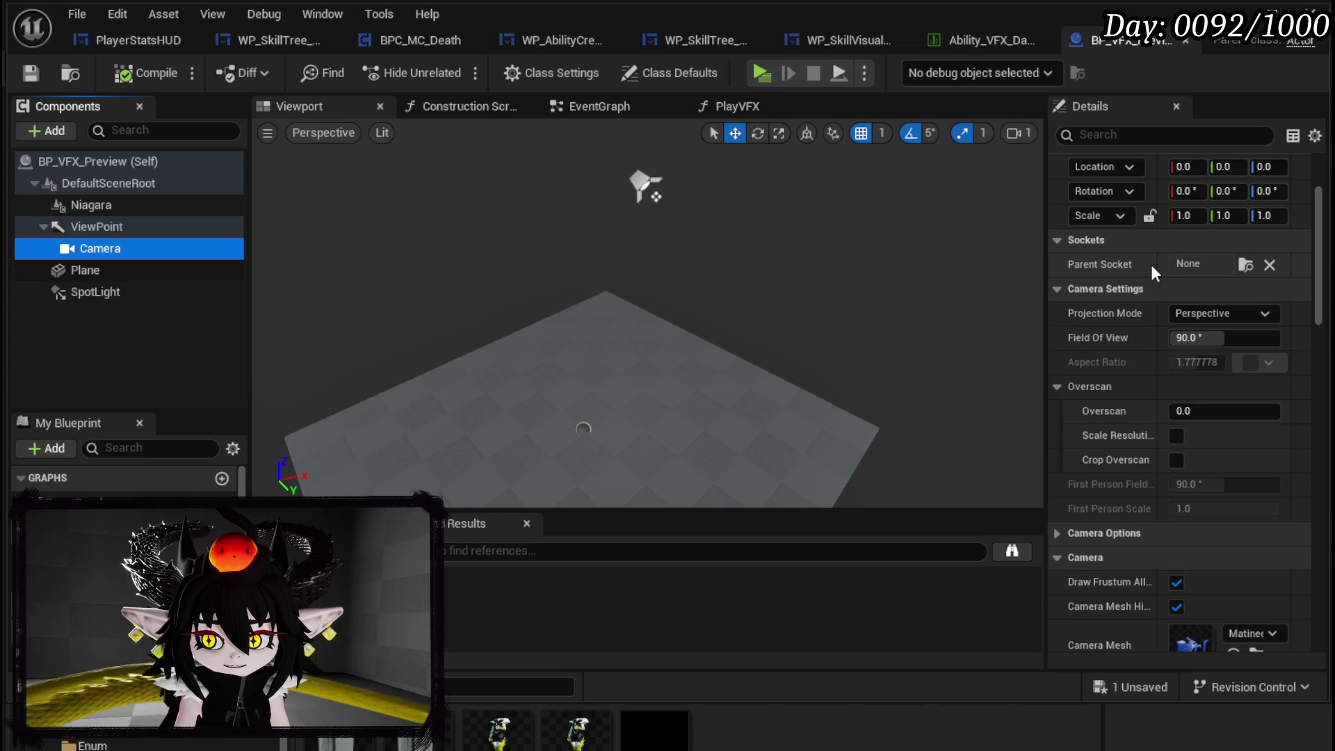
scroll(1150, 265, up, 3)
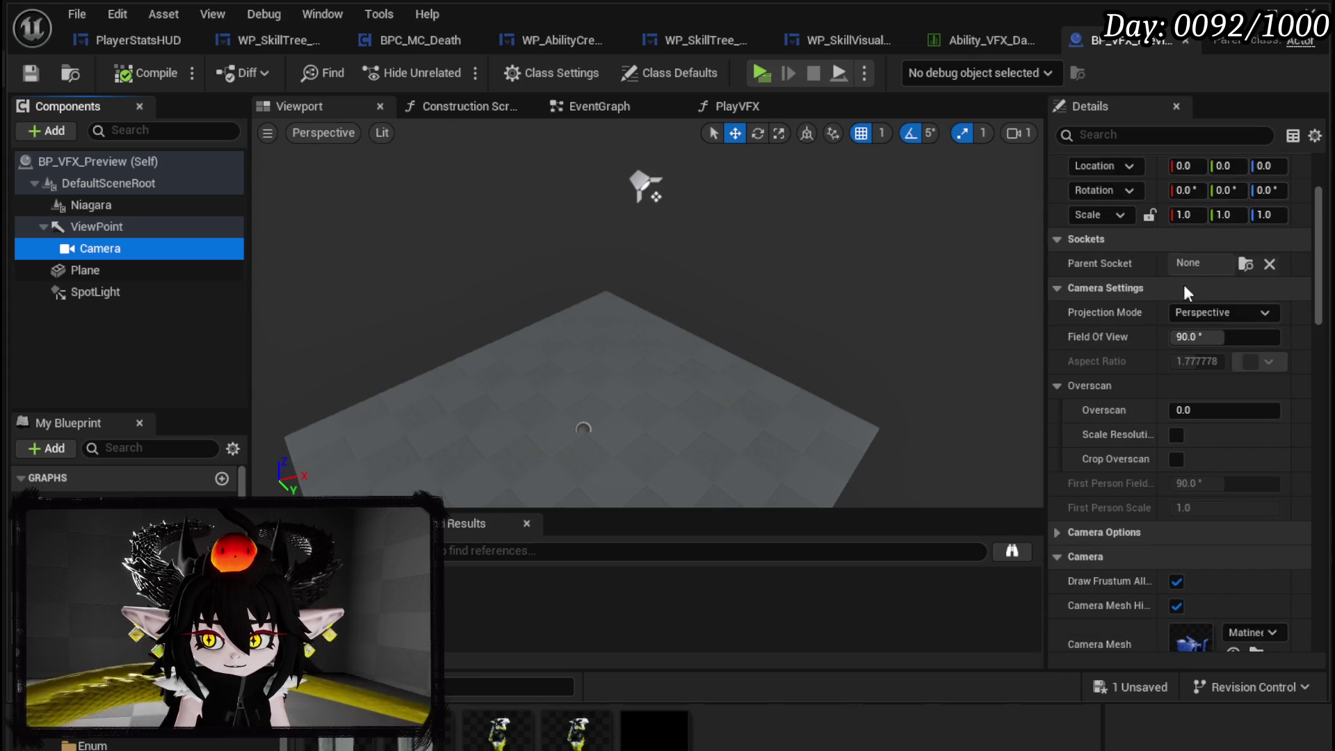
key(f)
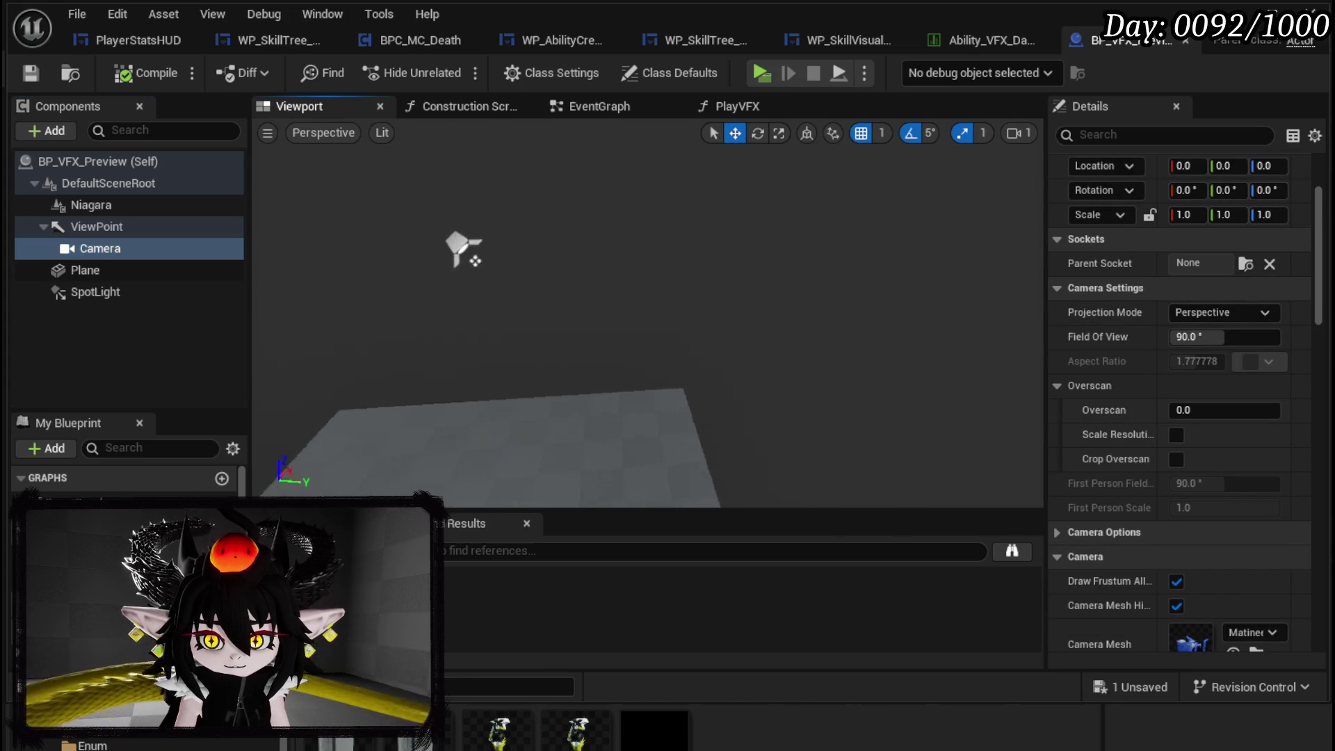
scroll(647, 313, down, 5)
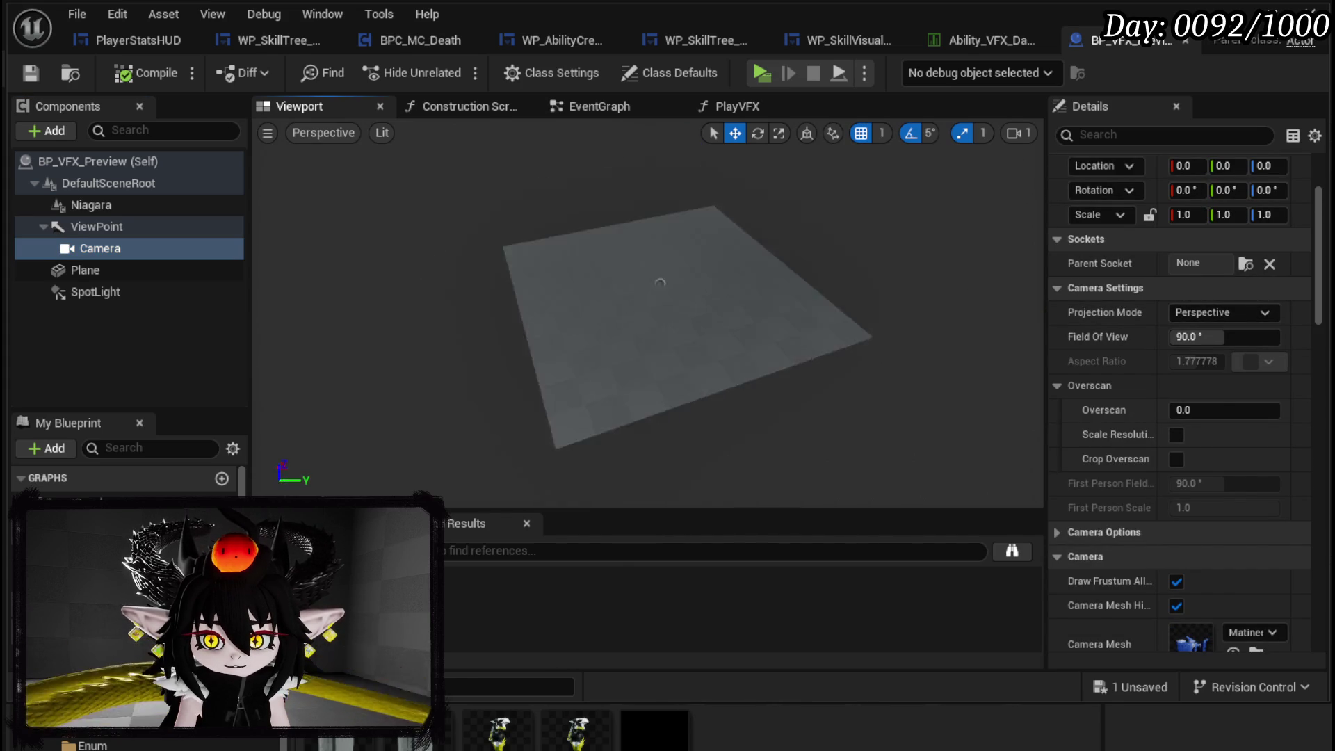
mouse_move(647, 313)
alt+mouse_down()
mouse_move(710, 144)
mouse_move(623, 183)
mouse_move(643, 203)
mouse_move(556, 162)
alt+mouse_up()
- Rotate the SpotLight to aim at the plane, shift it to the other side, and compile
click(772, 167)
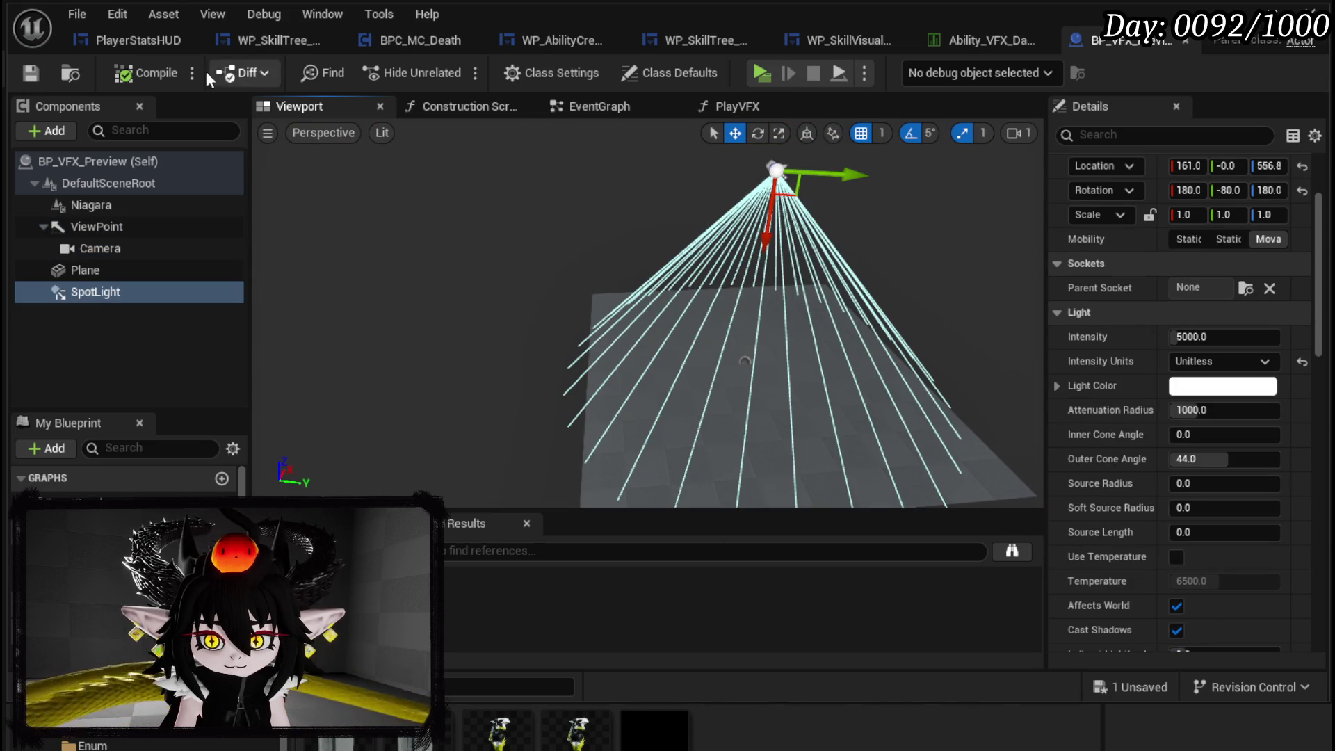
mouse_move(346, 173)
alt+mouse_down()
mouse_move(306, 177)
mouse_move(376, 174)
mouse_move(351, 171)
mouse_move(367, 162)
alt+mouse_up()
mouse_move(590, 230)
alt+mouse_down()
mouse_move(553, 230)
mouse_move(590, 230)
mouse_move(562, 253)
alt+mouse_up()
key(e)
key(w)
mouse_move(527, 337)
mouse_down()
mouse_move(636, 376)
mouse_move(660, 402)
mouse_move(685, 310)
mouse_move(657, 327)
mouse_move(624, 298)
mouse_up()
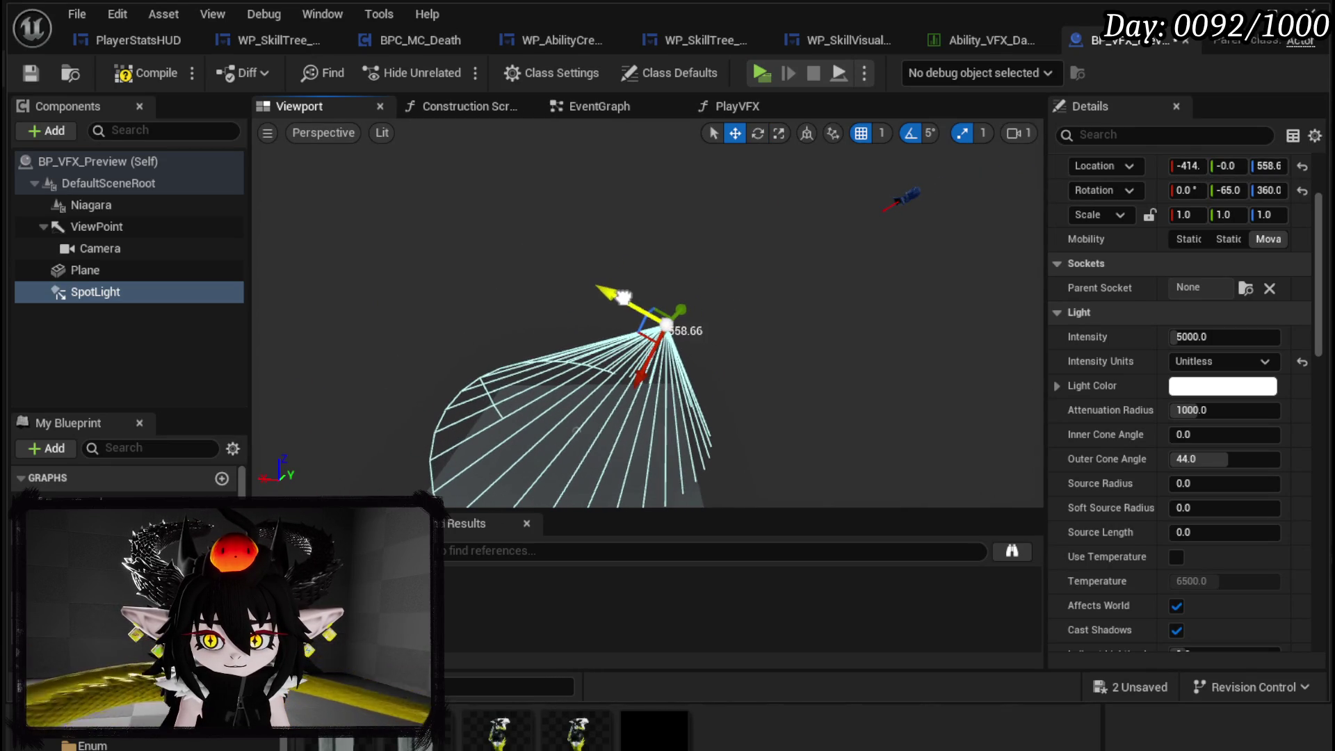
click(145, 76)
click(30, 72)
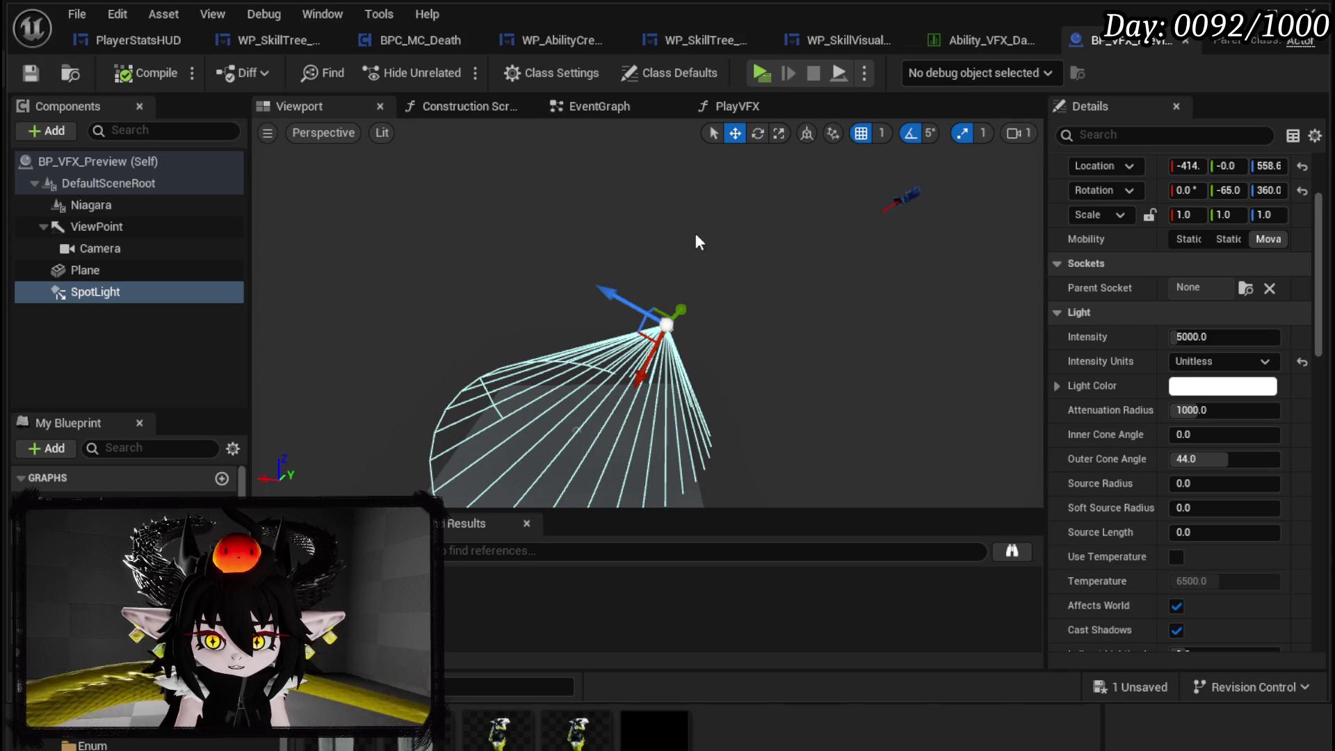
- Tilt the SpotLight slightly further and recompile
mouse_move(765, 348)
mouse_down()
mouse_move(657, 316)
mouse_move(664, 215)
mouse_up()
key(e)
mouse_move(654, 233)
mouse_down()
mouse_move(664, 240)
mouse_move(603, 252)
mouse_up()
key(w)
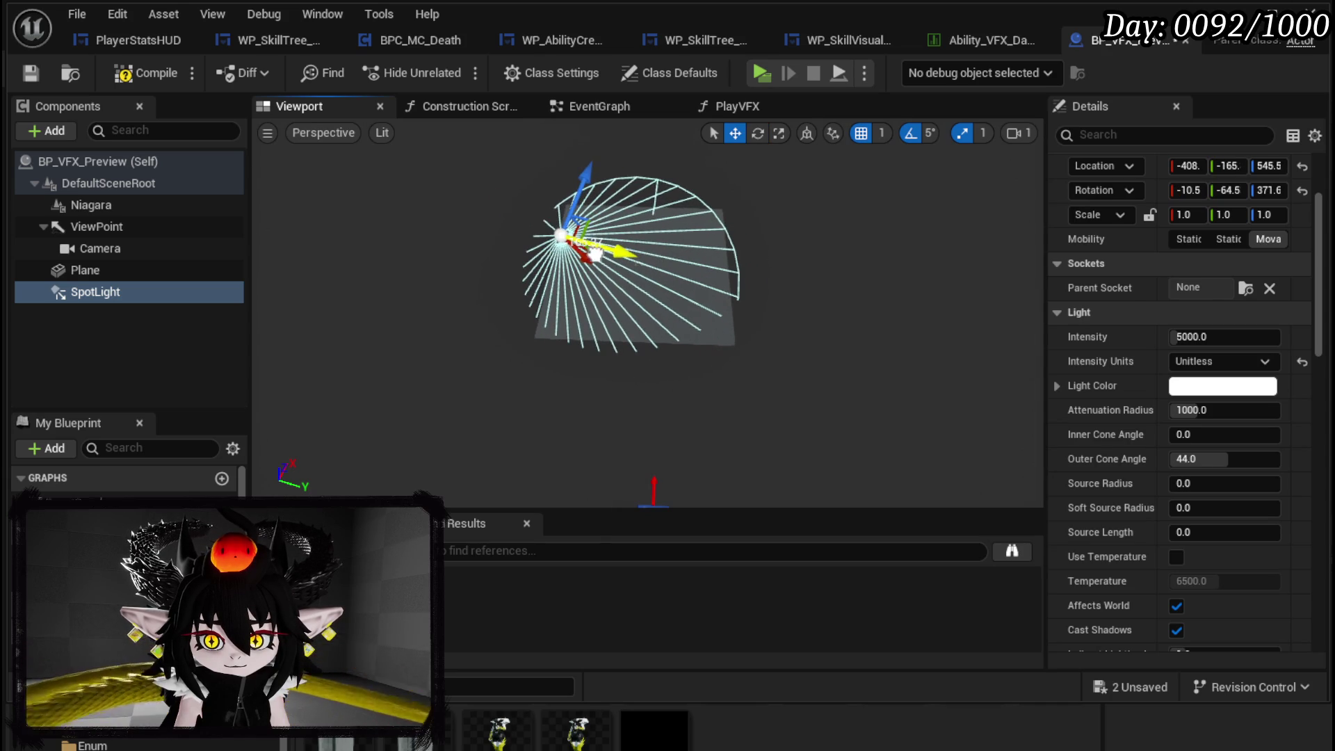
click(29, 74)
- In WP_SkillVisualDesigner, move the VFX Ref node above the Play VFX node
click(850, 39)
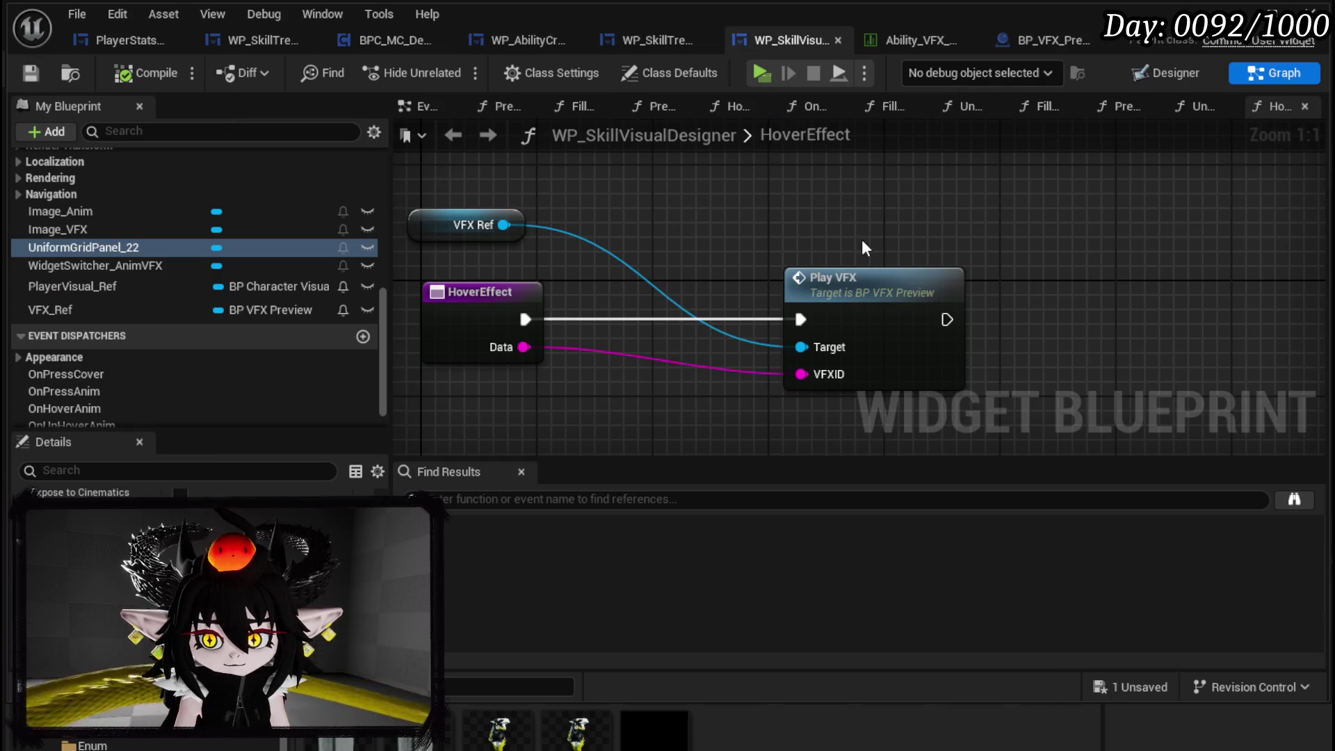
click(803, 278)
scroll(261, 230, up, 10)
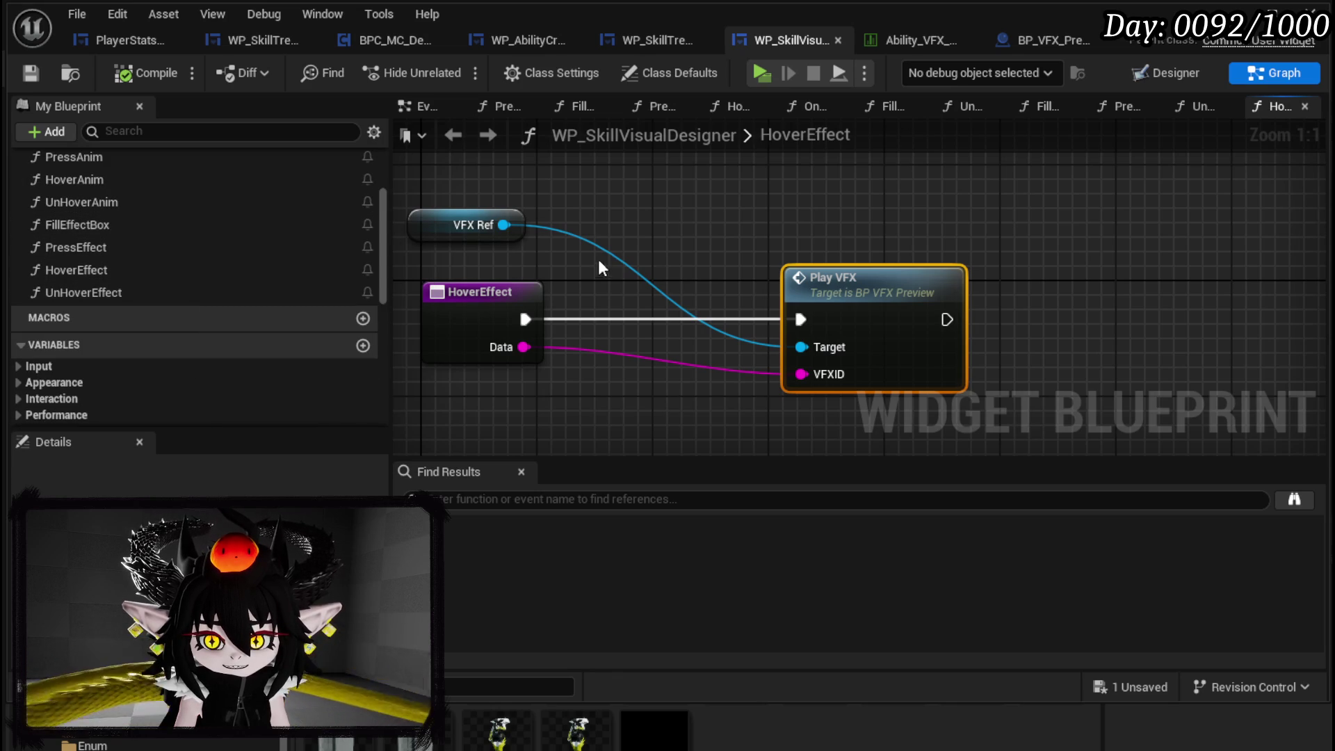
drag(445, 226, 648, 241)
drag(752, 243, 927, 243)
scroll(173, 290, down, 10)
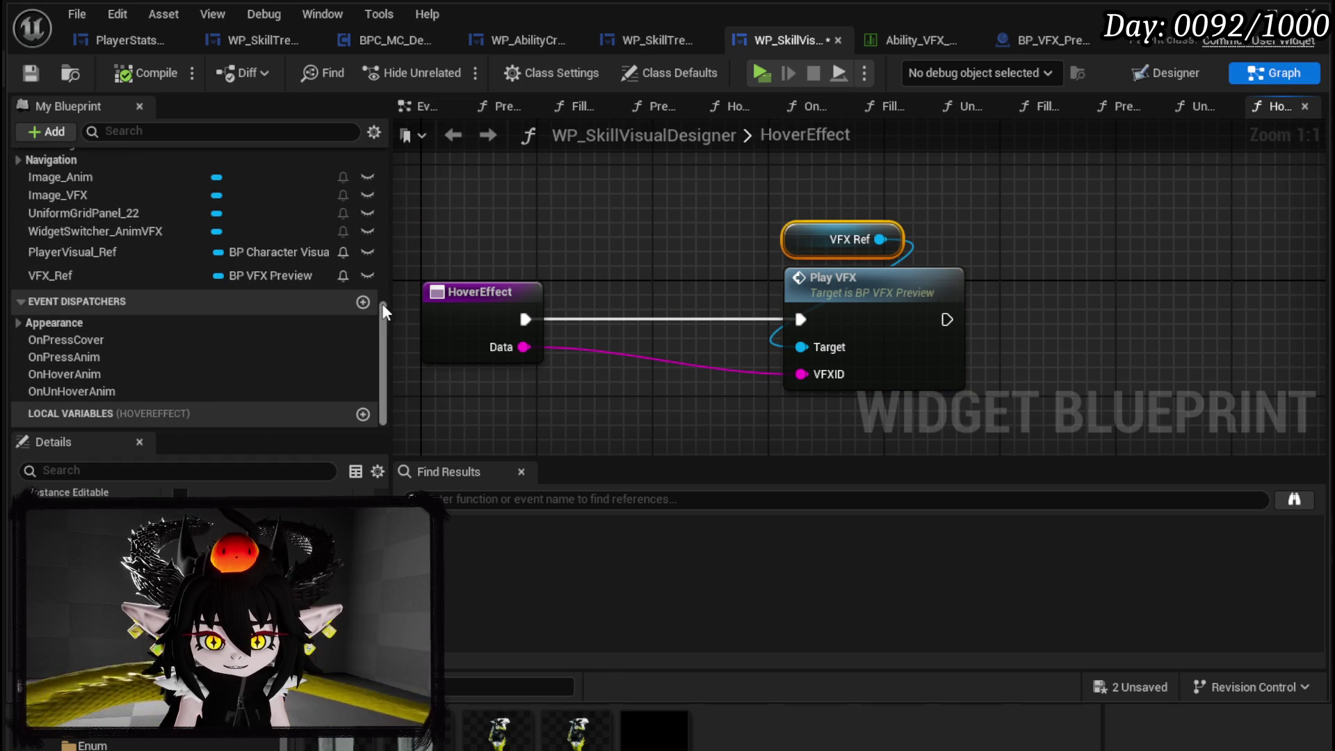
- Add an event dispatcher named OnPressVFX
click(363, 302)
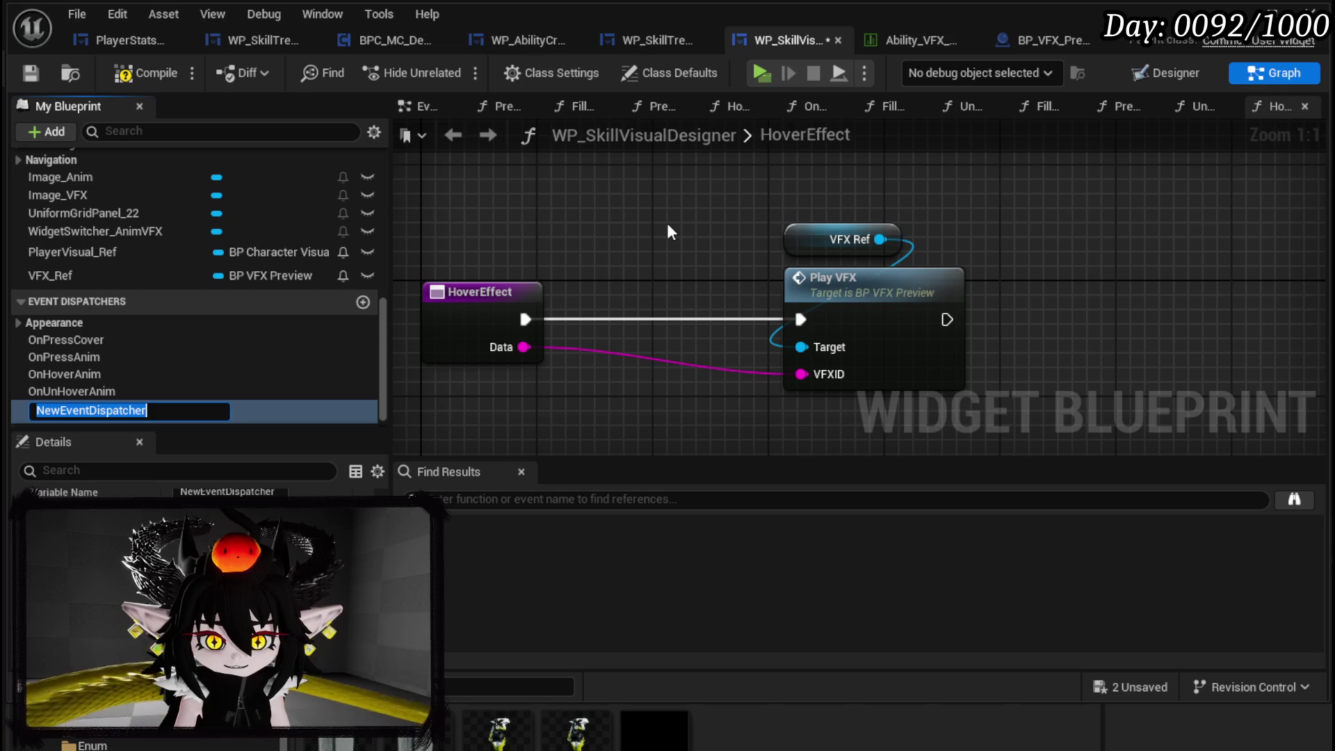
text(OnPressVFX)
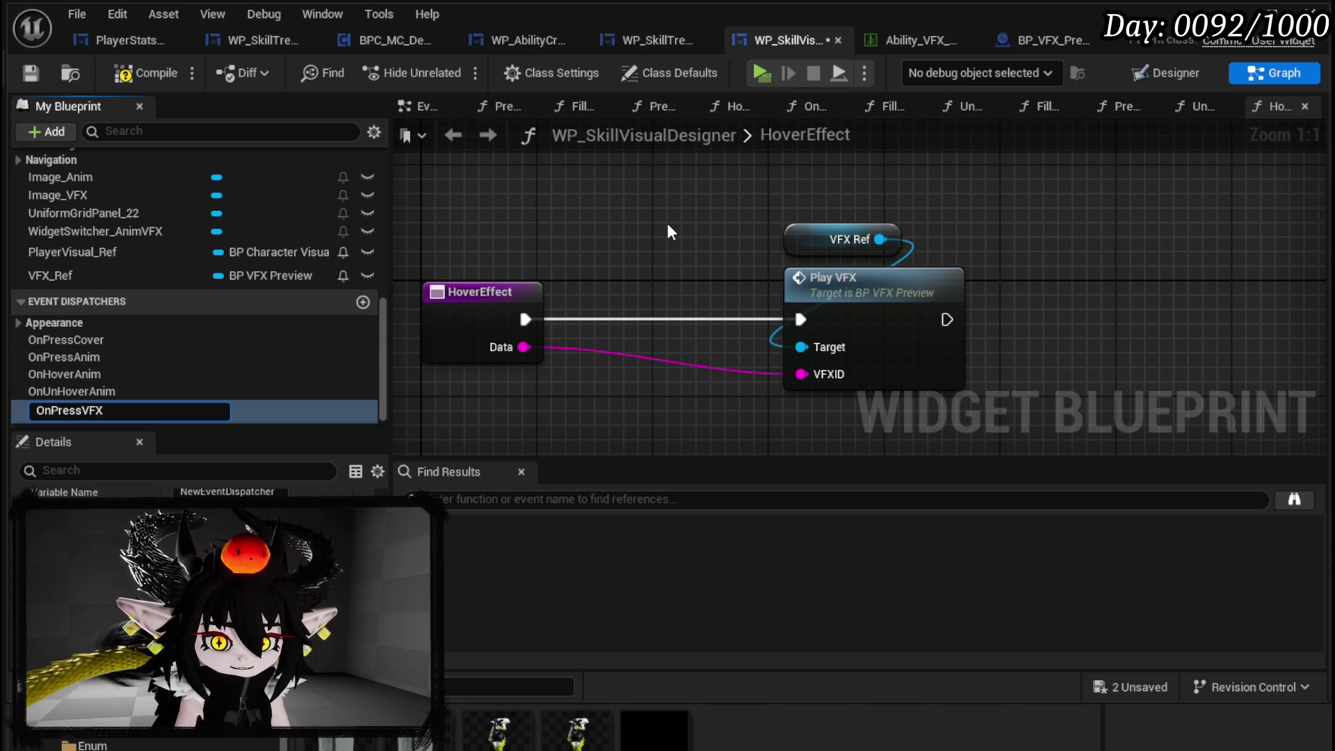
key(Return)
scroll(363, 491, down, 2)
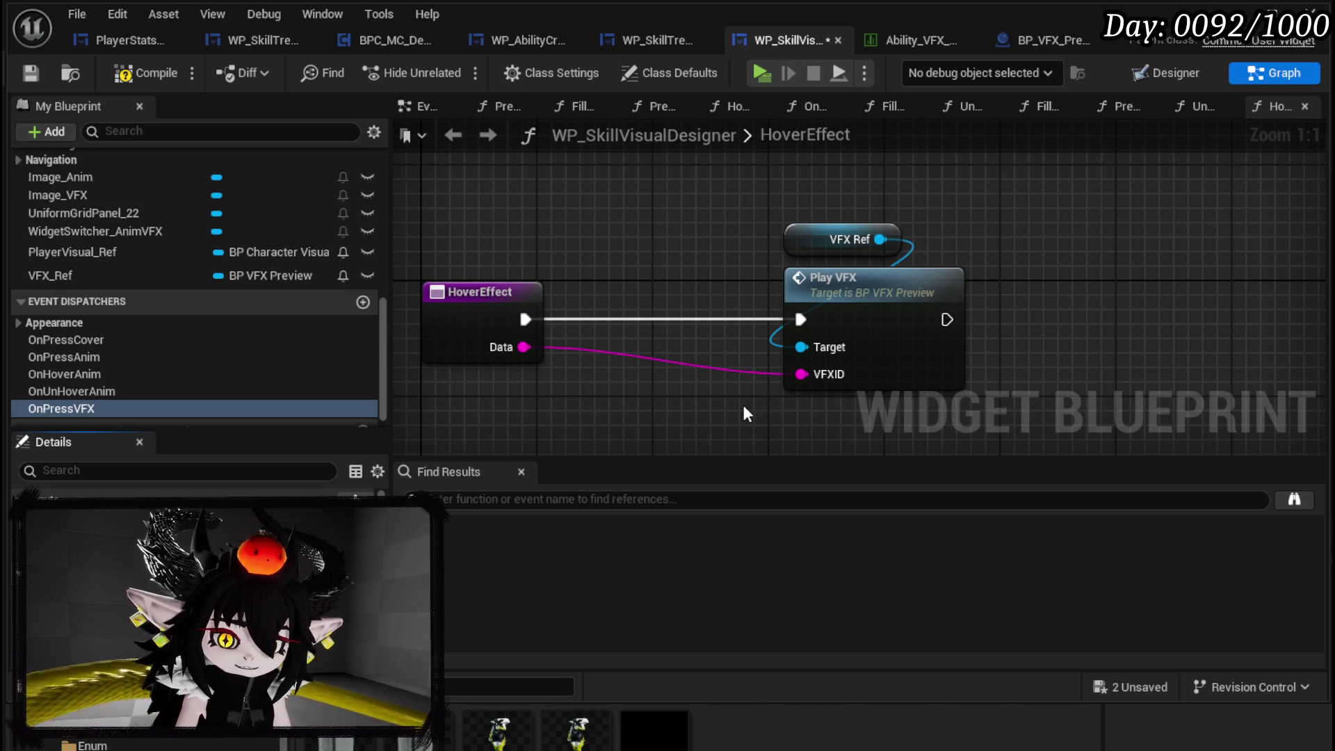
scroll(127, 327, up, 10)
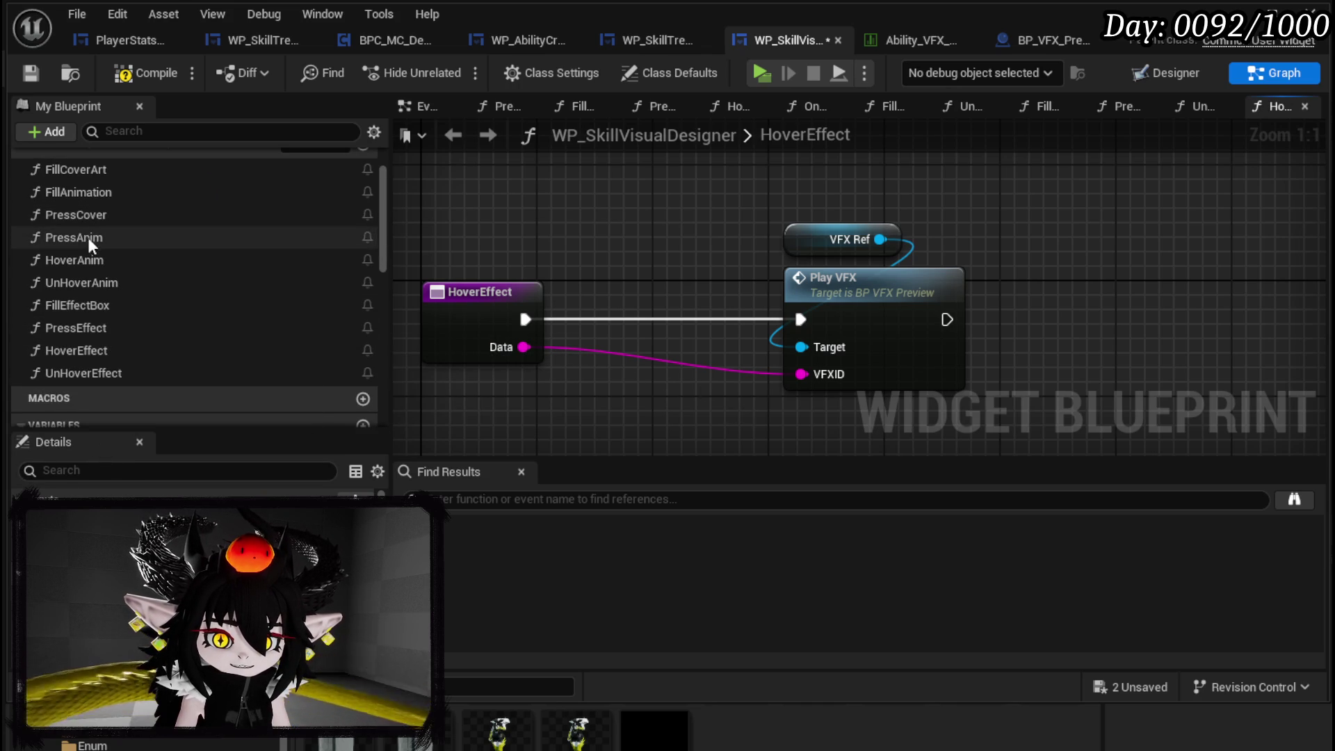
- In PressEffect, call OnPressVFX after the entry, passing Data
double_click(72, 307)
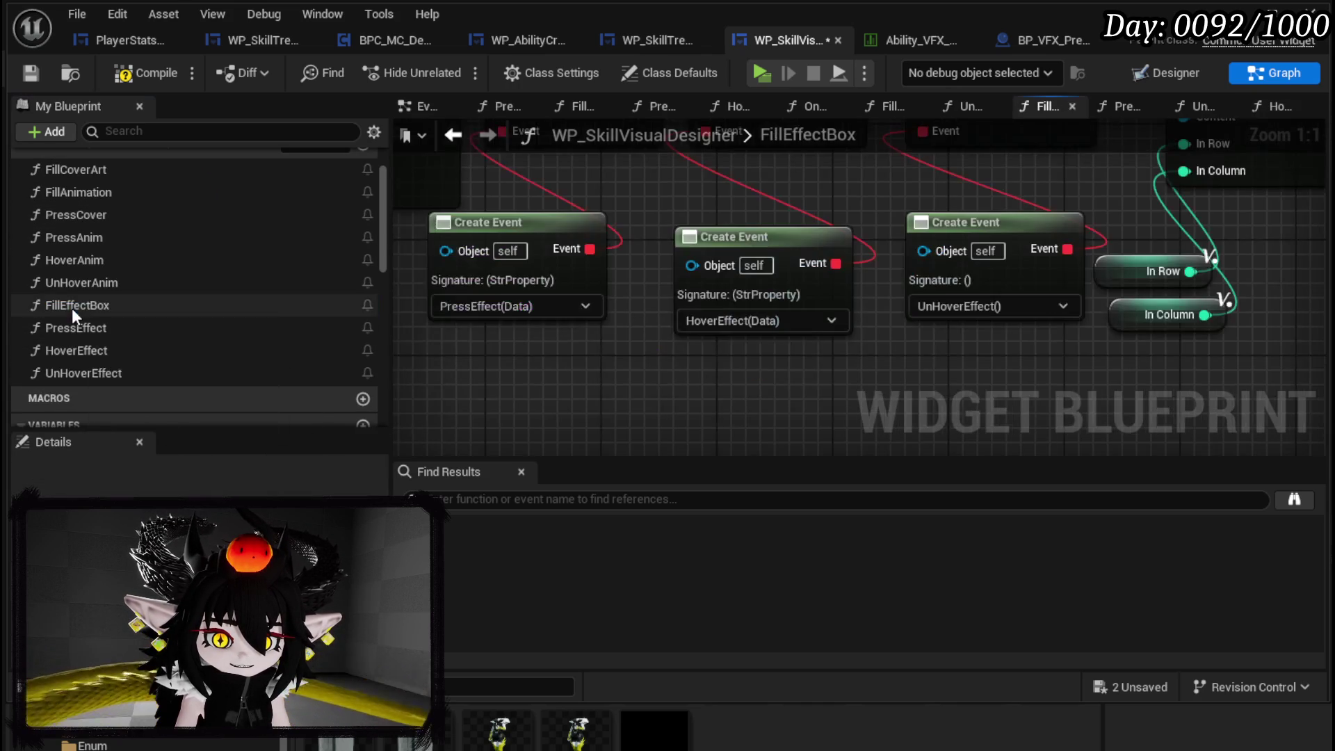
double_click(77, 329)
scroll(128, 381, down, 10)
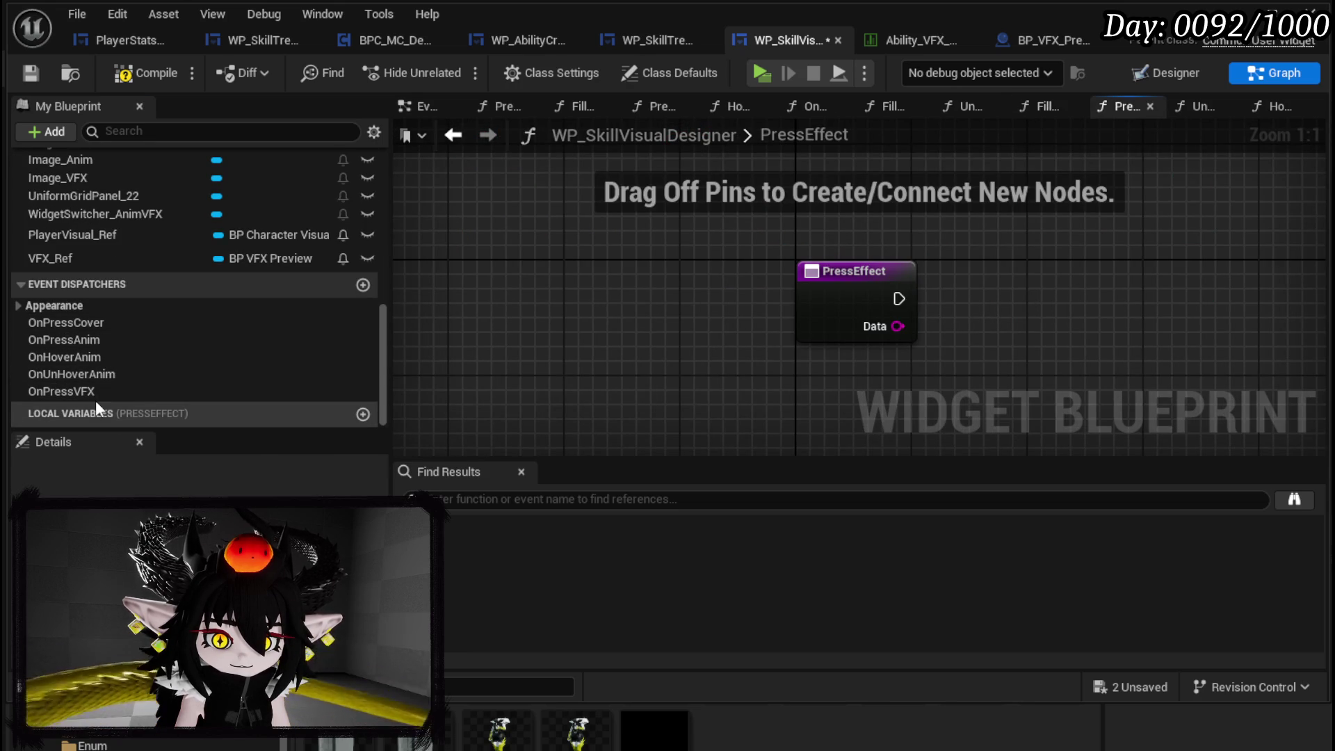
mouse_move(93, 390)
mouse_down()
mouse_move(1033, 252)
mouse_move(1028, 263)
mouse_up()
click(1079, 306)
drag(899, 298, 1031, 299)
drag(898, 326, 1021, 369)
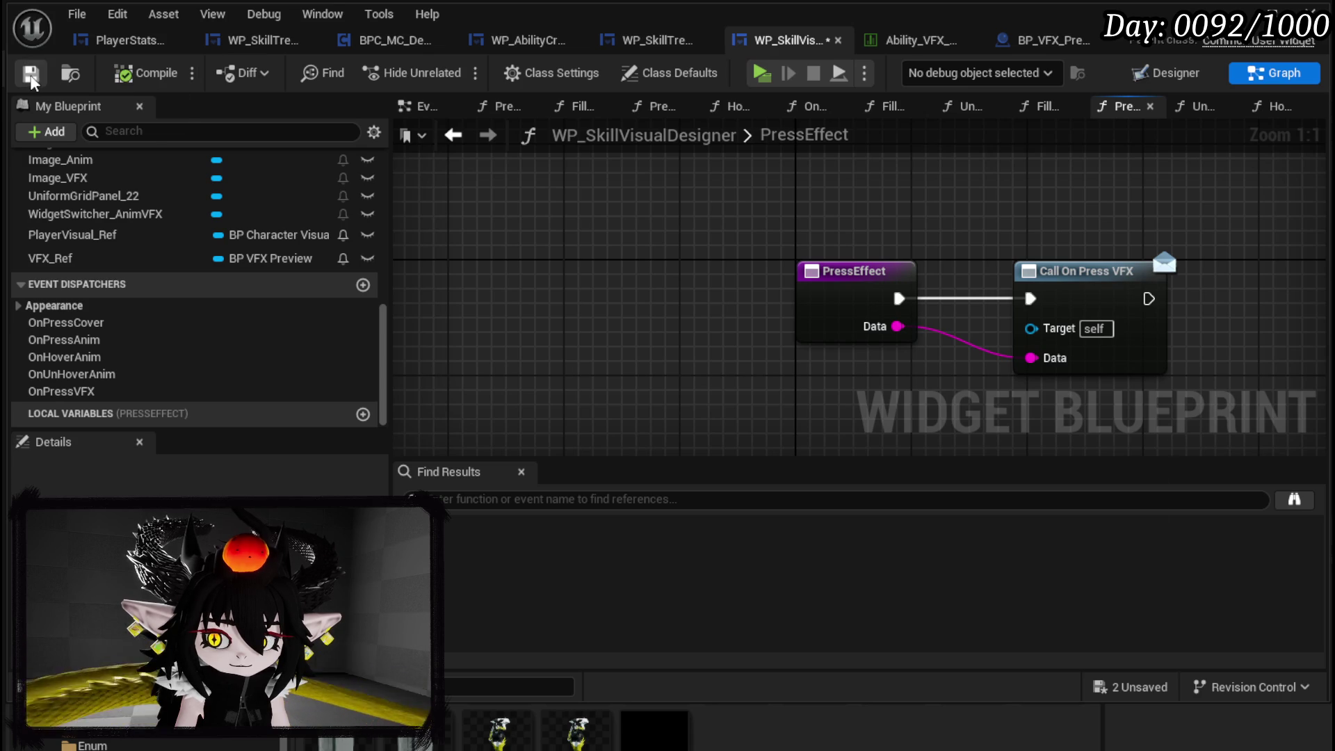
- Save all content, including the L_DungeonCreationTest level
click(1115, 686)
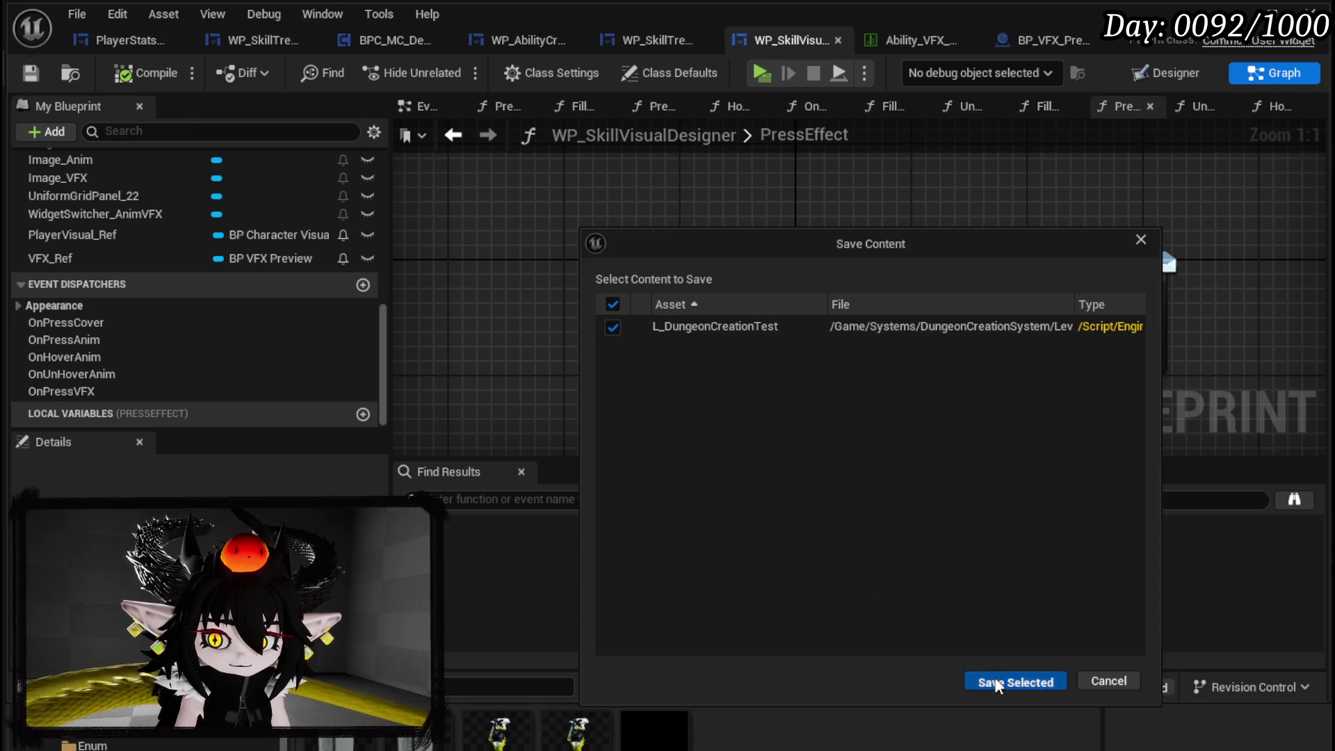
click(999, 682)
scroll(626, 358, down, 2)
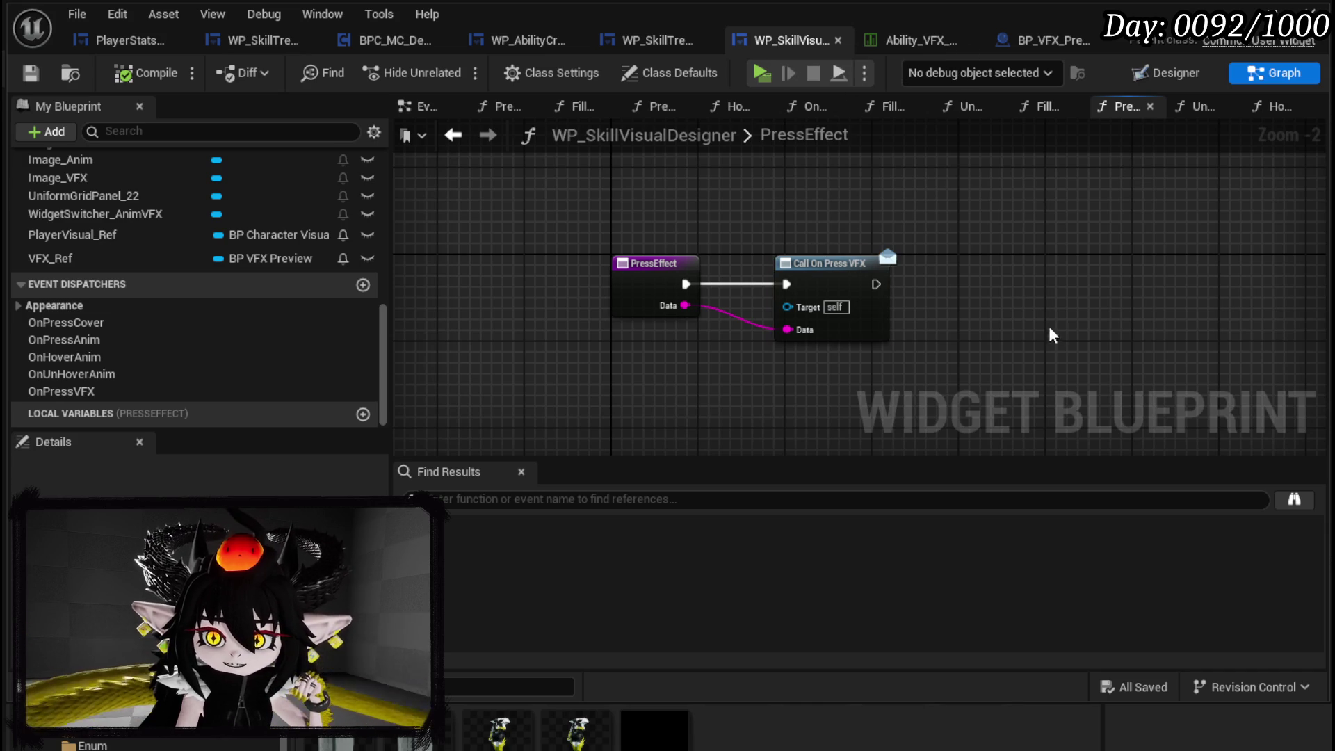
- Look through the open blueprint tabs, ending on WP_AbilityCreationTree's graph
click(653, 39)
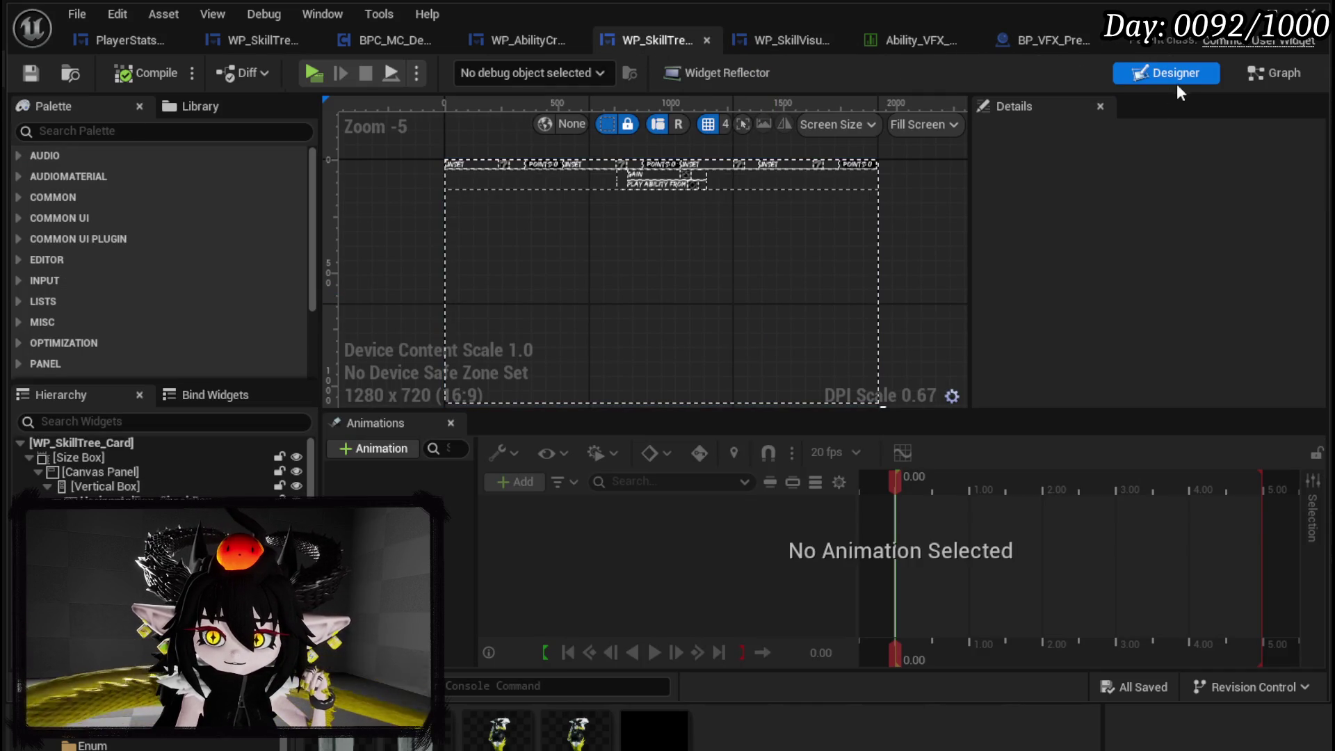
click(479, 39)
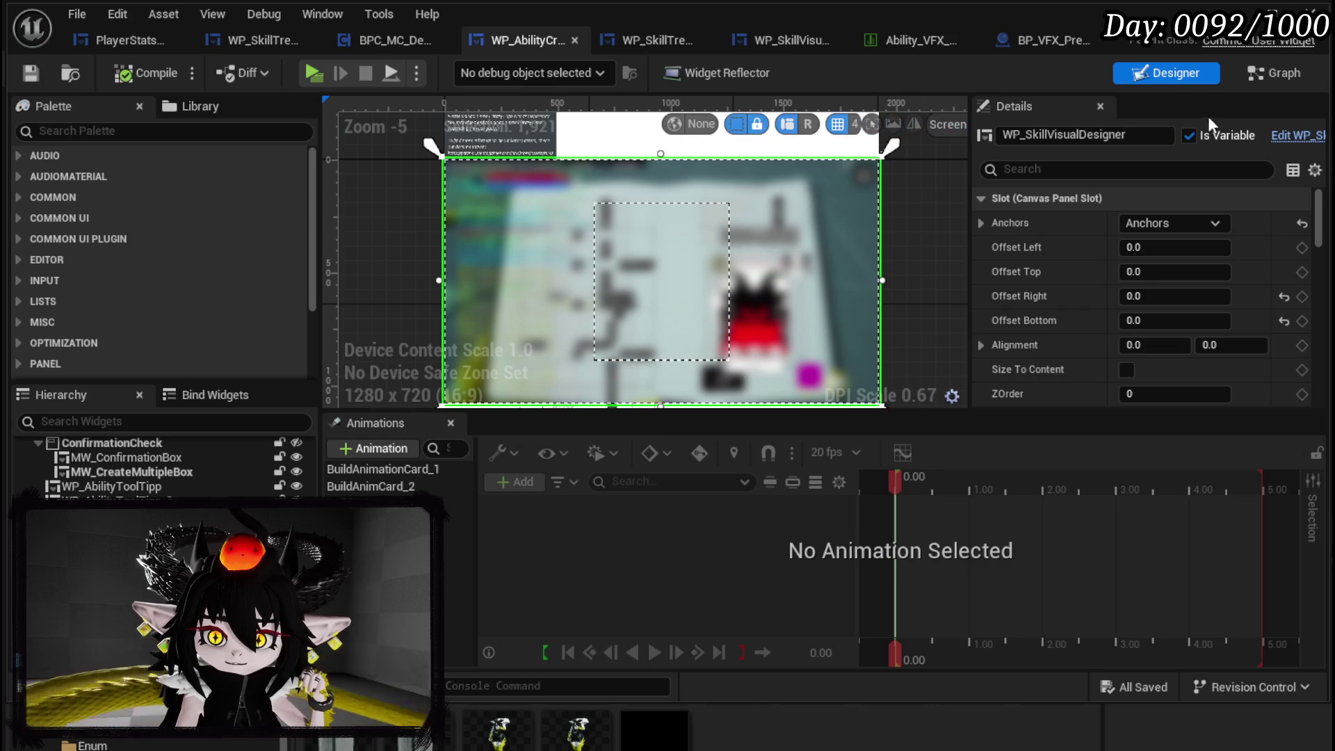
click(1275, 72)
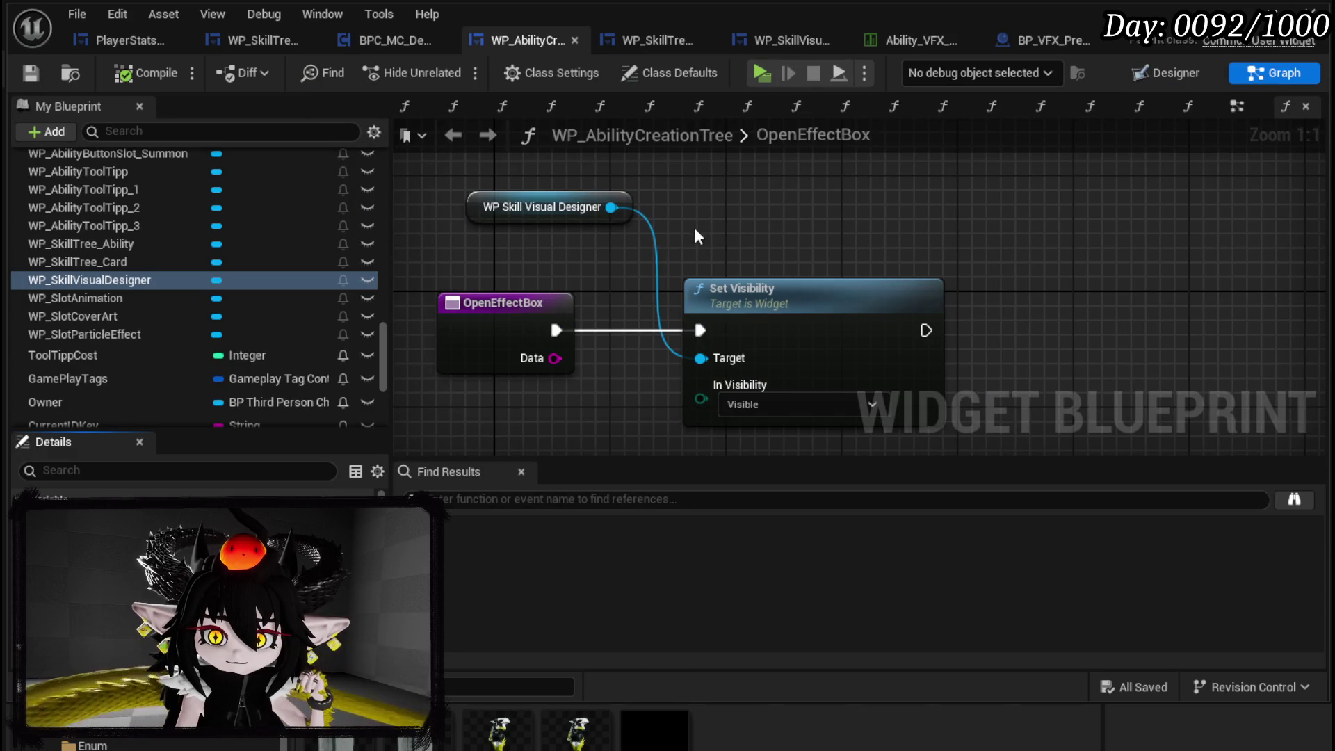
click(1022, 42)
click(825, 43)
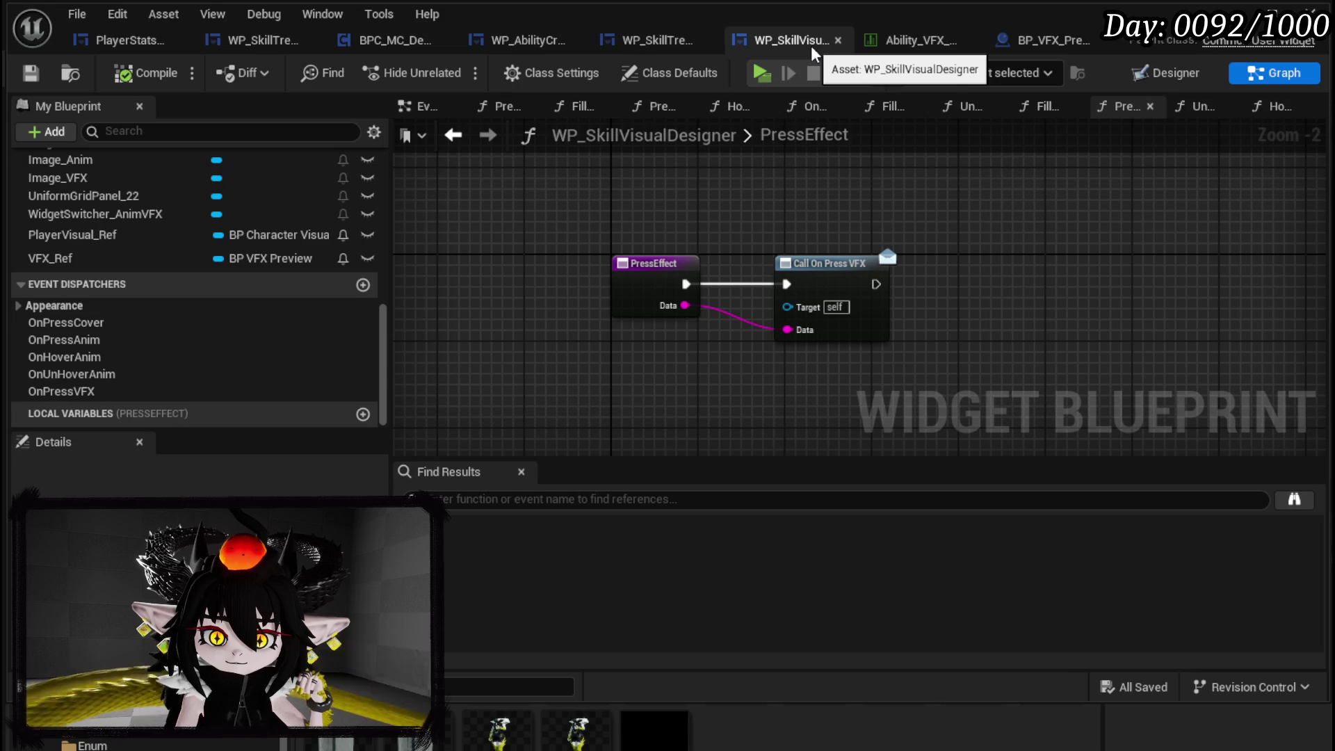
click(520, 42)
scroll(126, 209, up, 15)
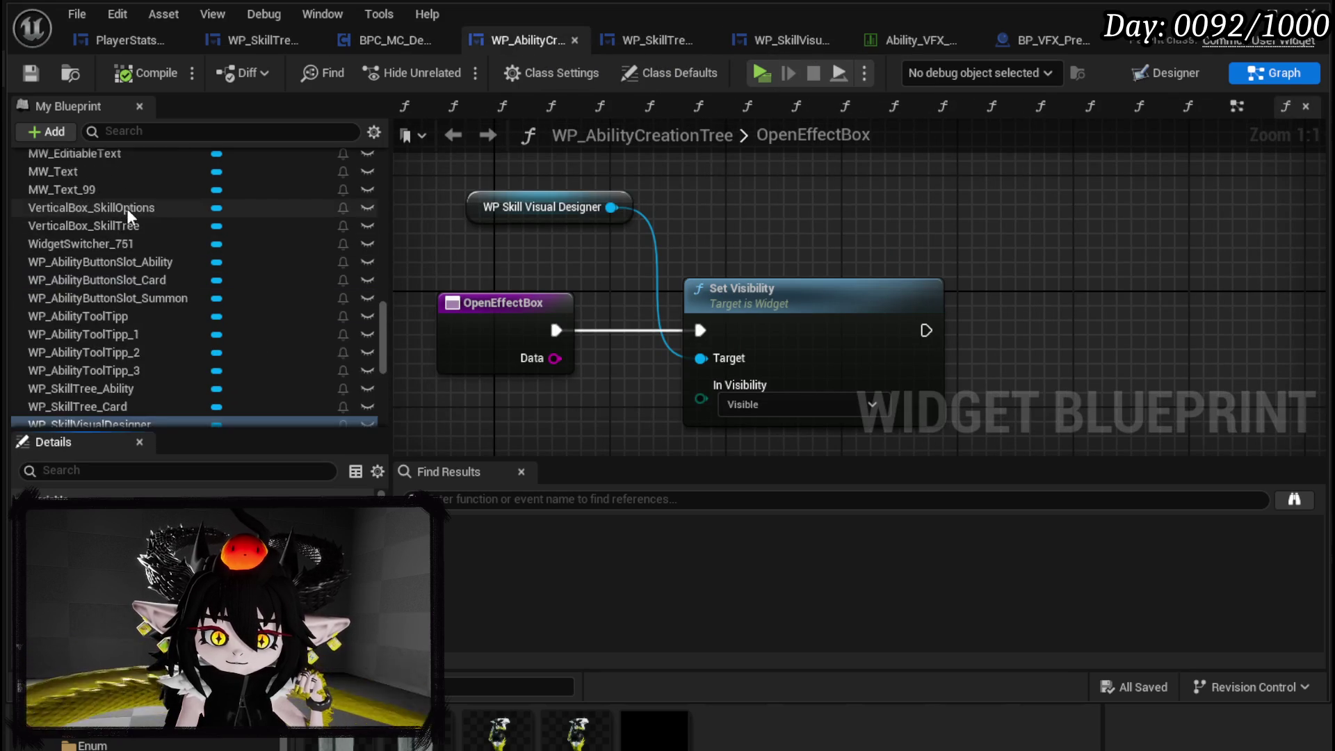
scroll(131, 204, up, 10)
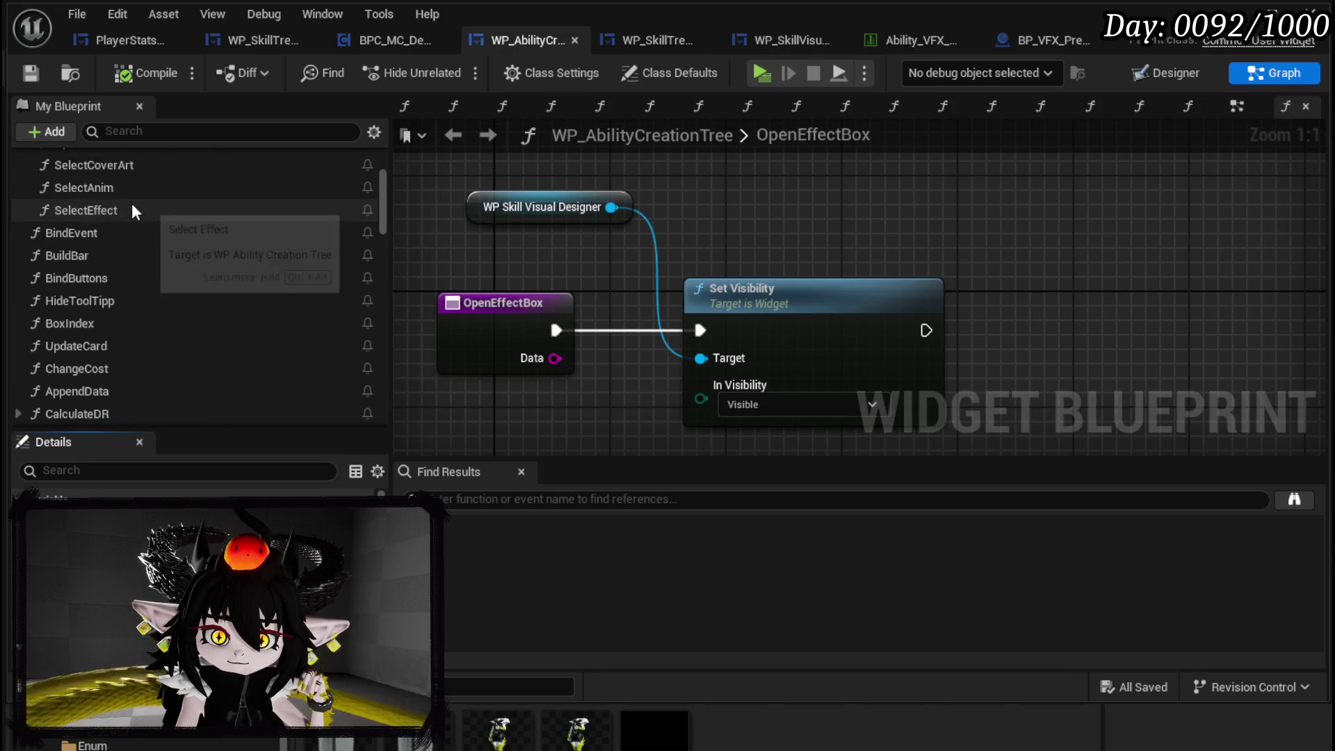
scroll(136, 206, down, 2)
- In BindEvent, add a Bind Event to On Press VFX chained after the Cover binding
double_click(116, 235)
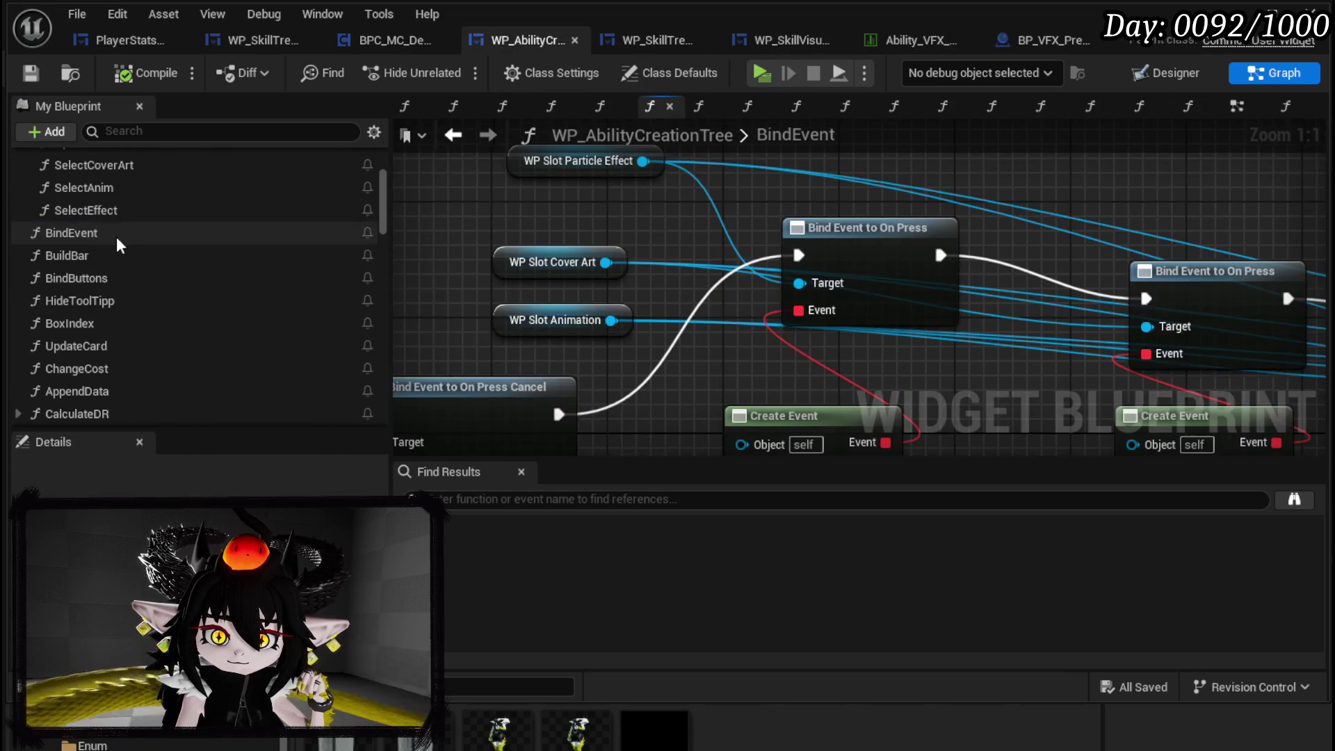
mouse_move(1252, 265)
mouse_down()
mouse_move(969, 232)
mouse_move(1003, 228)
mouse_up()
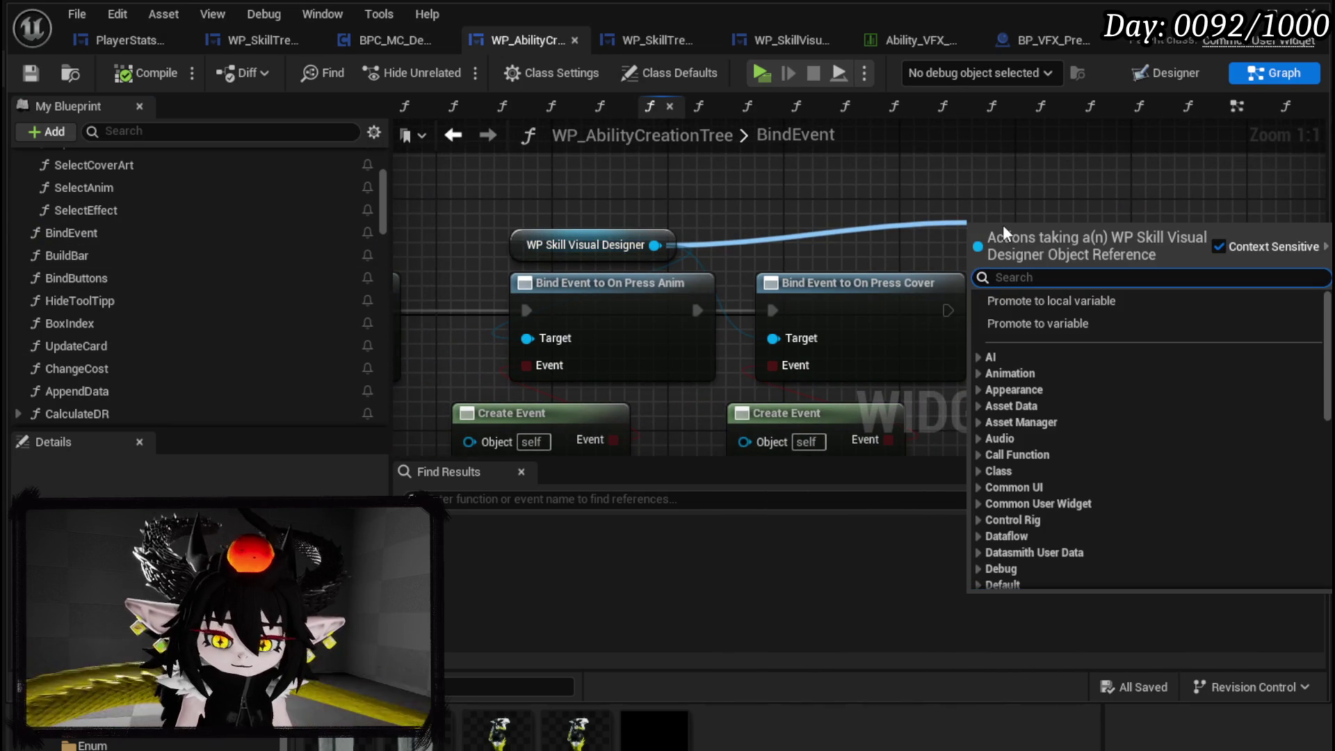
text(on Press )
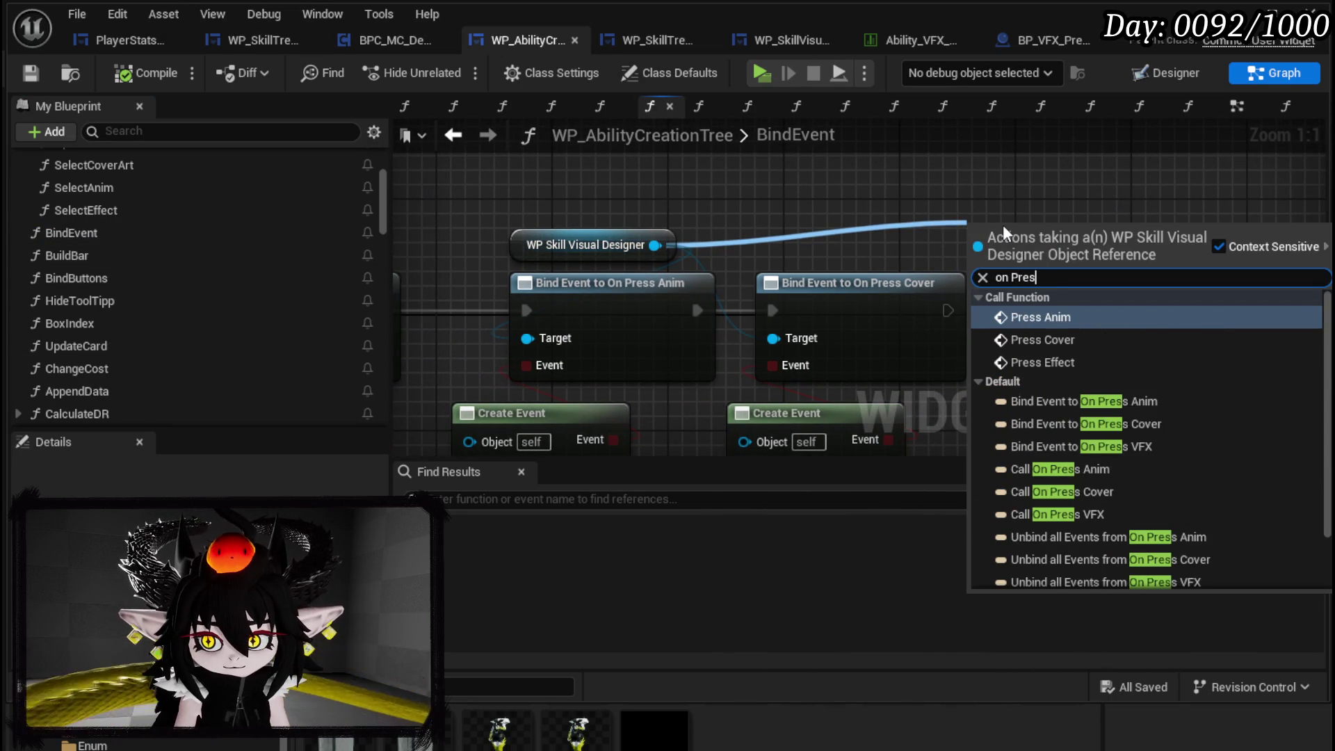
text(vf)
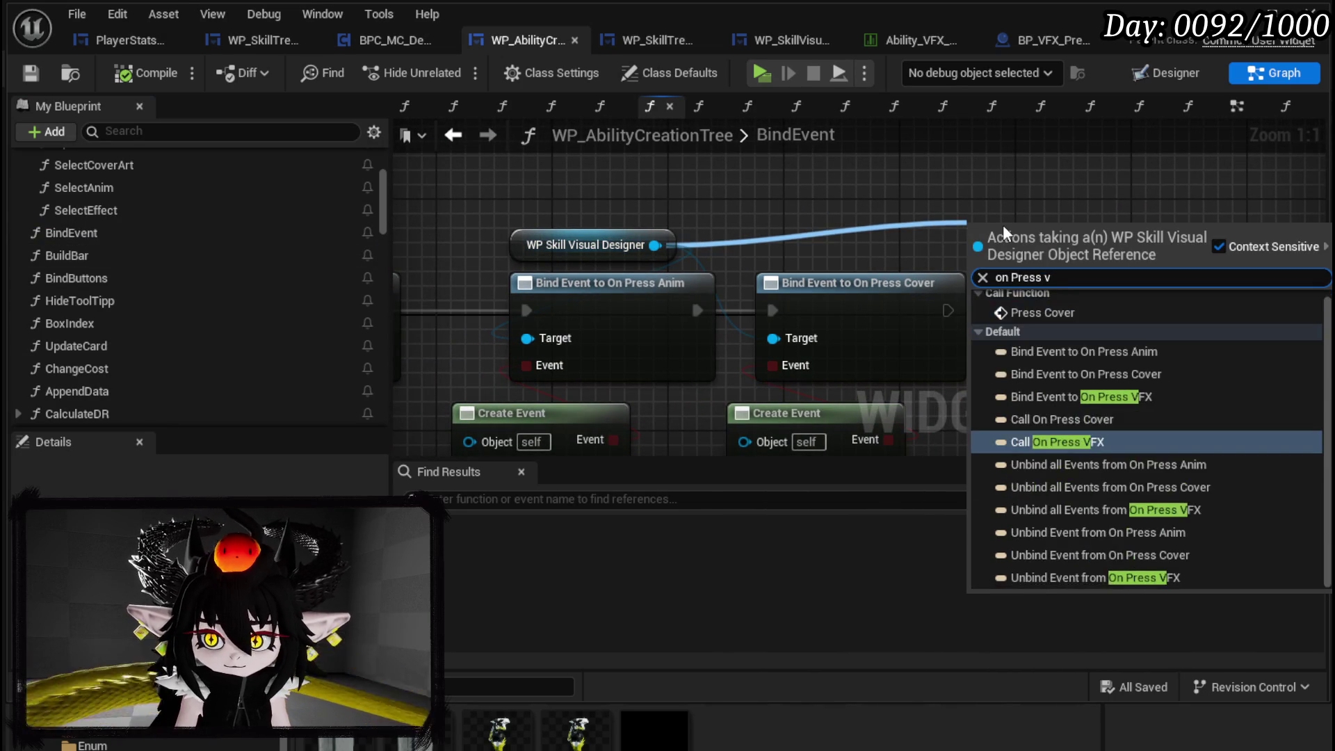
click(1056, 319)
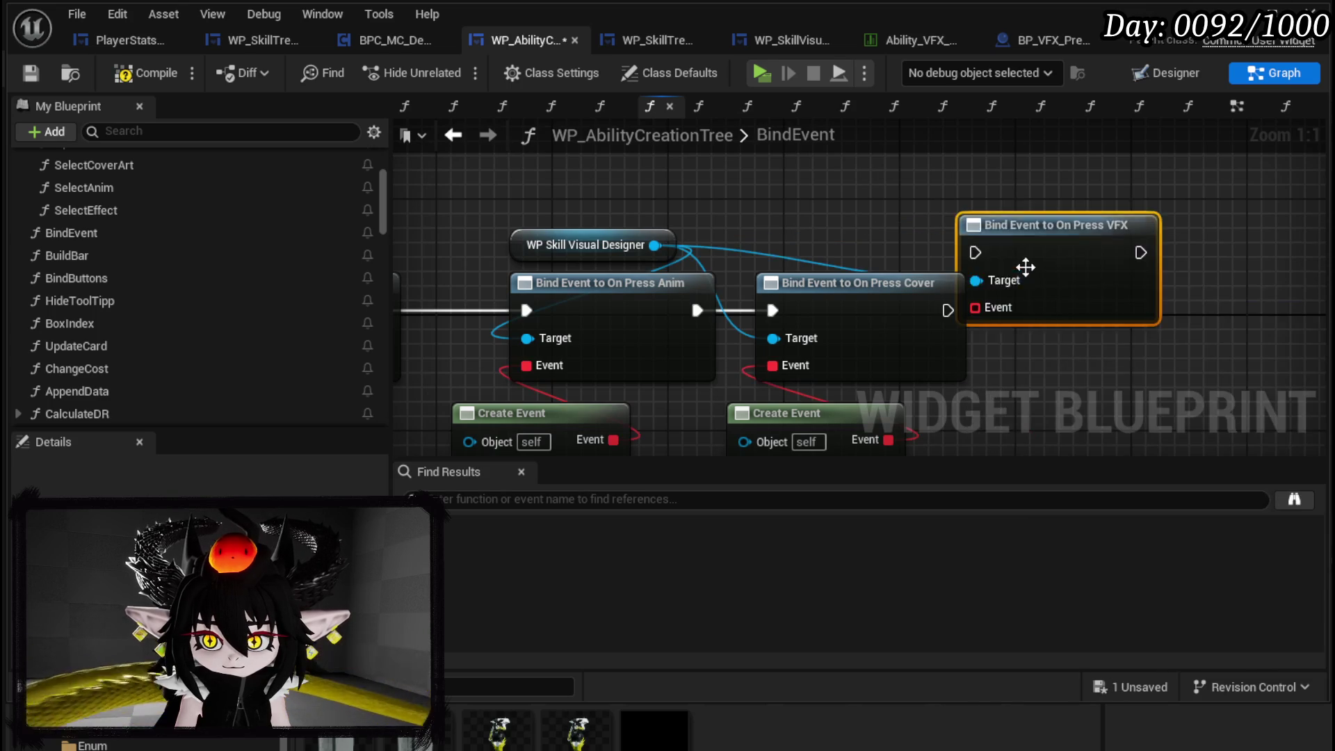
drag(1022, 269, 1078, 333)
drag(947, 310, 1033, 325)
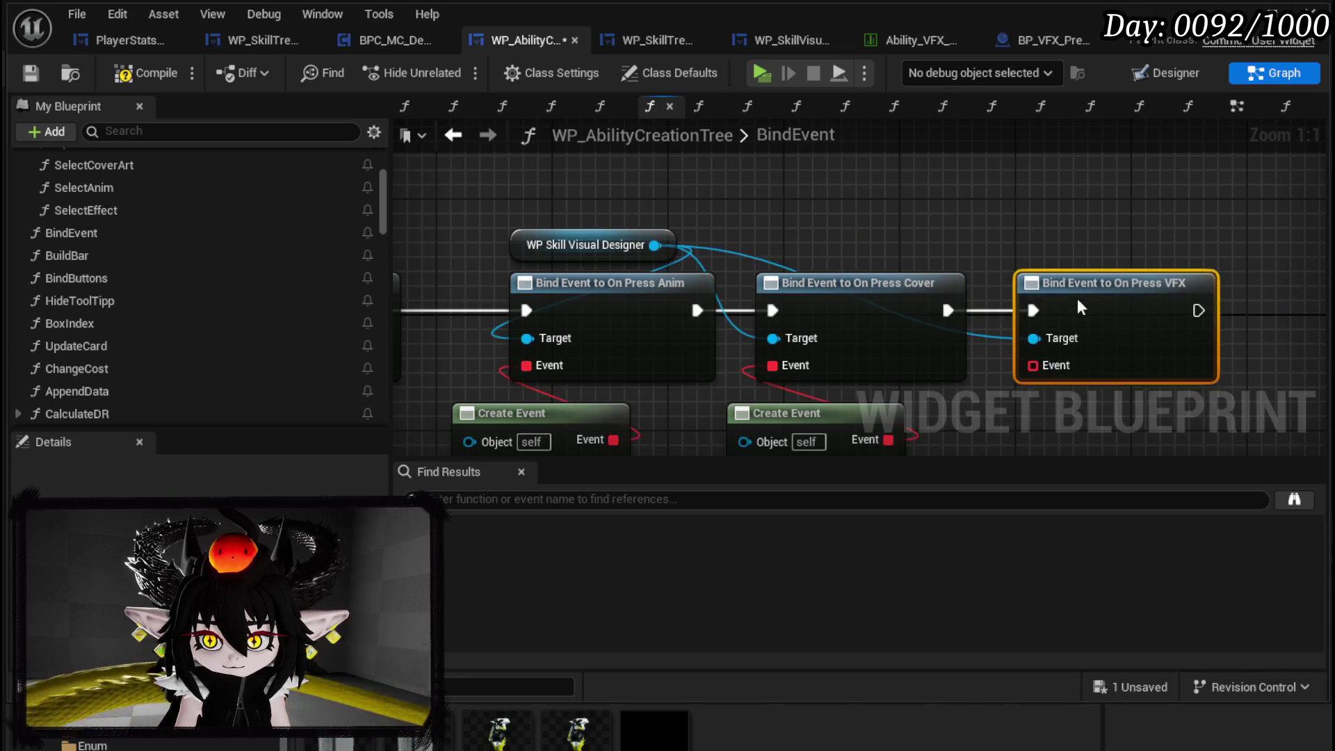
- Feed the binding a Create Event set to SelectEffect, align it, and save
drag(960, 267, 982, 344)
text(crea)
key(Return)
click(957, 429)
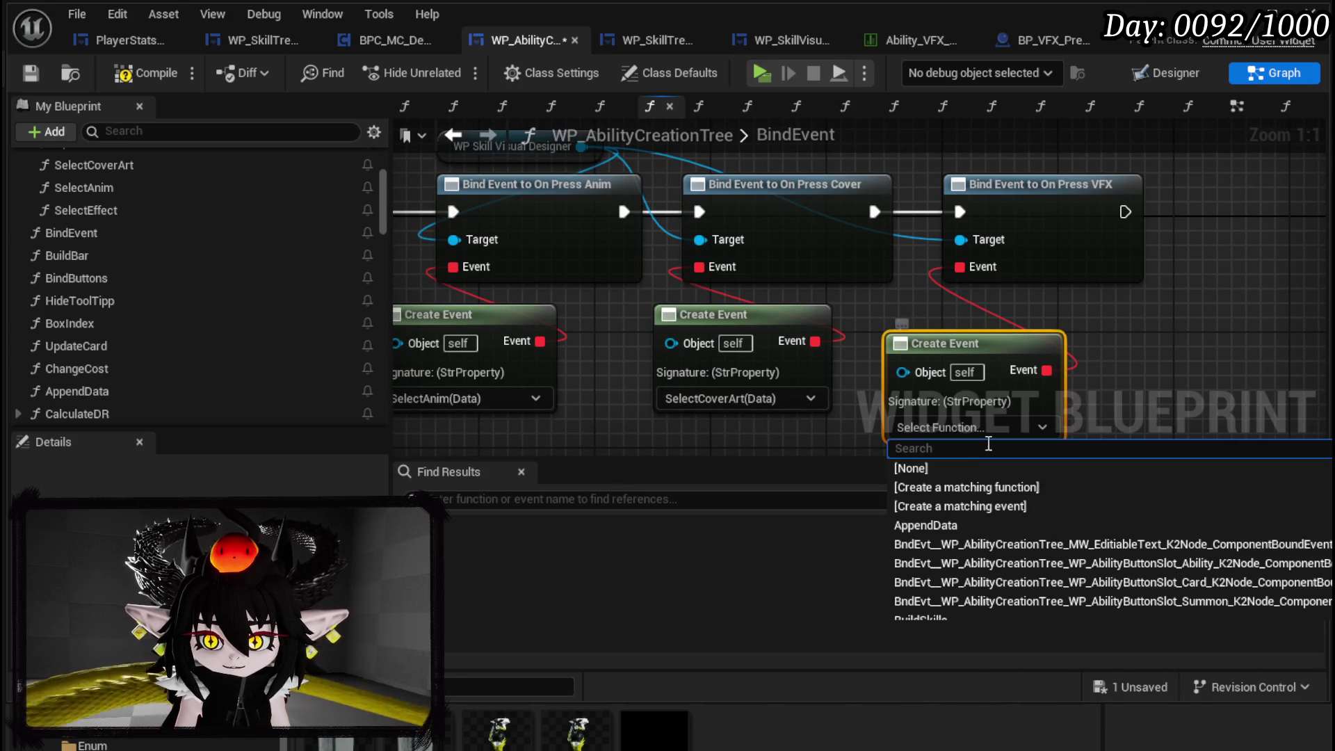
scroll(995, 581, down, 3)
text(se)
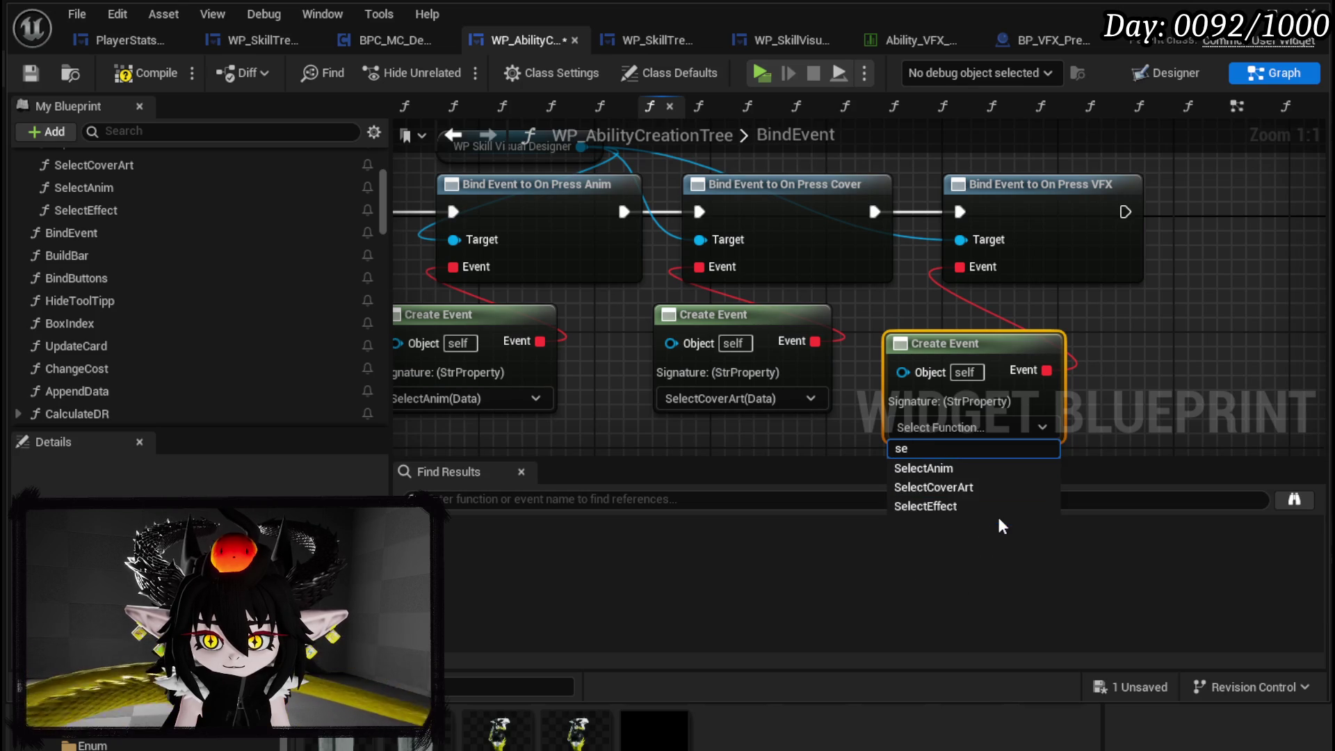
click(931, 507)
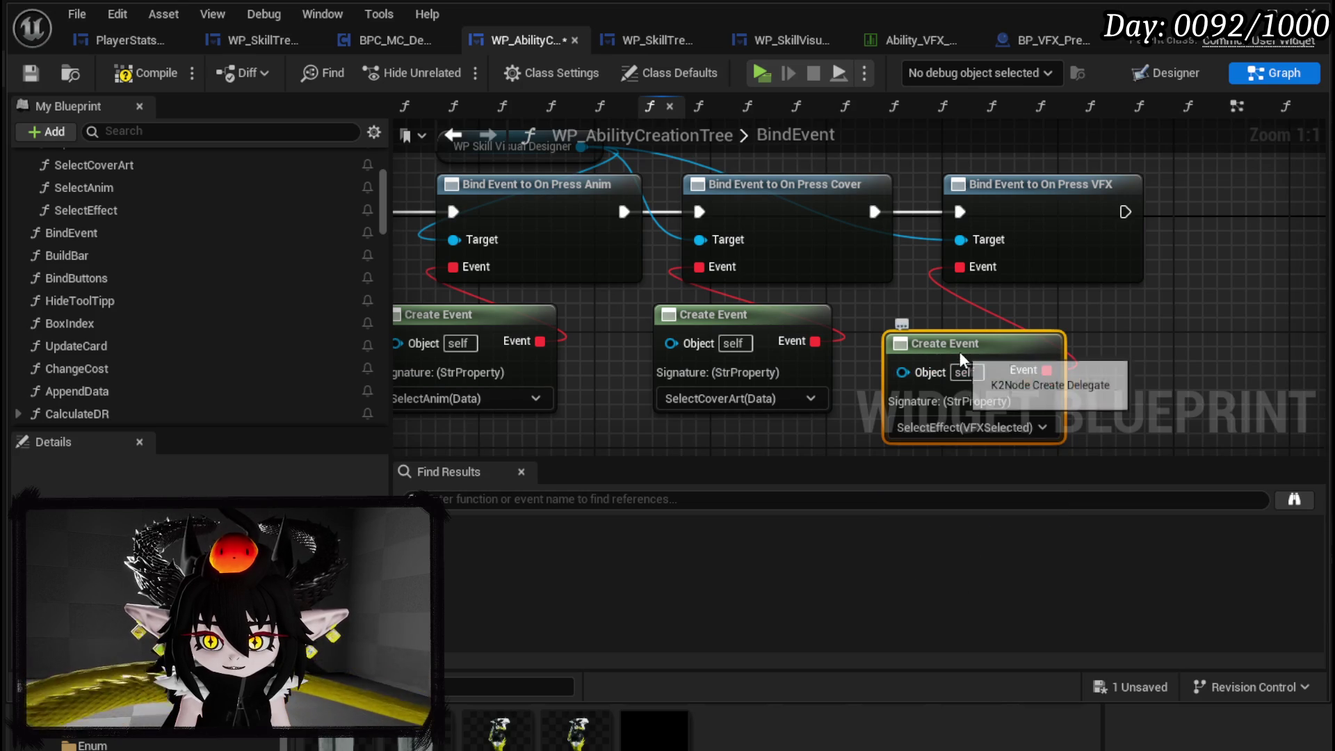
drag(959, 352, 986, 323)
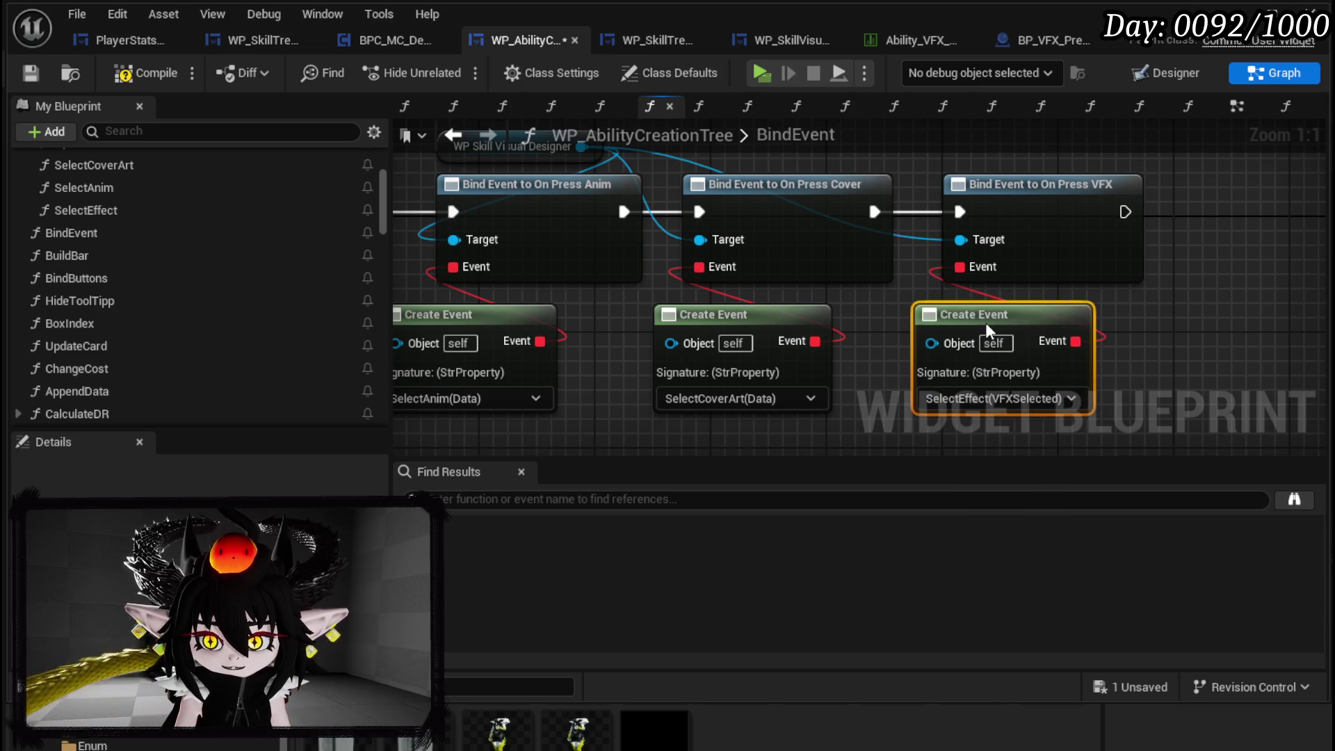
click(31, 74)
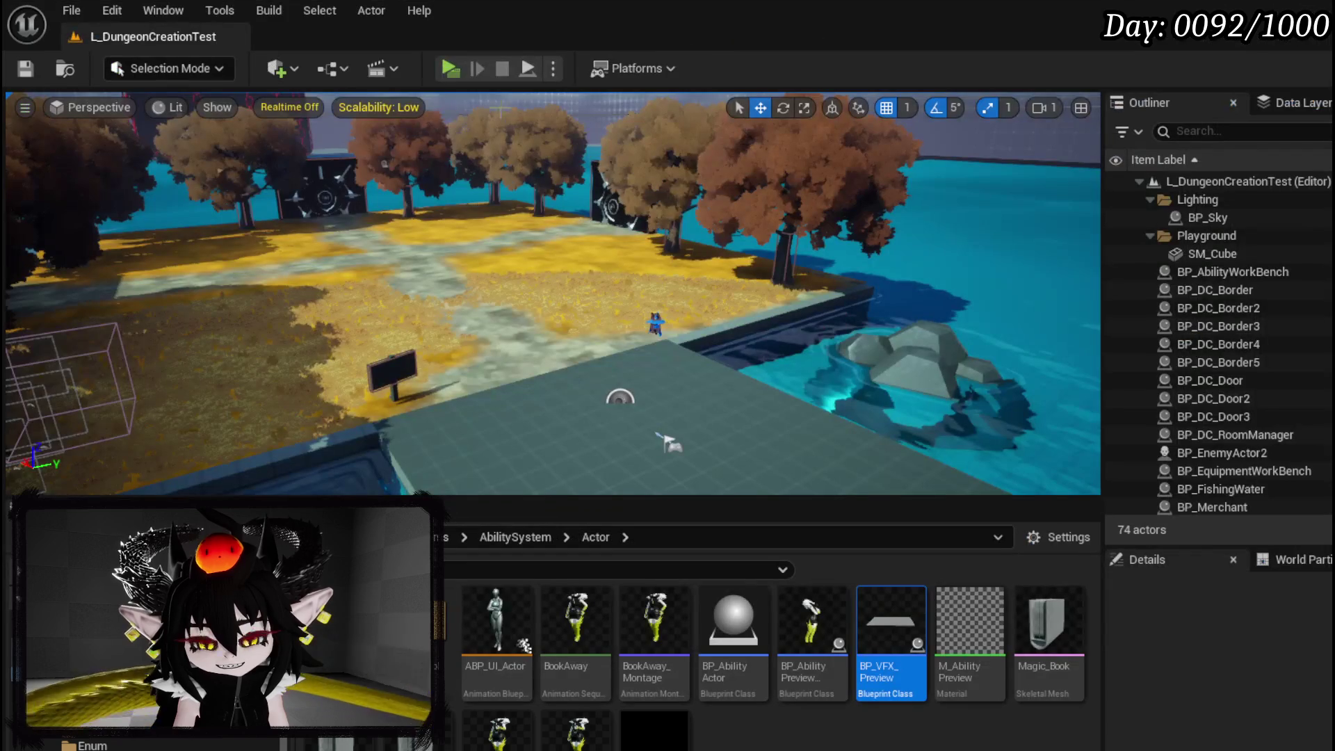
- Play-test the ability card creator, setting Element to Fire and viewing Particle Effect
click(445, 66)
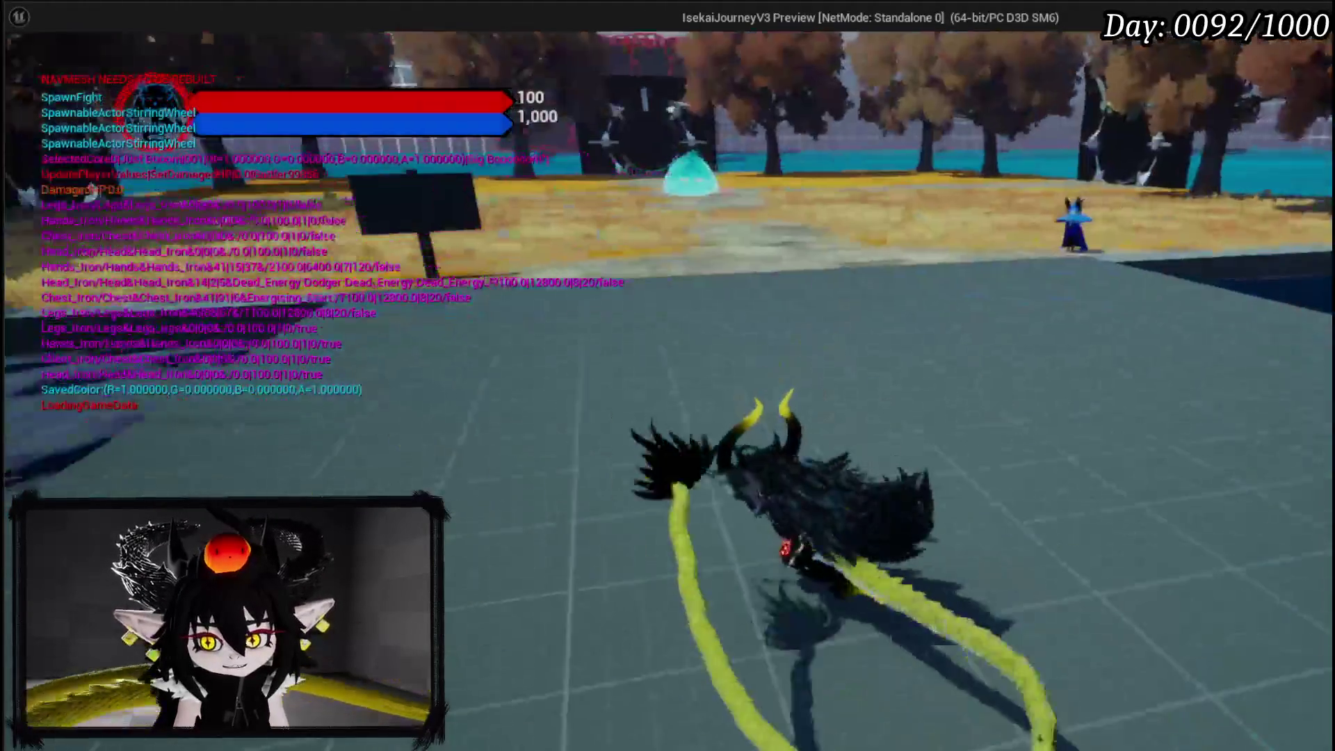
key(Tab)
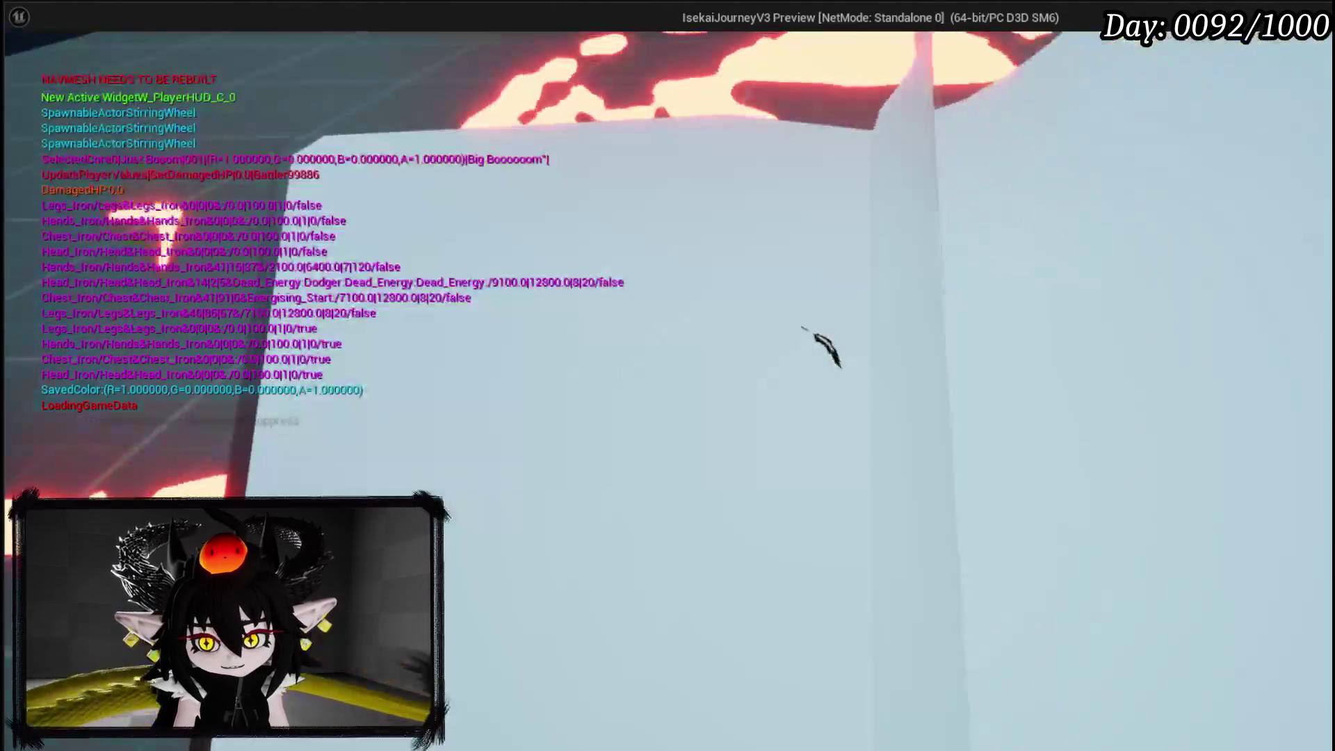
click(946, 473)
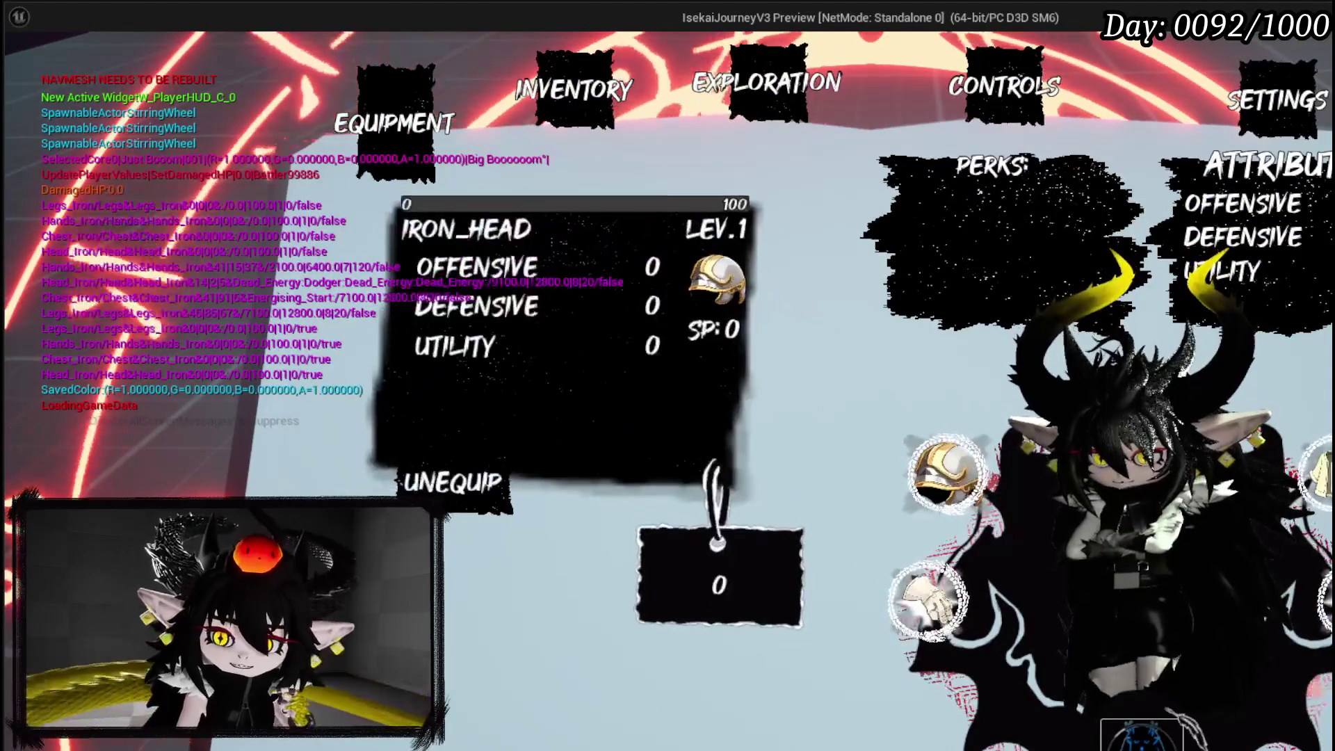
click(716, 518)
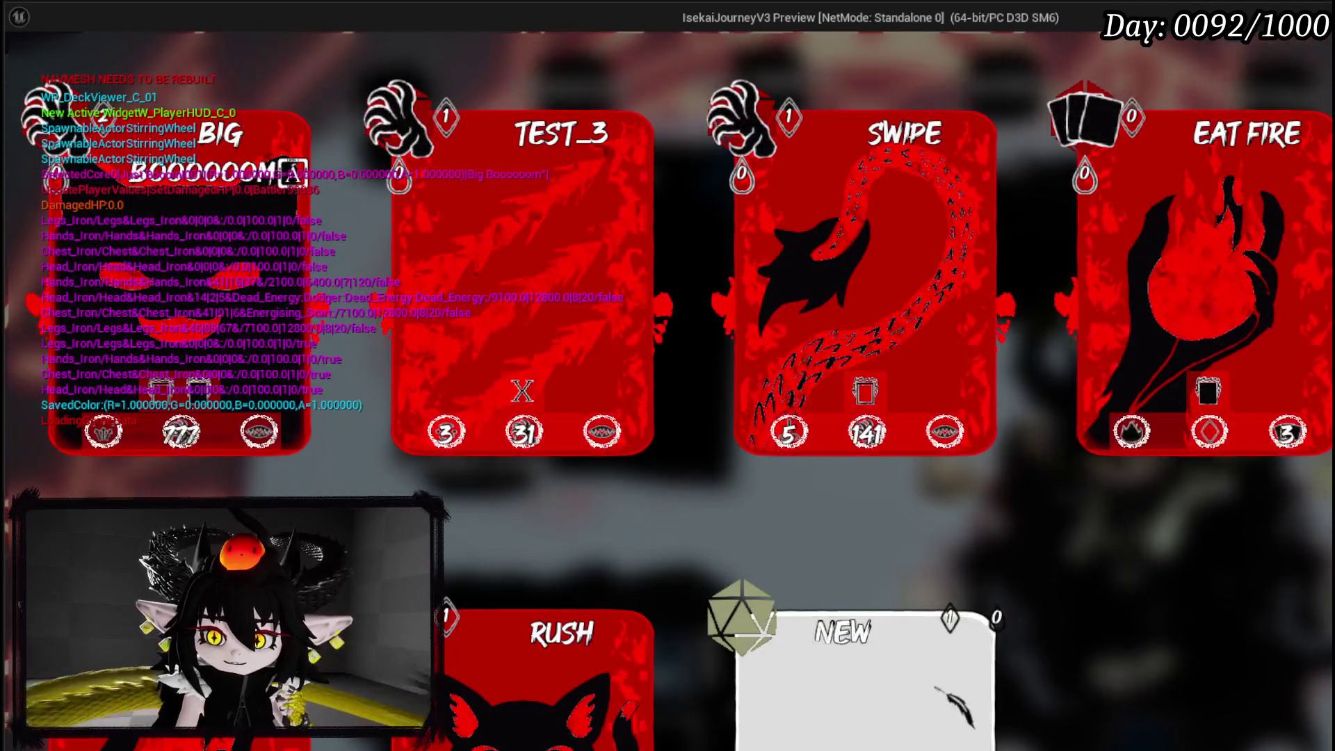
click(935, 685)
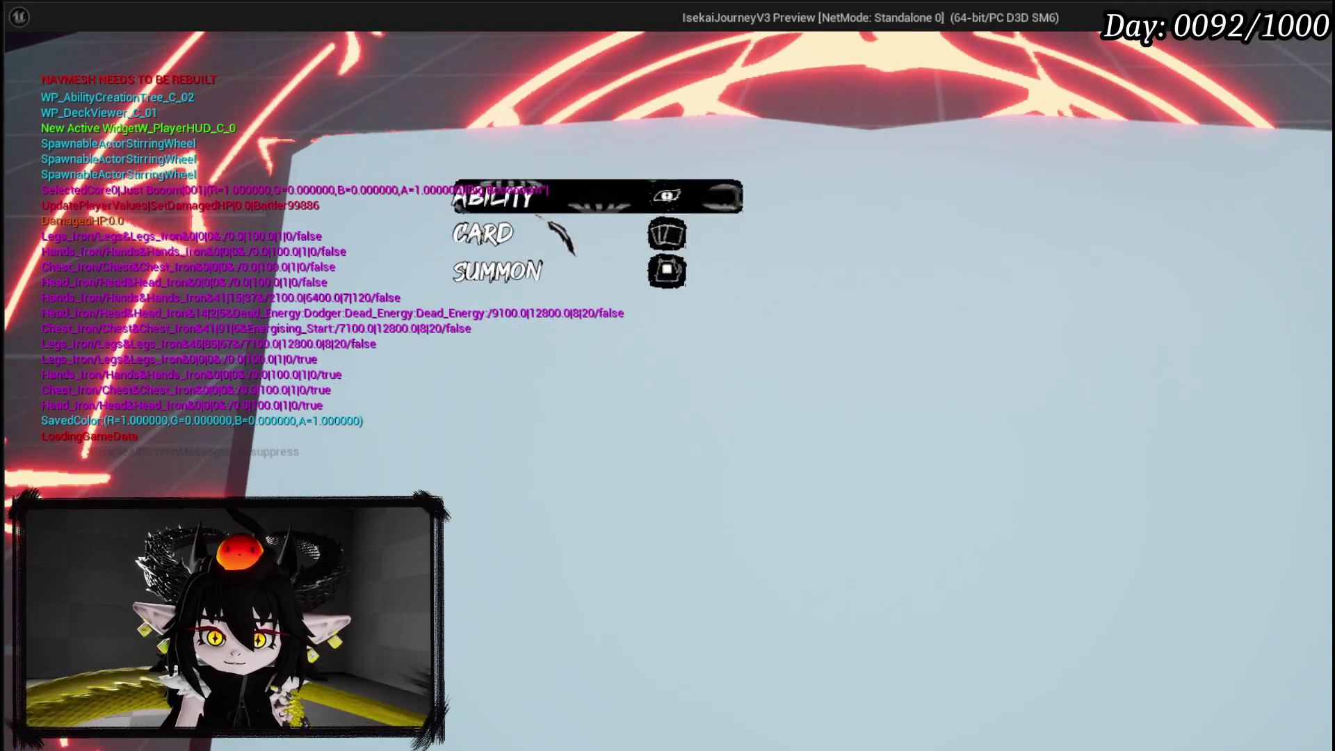
click(630, 199)
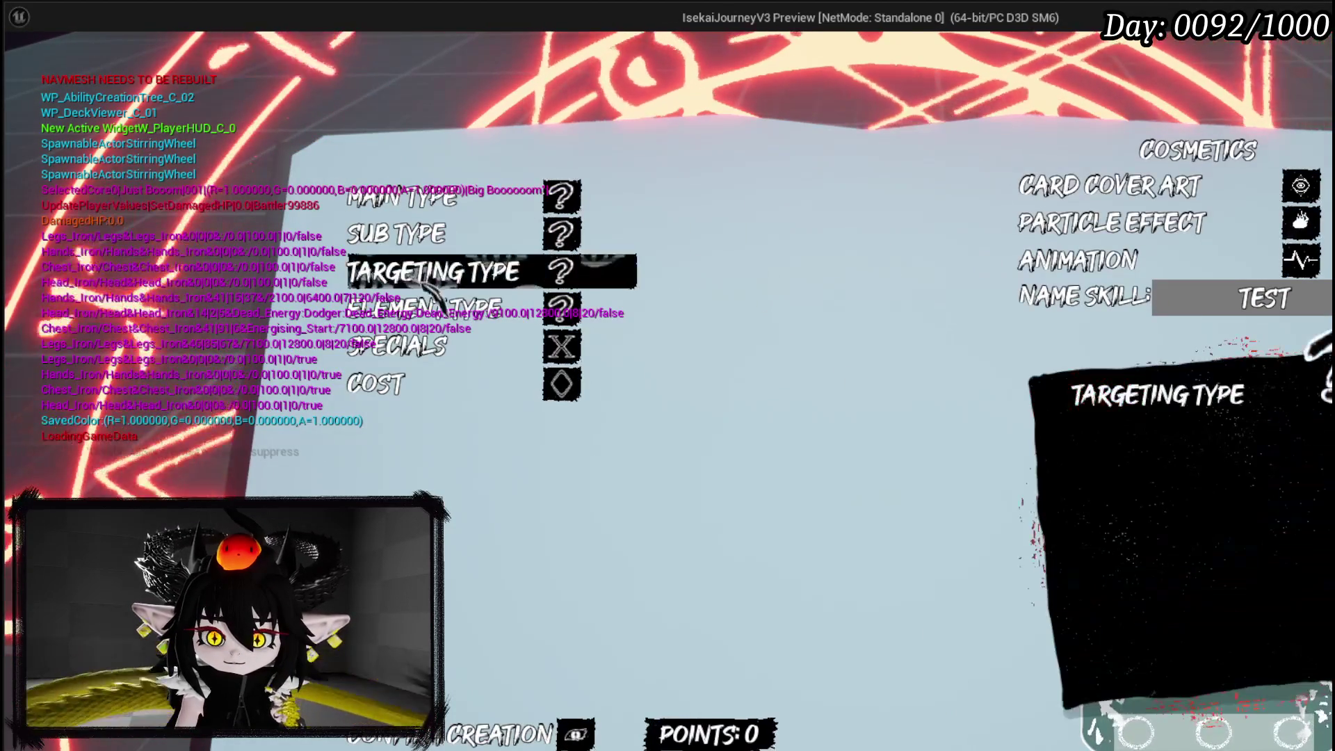
click(490, 317)
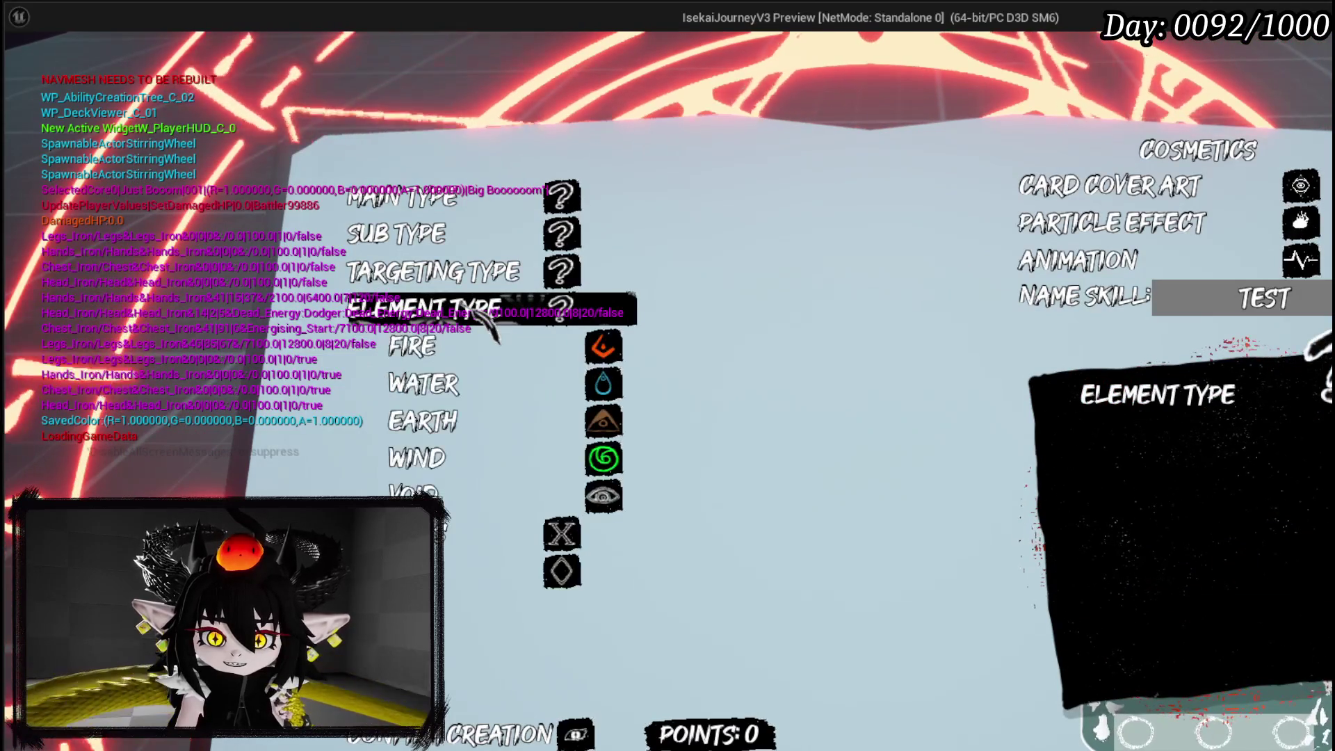
click(521, 348)
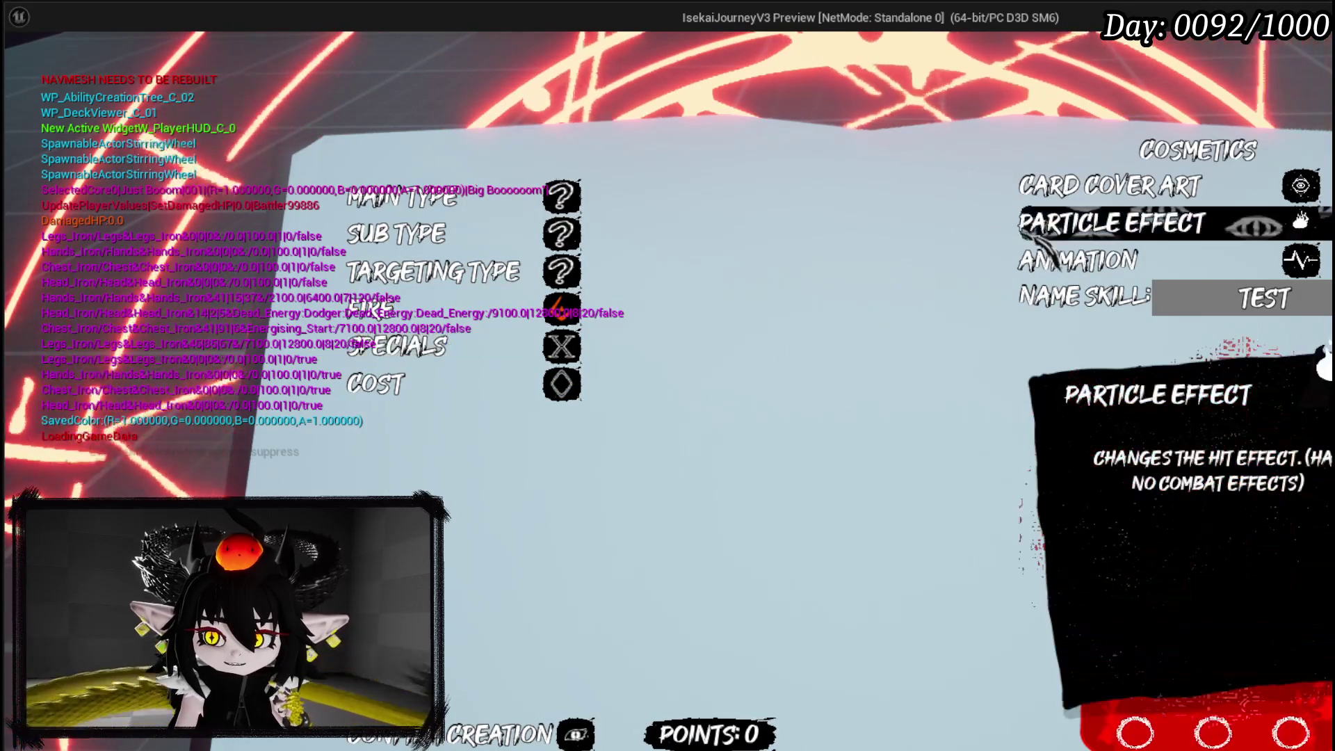
click(1113, 223)
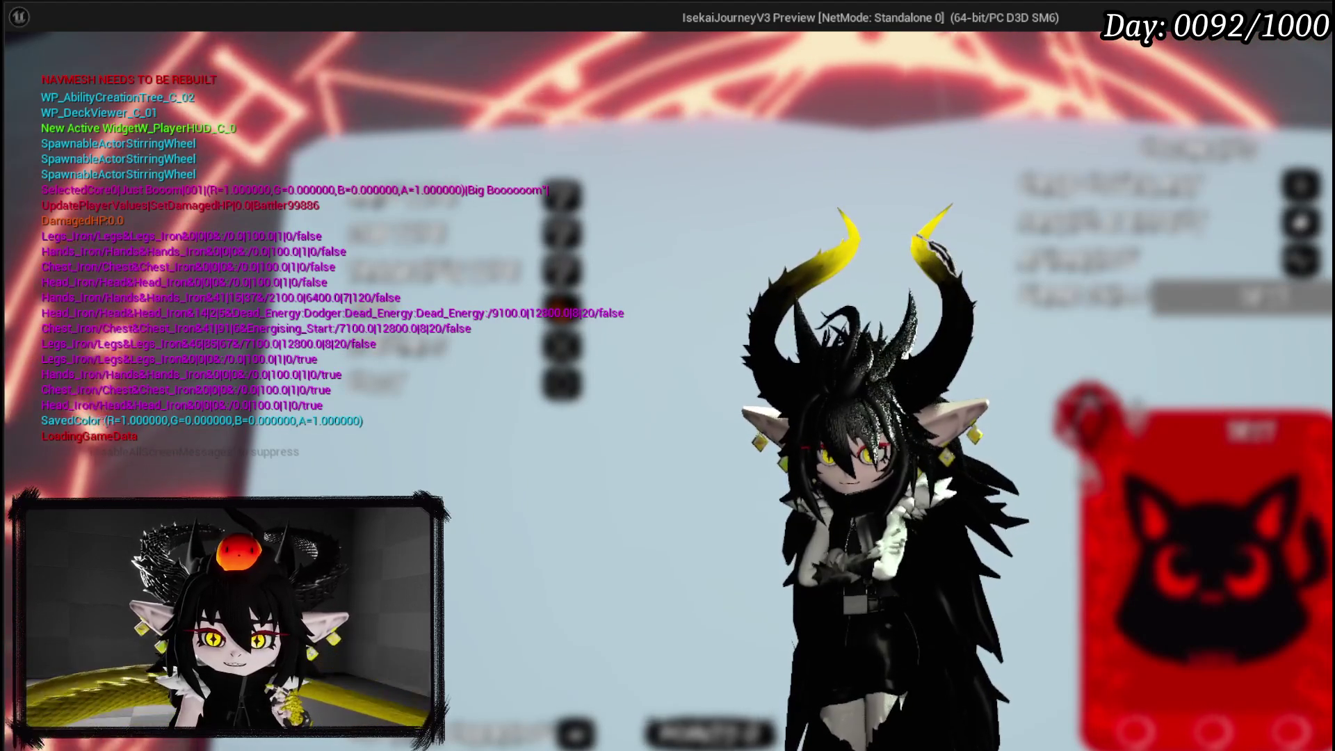
- Stop play, save the L_DungeonCreationTest level, and open the SelectEffect function graph
key(Escape)
key(ctrl+s)
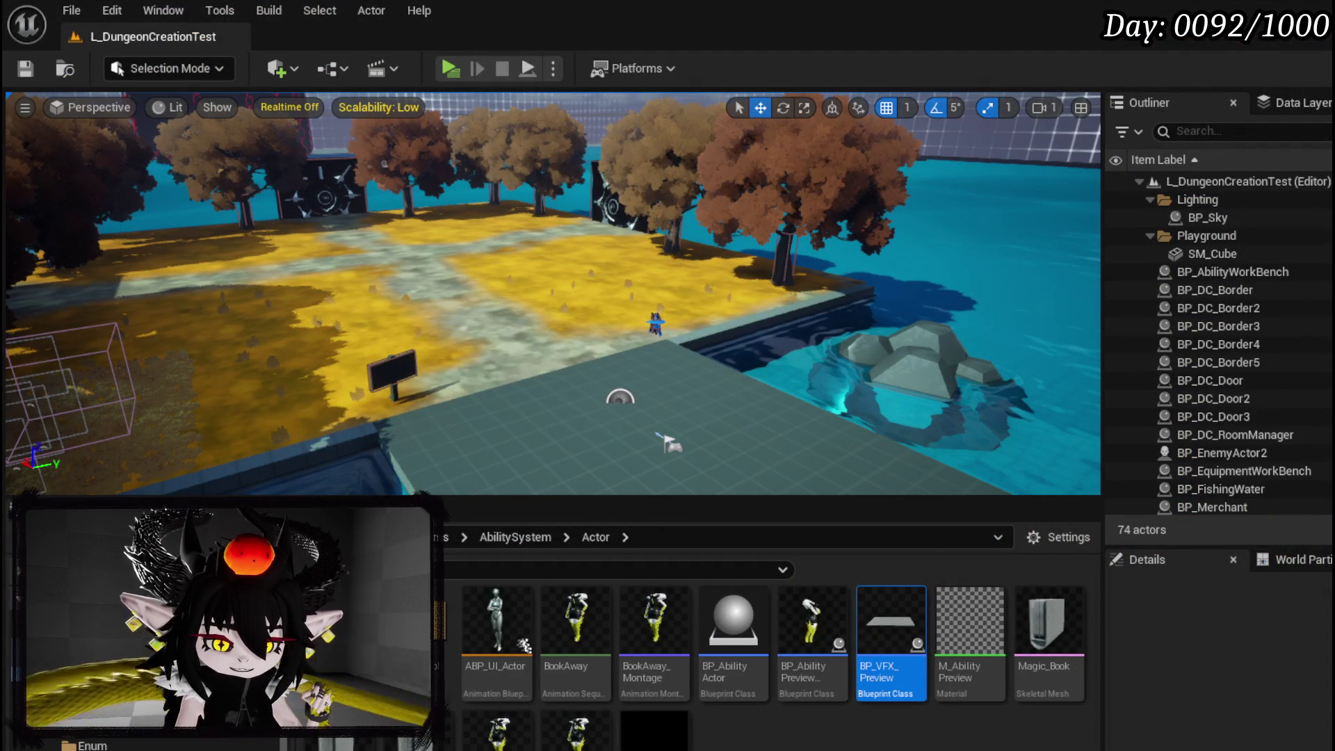
key(alt+Tab)
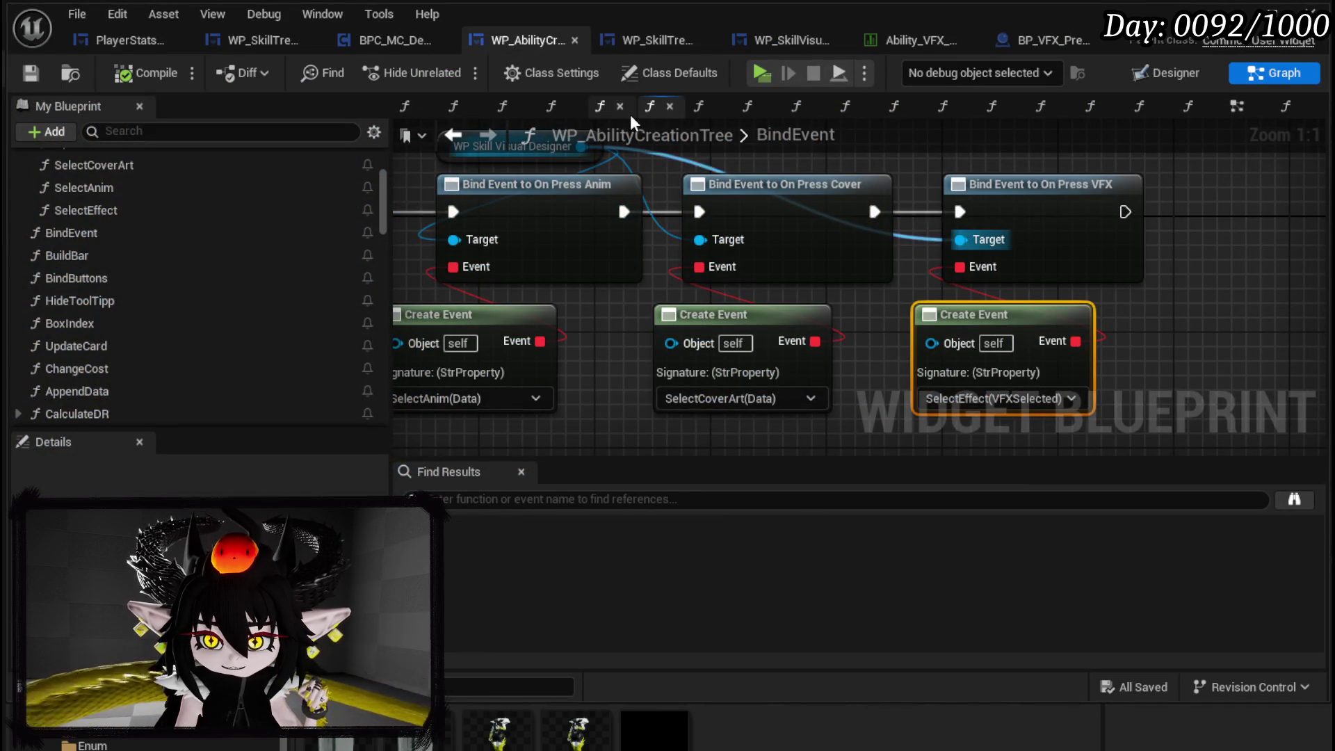
double_click(106, 213)
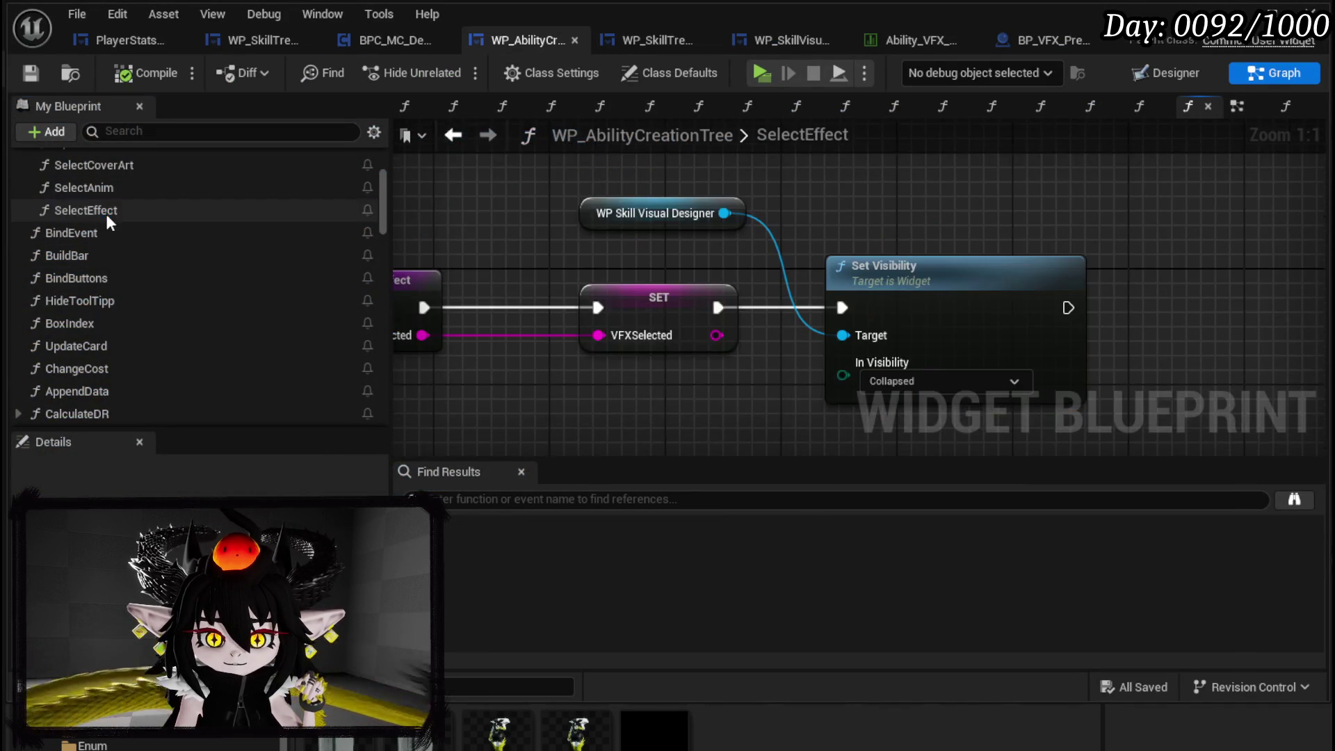
- In SelectEffect, add a Fill Effect Box call on the Skill Visual Designer reference
mouse_move(638, 286)
mouse_down()
mouse_move(883, 274)
mouse_move(768, 274)
mouse_up()
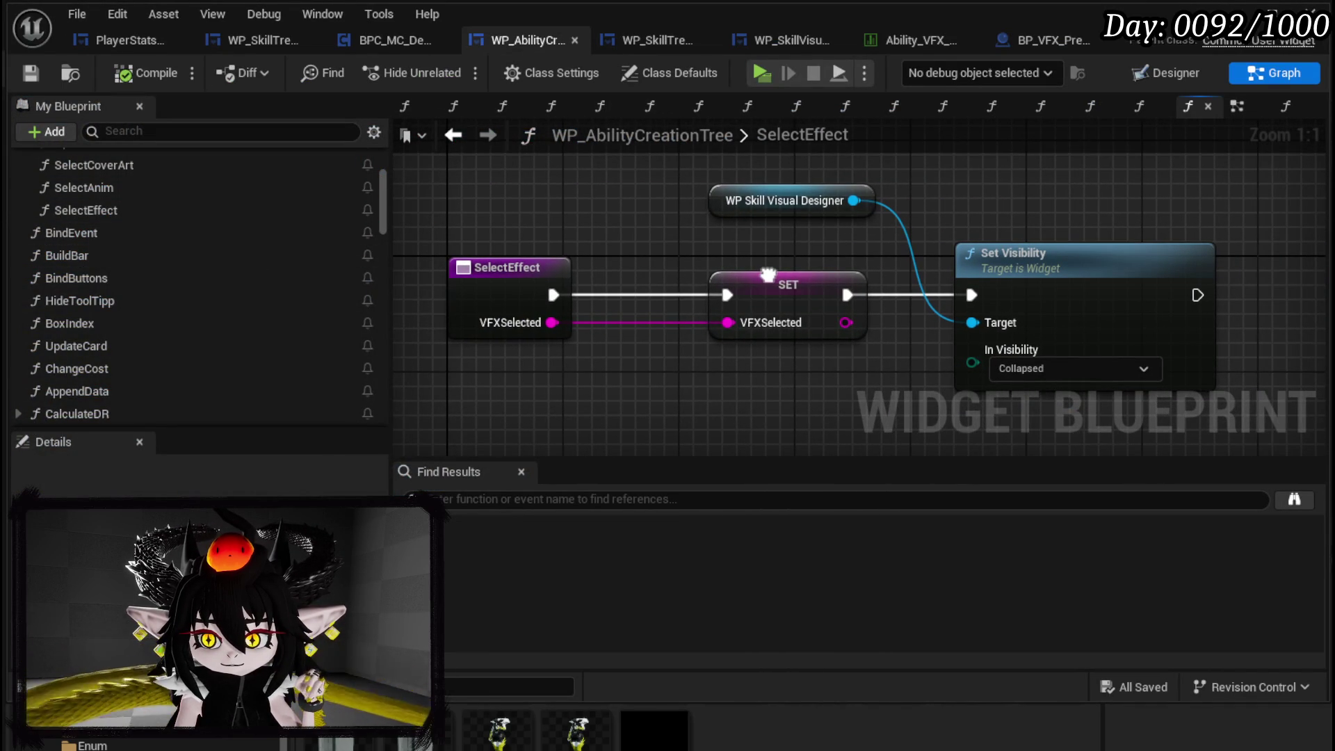
drag(768, 274, 711, 293)
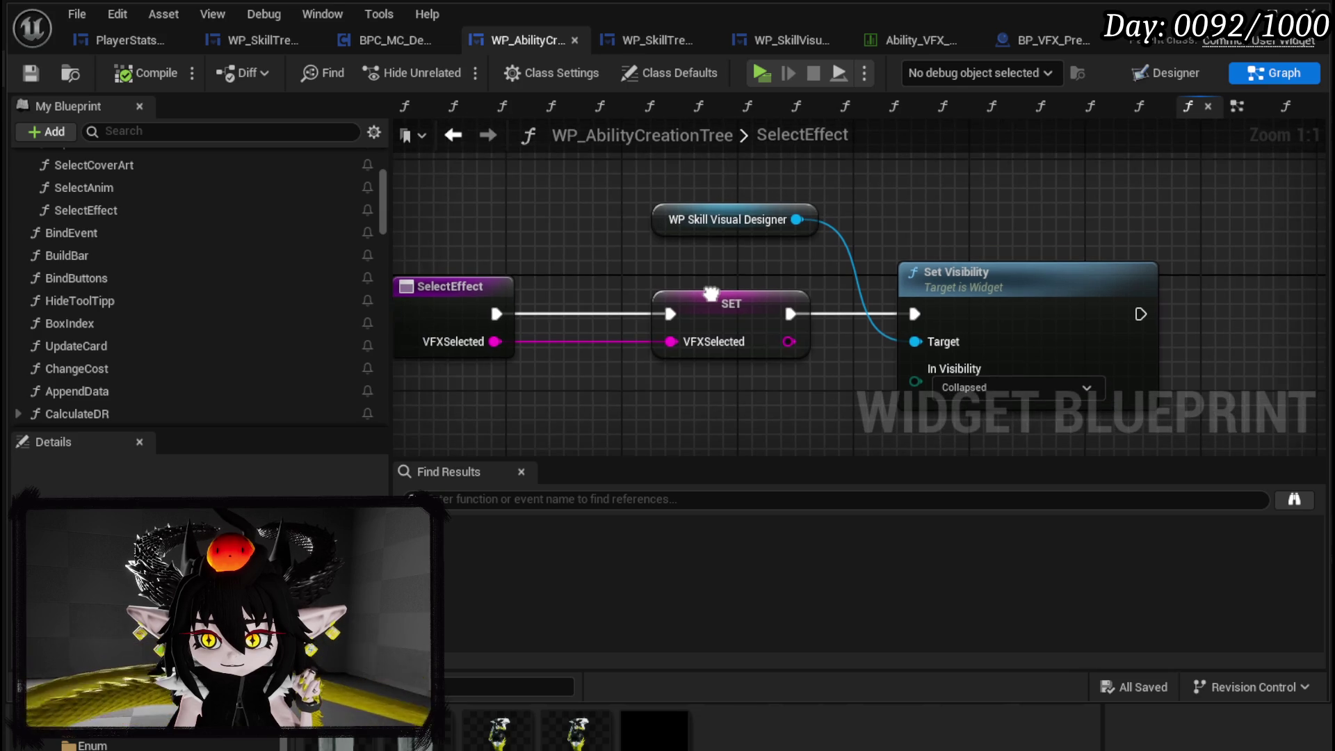
drag(804, 219, 966, 219)
text(Fill)
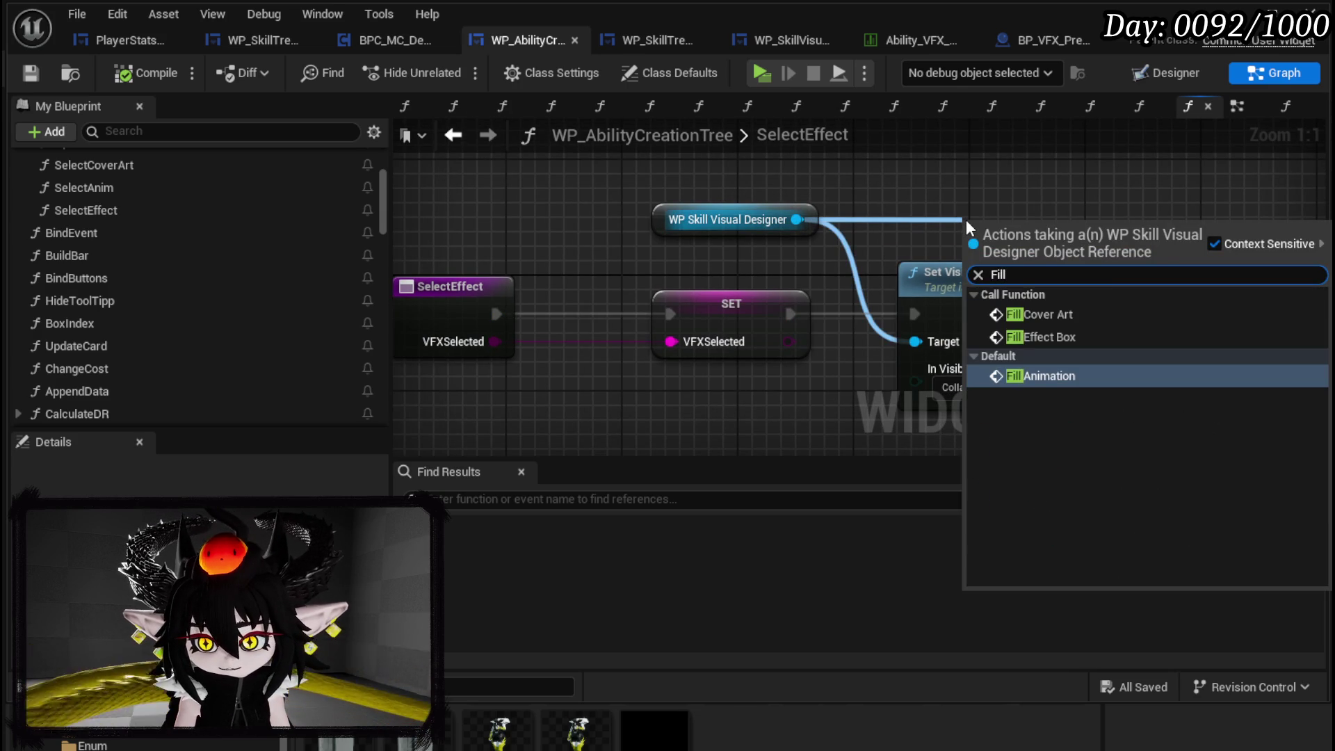
click(1091, 337)
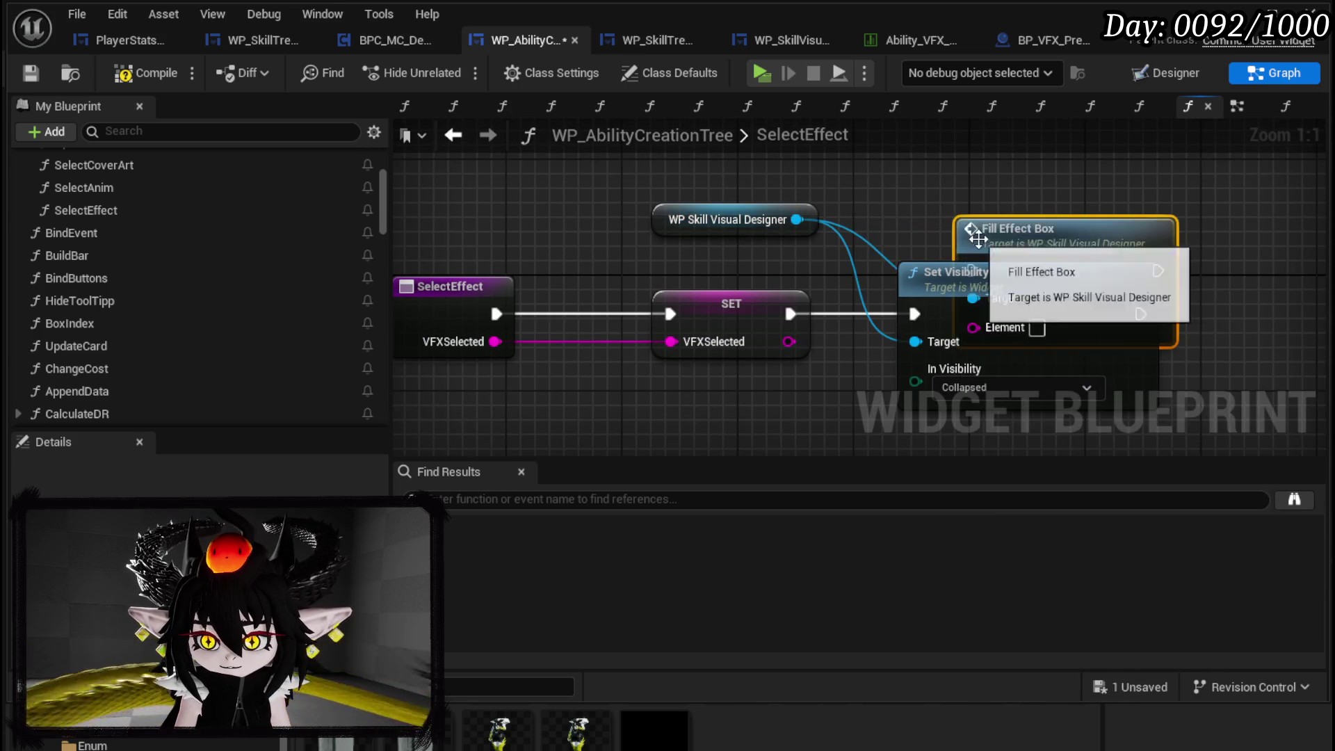
drag(991, 249, 1212, 291)
- Delete the Fill Effect Box node and compile WP_AbilityCreationTree
mouse_move(1040, 288)
mouse_down()
mouse_move(1028, 281)
mouse_move(1131, 264)
mouse_move(819, 317)
mouse_up()
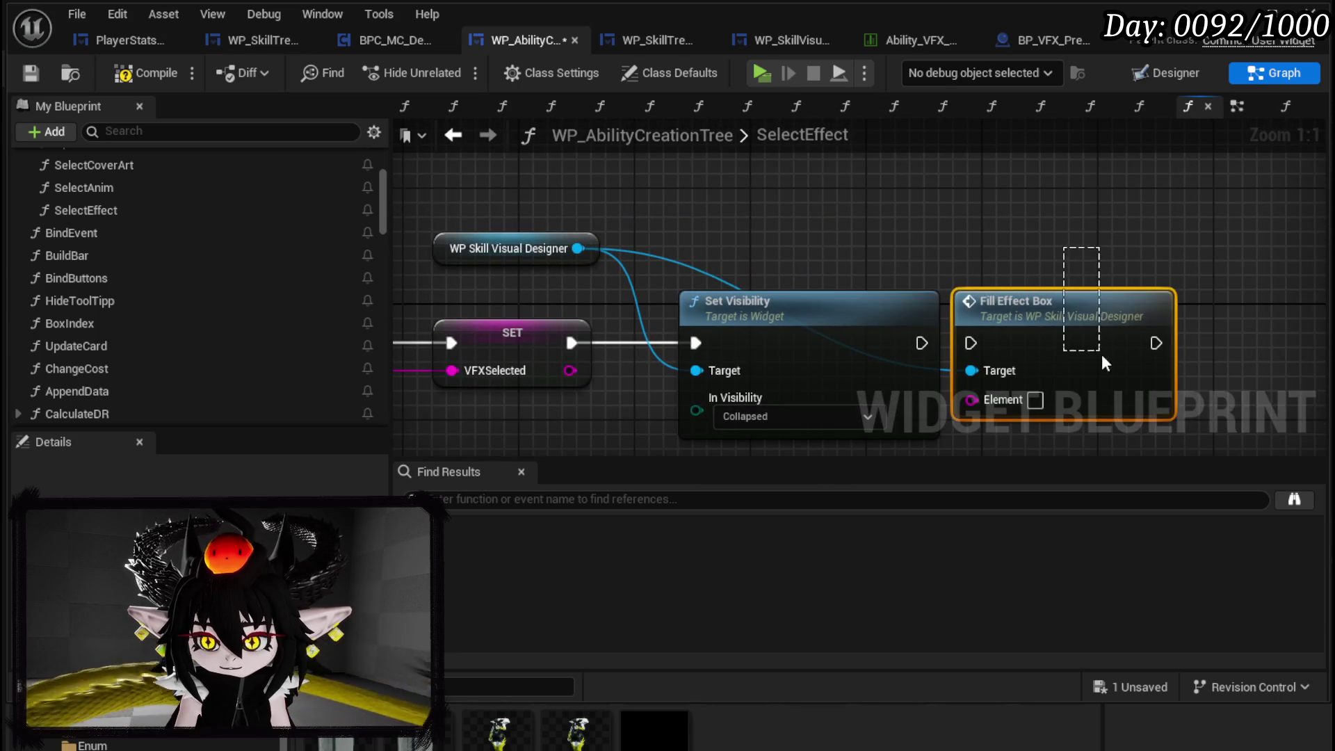
key(Delete)
mouse_move(471, 239)
mouse_down()
mouse_move(603, 277)
mouse_move(828, 205)
mouse_up()
scroll(226, 273, up, 3)
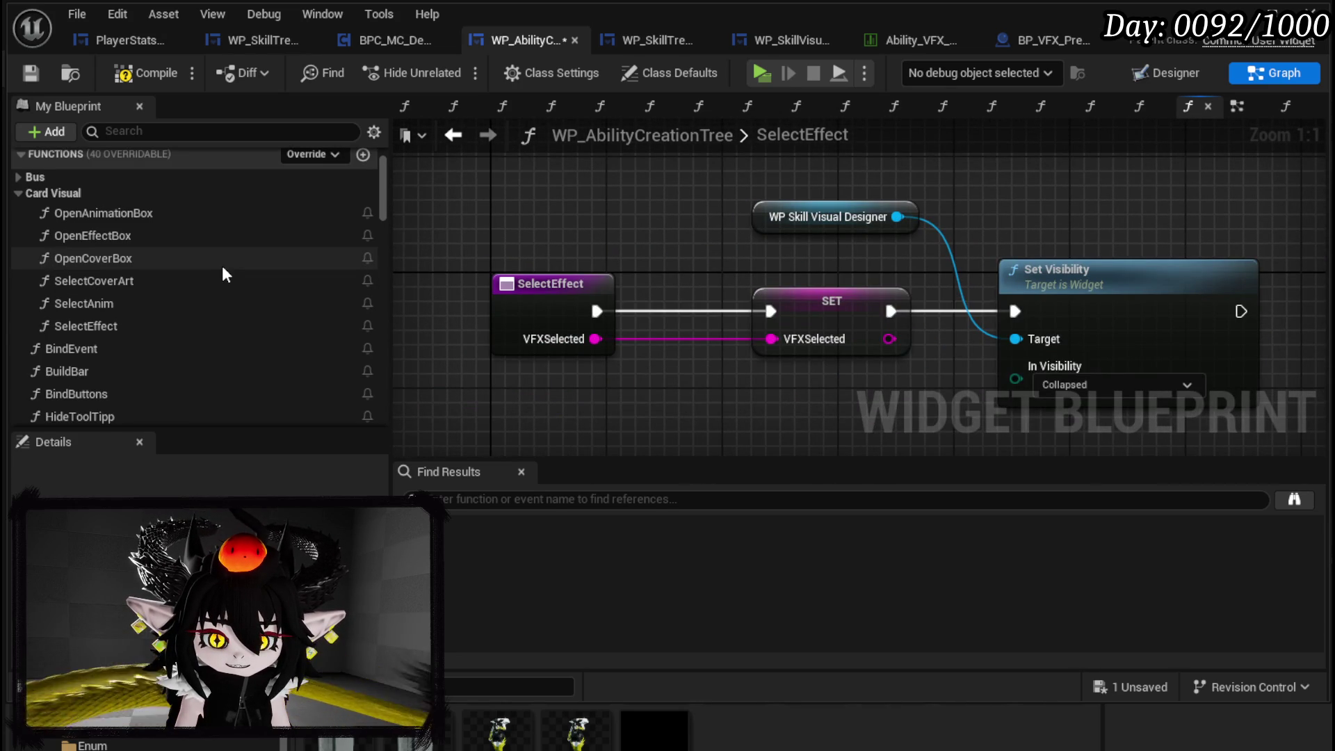
click(132, 73)
- In OpenEffectBox, paste the copied nodes, then remove the switcher reference and extra Set Visibility
double_click(107, 237)
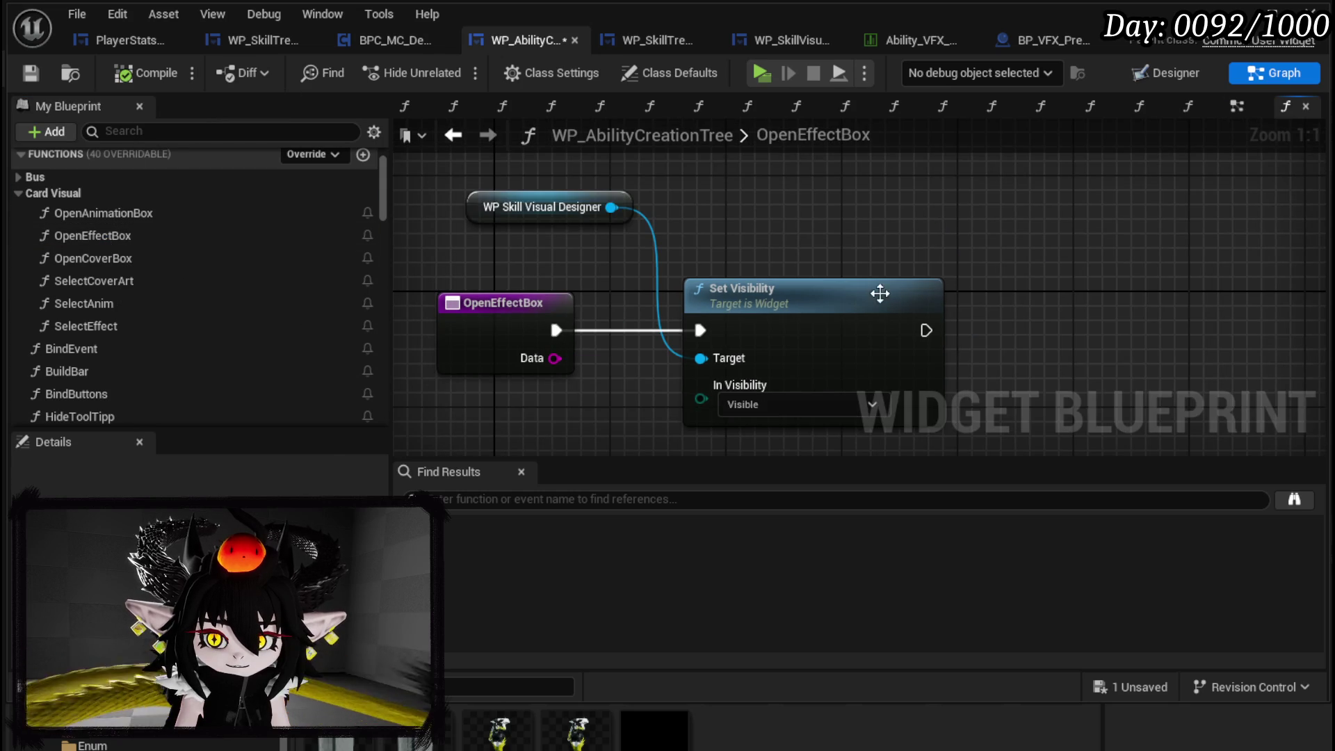
key(ctrl+v)
drag(925, 332, 991, 355)
mouse_move(1071, 320)
mouse_down()
mouse_move(1071, 291)
mouse_move(1076, 306)
mouse_up()
click(1057, 221)
key(Delete)
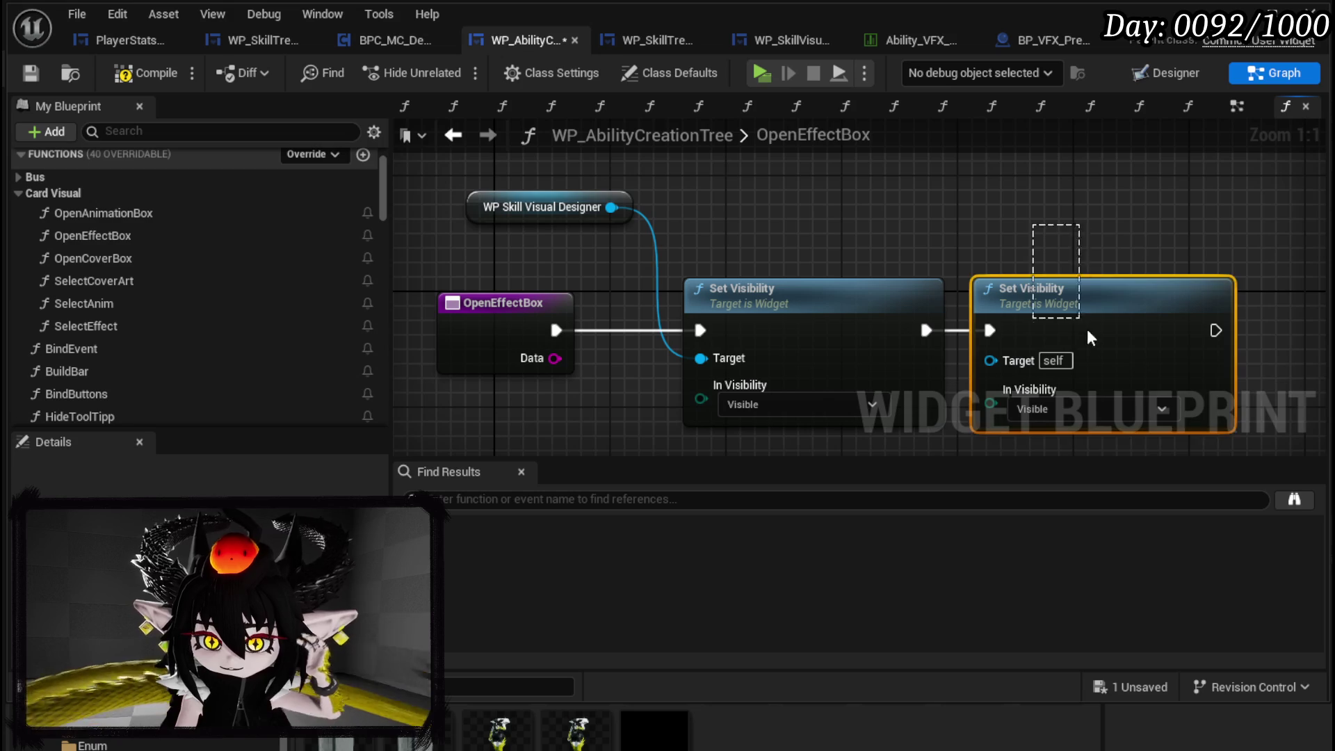
key(Delete)
- Call Fill Effect Box on the visual designer right after it is made visible
drag(611, 207, 892, 220)
text(Fill)
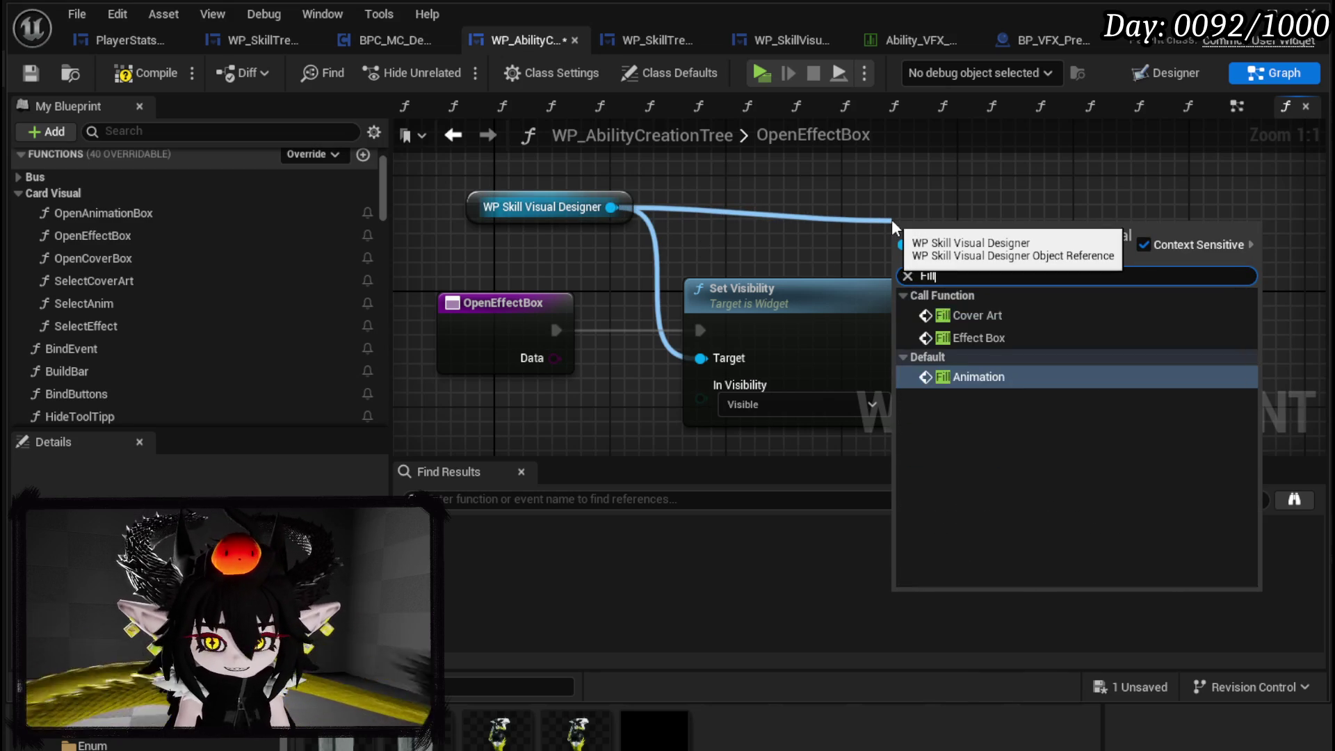
click(993, 338)
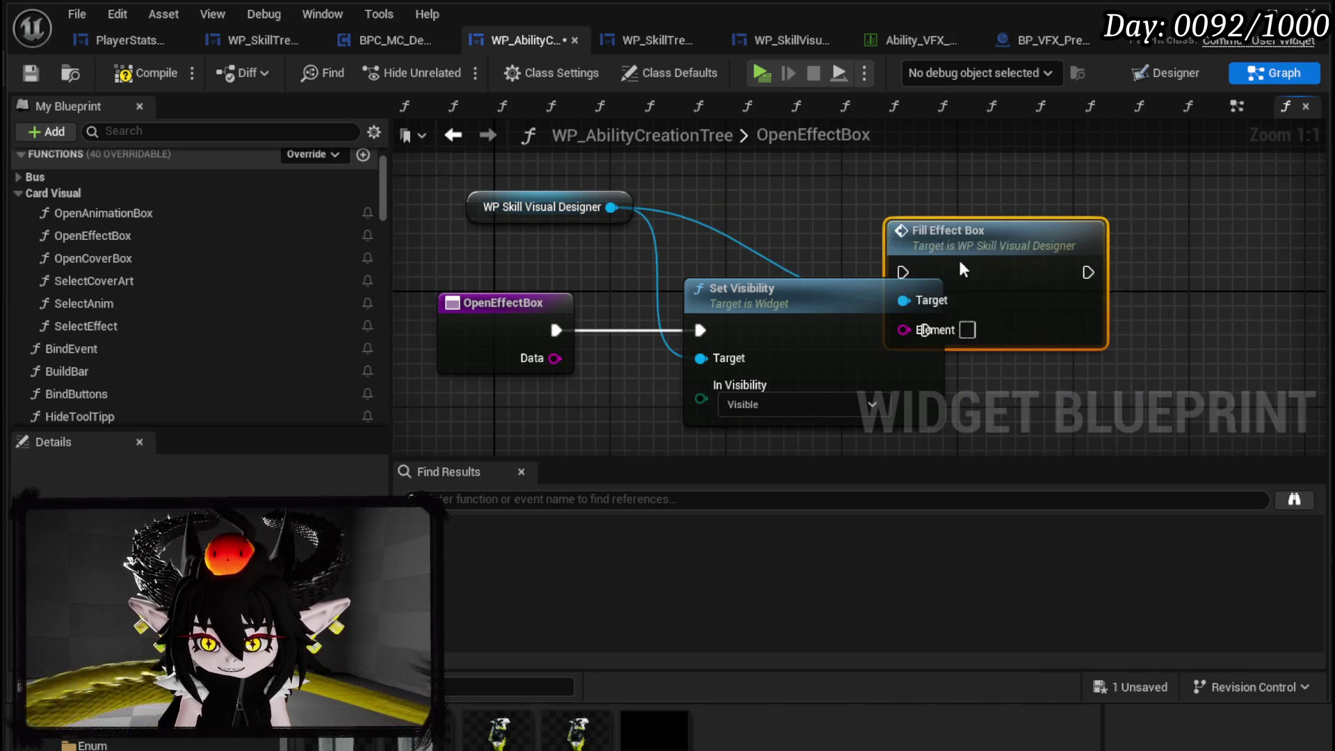
drag(952, 246, 1023, 306)
drag(930, 329, 972, 331)
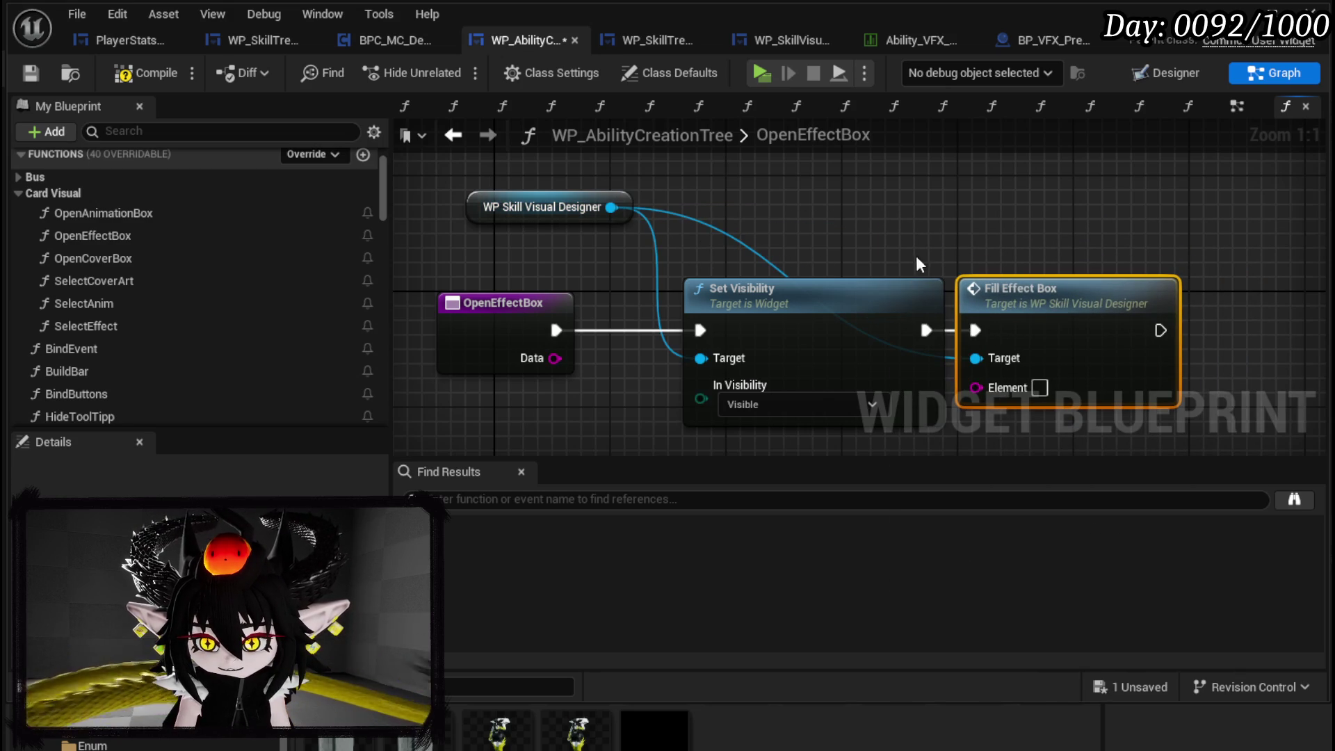
scroll(202, 306, down, 10)
scroll(271, 299, down, 15)
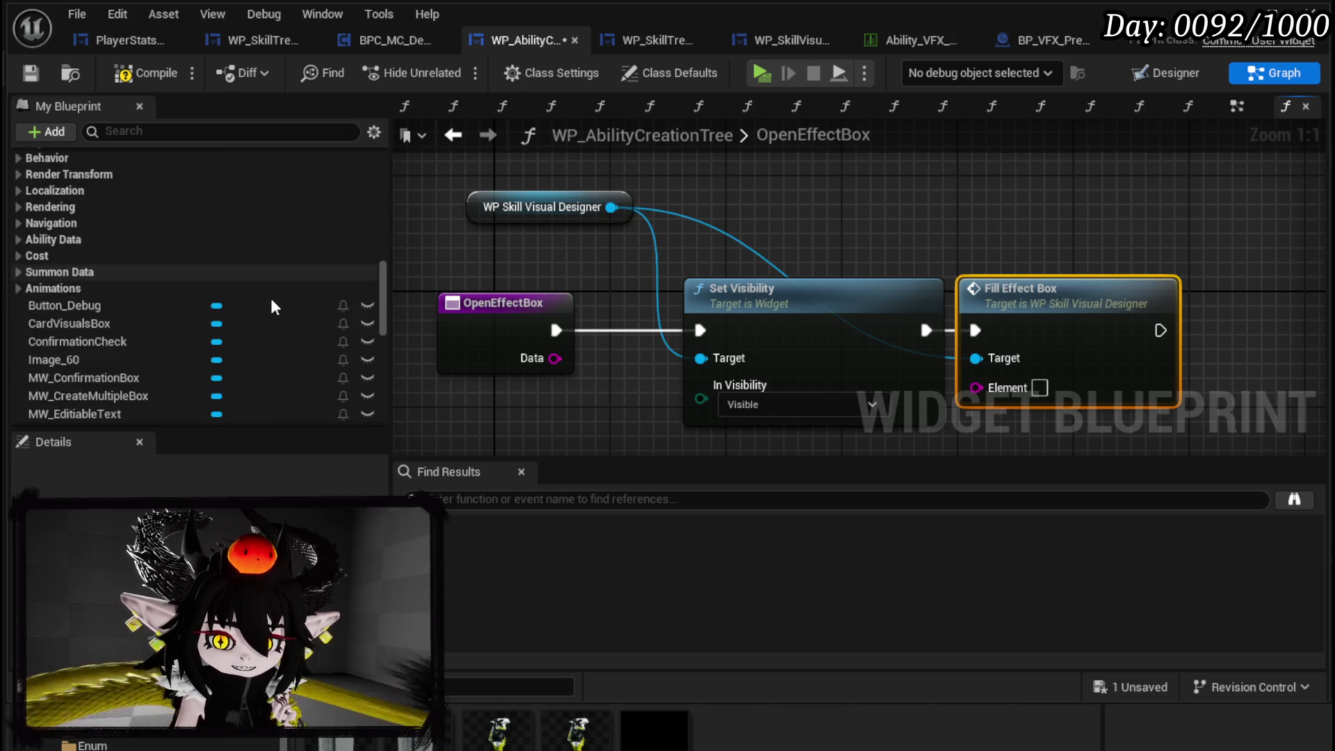
- Add a Get Element Type node beside Fill Effect Box's Element input
click(164, 128)
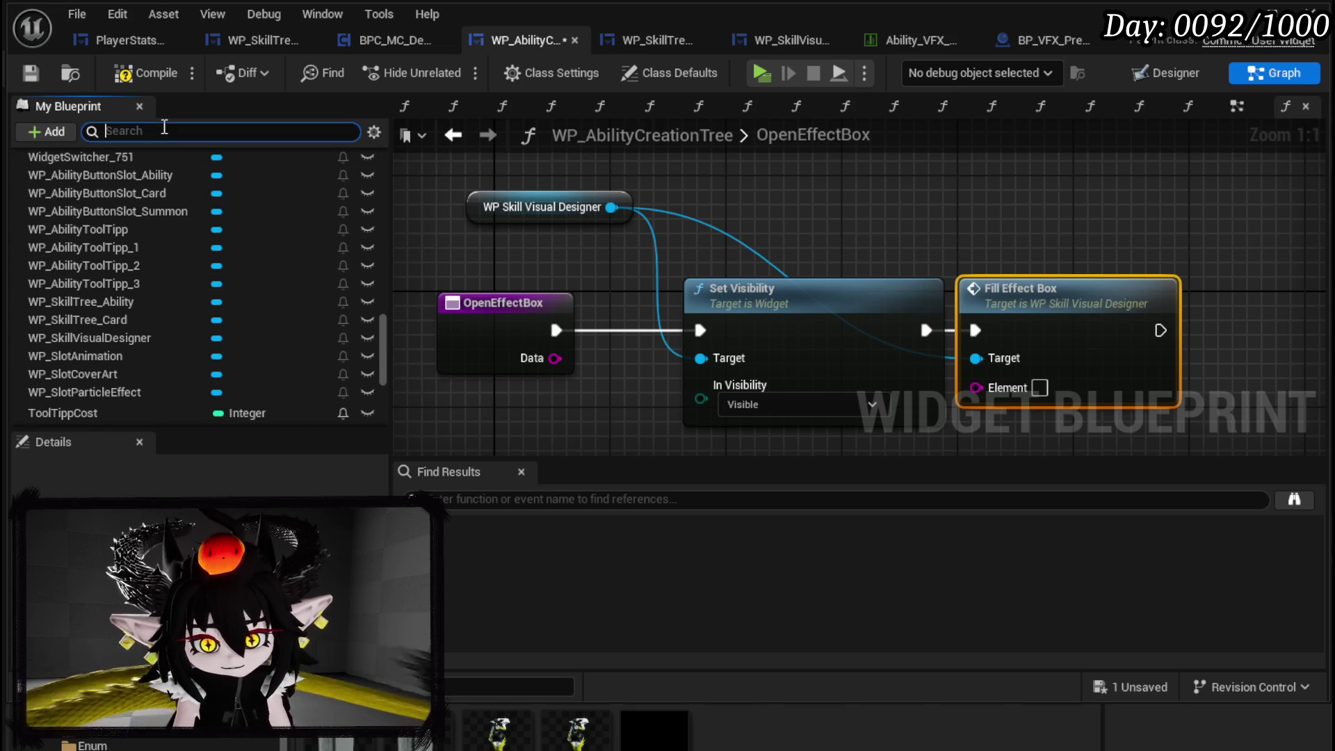
right_click(751, 332)
right_click(713, 385)
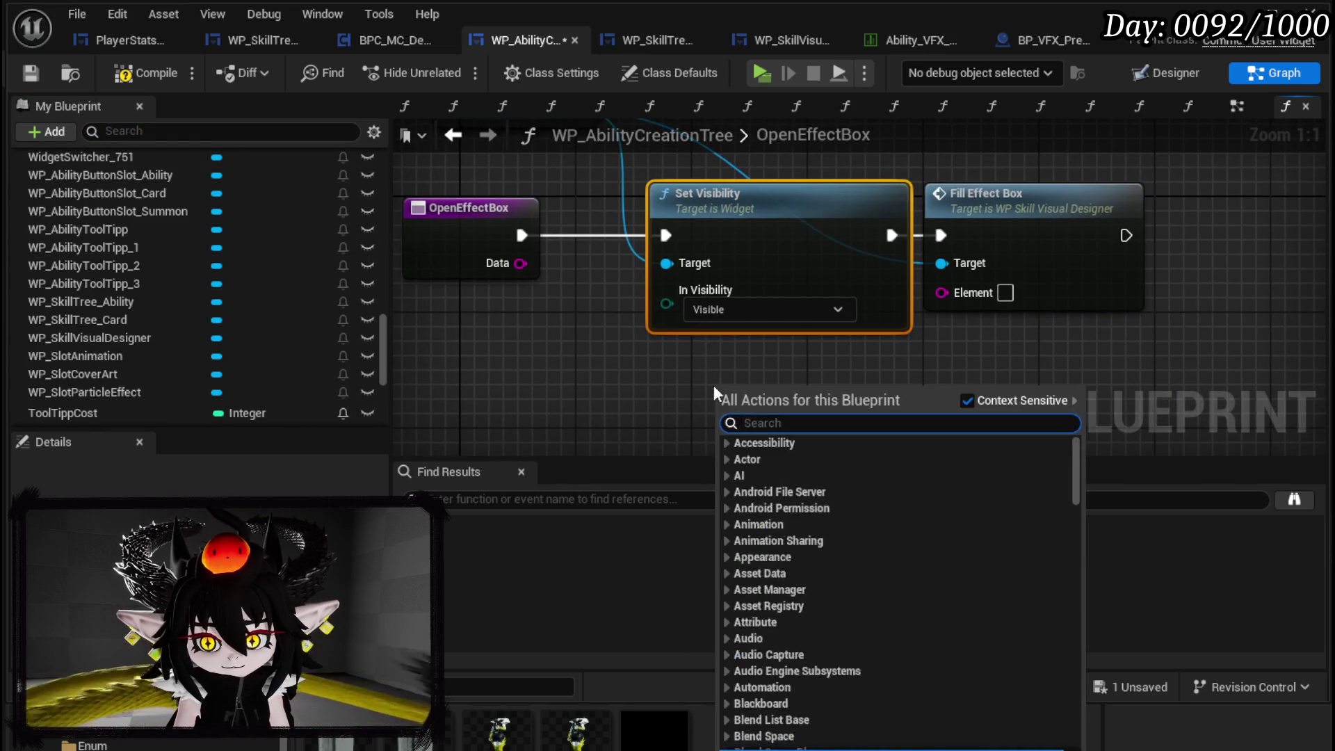
text(get Element)
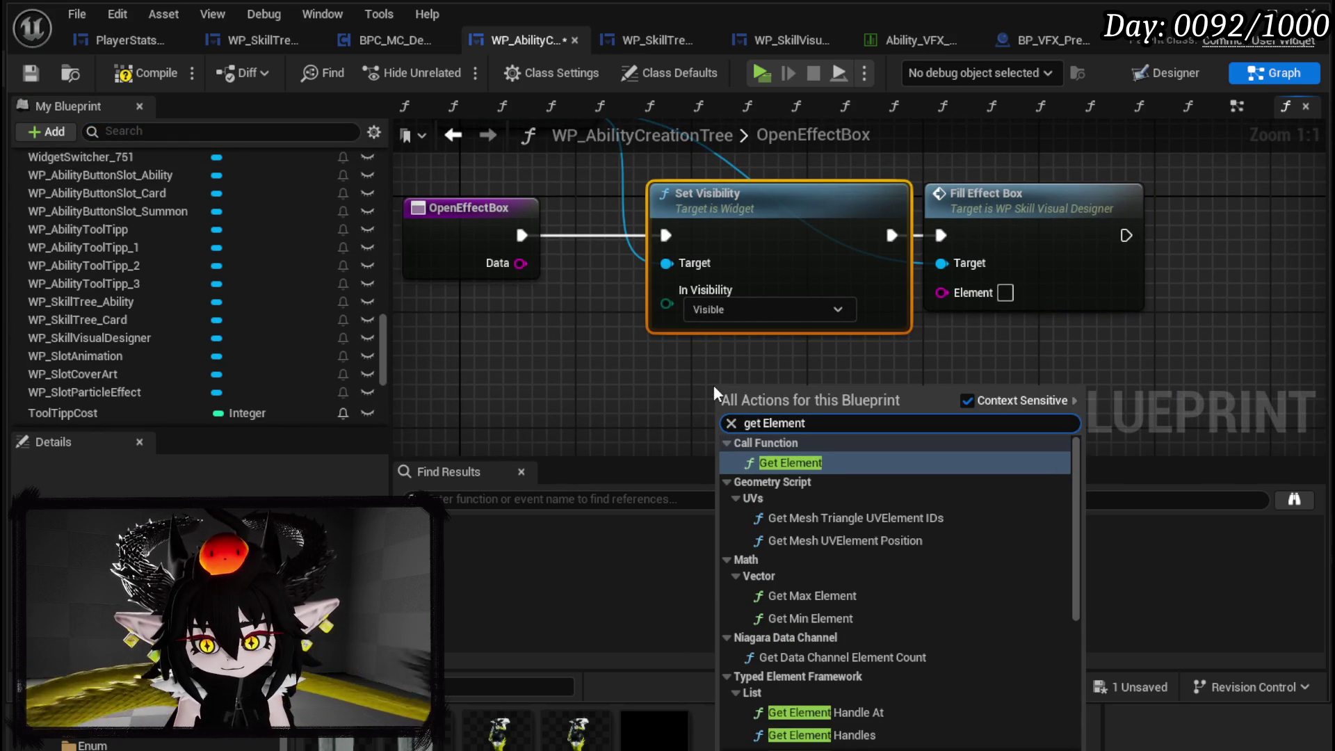
drag(1073, 454, 1069, 622)
click(905, 739)
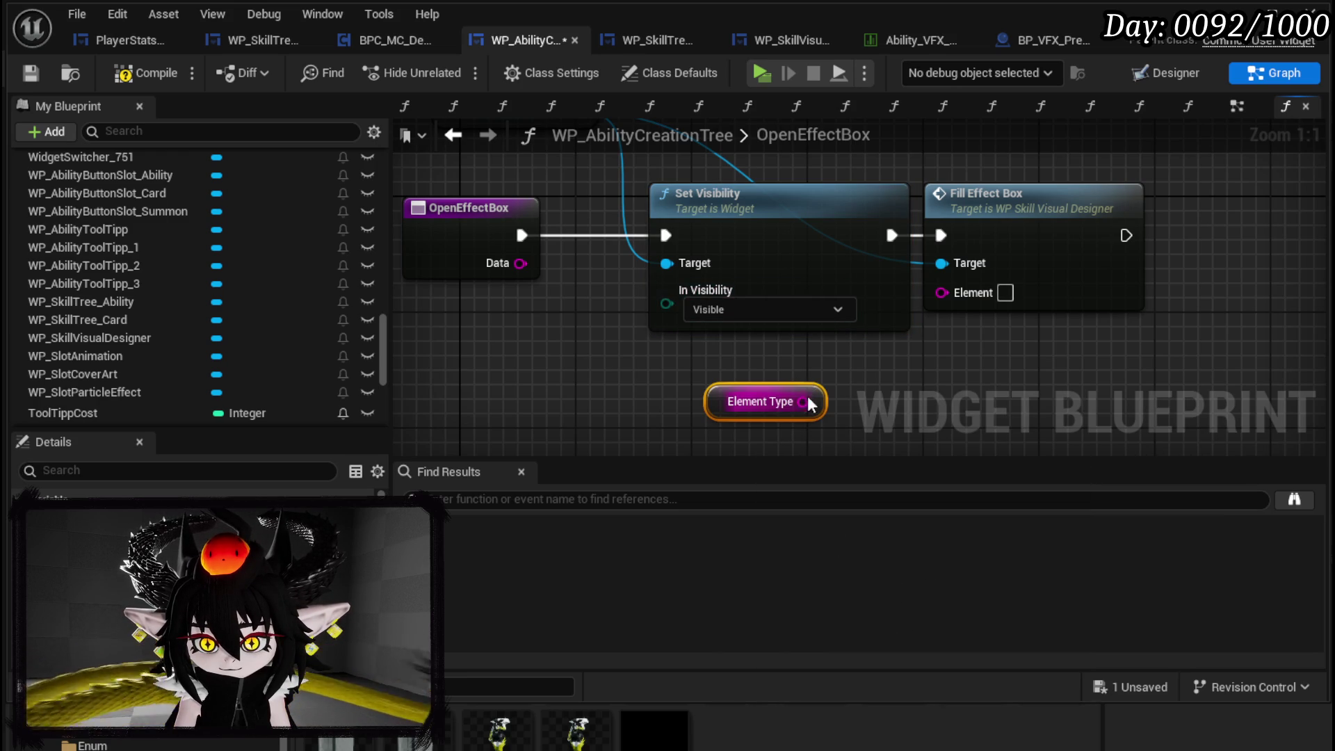
drag(766, 388, 1002, 356)
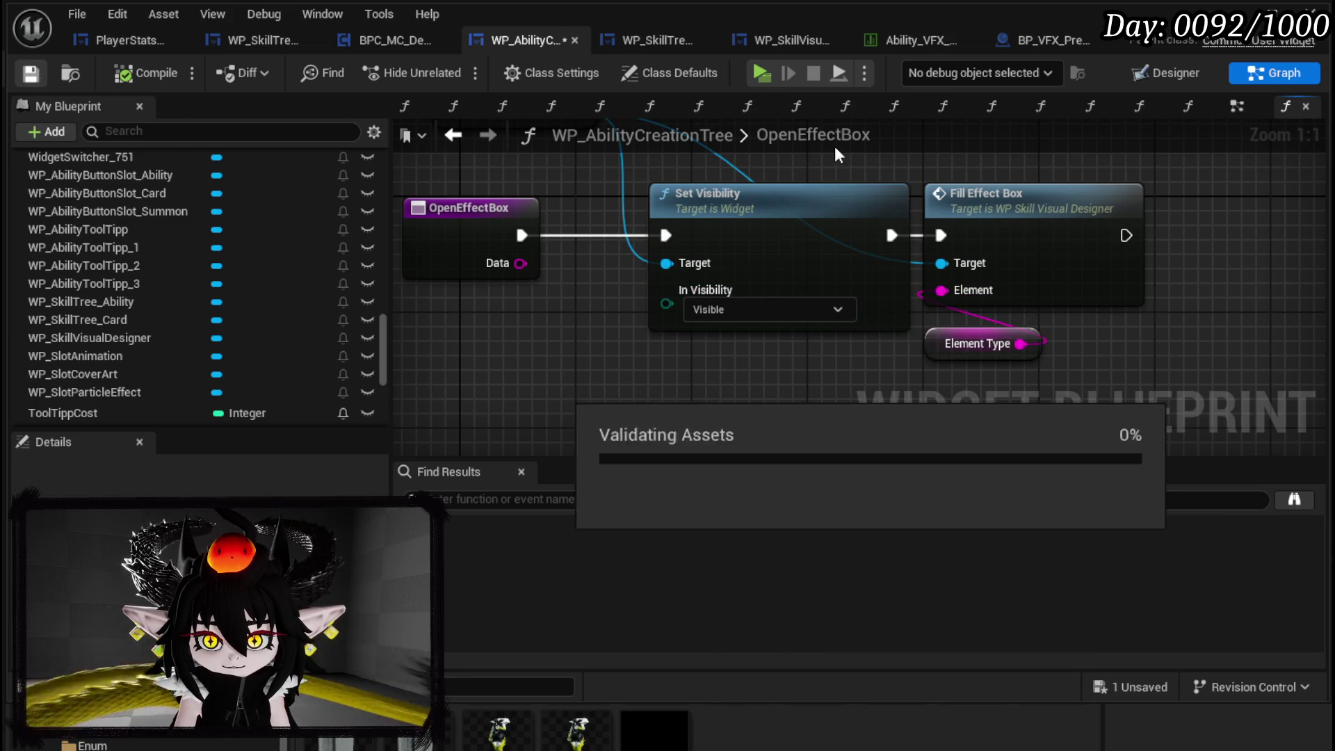
click(1266, 11)
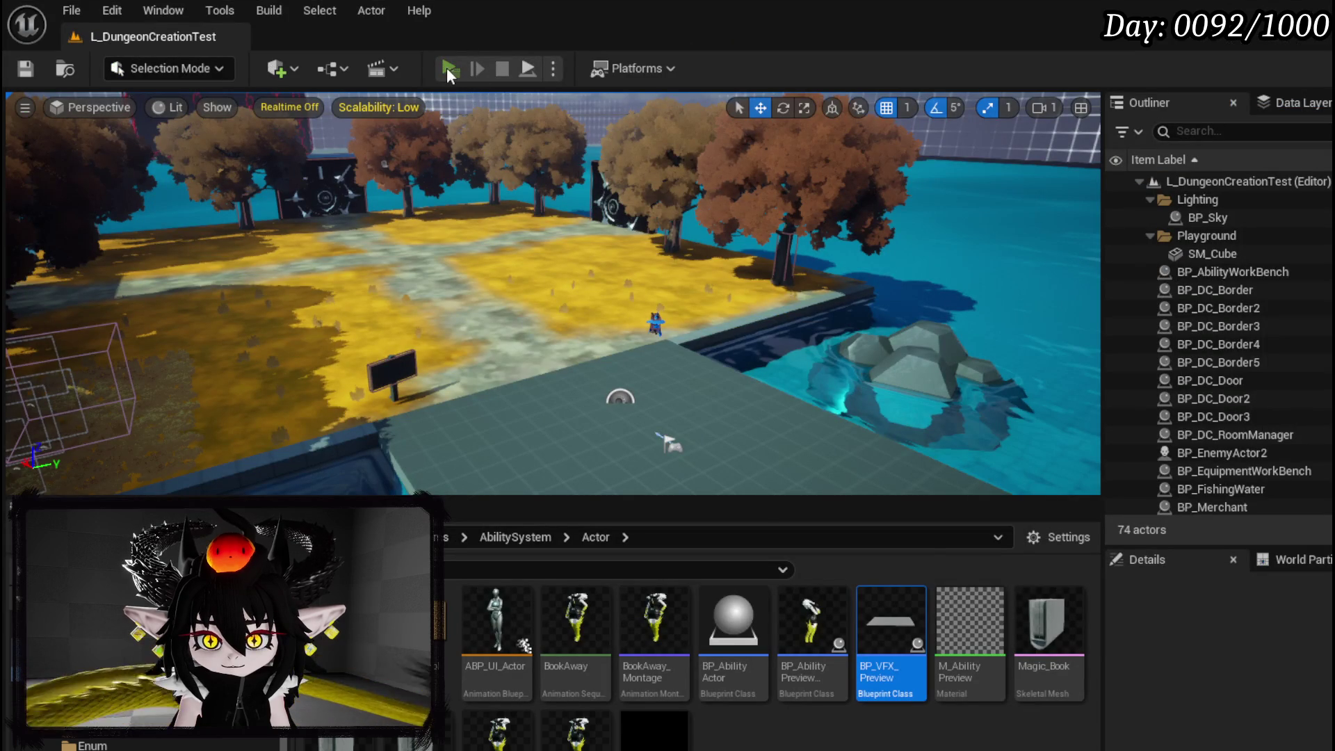
- Play-test the level, opening the Ability creation screen and its Particle Effect option
key(alt+p)
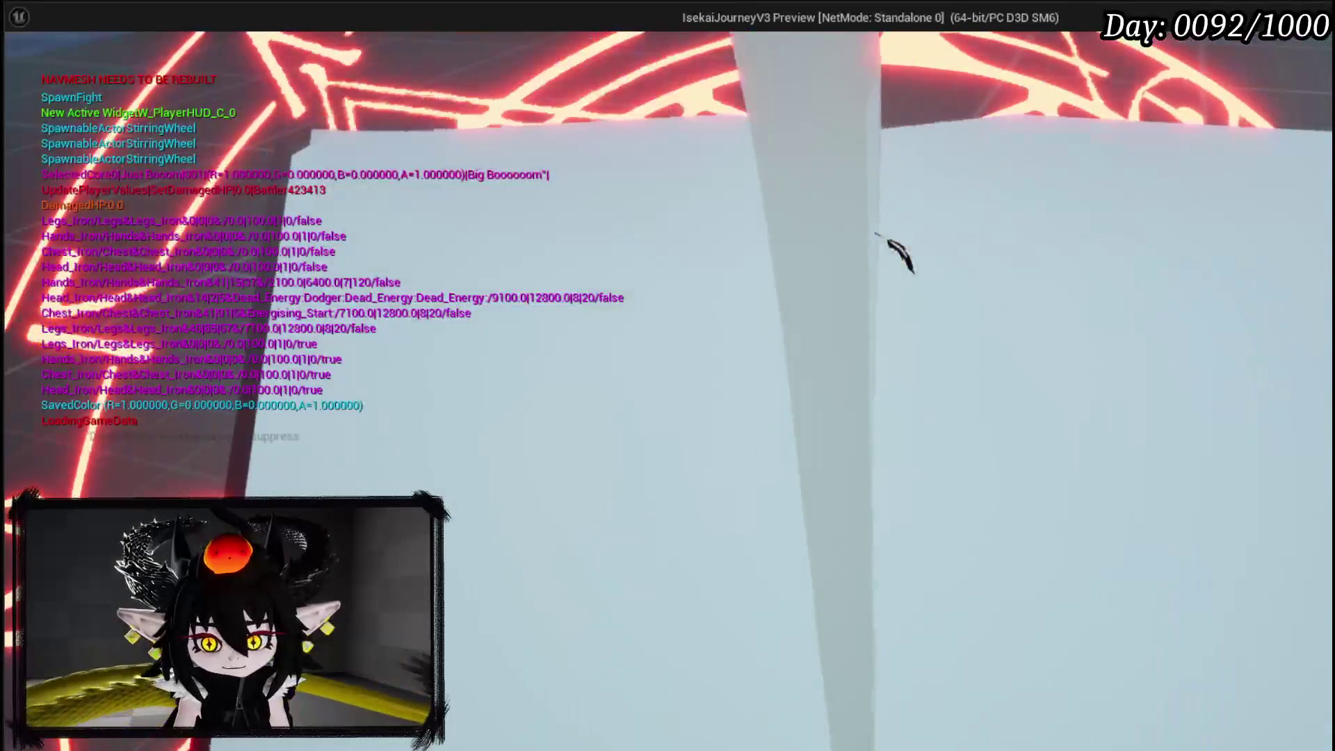
key(Tab)
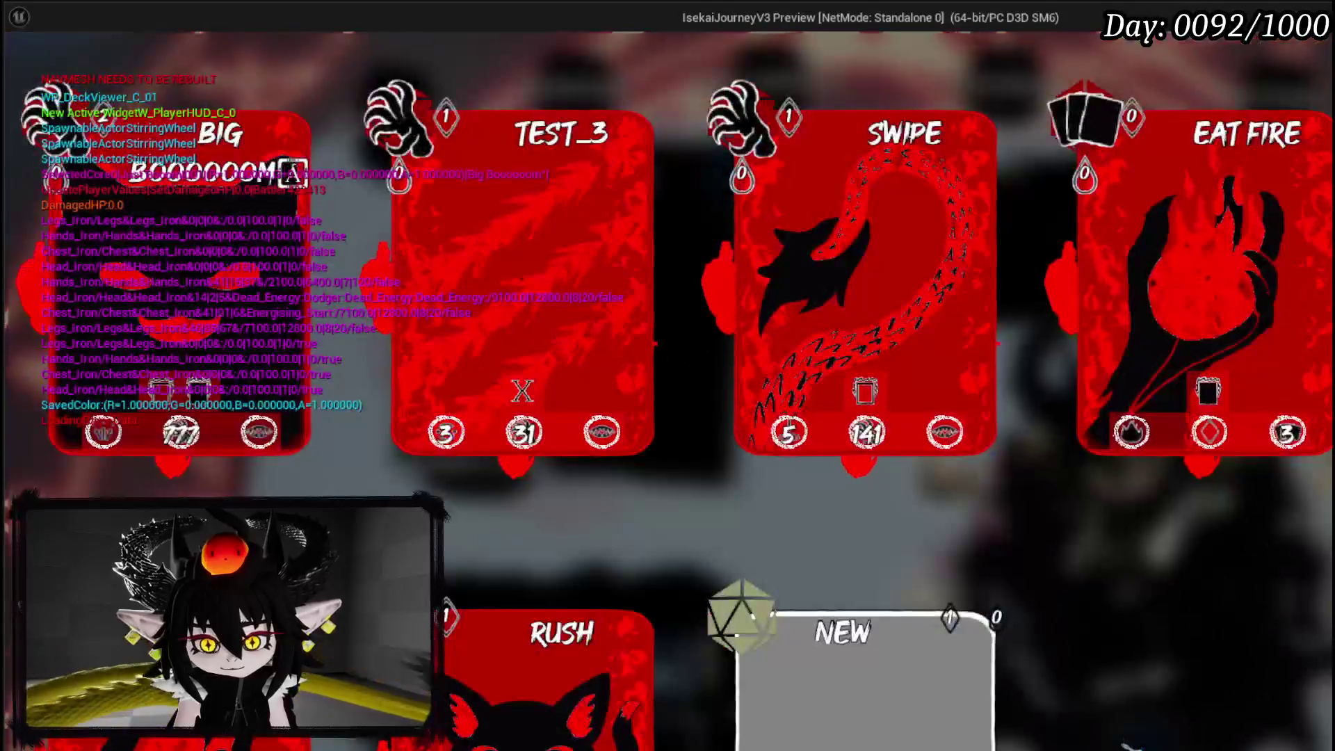
click(982, 715)
click(501, 195)
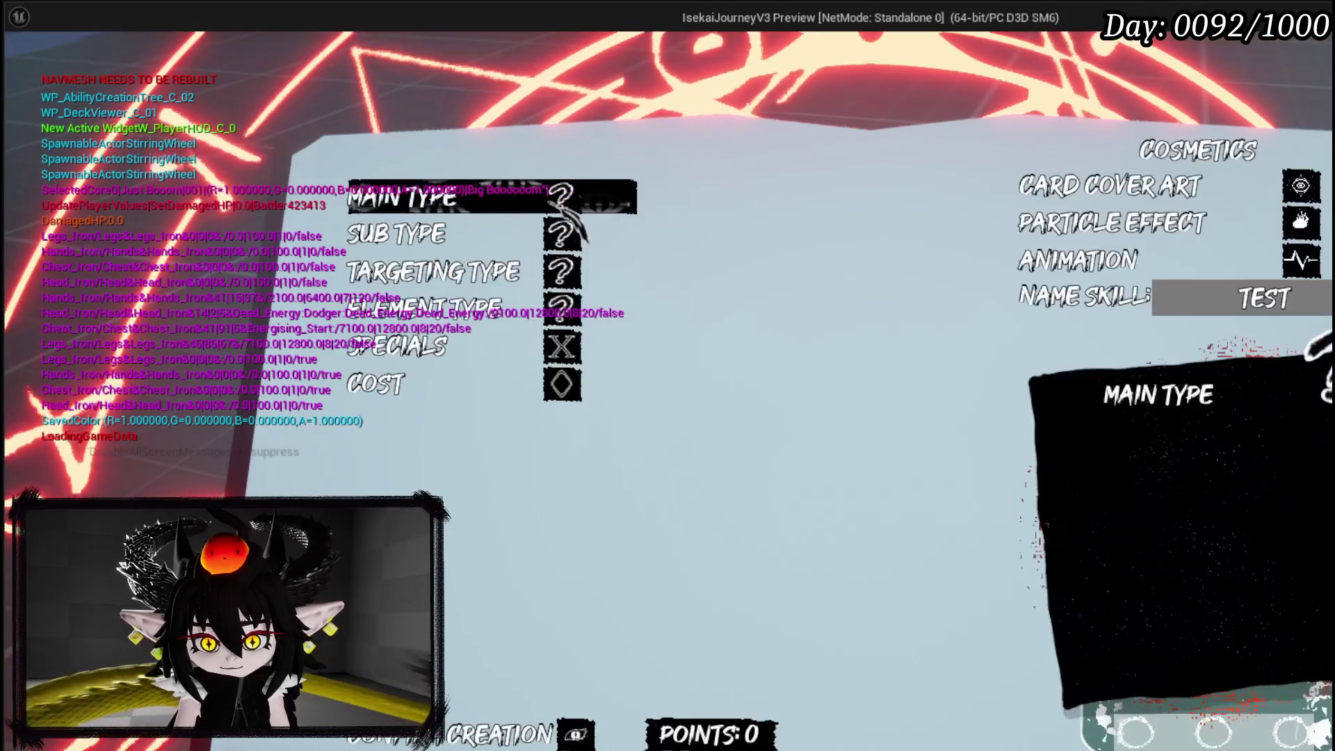
click(1104, 255)
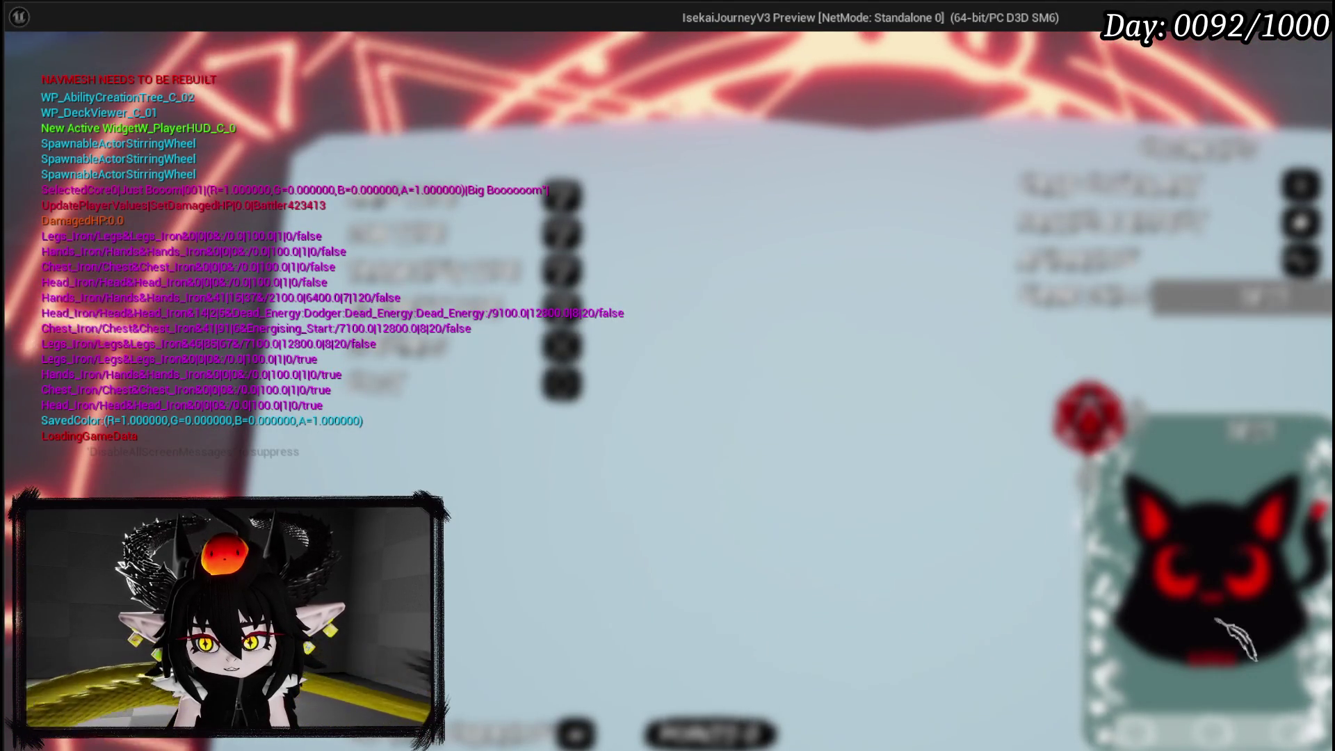
- Stop play, save the level, and return to the WP_AbilityCreationTree graph
key(Escape)
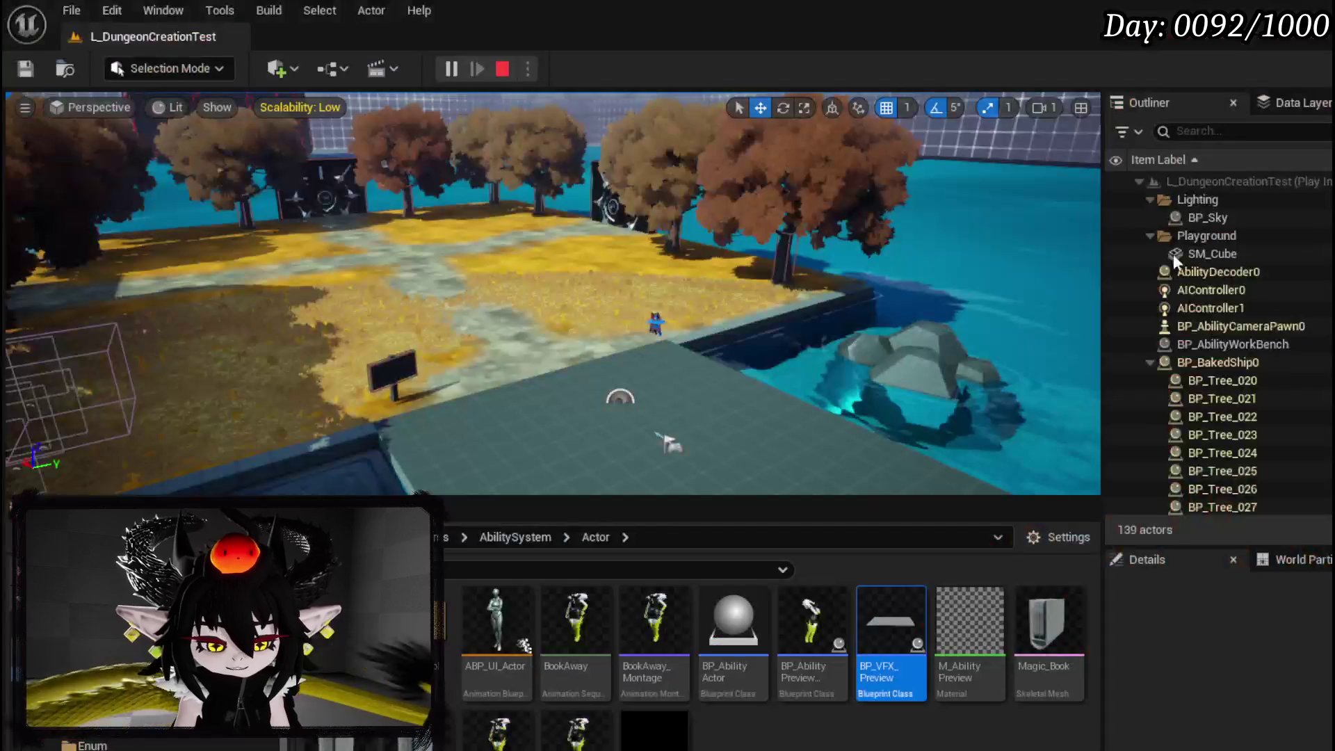
click(25, 68)
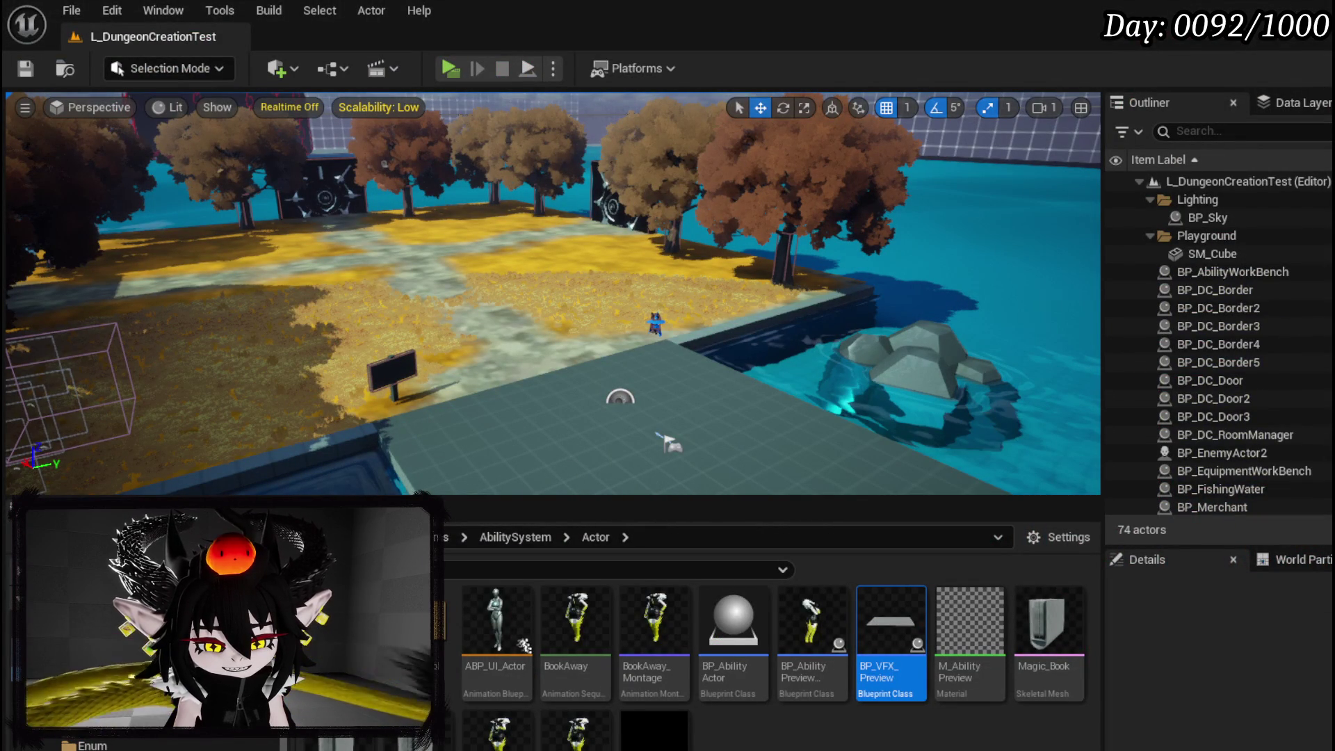
key(alt+Tab)
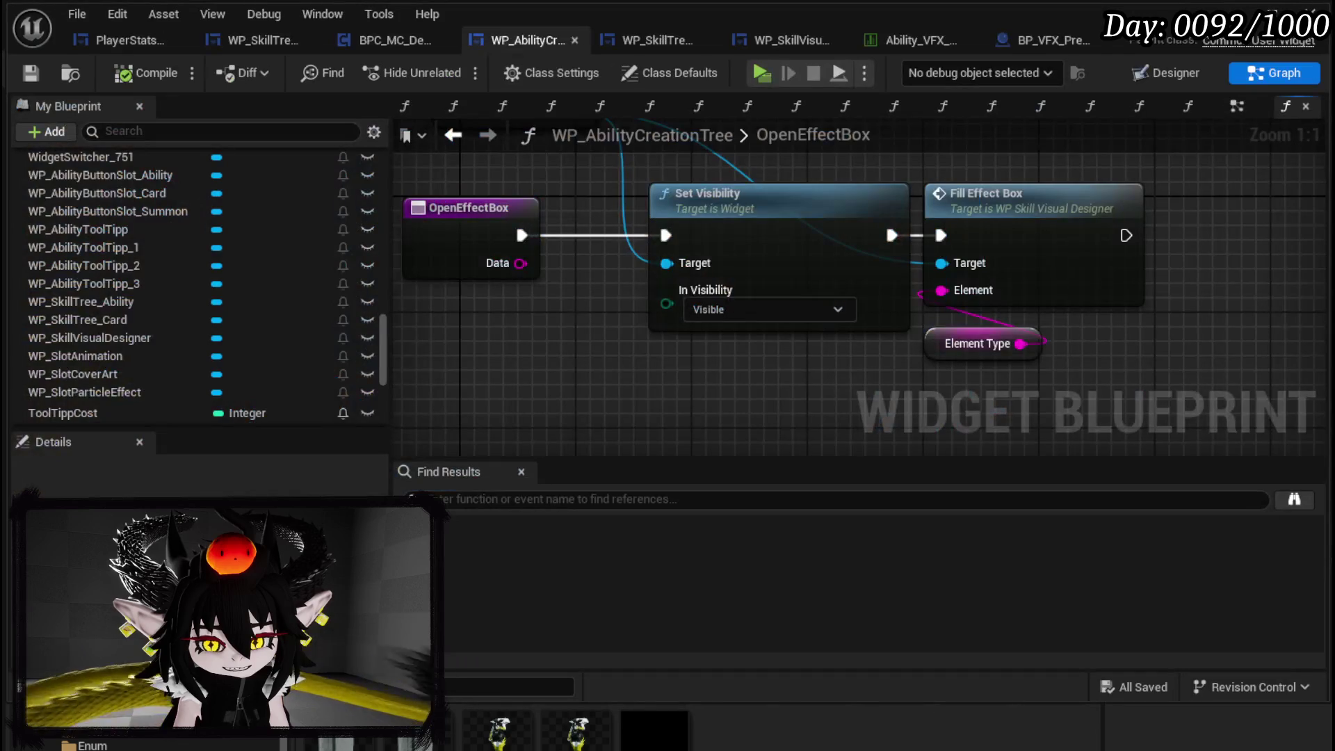
- Add a breakpoint on the FillEffectBox node
double_click(1074, 209)
scroll(820, 354, up, 3)
scroll(820, 353, down, 3)
mouse_move(492, 298)
mouse_down()
mouse_move(686, 349)
mouse_move(904, 314)
mouse_up()
right_click(495, 282)
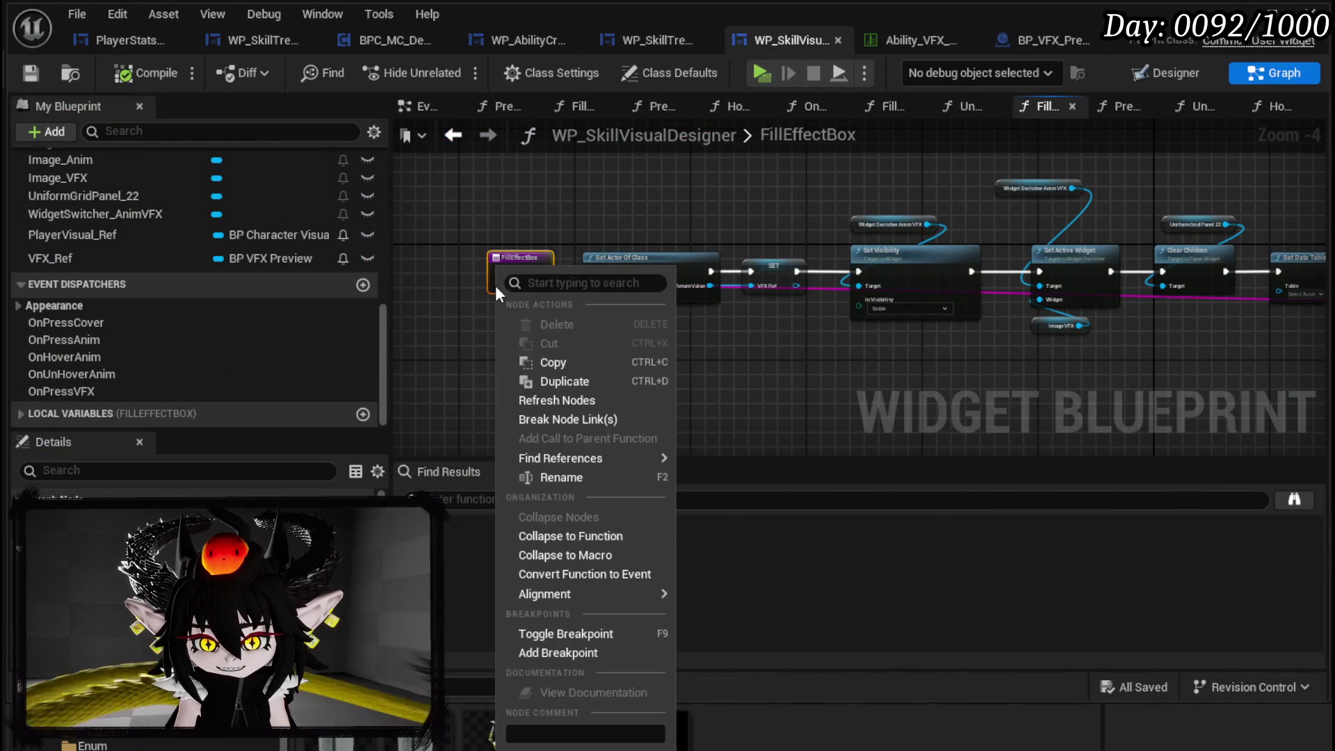
click(534, 653)
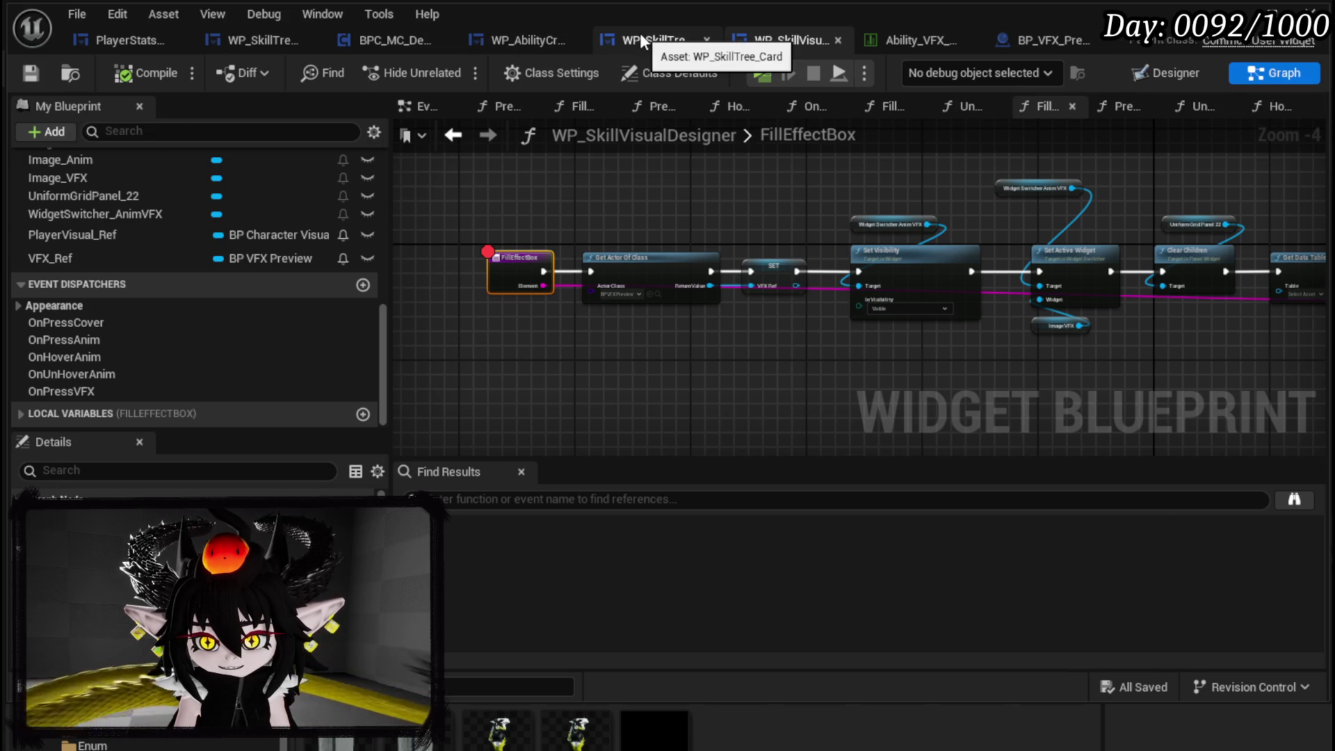
- In OpenEffectBox, feed Is Empty on Element Type into a Branch whose False runs Set Visibility
click(529, 40)
drag(671, 247, 540, 240)
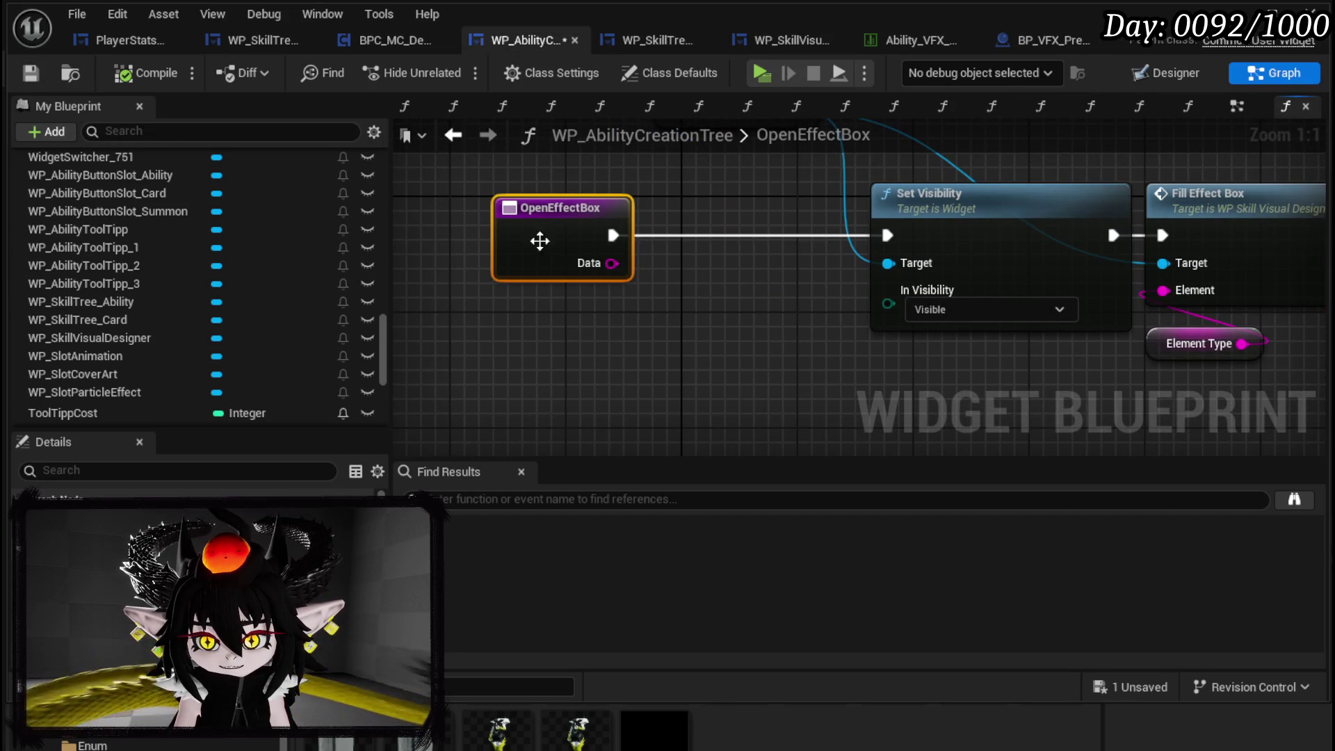
mouse_move(1204, 347)
mouse_down()
mouse_move(564, 372)
mouse_move(477, 361)
mouse_move(607, 389)
mouse_up()
text(is emt)
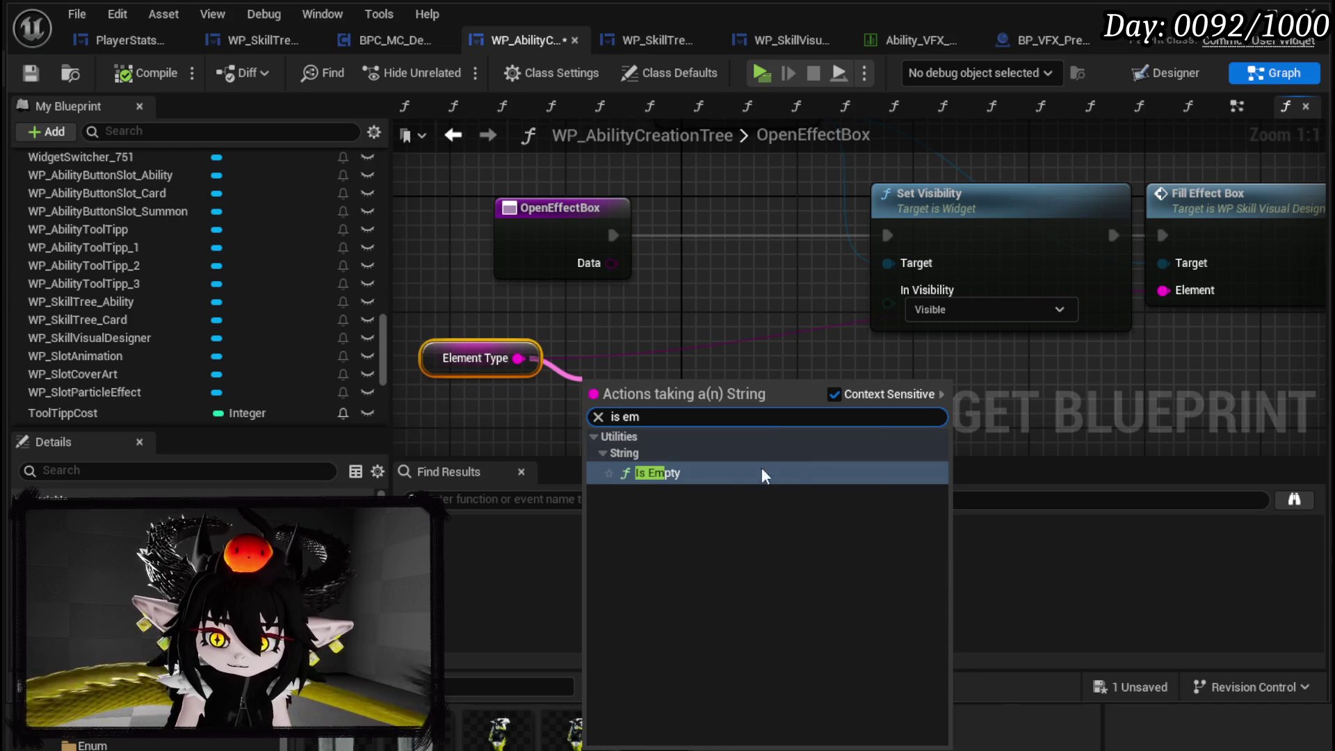
click(690, 471)
mouse_move(756, 408)
mouse_down()
mouse_move(685, 292)
mouse_move(716, 244)
mouse_up()
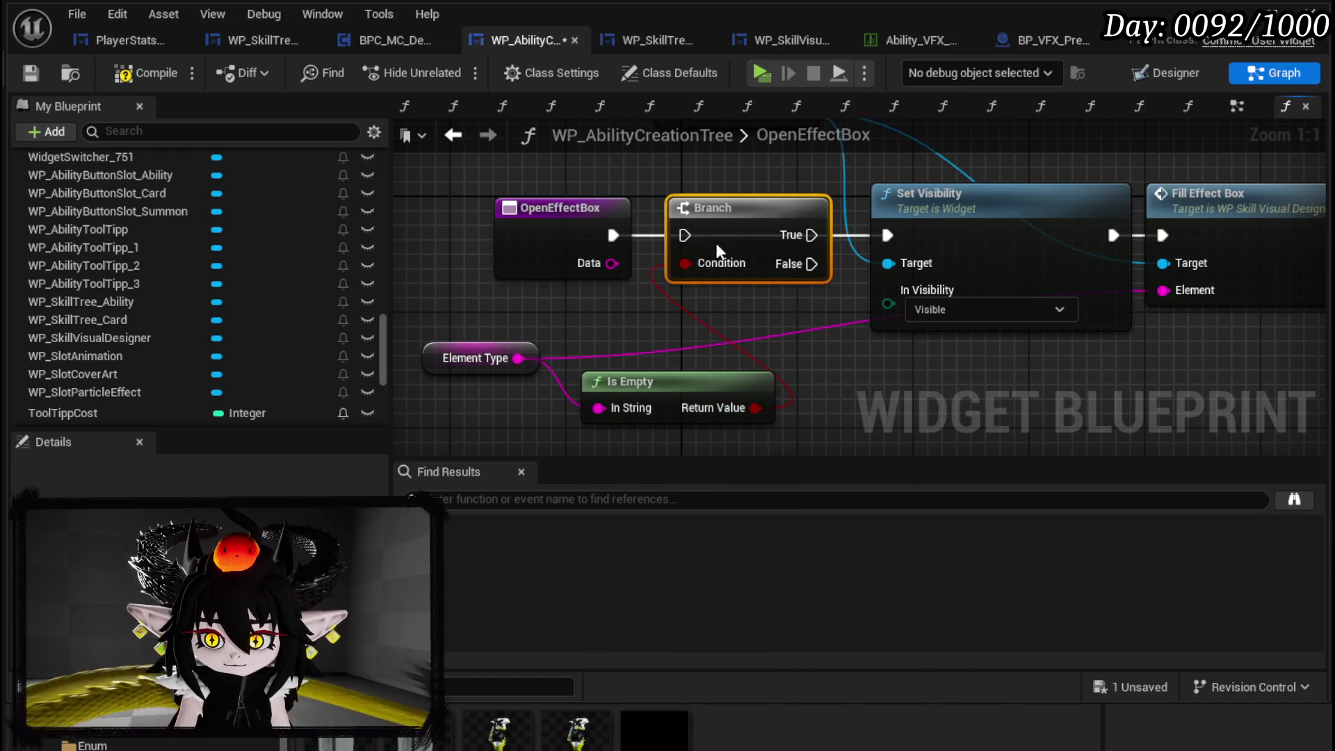
drag(615, 236, 686, 237)
drag(811, 264, 887, 235)
drag(752, 206, 752, 178)
mouse_move(716, 404)
mouse_down()
mouse_move(759, 318)
mouse_move(760, 331)
mouse_up()
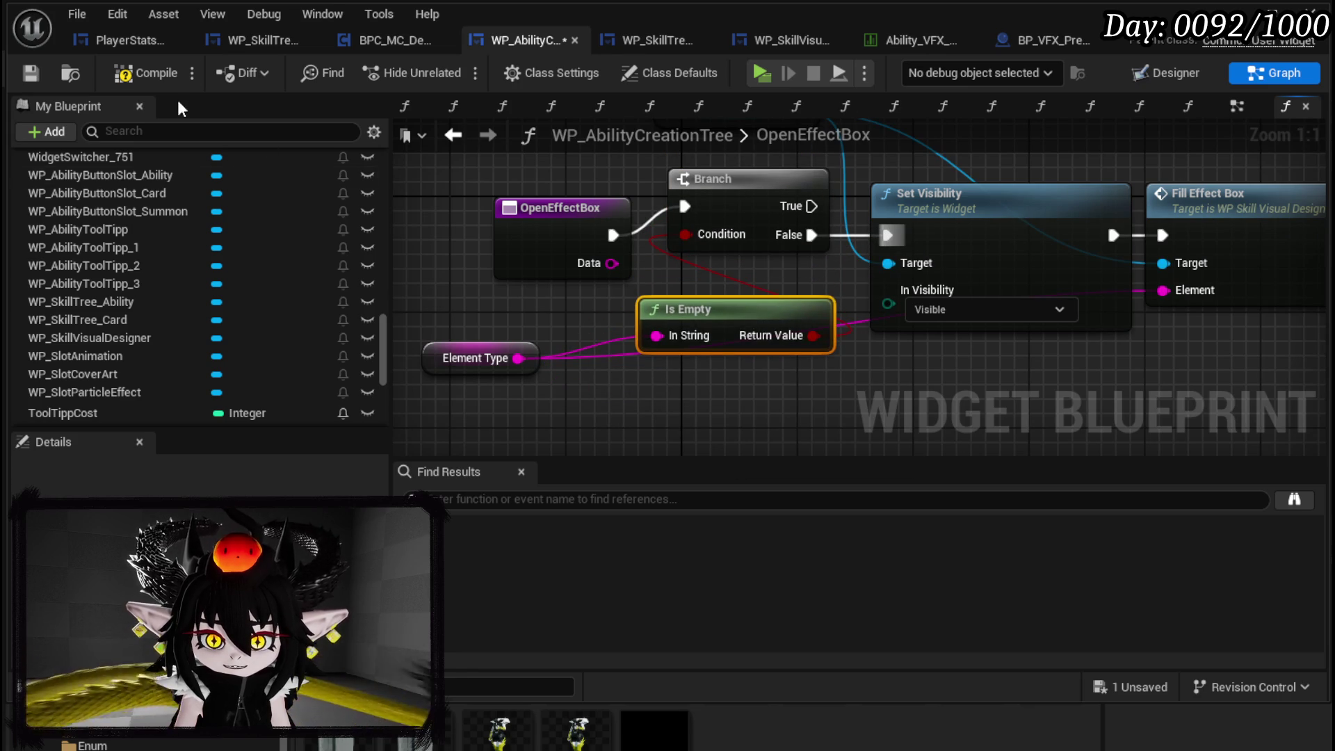
- Compile and save the widget blueprint, then close its editor
click(164, 73)
click(30, 73)
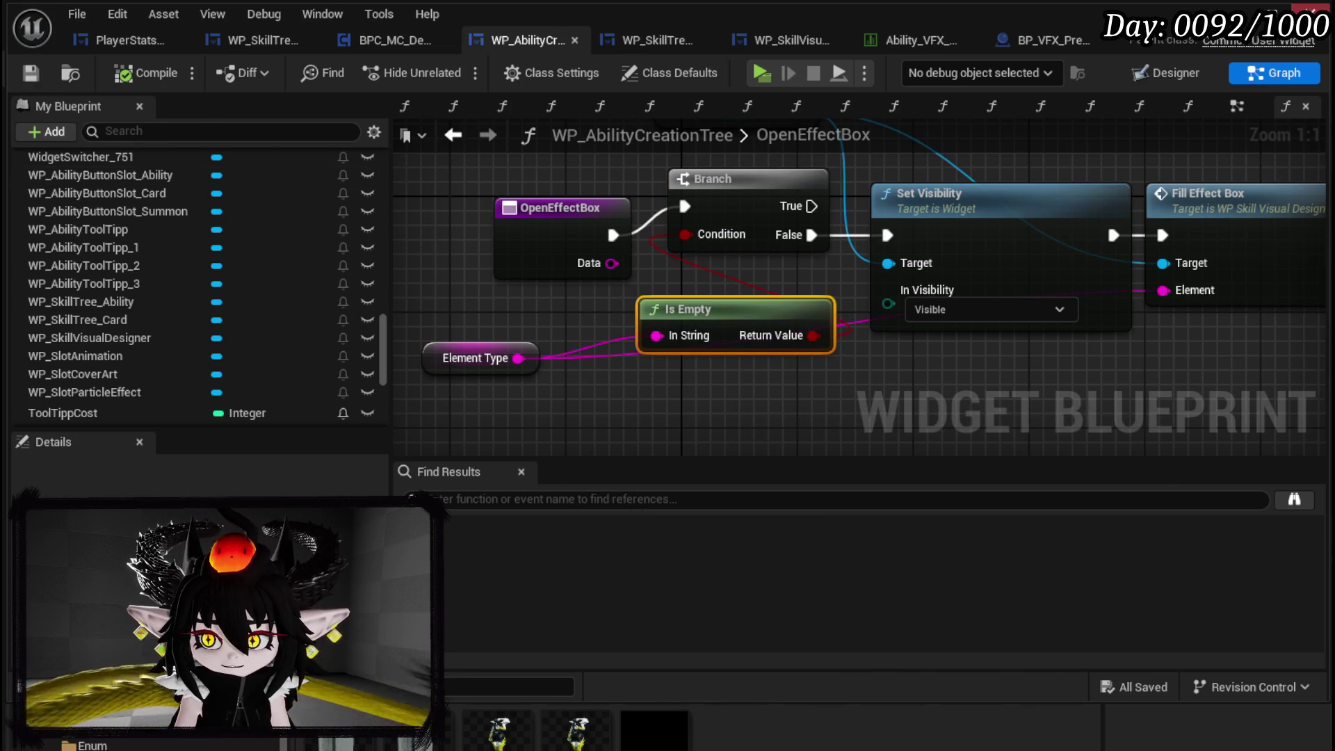
click(1235, 13)
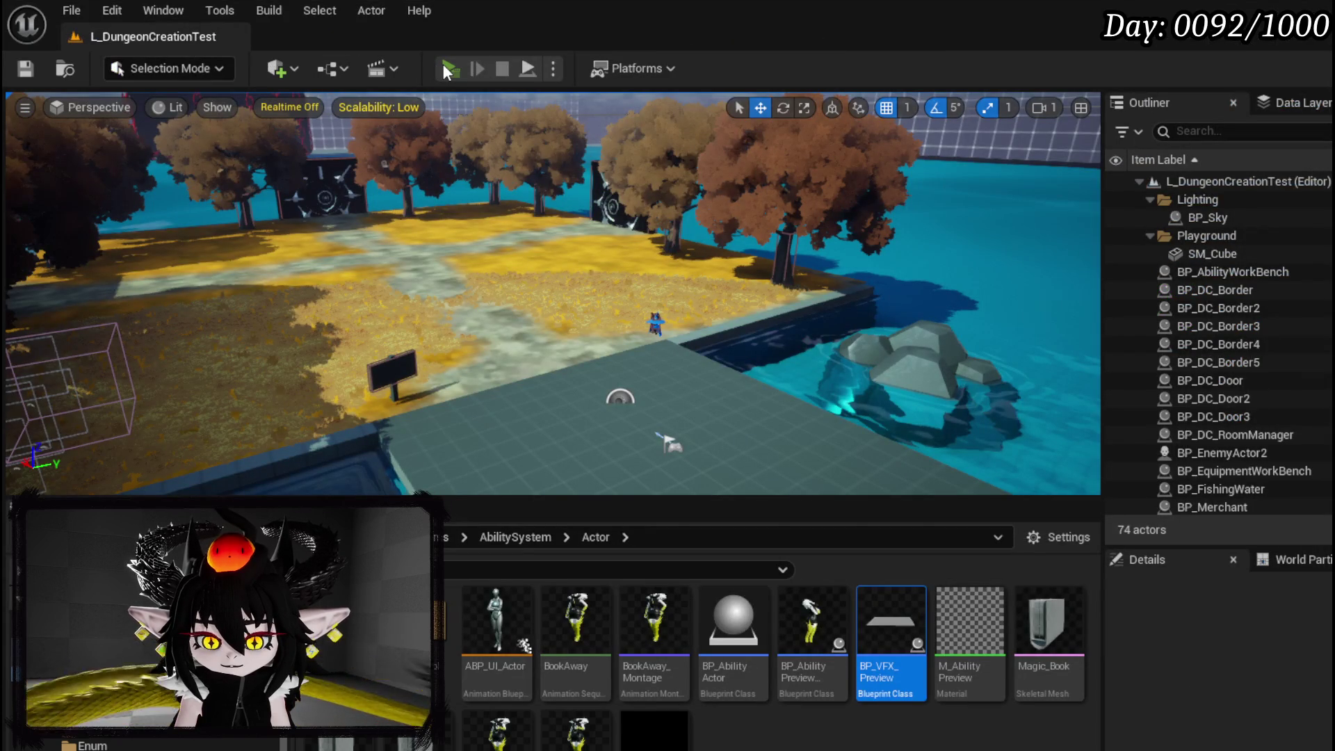
- Play-test the level, set Element Type to Fire and open Particle Effect
click(444, 64)
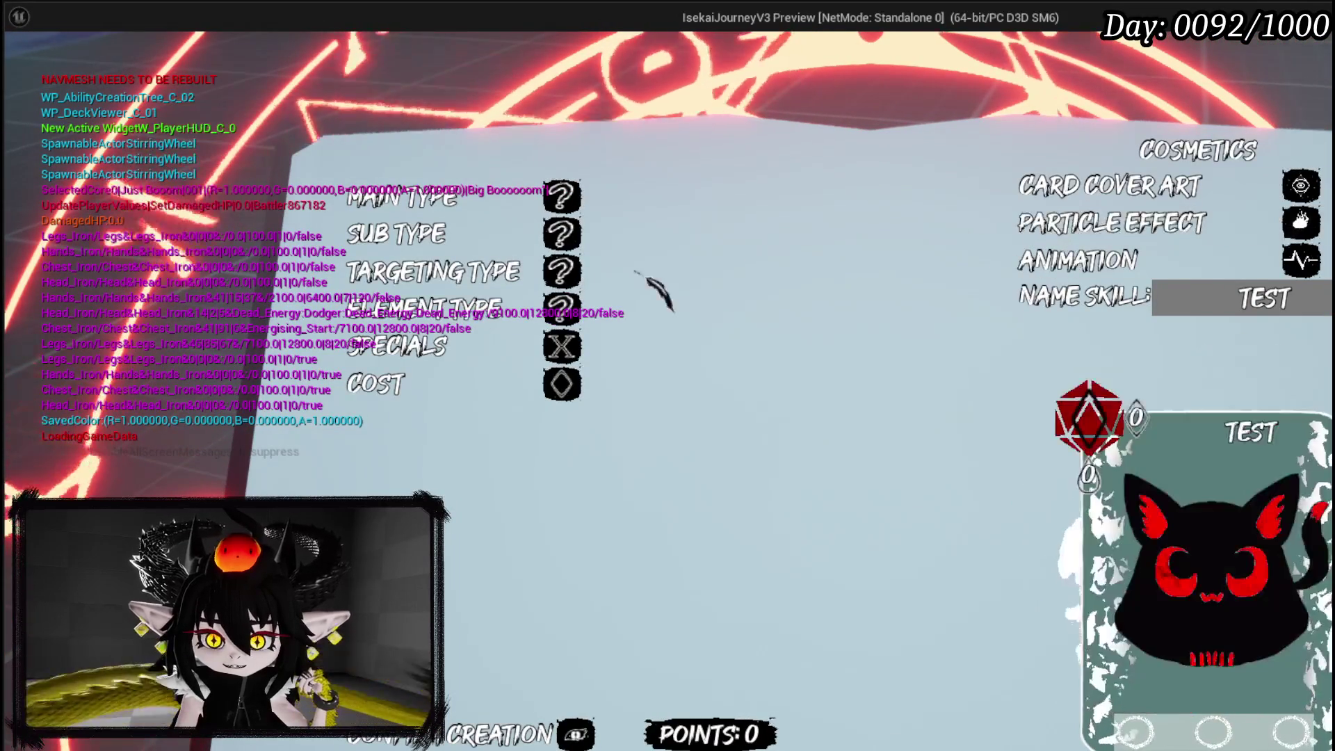
click(445, 306)
click(424, 343)
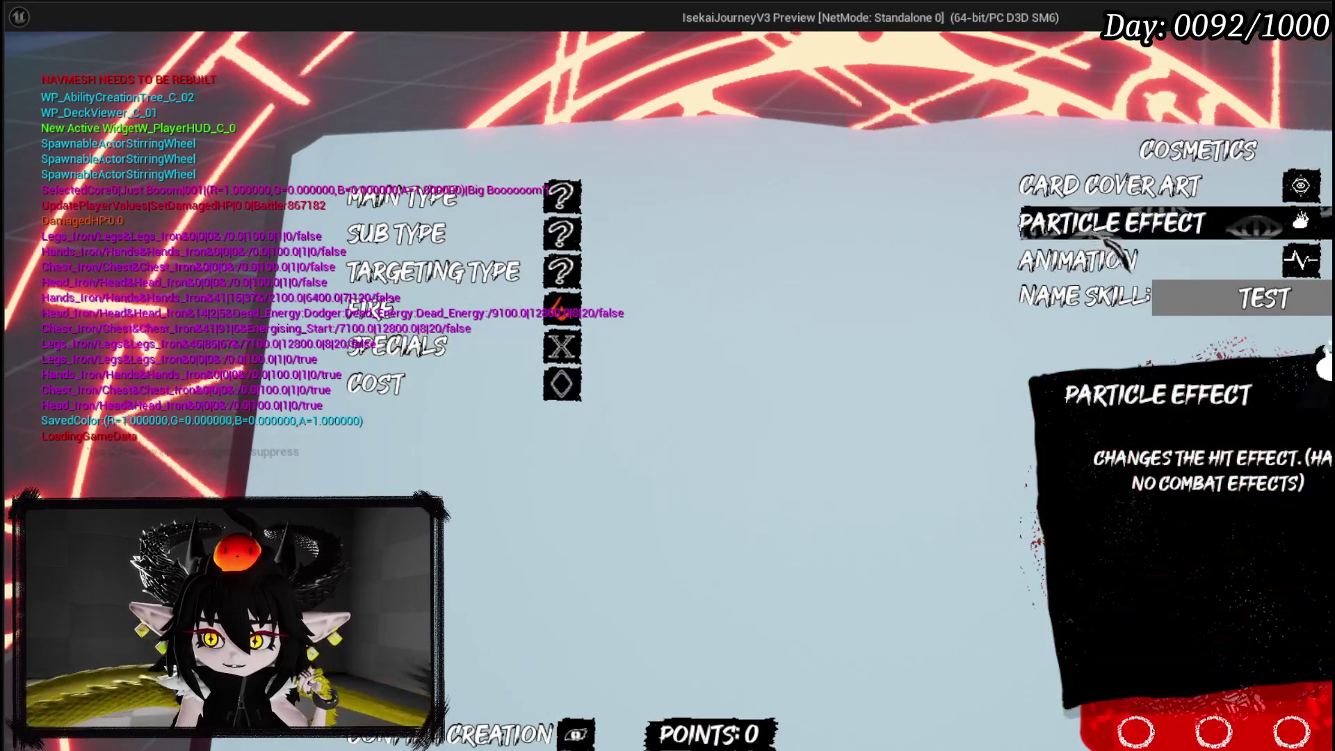
click(1098, 221)
- Remove the FillEffectBox breakpoint once it triggers and resume the game
right_click(832, 296)
click(886, 390)
click(762, 72)
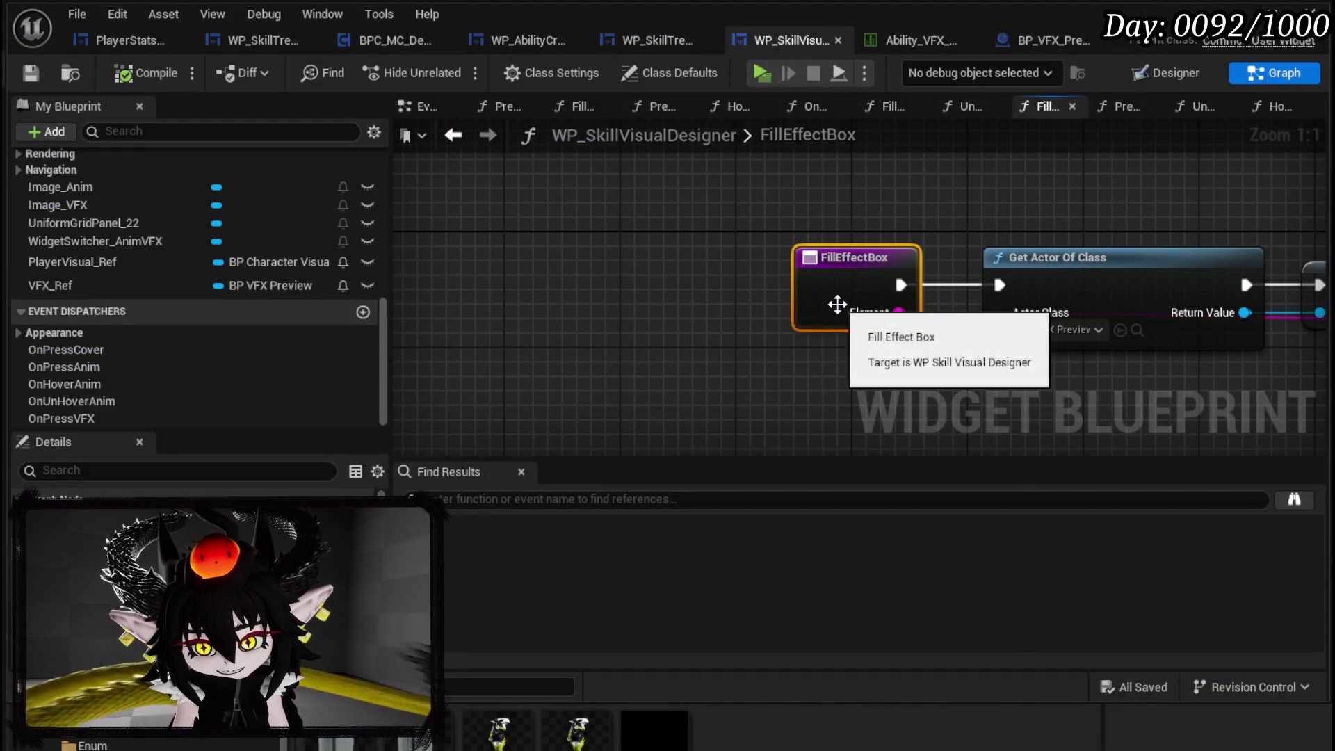
- Re-add the breakpoint on FillEffectBox and save
right_click(837, 304)
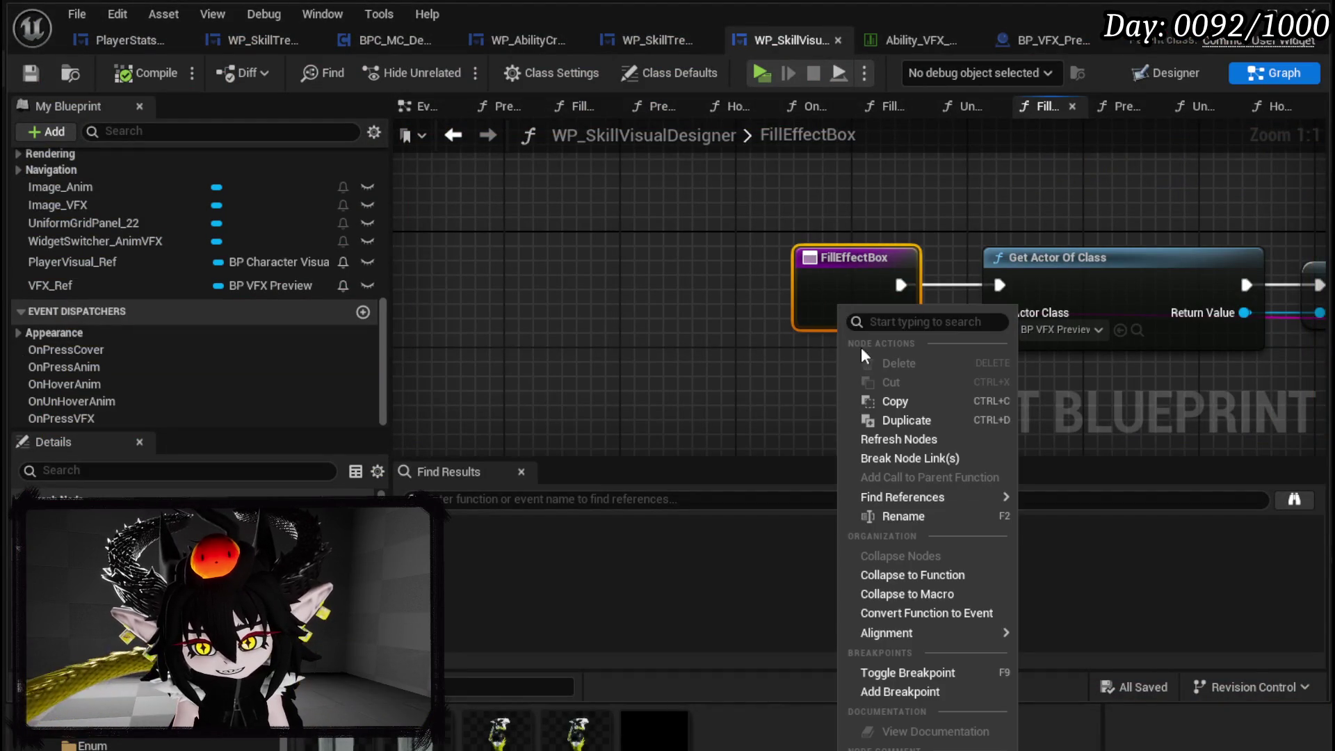
click(908, 692)
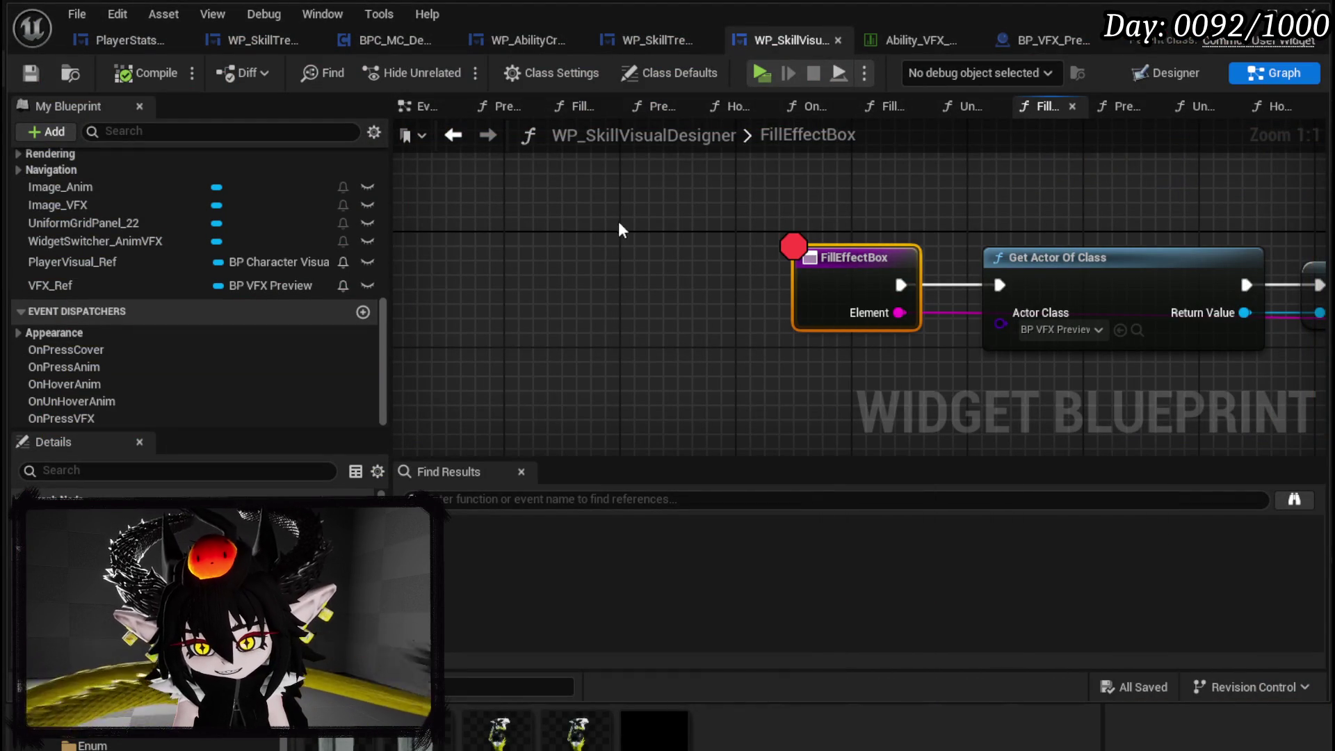
click(30, 72)
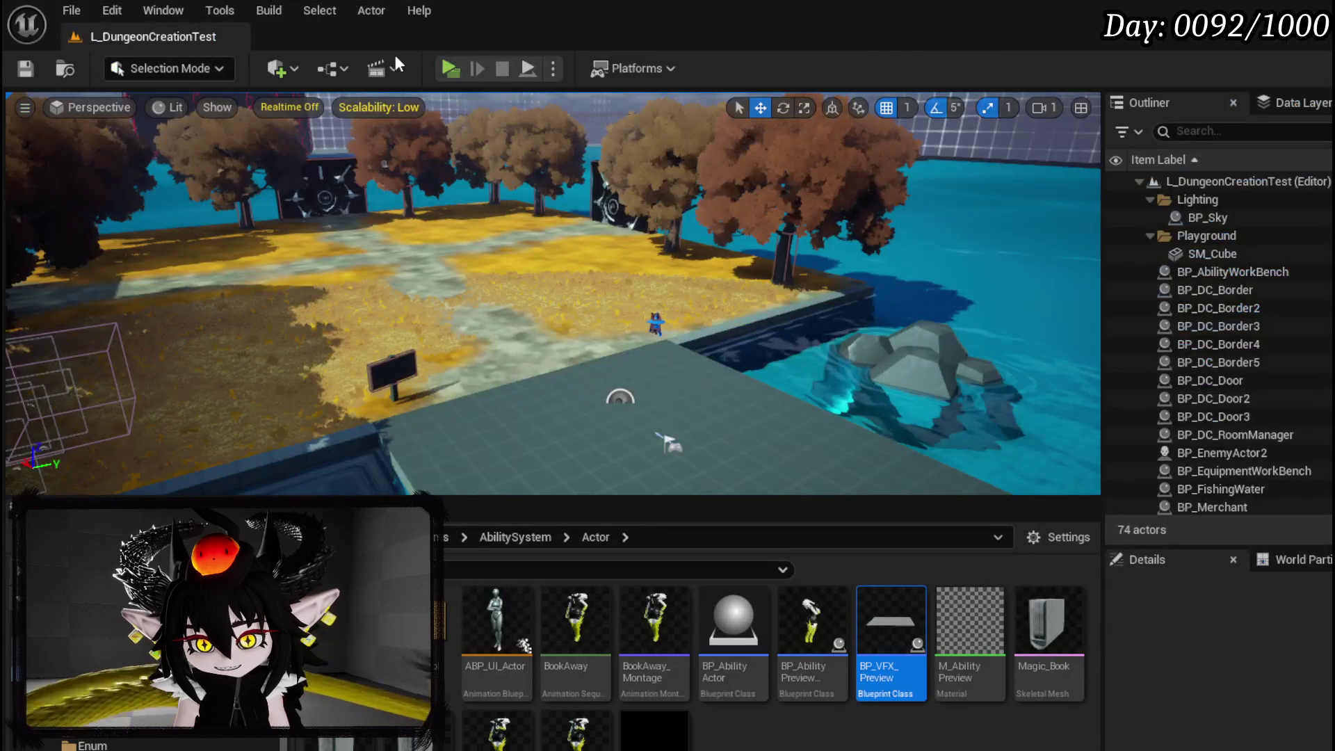
- Play the level, choose Ability, pick Fire as Element Type, and open Particle Effect
click(449, 70)
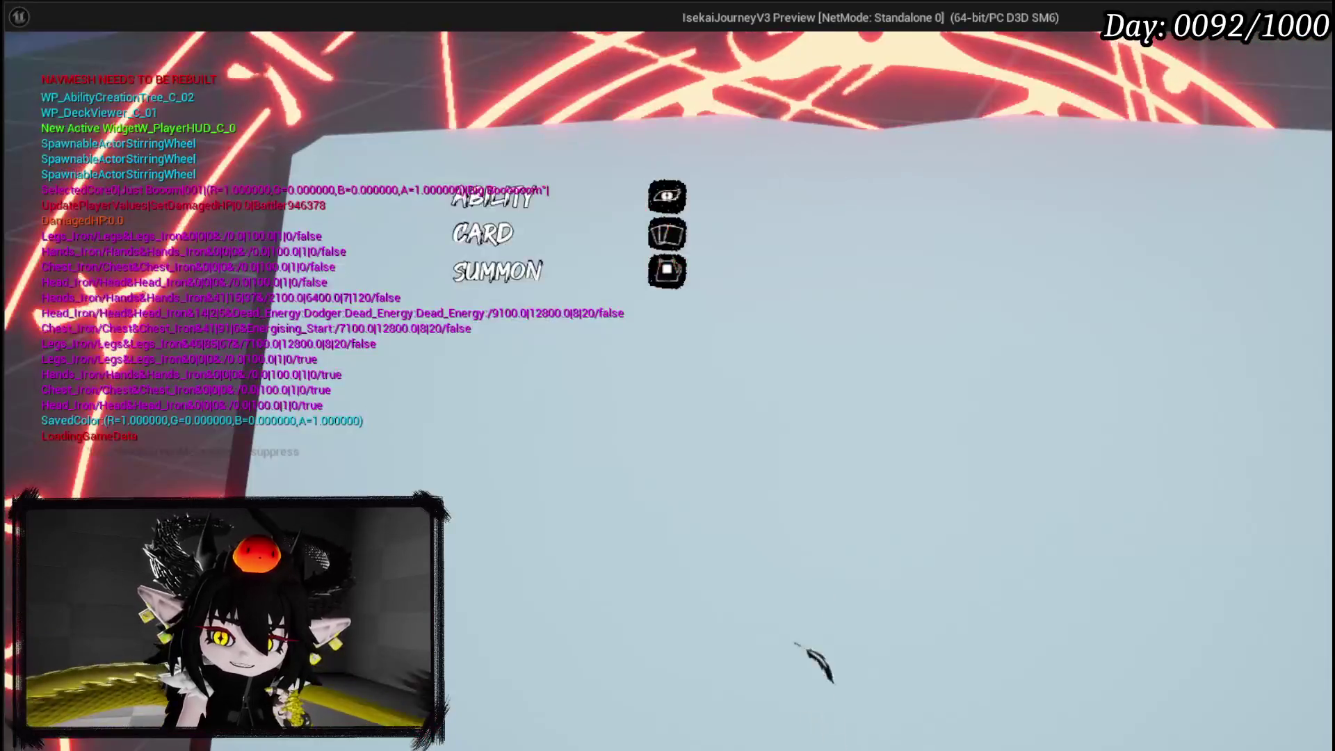
key(Return)
key(Down)
key(Down)
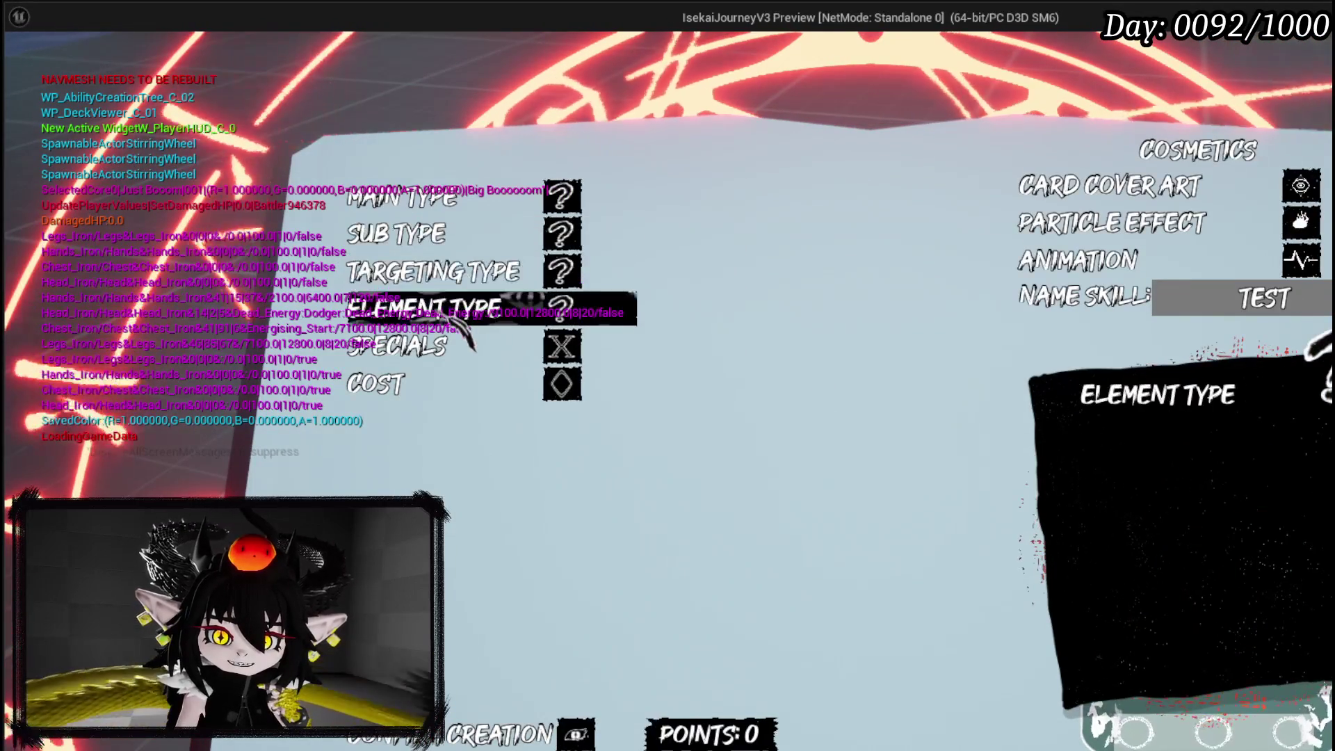
key(Return)
key(Return)
key(Right)
key(Down)
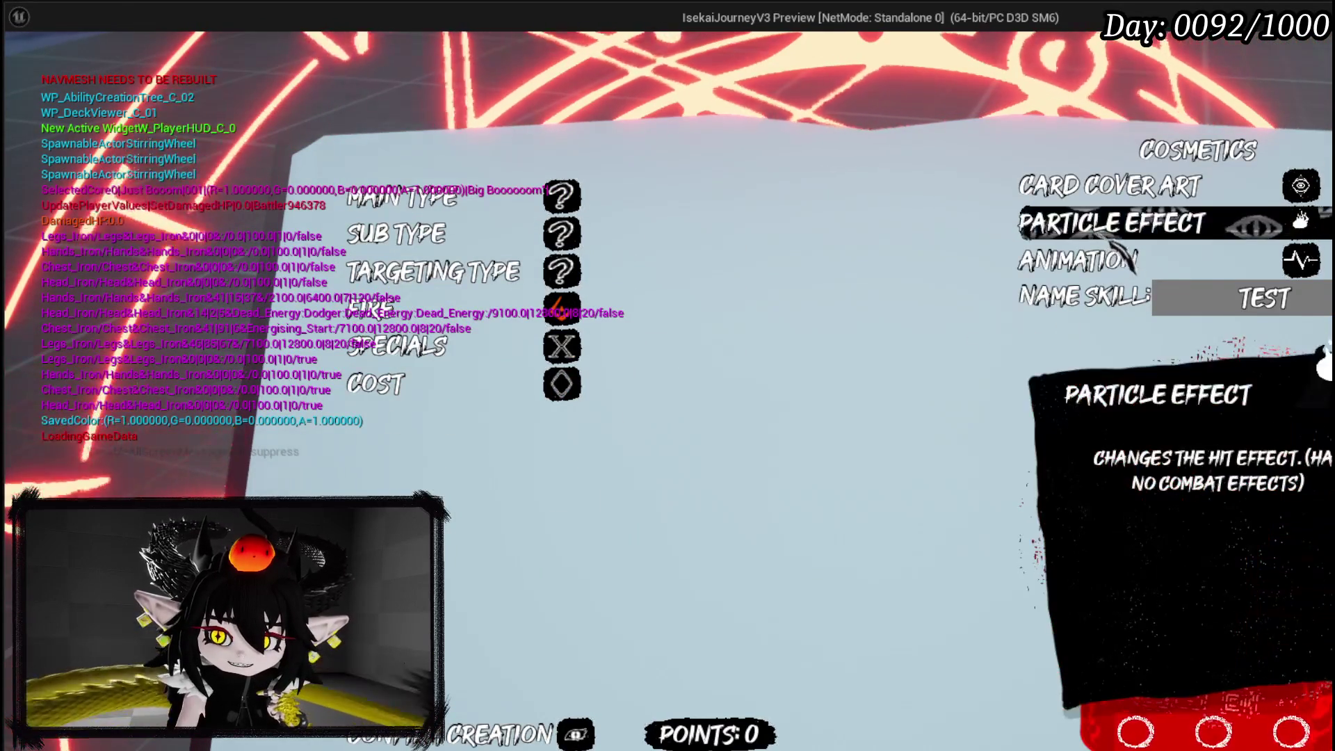
key(Return)
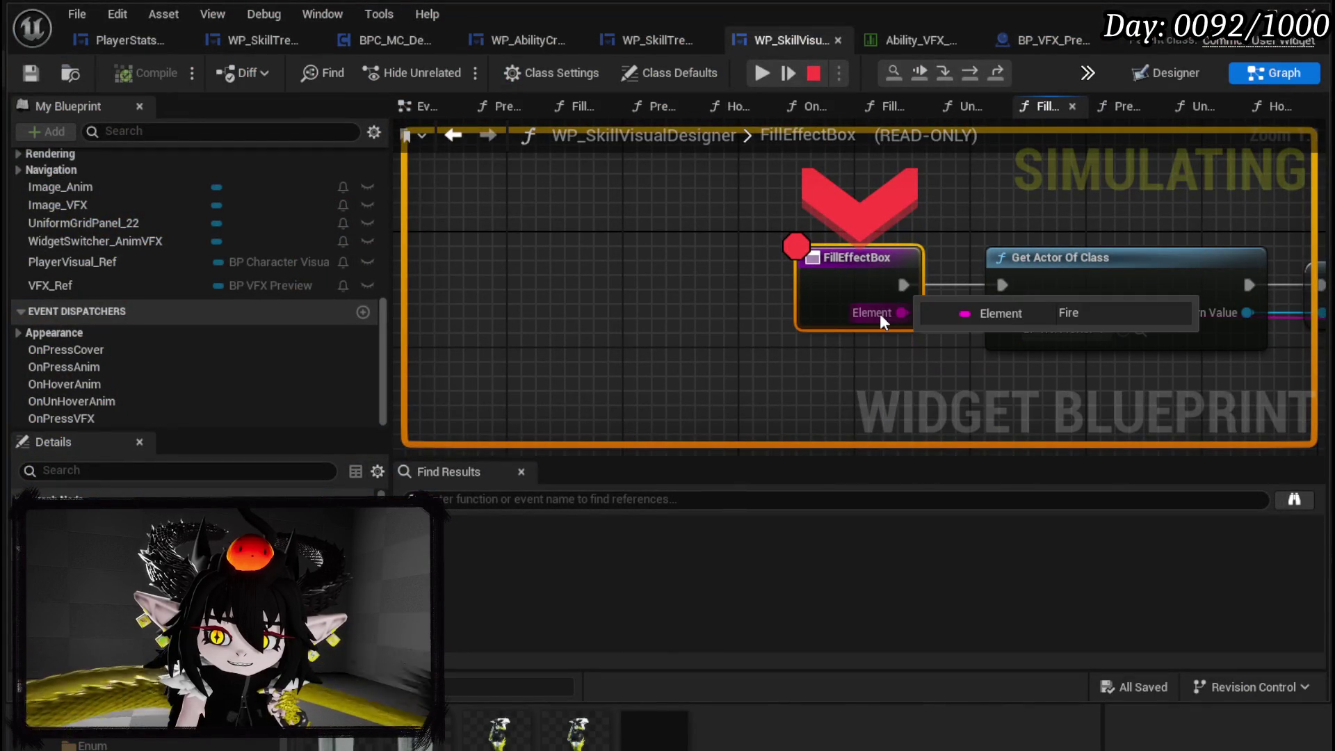
- Step through FillEffectBox from Get Actor Of Class down to Get Data Table Row Names
drag(1051, 224, 879, 237)
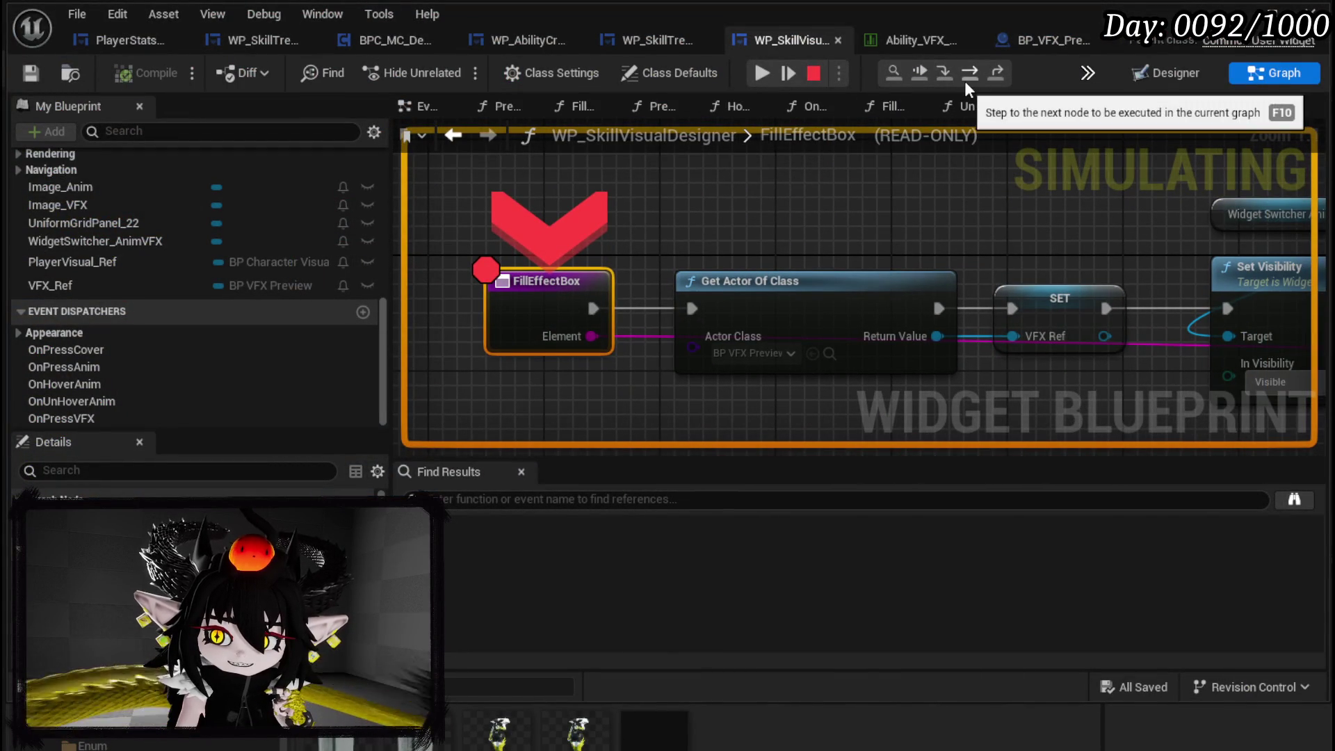
click(968, 74)
click(967, 78)
click(967, 78)
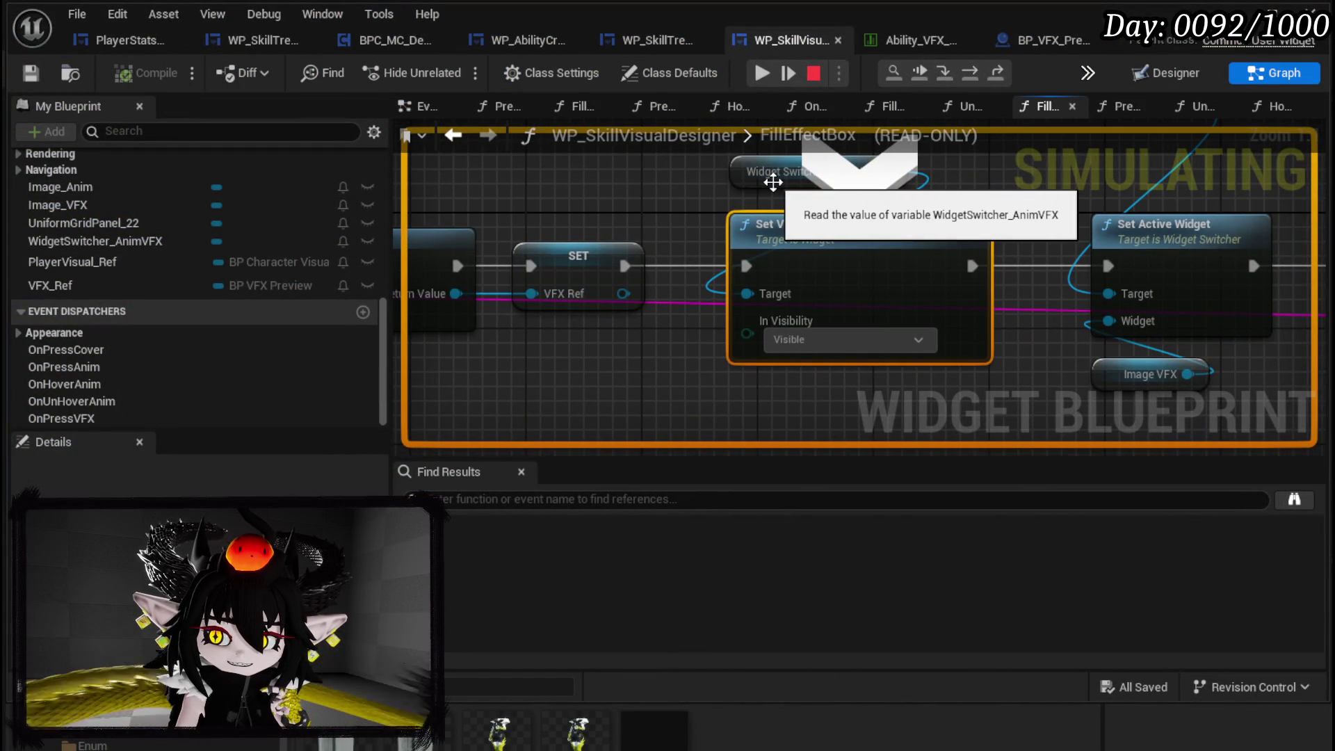
click(975, 81)
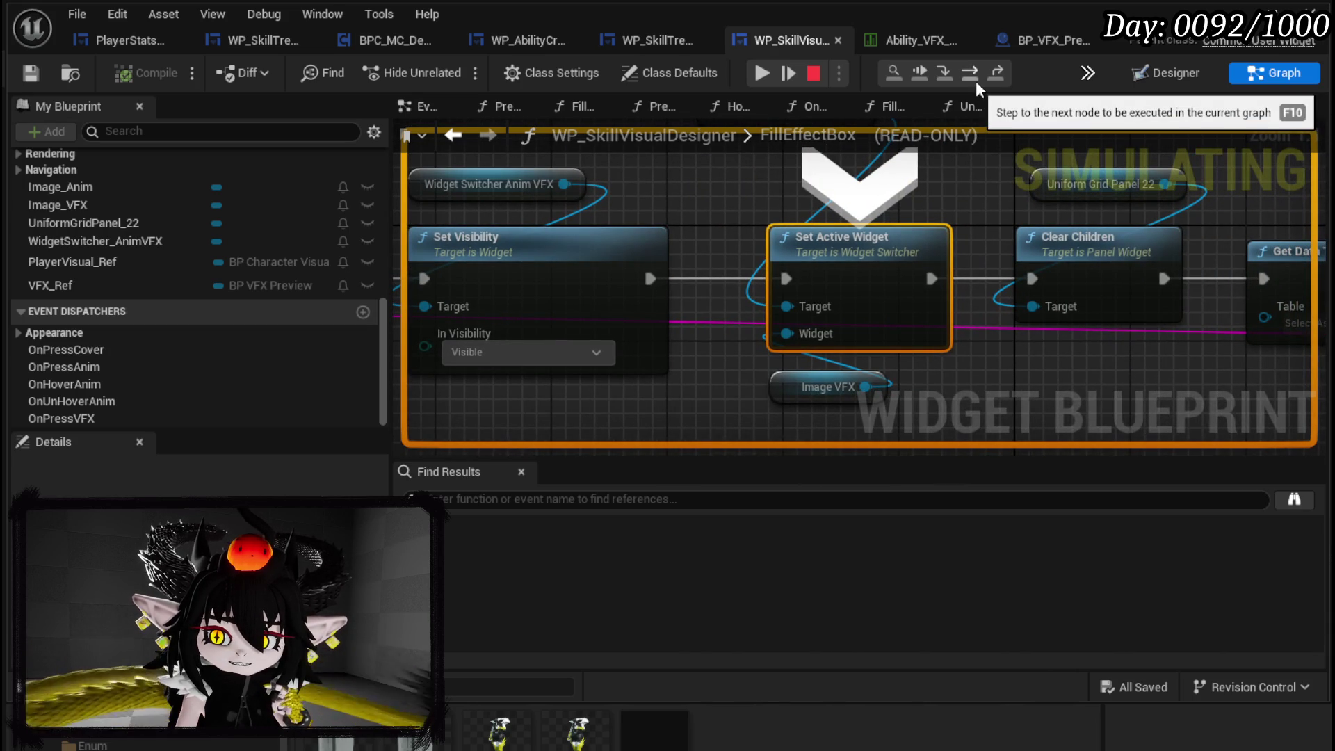
click(975, 81)
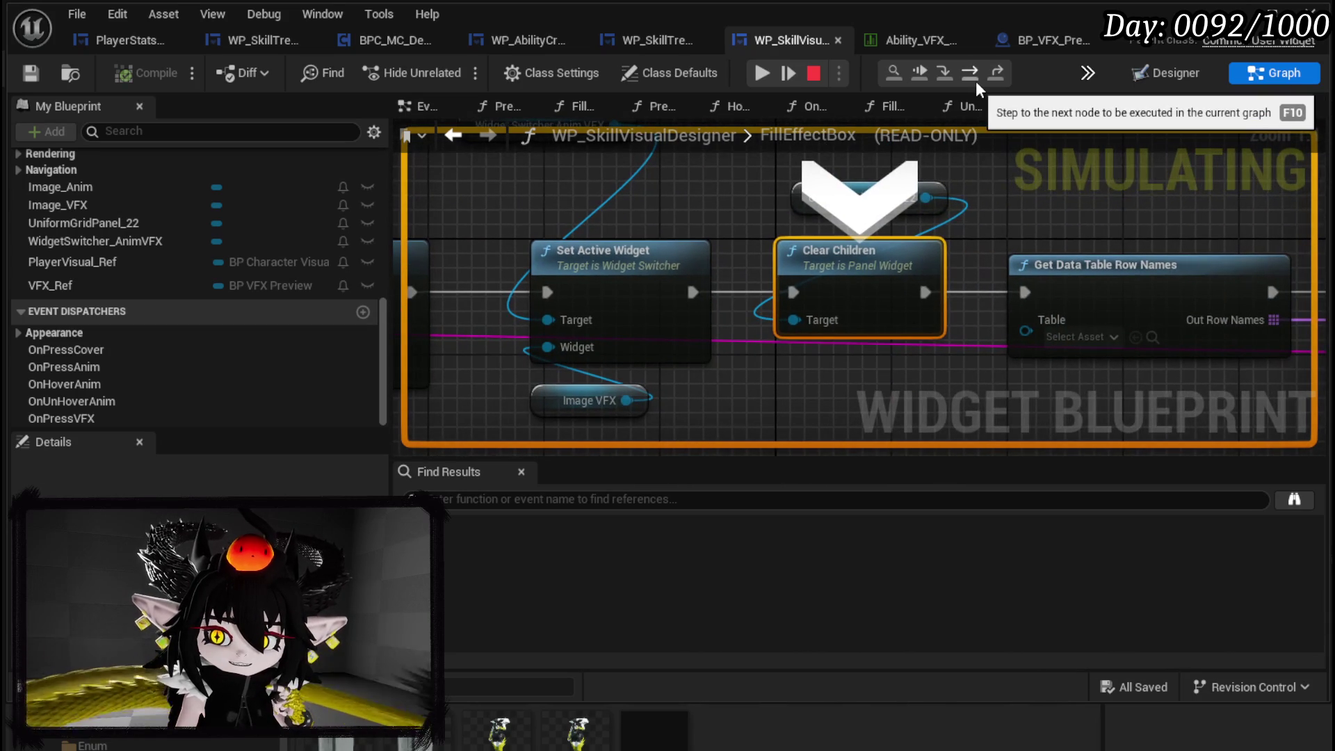
mouse_move(838, 210)
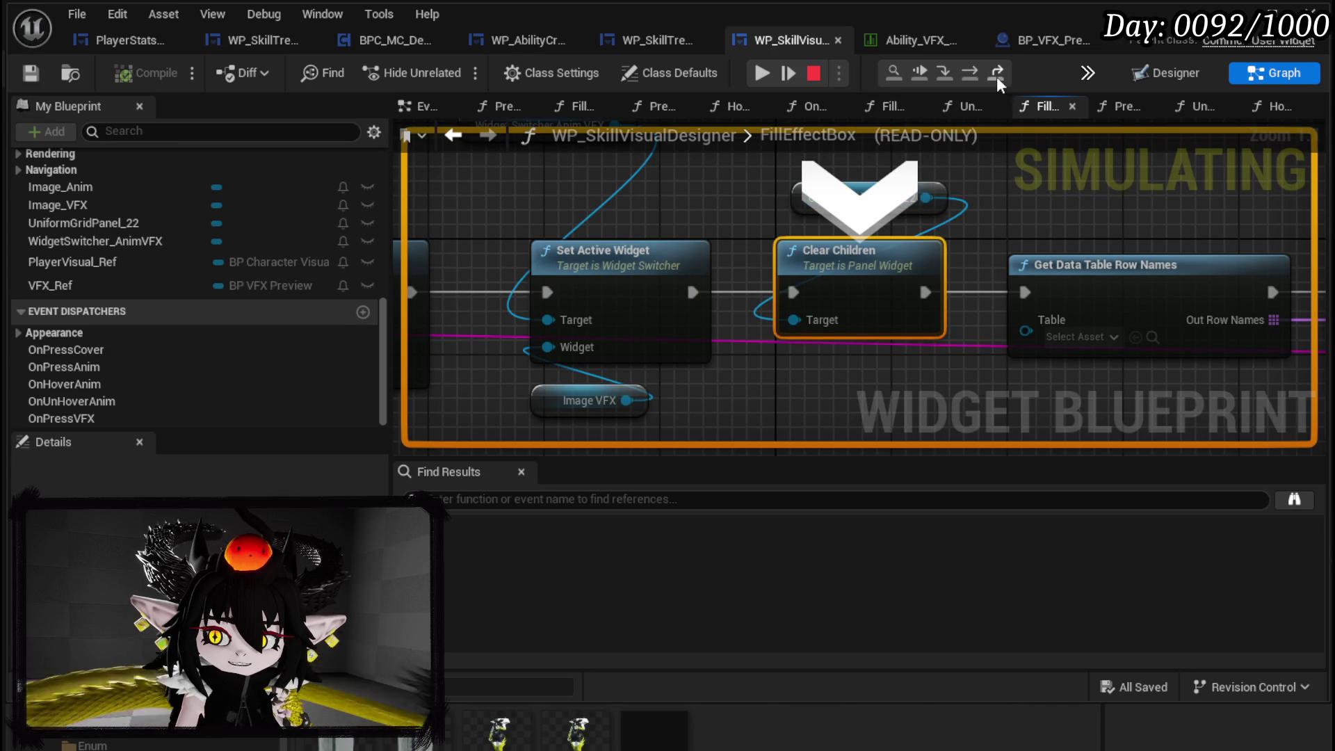
click(979, 80)
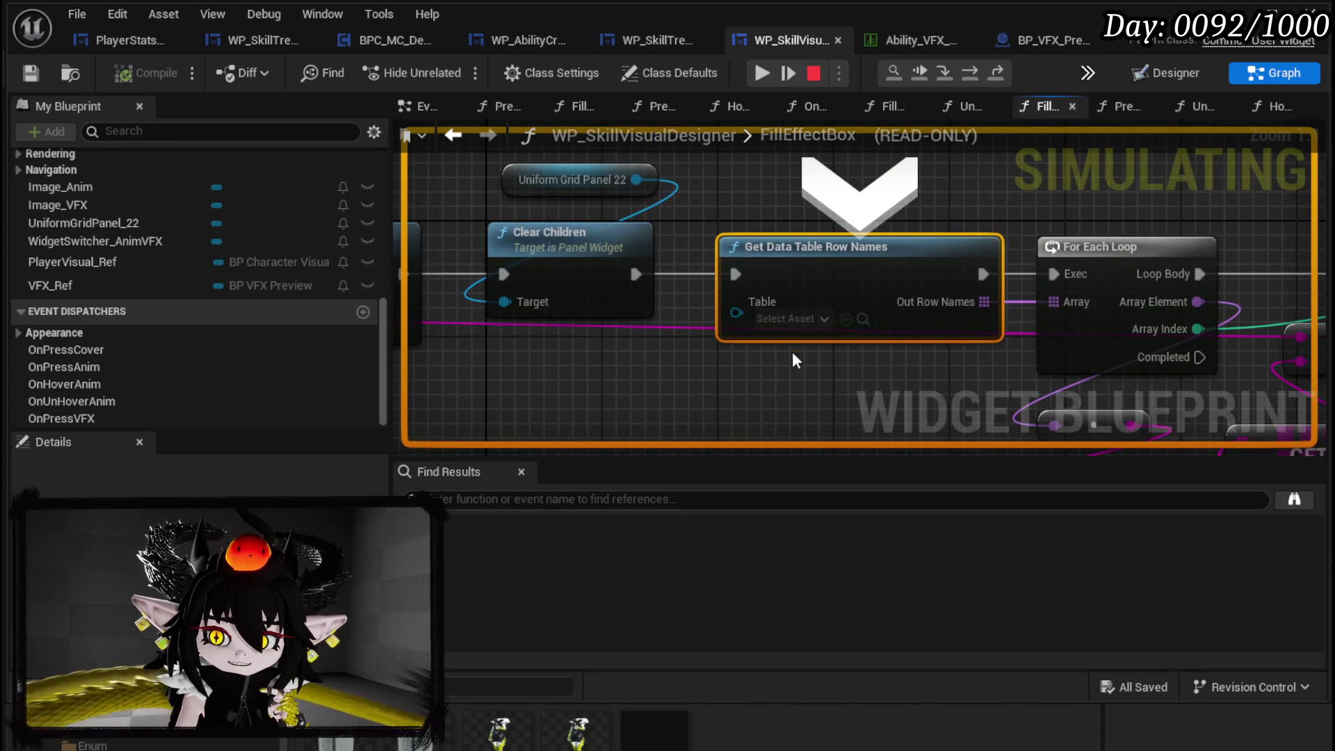
- Stop the simulation, set the Table pin to Ability_VFX_DataTable, and launch the game preview
key(Escape)
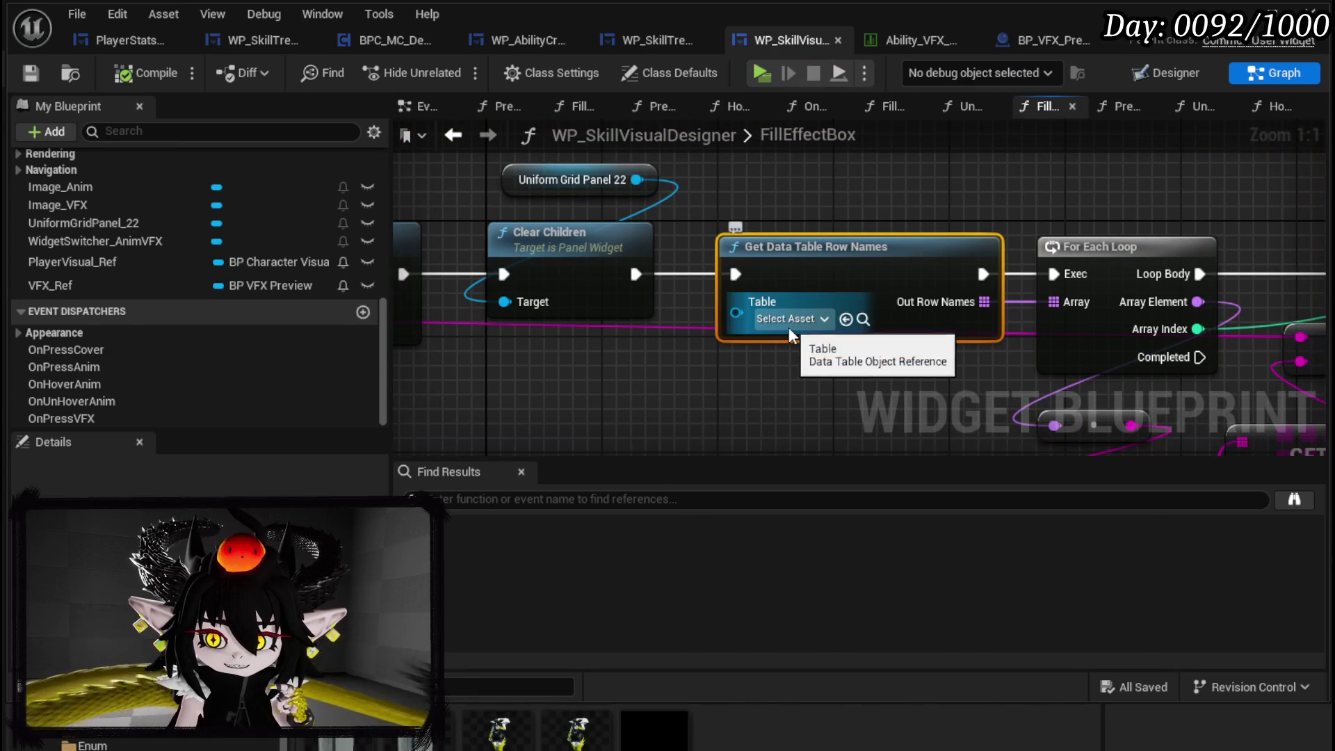
click(790, 318)
click(876, 472)
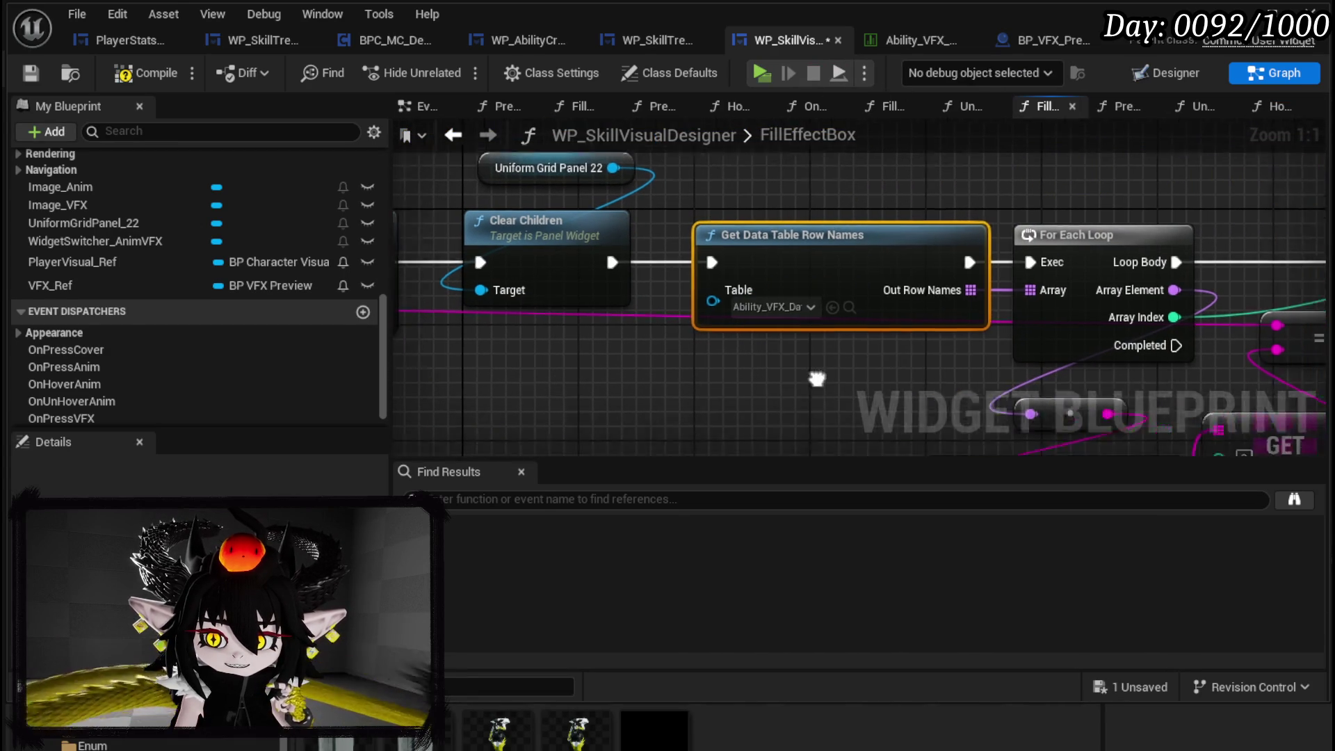
scroll(585, 275, down, 5)
drag(559, 279, 1219, 317)
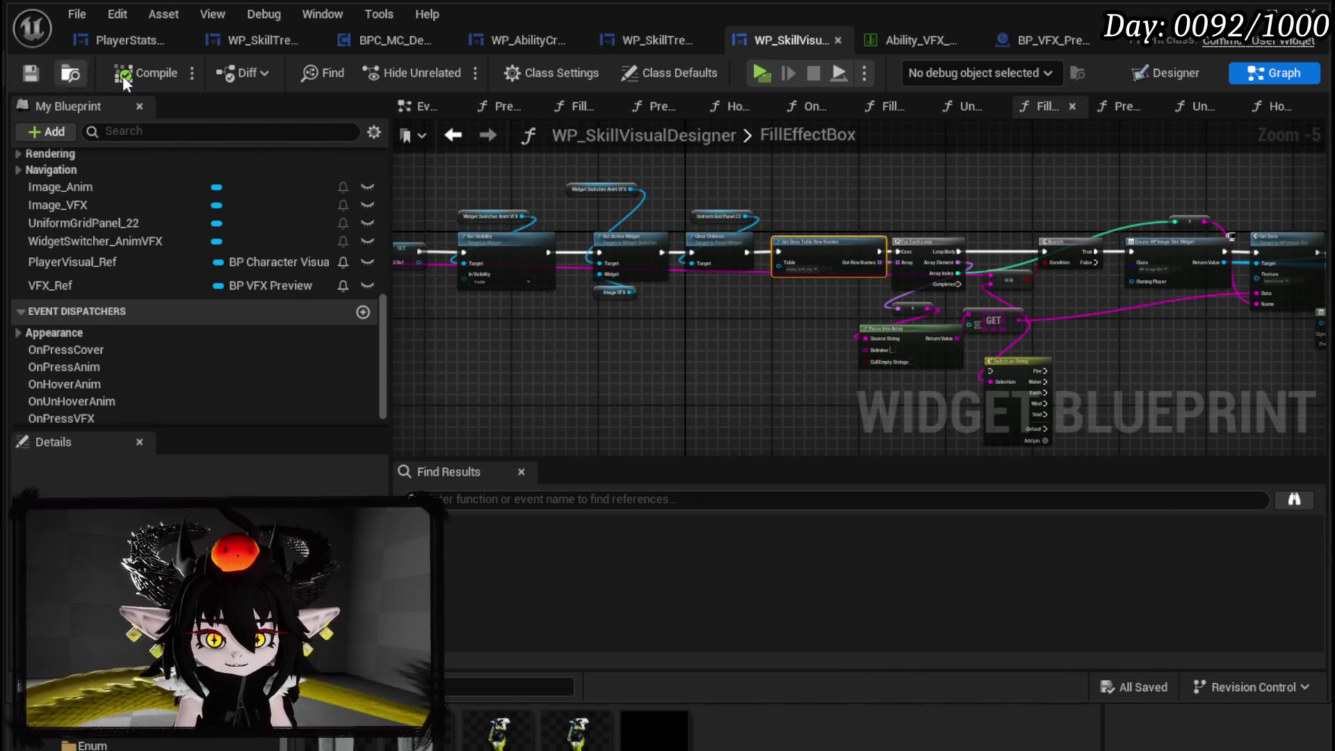
scroll(695, 226, up, 1)
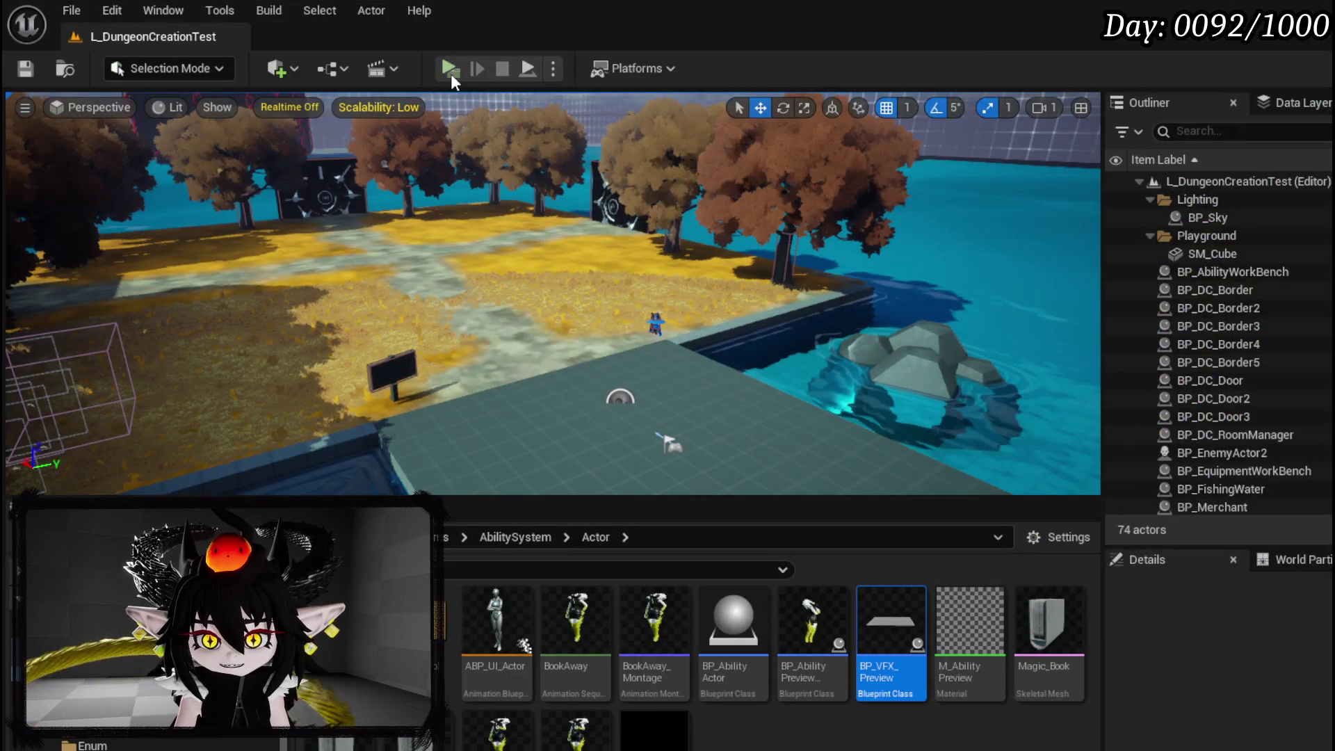
click(451, 72)
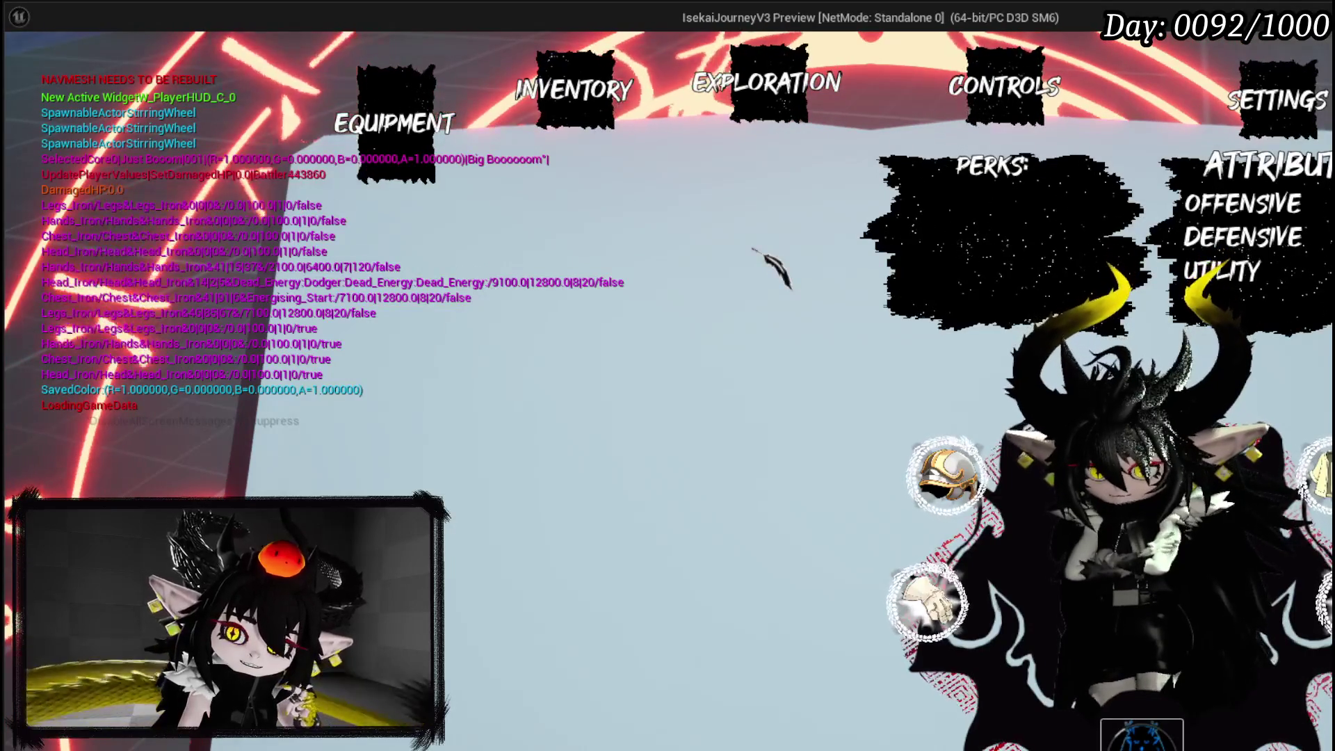
- In the game, open the deck viewer and ability creation screen, pick Fire, and resume at the breakpoint
click(736, 164)
click(468, 461)
click(960, 715)
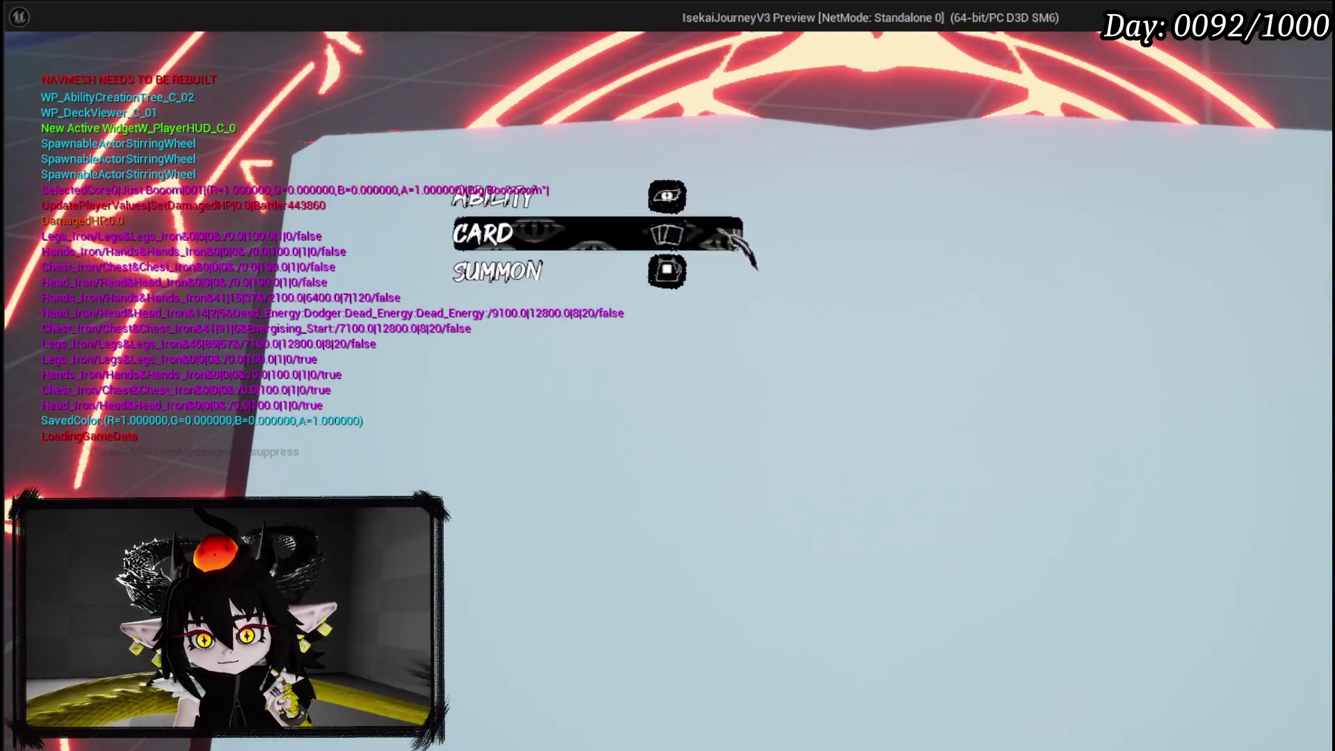
click(596, 196)
click(557, 306)
click(553, 348)
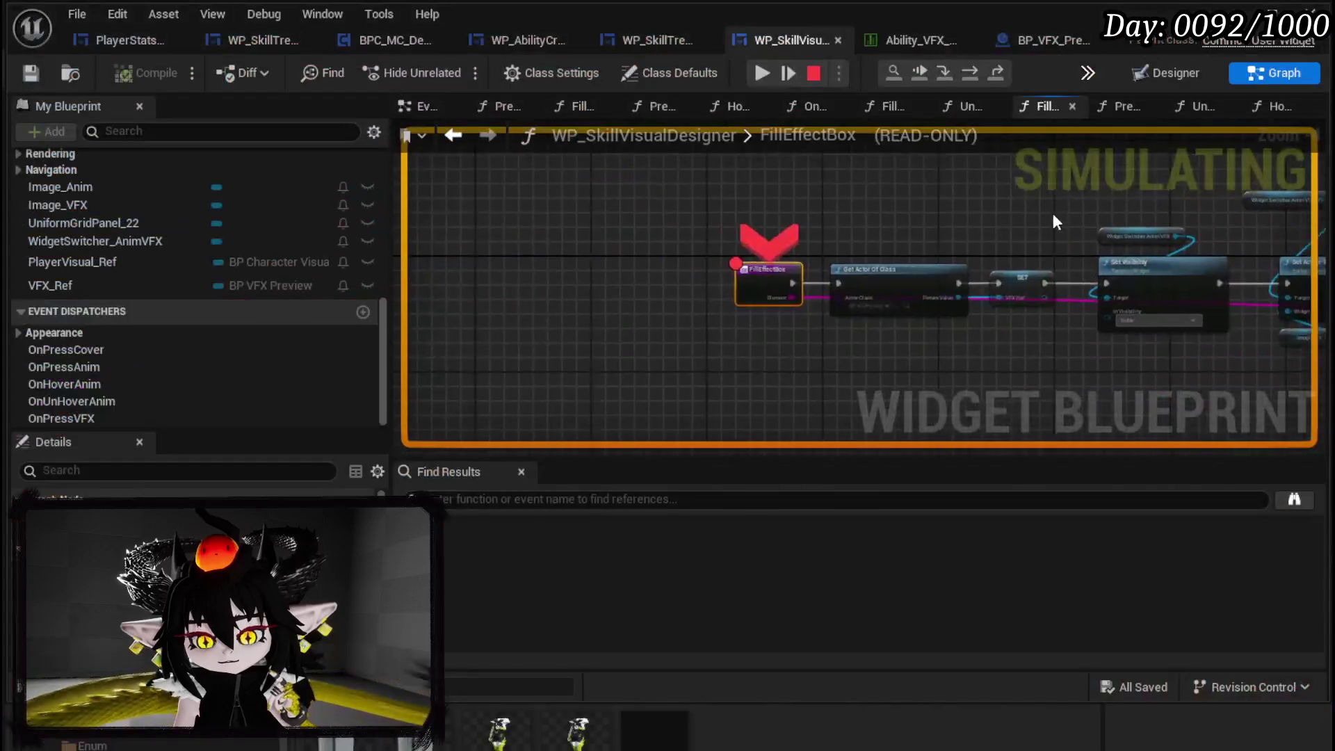
click(753, 76)
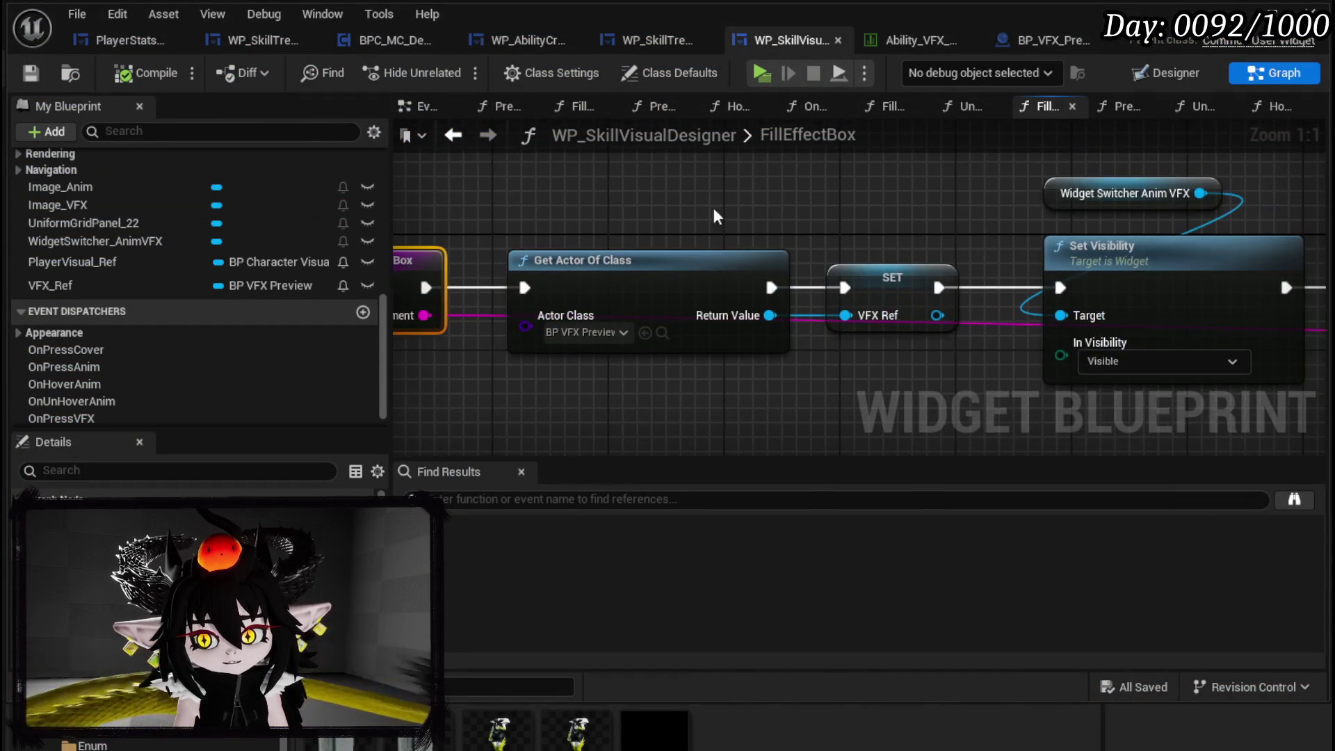
- Select Image_VFX in the Designer and open the BP_VFX_Preview blueprint
click(1158, 70)
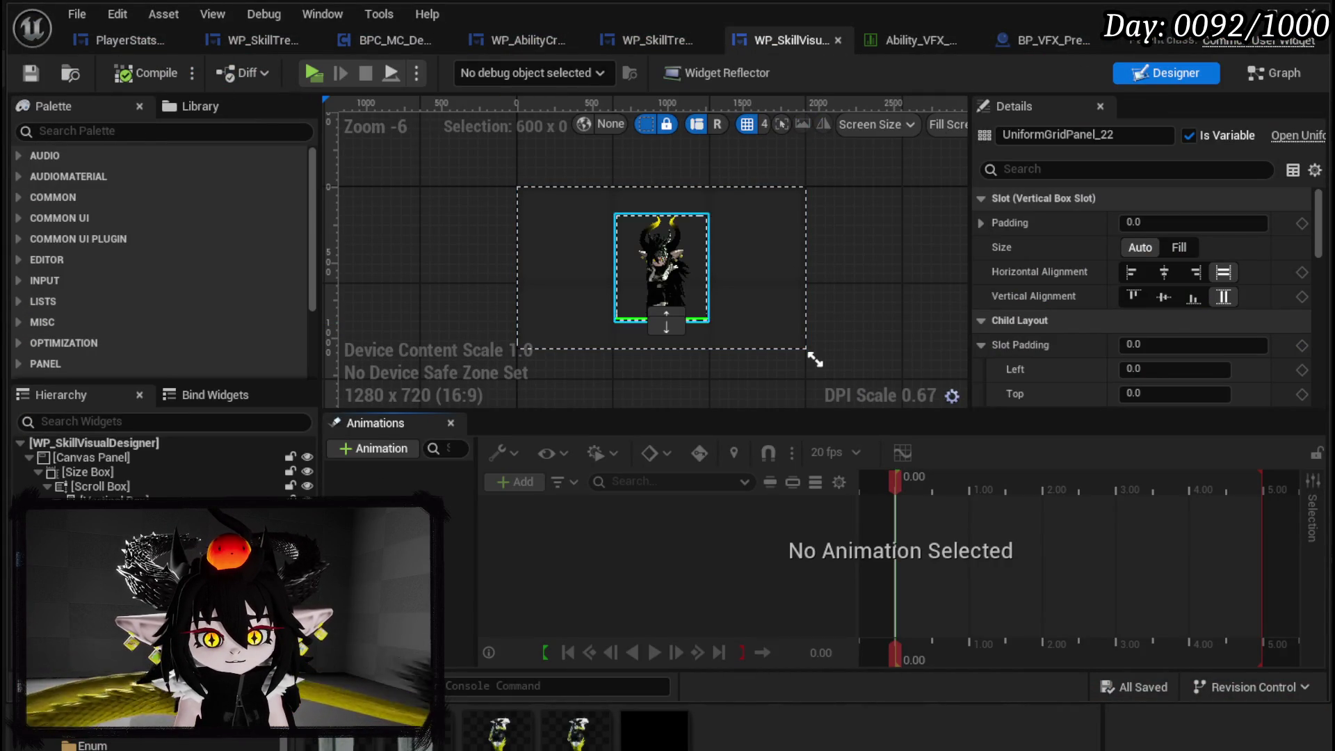
click(660, 271)
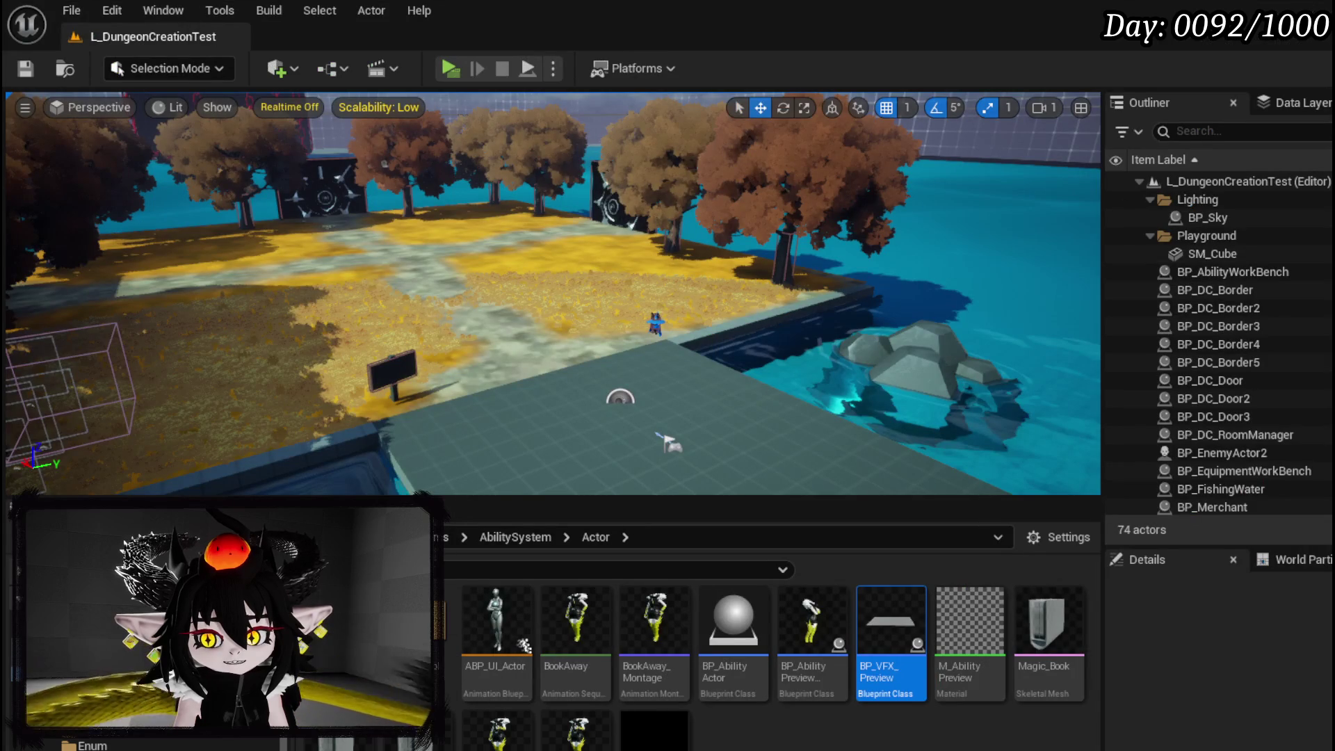
double_click(886, 668)
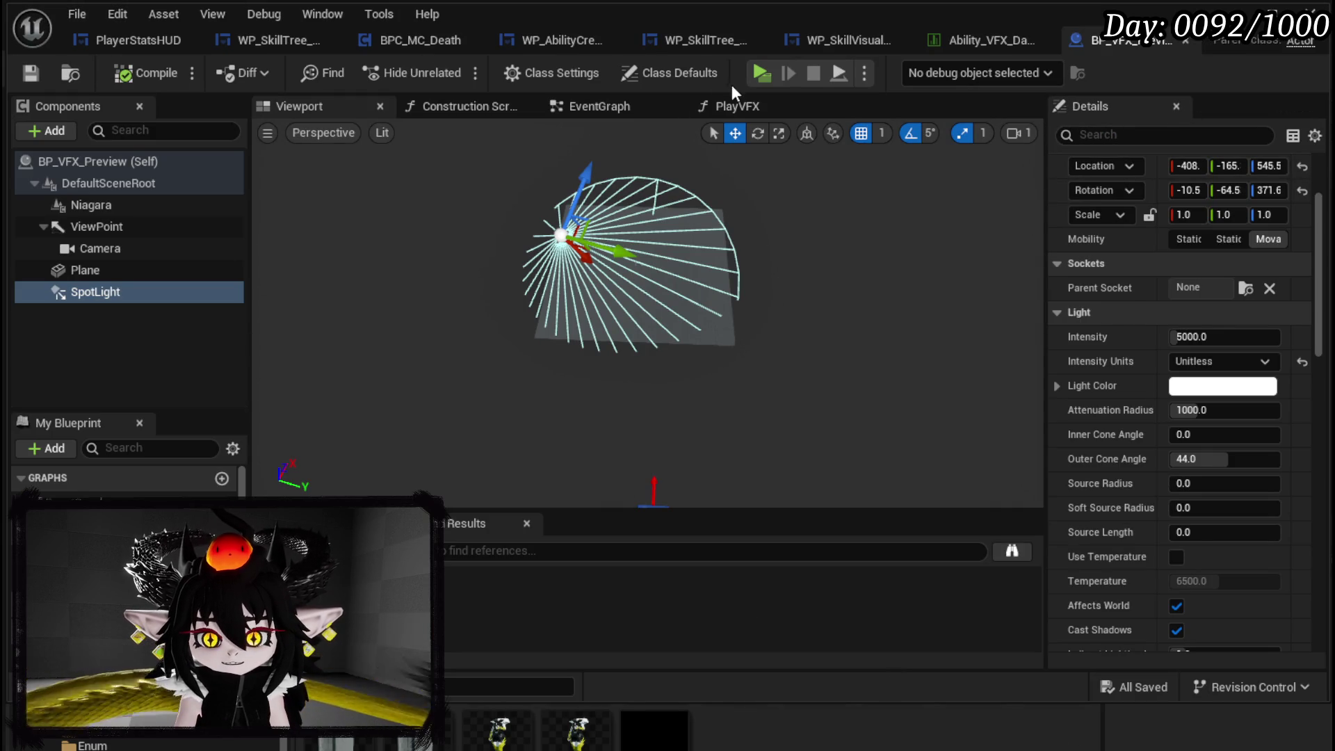
- Review BP_VFX_Preview's EventGraph, Construction Script, PlayVFX function and Viewport
click(611, 103)
scroll(583, 224, down, 12)
mouse_move(576, 326)
mouse_down()
mouse_move(587, 286)
mouse_move(540, 316)
mouse_move(701, 404)
mouse_move(522, 217)
mouse_move(529, 338)
mouse_up()
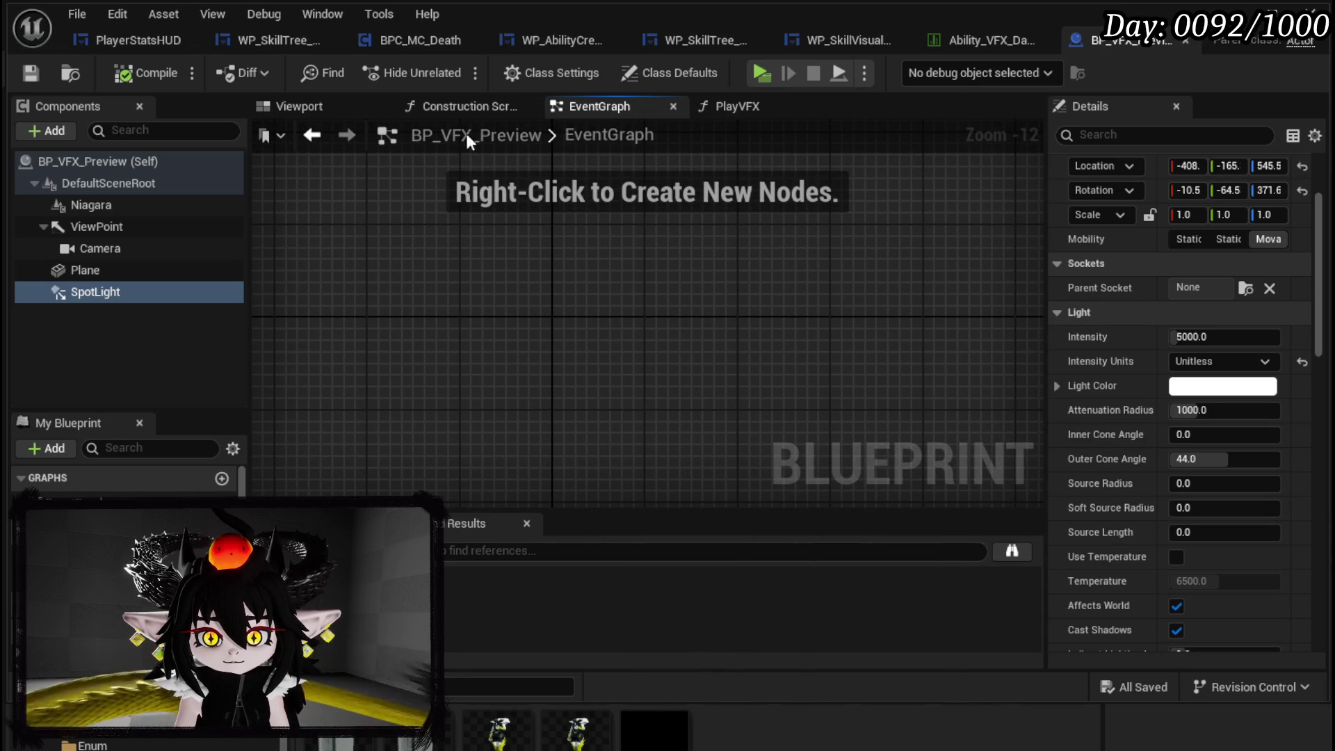
click(460, 105)
click(741, 108)
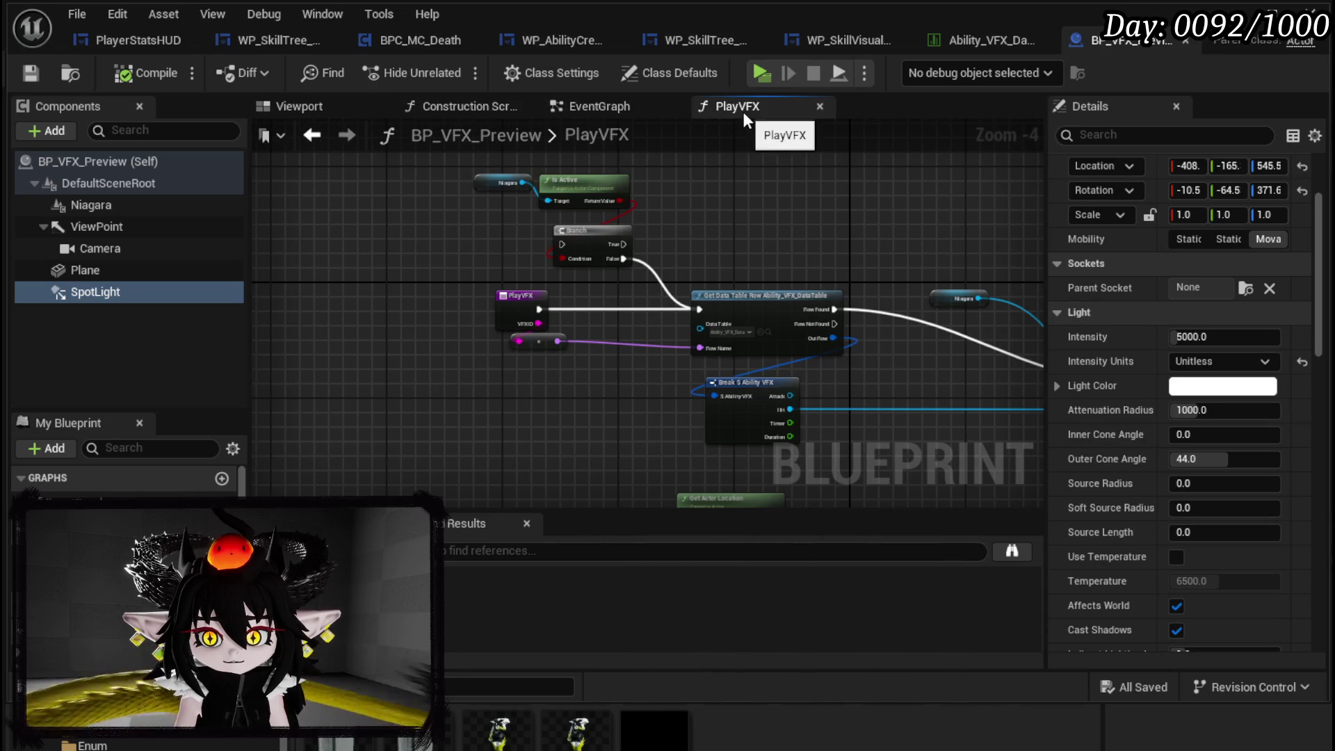
click(335, 105)
click(473, 106)
click(594, 106)
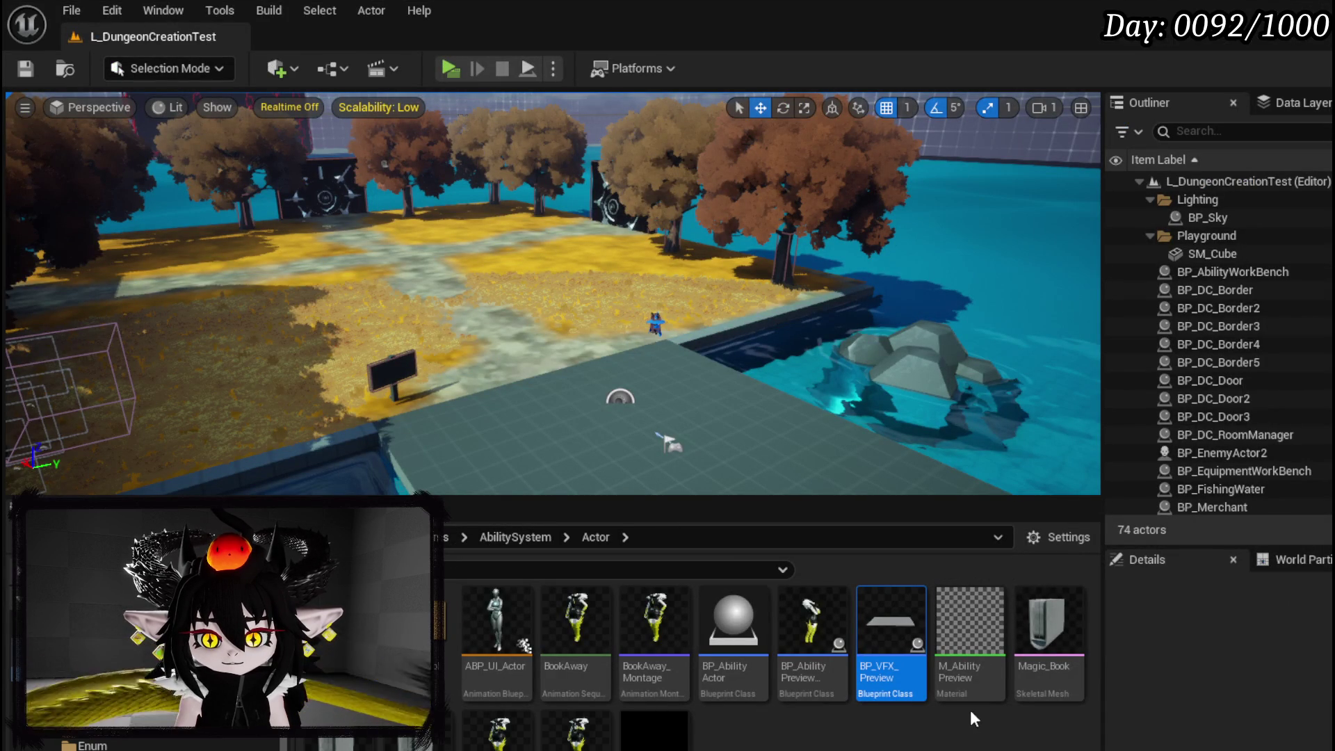
mouse_move(654, 734)
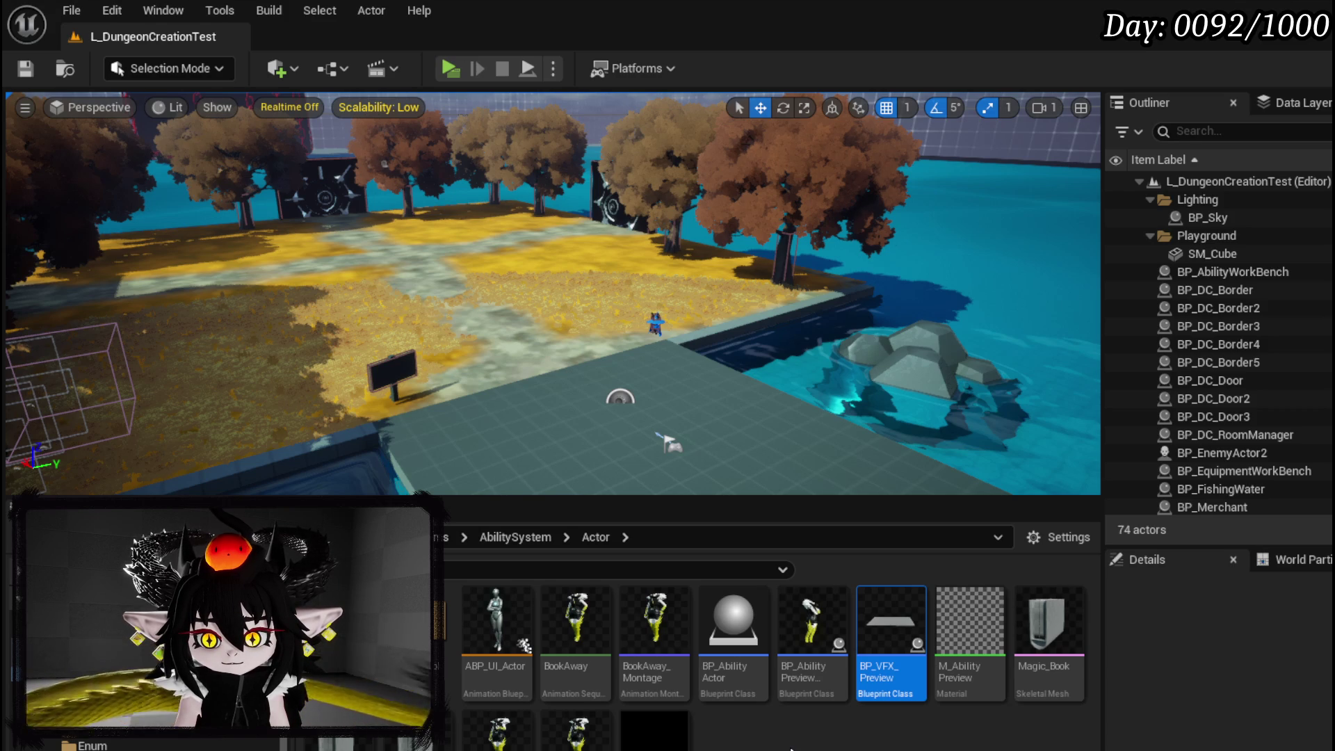
double_click(725, 661)
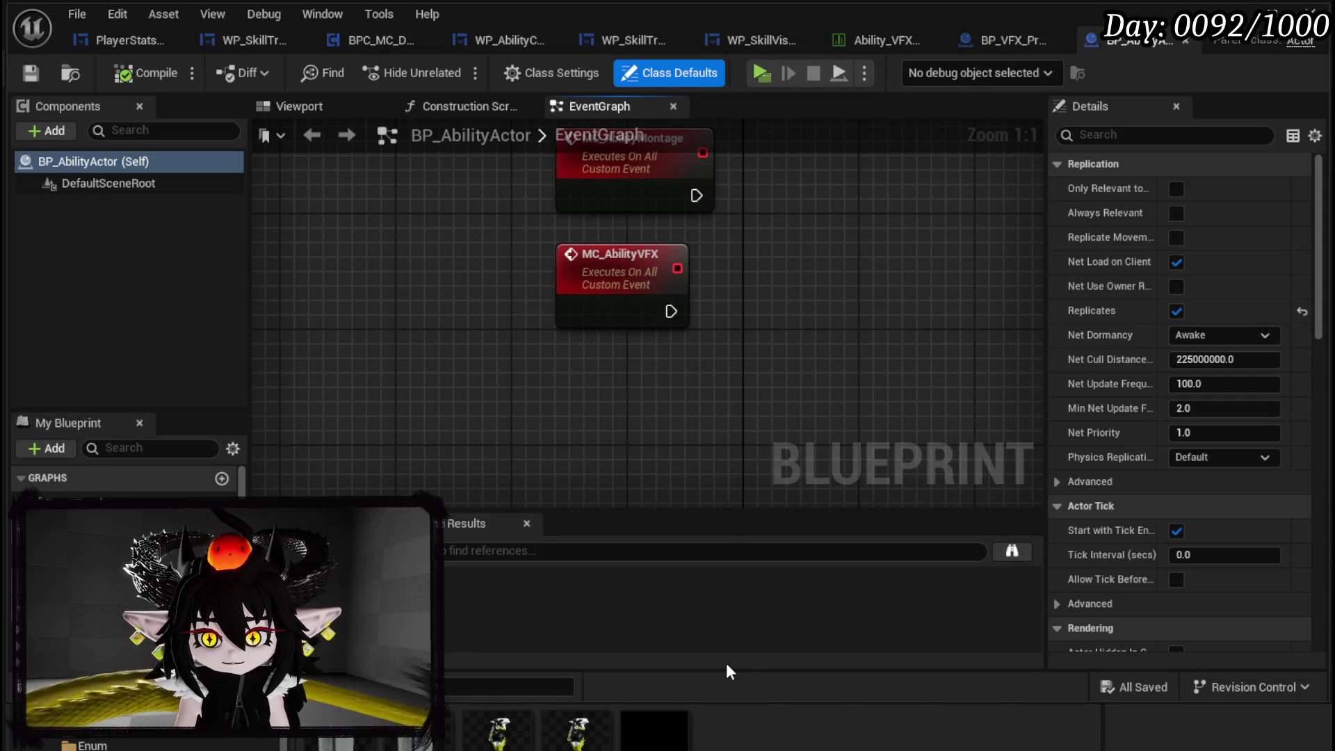
mouse_move(741, 461)
mouse_down()
mouse_move(652, 628)
mouse_move(649, 717)
mouse_up()
drag(632, 632, 702, 514)
scroll(125, 480, down, 2)
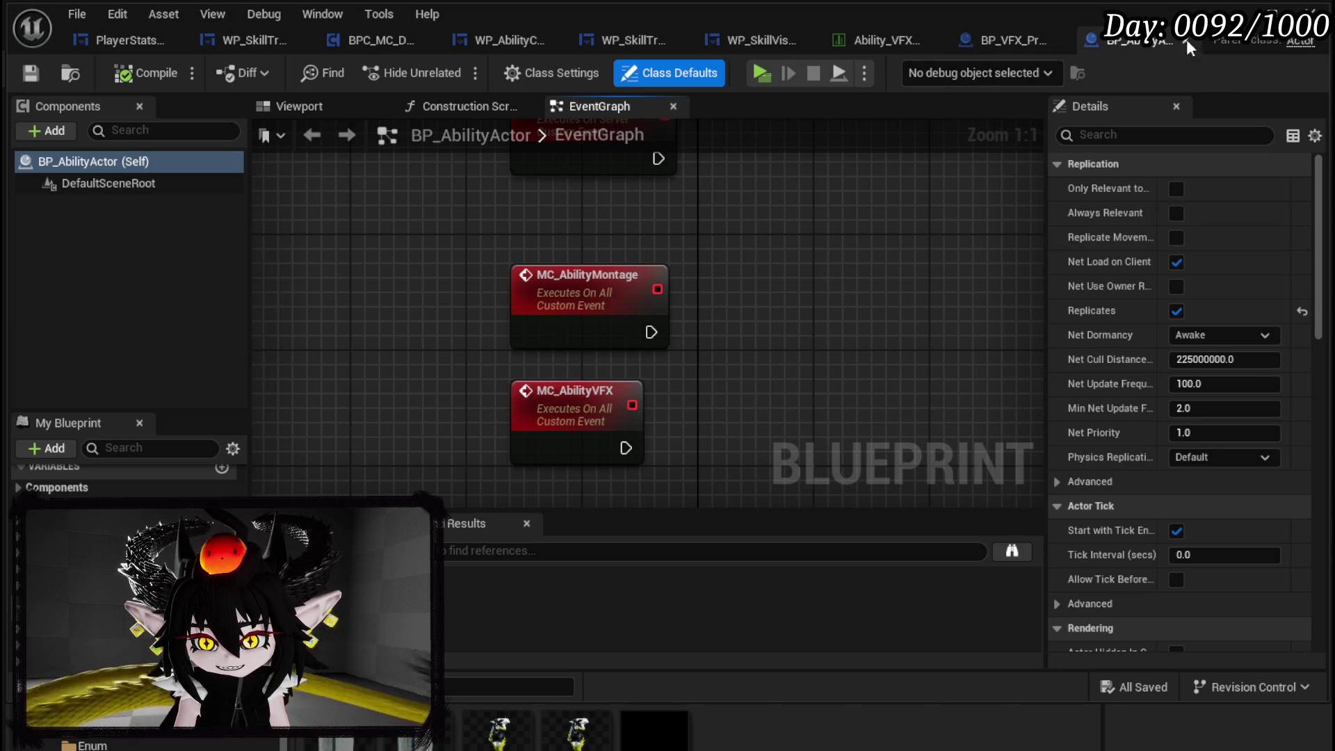
click(1188, 39)
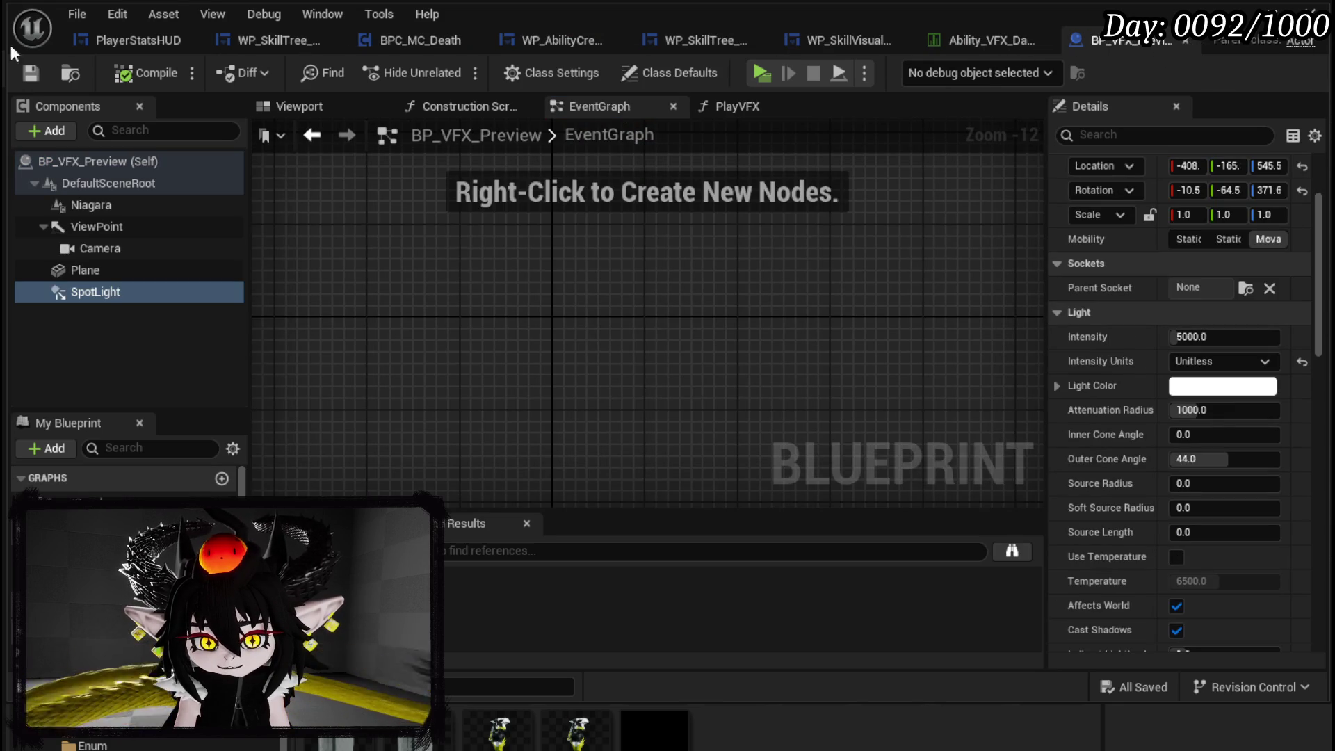
key(alt+Tab)
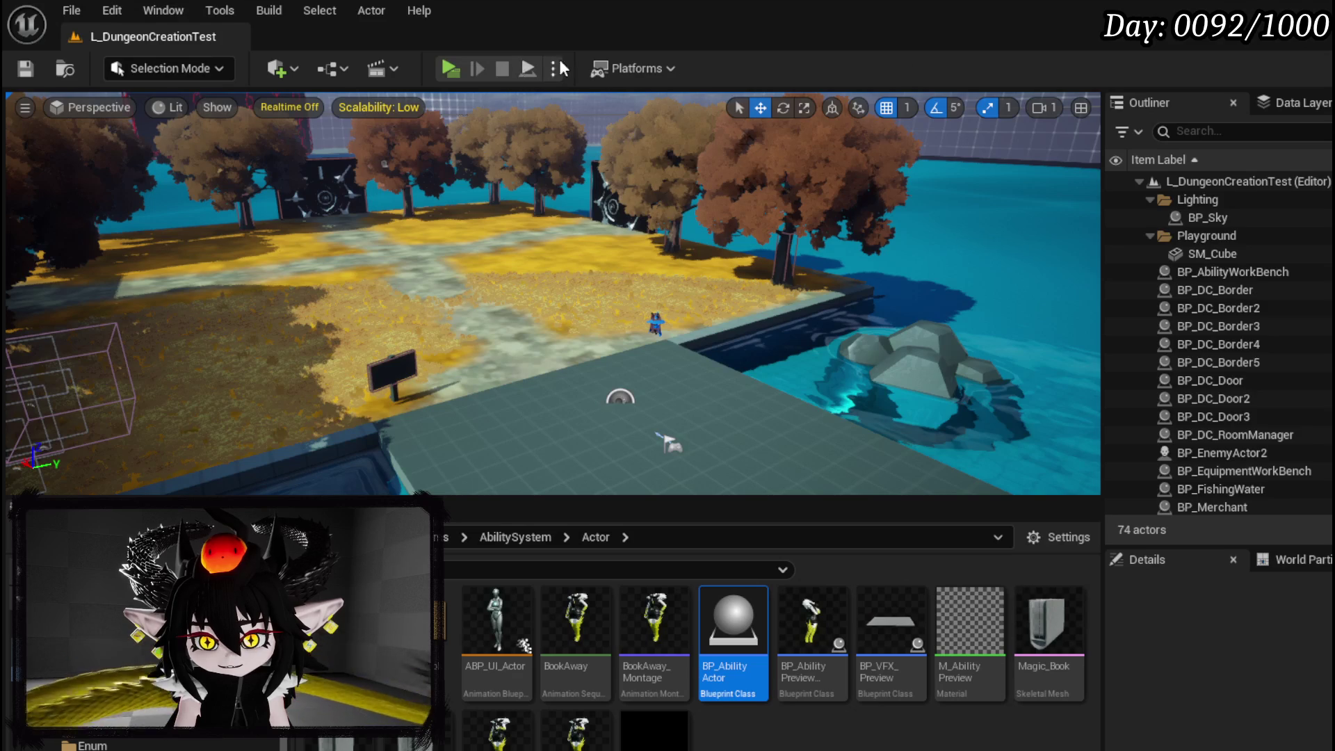
click(453, 66)
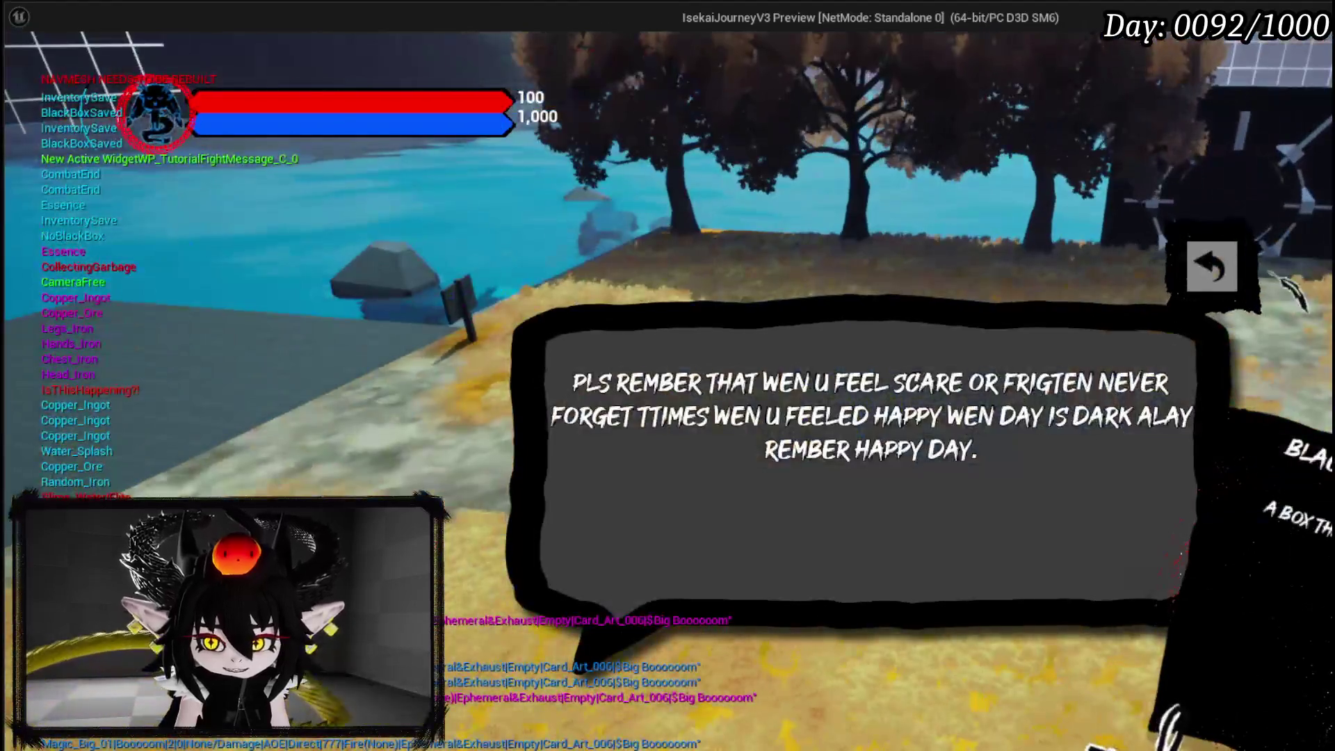
- Dismiss the tutorial message, return to the editor and stop the play session
click(611, 743)
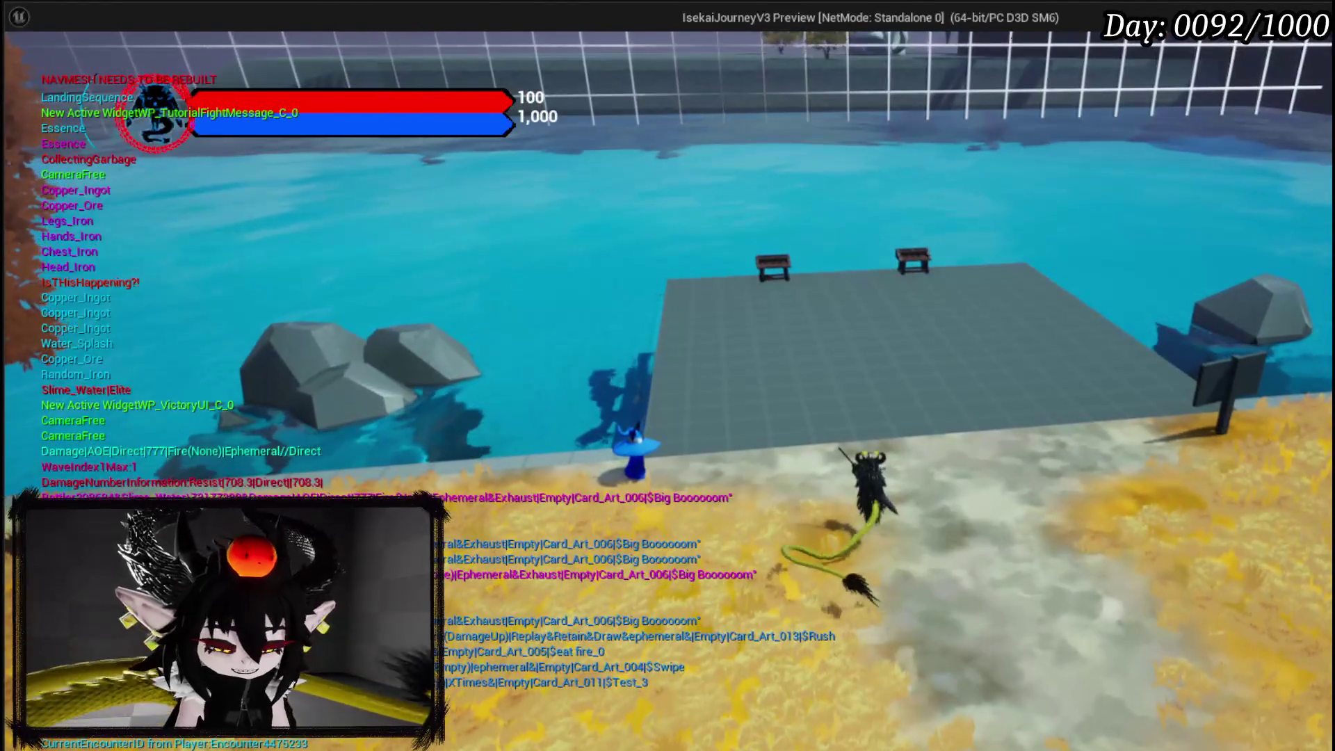
key(alt+Tab)
key(Escape)
click(25, 68)
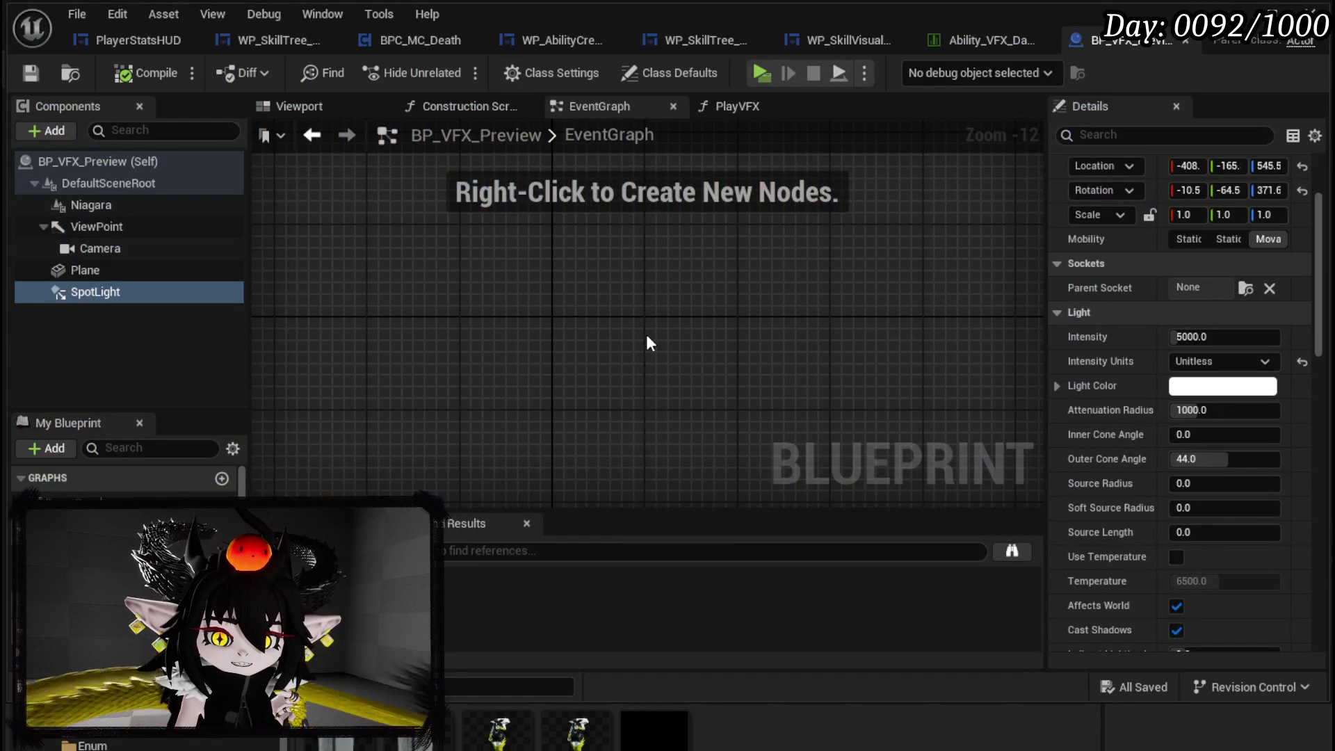
- Add a Scene Capture Component 2D beneath the Camera component in BP_VFX_Preview
click(160, 250)
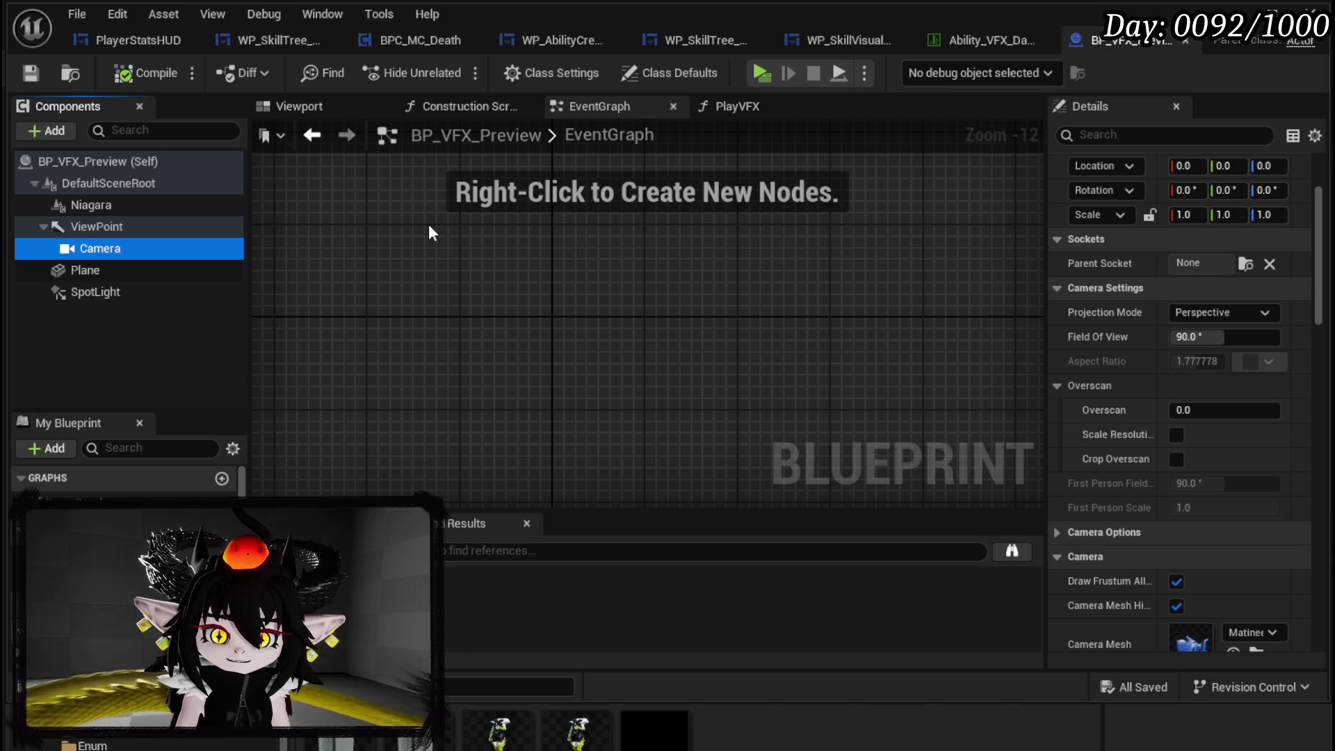
scroll(1150, 420, down, 5)
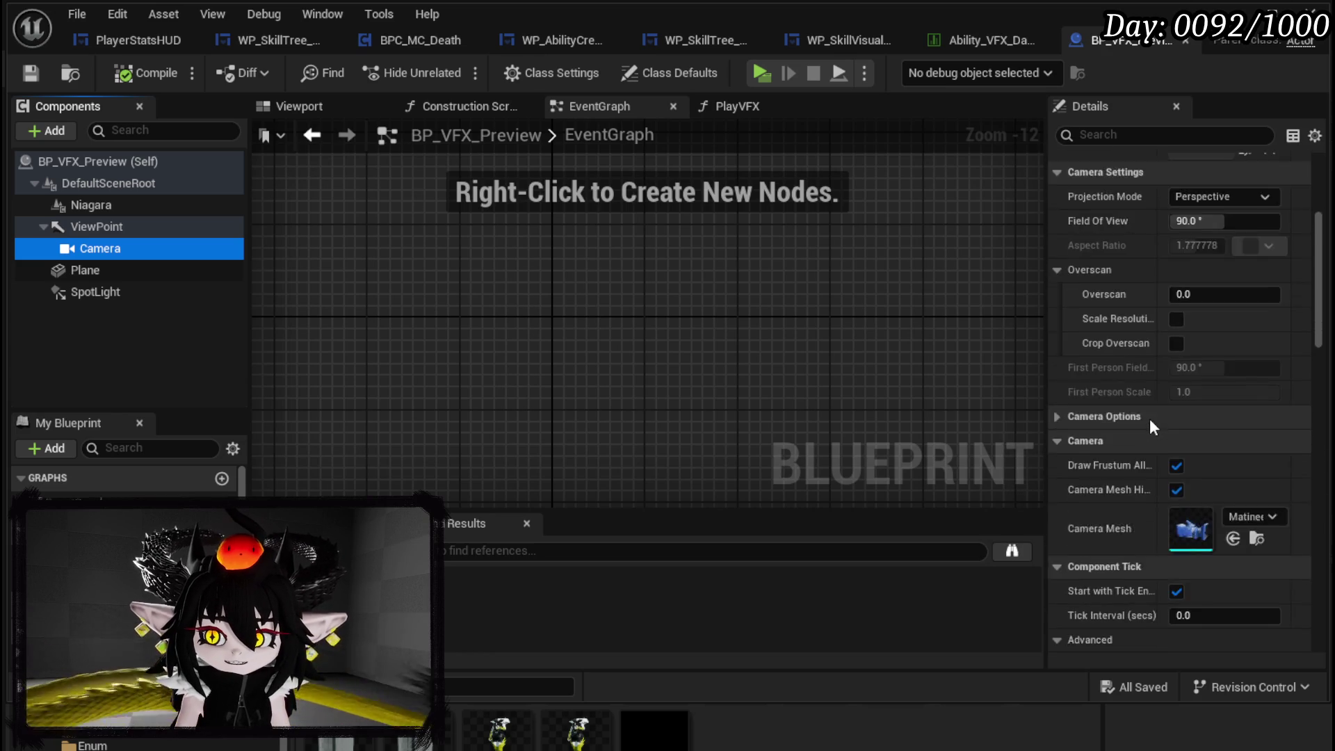
scroll(1108, 412, down, 7)
scroll(1108, 410, up, 4)
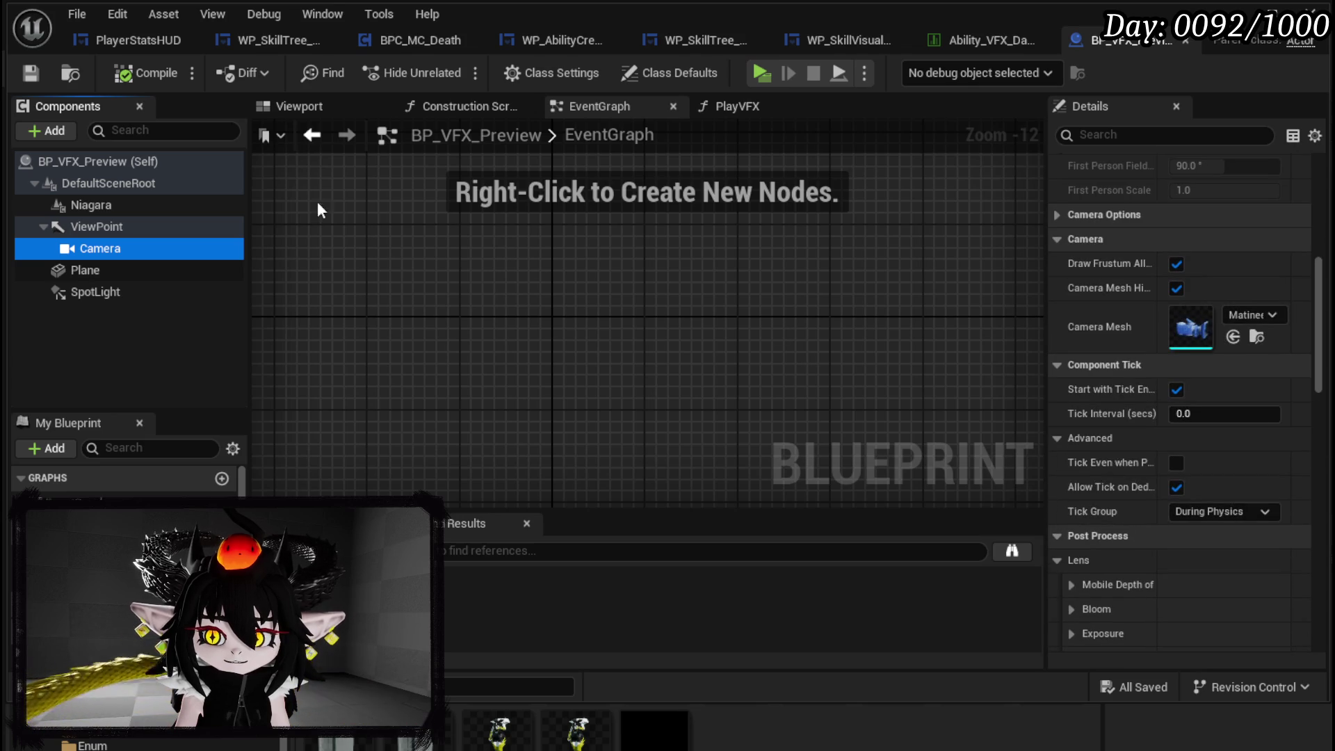
click(43, 131)
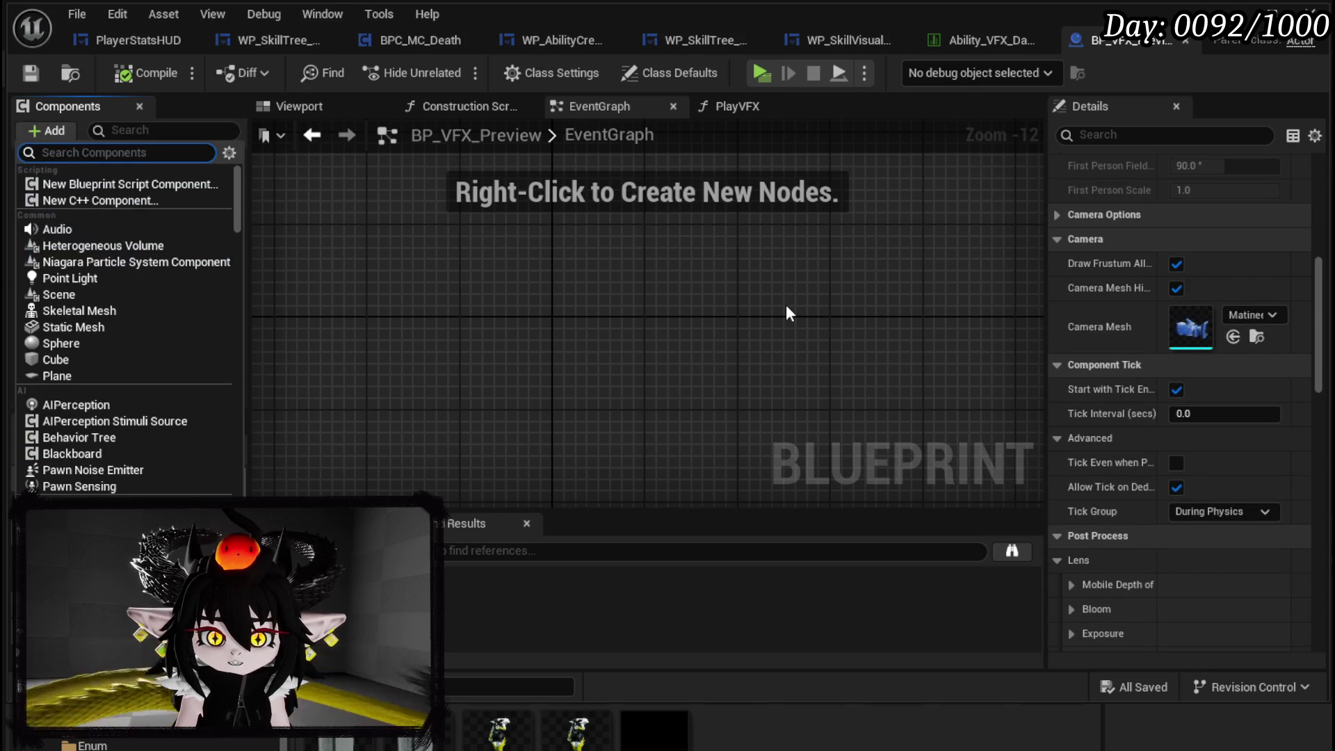
text(Scene)
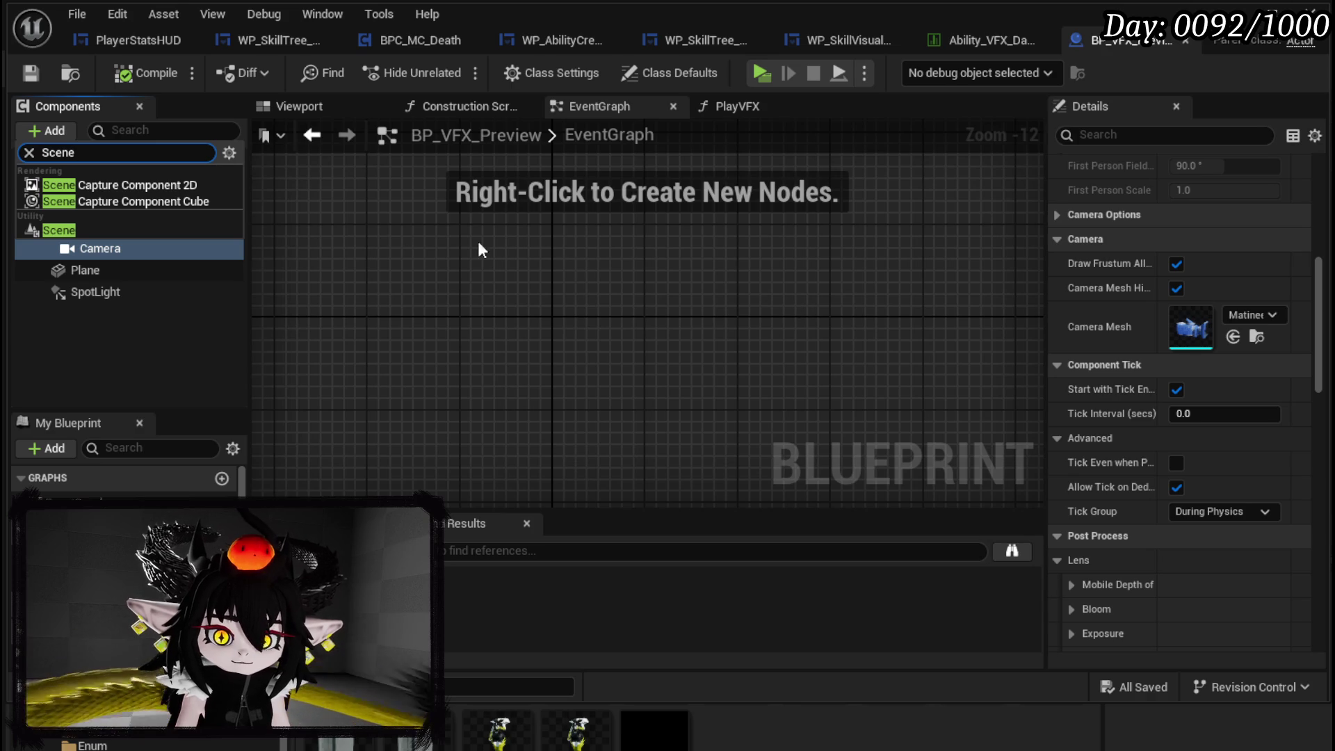
key(Escape)
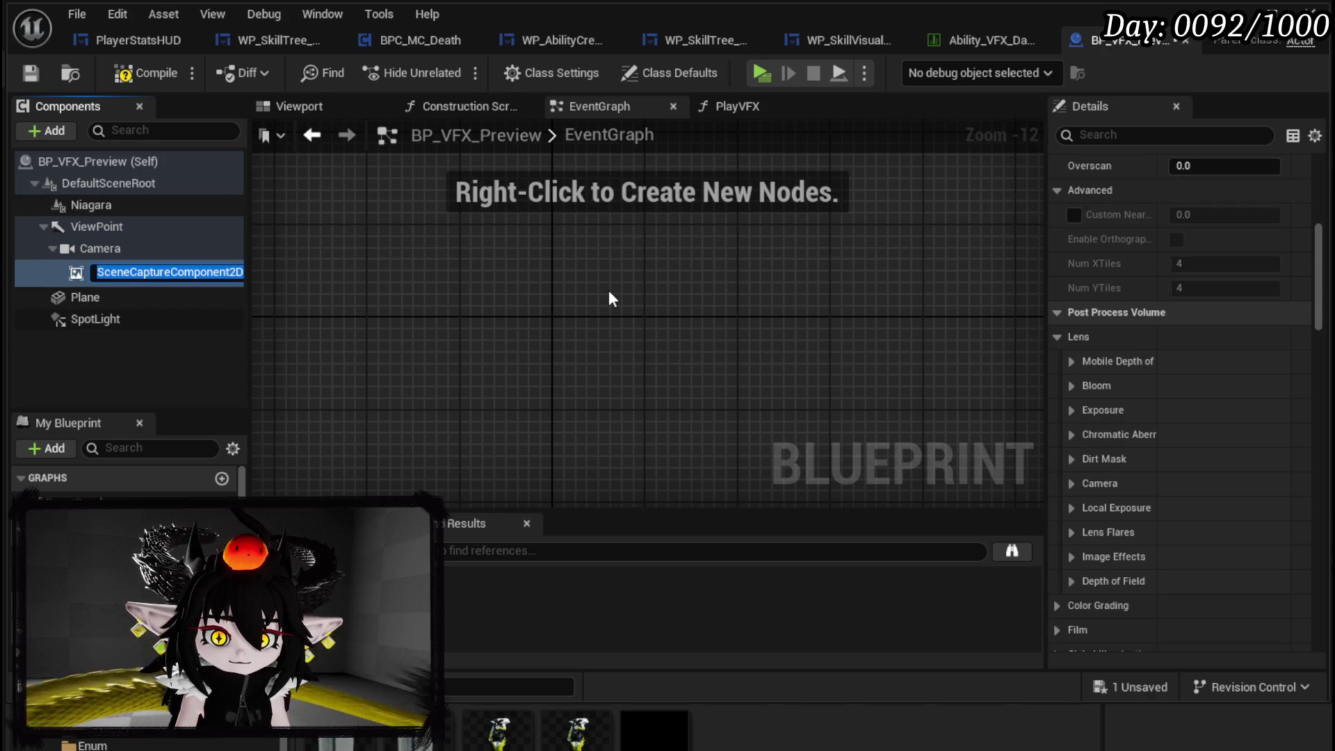
key(Return)
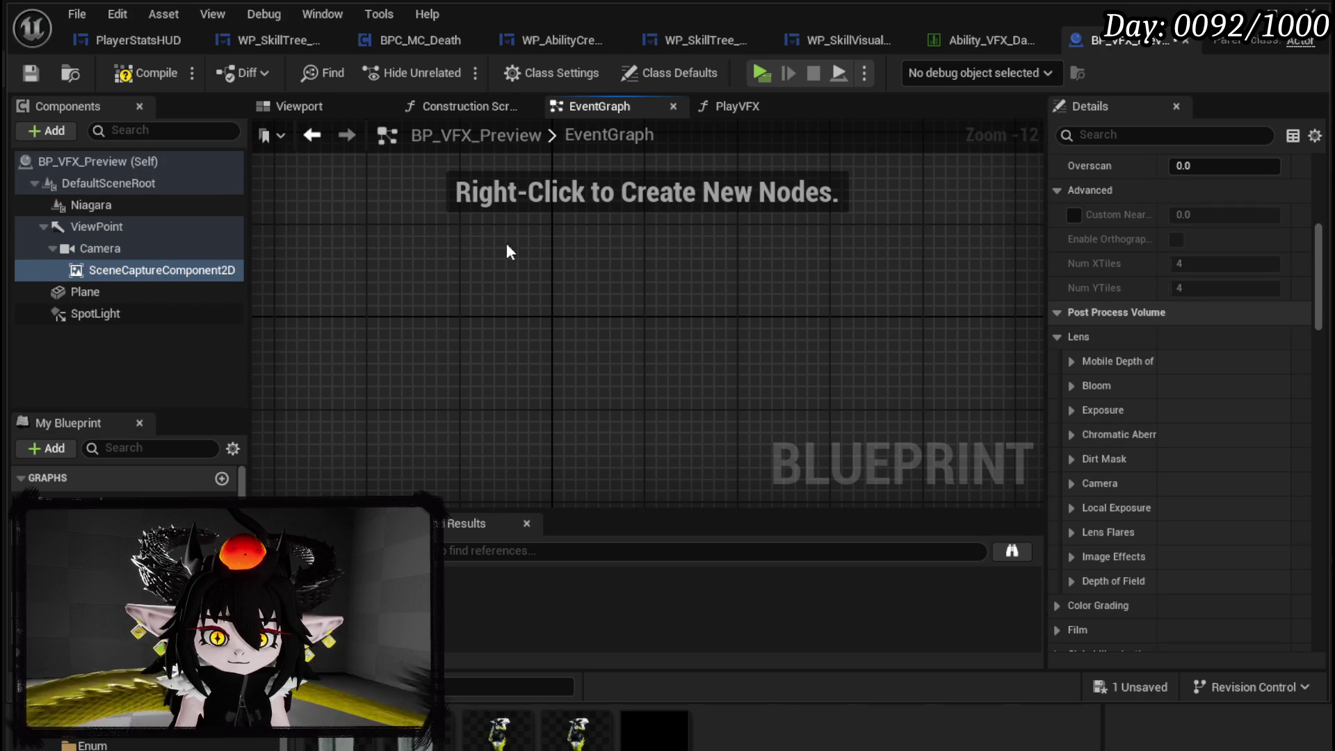
- Compile the blueprint and set the scene capture's Texture Target to RT_AbilityPreview
click(23, 77)
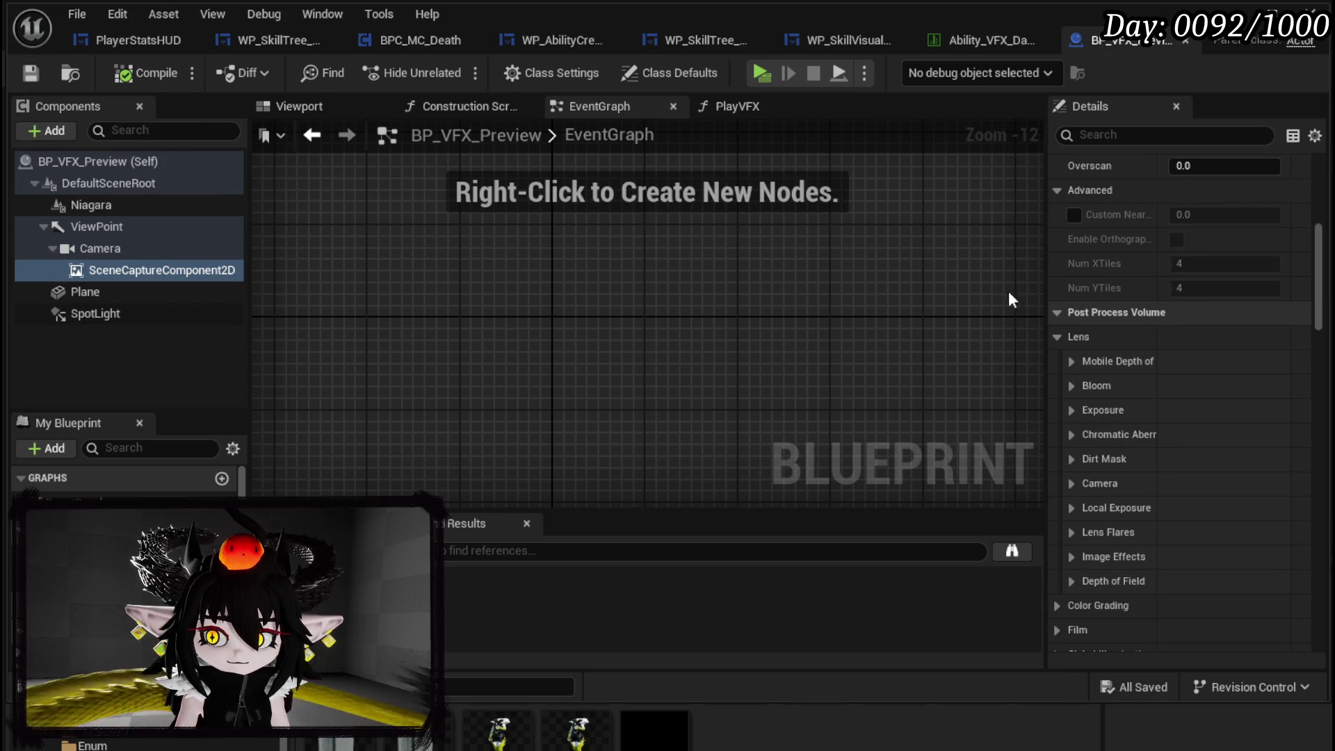
scroll(1217, 296, up, 5)
scroll(1218, 295, up, 3)
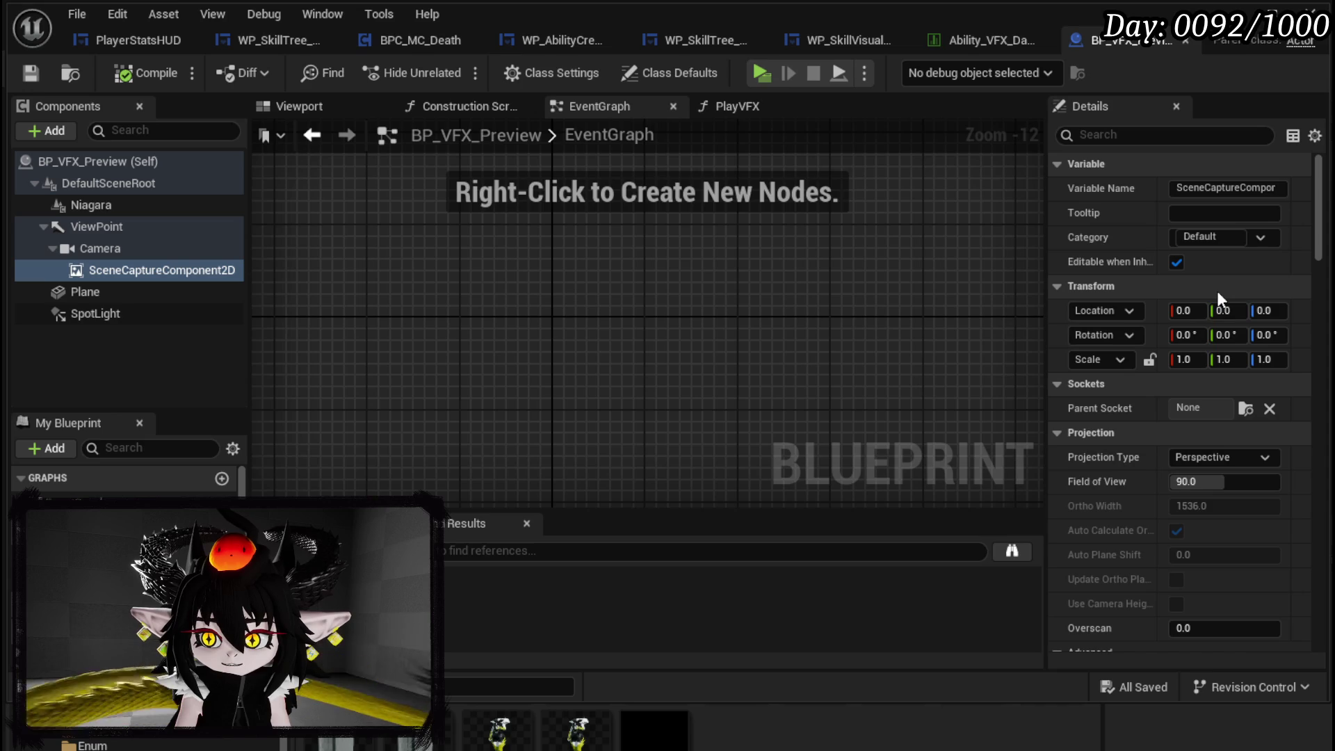
scroll(1218, 298, down, 8)
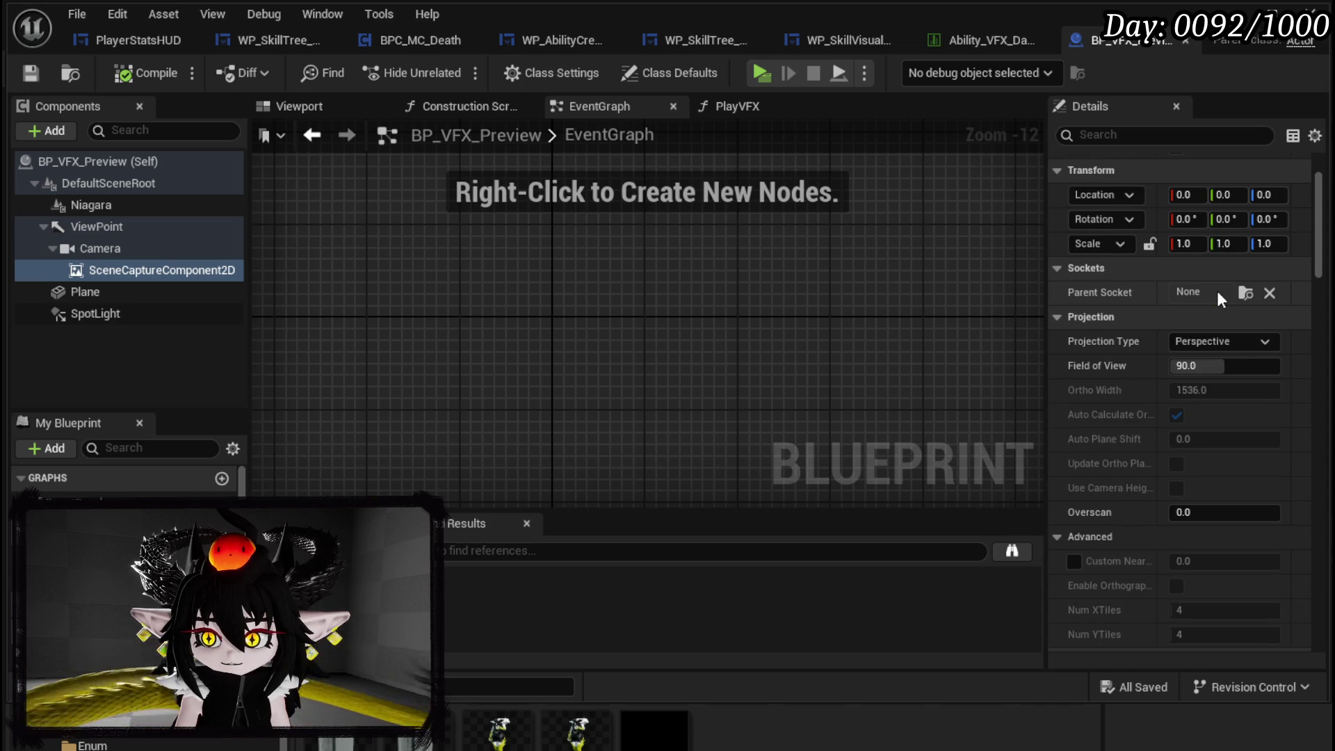
scroll(1219, 295, down, 5)
scroll(1219, 295, down, 4)
scroll(1218, 295, up, 4)
scroll(1219, 298, down, 12)
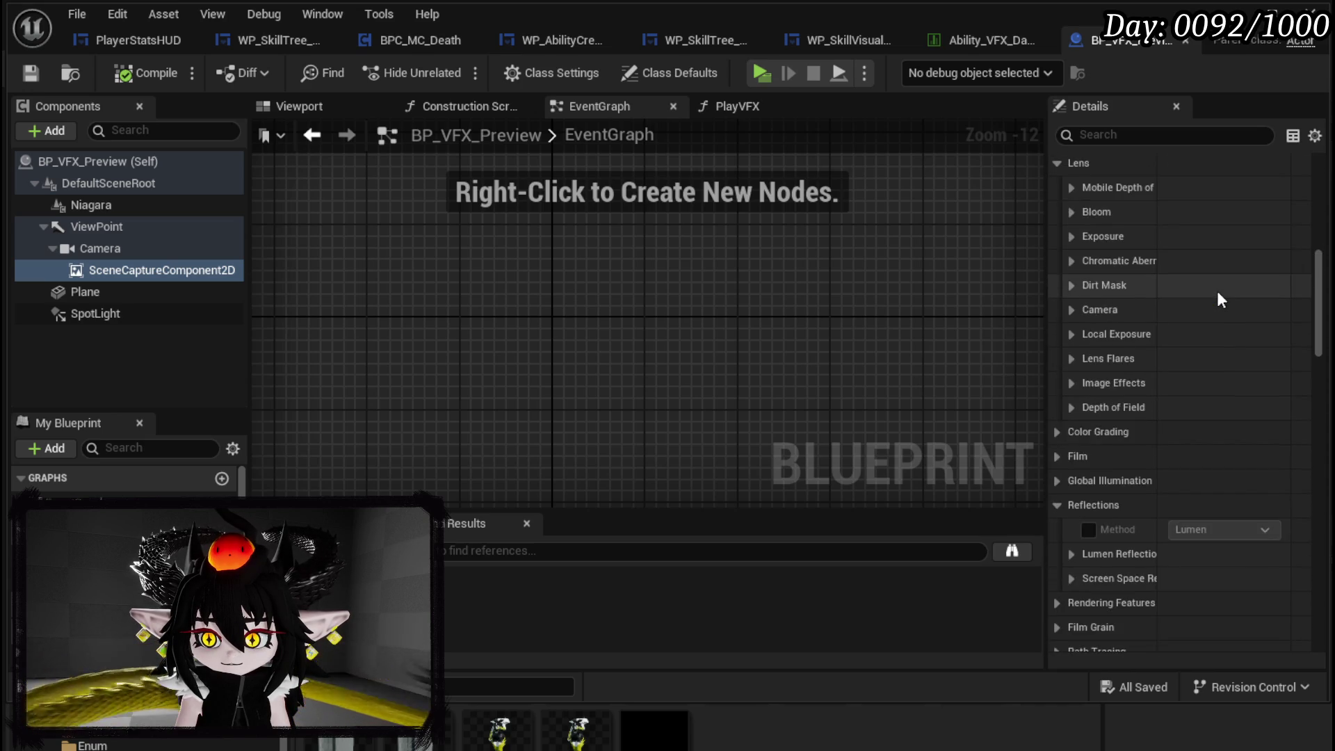
scroll(1221, 299, down, 11)
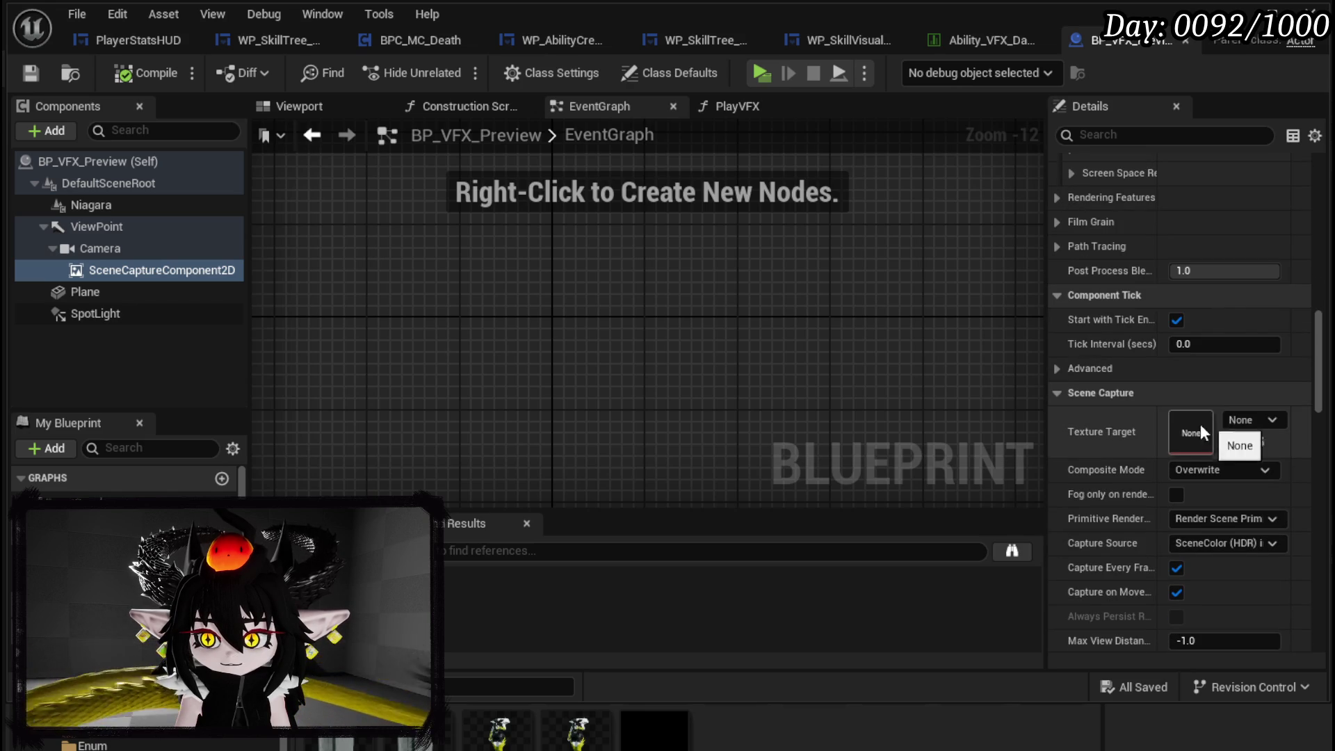
drag(654, 730, 1145, 453)
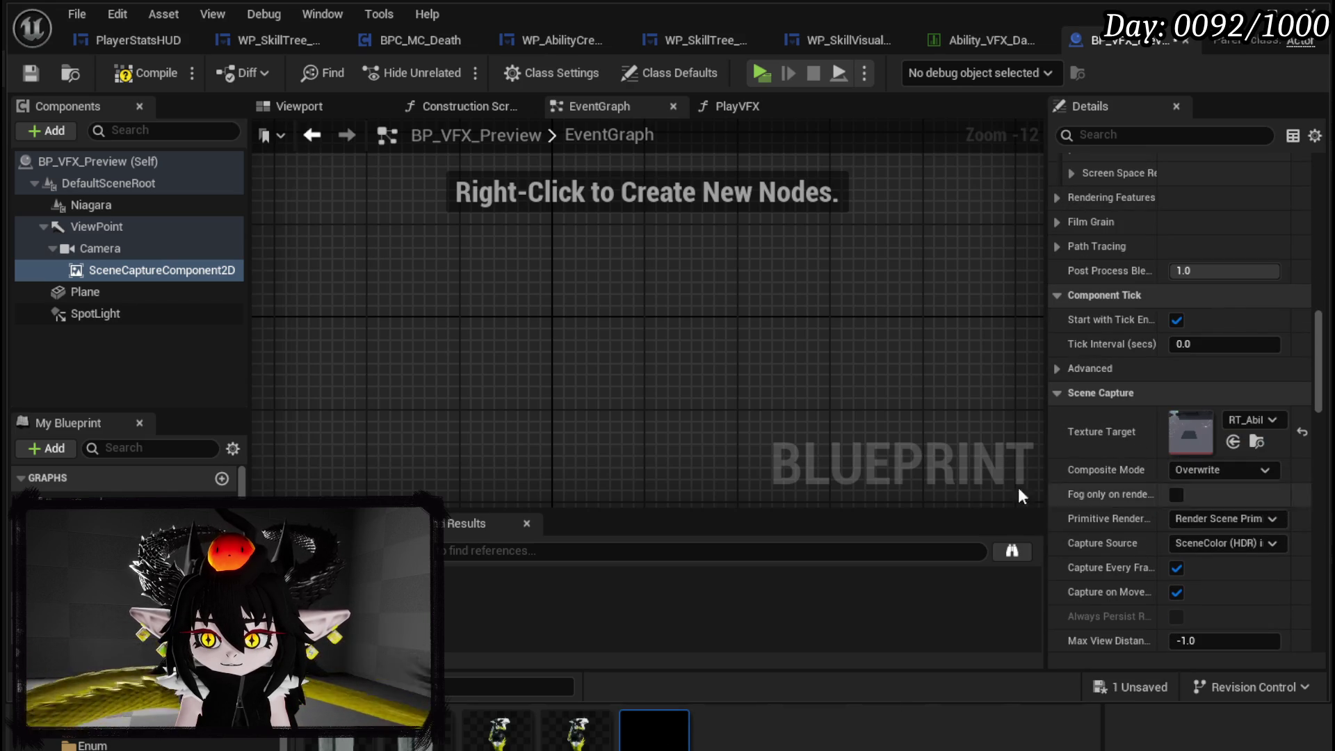
- Turn off Capture Every Frame on the scene capture and save
scroll(1068, 478, down, 4)
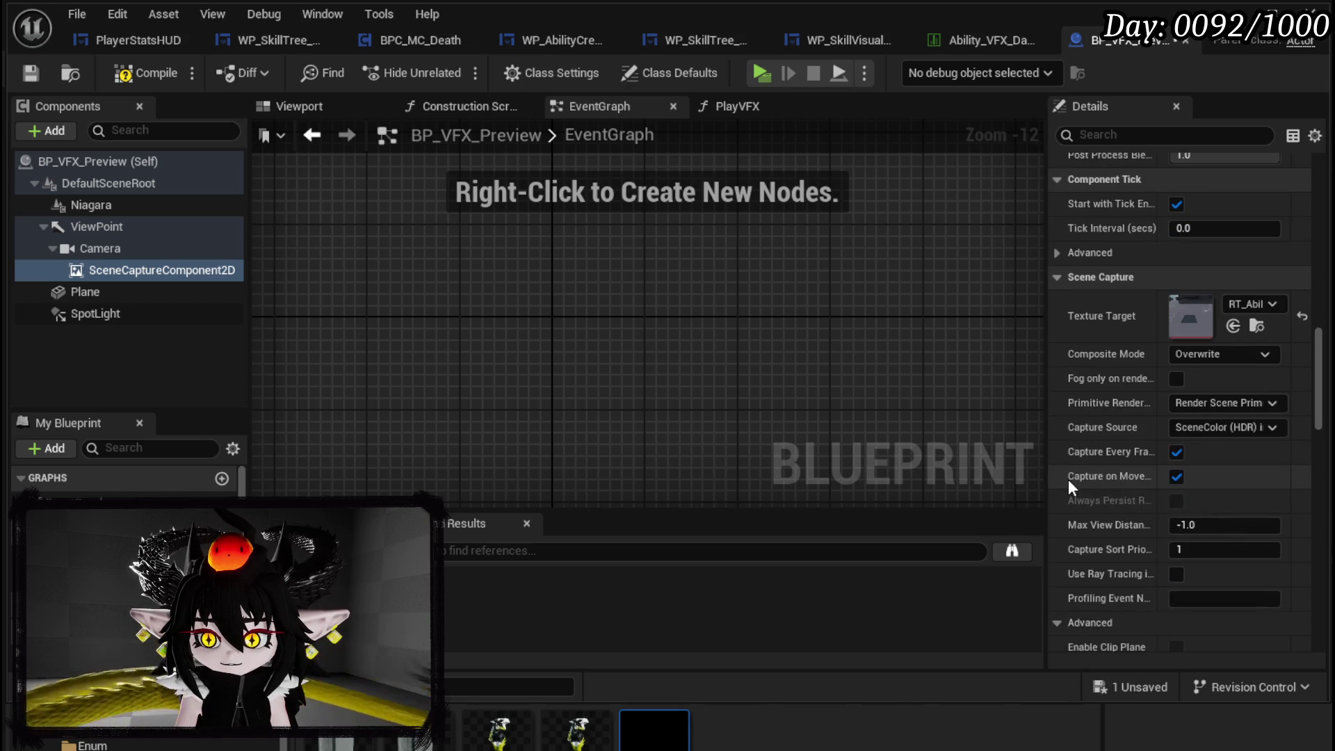
click(1176, 454)
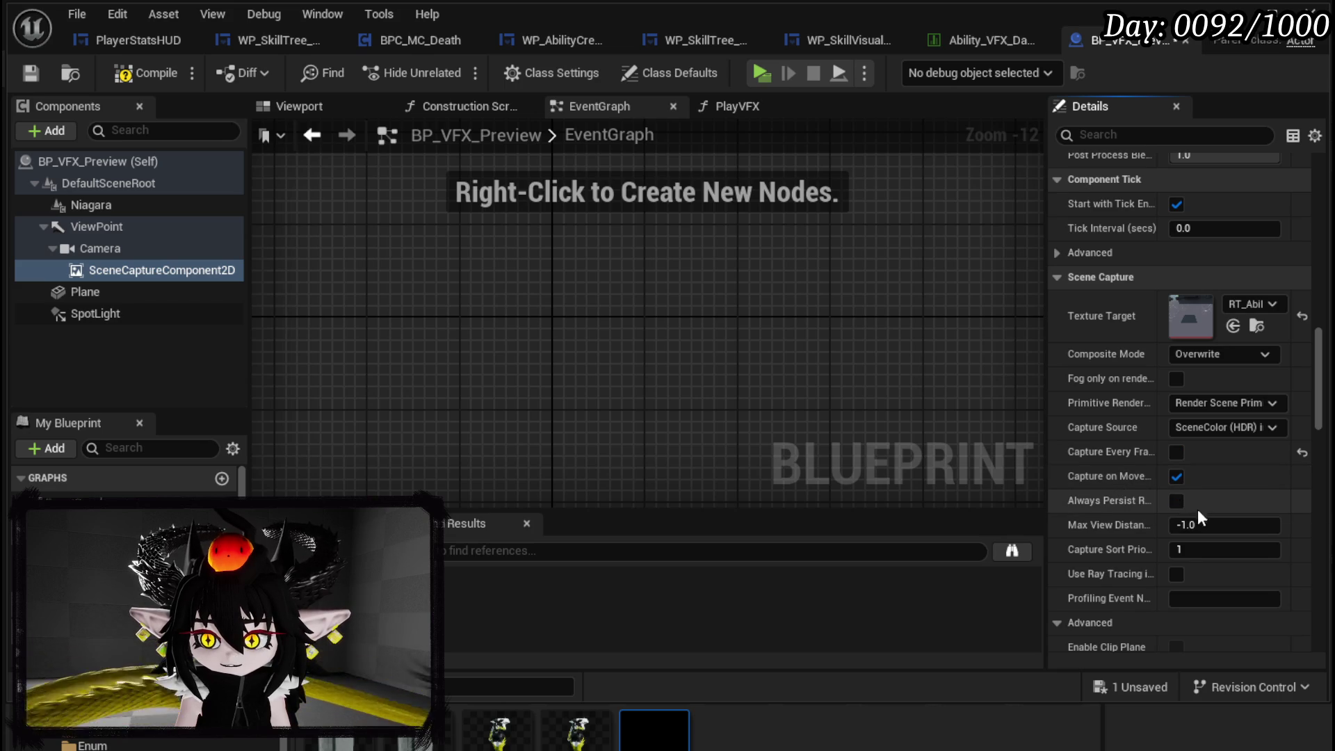
click(30, 76)
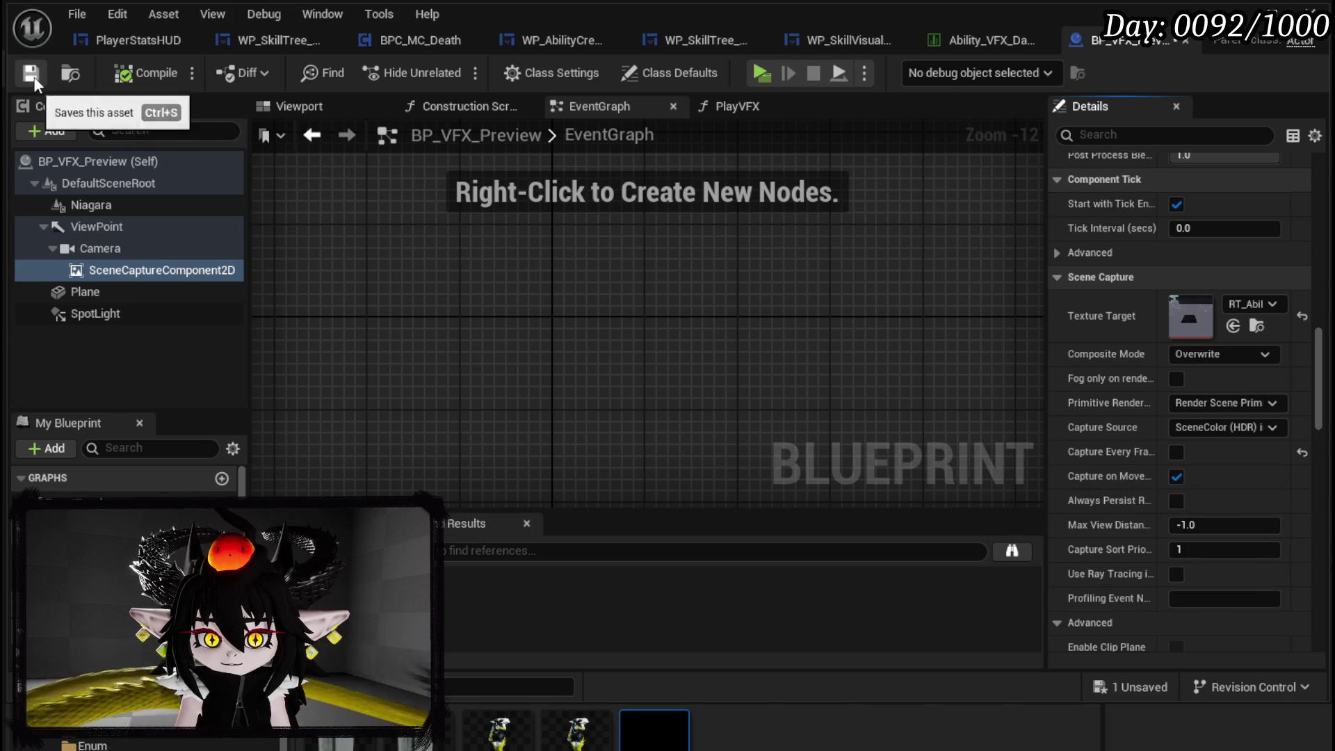
- Add an Event BeginPlay node to the EventGraph
scroll(1153, 349, down, 5)
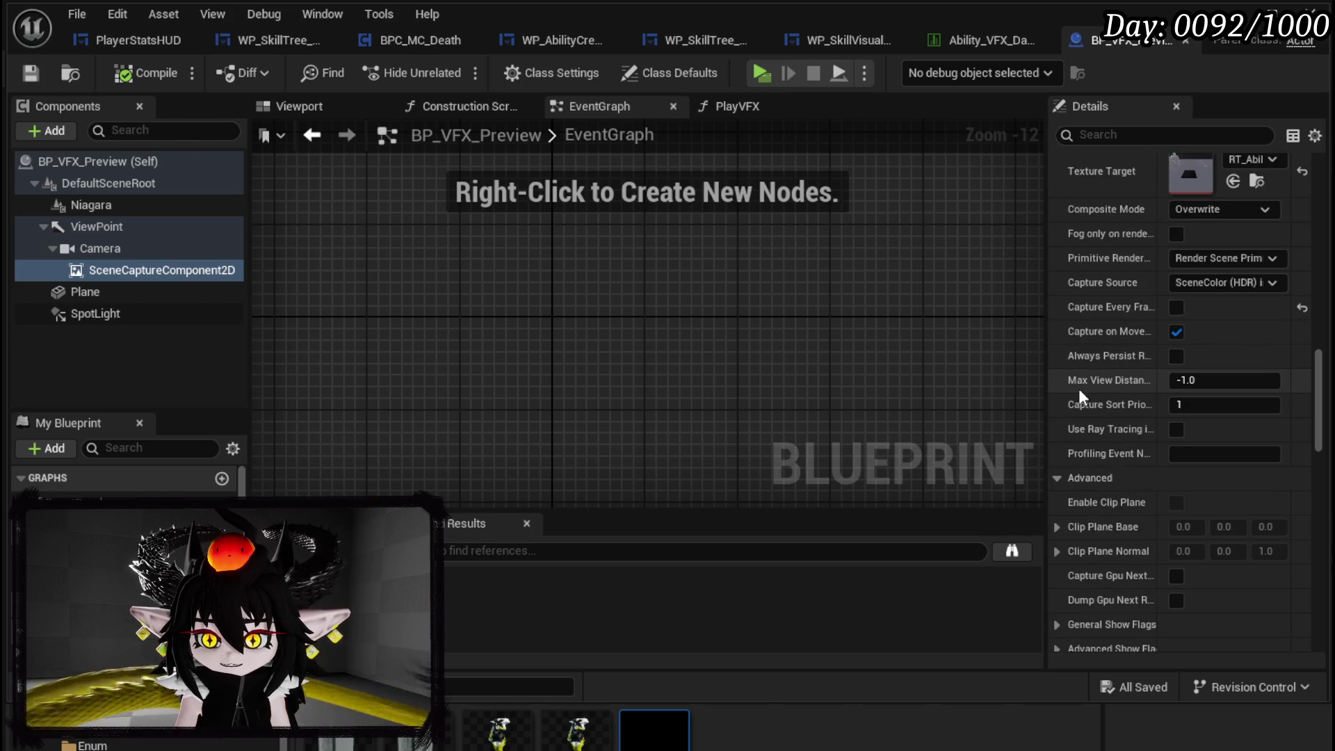
drag(1049, 385, 995, 382)
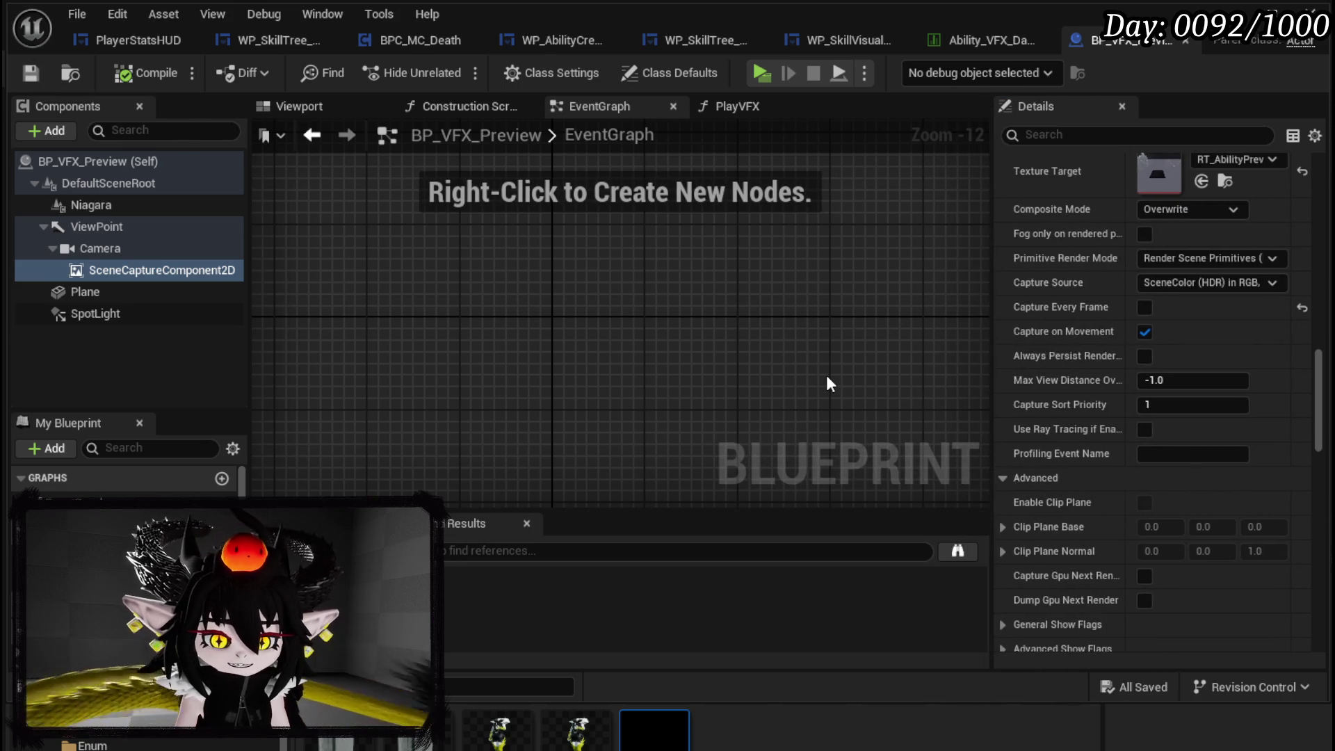
mouse_move(827, 385)
mouse_down()
mouse_move(694, 337)
mouse_move(684, 379)
mouse_up()
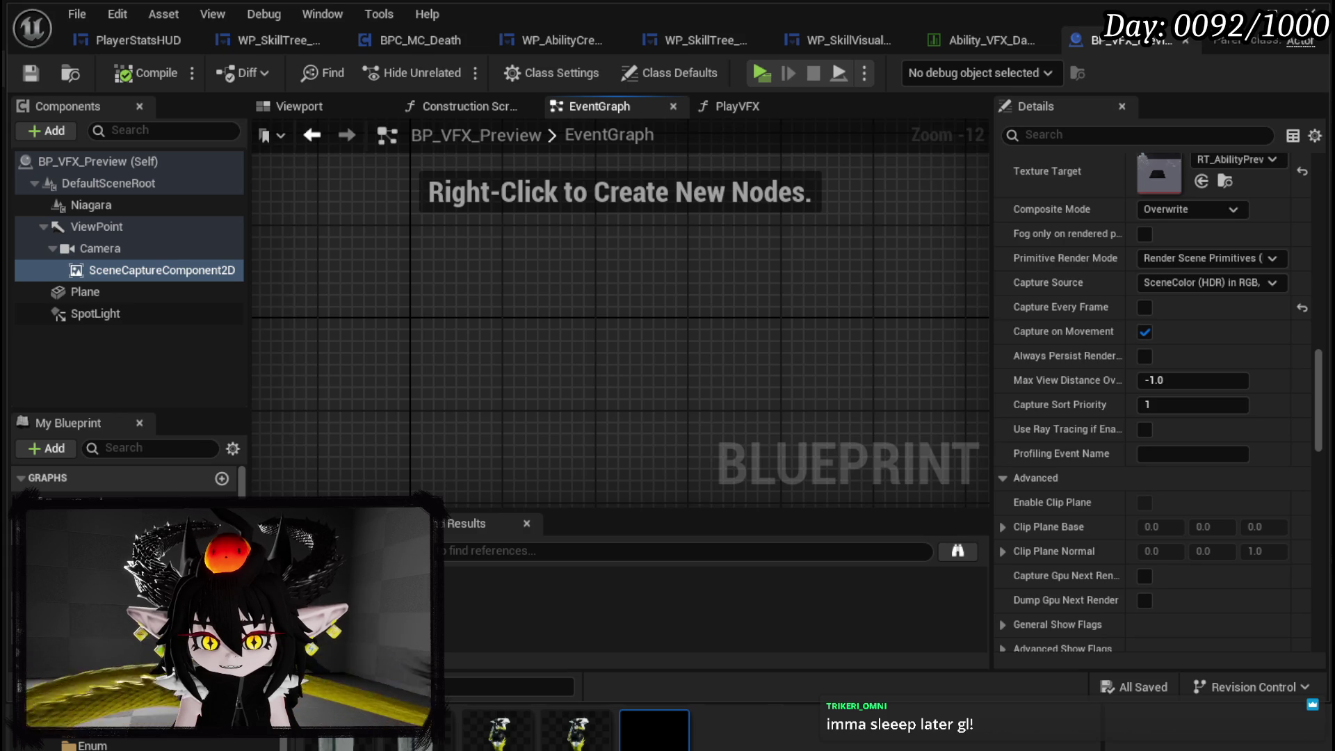
click(477, 368)
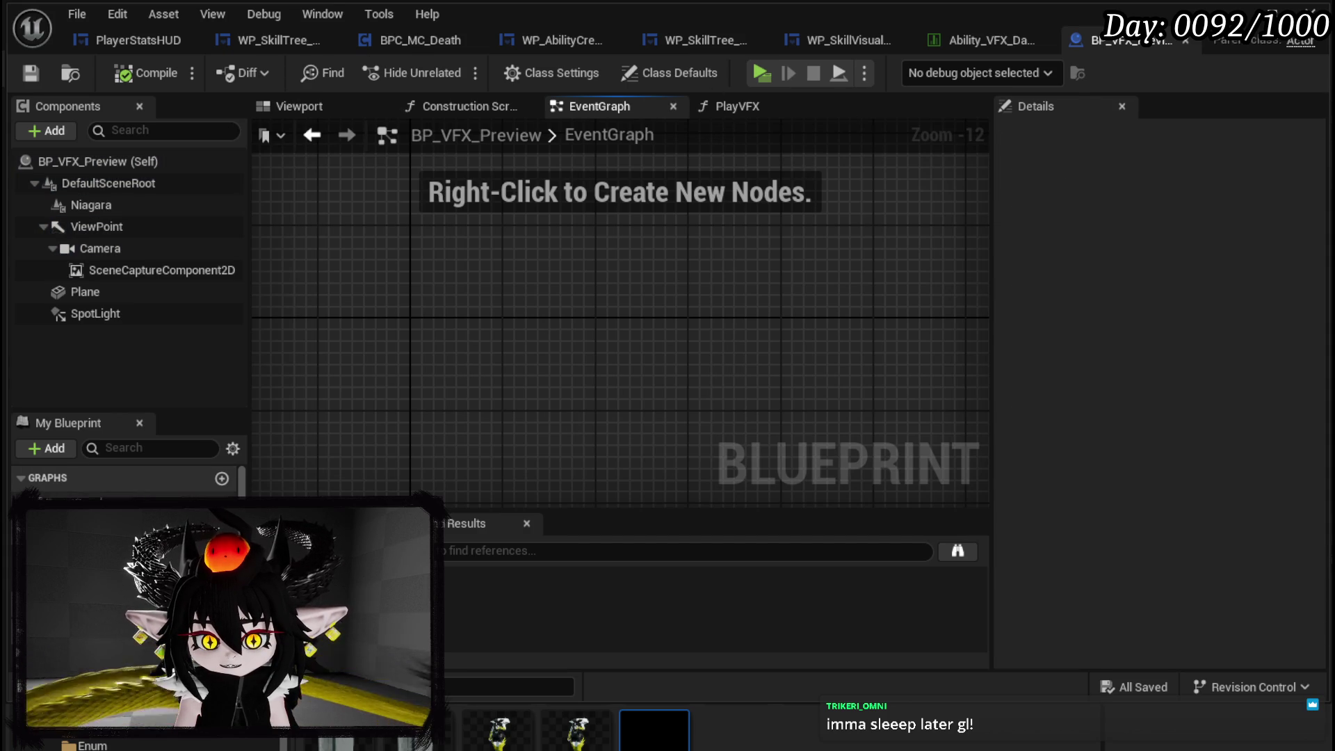
mouse_move(497, 363)
mouse_down()
mouse_move(608, 355)
mouse_move(560, 358)
mouse_up()
scroll(558, 353, up, 3)
scroll(516, 287, up, 5)
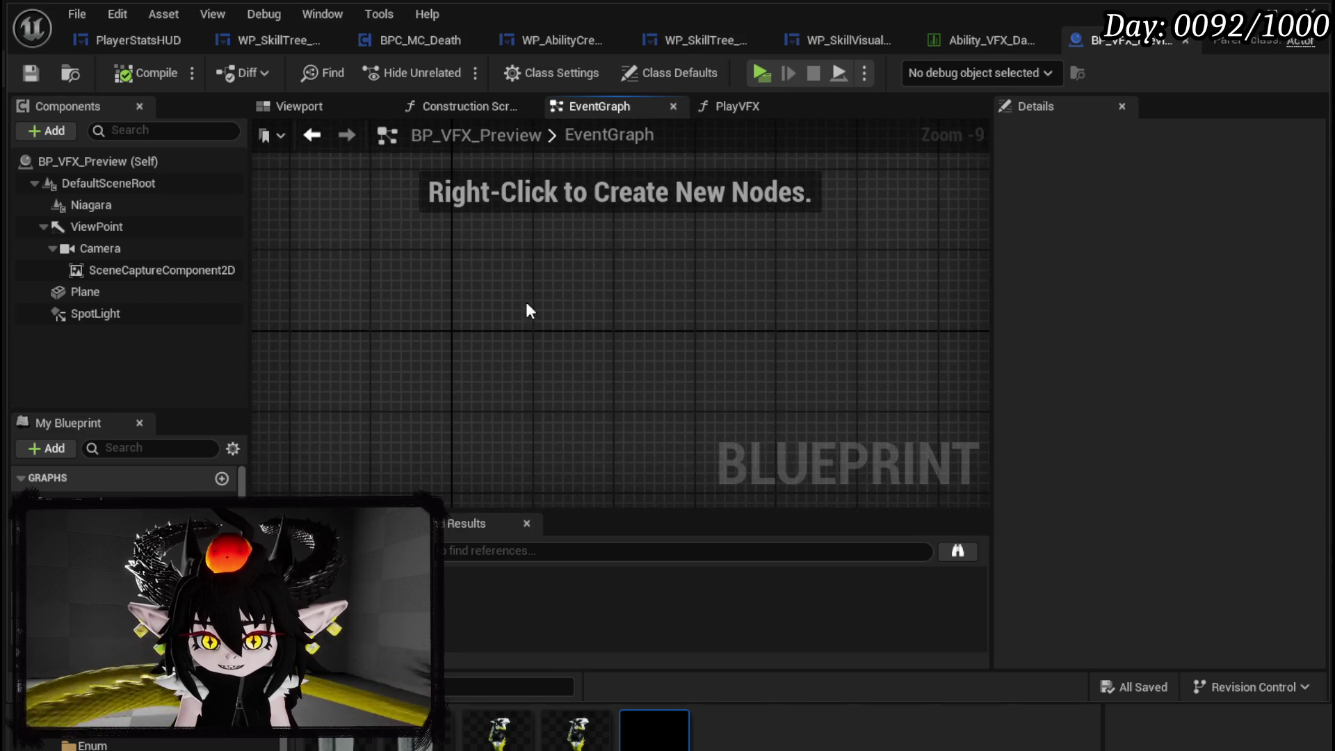
right_click(515, 251)
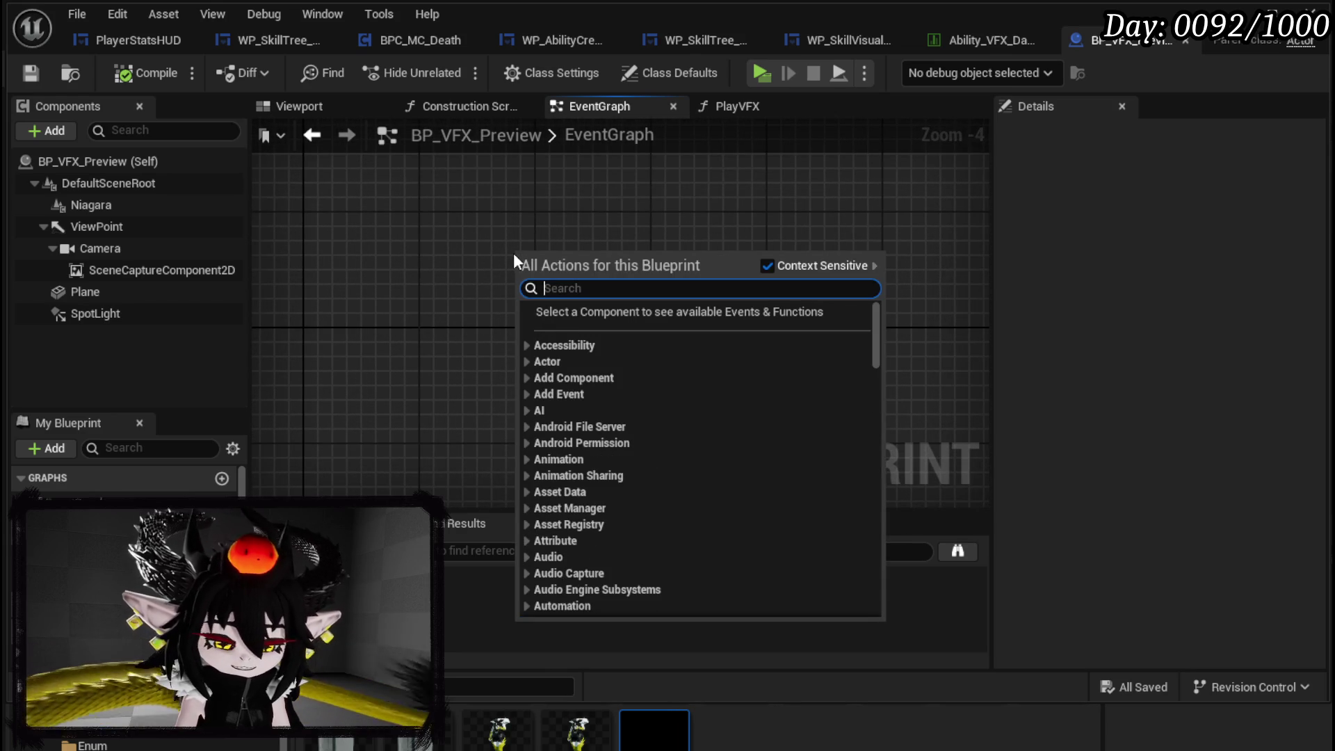
text(event beg)
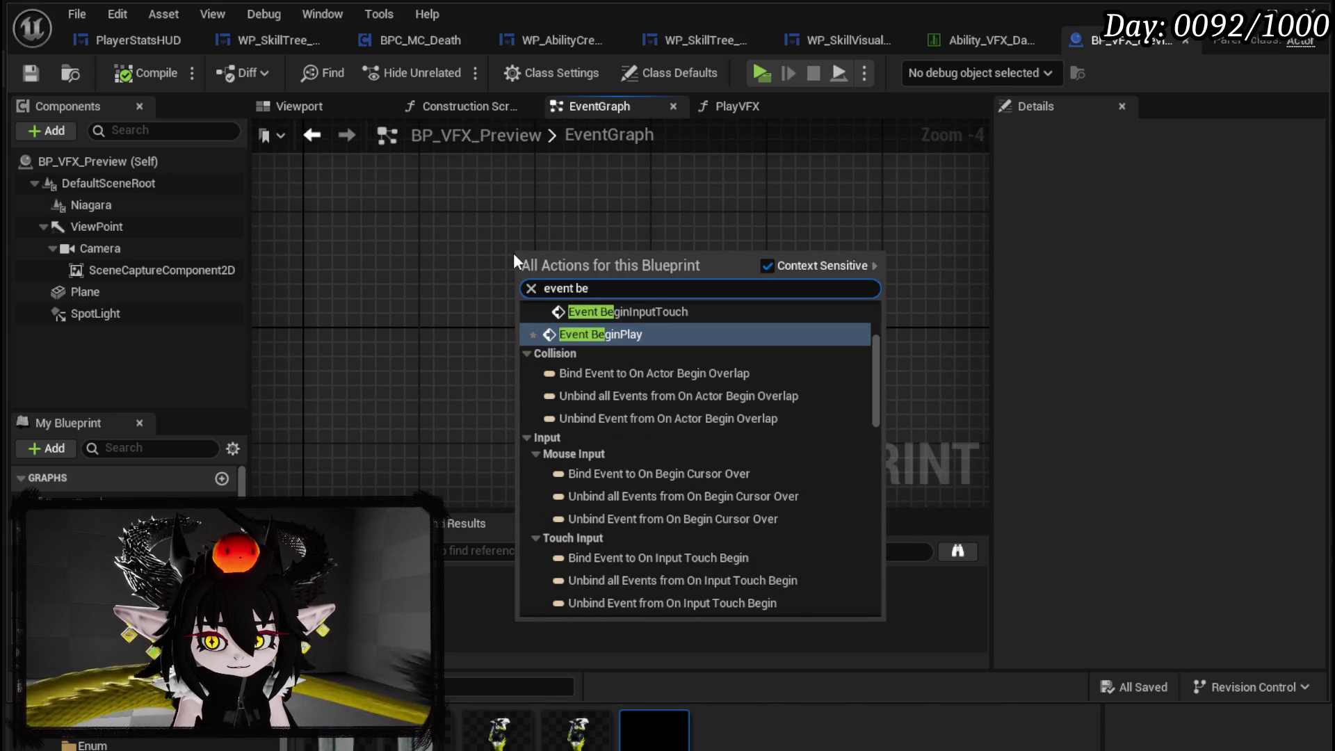
click(591, 337)
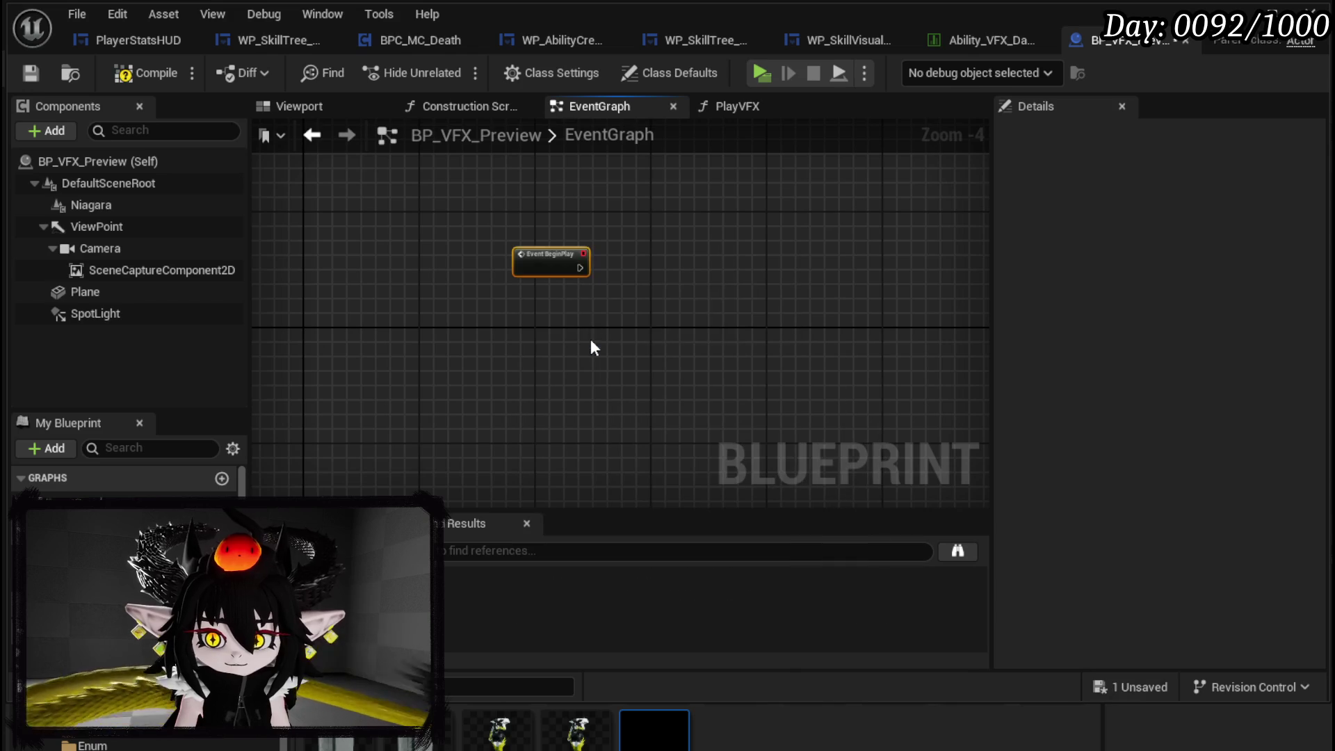
scroll(525, 280, up, 4)
click(515, 292)
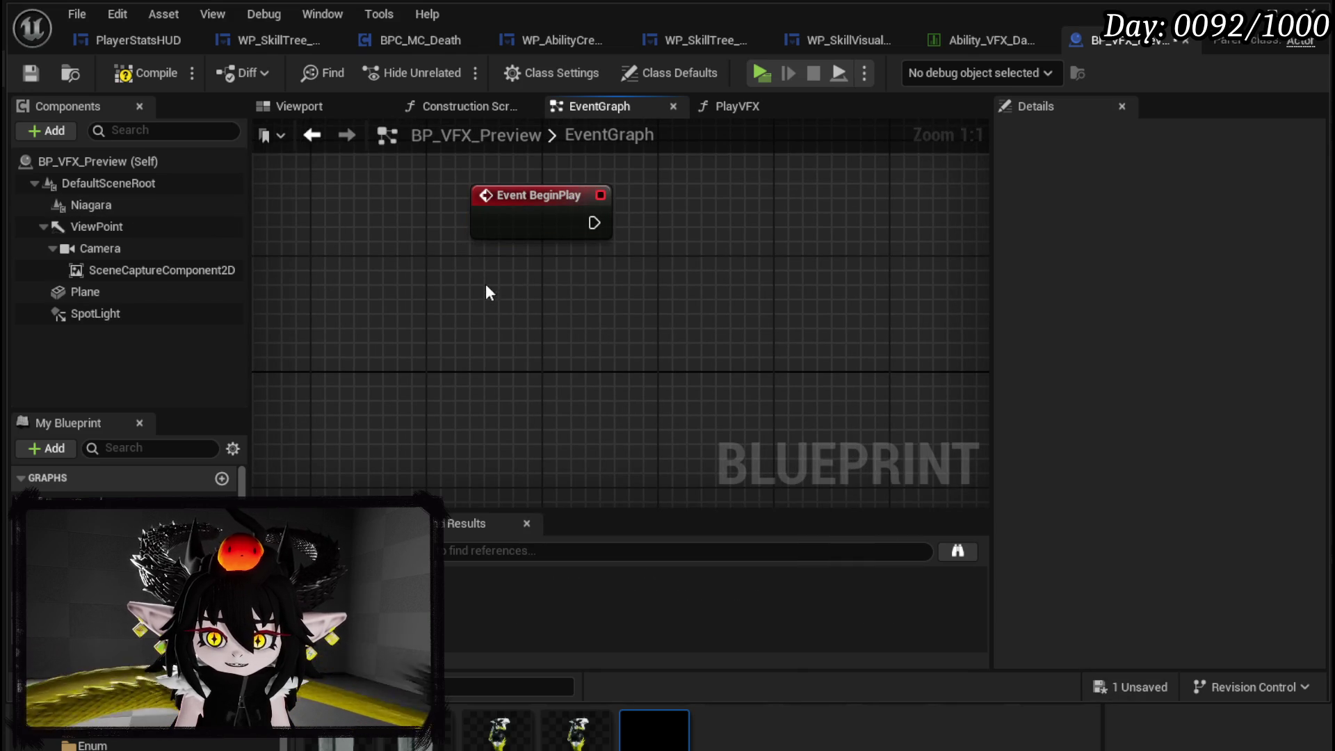
- Create a custom event named StartRecording
right_click(450, 398)
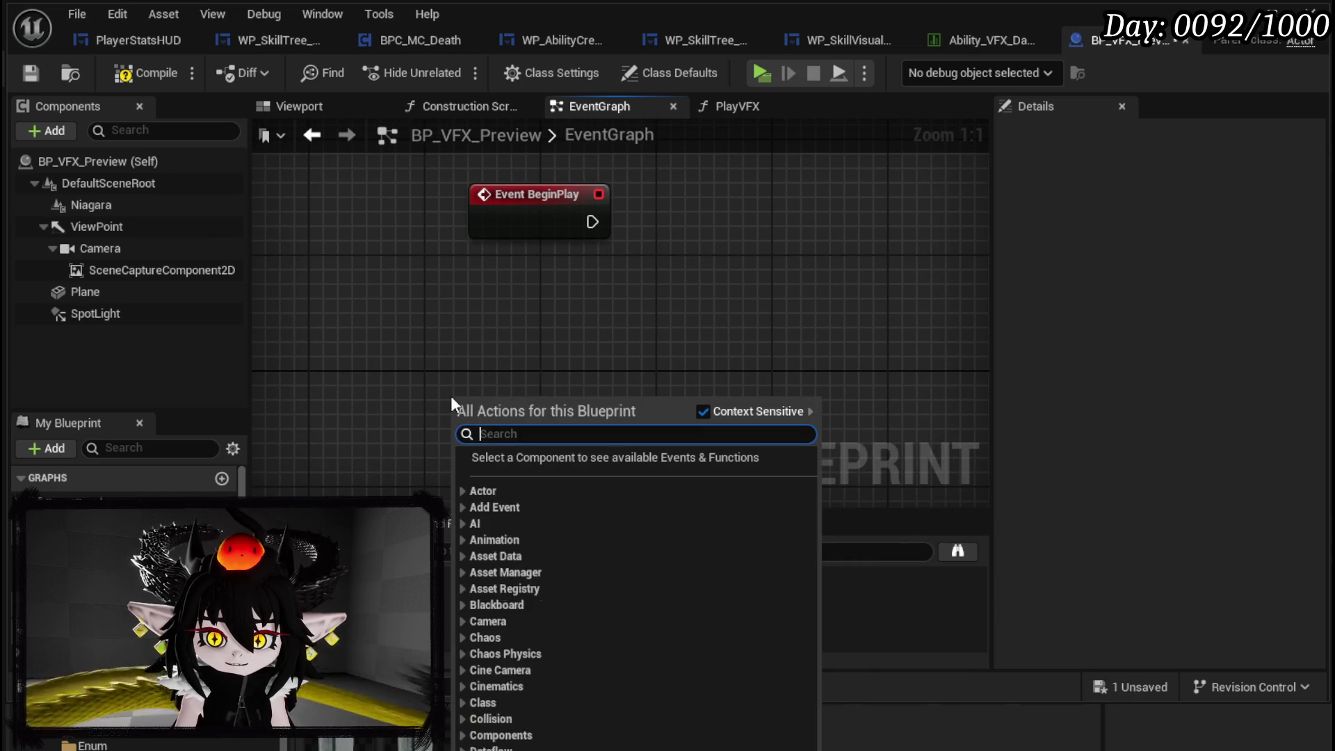
text(custom)
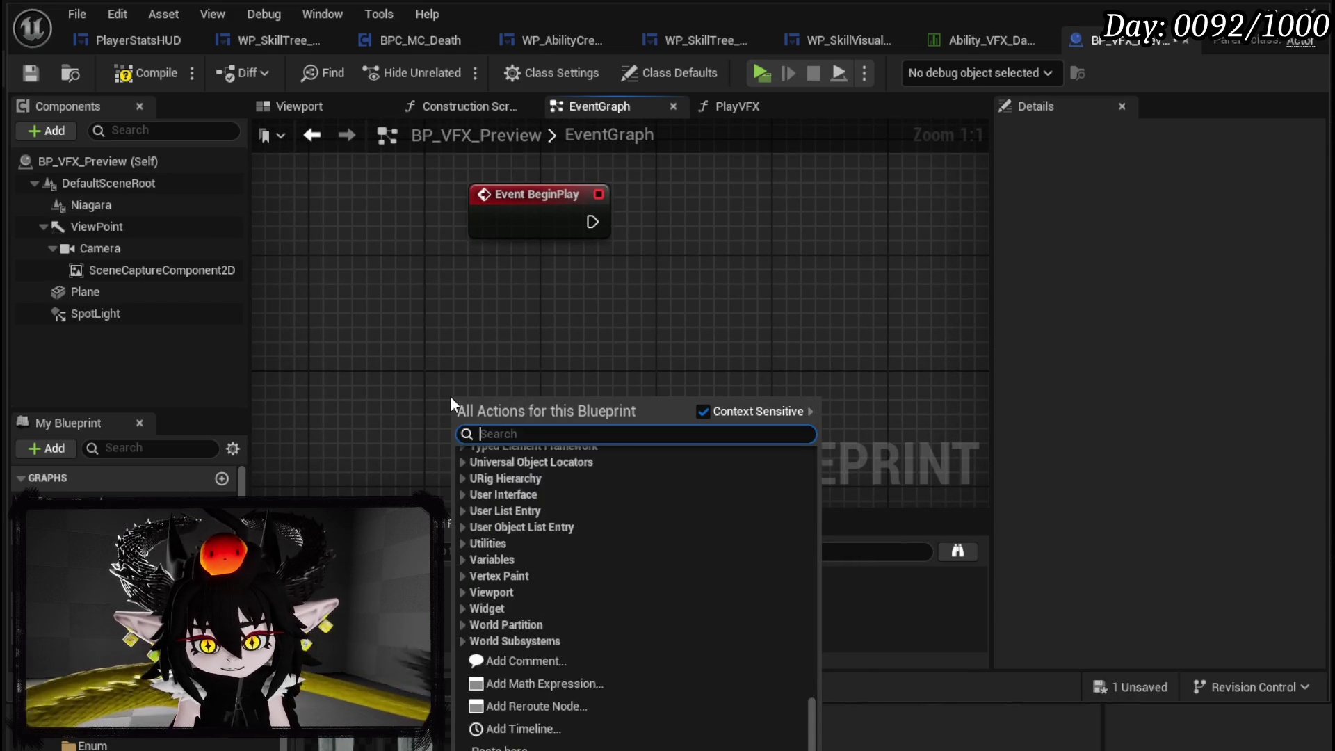
key(Return)
text(StartB)
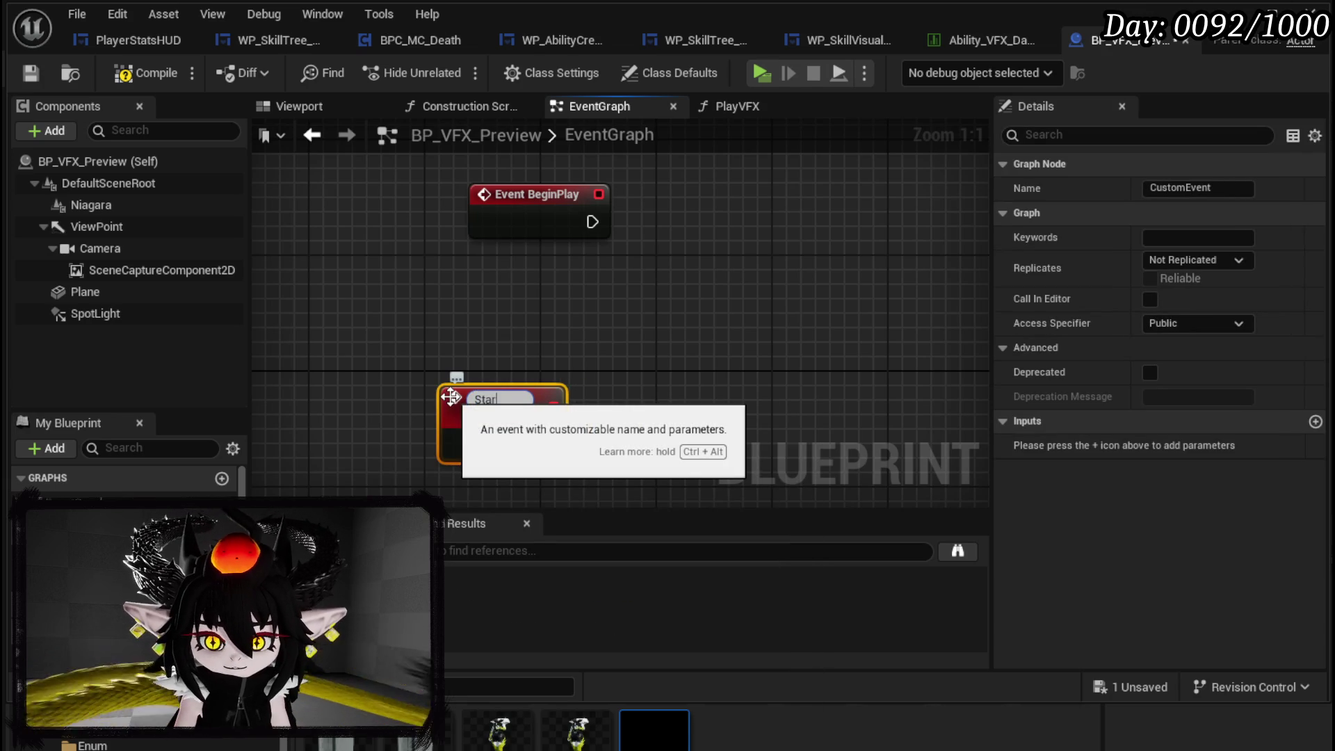
key(BackSpace)
text(Reco)
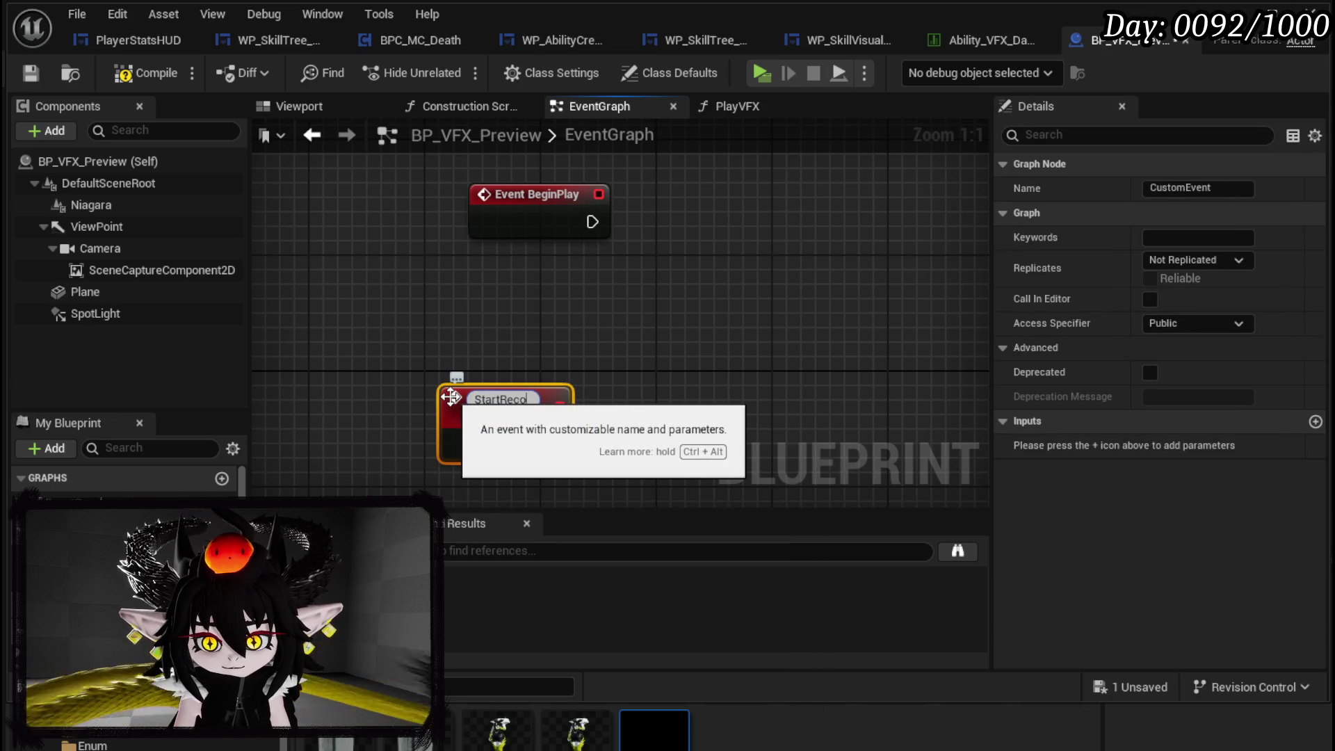
text(rding)
key(Return)
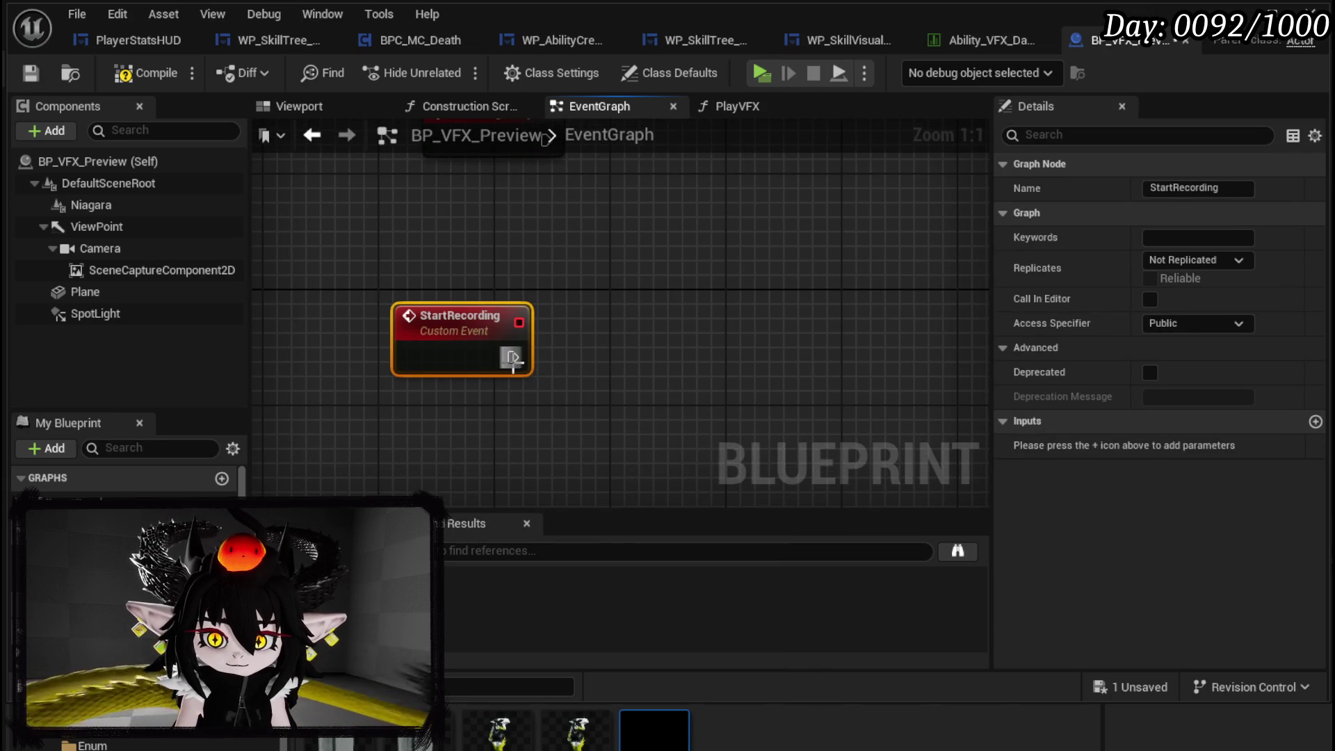
- Wire a Set Timer by Event node to StartRecording's exec output
drag(512, 358, 612, 352)
text(Set Timer )
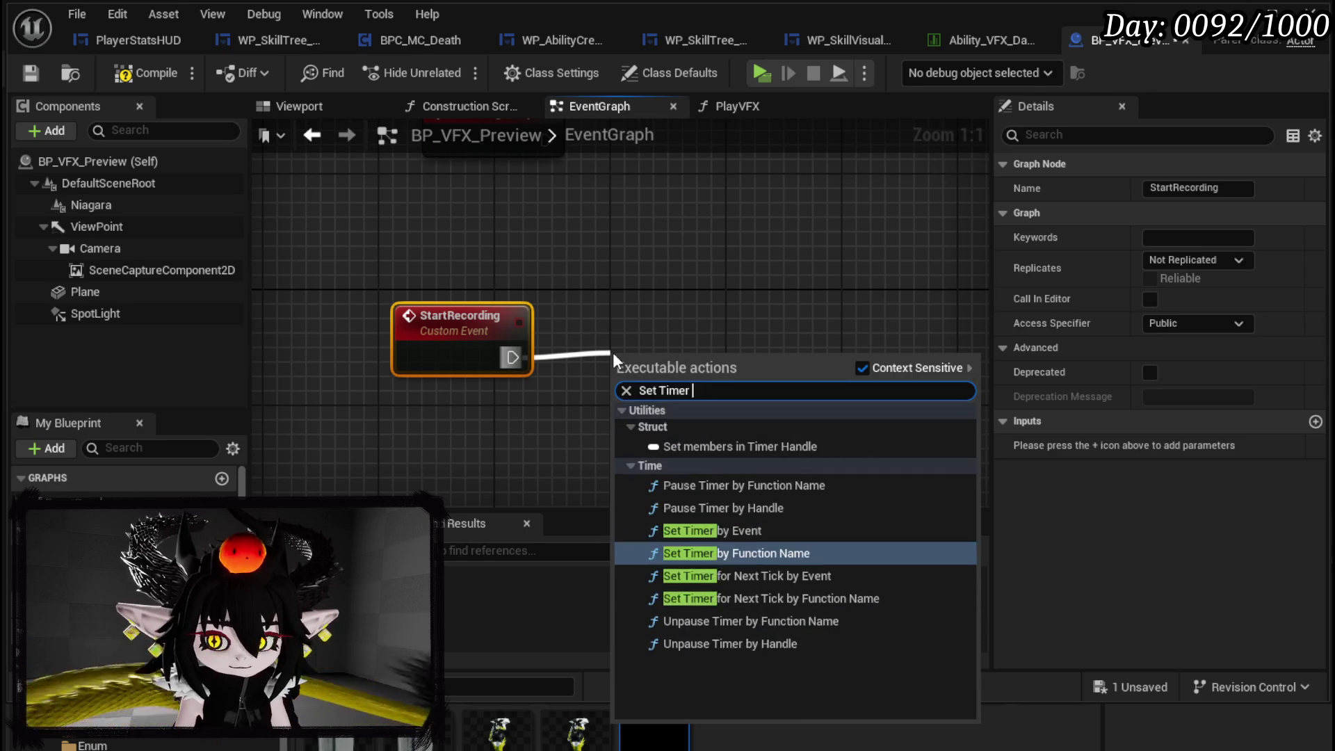
text(by eve)
key(Return)
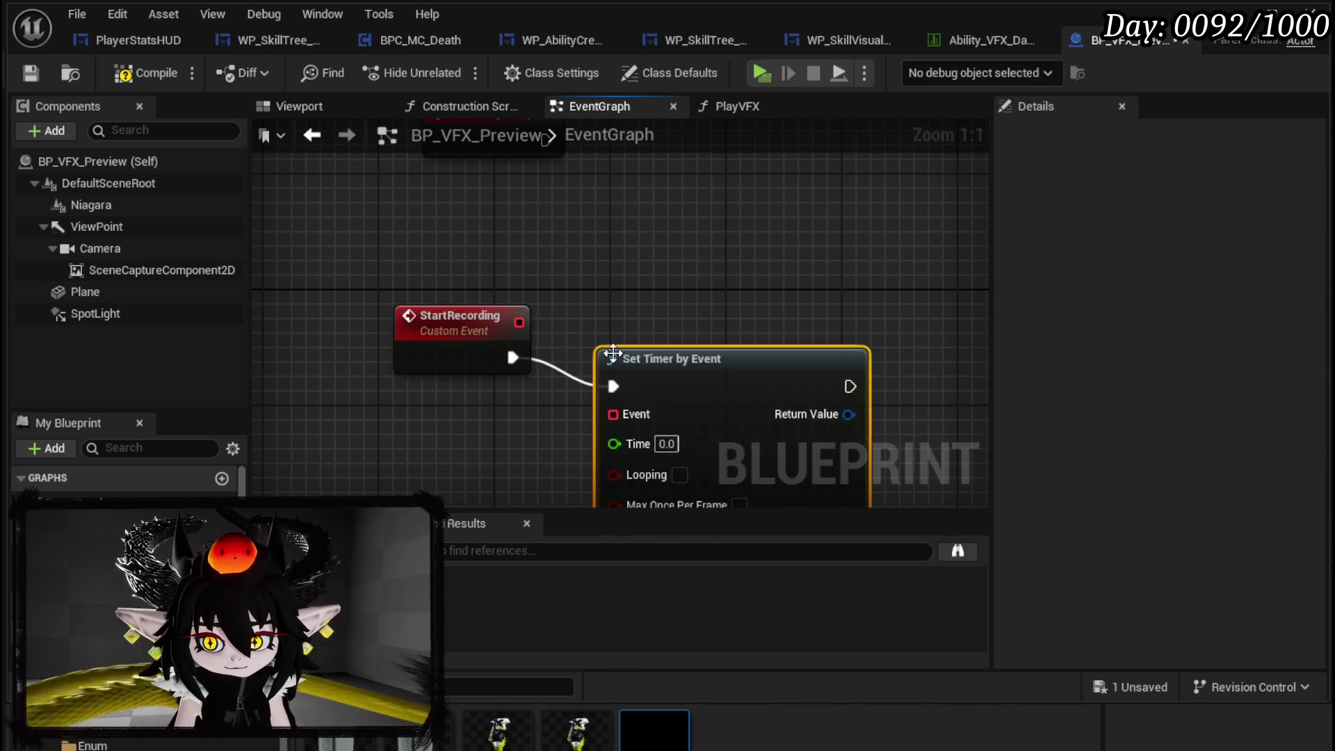
drag(666, 357, 756, 328)
click(707, 265)
- Compile and save BP_VFX_Preview
click(142, 73)
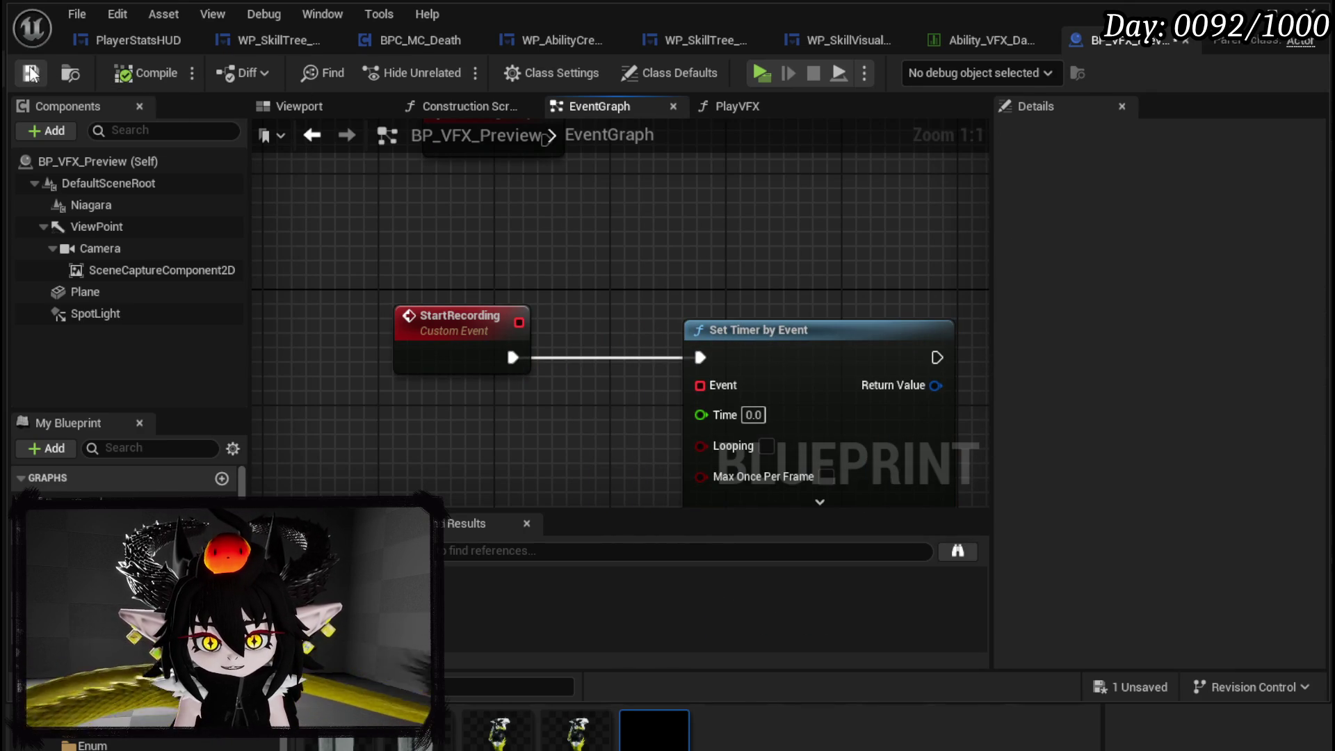
click(31, 73)
scroll(712, 277, down, 3)
drag(712, 277, 645, 285)
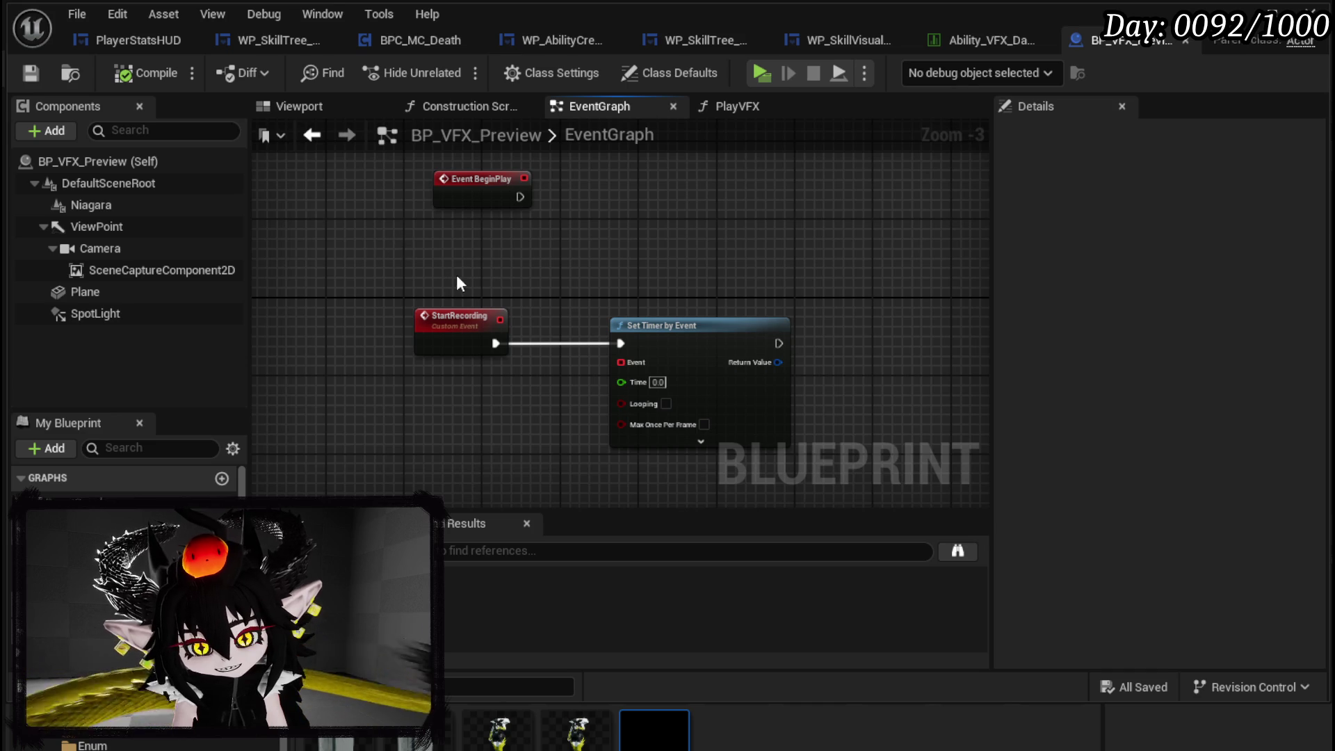
scroll(779, 201, down, 2)
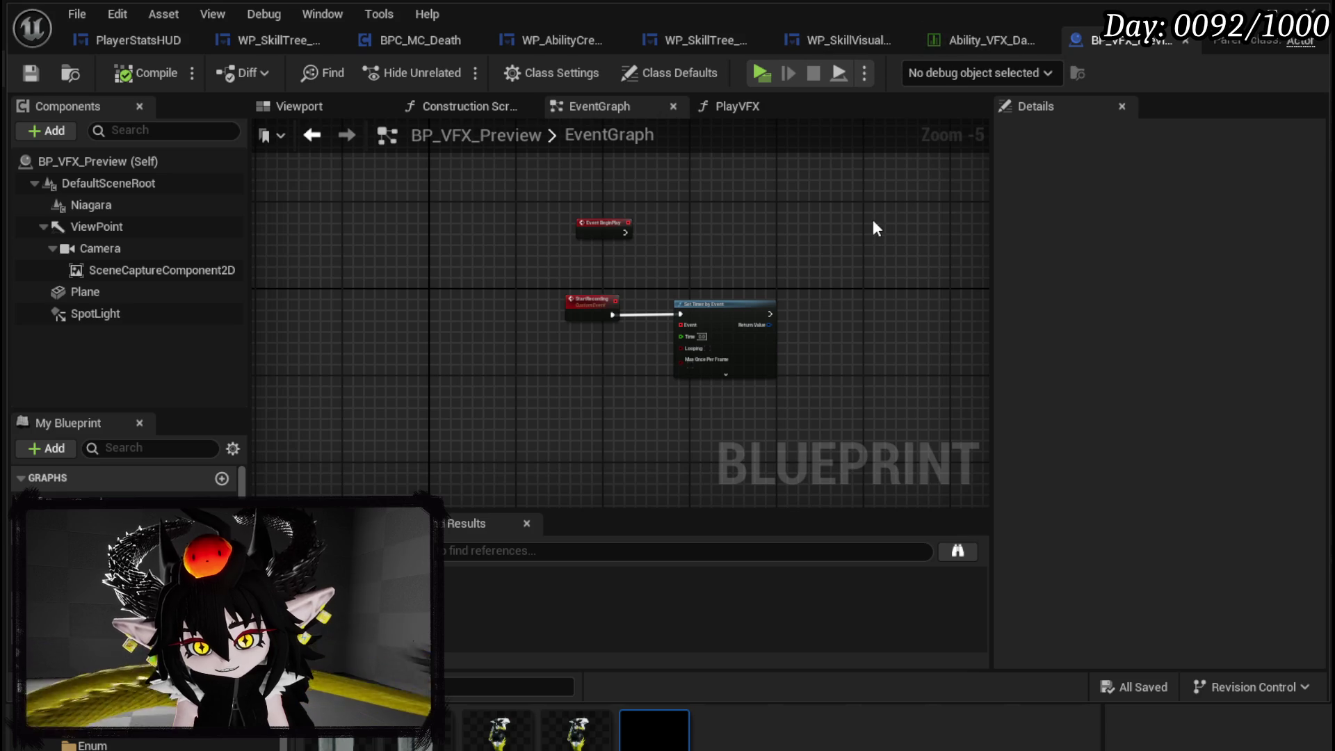
- Return to the level editor and browse to the third-person Blueprints folder
click(994, 42)
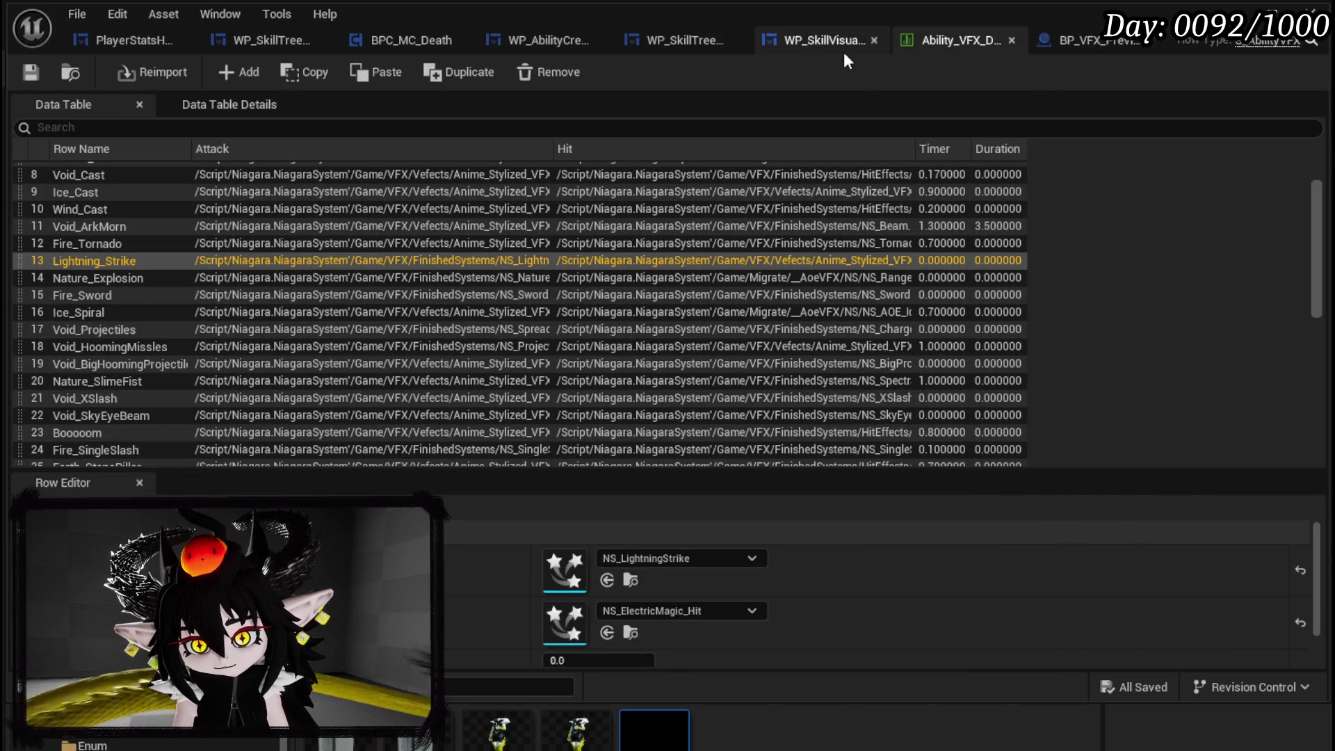
click(844, 48)
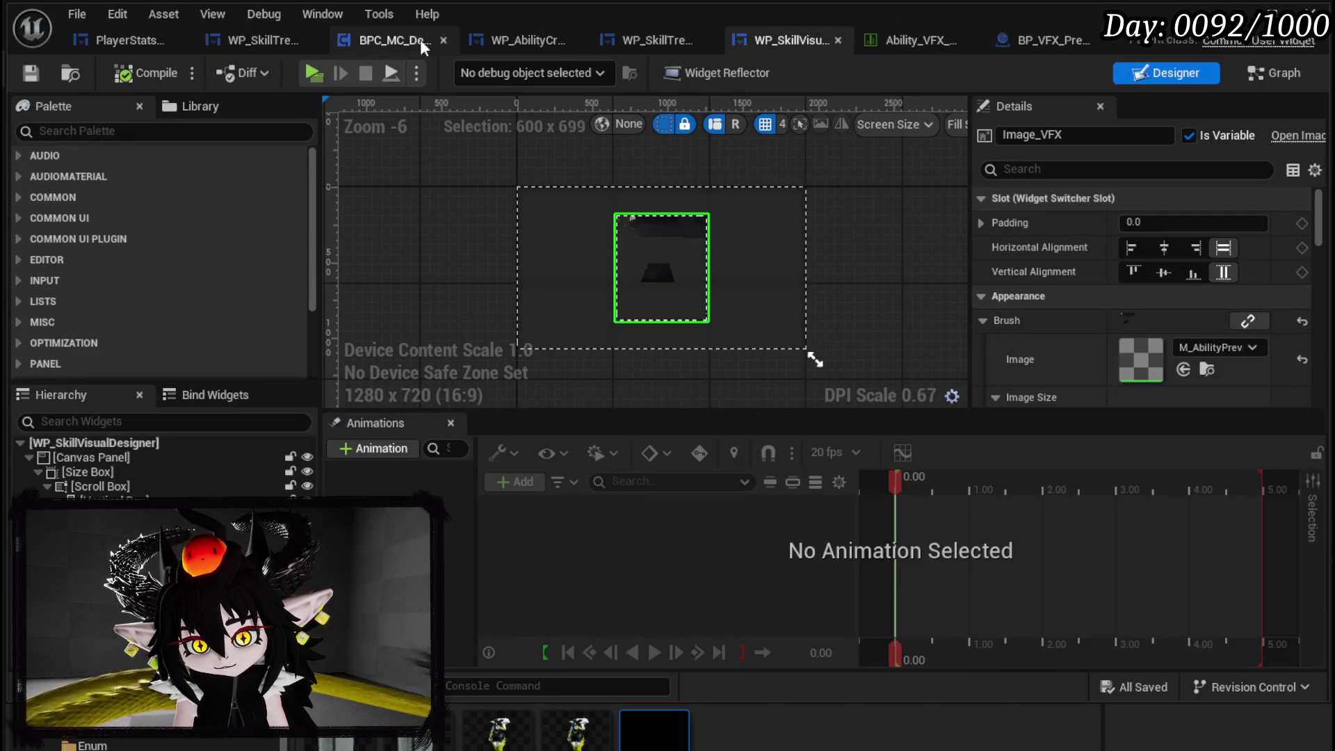
click(1234, 14)
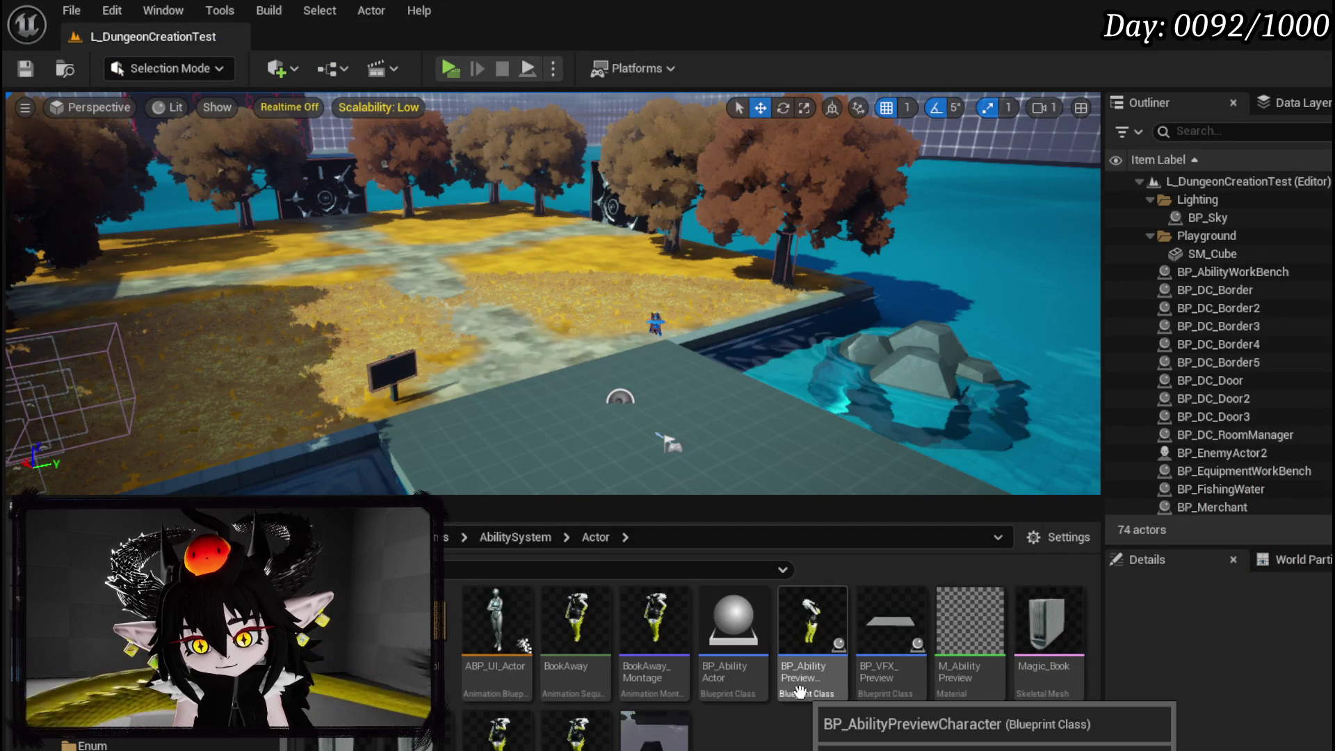
scroll(139, 661, down, 3)
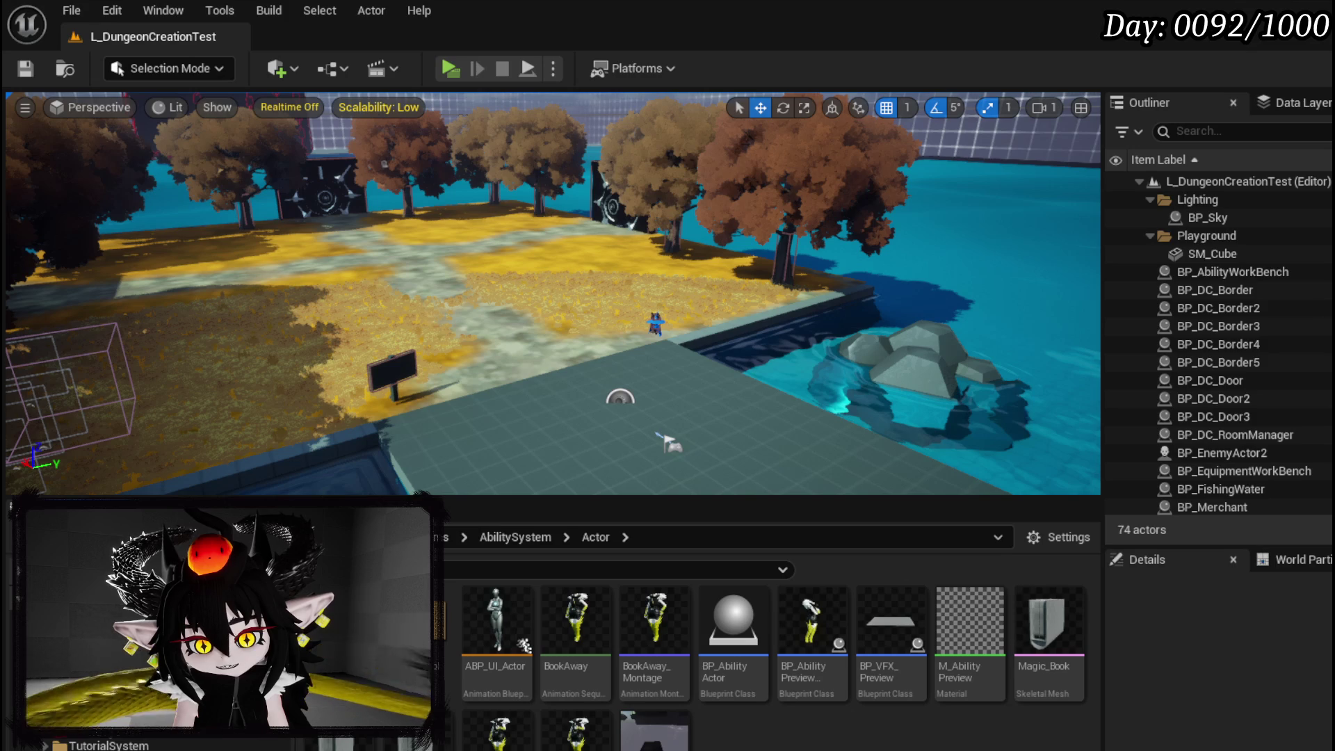
click(104, 727)
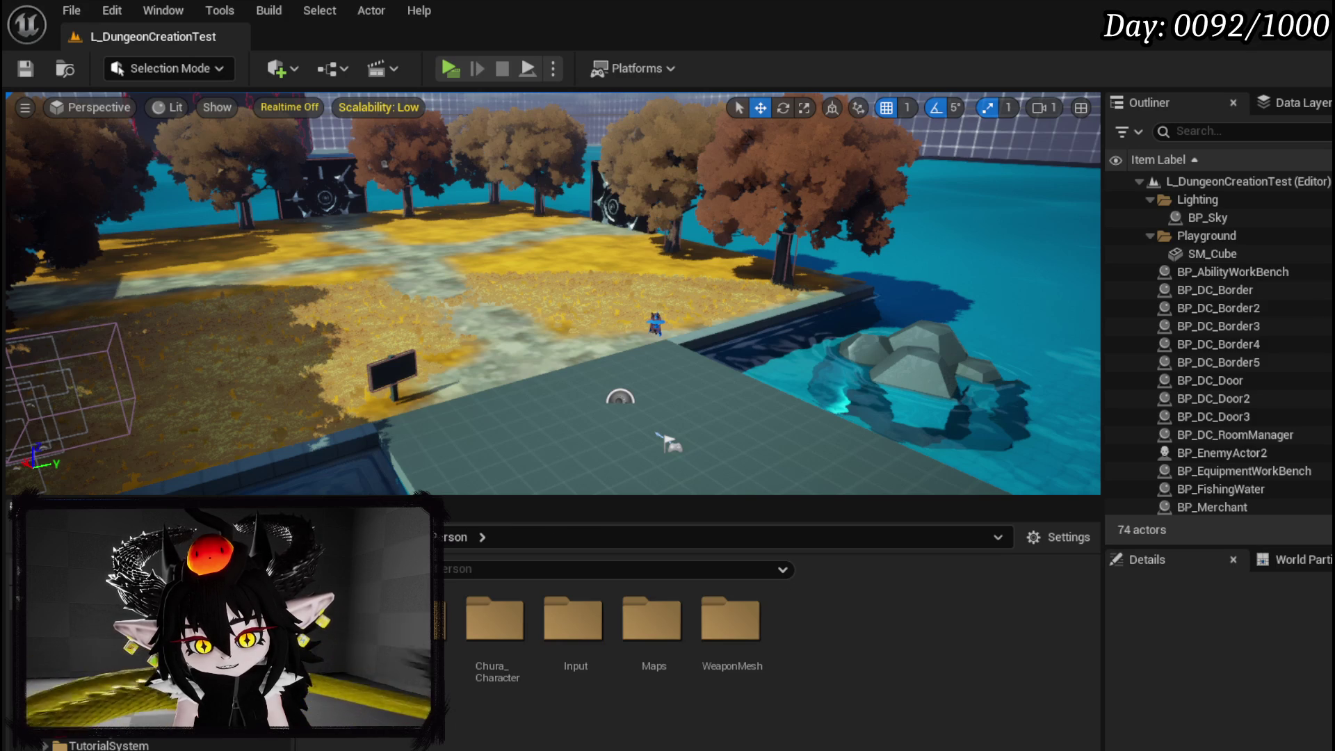
double_click(416, 619)
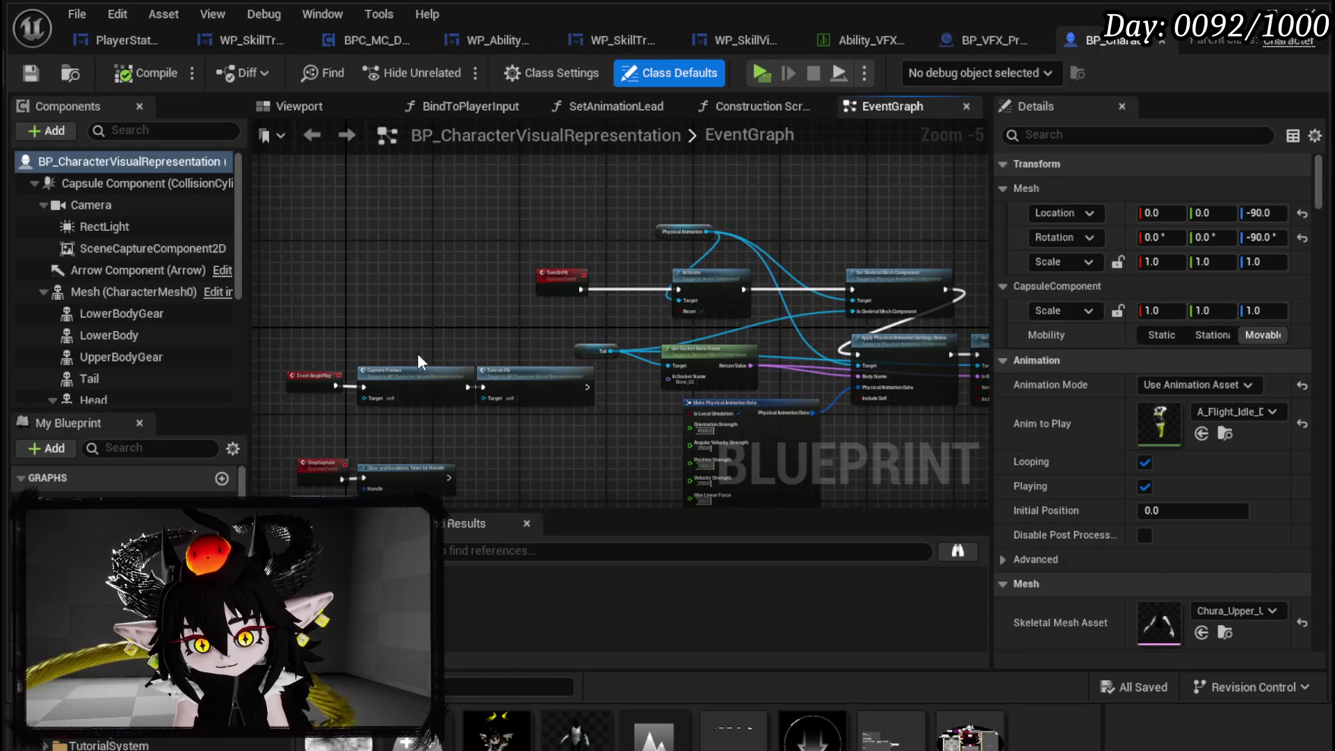
- Select the Set Timer by Event, SET and Capture Scene nodes in BP_CharacterVisualRepresentation
drag(417, 353, 604, 272)
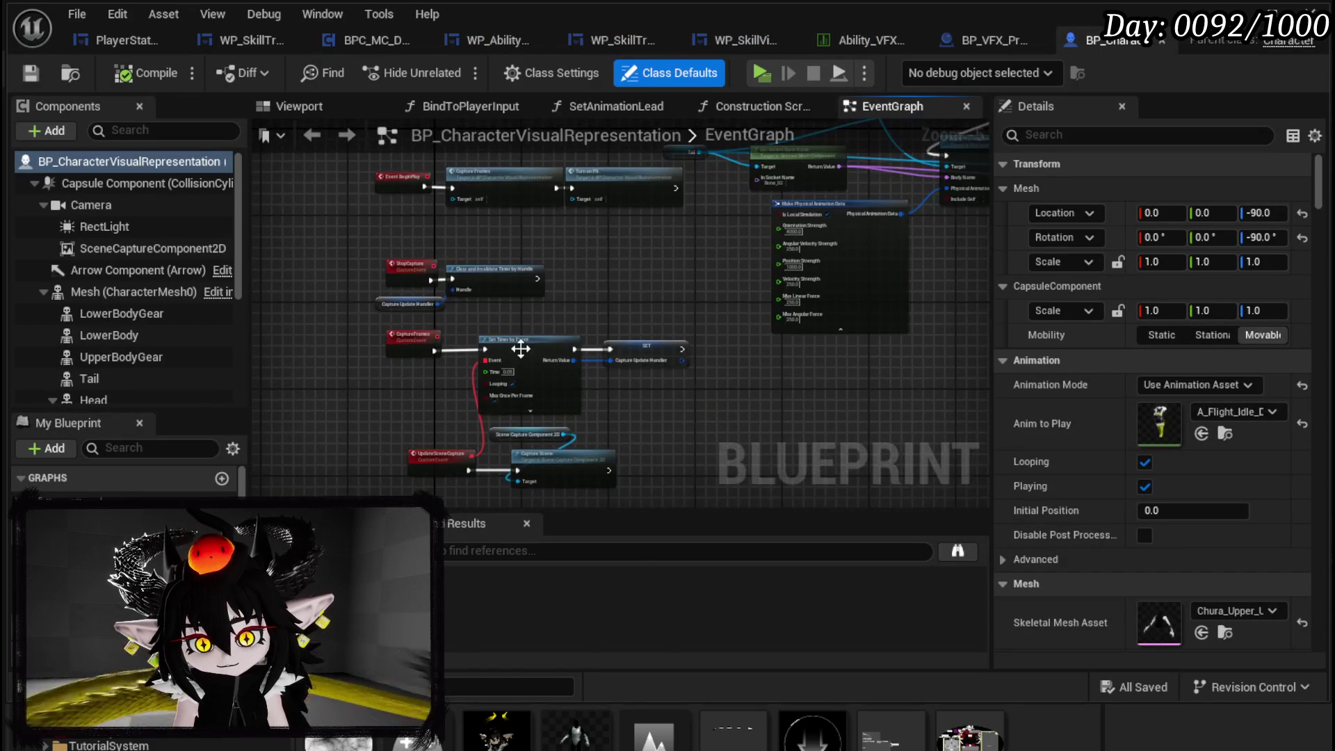
scroll(536, 339, up, 4)
scroll(532, 335, down, 2)
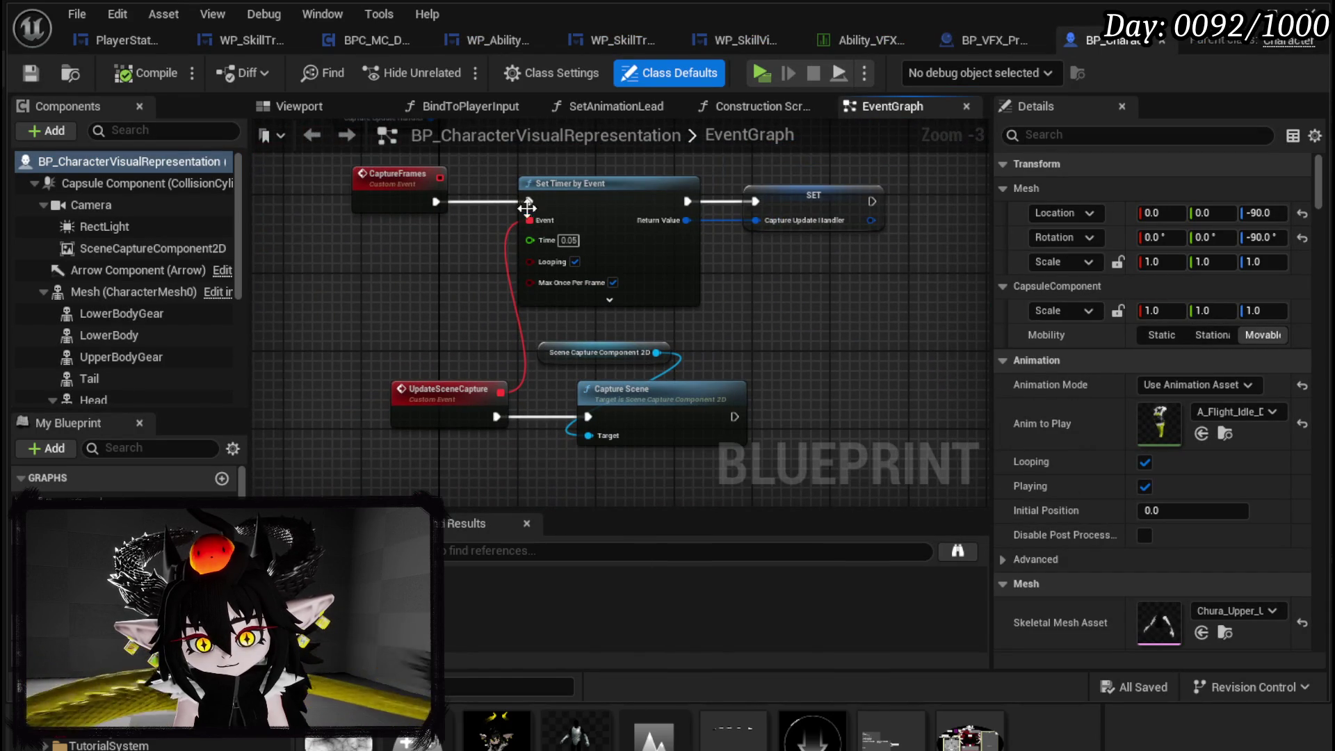
mouse_move(492, 204)
mouse_down()
mouse_move(615, 406)
mouse_move(793, 462)
mouse_up()
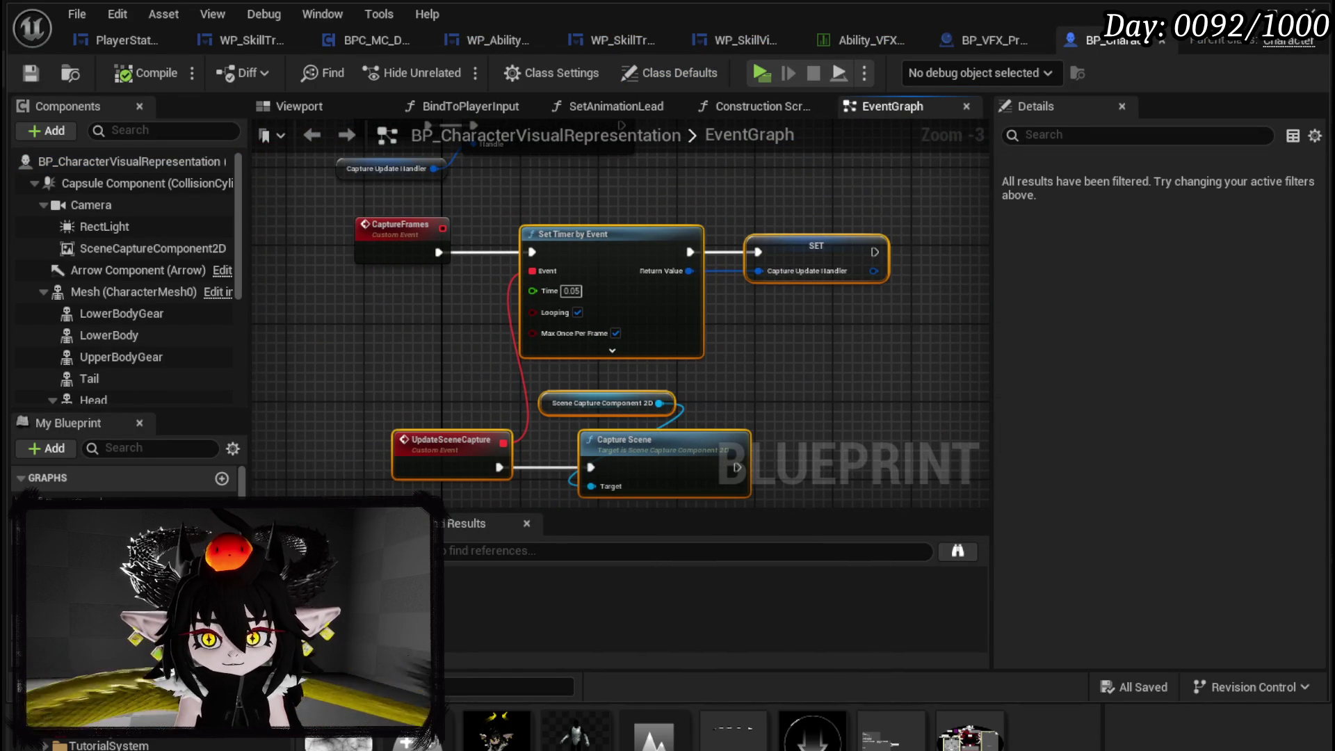
- Paste the nodes into BP_VFX_Preview beside StartRecording and wire StartRecording to the pasted timer
click(1003, 43)
scroll(541, 288, down, 2)
key(ctrl+v)
mouse_move(621, 370)
mouse_down()
mouse_move(715, 311)
mouse_move(831, 192)
mouse_up()
scroll(832, 192, up, 4)
drag(373, 261, 831, 248)
drag(302, 227, 367, 209)
click(745, 324)
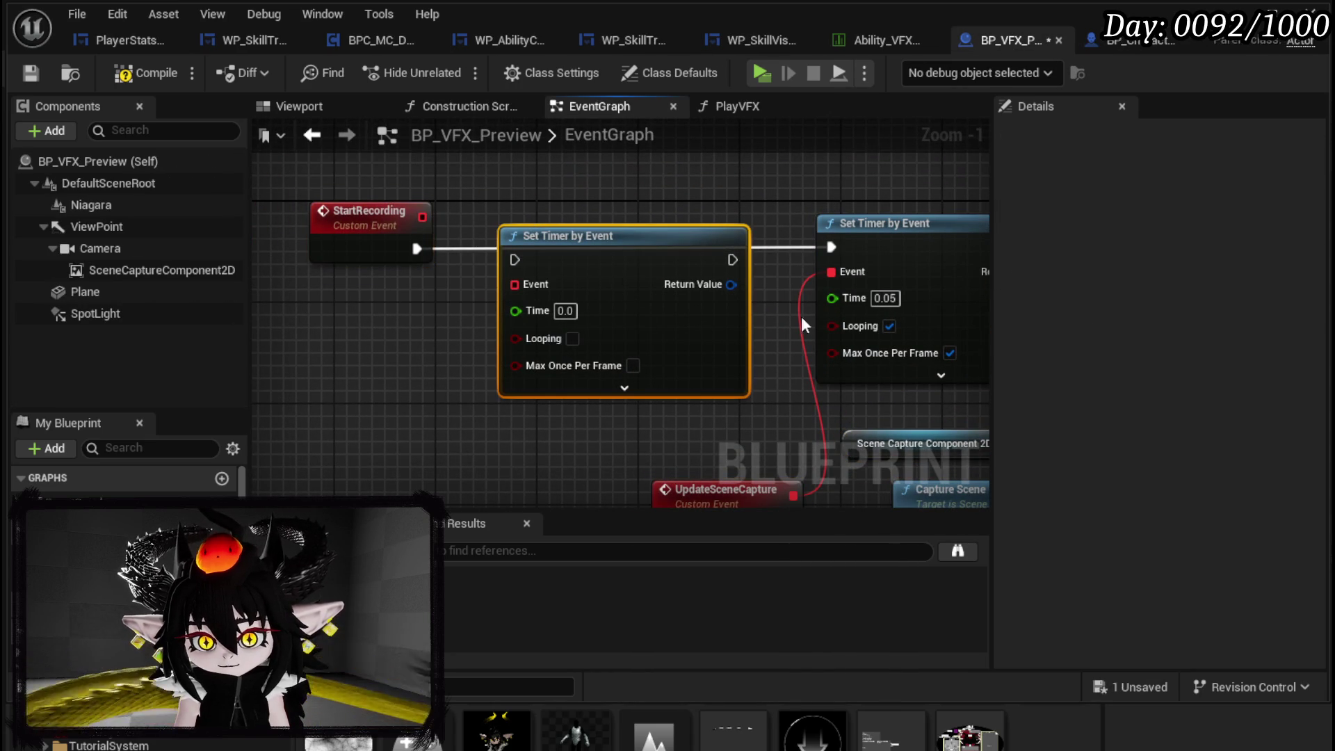
- Delete the old empty Set Timer node and move the pasted capture nodes into place
key(Delete)
scroll(736, 297, down, 3)
mouse_move(513, 229)
mouse_down()
mouse_move(716, 326)
mouse_move(723, 425)
mouse_up()
mouse_move(693, 261)
mouse_down()
mouse_move(465, 248)
mouse_move(495, 257)
mouse_up()
scroll(495, 257, up, 4)
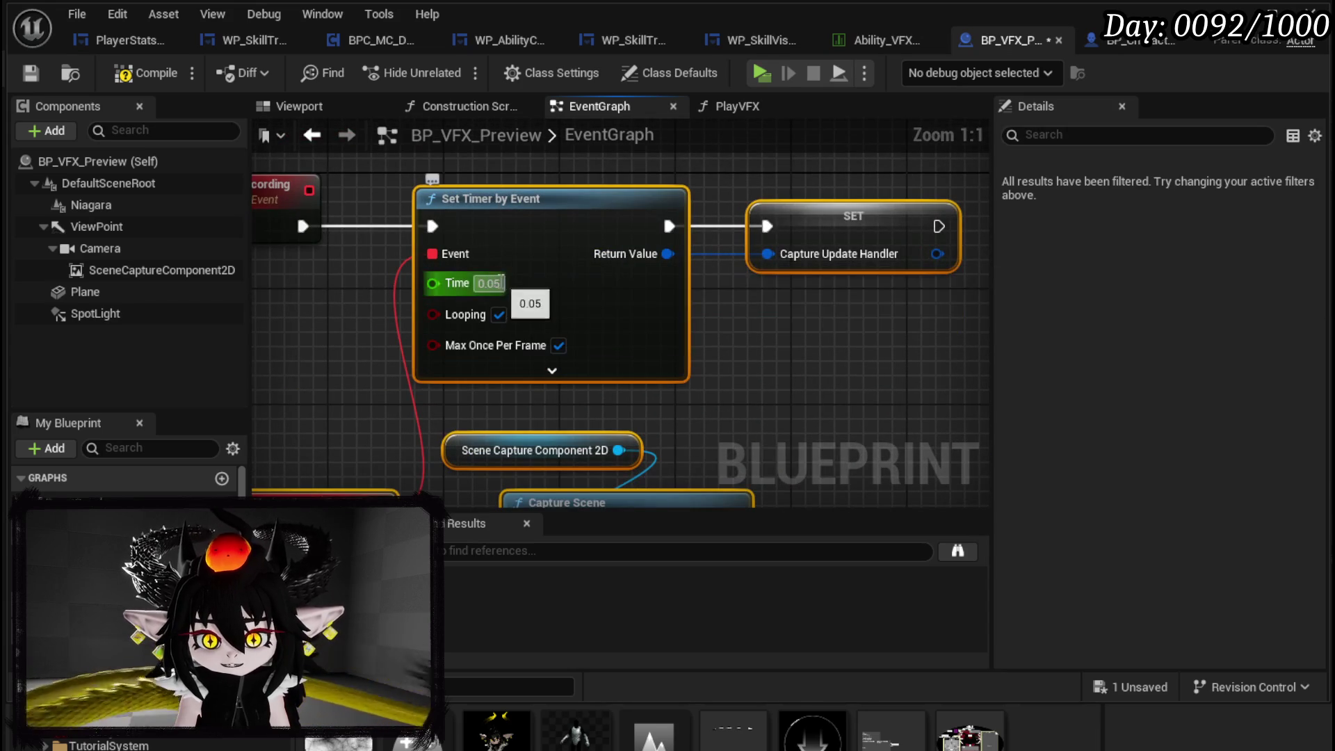
- Promote the timer handle pin to a new CaptureUpdateHandler variable
right_click(792, 290)
right_click(765, 255)
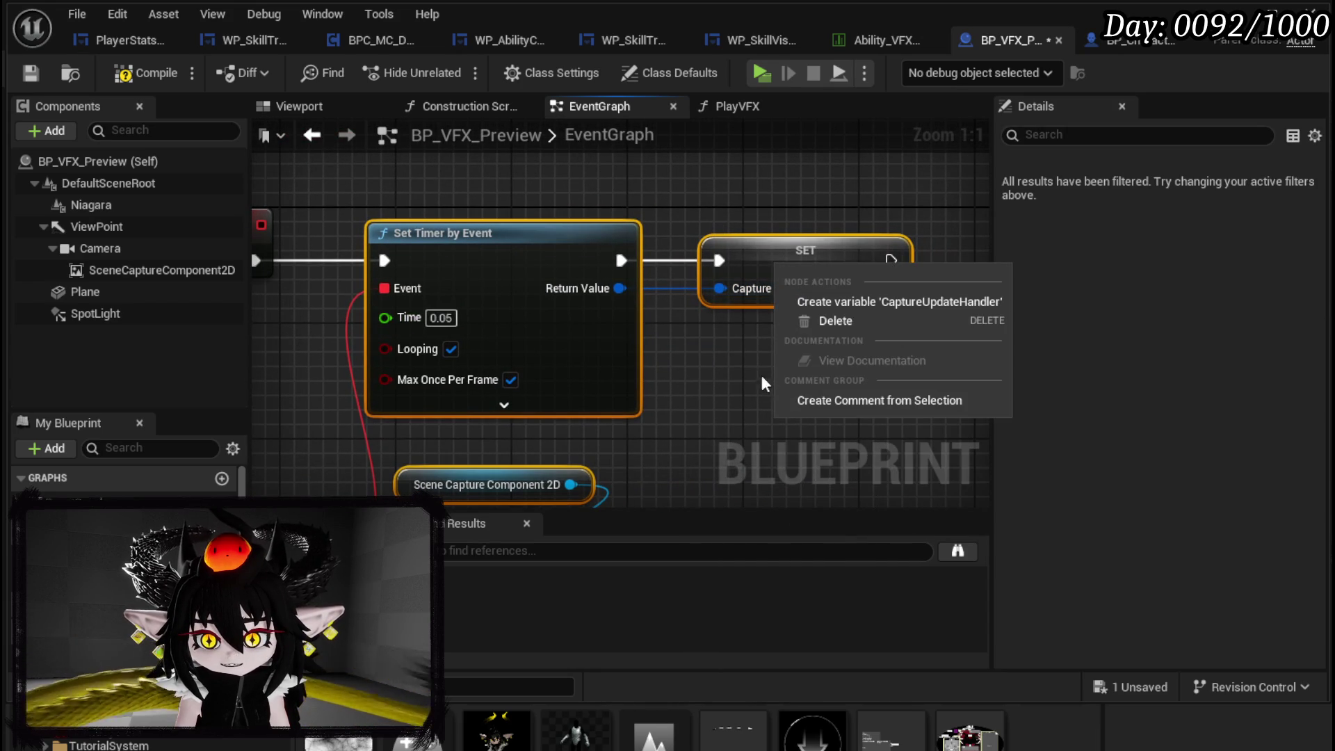
click(726, 365)
right_click(749, 292)
click(863, 311)
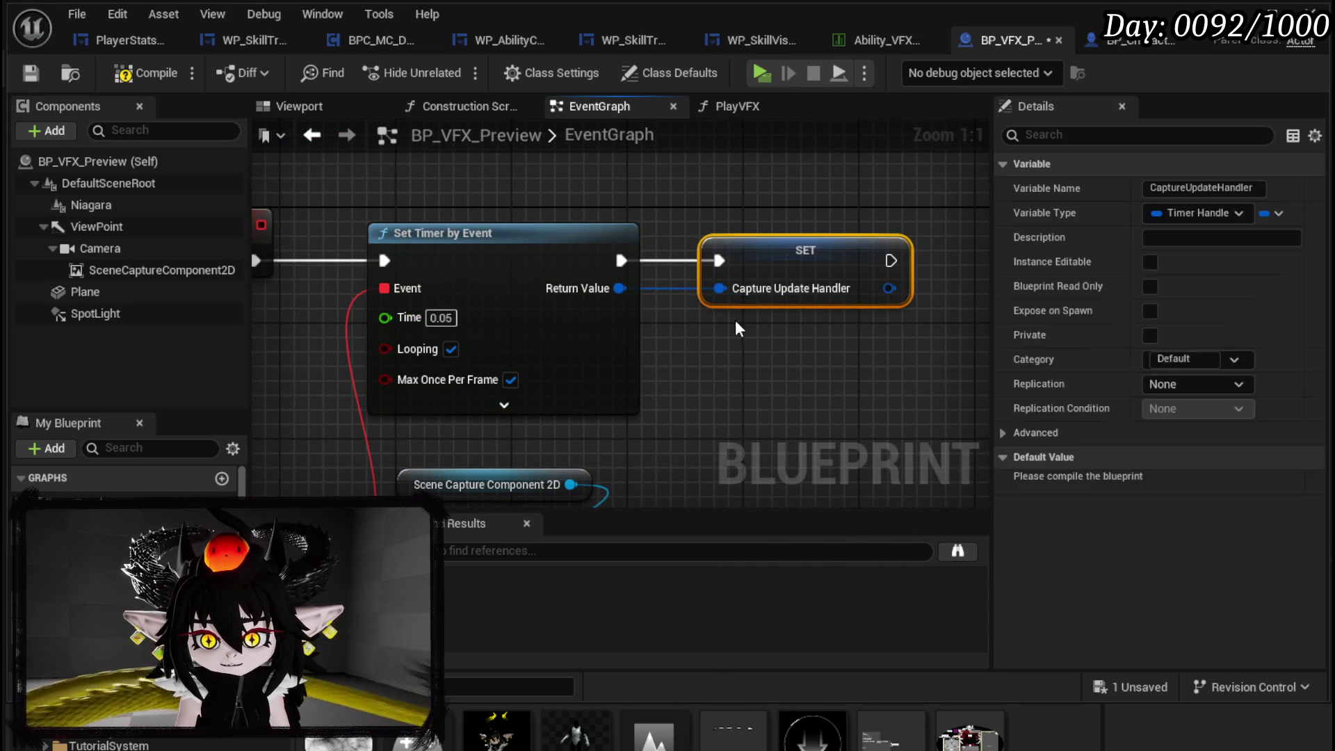
- Arrange the StopCapture nodes above StartRecording and compile BP_VFX_Preview
scroll(758, 391, down, 2)
scroll(695, 362, down, 2)
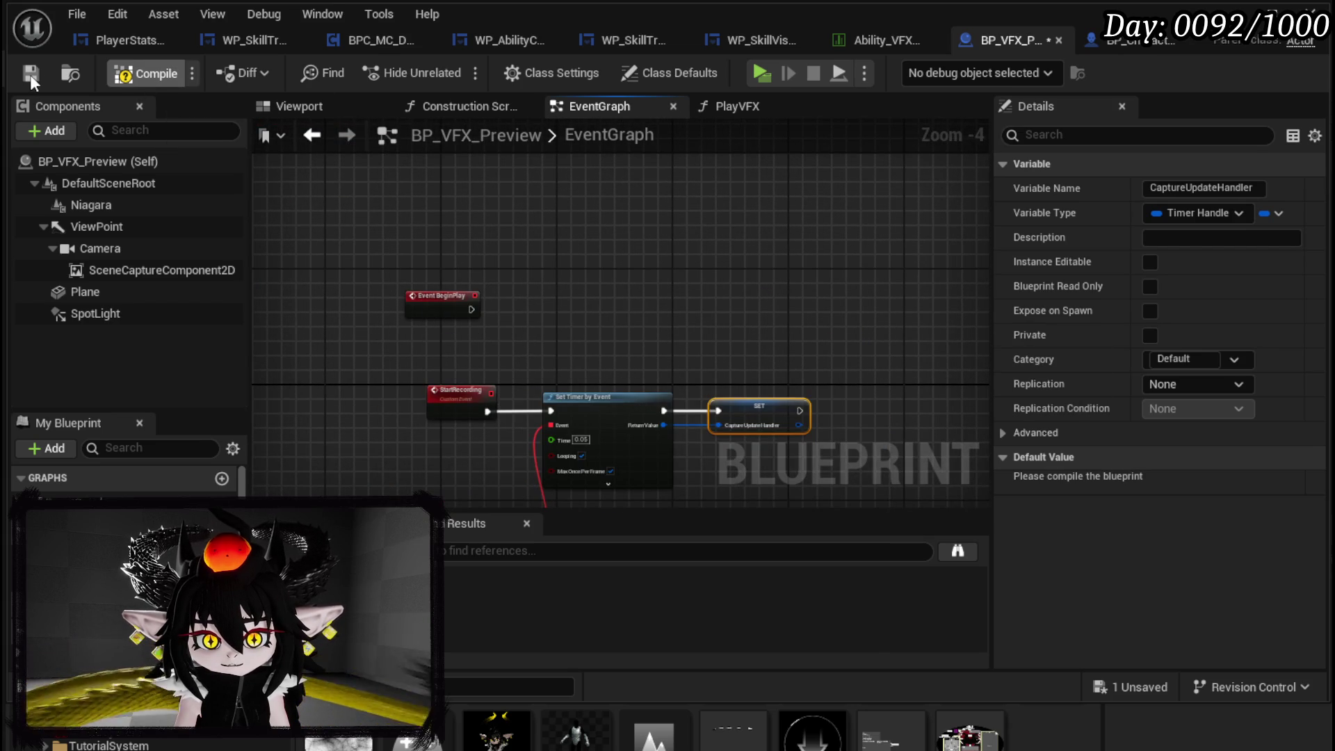
drag(442, 298, 458, 221)
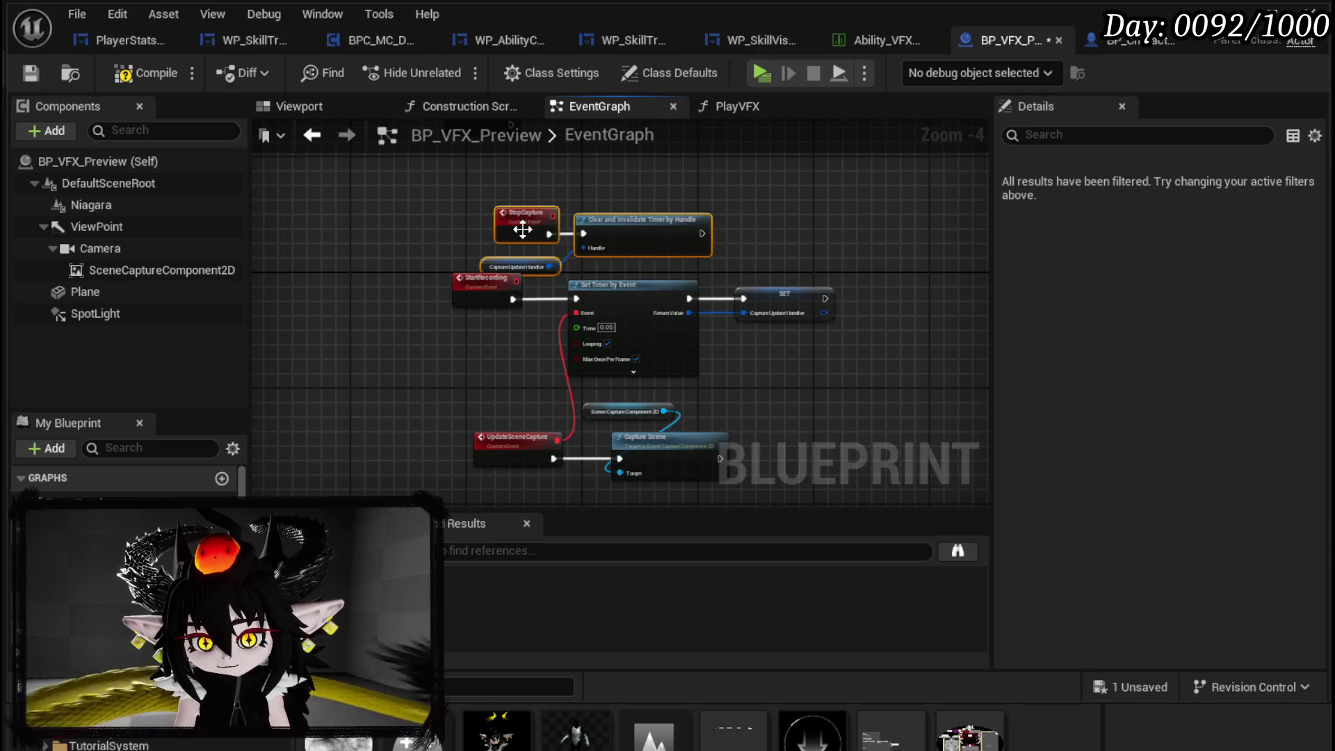
drag(524, 230, 485, 192)
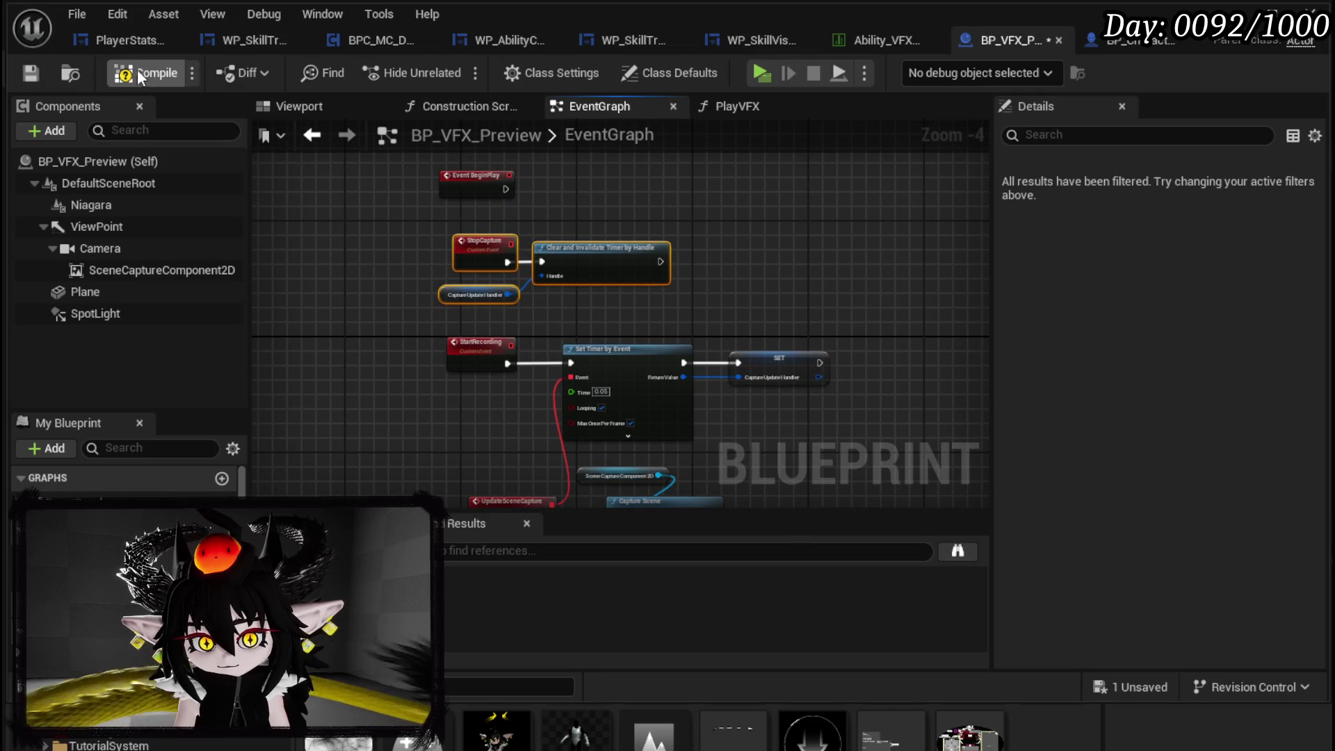
click(30, 74)
click(1118, 43)
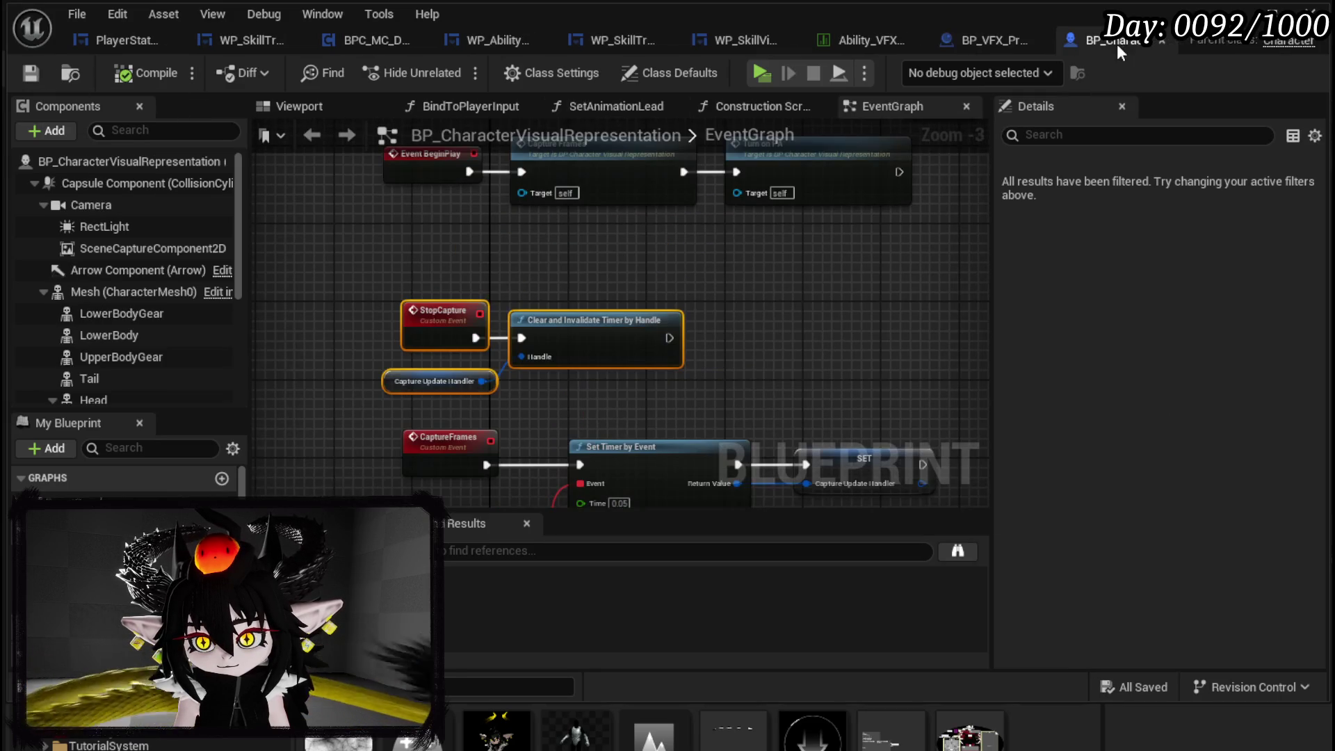
- Review BP_CharacterVisualRepresentation's event graph and jump to the CaptureFrames event
mouse_move(689, 265)
mouse_down()
mouse_move(658, 357)
mouse_move(621, 378)
mouse_up()
click(621, 378)
scroll(622, 378, down, 3)
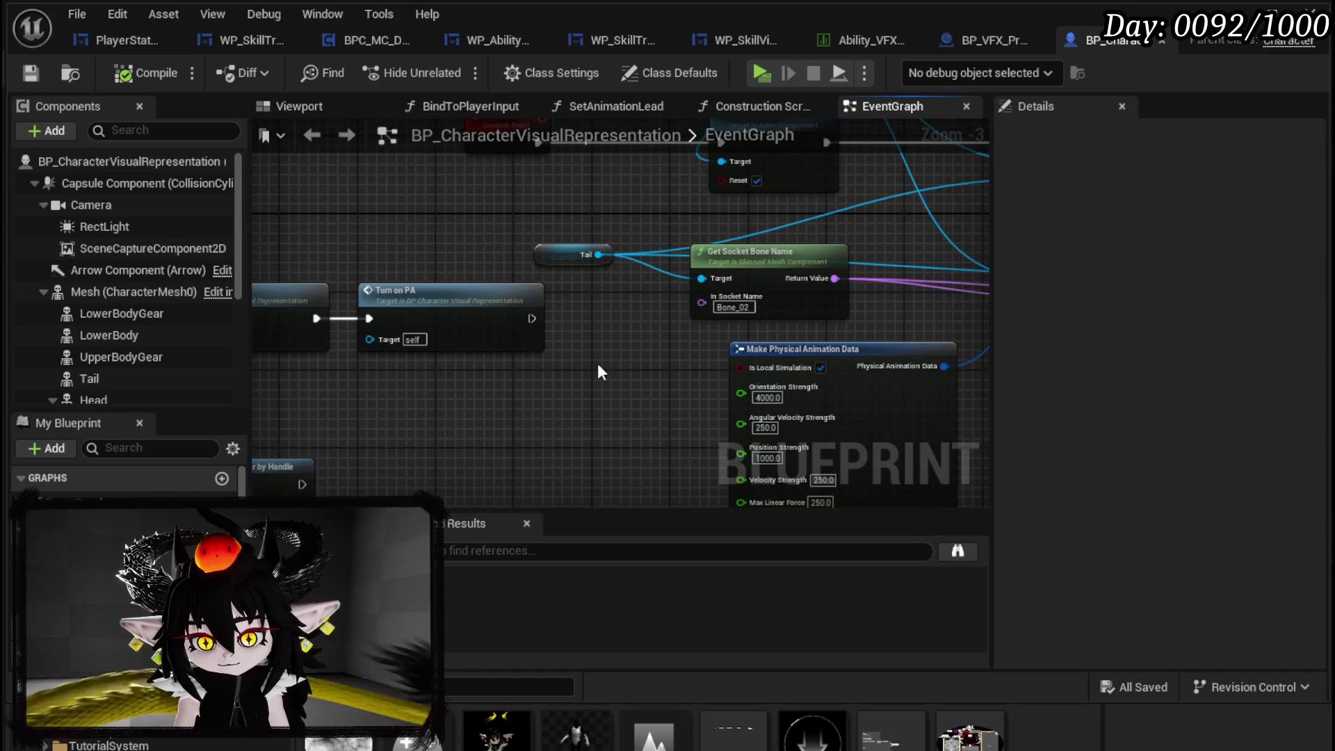
scroll(598, 326, up, 4)
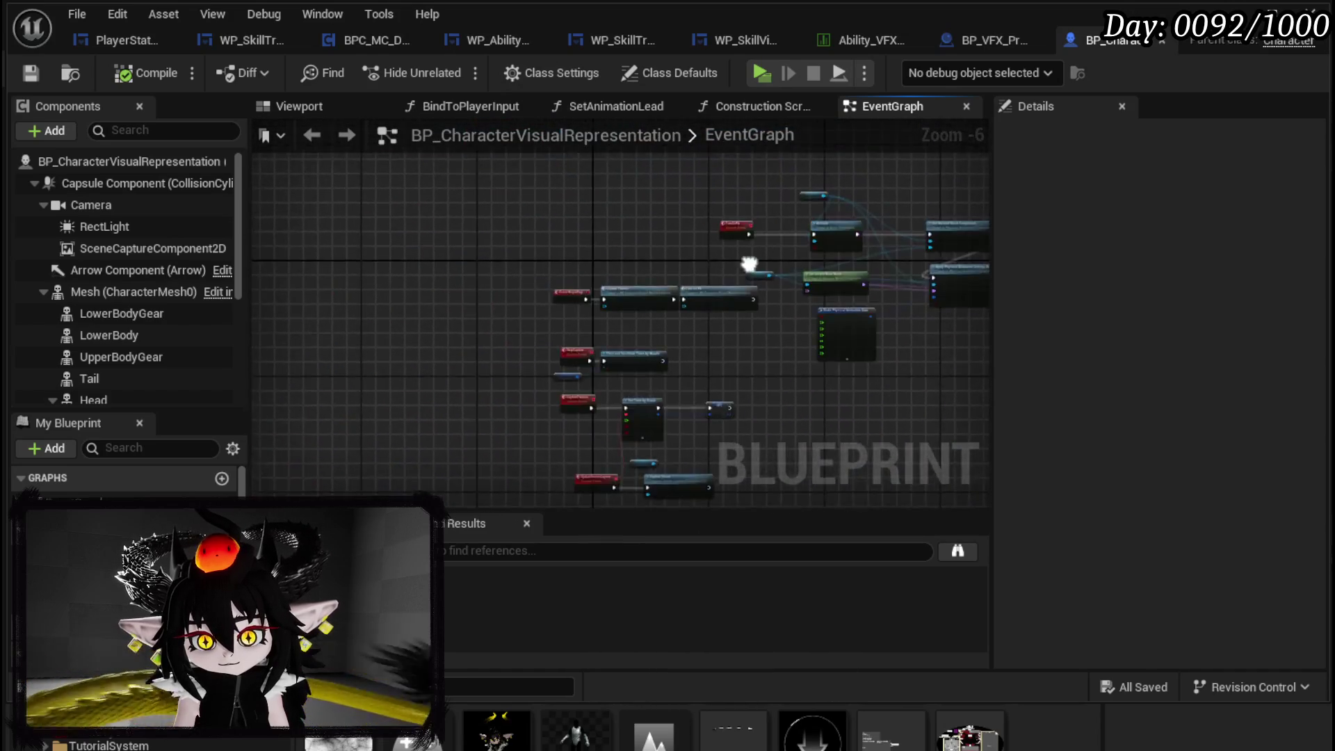
double_click(508, 351)
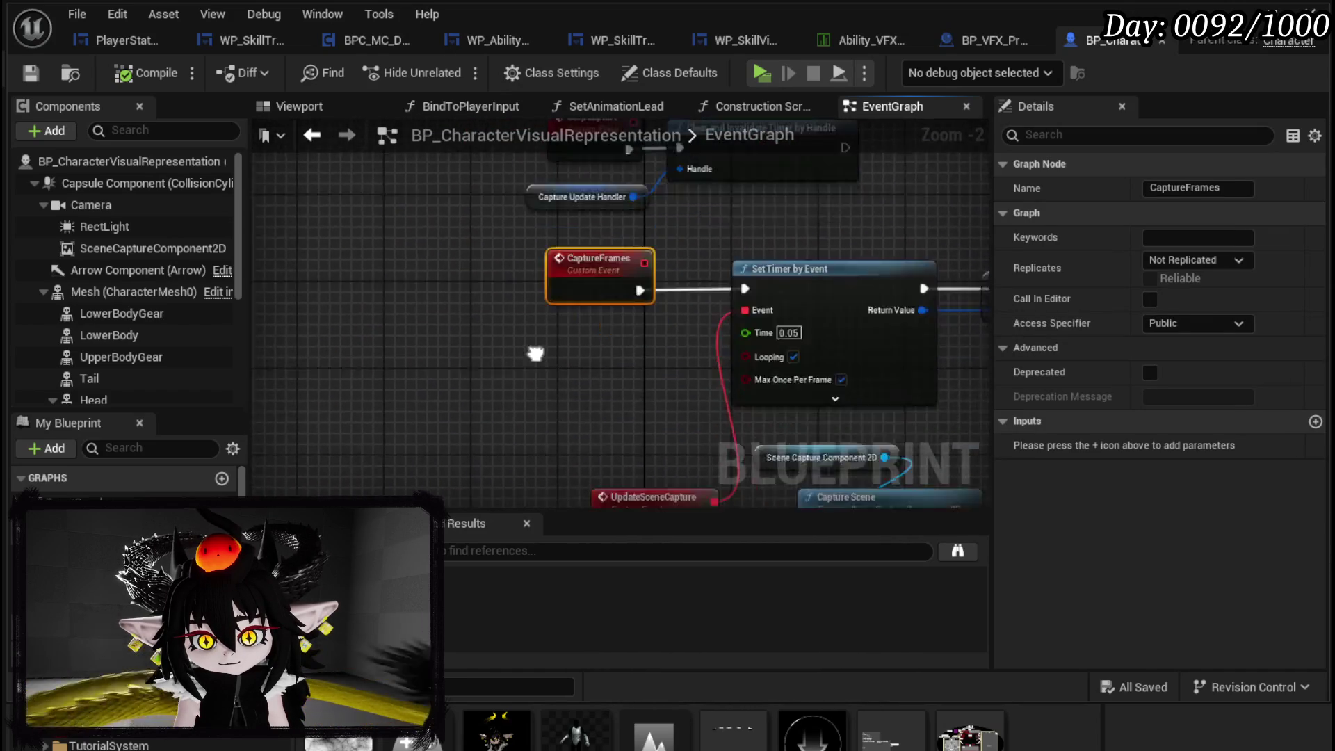
- Select the scene capture, Show Only Actors, ADD and Show Only Actor Components construction-script nodes
click(758, 106)
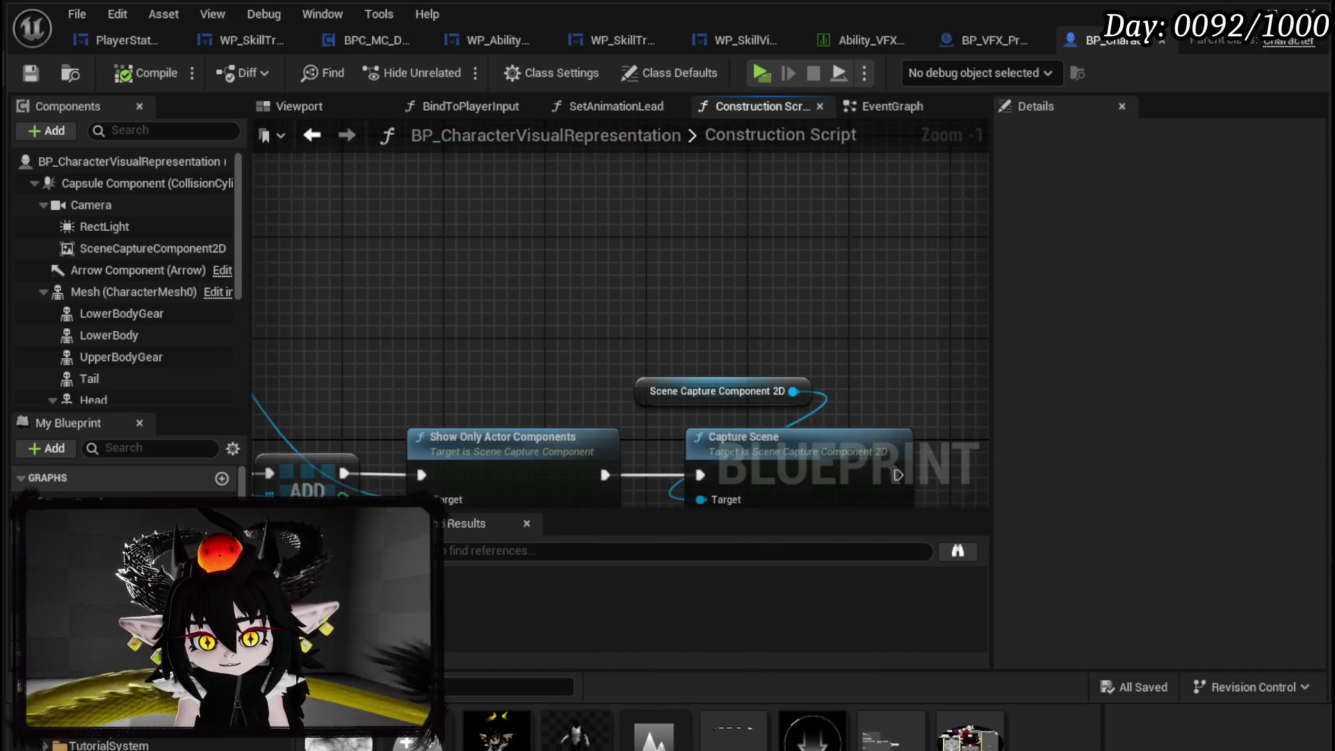
scroll(762, 158, up, 2)
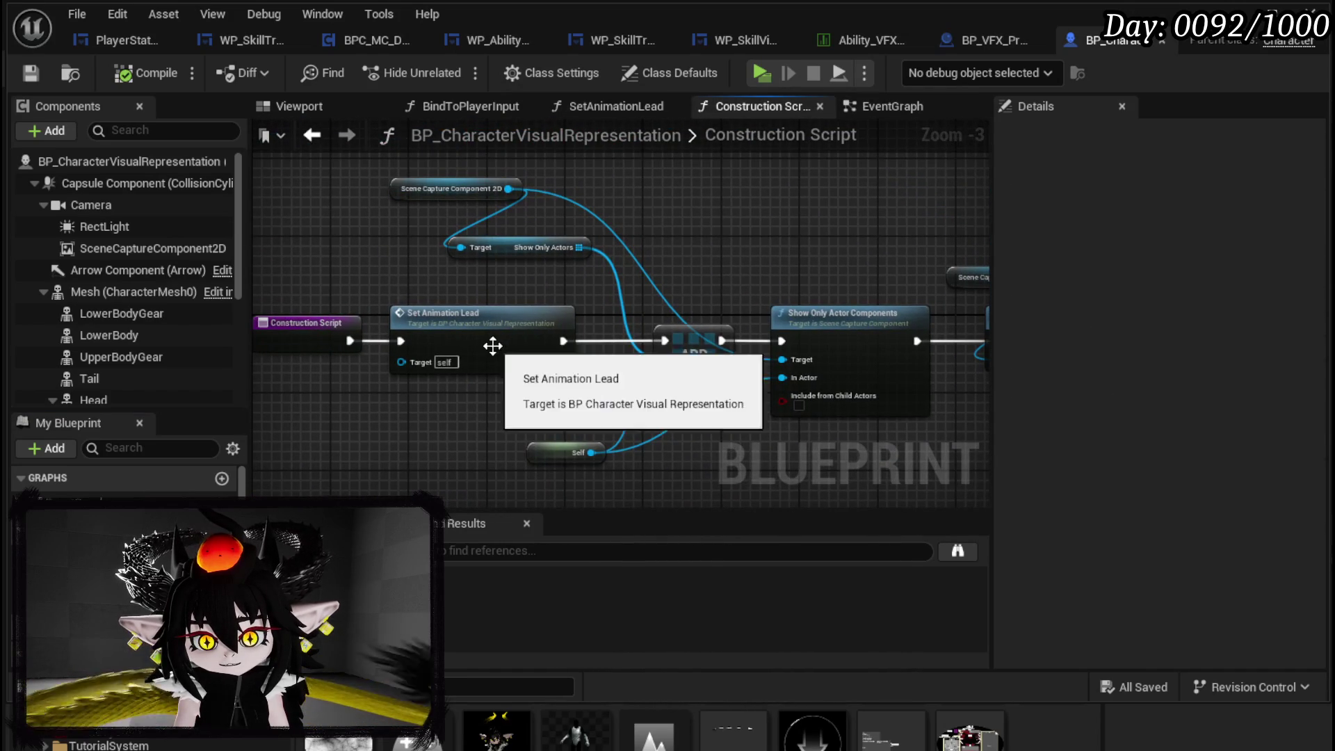
drag(410, 269, 333, 294)
mouse_move(342, 167)
mouse_down()
mouse_move(562, 262)
mouse_move(490, 201)
mouse_up()
mouse_move(537, 408)
mouse_down()
mouse_move(753, 246)
mouse_move(471, 289)
mouse_up()
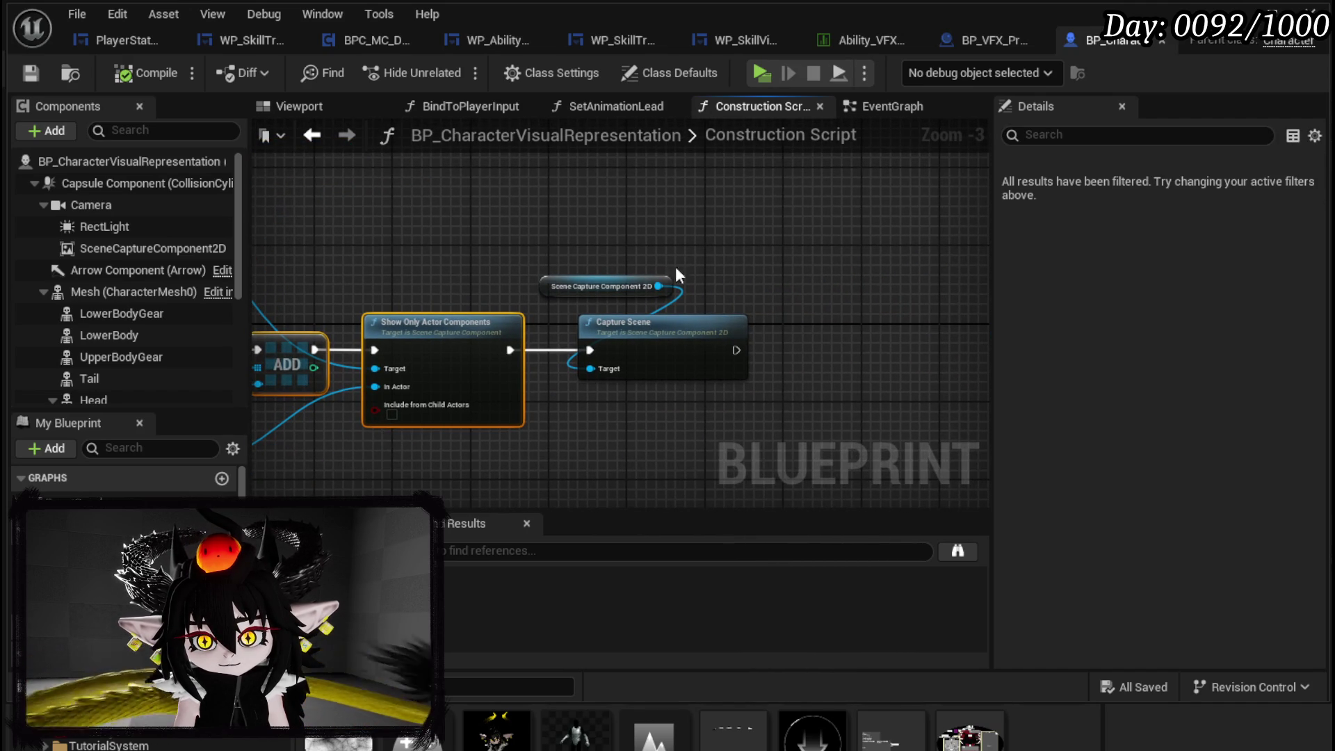
click(978, 33)
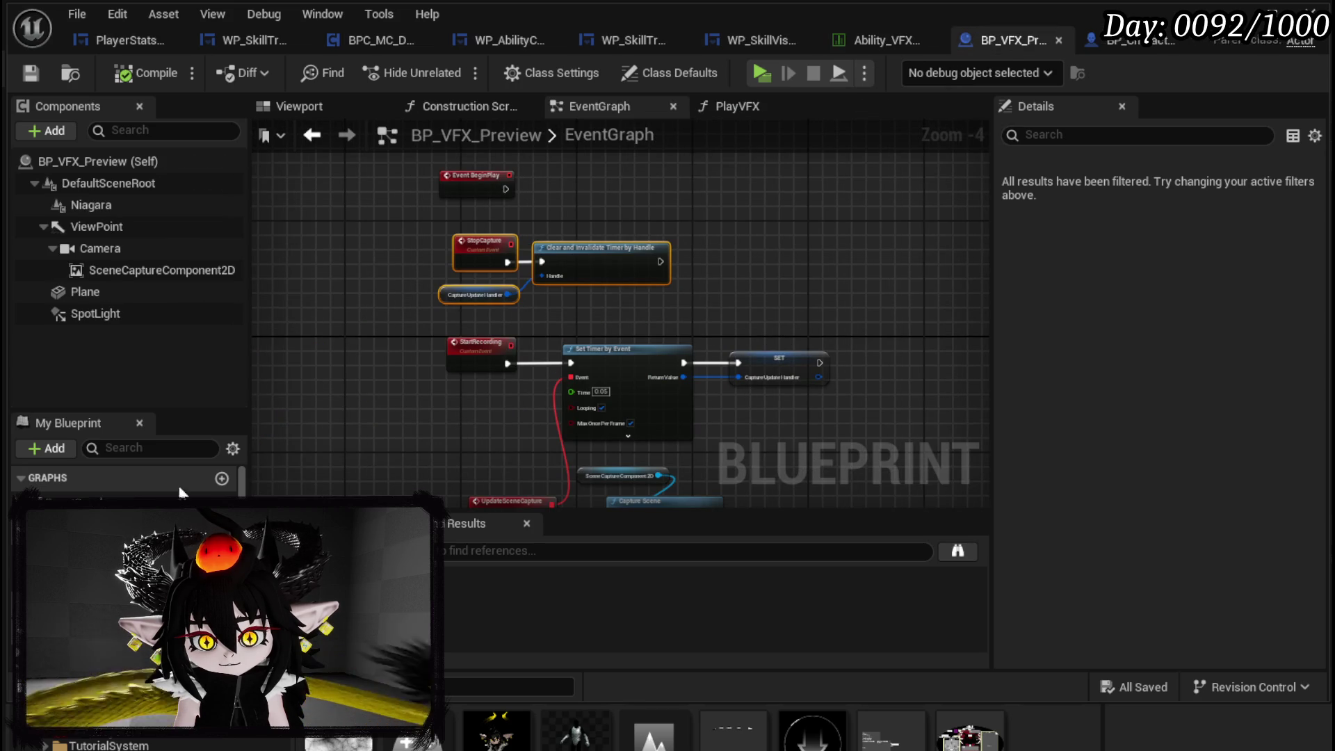
- Paste the capture-limiting nodes into BP_VFX_Preview's construction script and wire its exec to ADD
double_click(69, 522)
scroll(403, 403, up, 2)
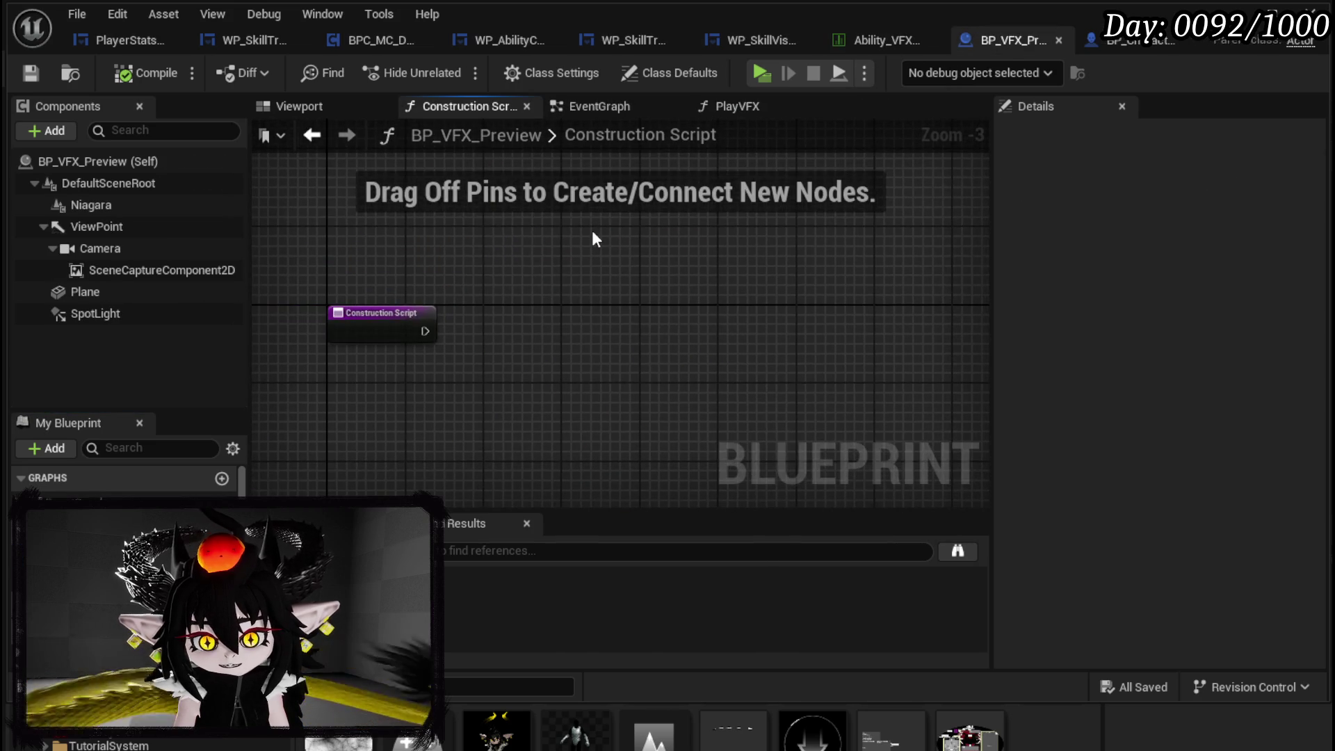
key(ctrl+v)
scroll(428, 330, up, 3)
drag(419, 335, 549, 319)
click(355, 307)
click(423, 394)
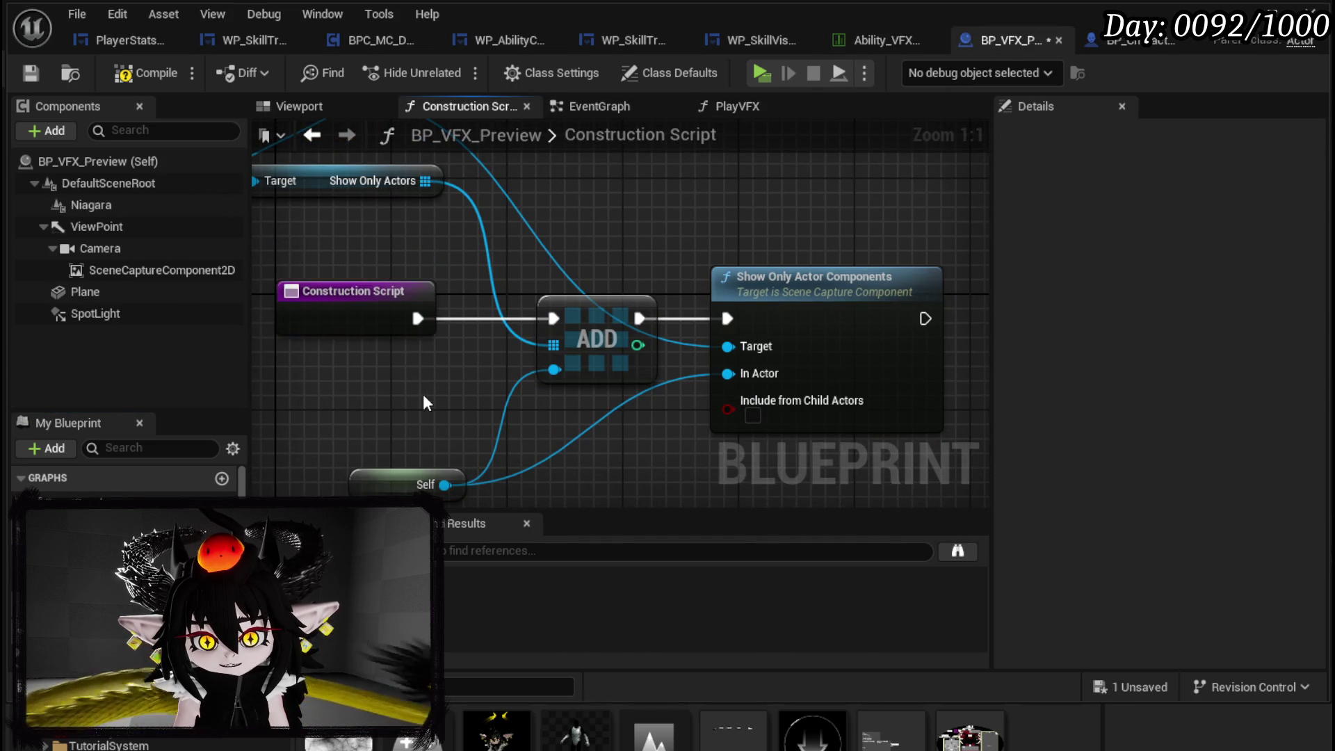
scroll(561, 452, down, 2)
drag(561, 452, 484, 328)
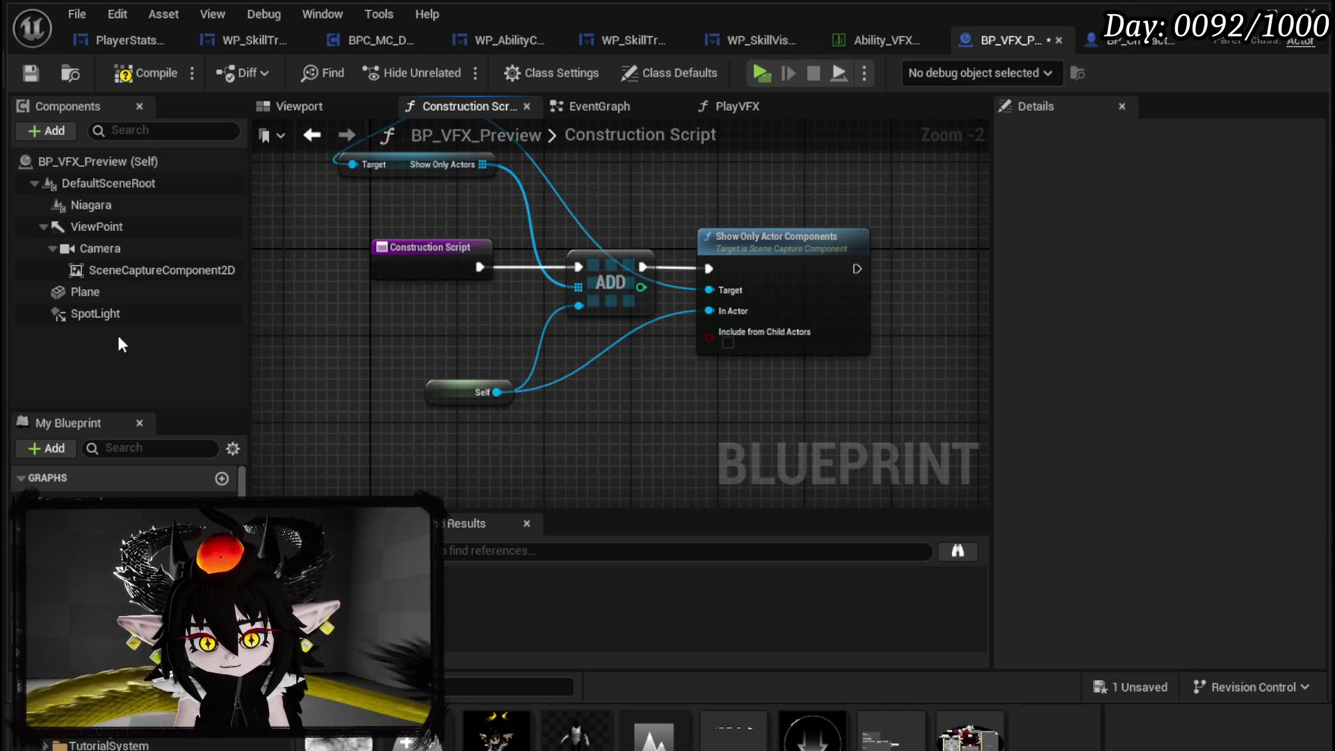
- Compile and save BP_VFX_Preview, then inspect the Niagara component's properties
click(123, 75)
click(32, 70)
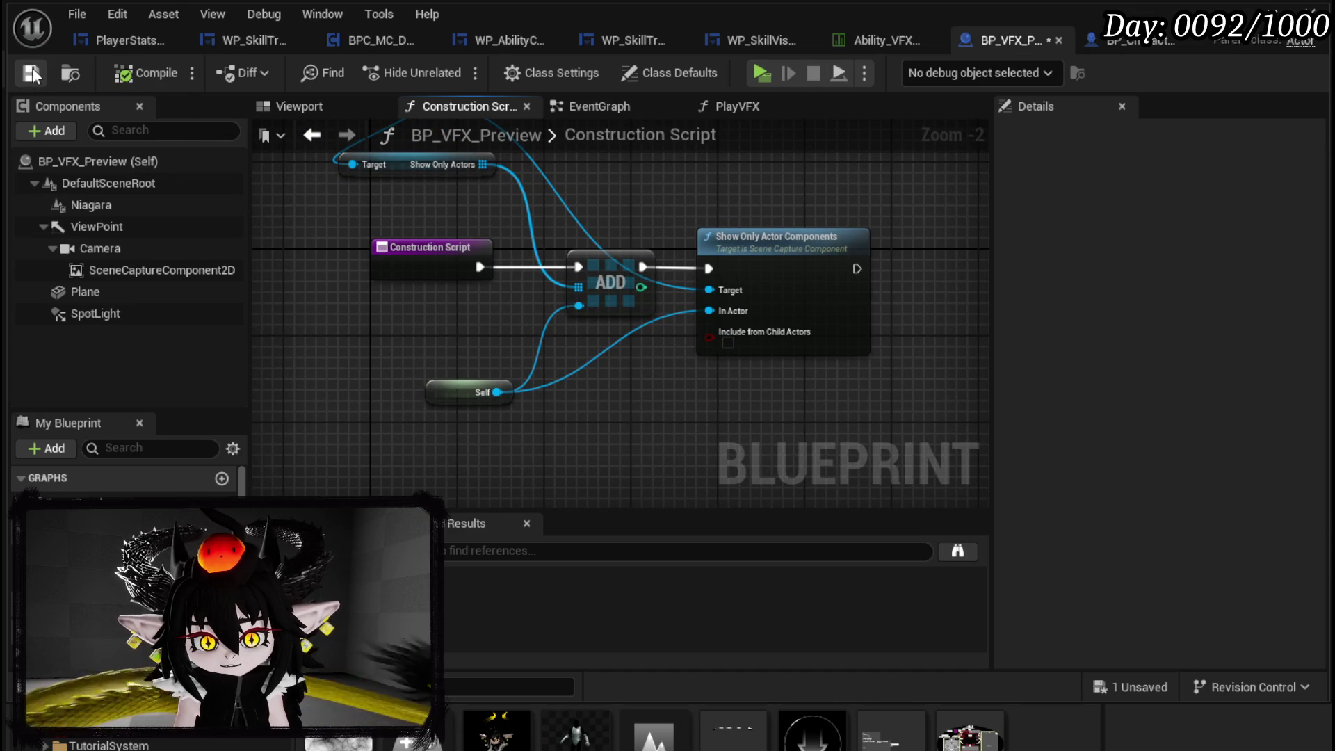
click(106, 205)
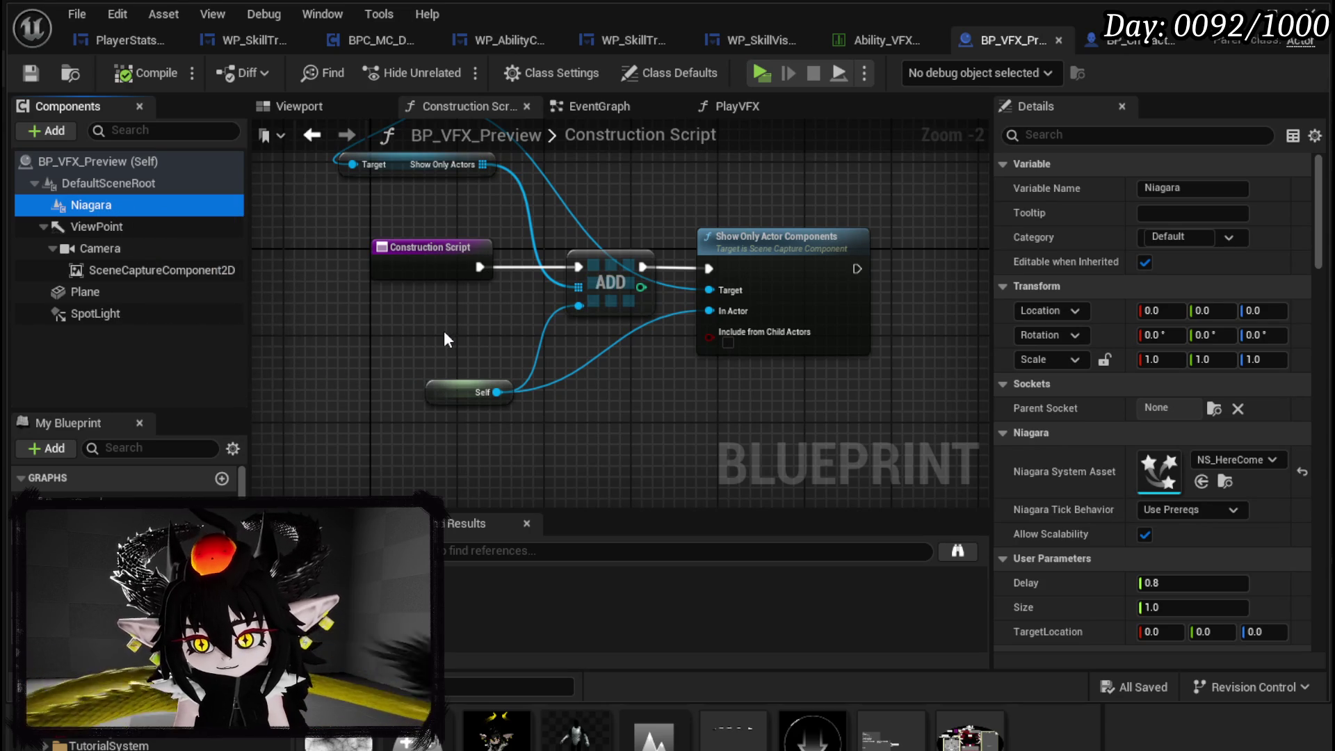
- Open the PlayVFX function and inspect its Niagara variable node
click(383, 324)
click(737, 106)
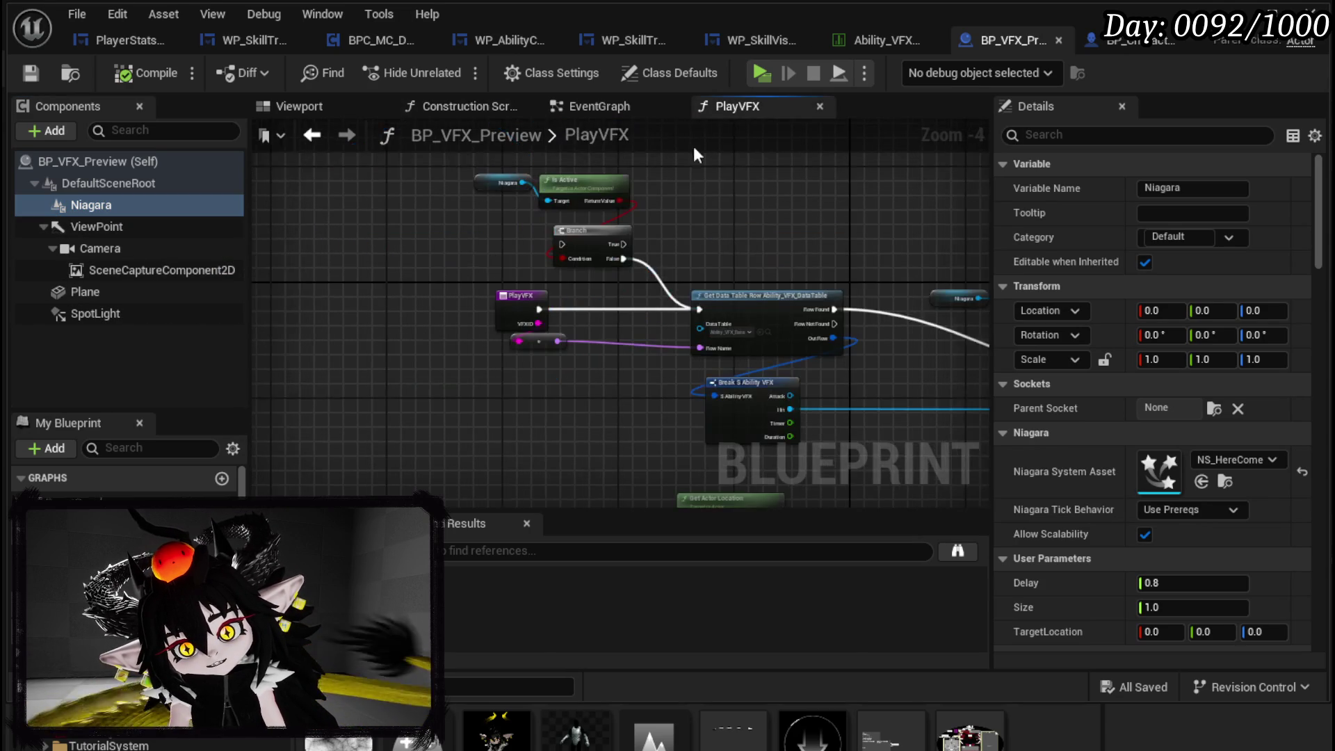
scroll(465, 244, up, 3)
scroll(465, 244, up, 3)
click(459, 199)
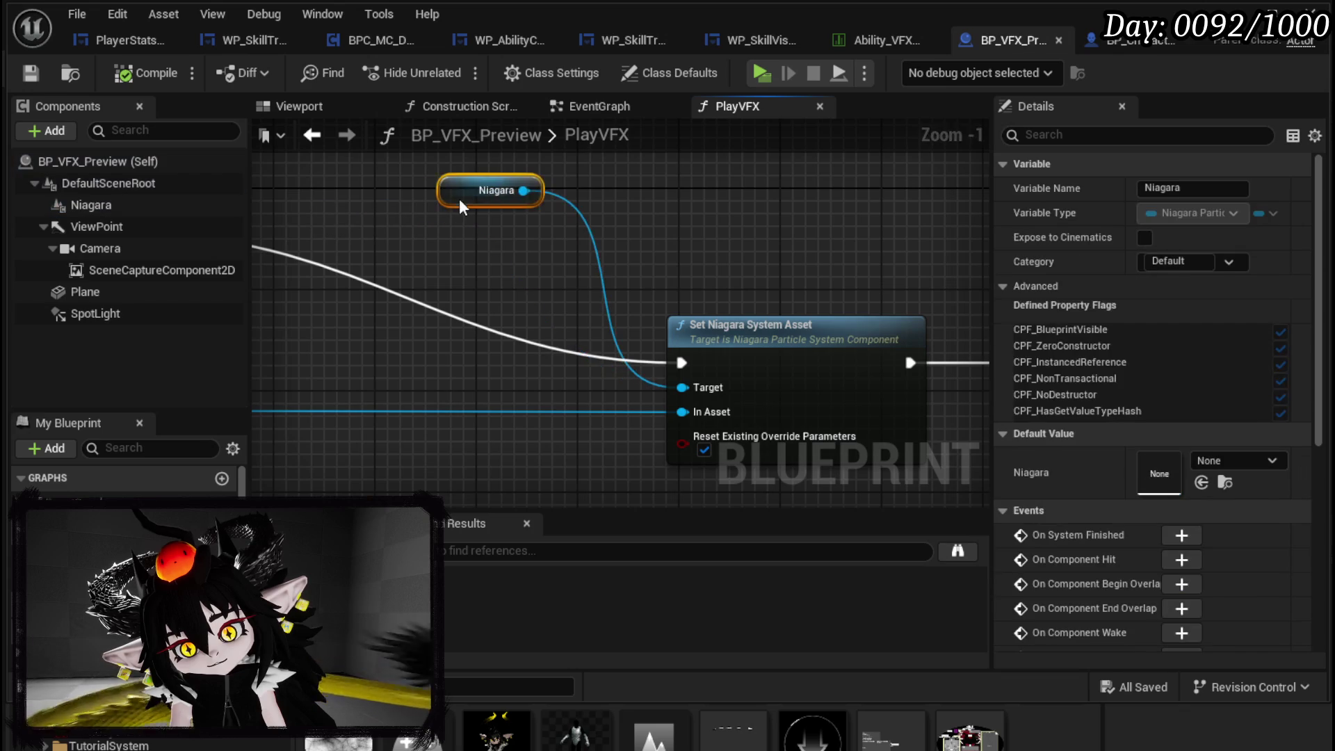
scroll(488, 234, down, 2)
- Look over the Reset System and Activate nodes, nudge a reroute knot, and return to EventGraph
mouse_move(569, 264)
mouse_down()
mouse_move(654, 230)
mouse_move(390, 209)
mouse_move(63, 222)
mouse_up()
mouse_move(651, 275)
mouse_down()
mouse_move(529, 292)
mouse_move(626, 278)
mouse_move(722, 388)
mouse_up()
scroll(651, 275, down, 3)
scroll(647, 275, up, 2)
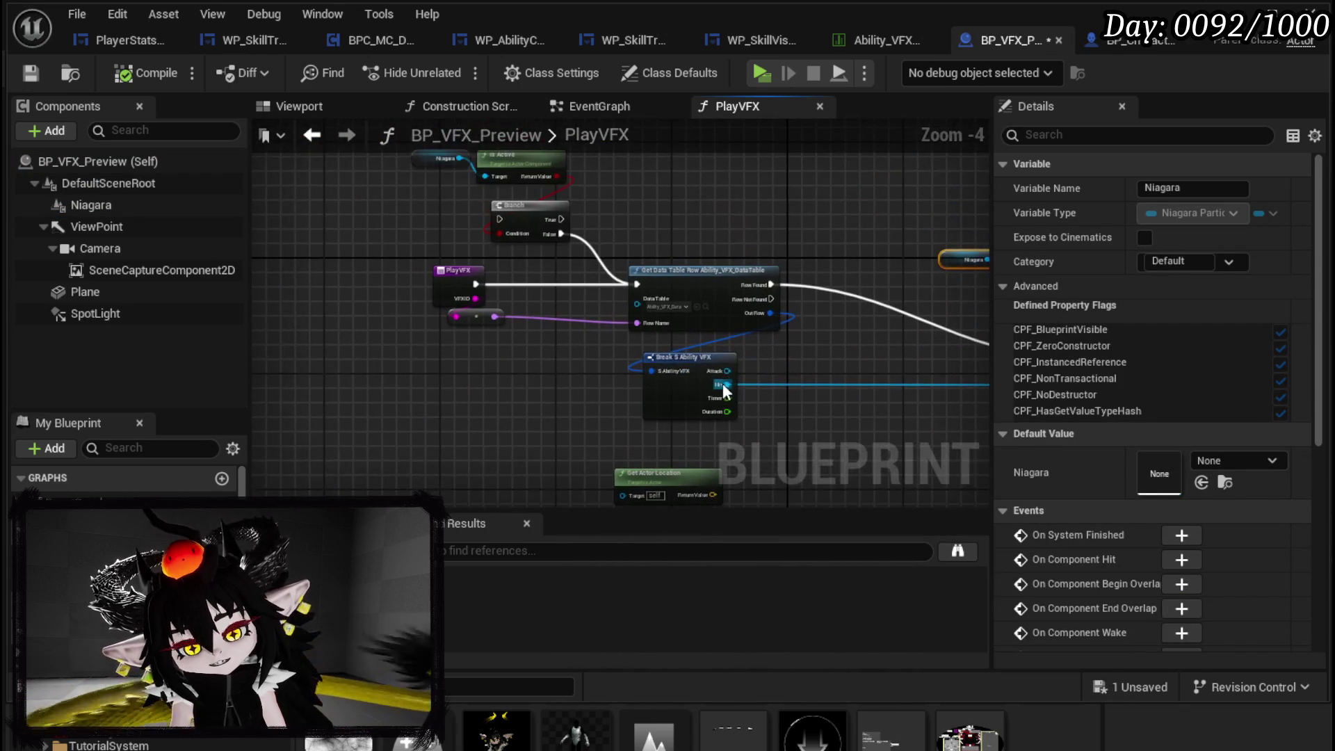
drag(479, 319, 478, 325)
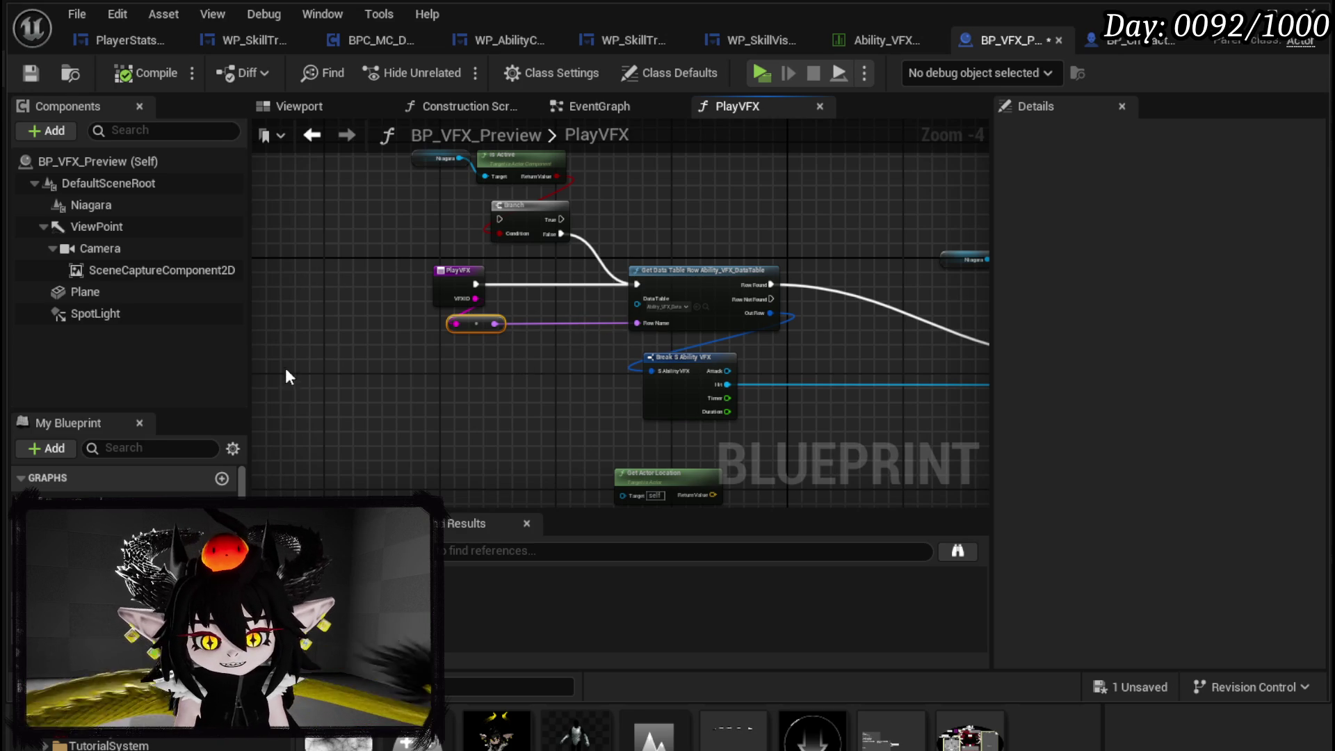
click(606, 108)
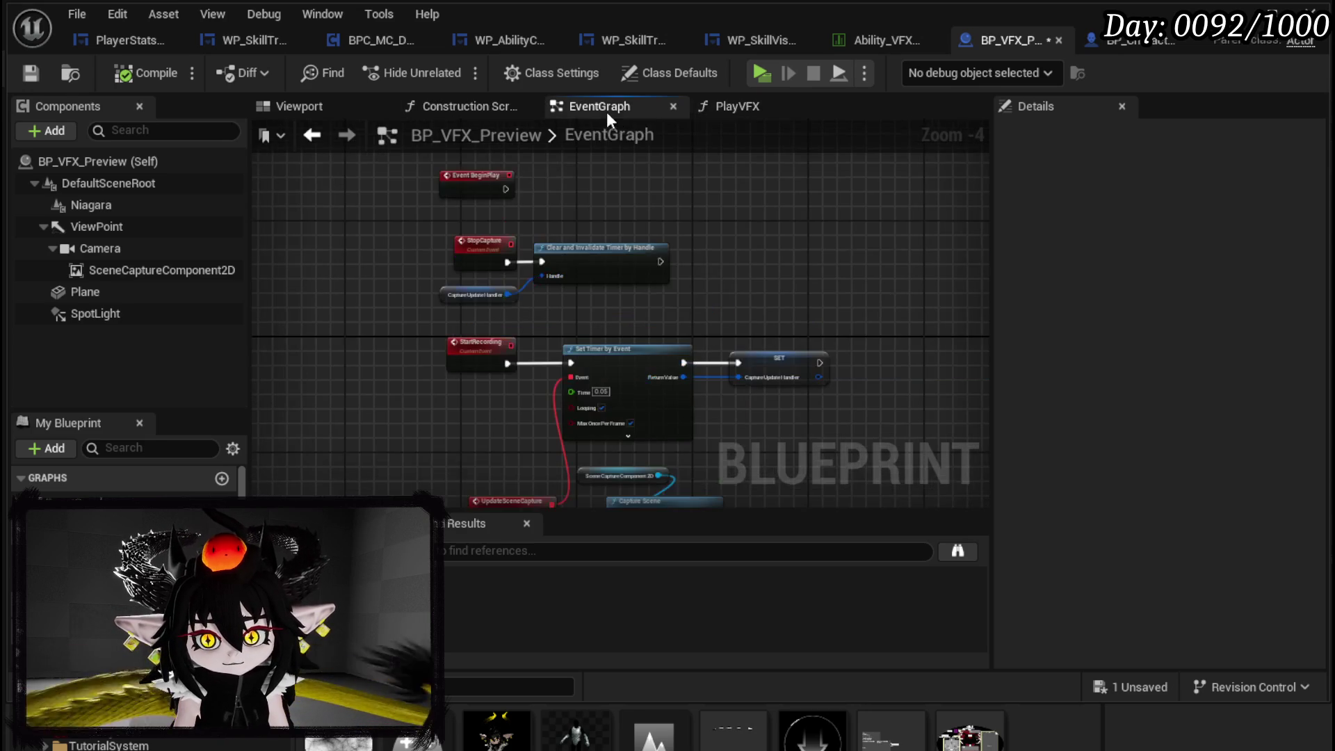
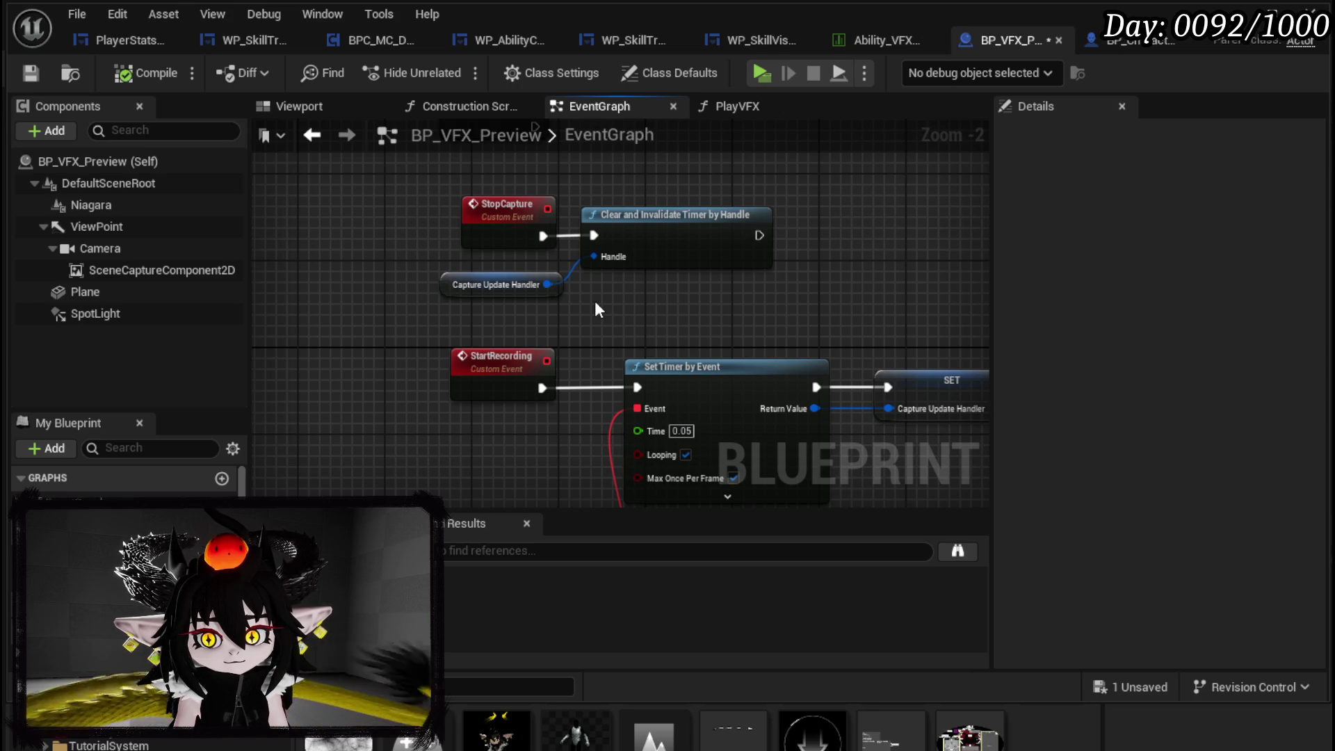
- Save BP_VFX_Preview and rename the StartRecording custom event to StartCapture
click(1145, 689)
click(998, 683)
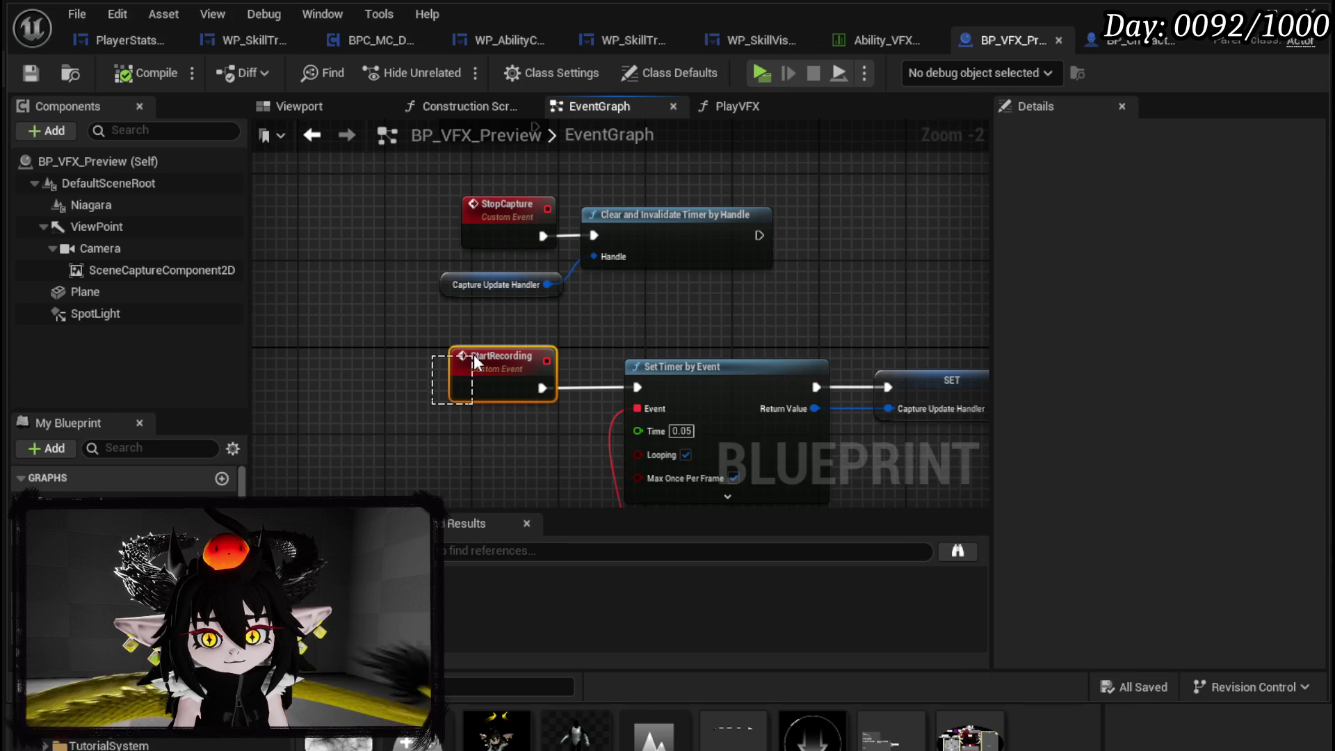
drag(473, 353, 472, 355)
right_click(485, 384)
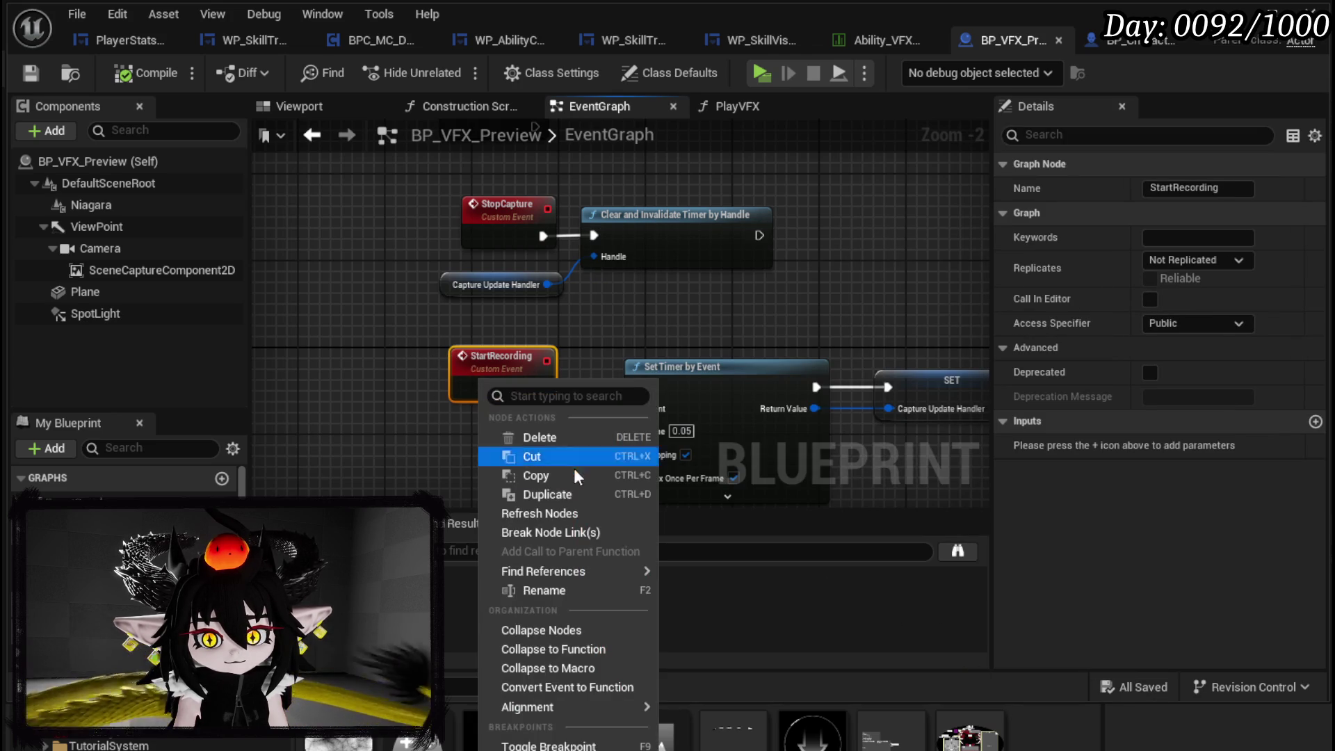
click(568, 590)
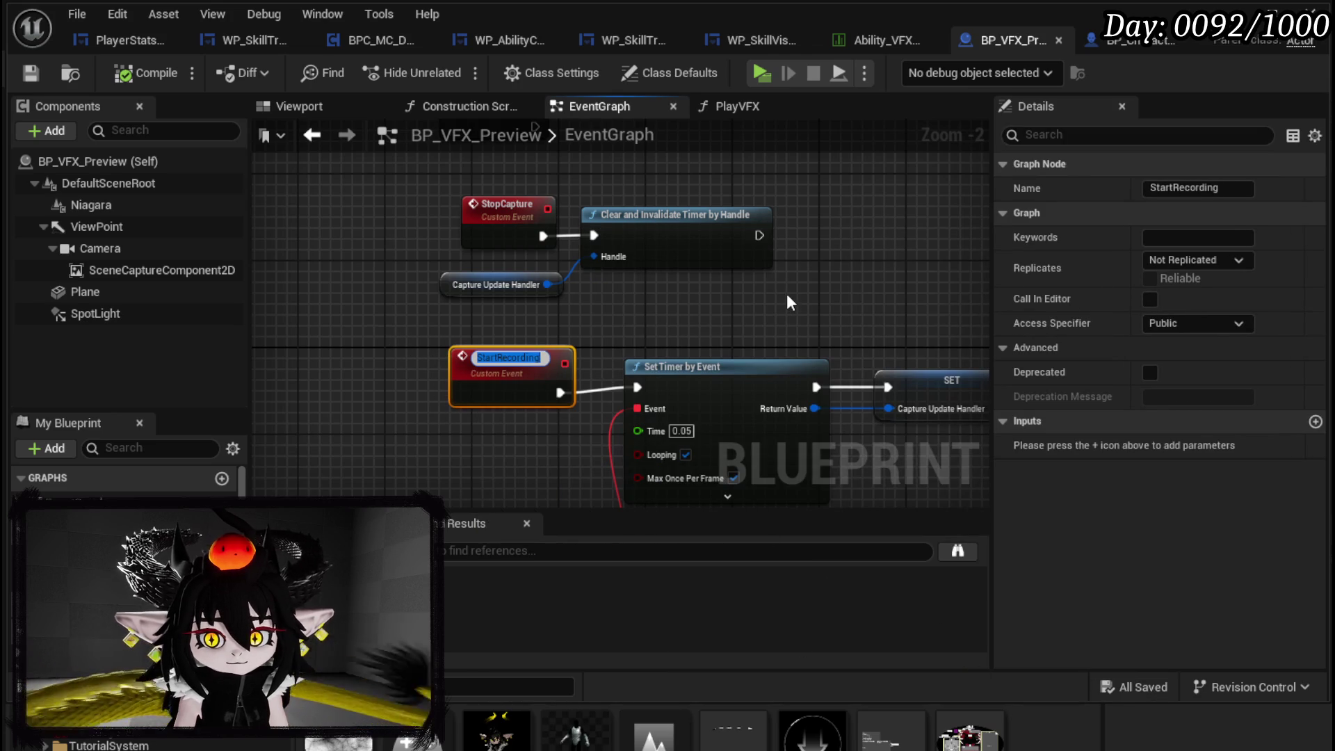
key(BackSpace)
key(BackSpace)
key(BackSpace)
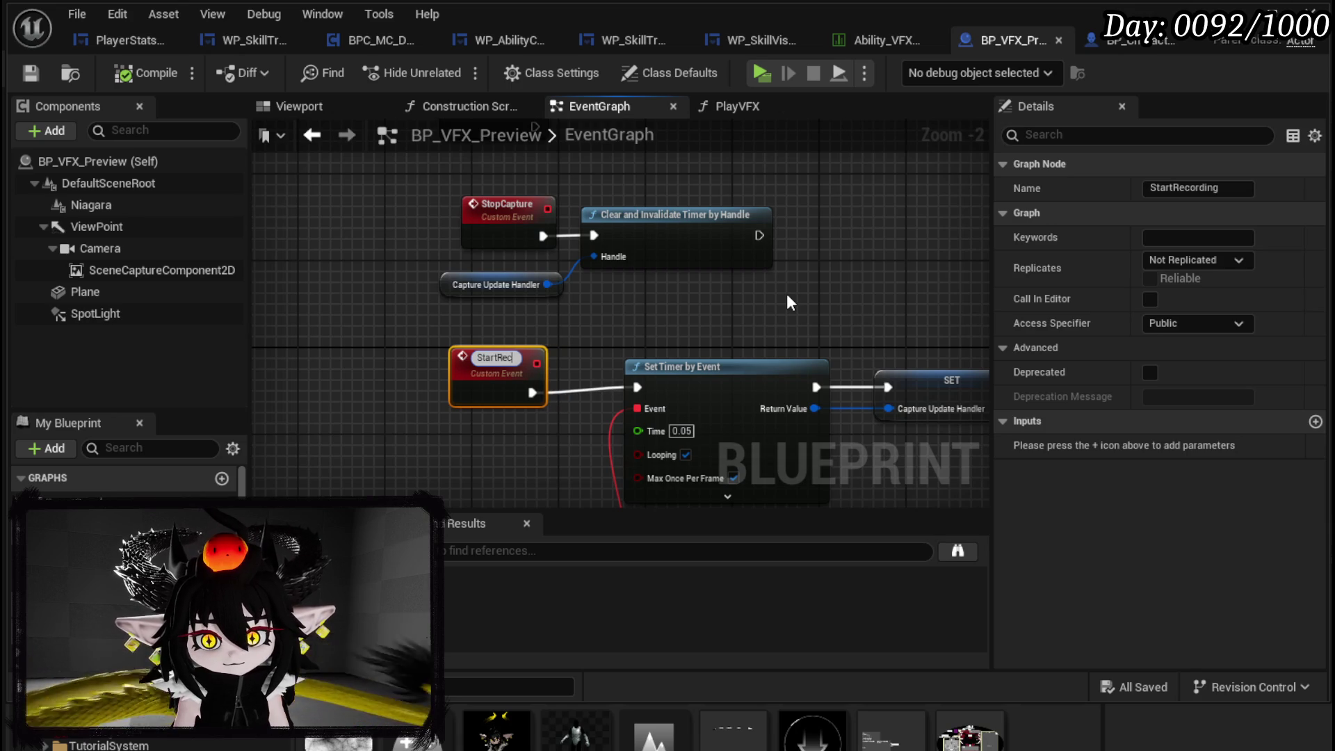
text(Capture)
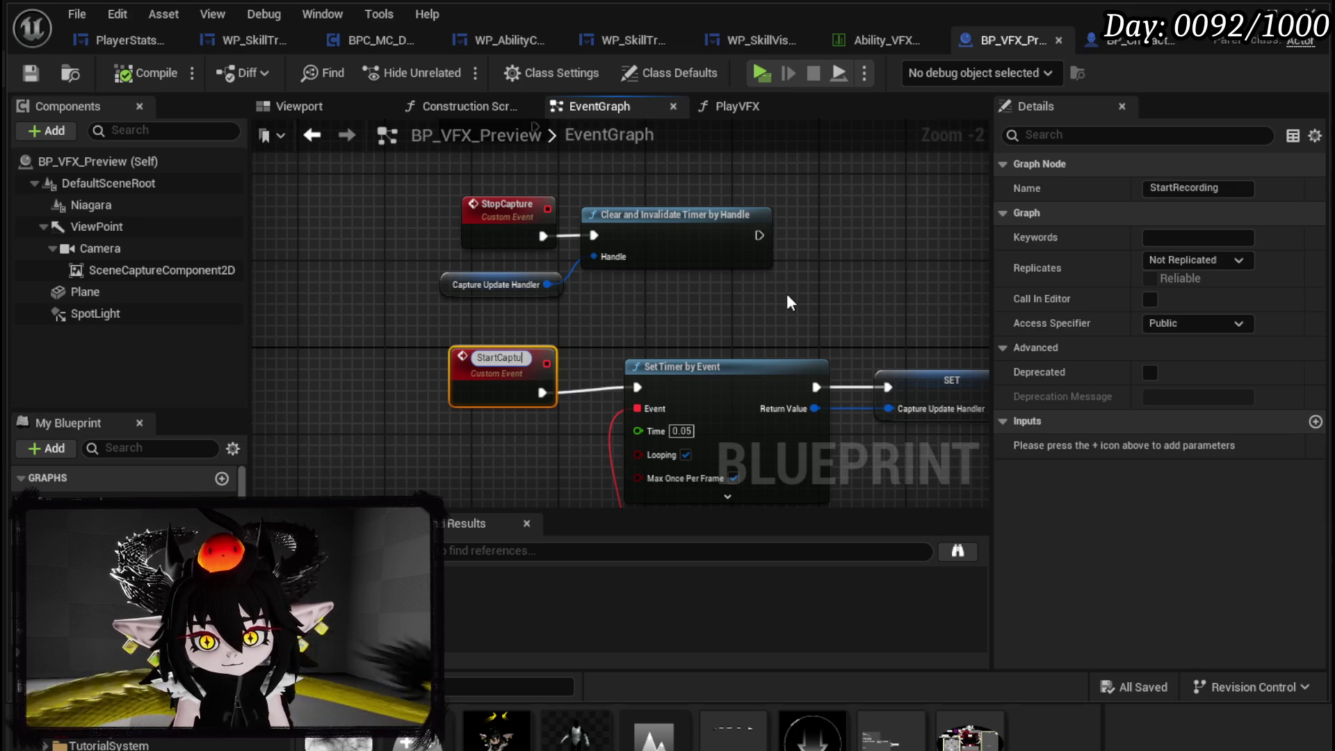
key(Return)
- Select the capture event nodes, then compile and save the blueprint
click(481, 226)
mouse_move(333, 372)
mouse_down()
mouse_move(488, 386)
mouse_move(105, 144)
mouse_up()
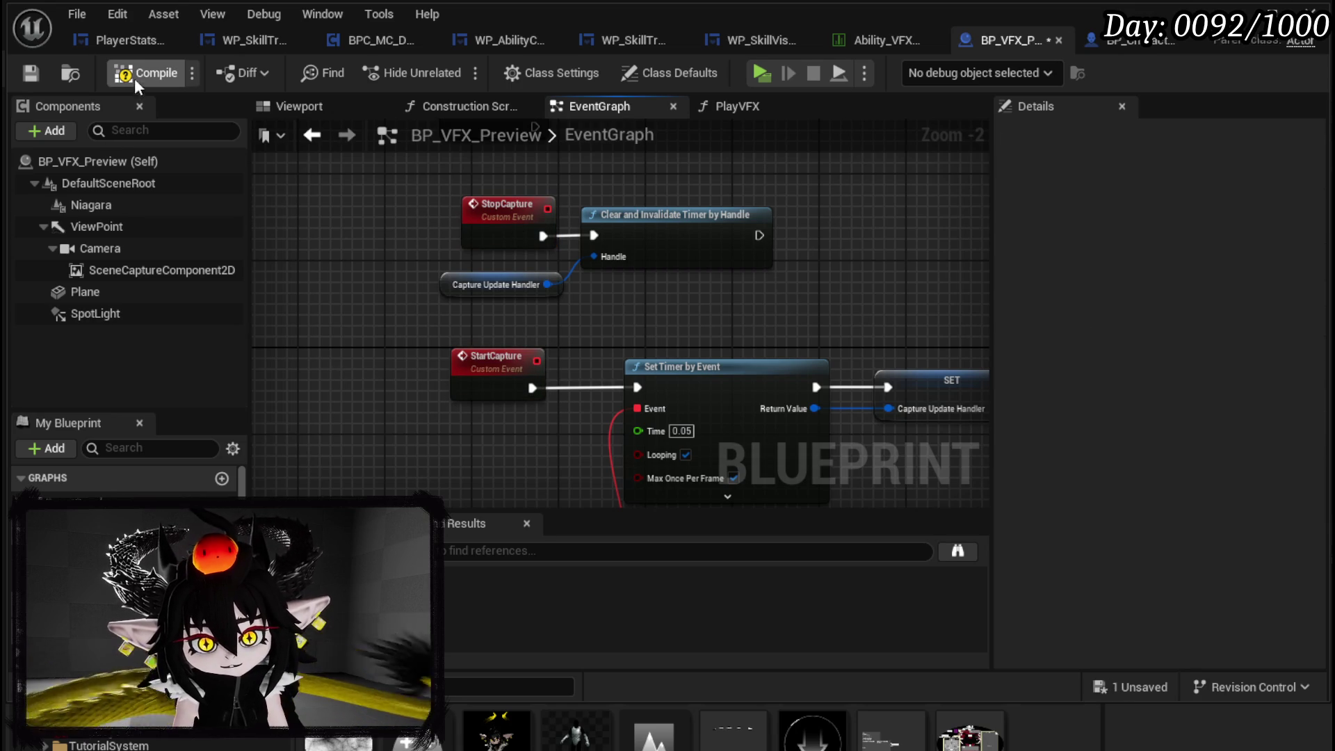
click(33, 73)
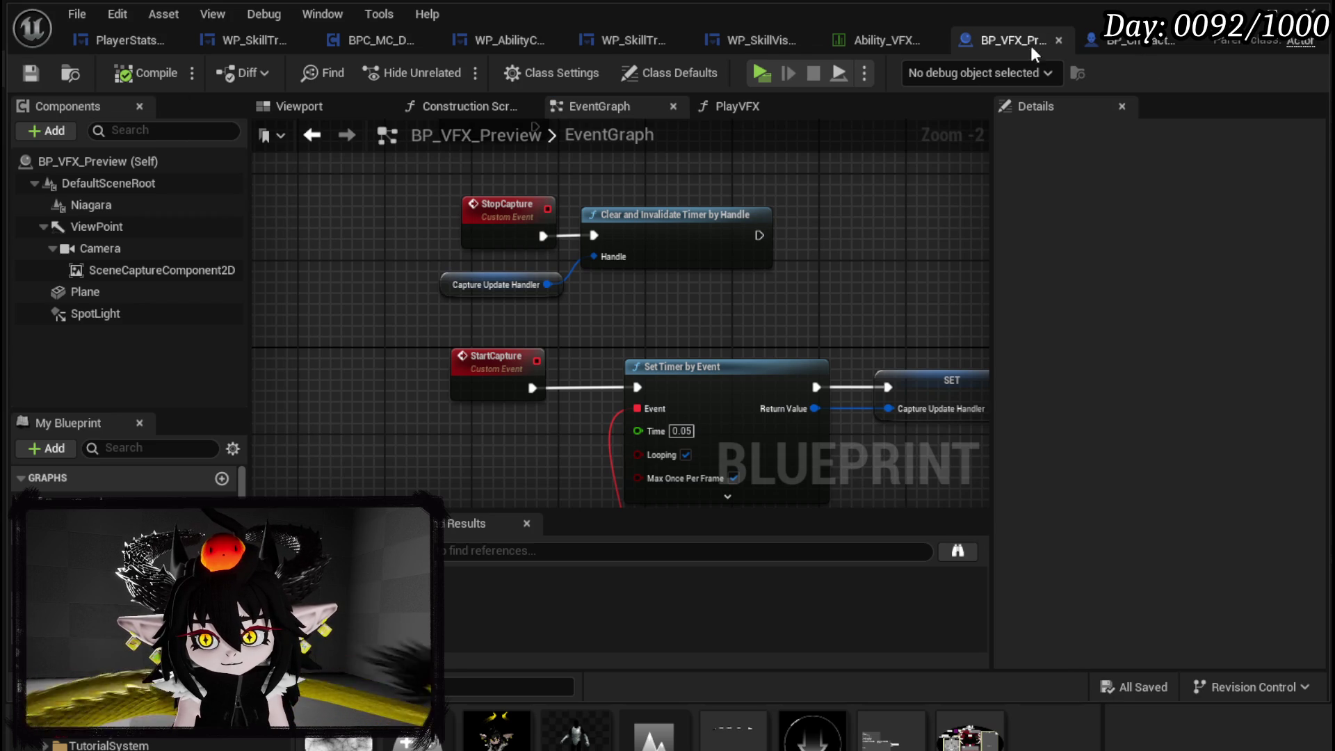
- Switch to WP_SkillVisualDesigner and show its graph with the FillEffectBox function
click(766, 39)
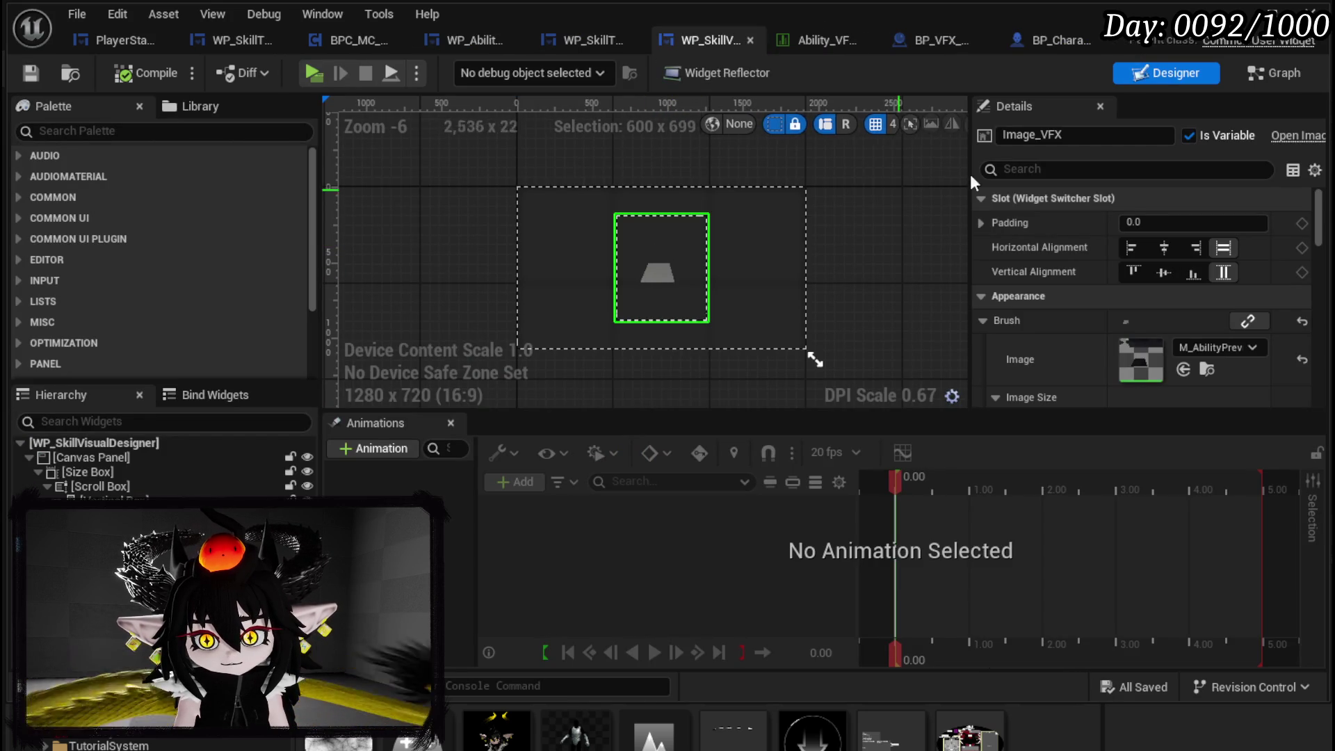
scroll(654, 278, up, 3)
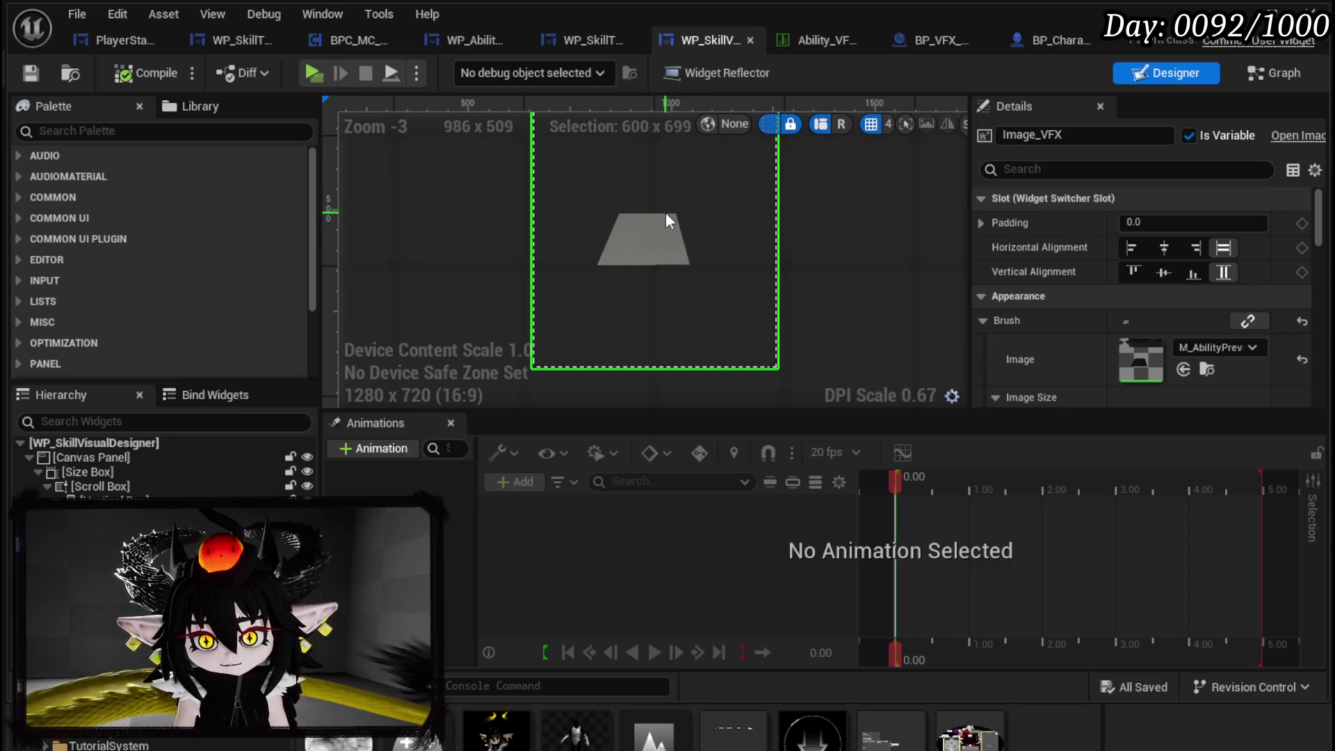
click(1256, 76)
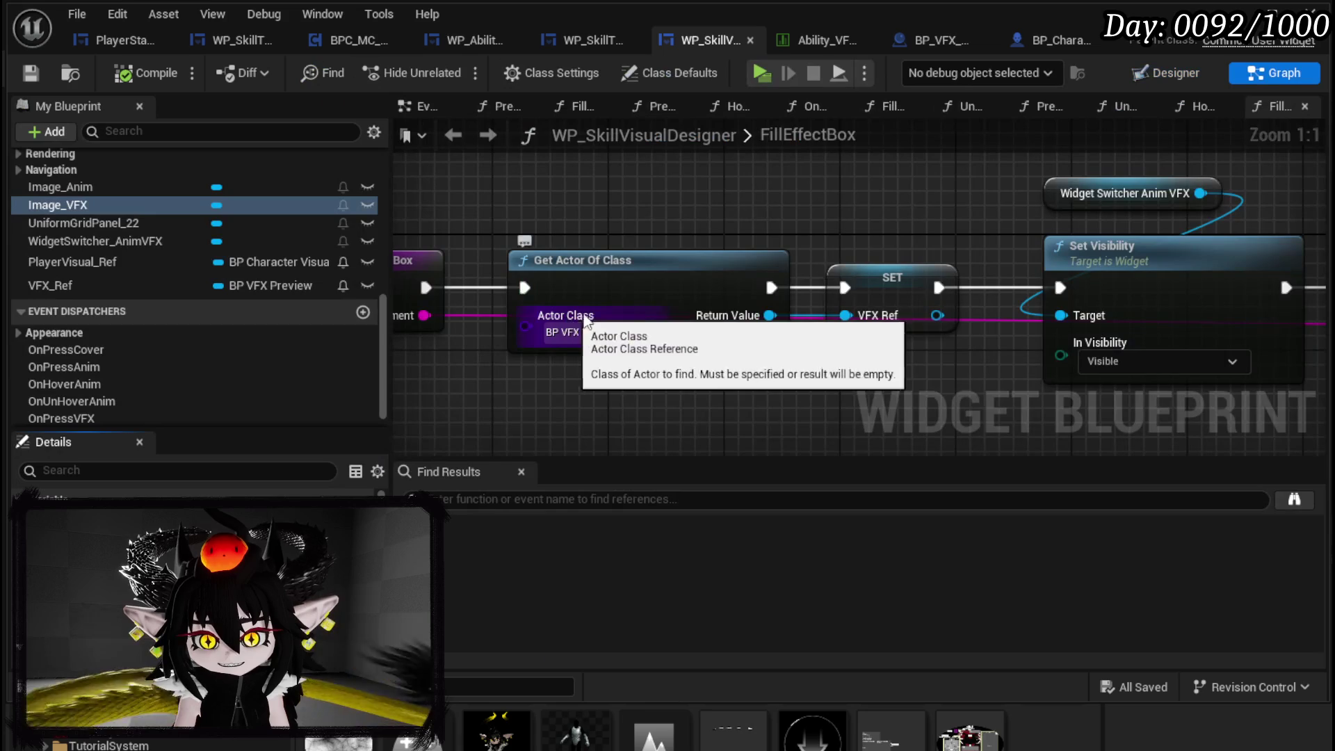
scroll(177, 256, up, 8)
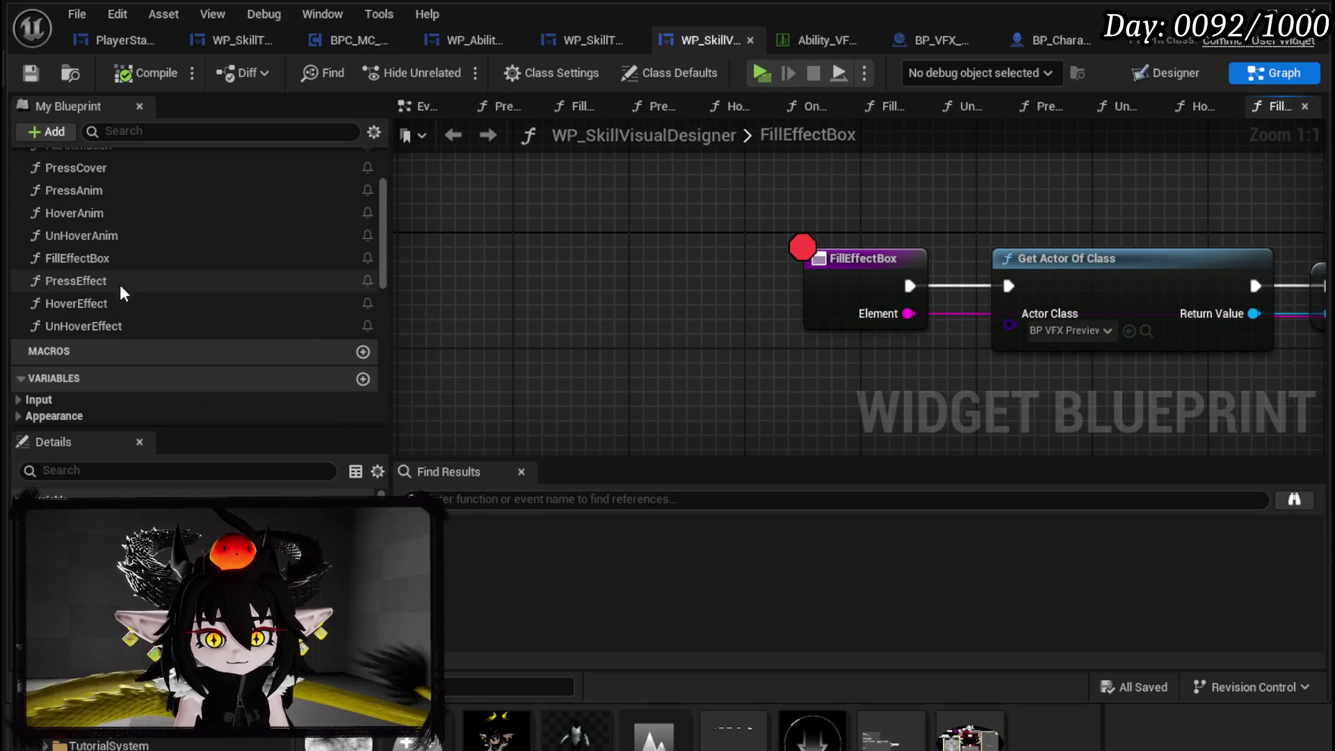
- In the HoverEffect graph, add a Start Capture call on VFX Ref
double_click(107, 303)
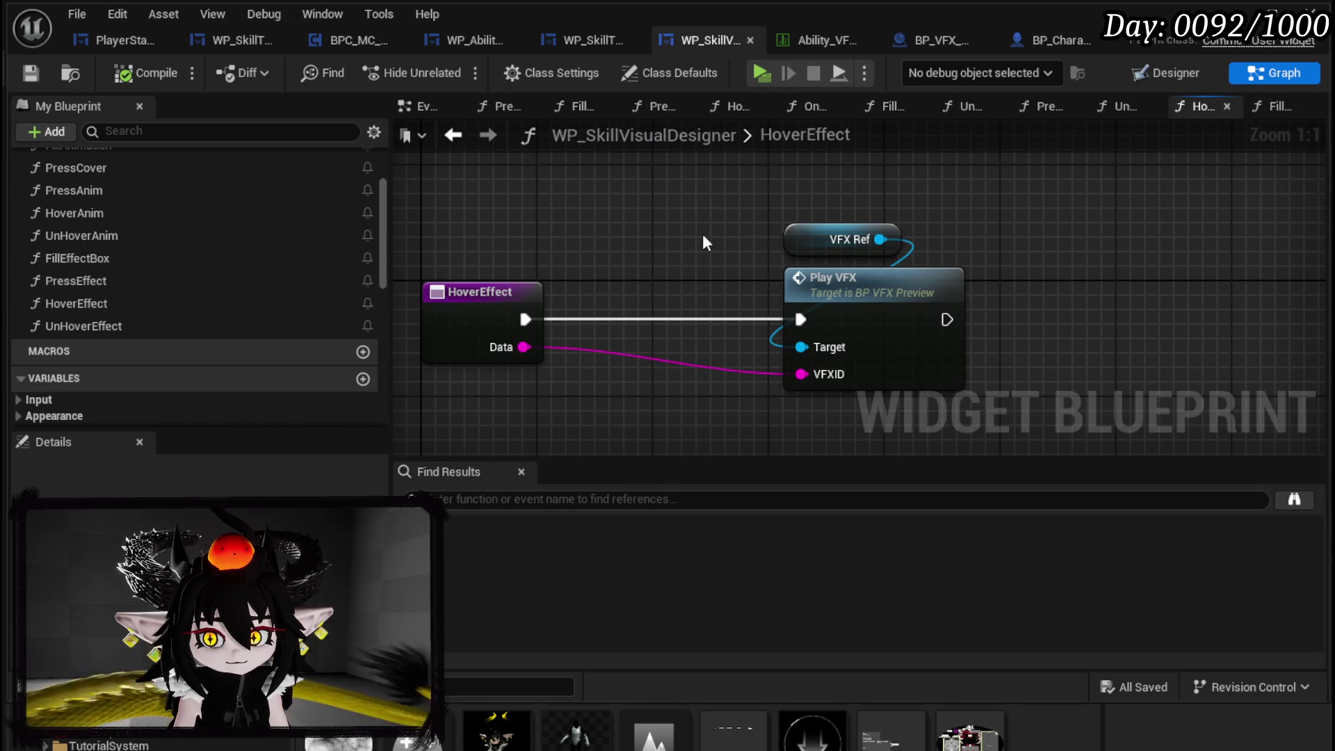
drag(786, 241, 531, 261)
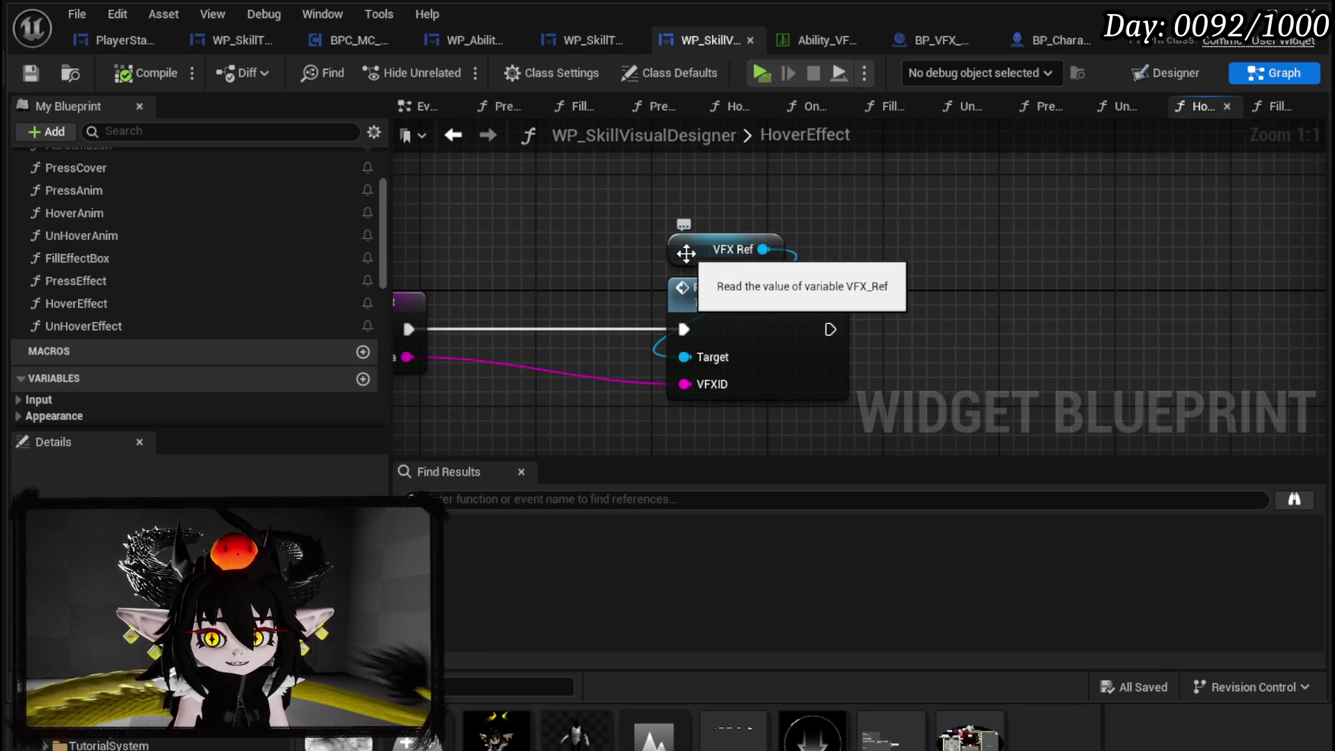
drag(762, 250, 921, 258)
text(Star)
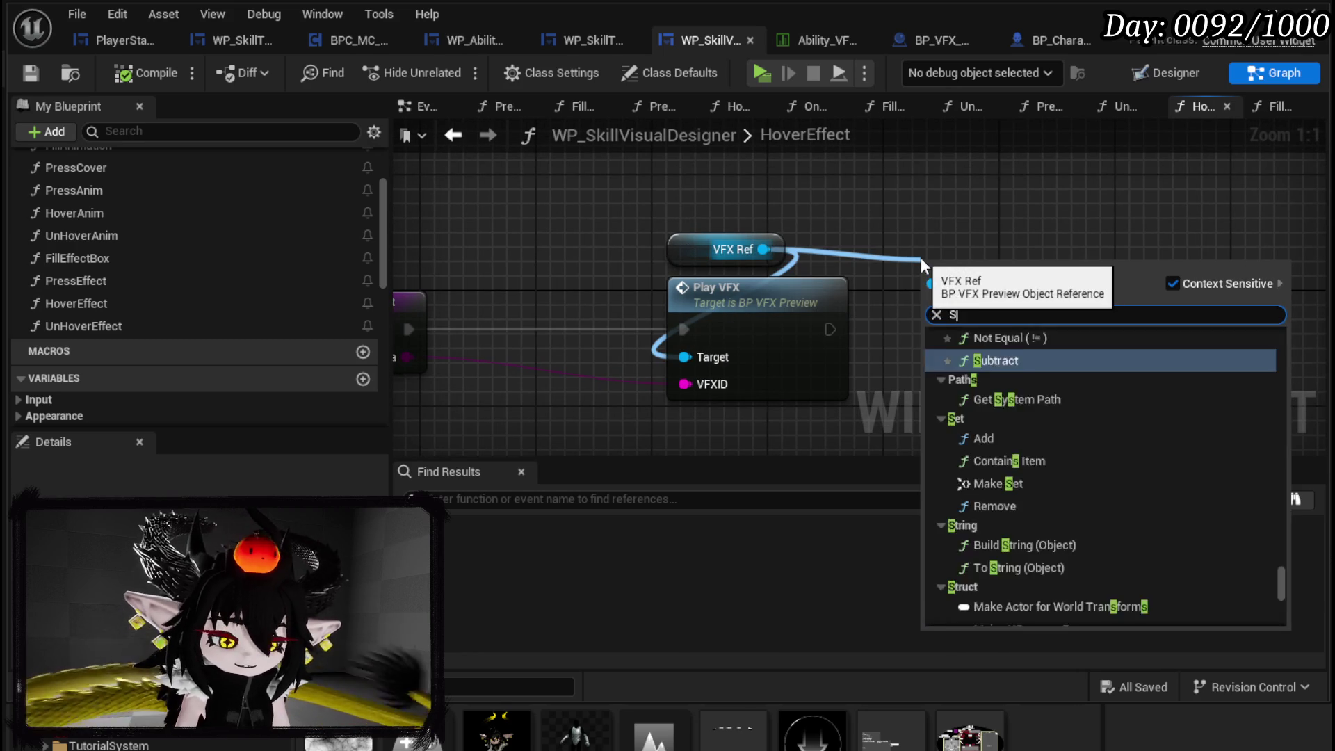
key(Return)
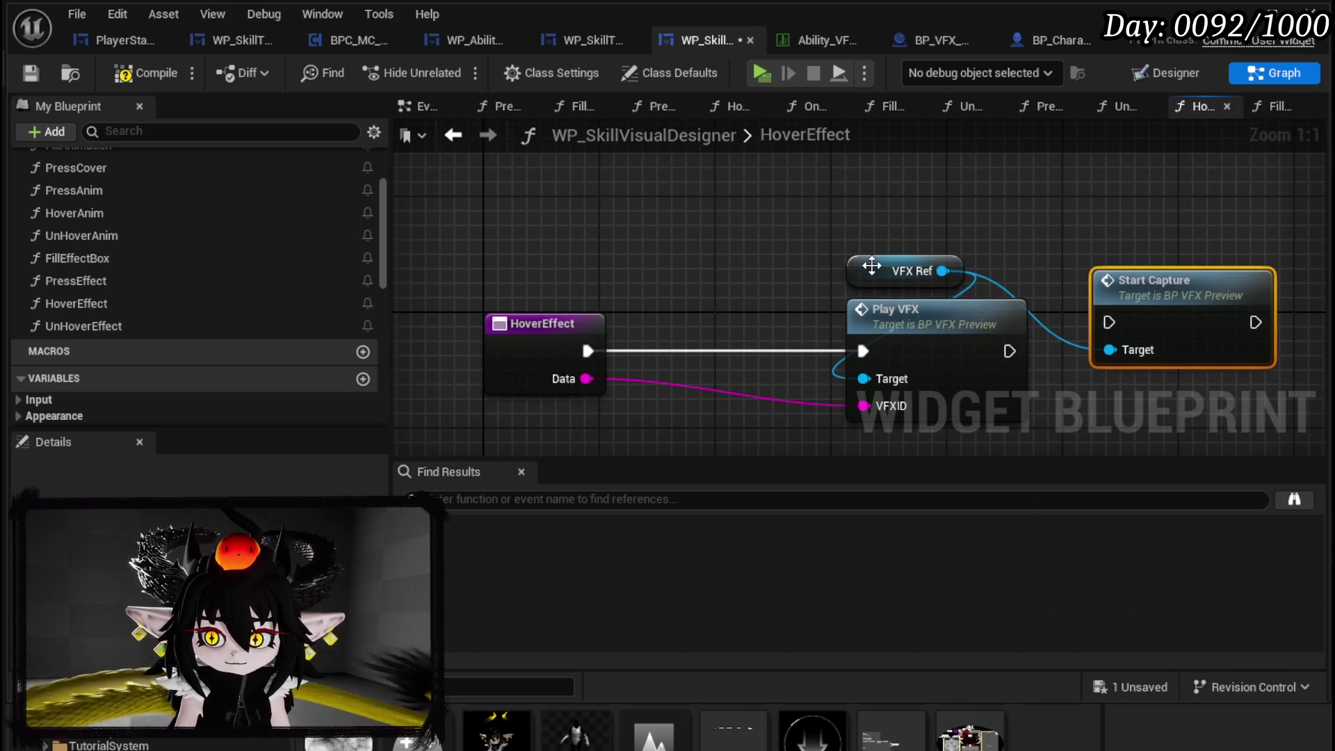
- Wire Start Capture between HoverEffect and Play VFX, then open UnHoverEffect
drag(873, 274, 539, 195)
mouse_move(1154, 284)
mouse_down()
mouse_move(619, 281)
mouse_move(707, 309)
mouse_up()
drag(588, 352, 678, 356)
drag(807, 351, 863, 351)
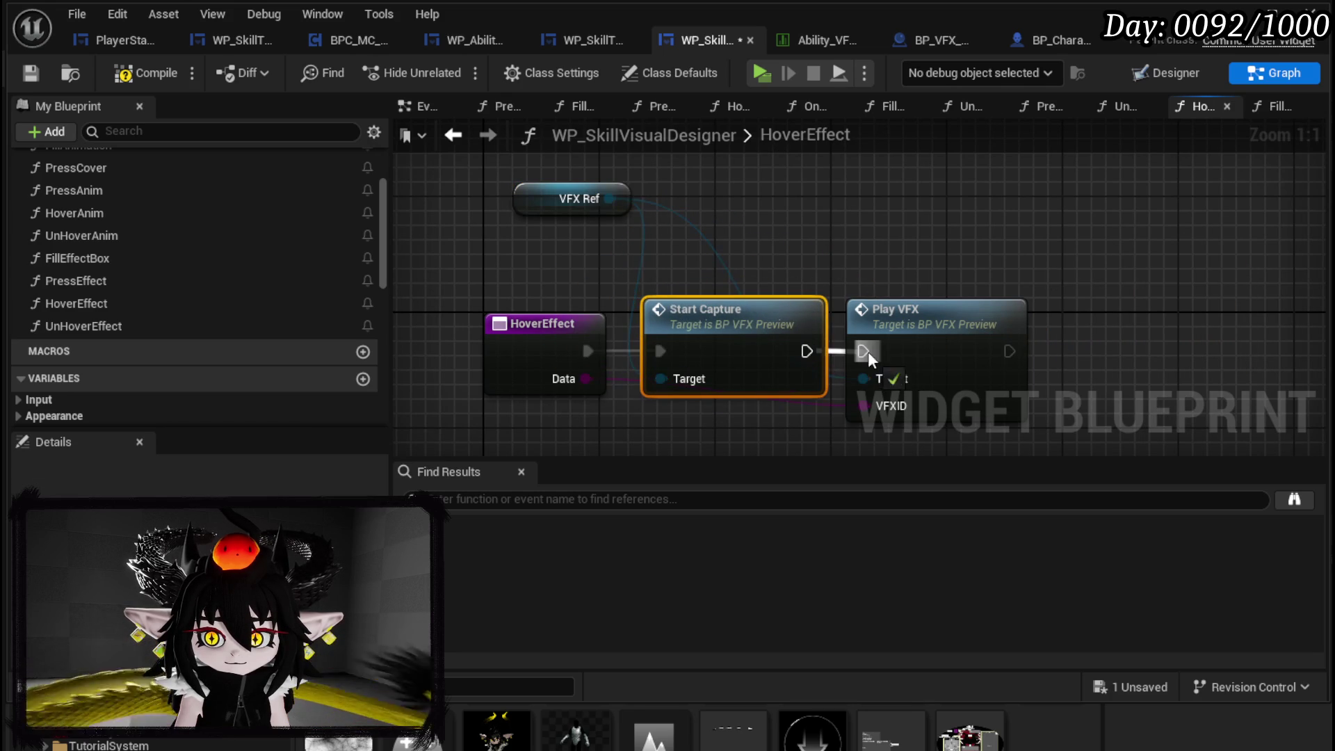
double_click(84, 325)
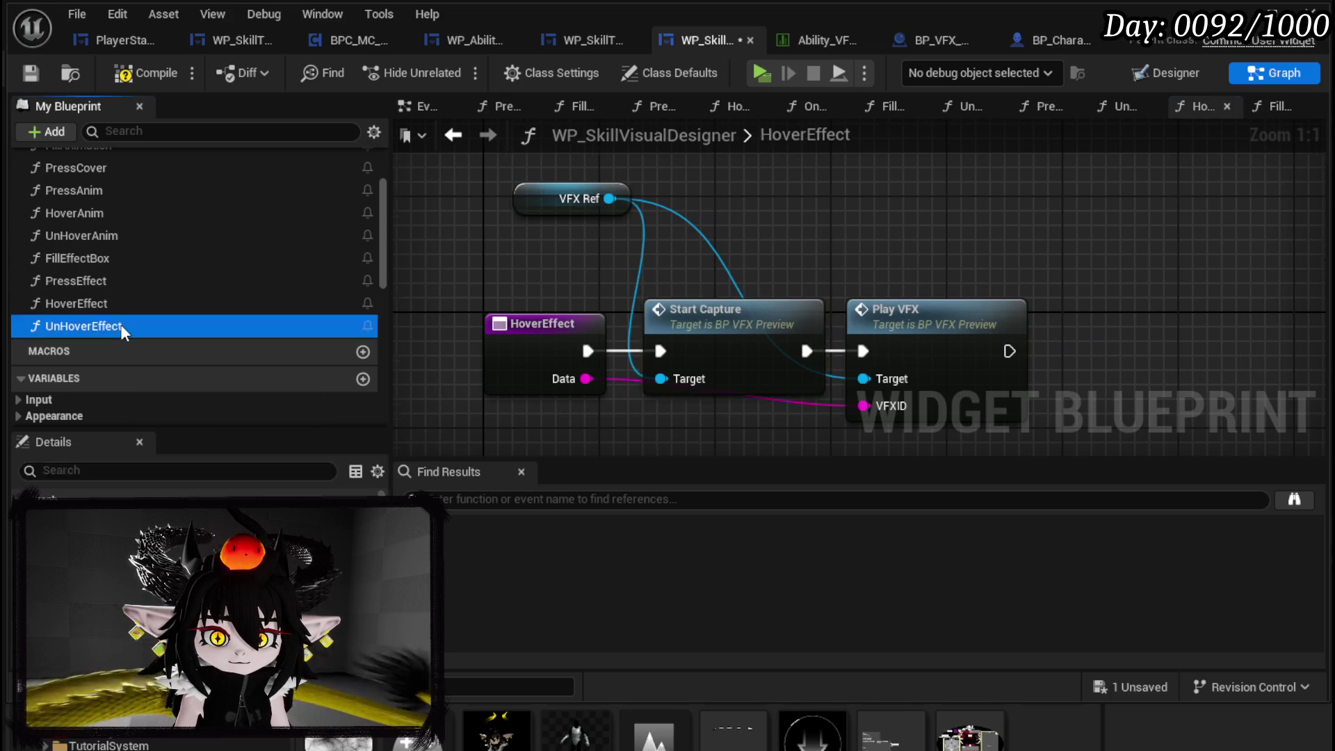
scroll(116, 256, down, 5)
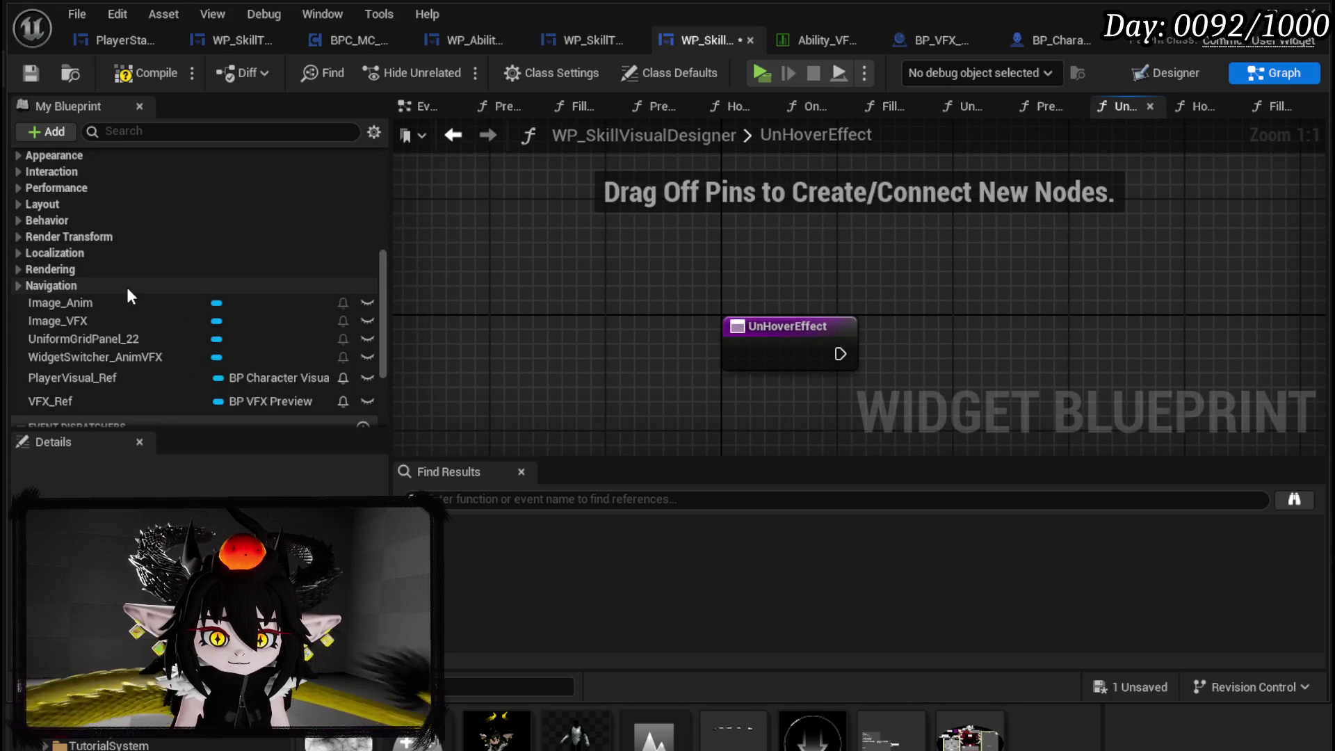
- Add a VFX_Ref getter with a Stop Capture call wired to UnHoverEffect
mouse_move(128, 400)
mouse_down()
mouse_move(726, 263)
mouse_move(884, 264)
mouse_up()
click(758, 273)
text(Stop)
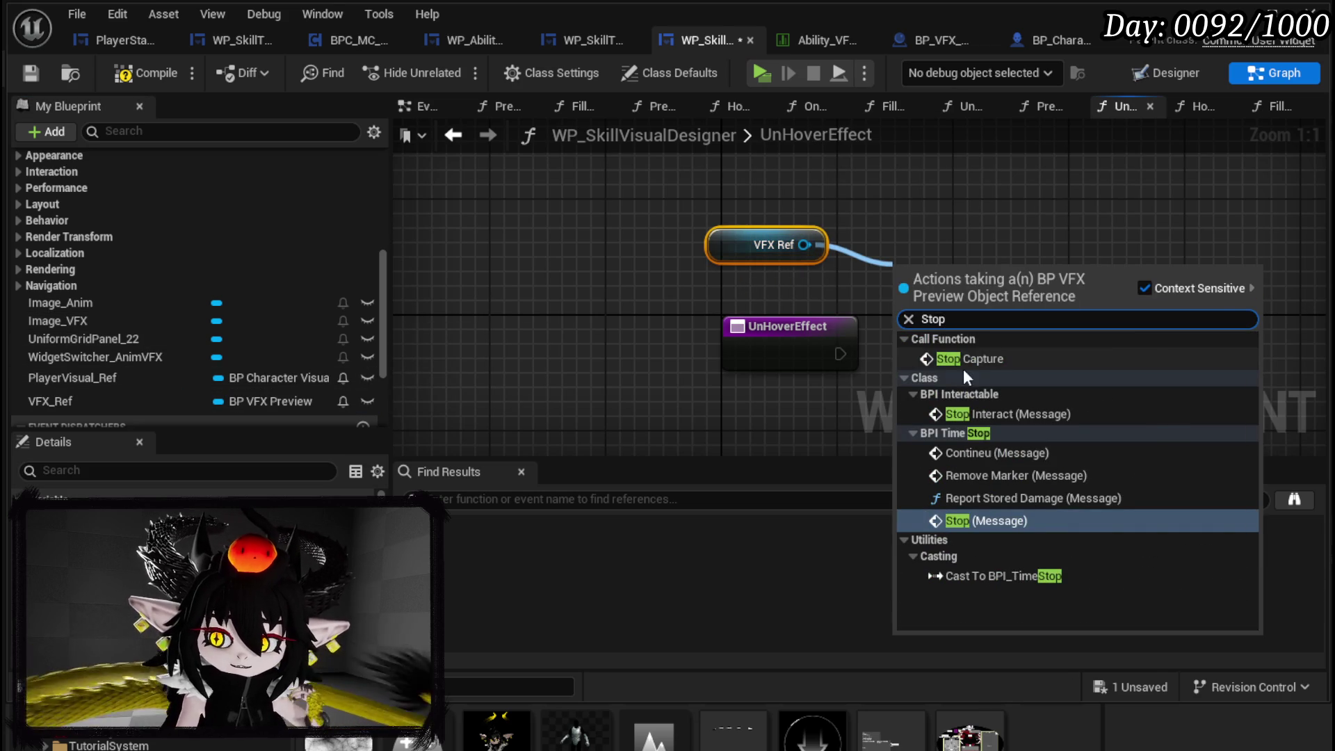
click(913, 359)
drag(840, 354, 967, 346)
click(945, 272)
- Compile and save the widget blueprint, then return to the level editor
click(146, 73)
click(40, 75)
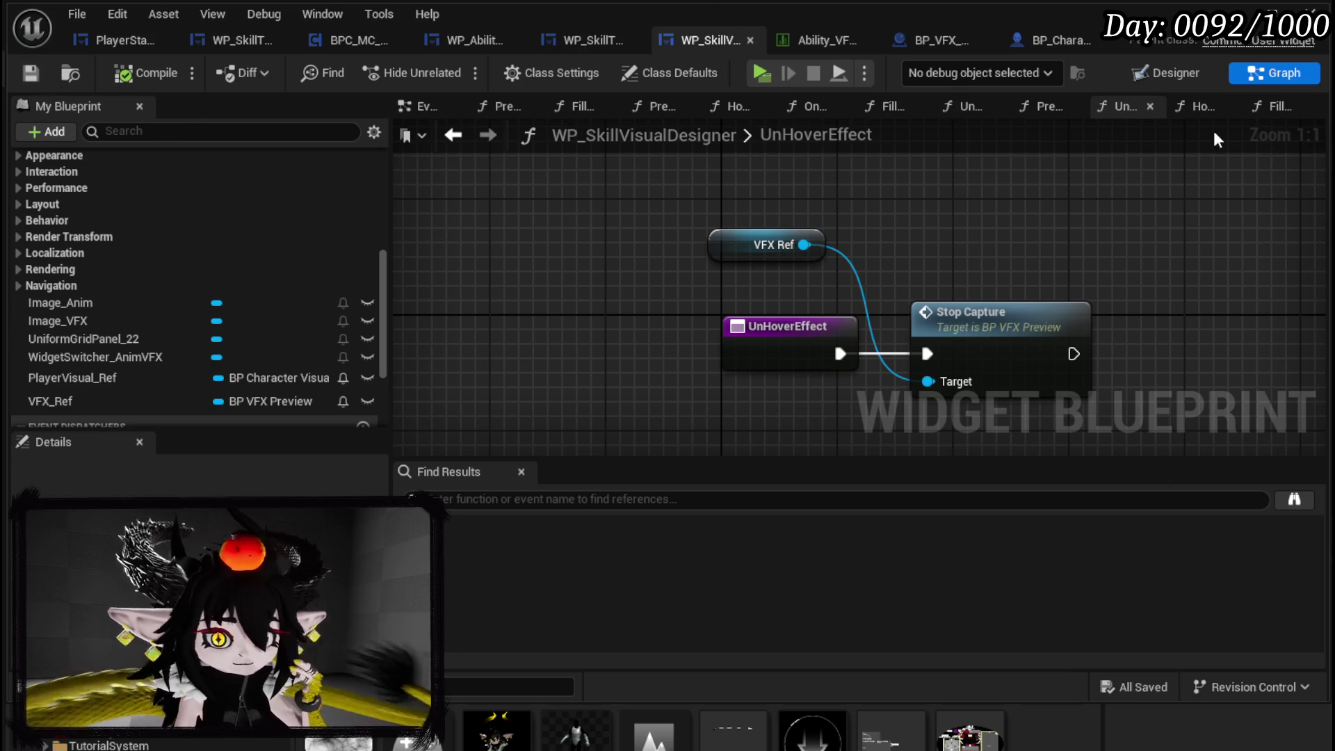
key(alt+Tab)
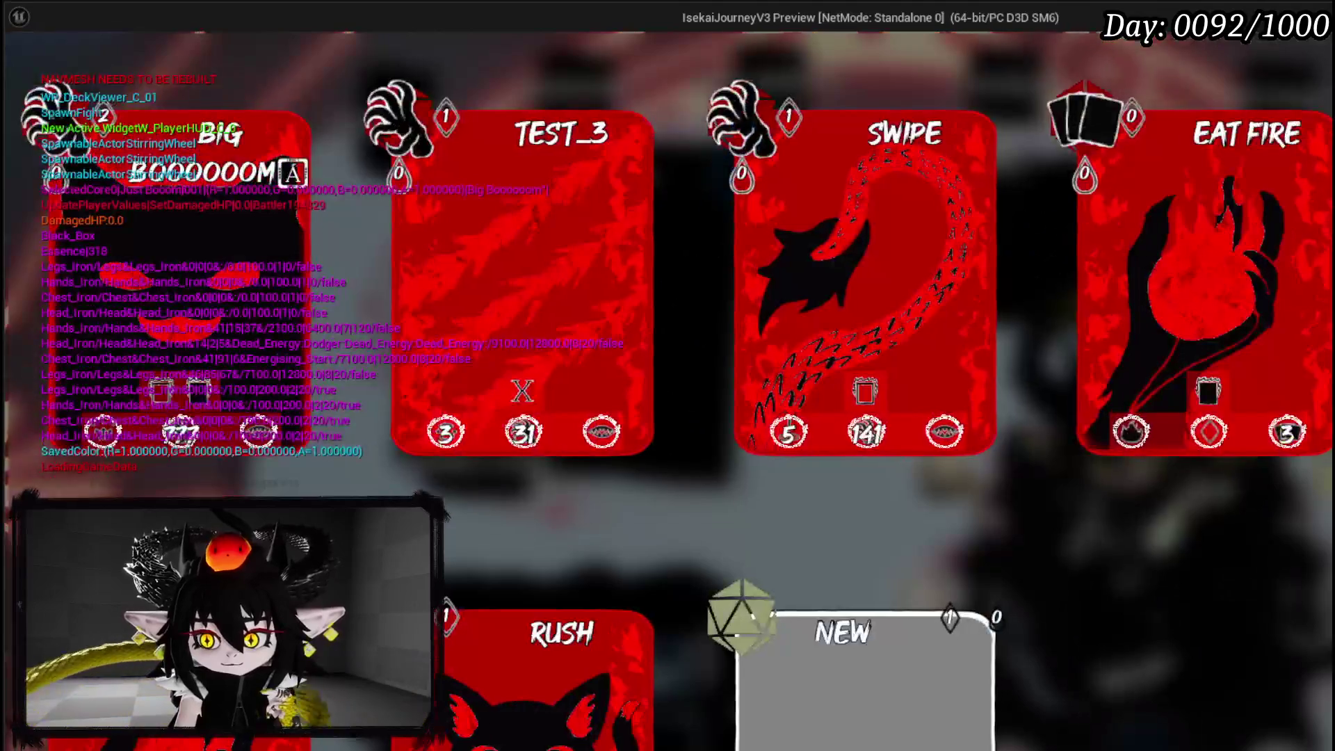
- In the game, open Ability Creation and its Particle Effect choices
click(904, 695)
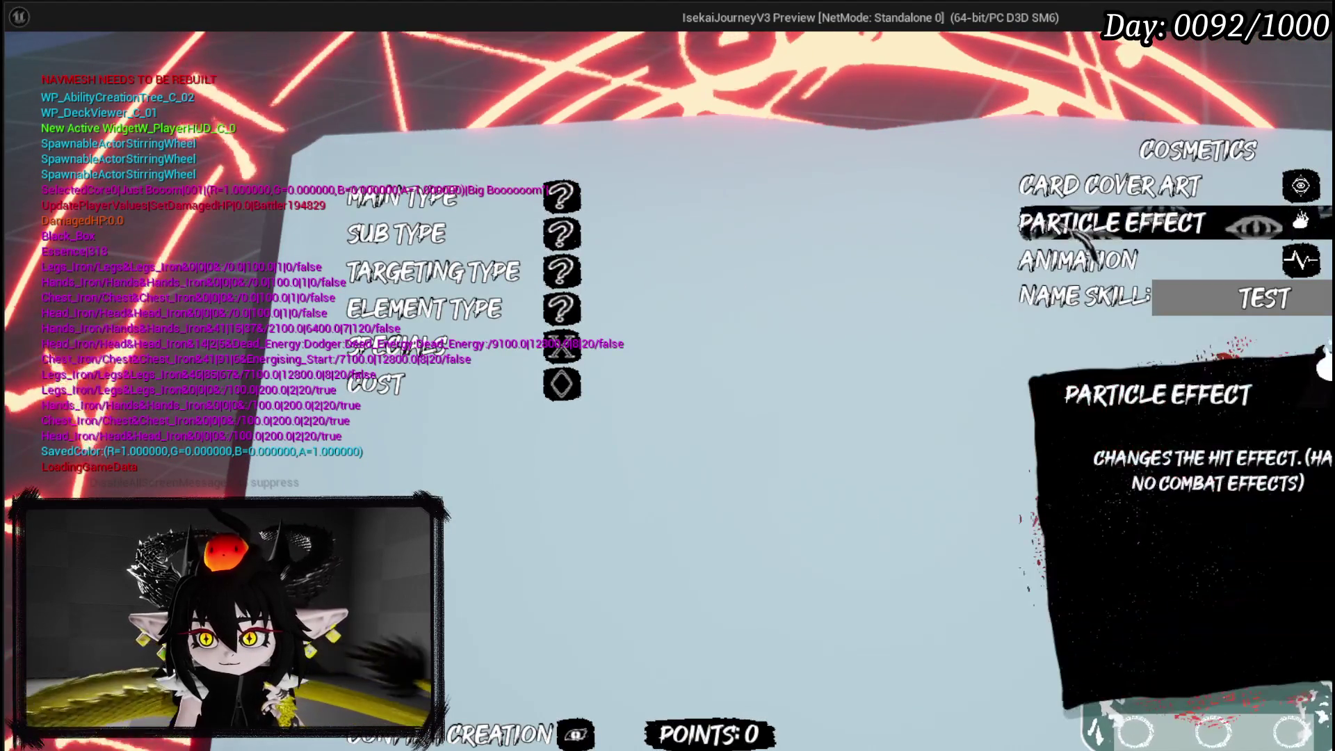
click(426, 310)
click(1111, 223)
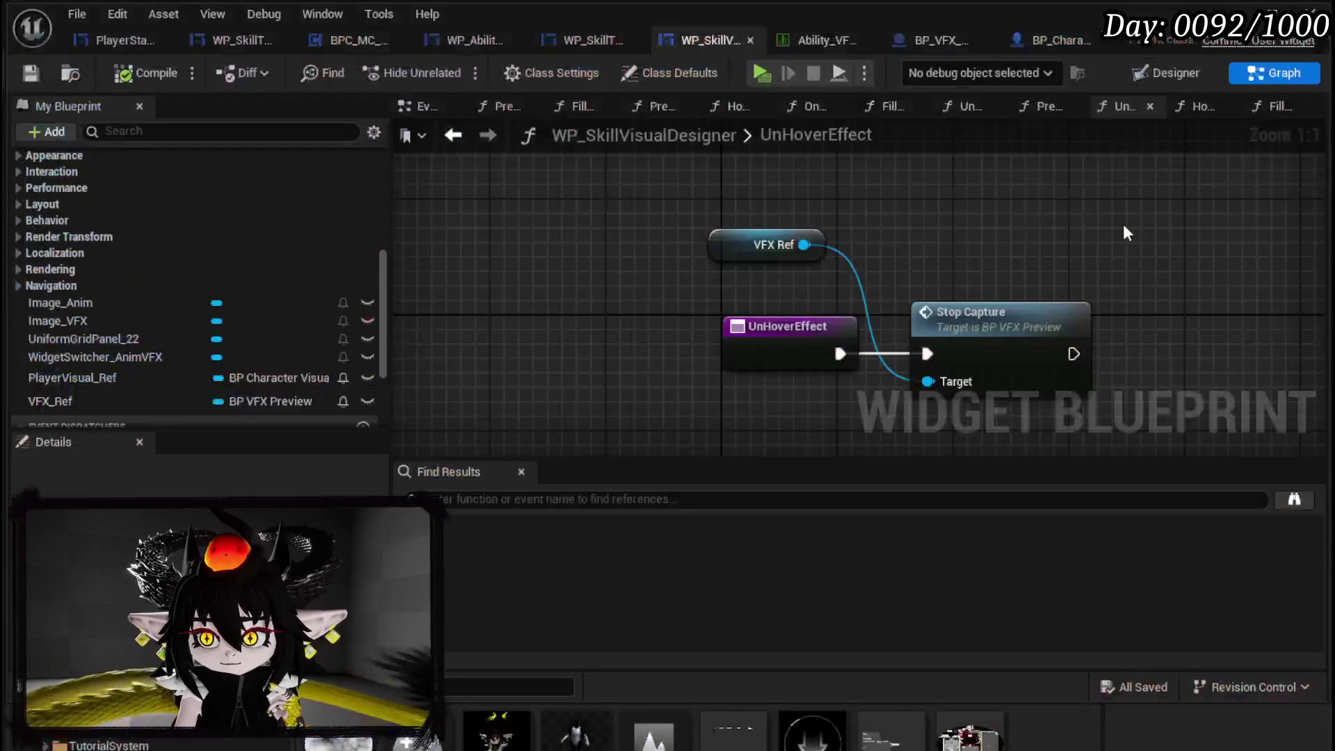
- Remove the FillEffectBox breakpoint, resume the game, then stop the preview
right_click(864, 279)
click(910, 357)
click(762, 72)
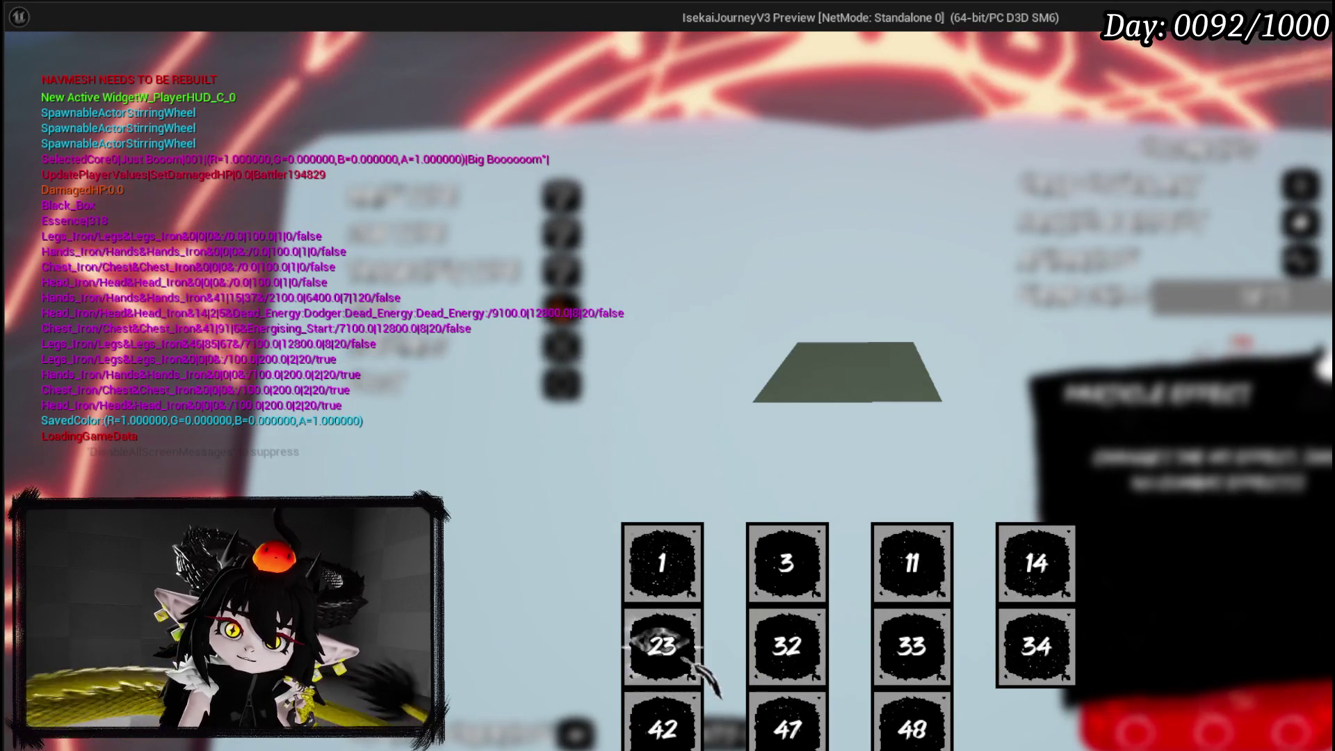
key(Escape)
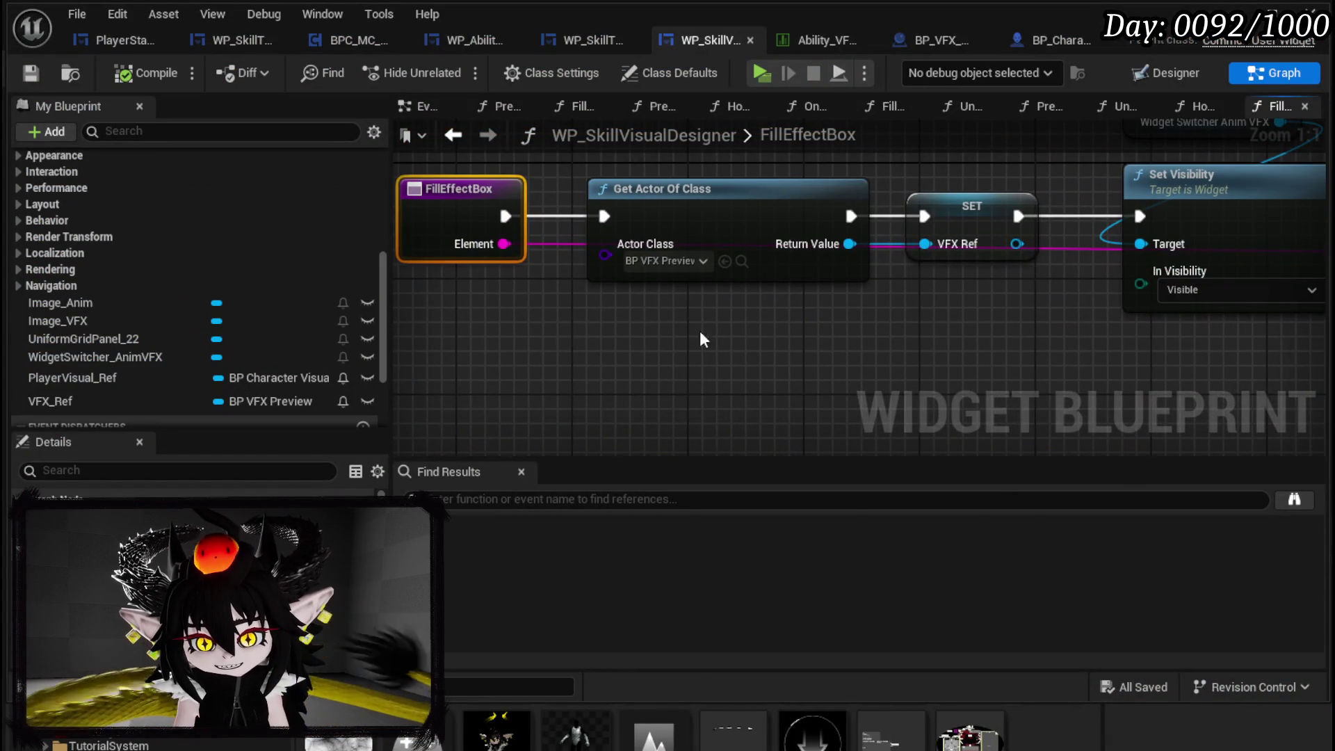
- Inspect the FillEffectBox graph's nodes that build the effect slots
scroll(622, 324, down, 5)
scroll(635, 352, up, 2)
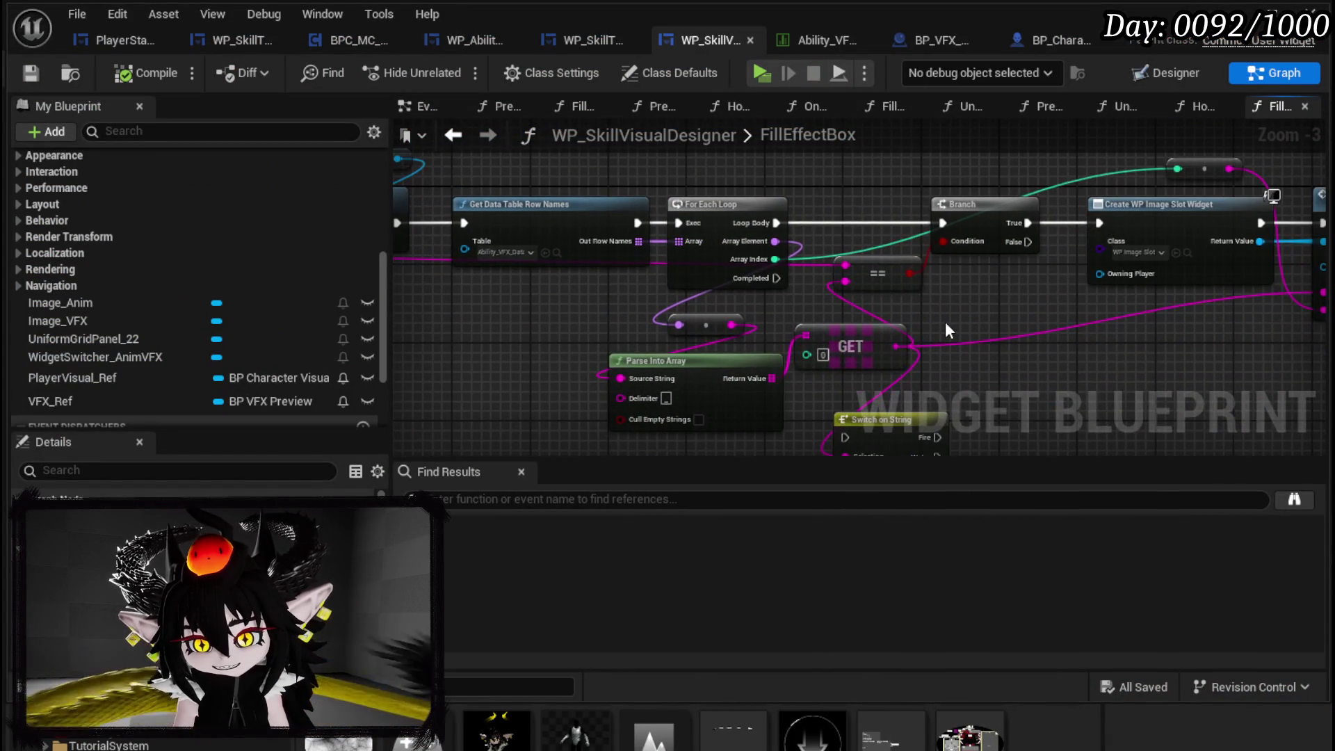
drag(907, 314, 596, 296)
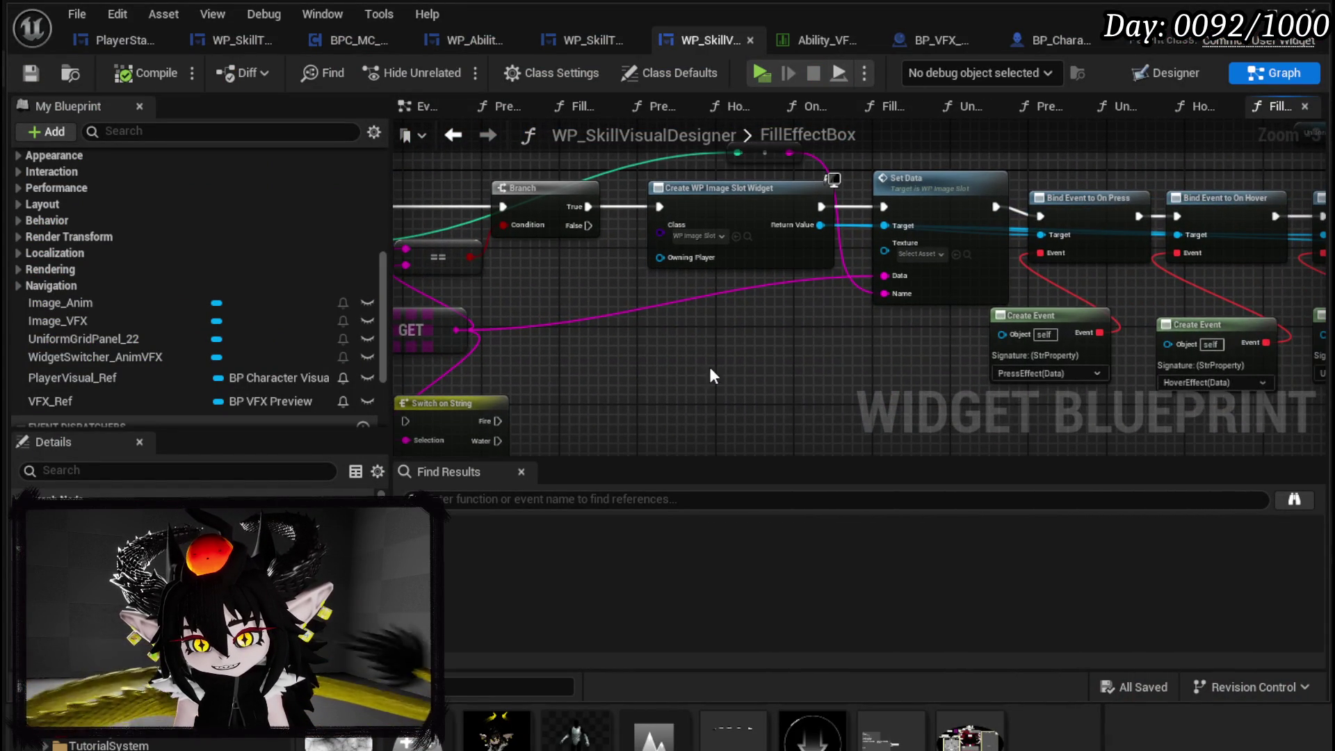
scroll(183, 235, up, 5)
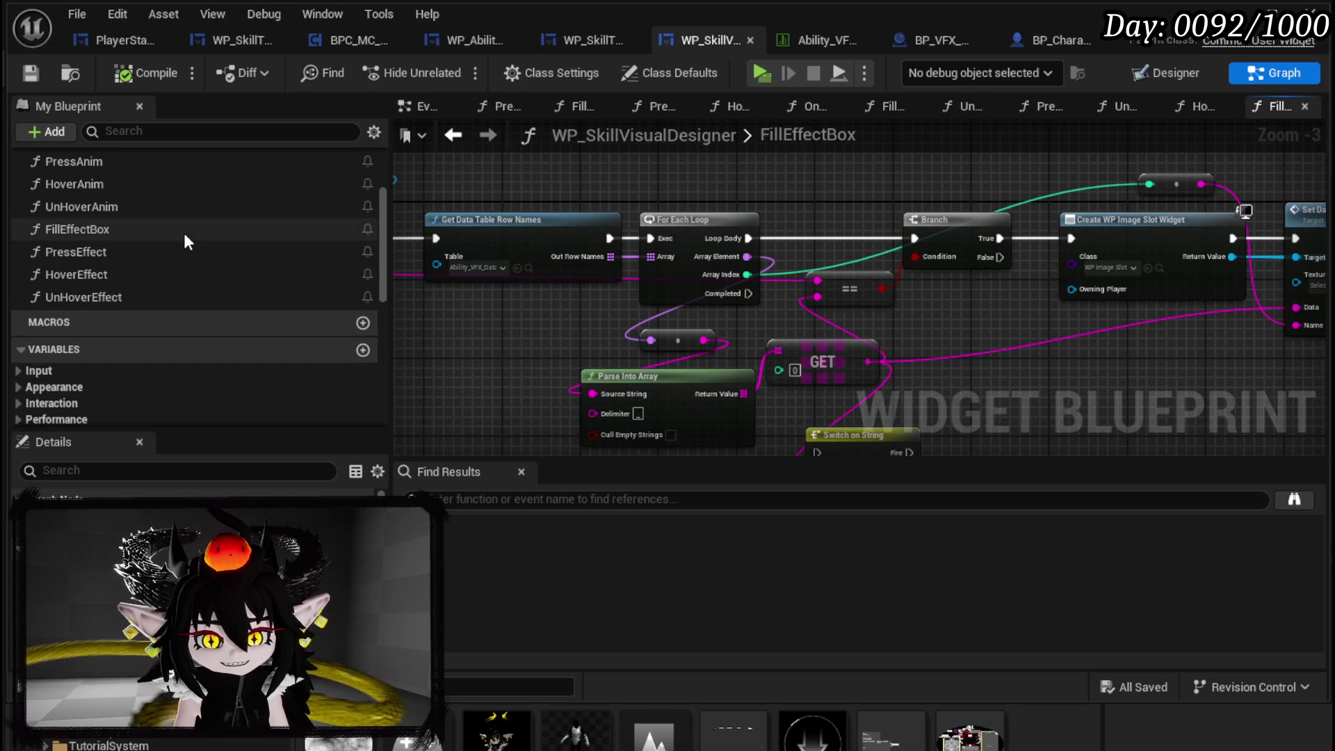
- Open the HoverEffect function and add a breakpoint on its node
double_click(108, 279)
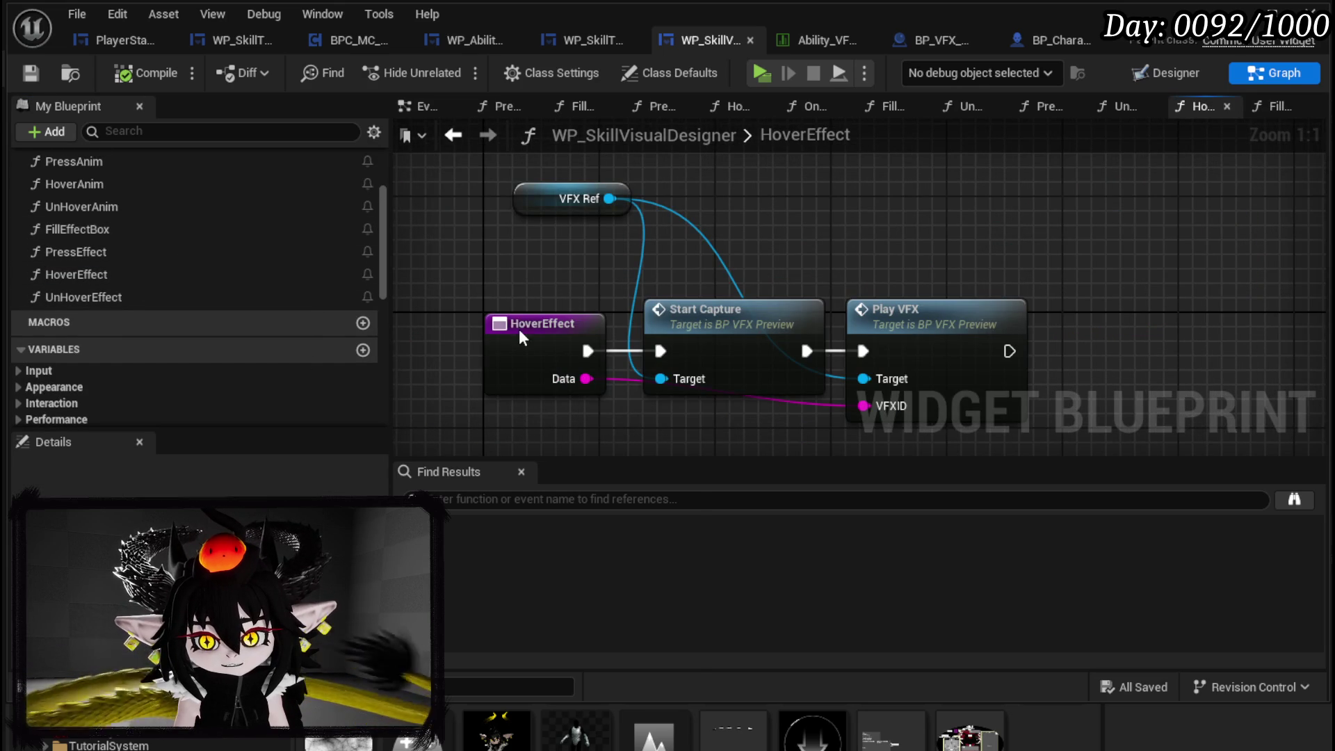
right_click(523, 338)
click(710, 471)
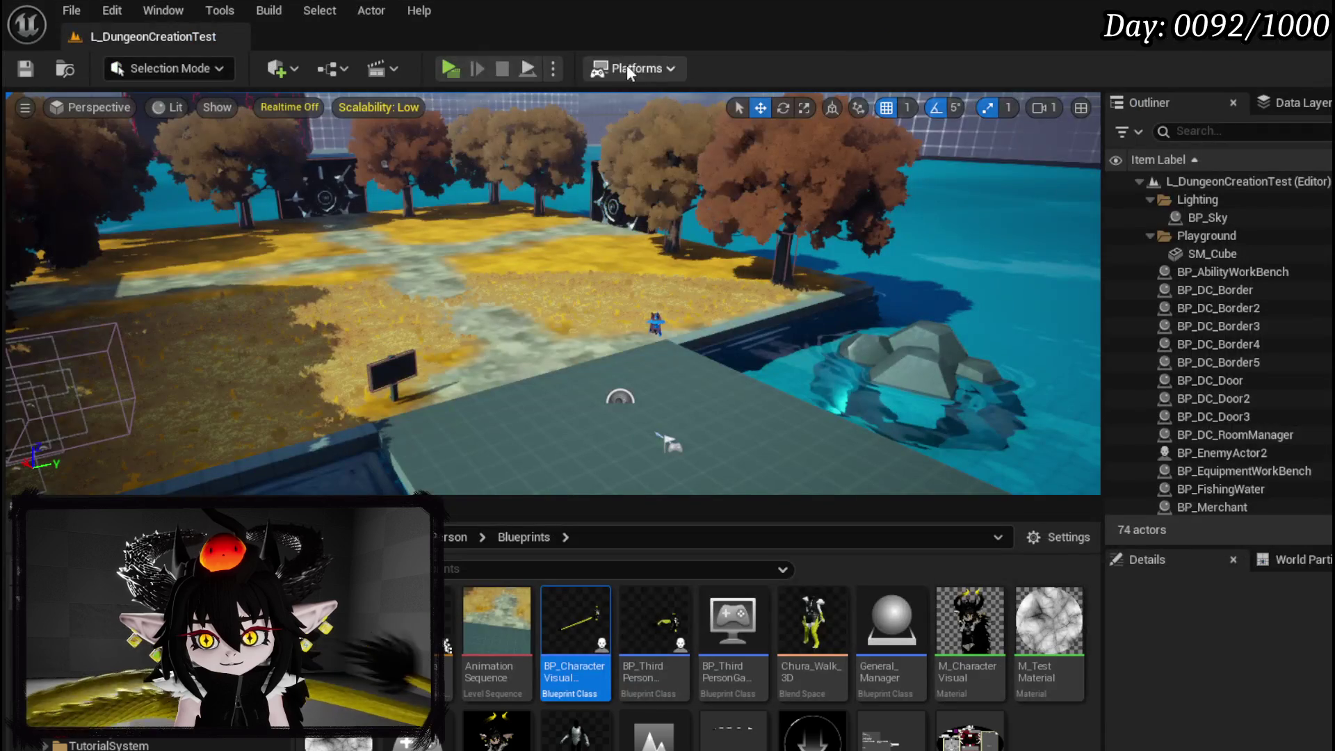
- Launch the standalone preview and start a new ability from the character menu
click(448, 68)
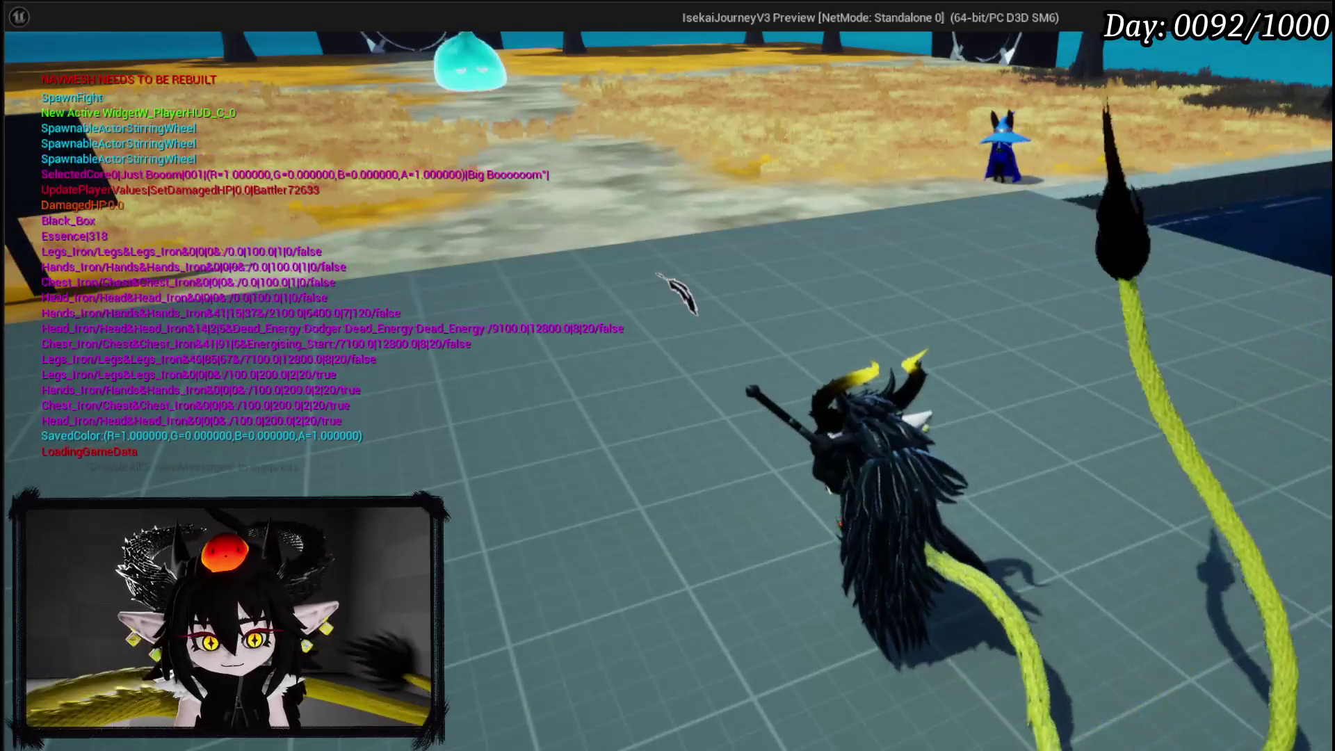
key(Tab)
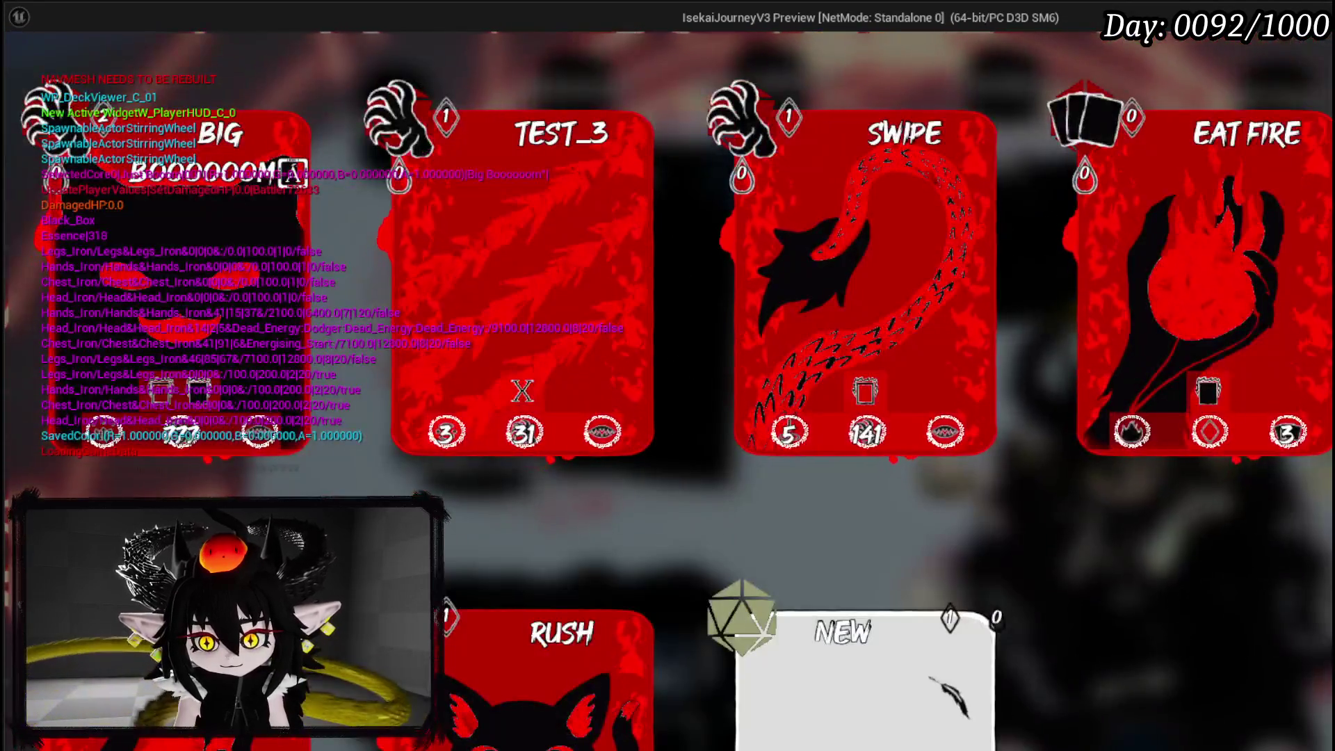
click(953, 699)
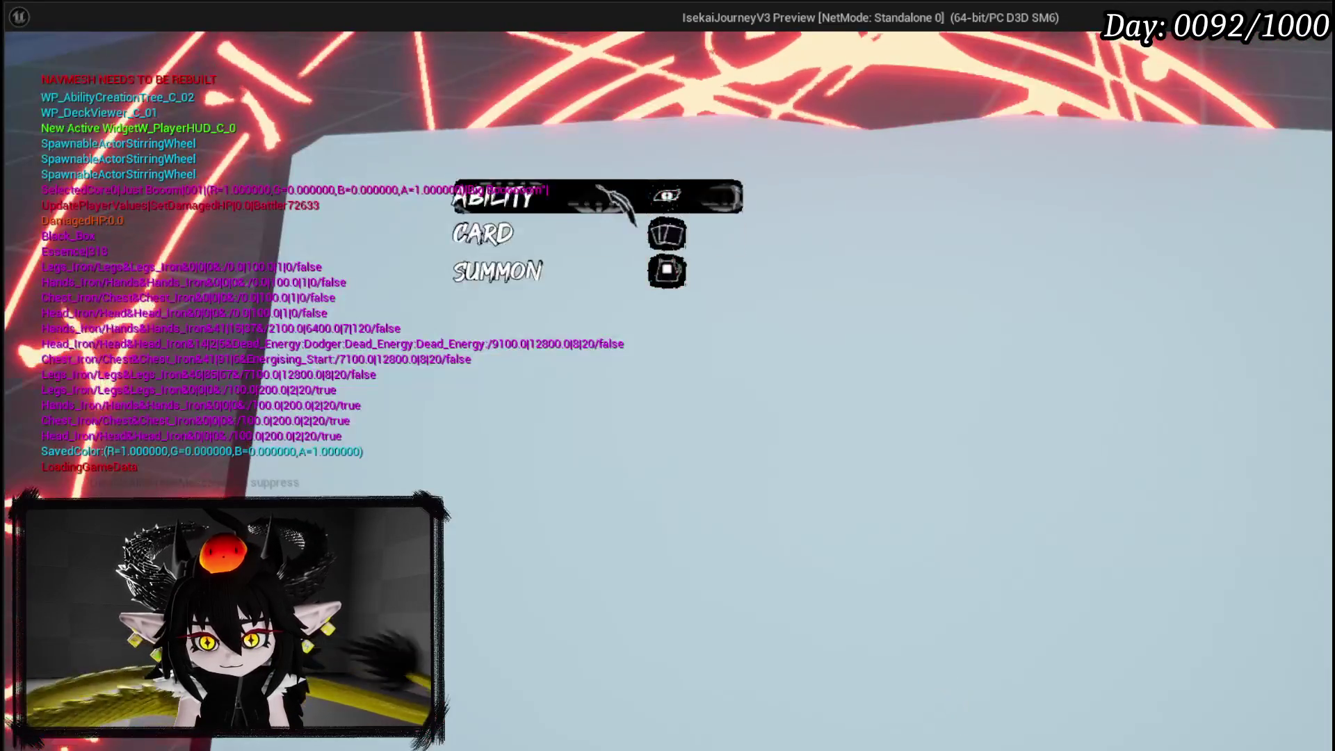
click(605, 193)
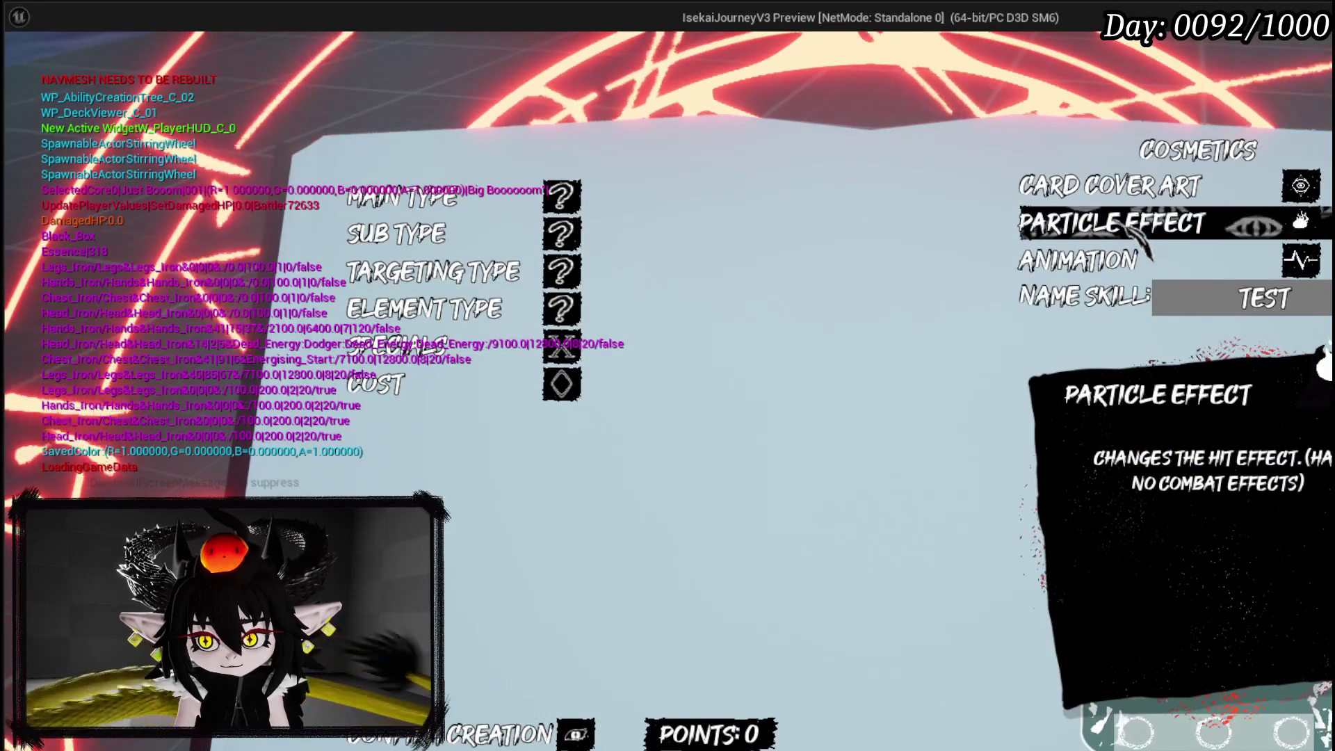
- Set the new ability's element type to Fire
key(Left)
key(Down)
key(Return)
key(Return)
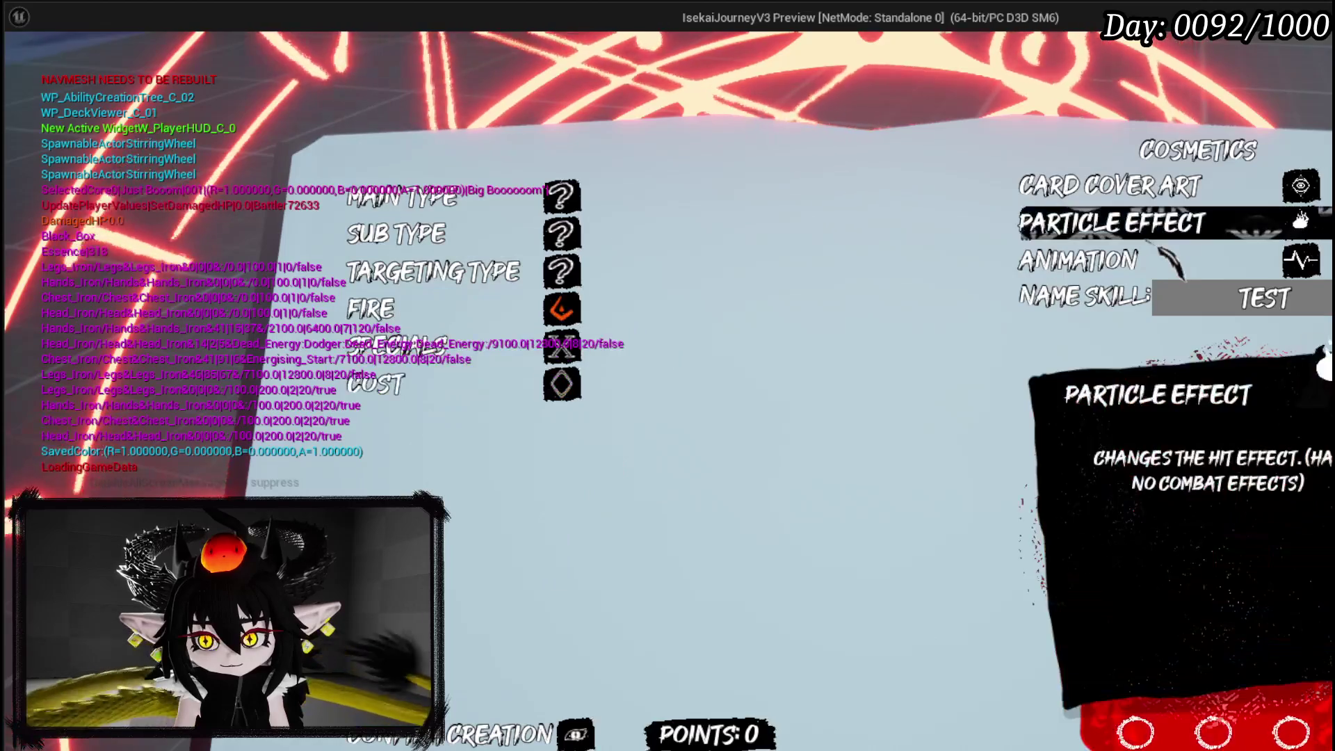
key(Return)
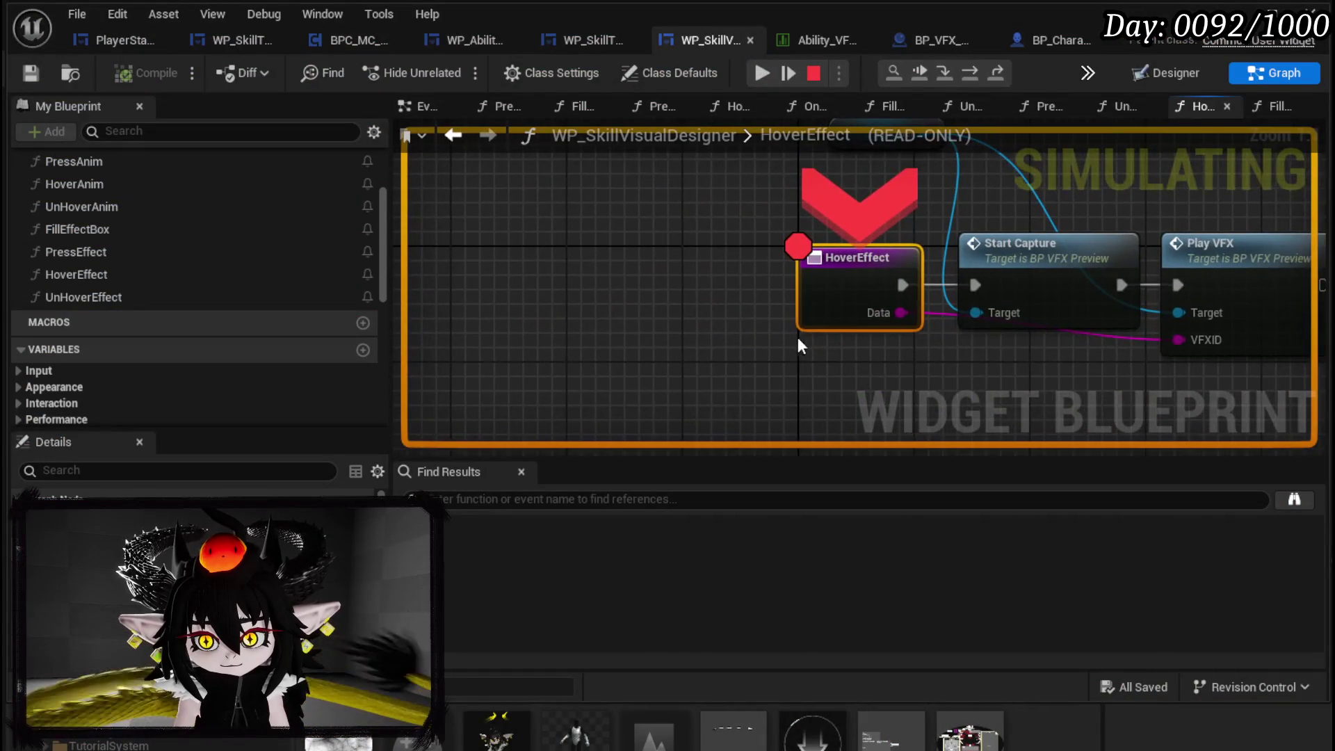
- Inspect the Data pin values, then stop the play session
mouse_move(682, 307)
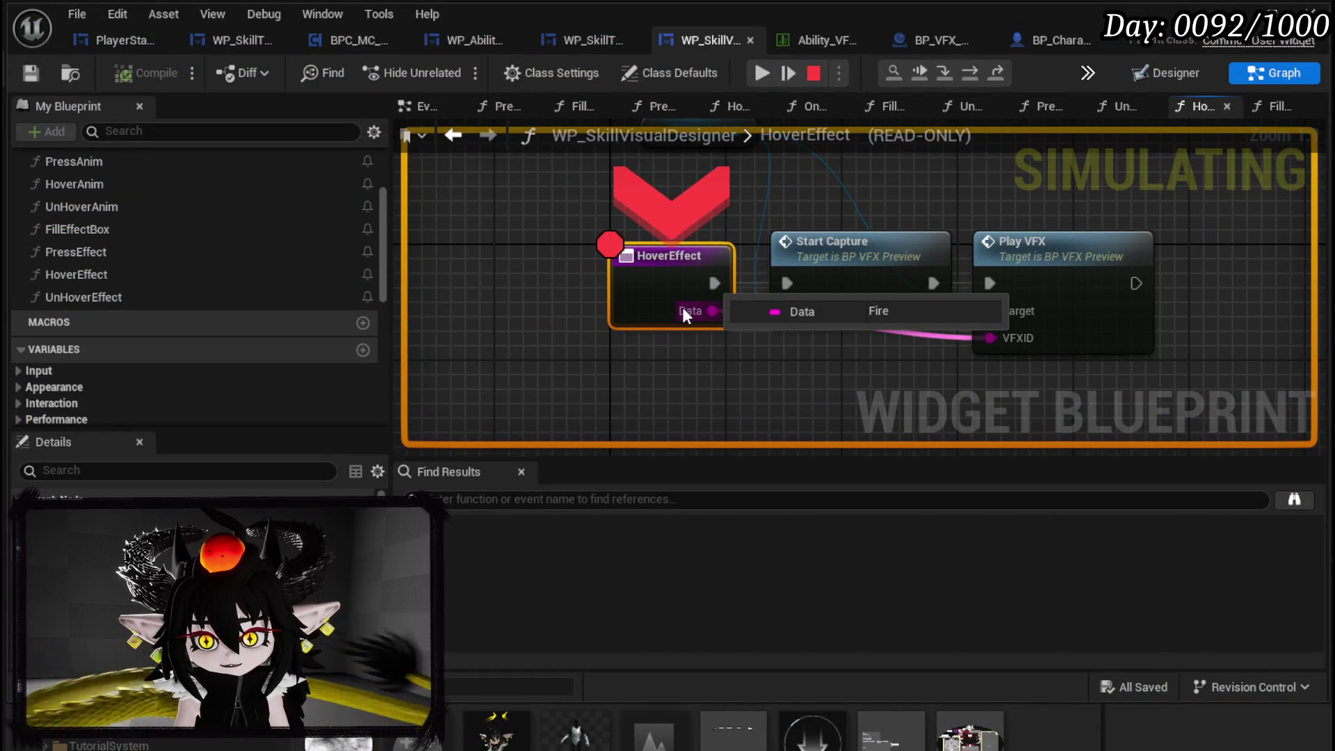
mouse_move(989, 341)
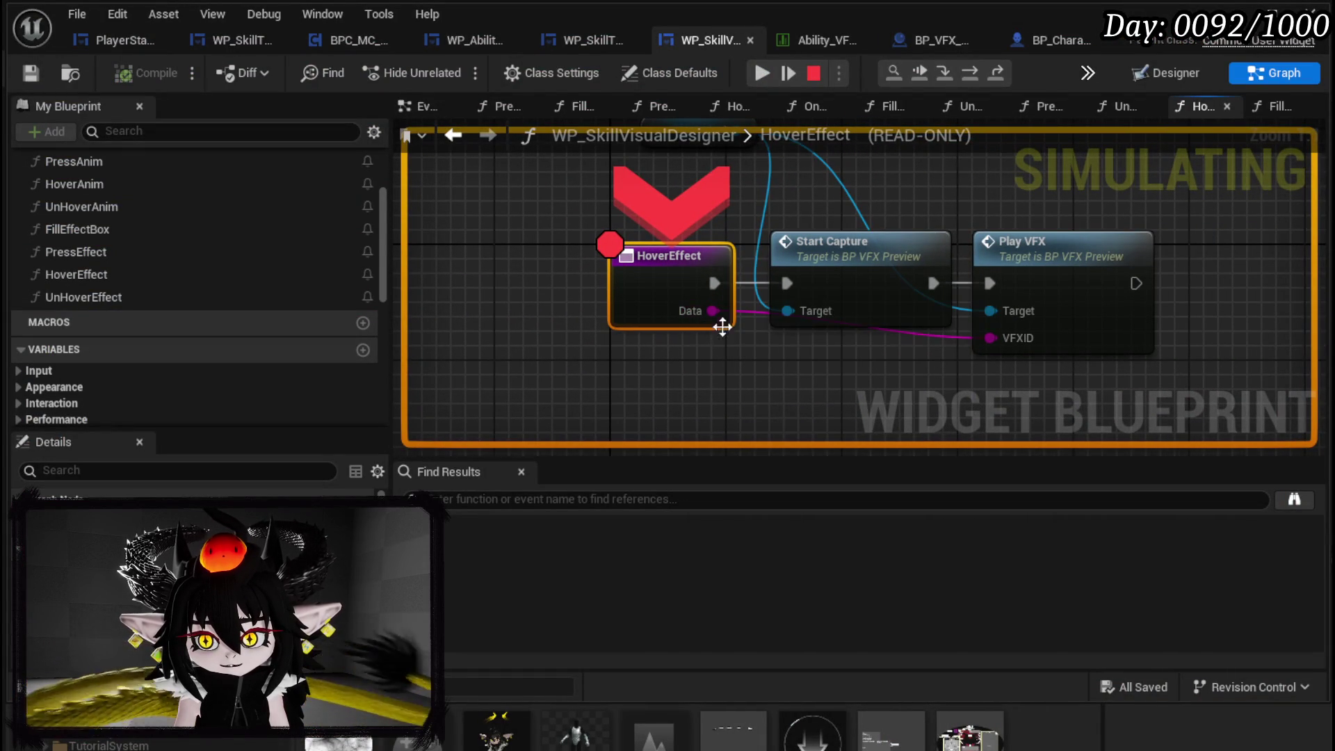
click(820, 72)
- Open FillEffectBox and bring its Parse Into Array nodes into view
scroll(195, 258, up, 5)
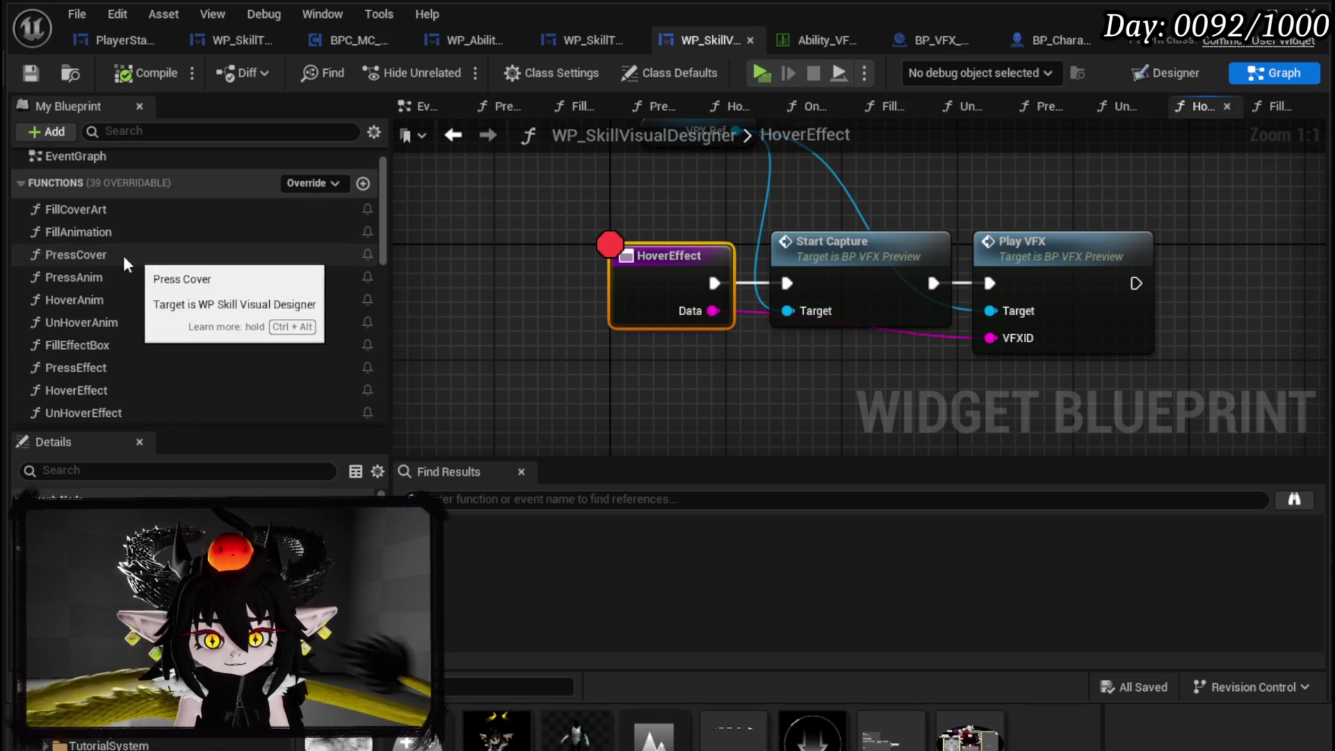
double_click(99, 348)
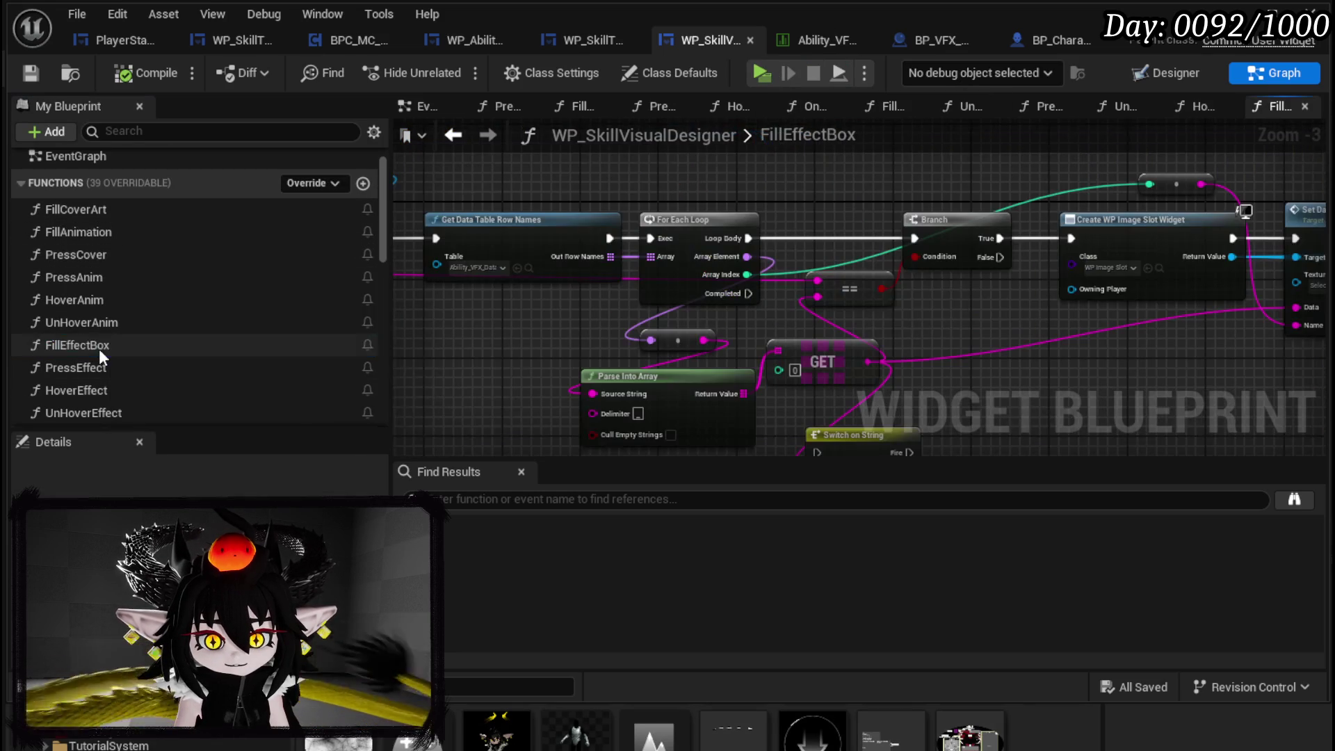
drag(789, 292, 490, 274)
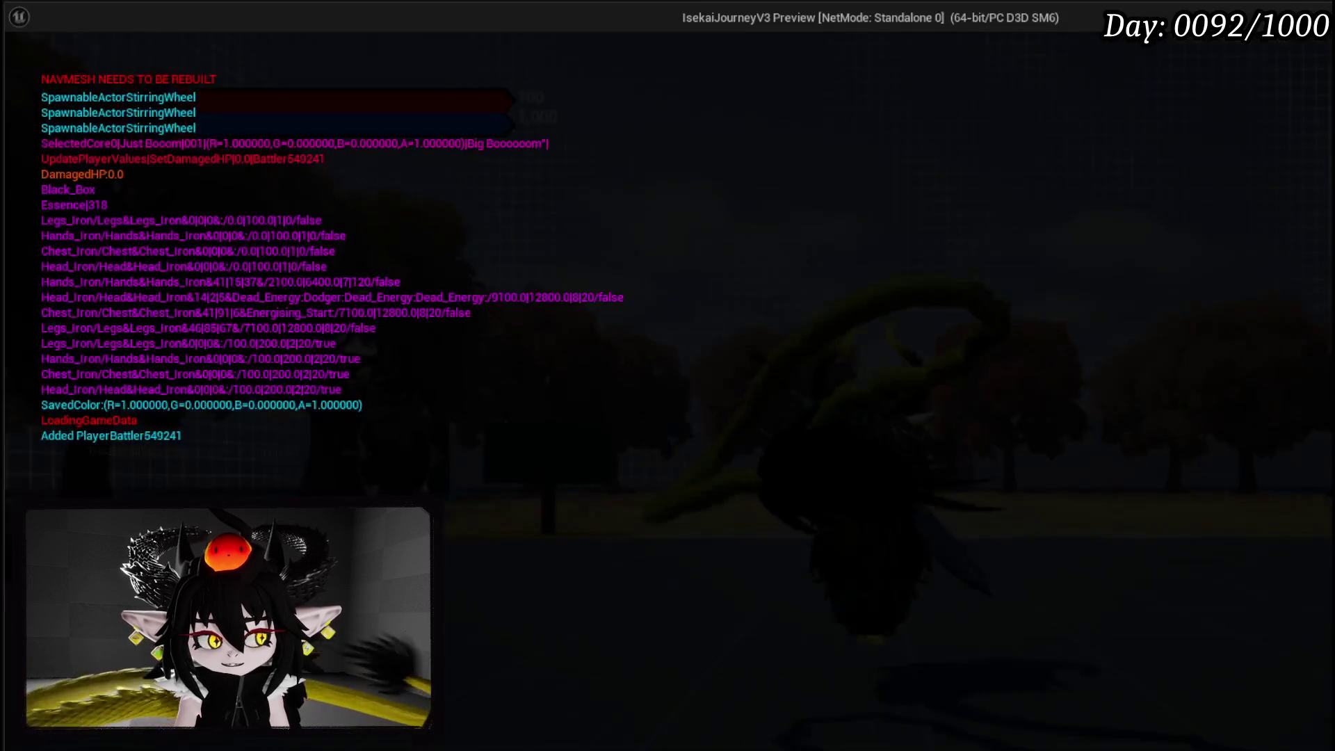
- Walk the player to the red-circle gate and enlarge the game preview window
key(w)
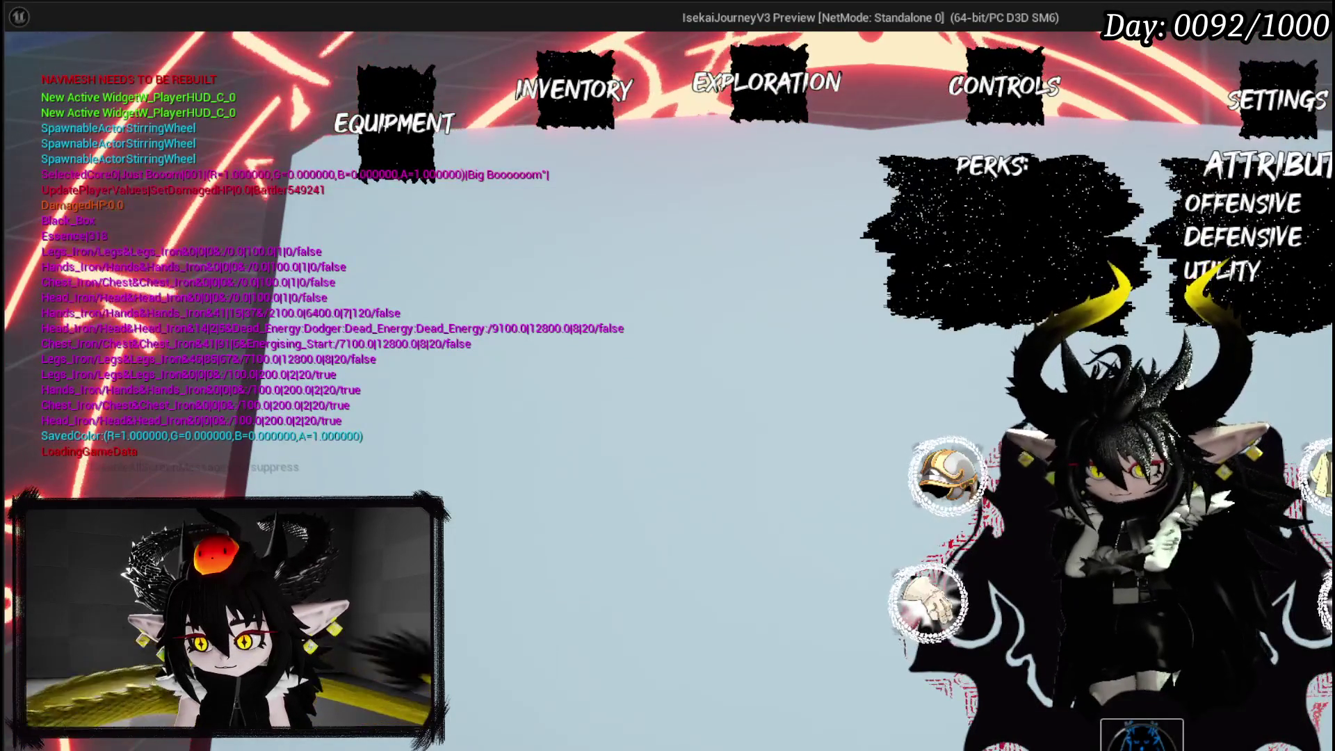
drag(1332, 747, 1319, 605)
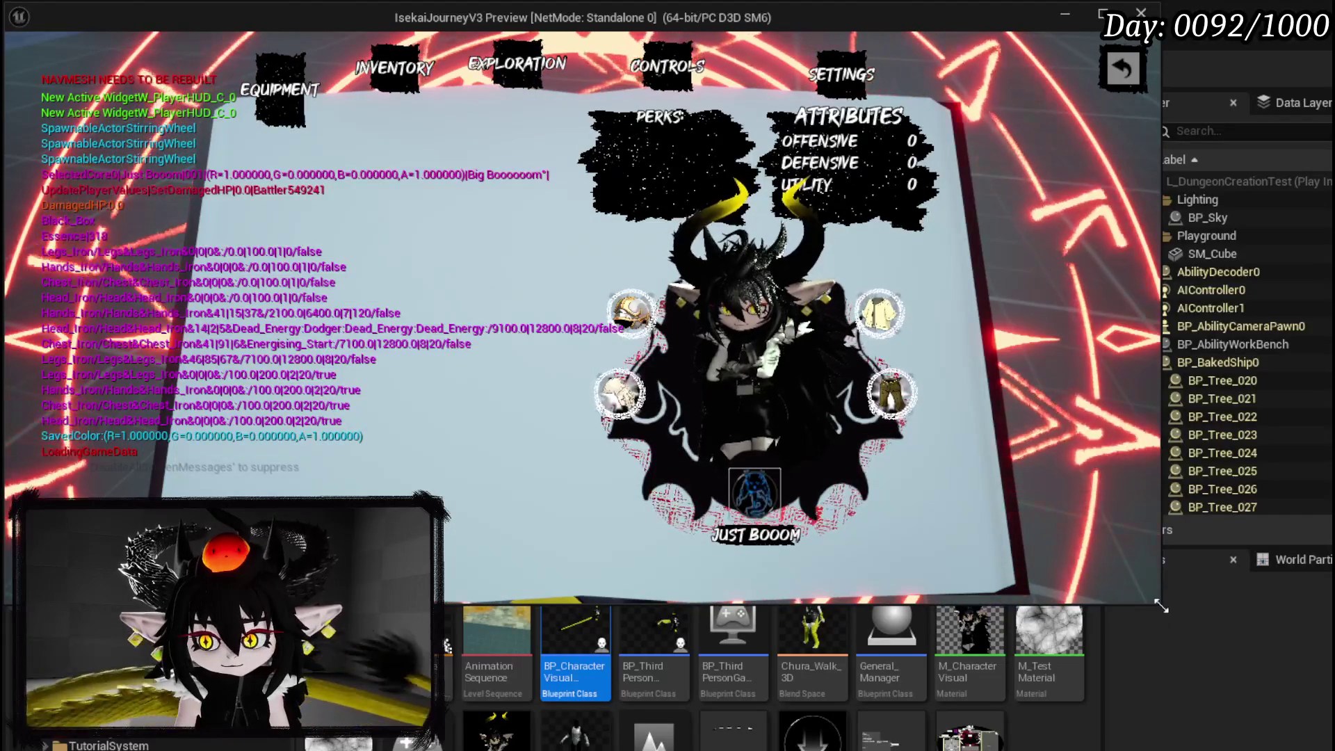
drag(1228, 645, 1305, 696)
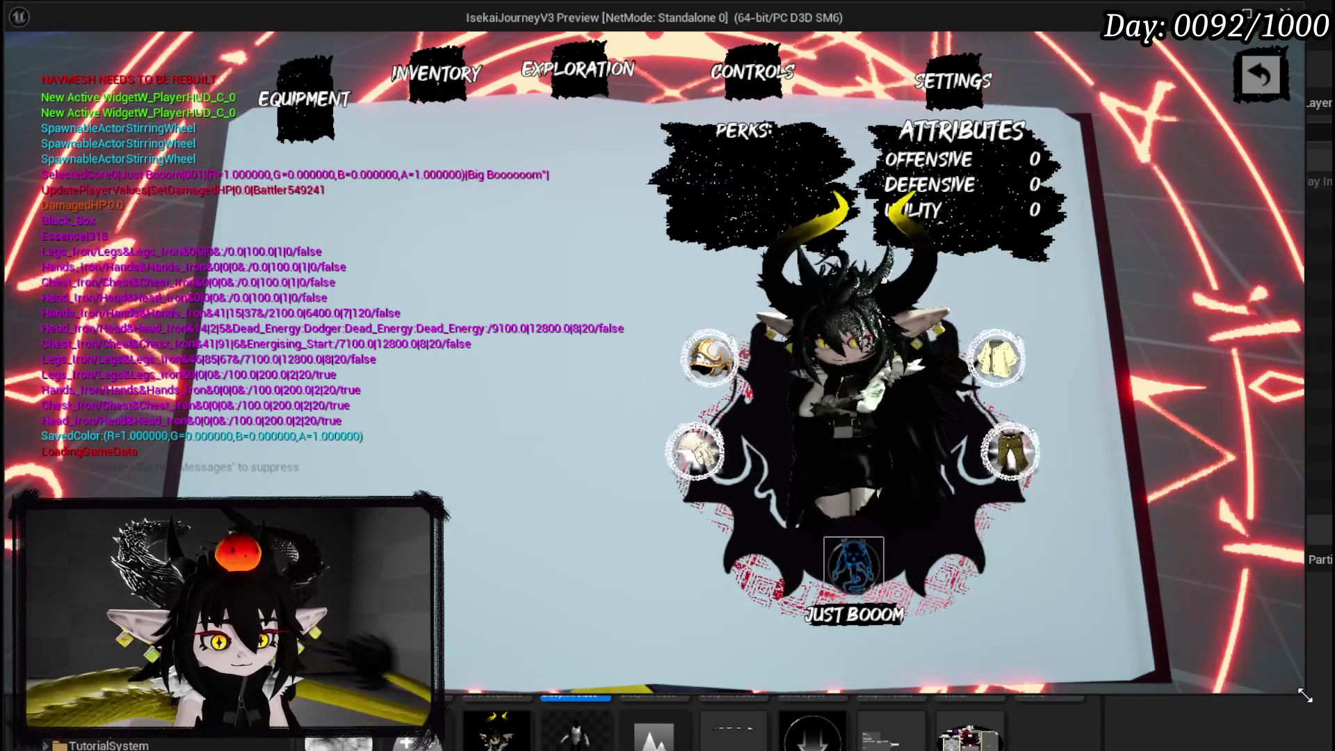
drag(1314, 704, 1325, 710)
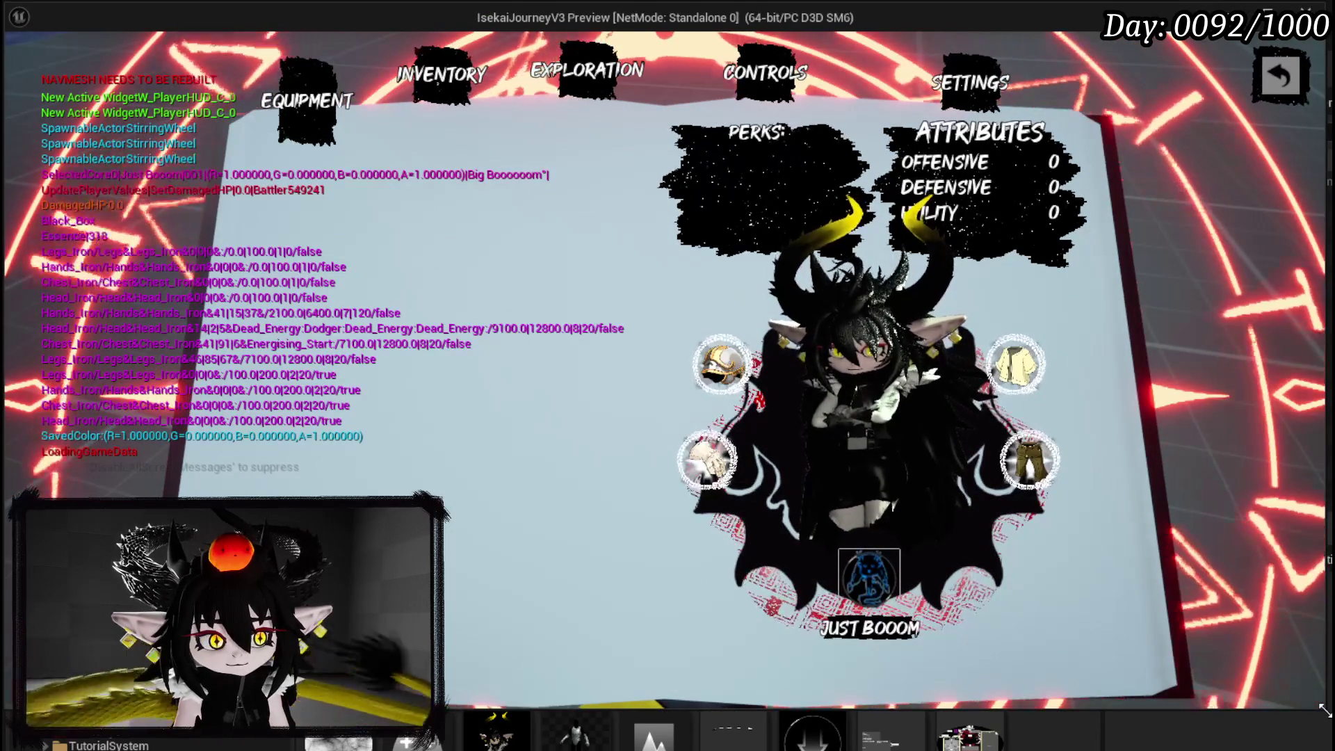
drag(1325, 711, 1332, 716)
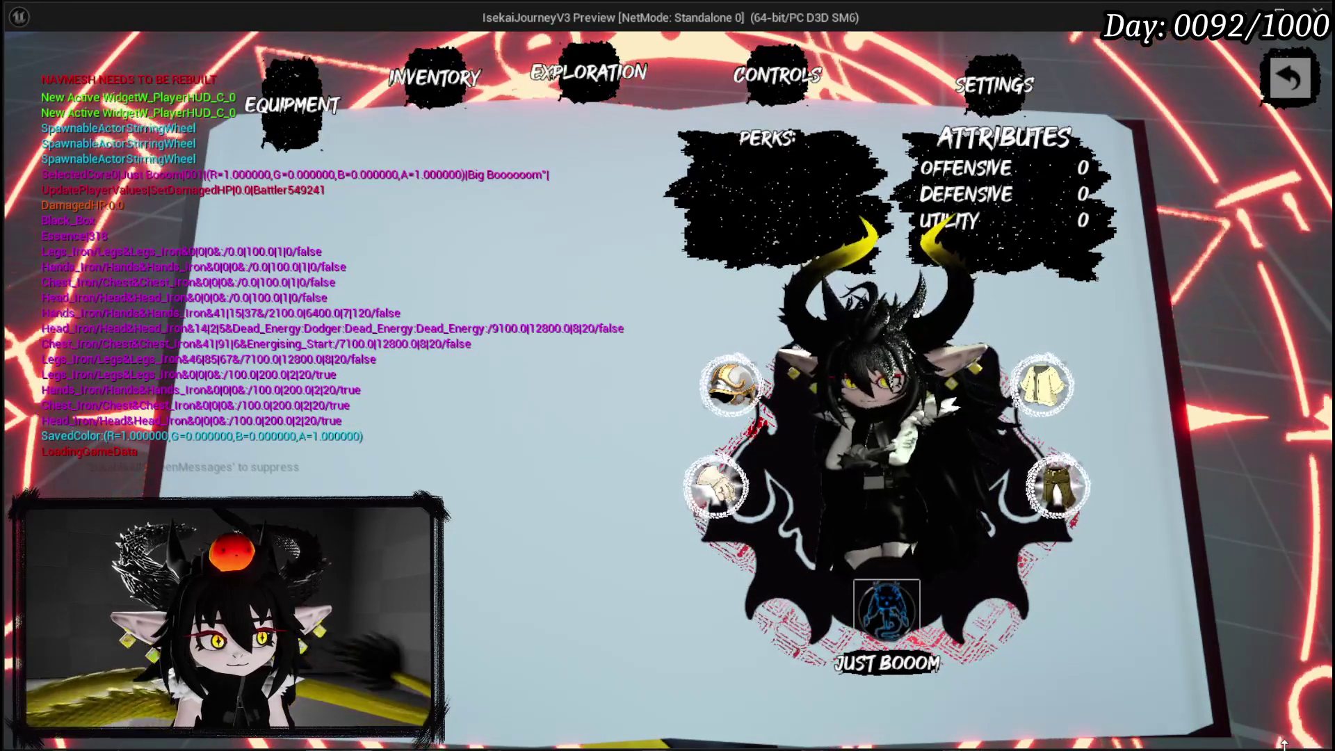
- Create a new Fire-element ability in the deck viewer and open Particle Effect
key(Tab)
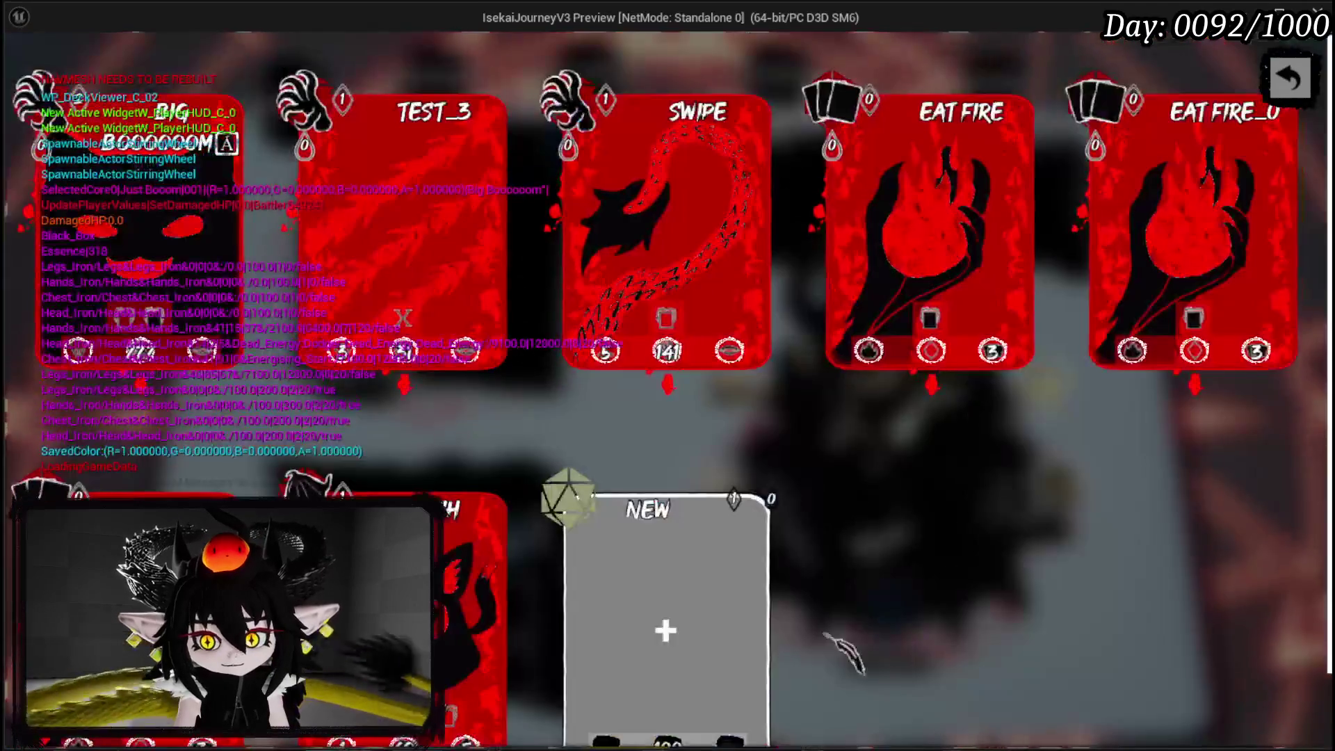
click(504, 165)
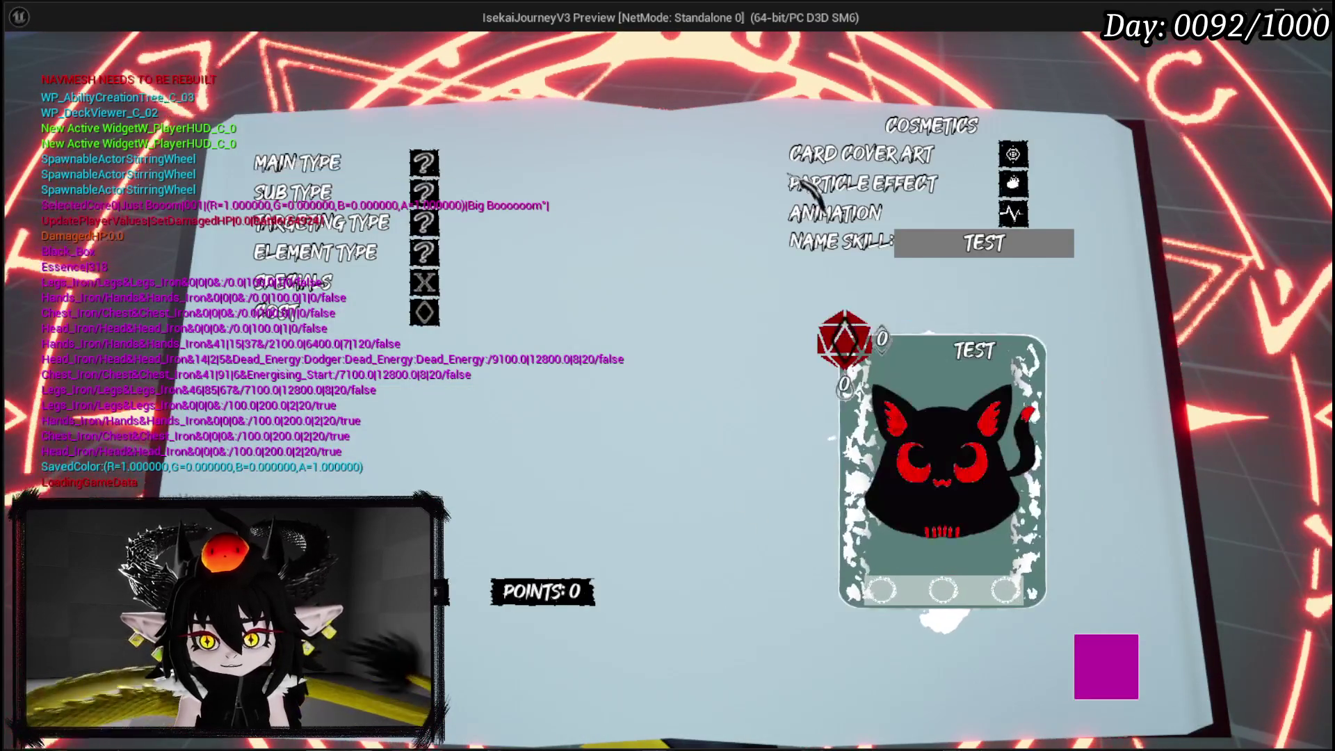
click(424, 251)
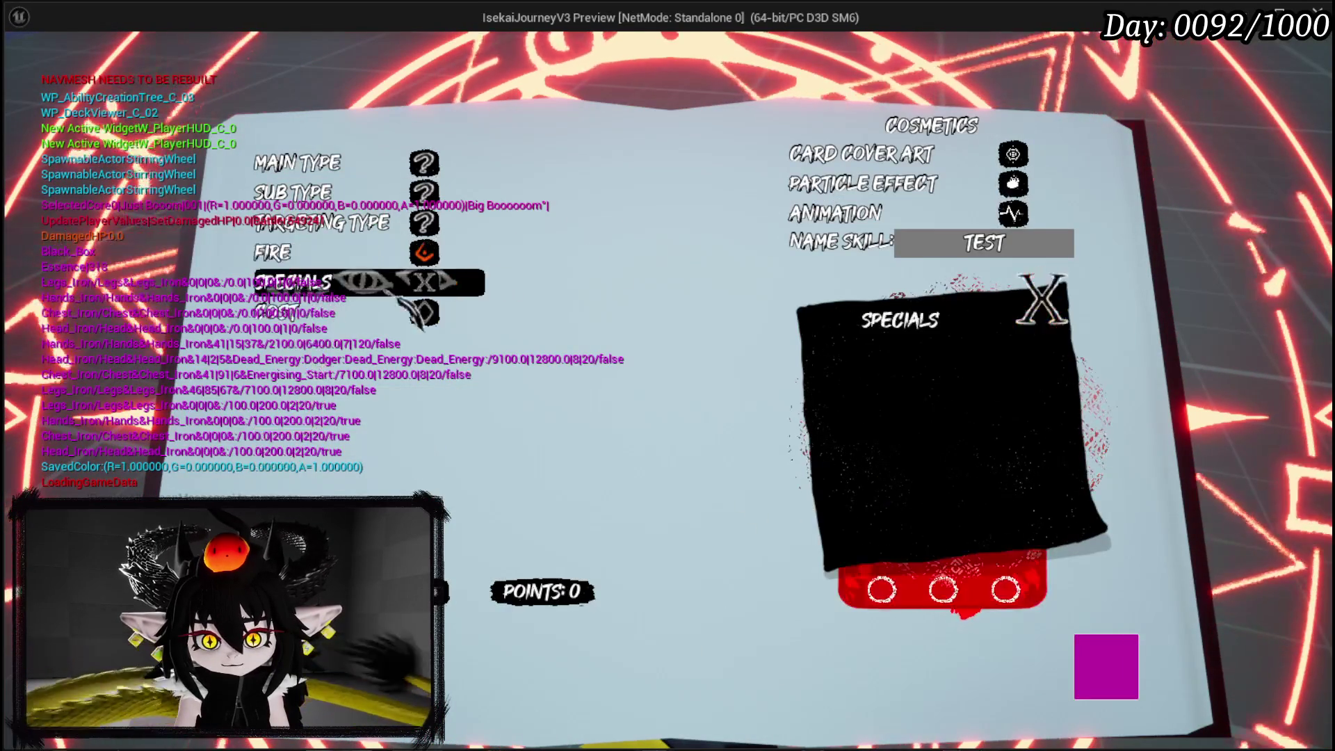
click(822, 192)
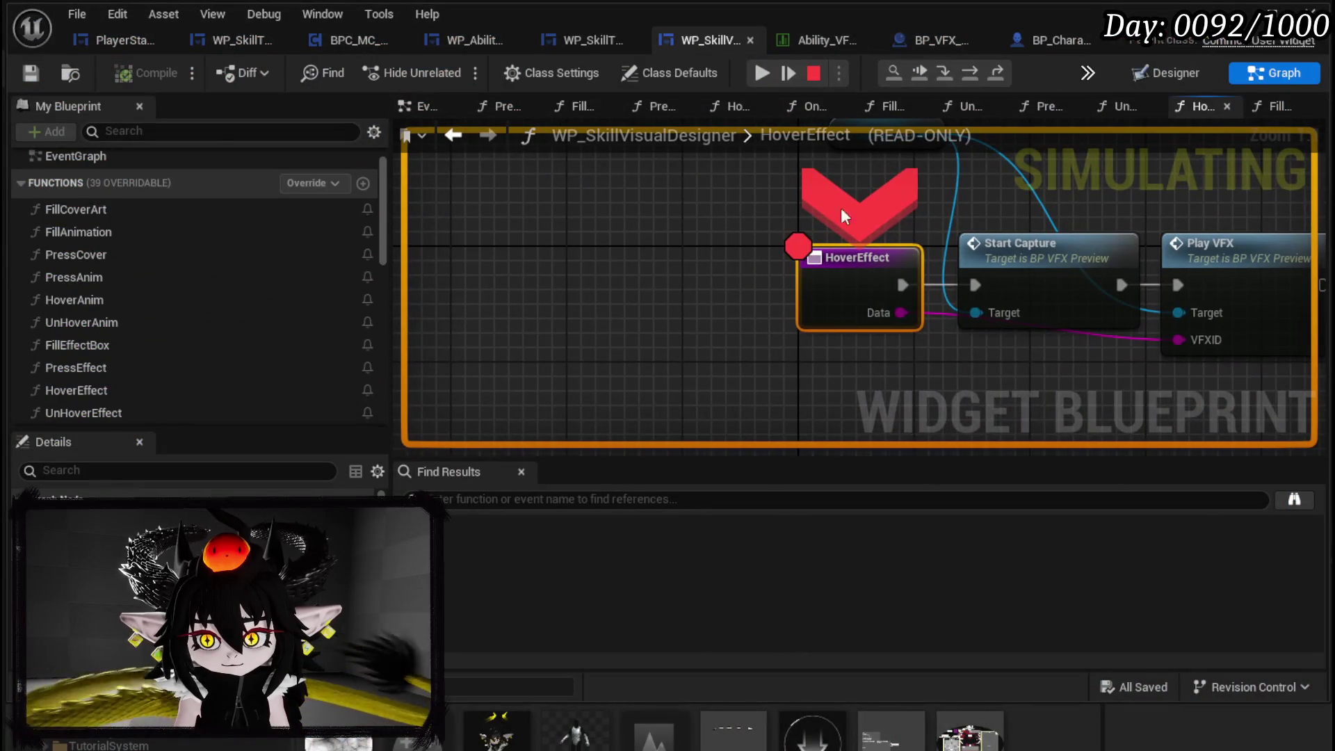
- Remove the HoverEffect breakpoint, check Data shows Fire_Cast, and resume the game
right_click(882, 301)
key(Escape)
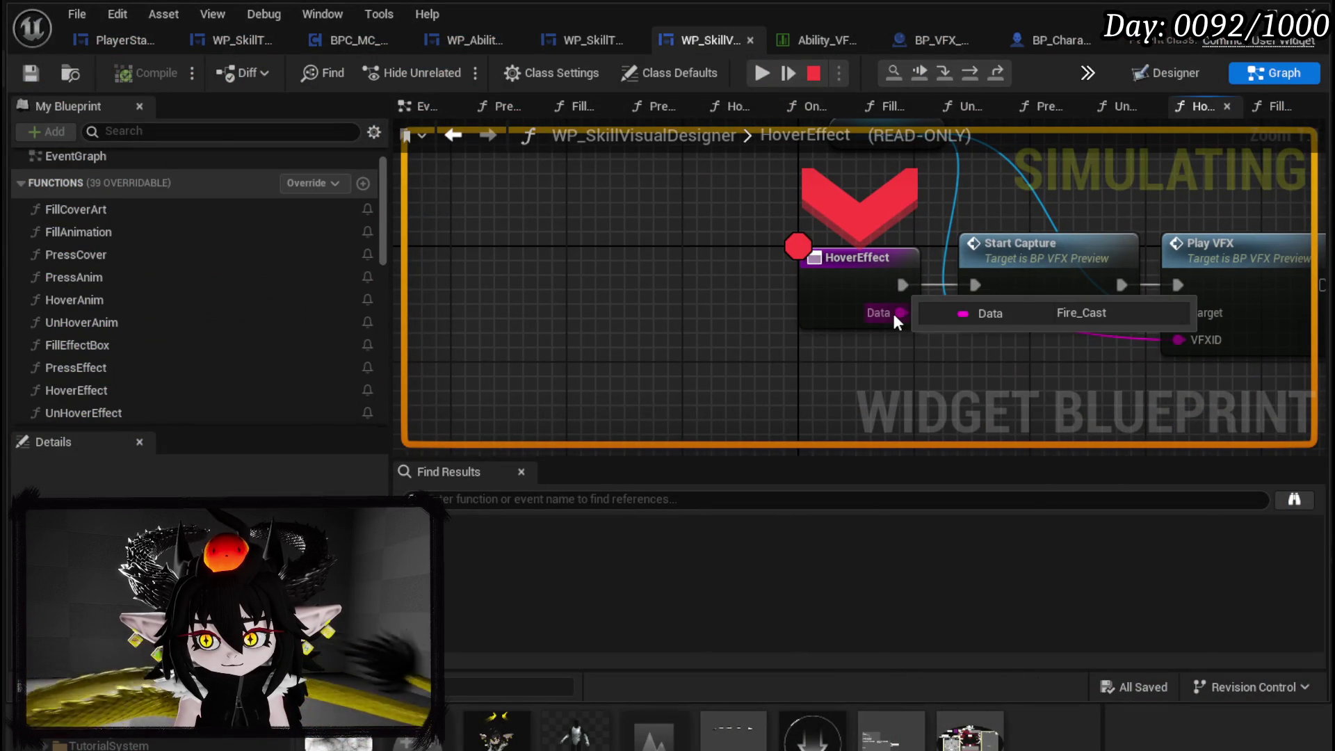
right_click(857, 285)
mouse_move(925, 327)
click(711, 265)
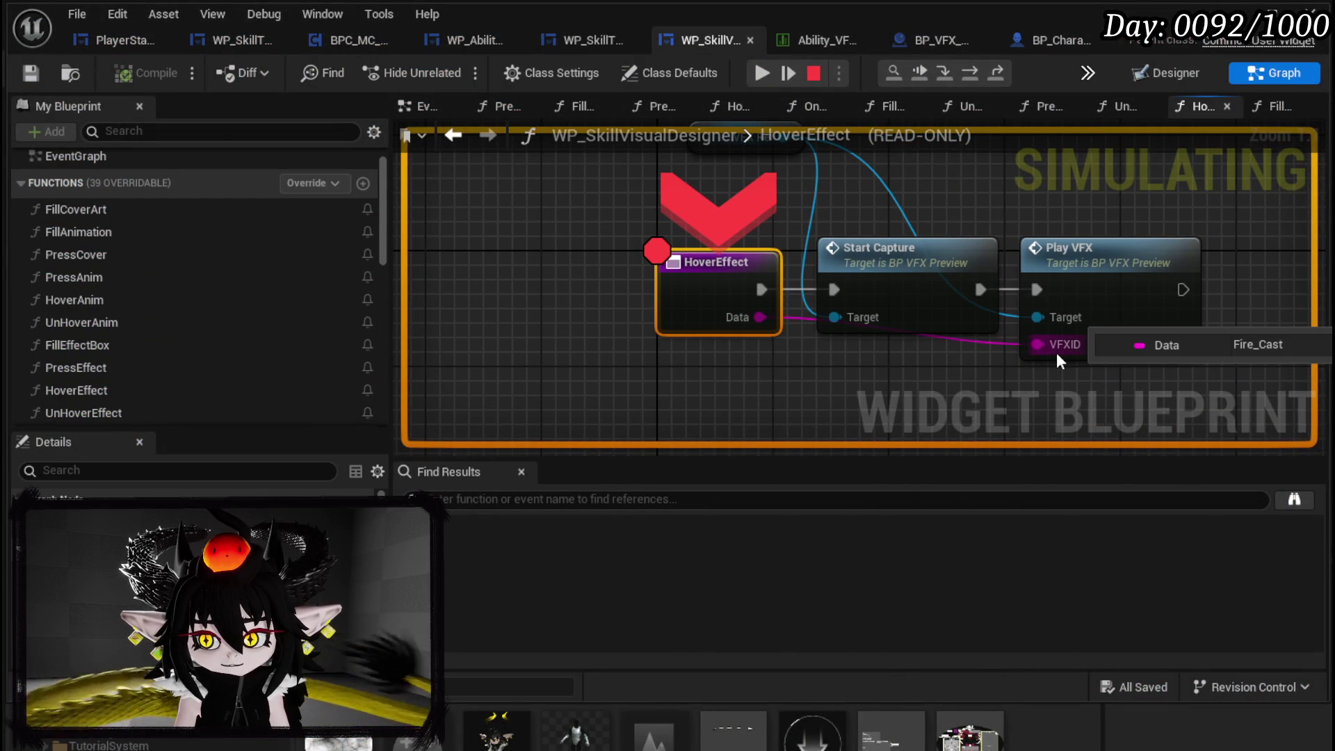
right_click(721, 275)
click(808, 369)
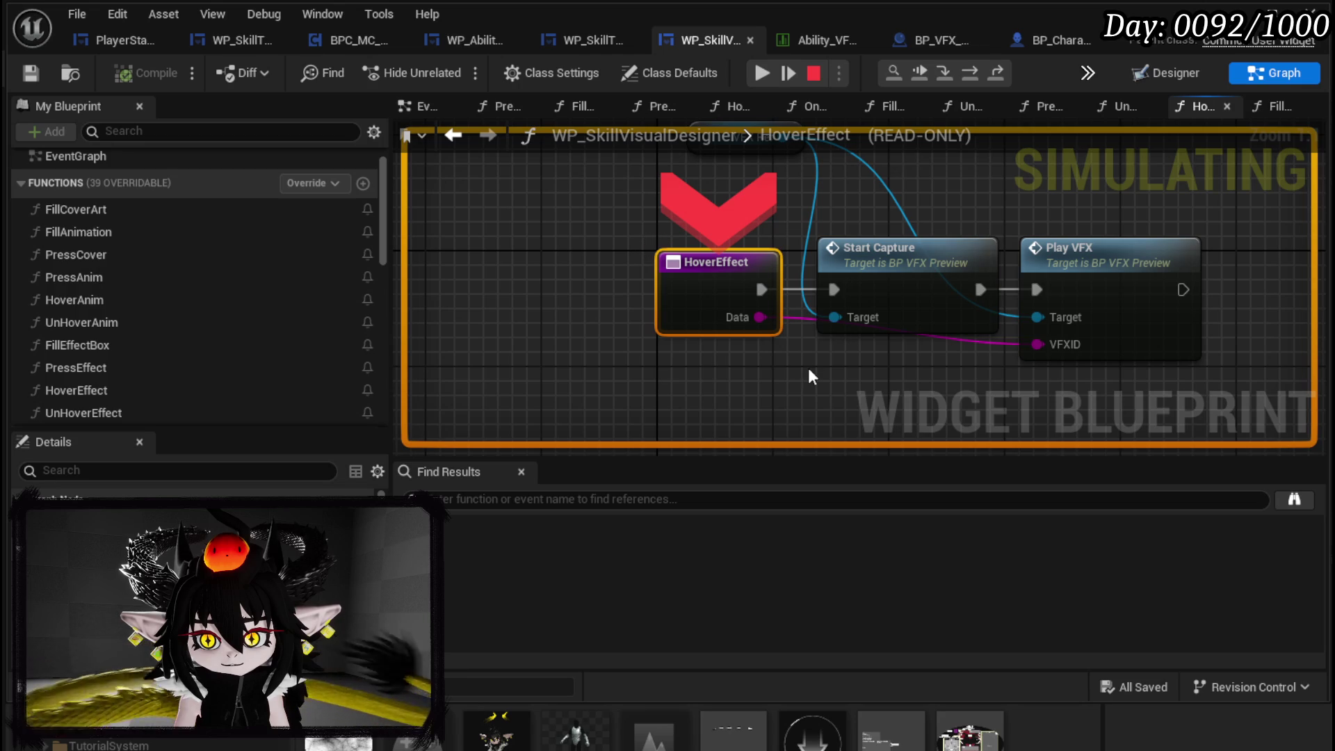
mouse_move(735, 314)
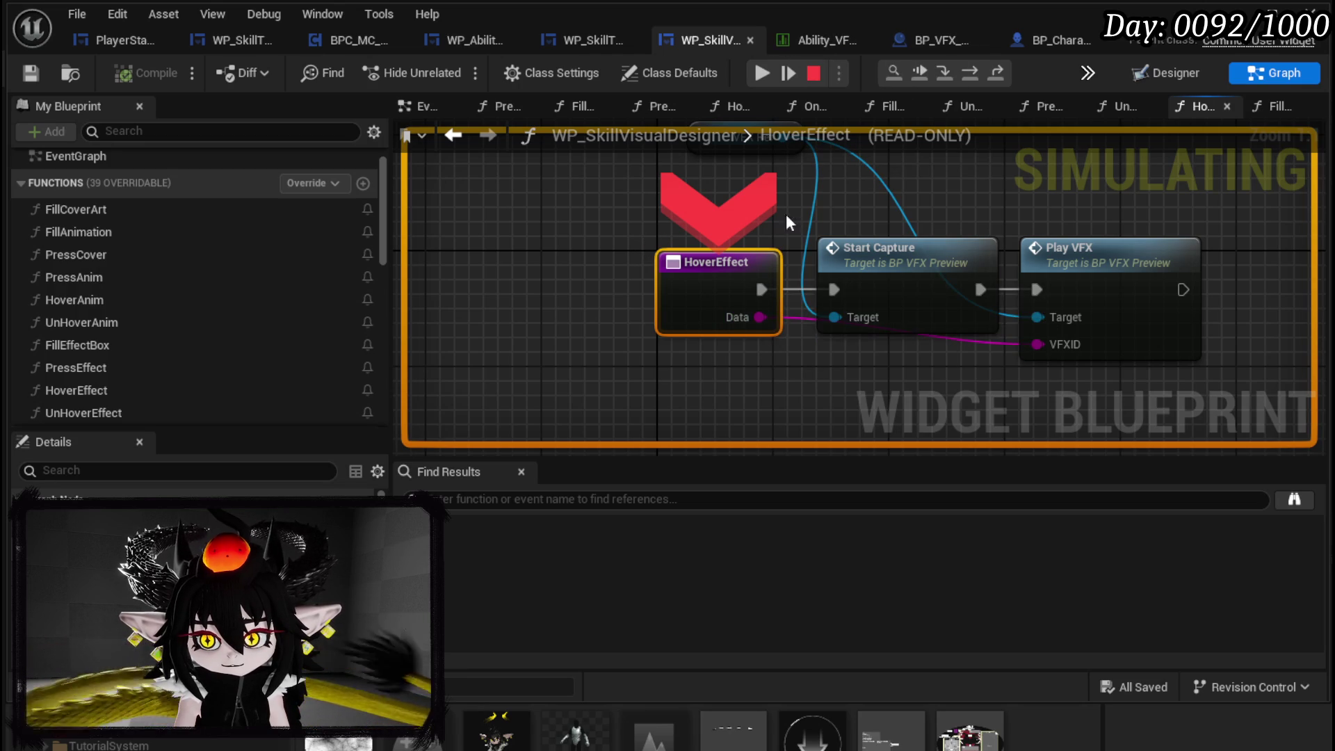
click(760, 74)
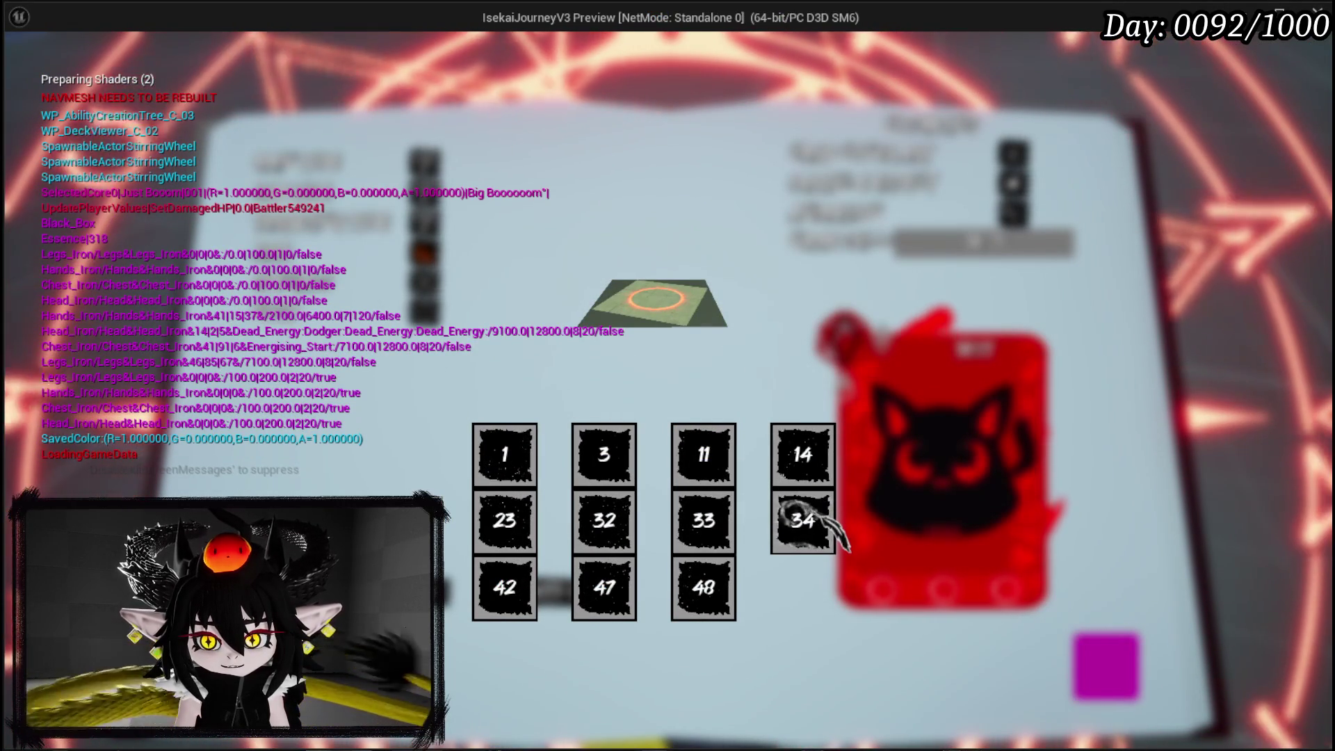
- Preview particle effects 3, 47 and 33 on the test plane, then stop the play session
click(605, 456)
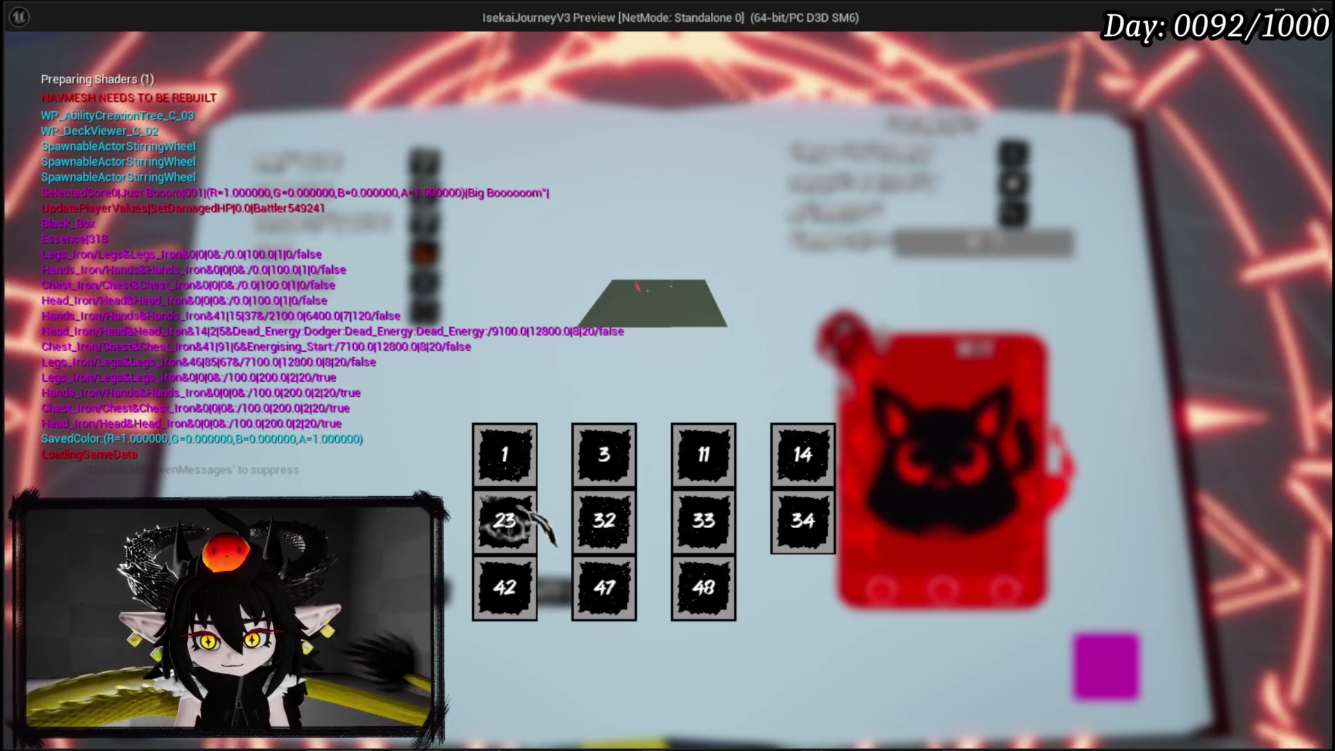
click(505, 587)
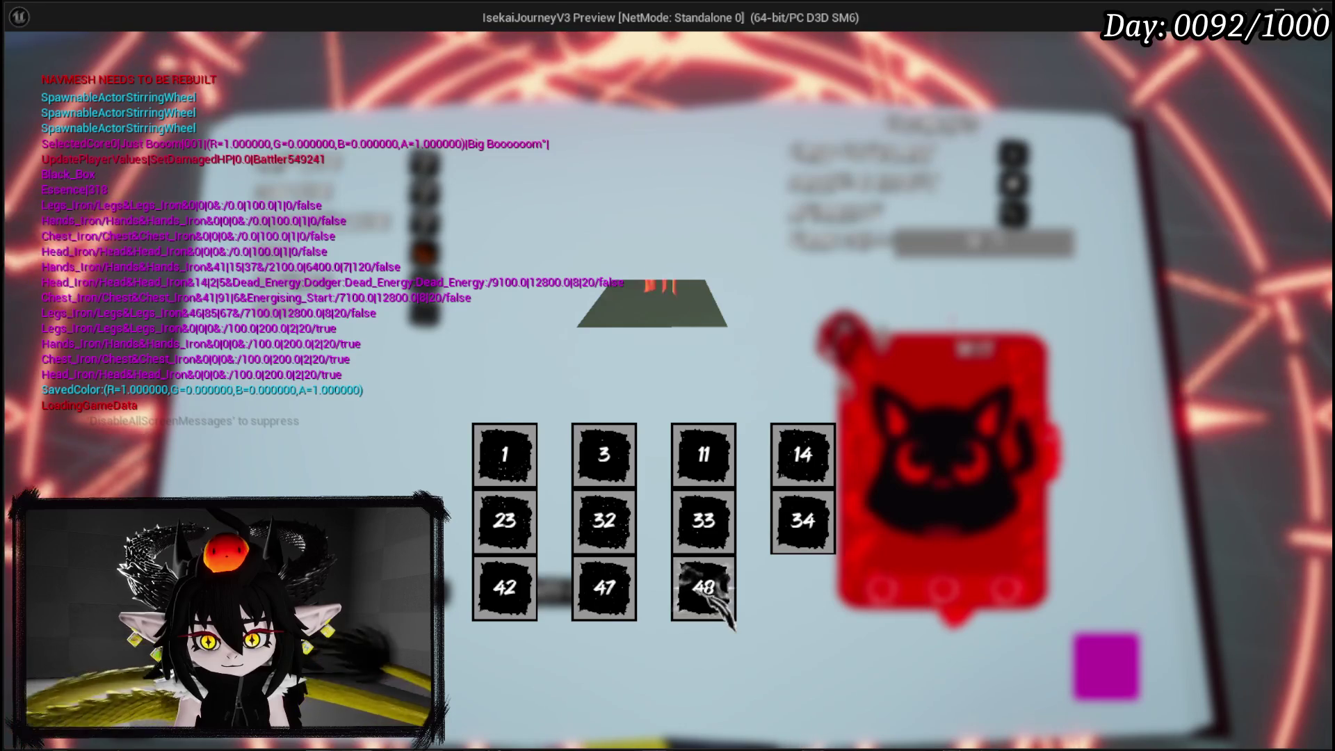
click(704, 520)
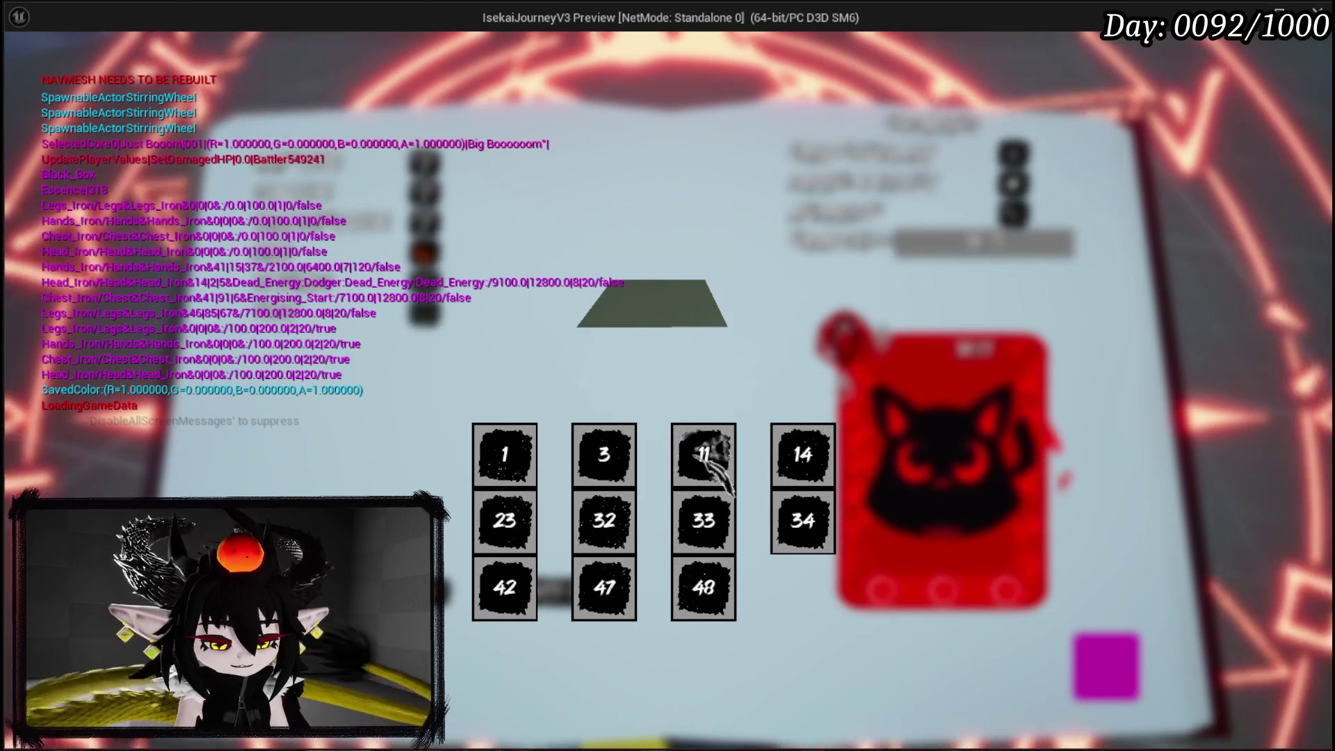
key(Escape)
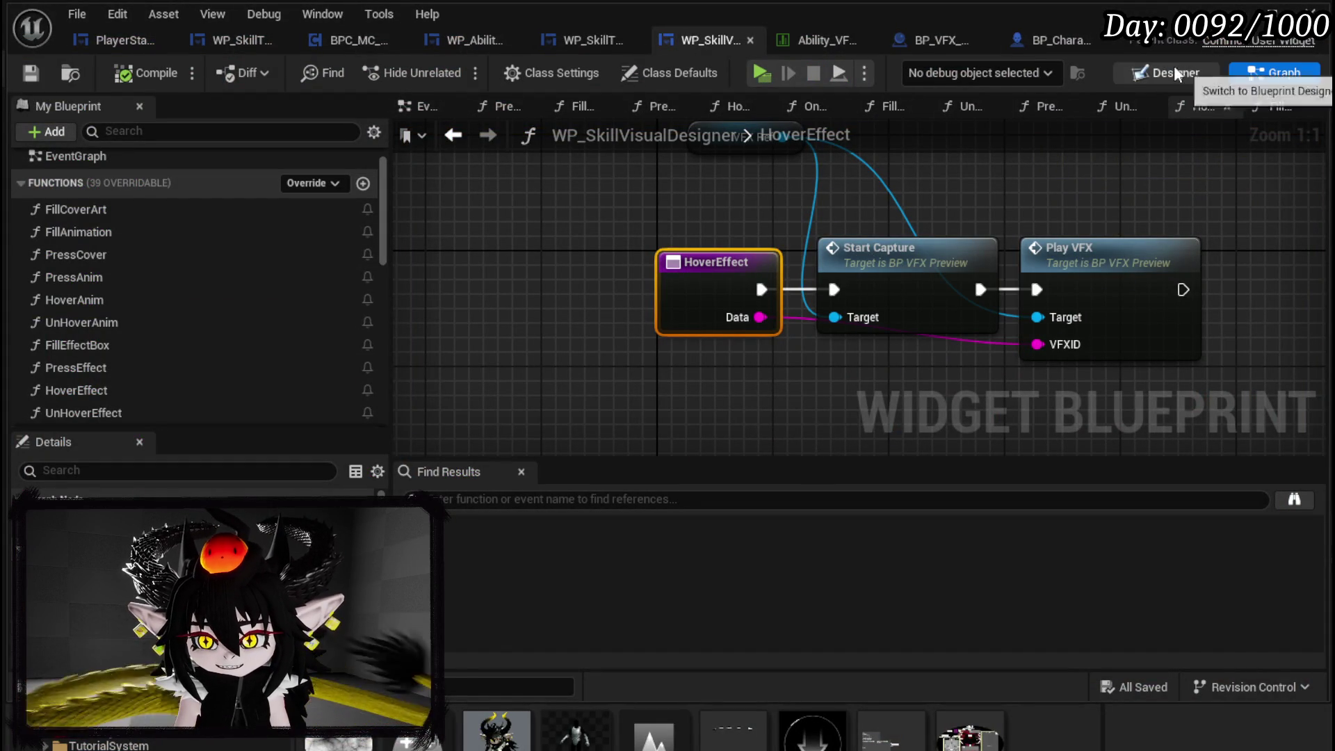
- Open BP_VFX_Preview and select its ViewPoint component in the 3D viewport
click(903, 38)
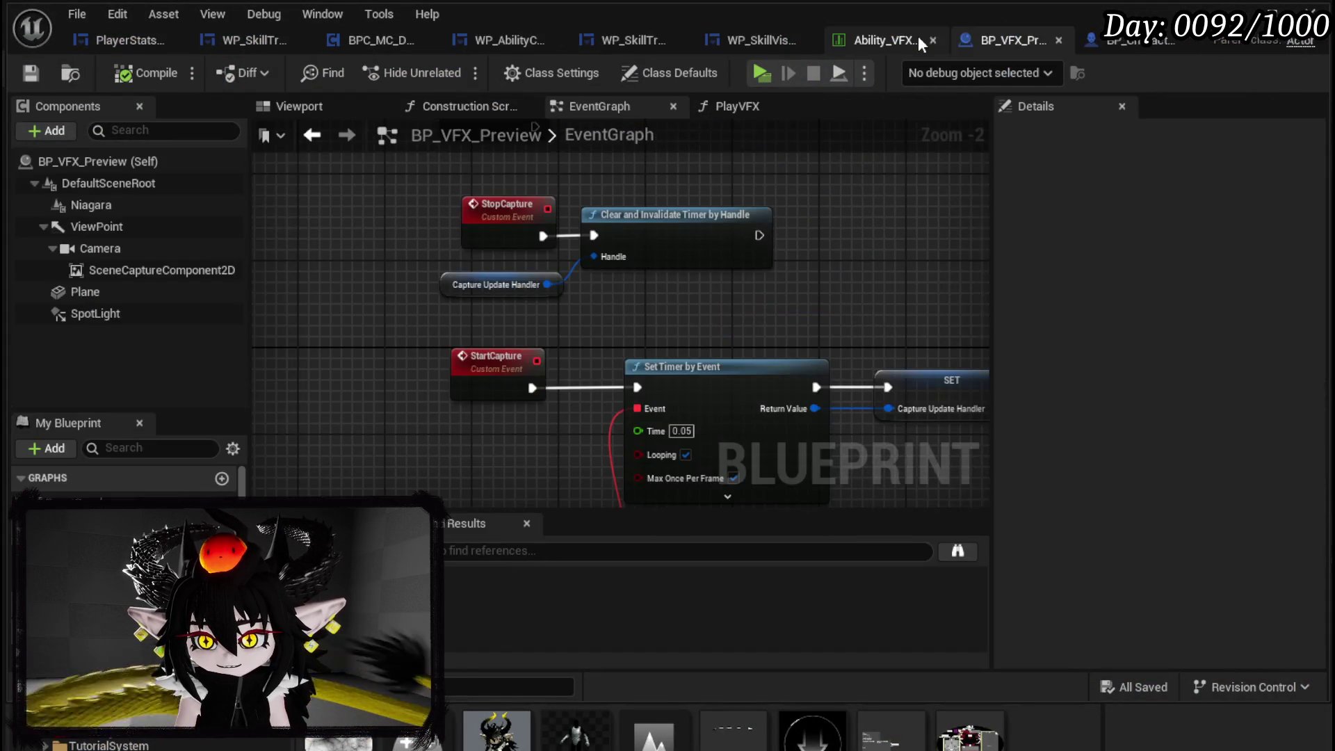
click(104, 249)
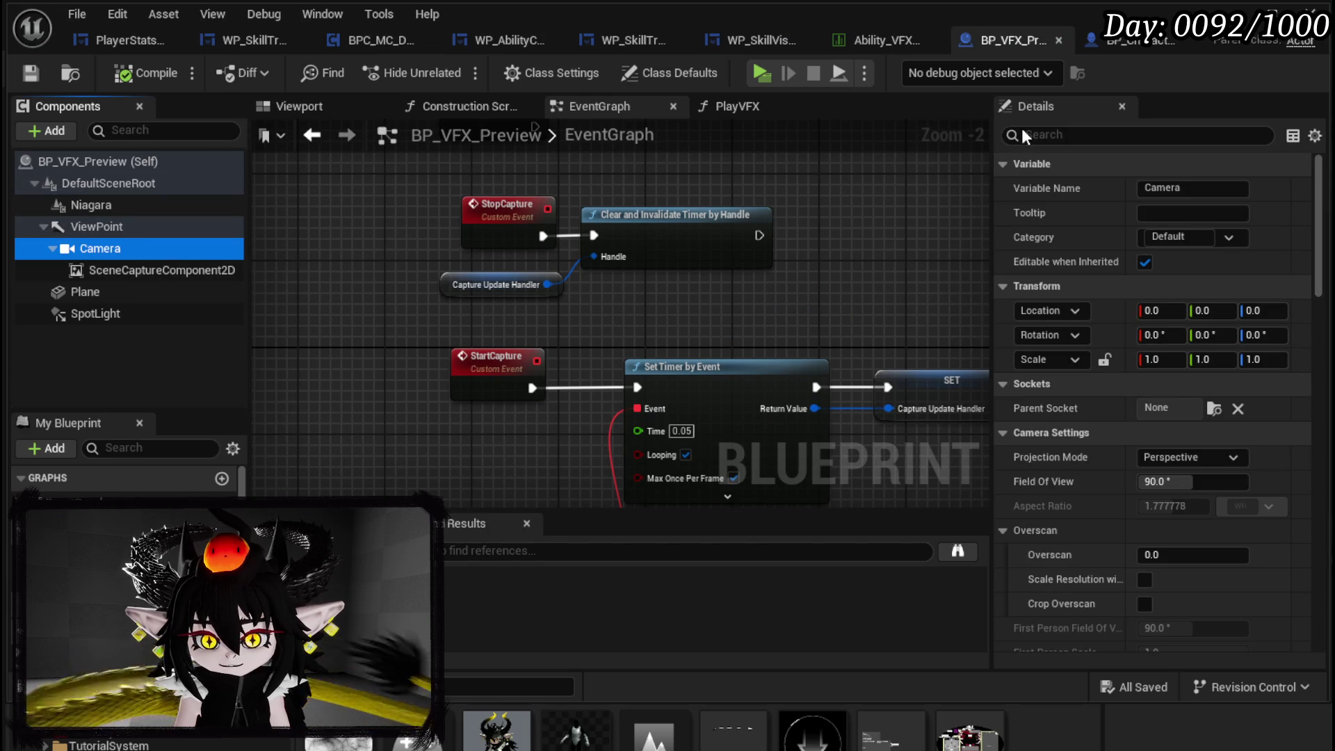
click(322, 109)
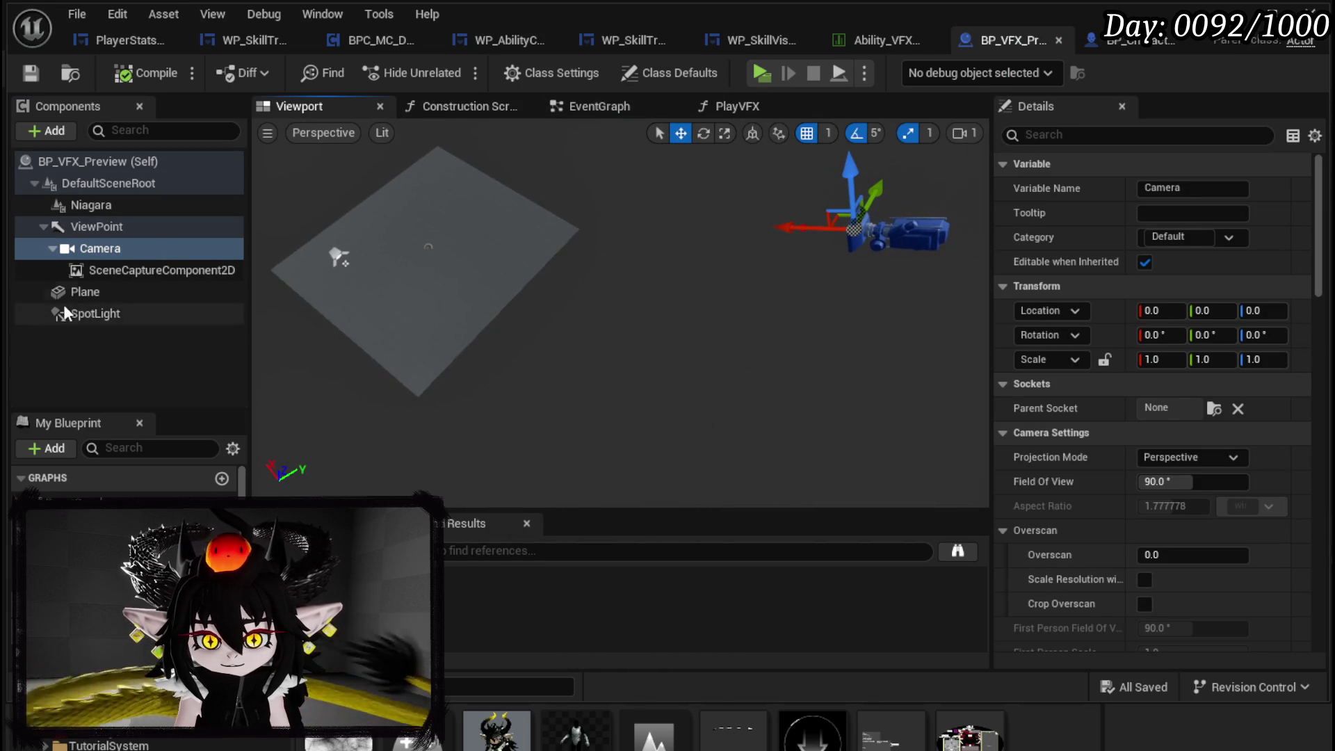
click(95, 227)
drag(648, 320, 598, 341)
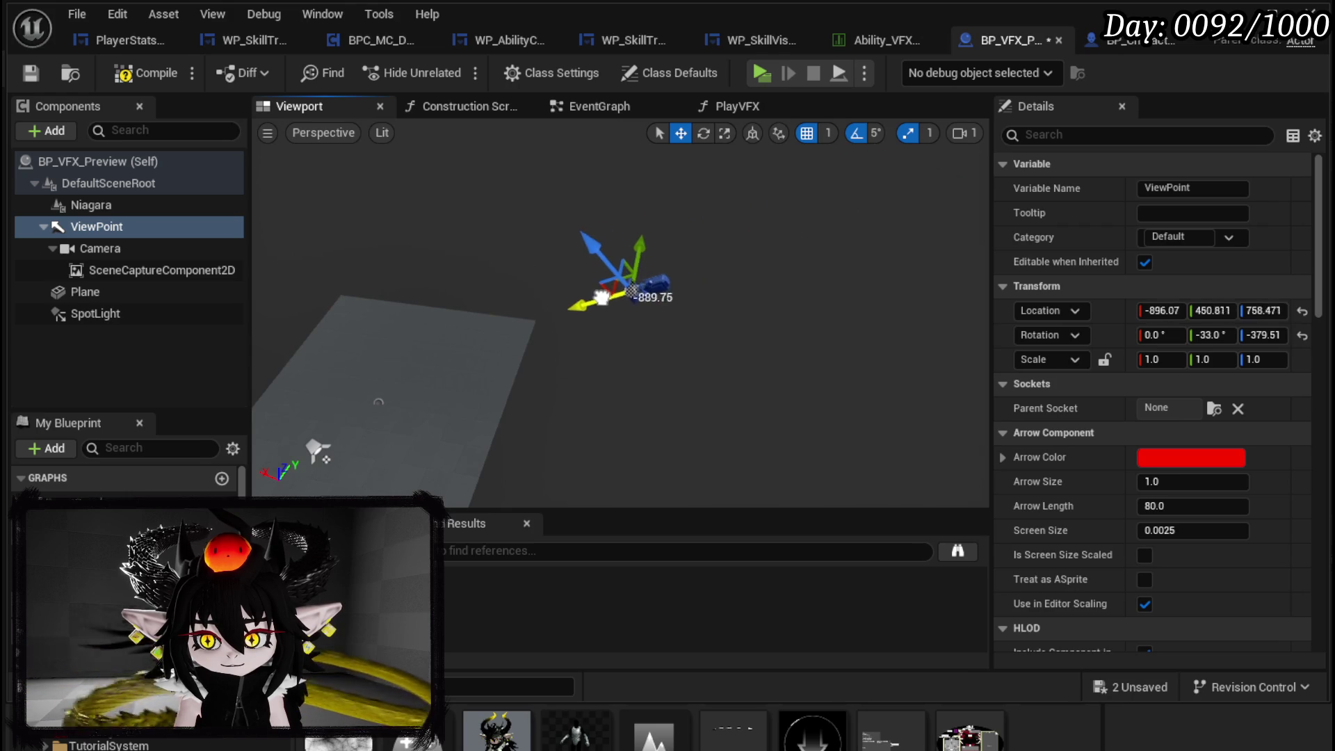
- Compile the blueprint and switch back to the level editor, selecting the BP_Character Visual asset
click(108, 75)
mouse_move(619, 313)
mouse_down()
mouse_move(550, 323)
mouse_move(677, 385)
mouse_up()
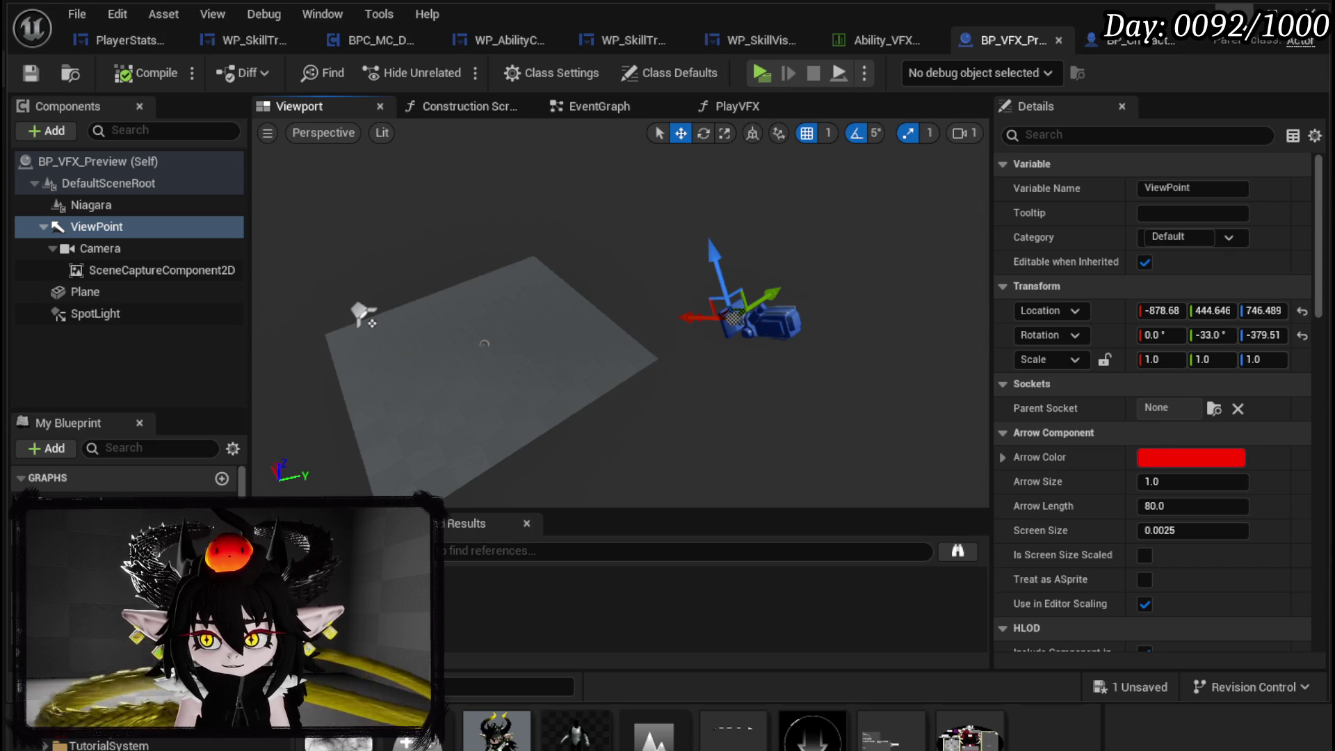
key(alt+Tab)
click(610, 626)
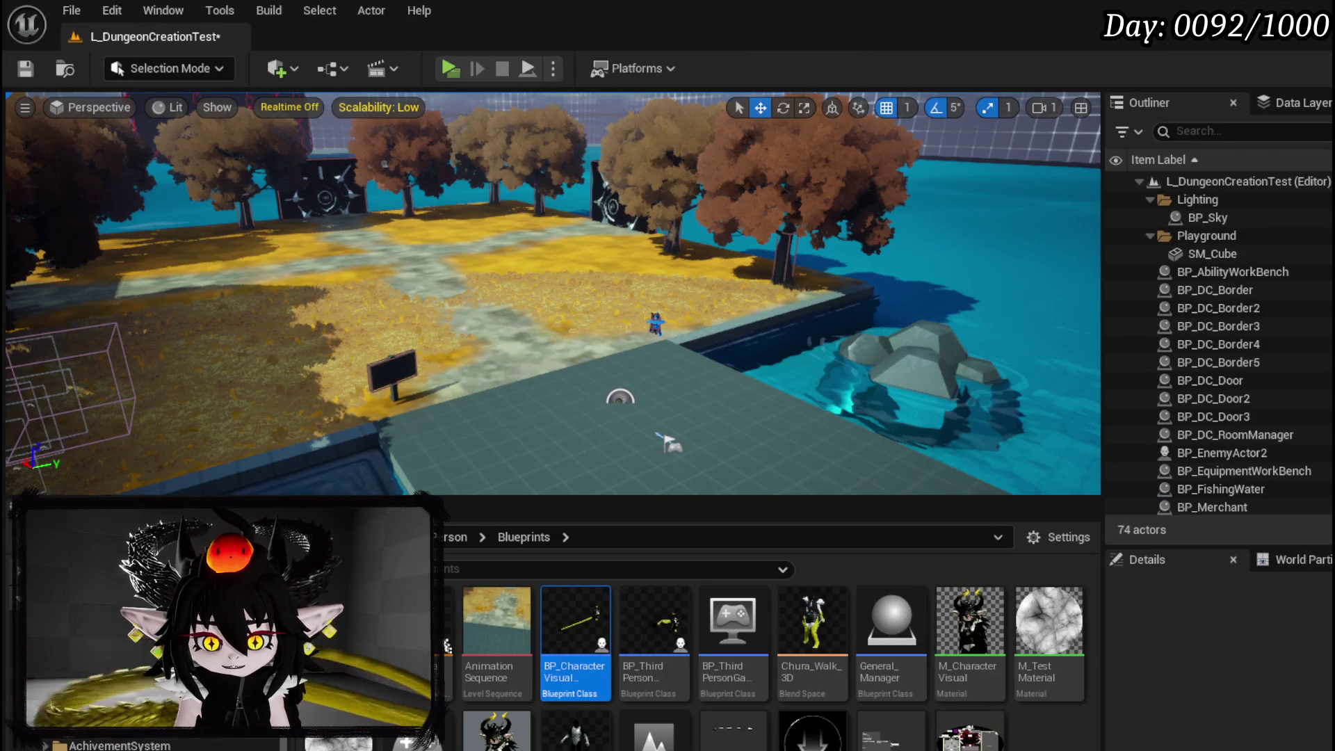
- Place a BP_VFX_Preview instance in the level, raise it above the ground, and save the level
click(174, 626)
drag(894, 635, 870, 393)
key(f)
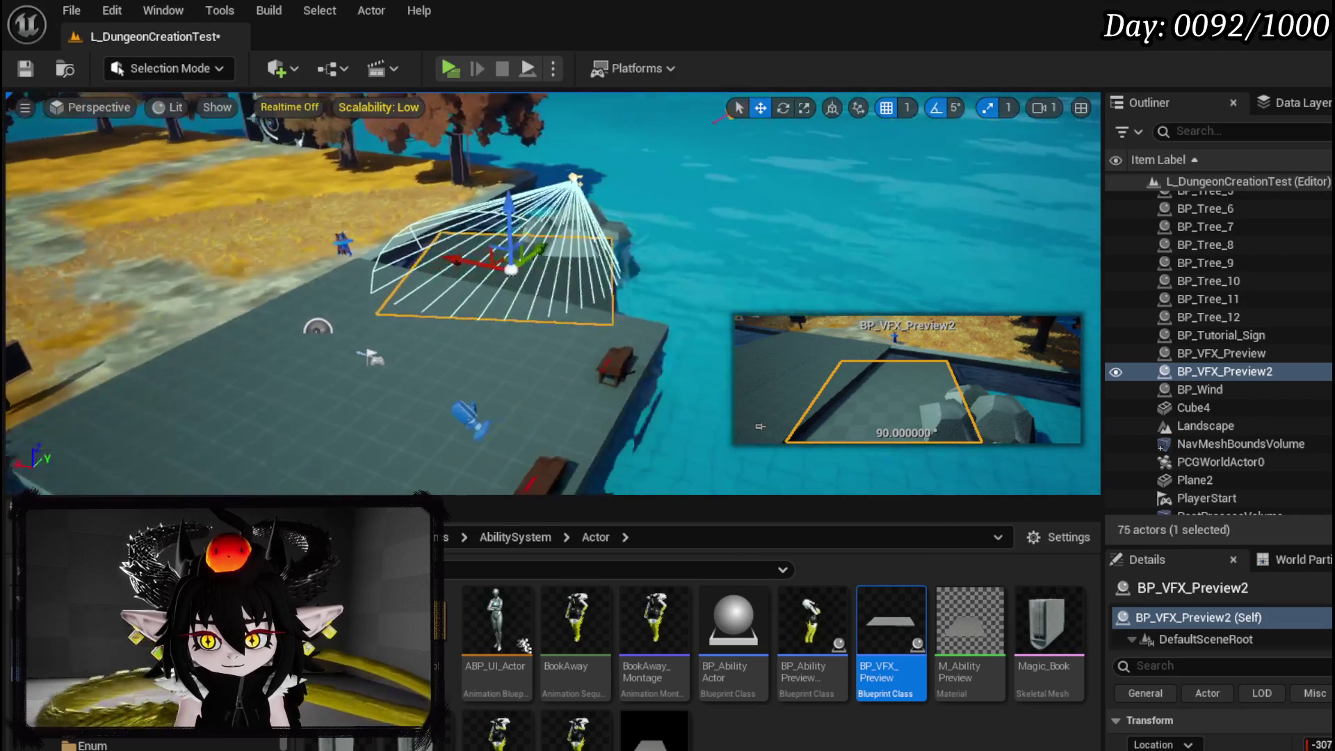
mouse_move(486, 307)
mouse_down()
mouse_move(494, 209)
mouse_move(501, 245)
mouse_up()
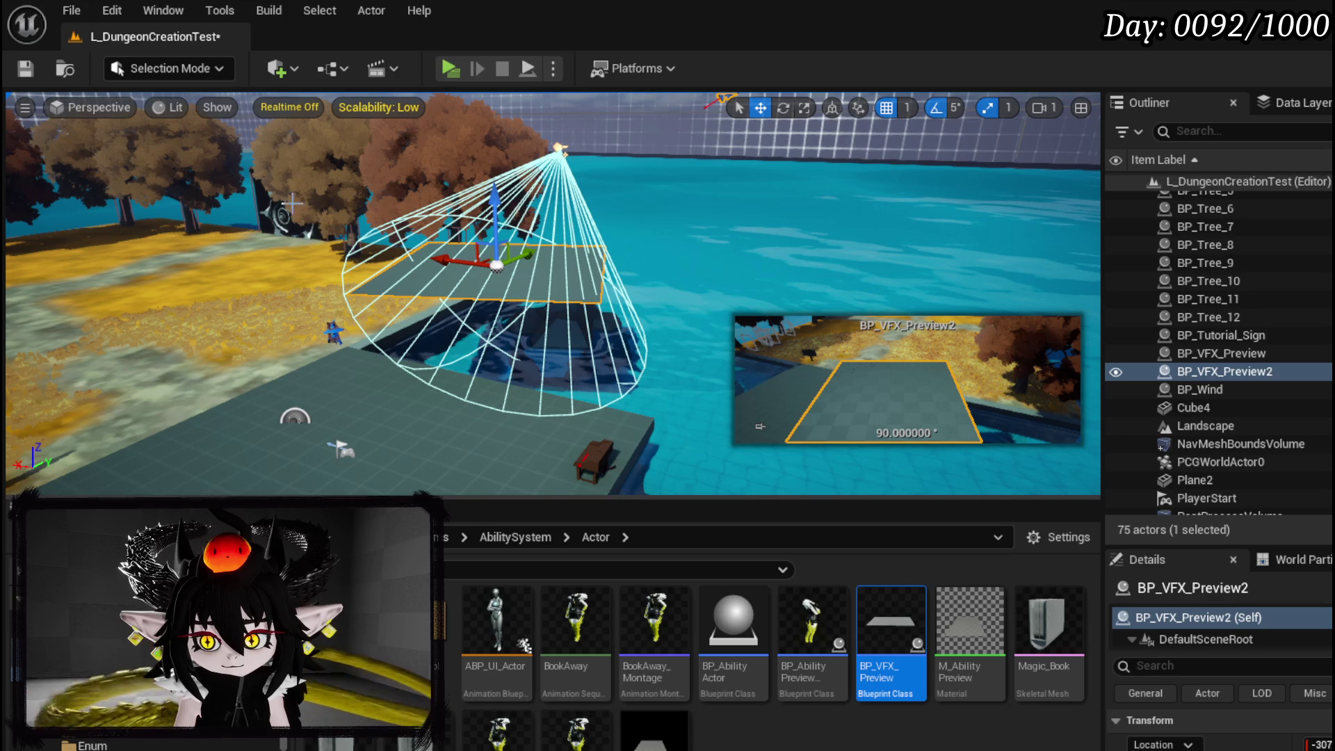
click(25, 68)
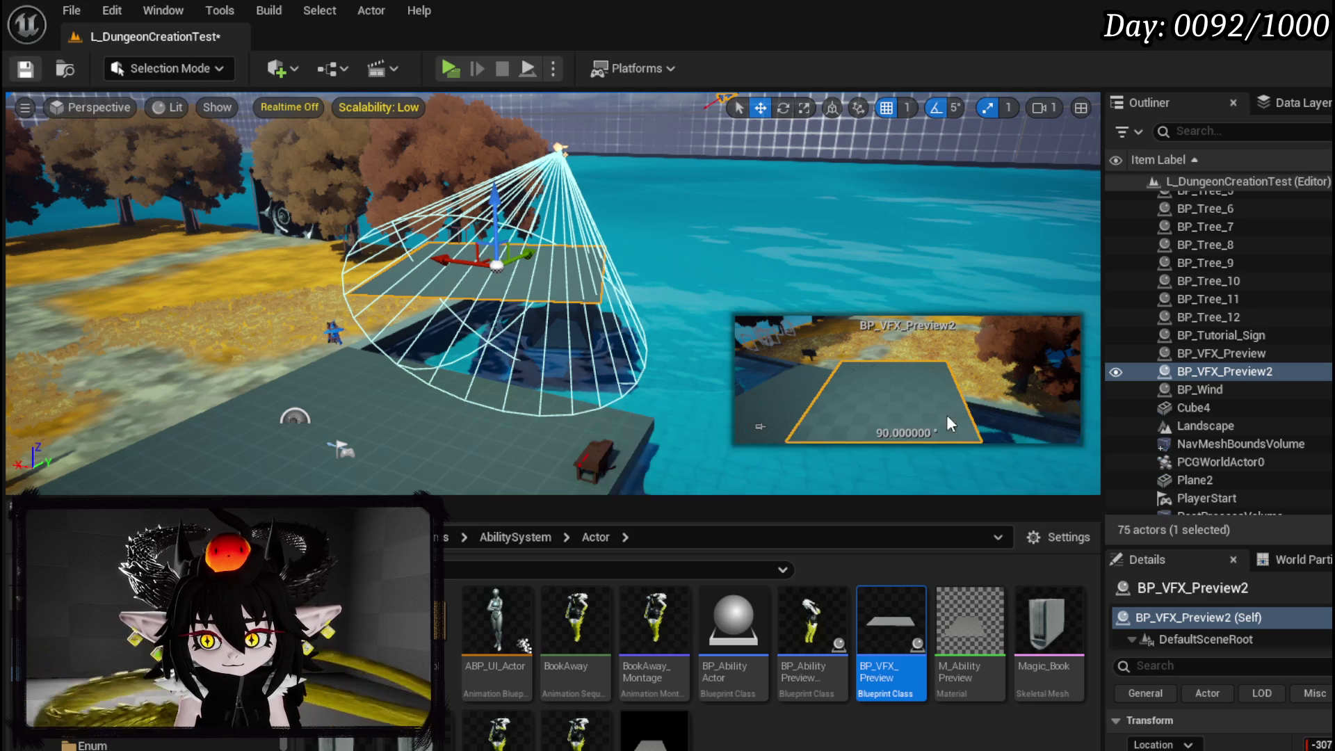
- Open the BP_VFX_Preview blueprint and delete the BP_VFX_Preview2 instance from the level
double_click(904, 629)
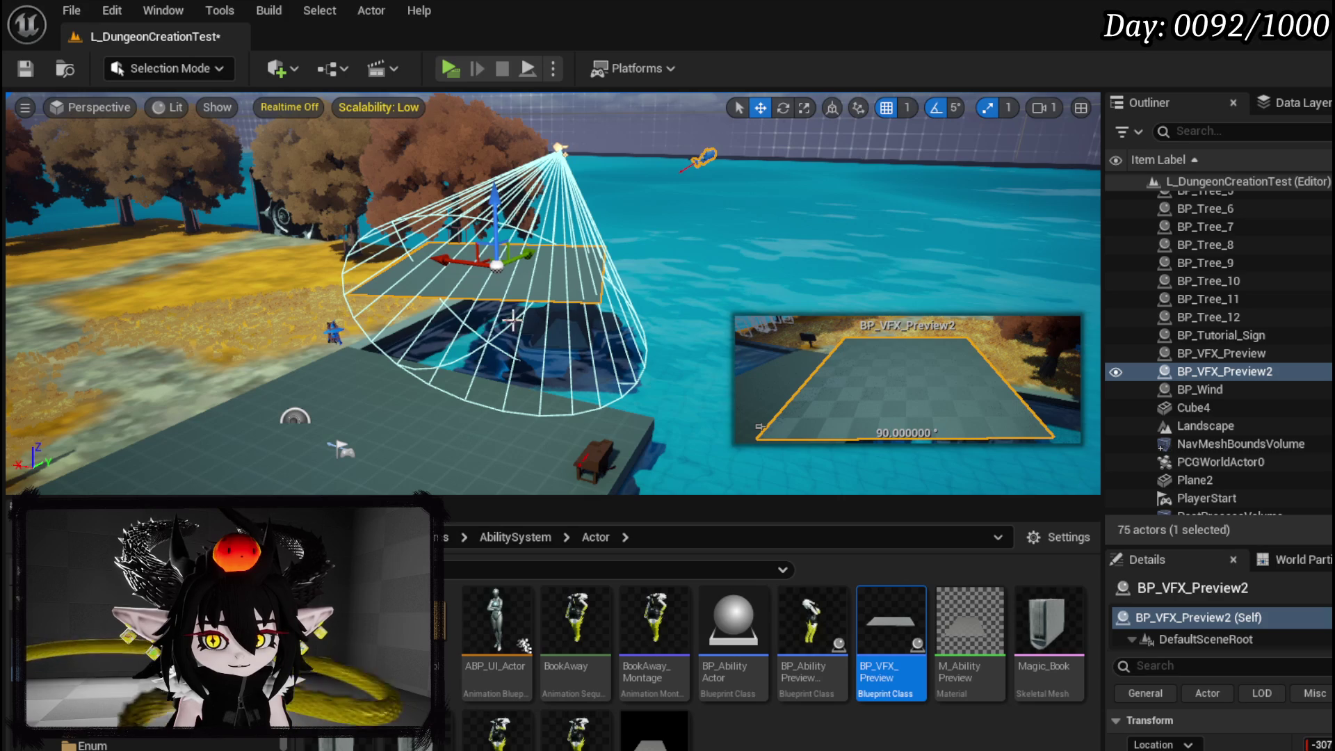
key(Delete)
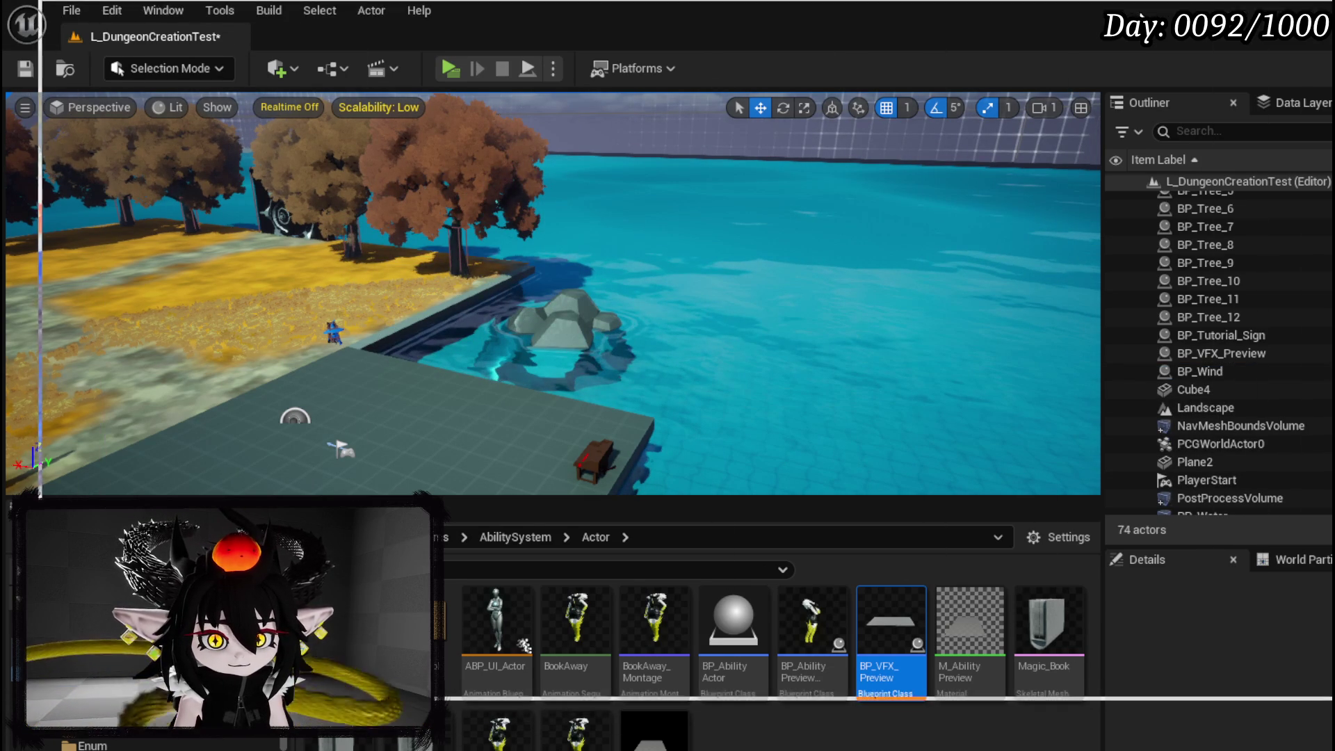
key(alt+Tab)
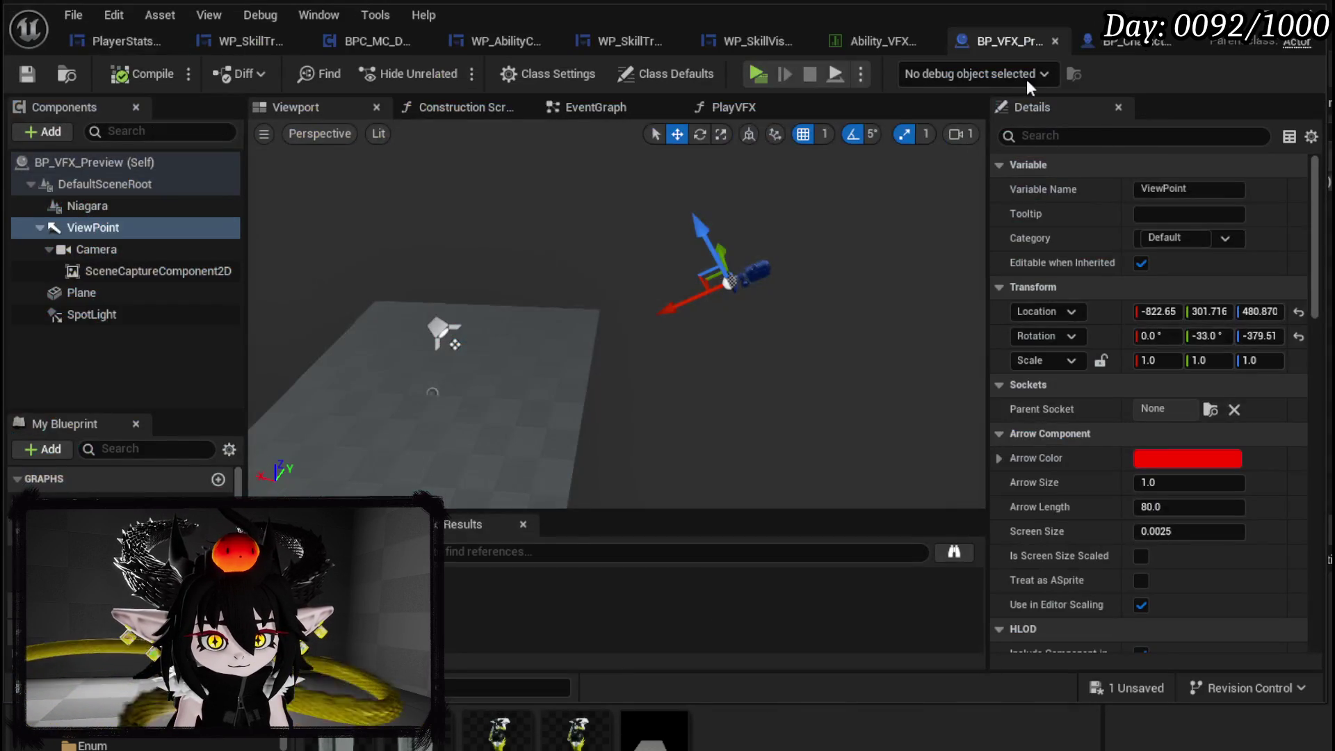
- Close the blueprint editor and play the level in a new preview window
click(1274, 7)
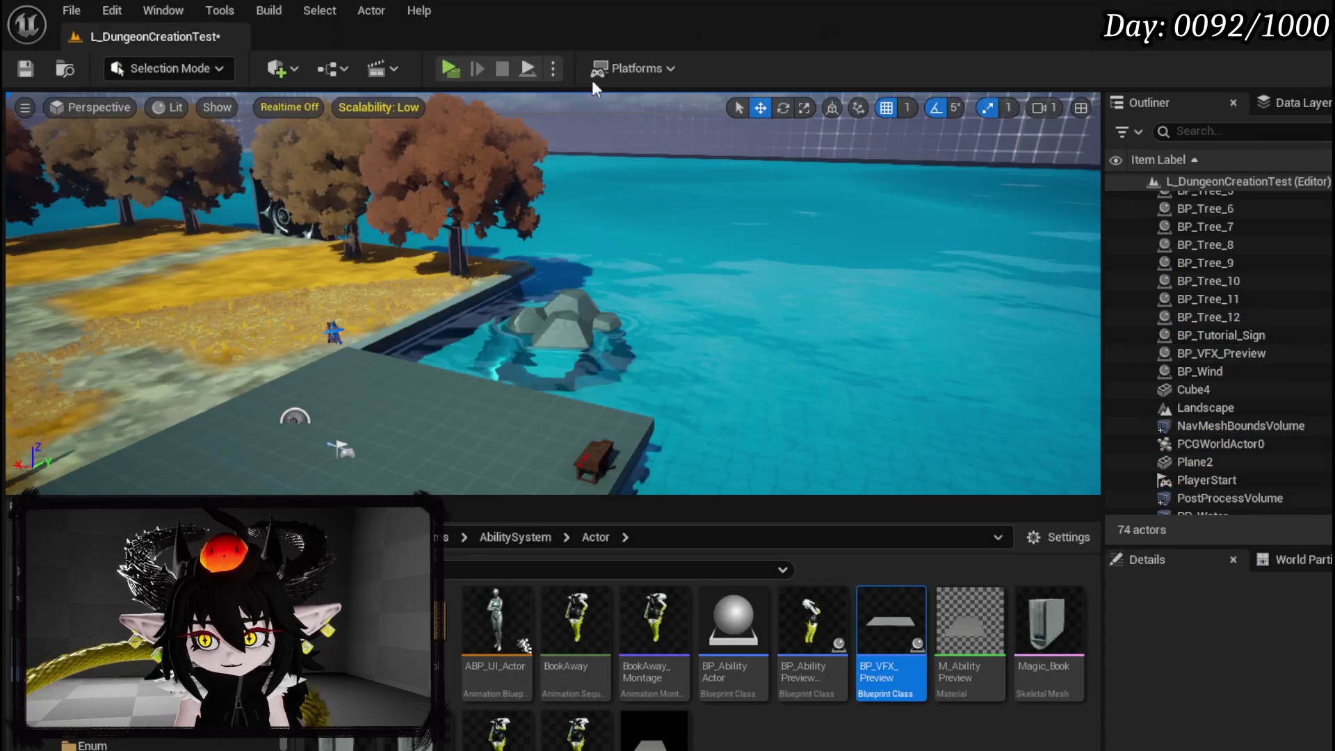
click(448, 68)
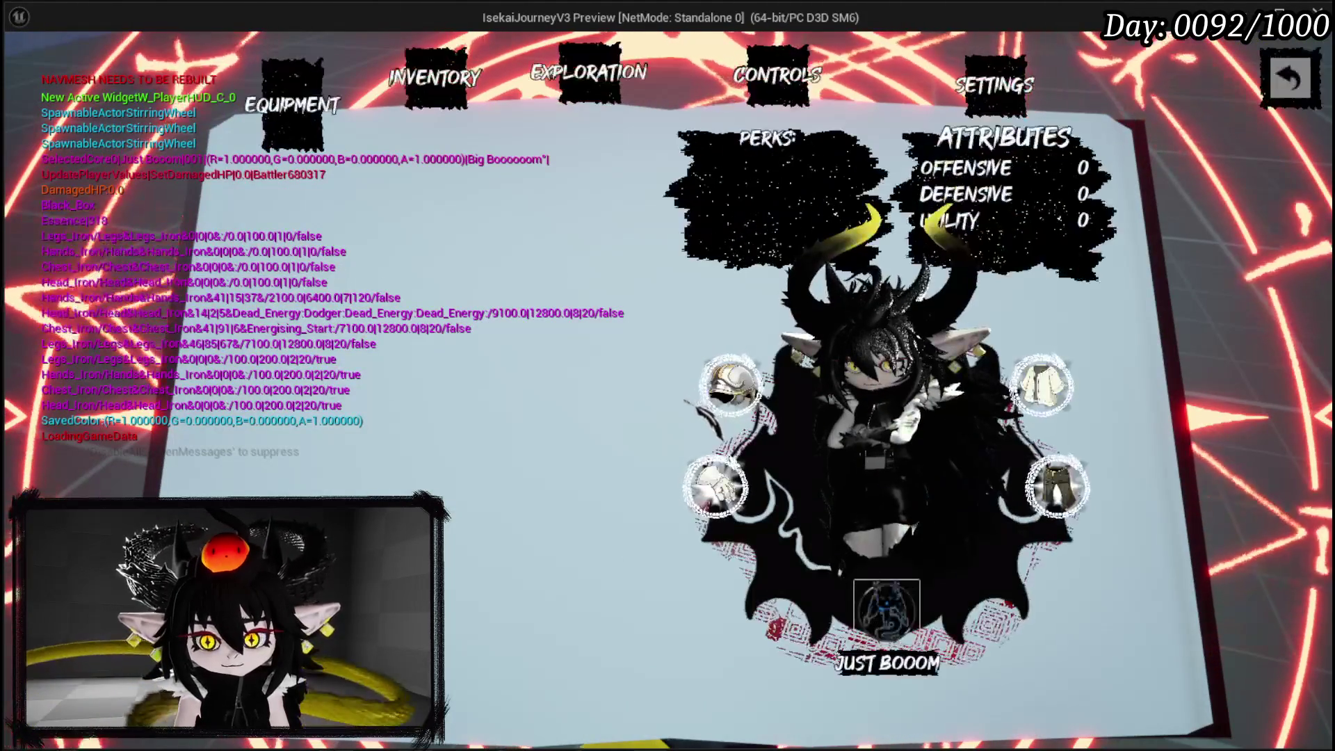
- In the game, start a new ability card and set its element type to Fire
click(879, 616)
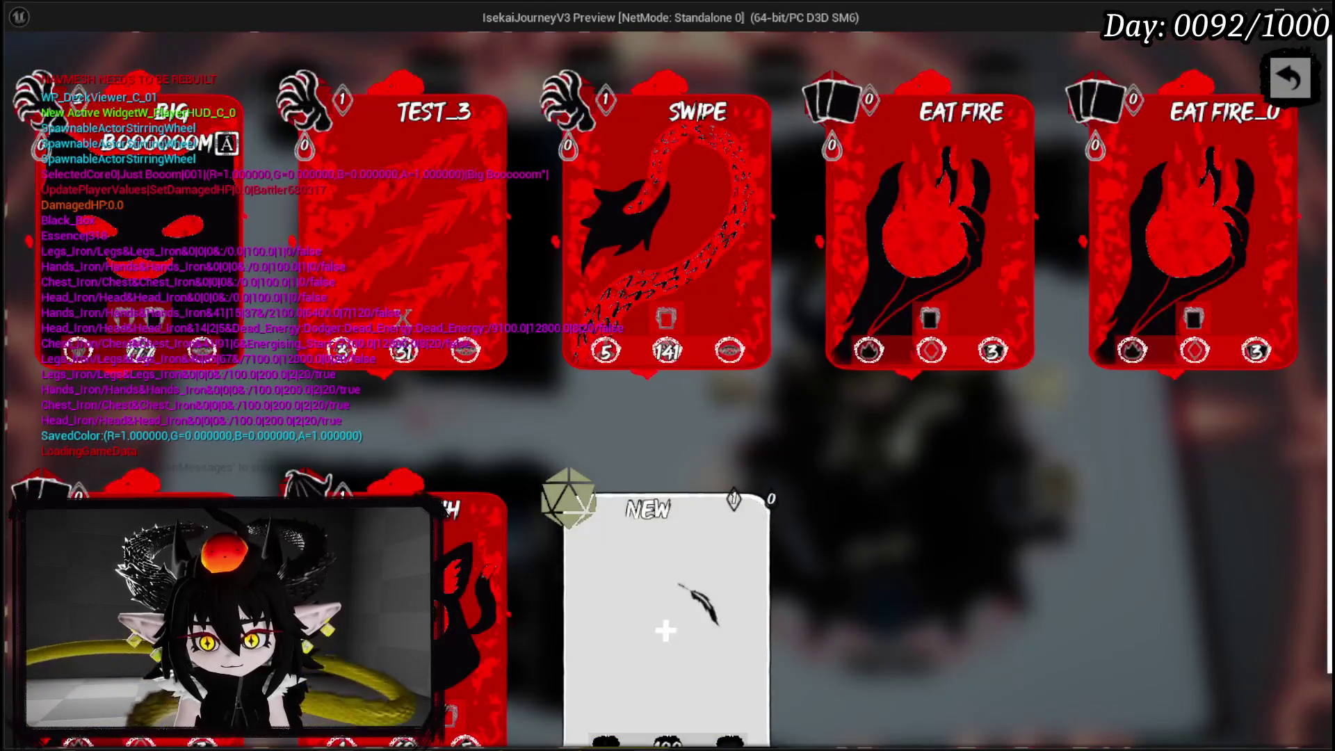
click(685, 588)
click(369, 163)
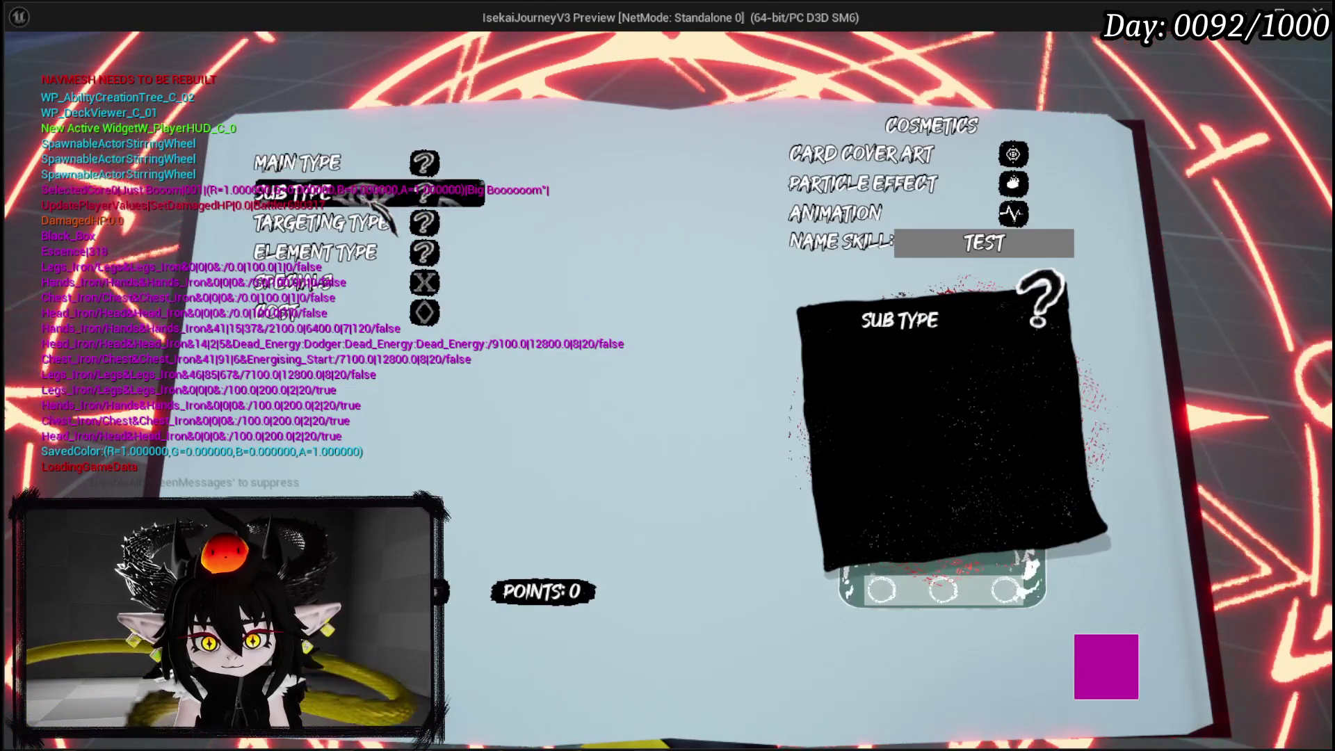
click(355, 256)
click(456, 285)
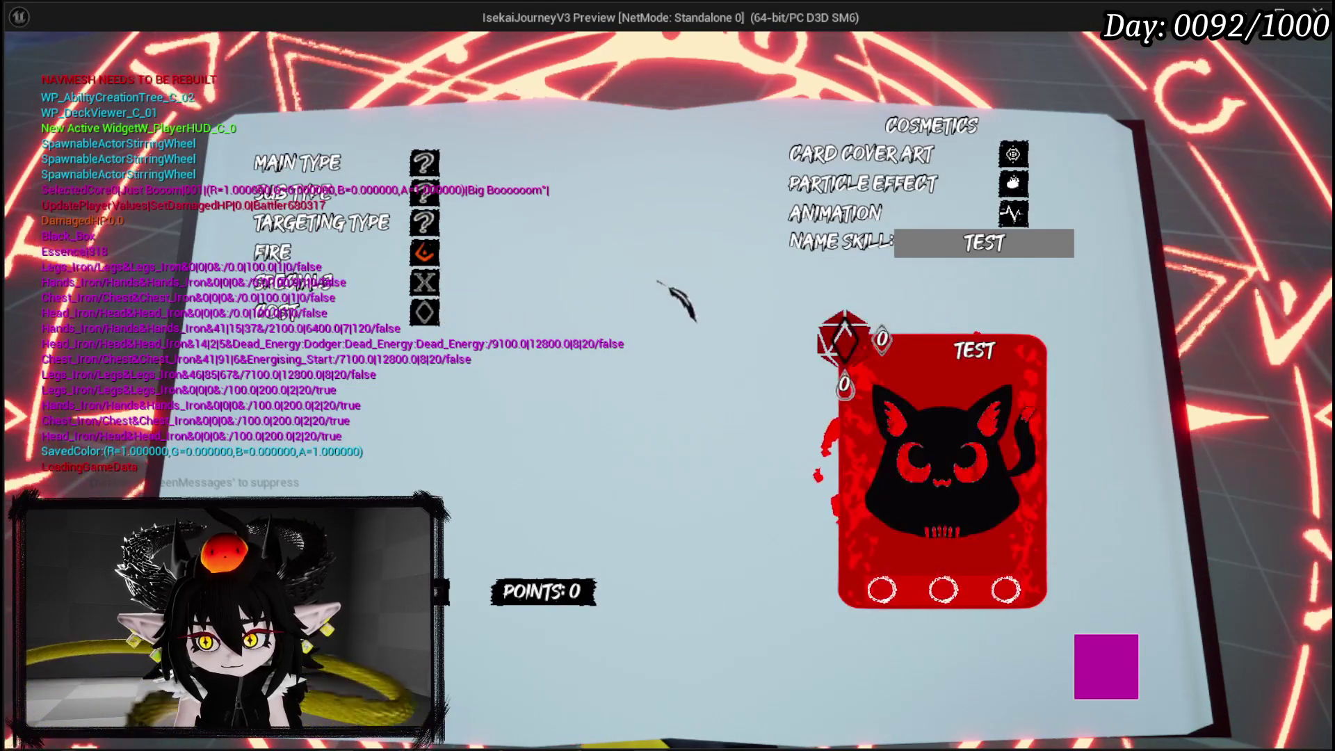
- Preview the fire tornado, ground ring, explosion, fire ring, fire slash and spiky burst effects
click(862, 185)
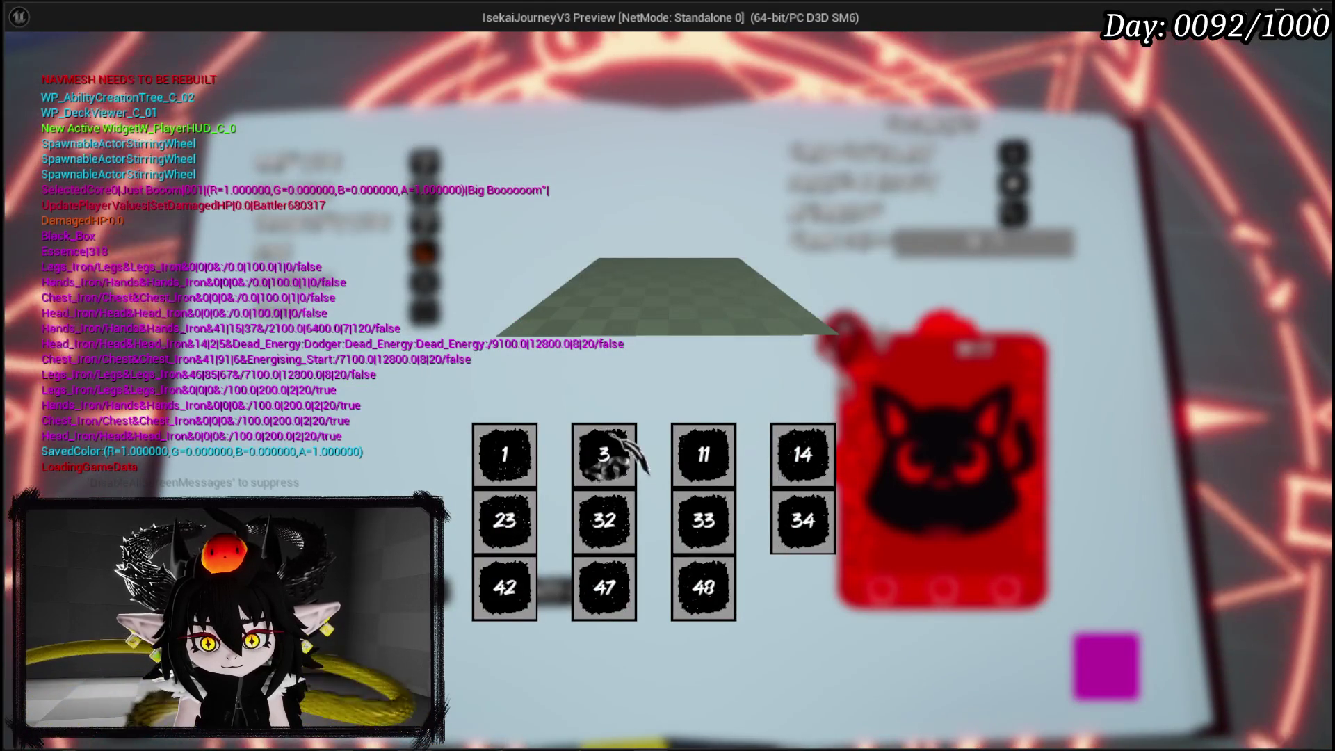
click(626, 462)
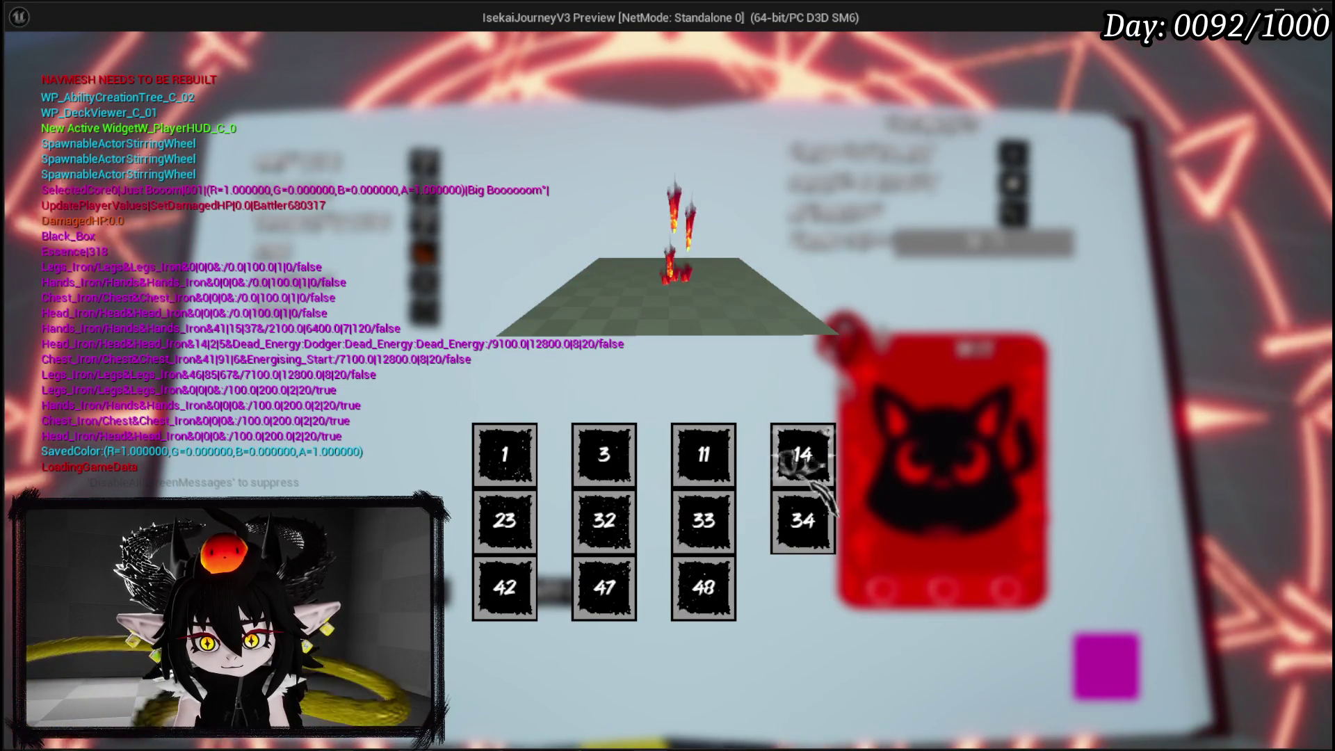
click(800, 518)
click(699, 516)
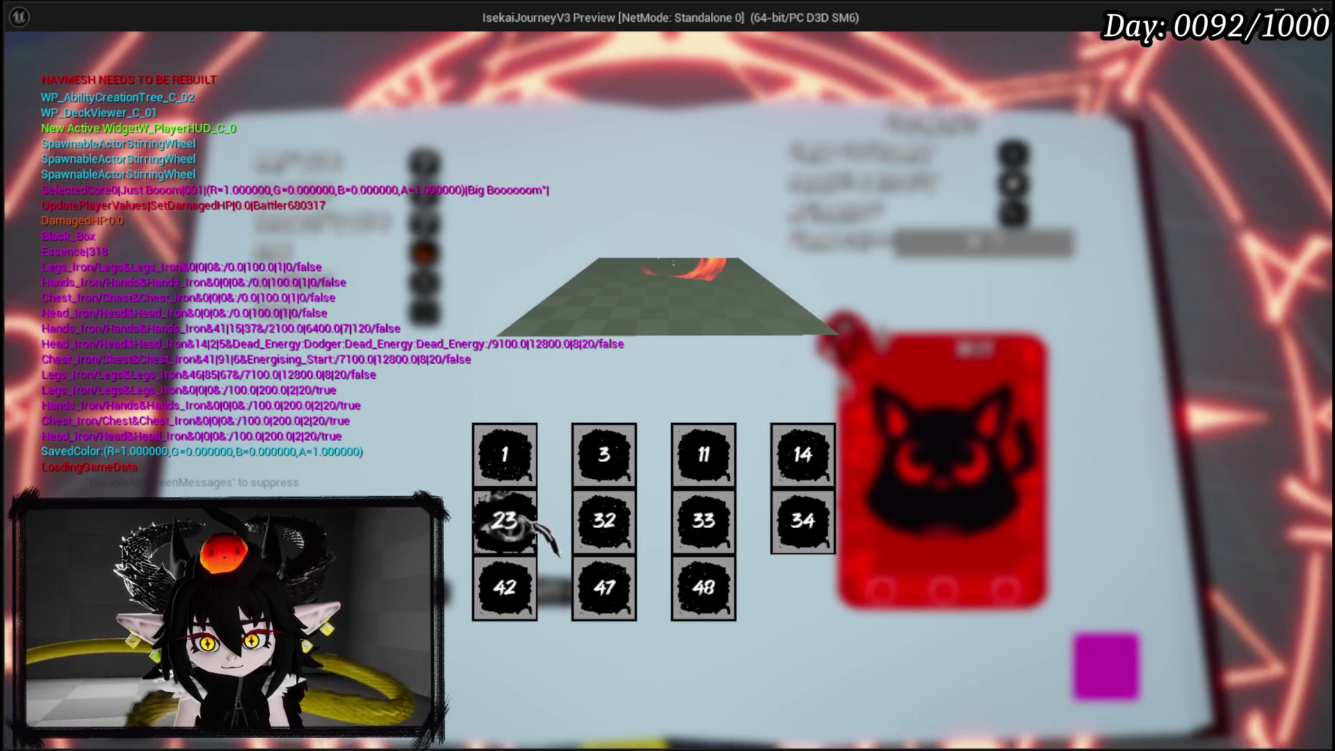
click(519, 473)
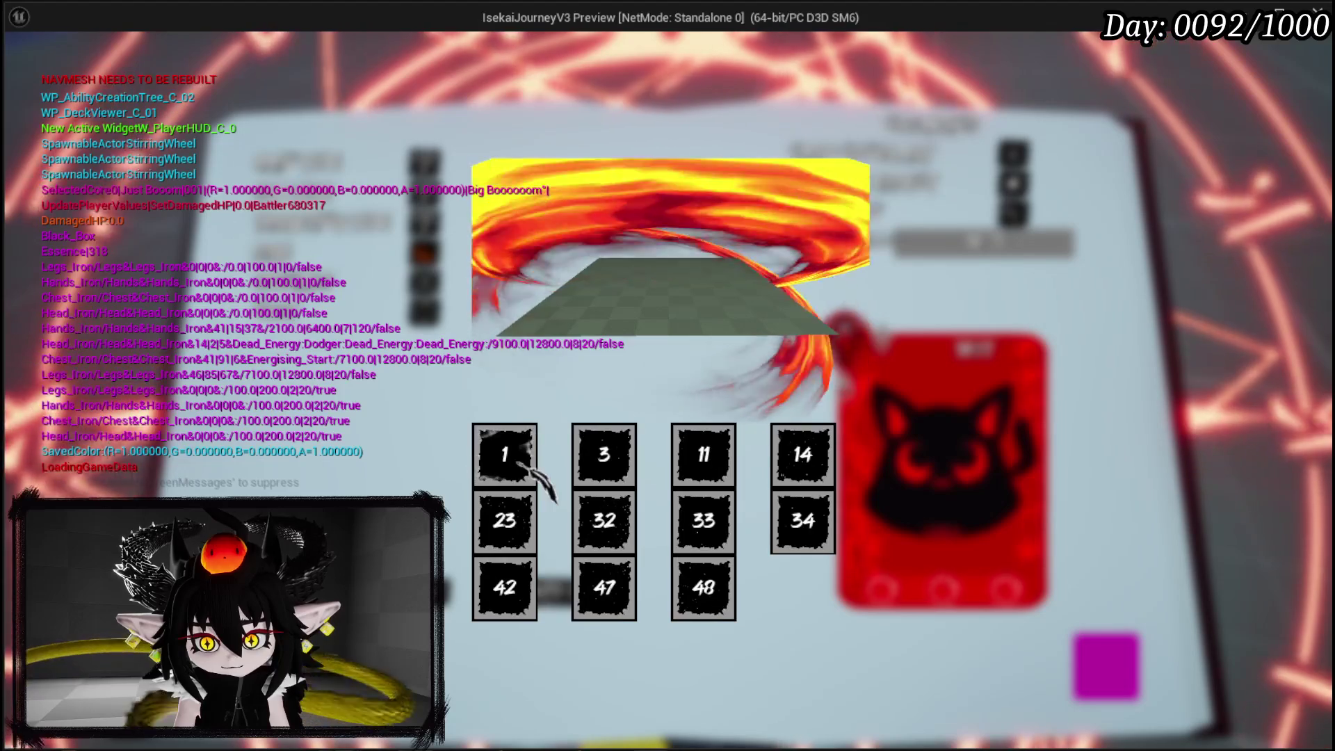
click(519, 522)
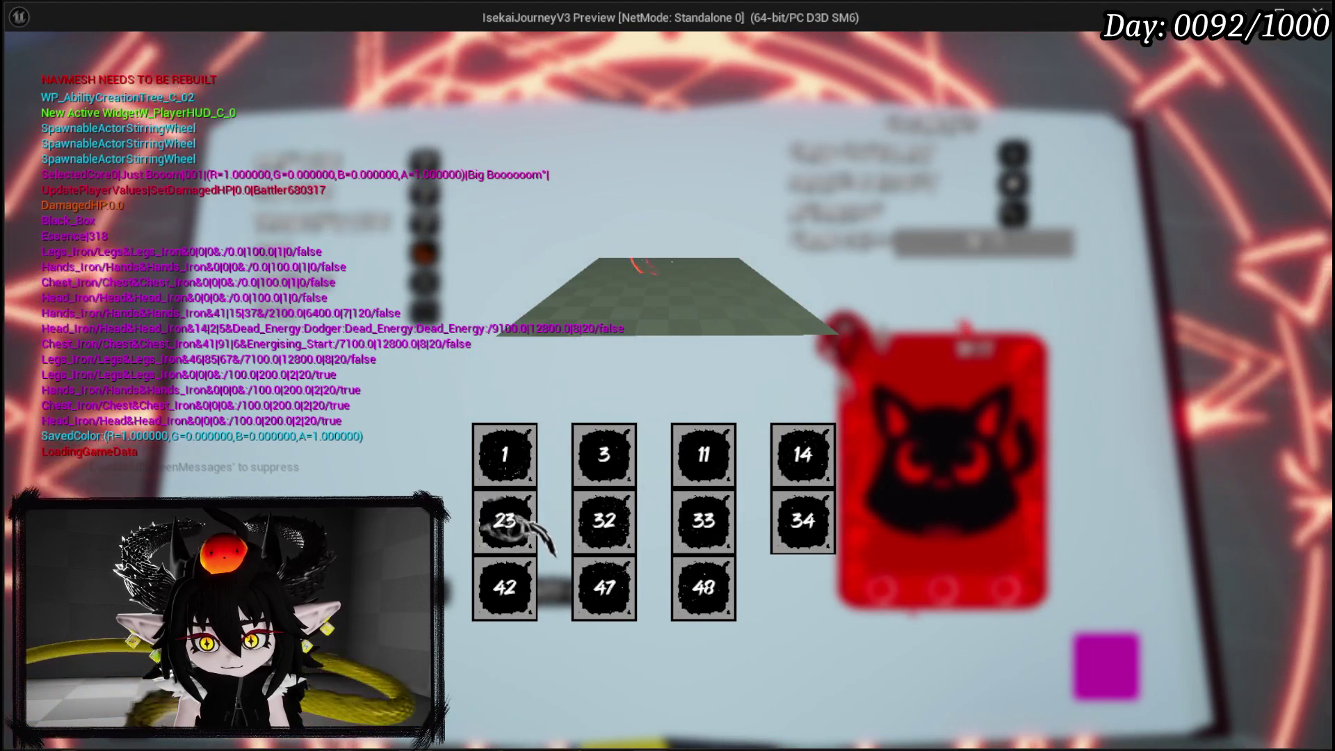
click(605, 522)
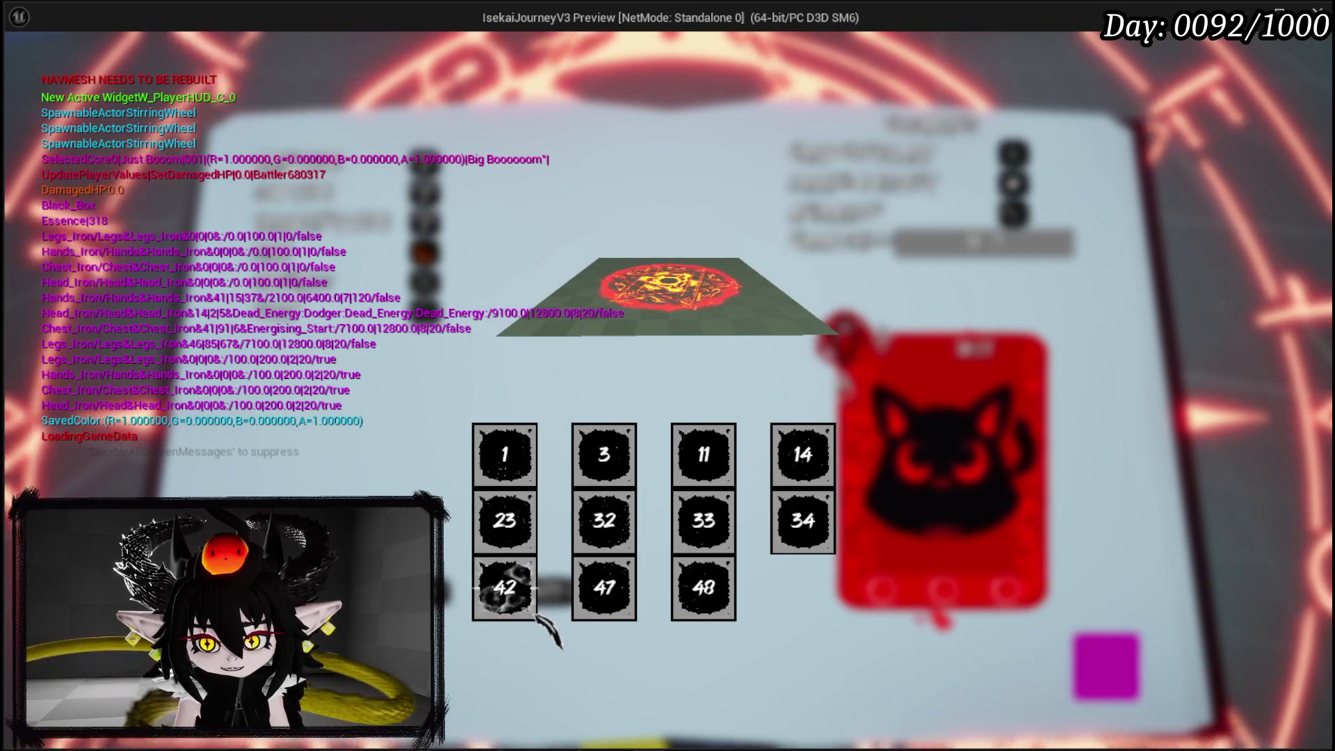
- Preview the spark bursts of tiles 47 and 48, replay the tile 23 flame, then stop the game
click(602, 590)
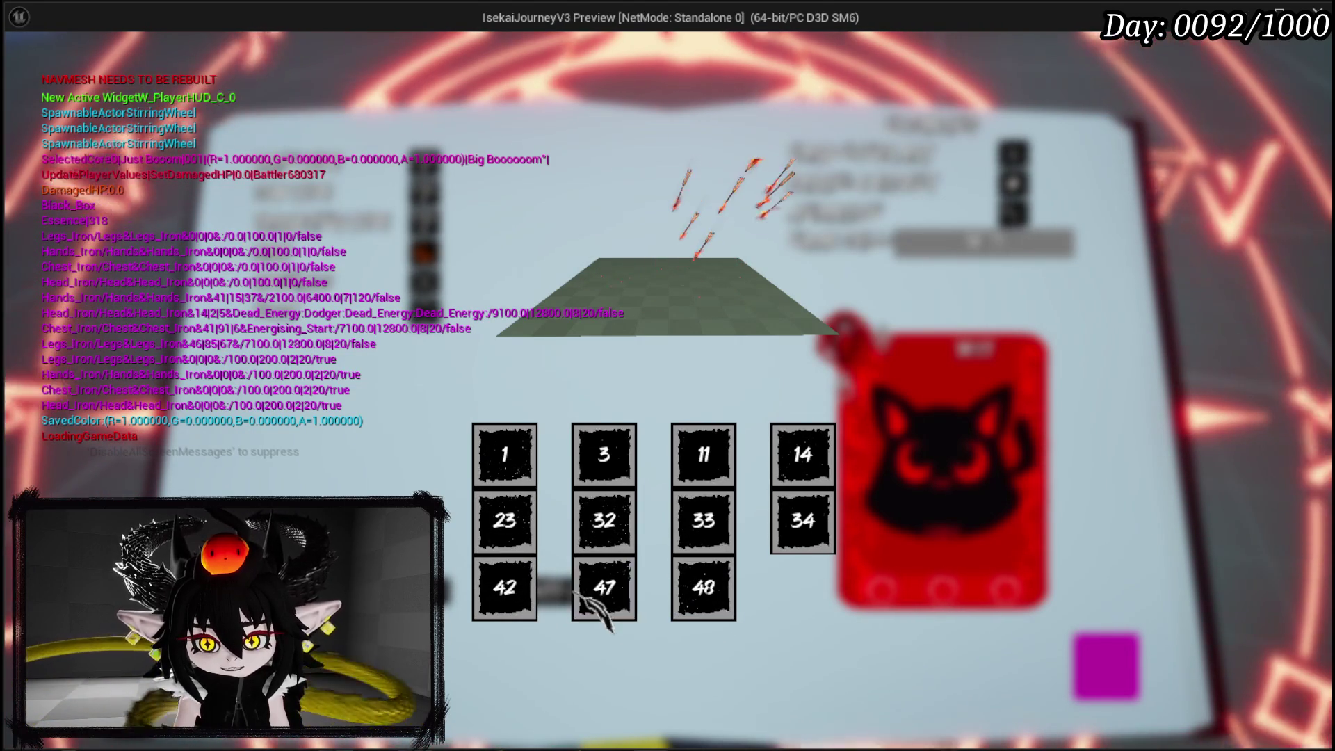
click(604, 590)
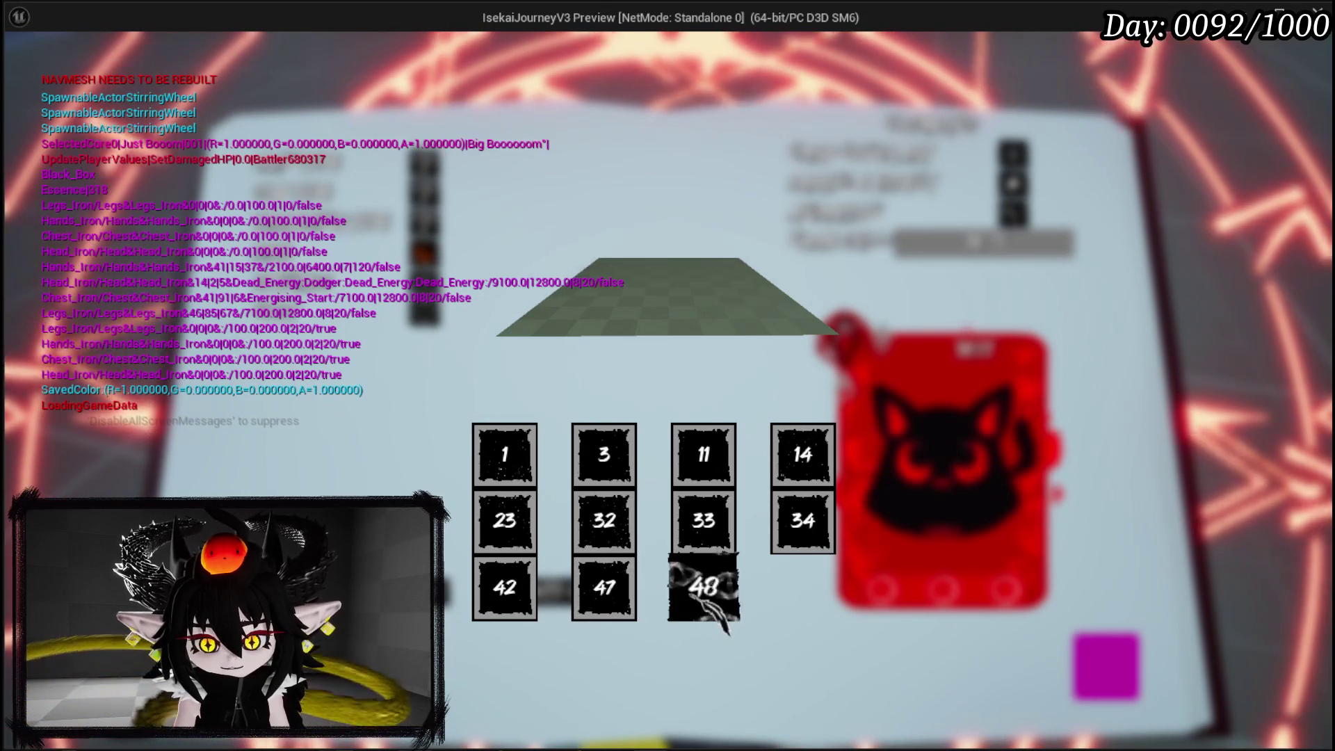
click(605, 523)
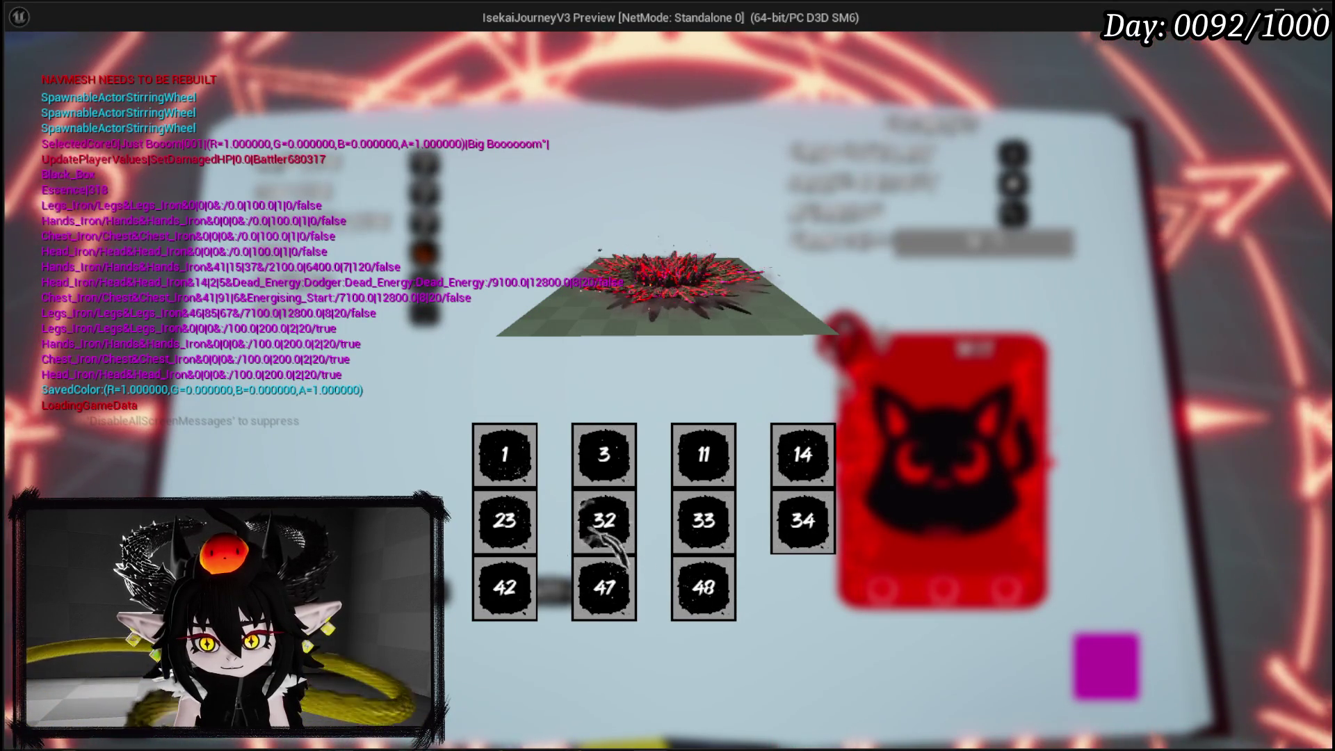
click(504, 521)
click(508, 532)
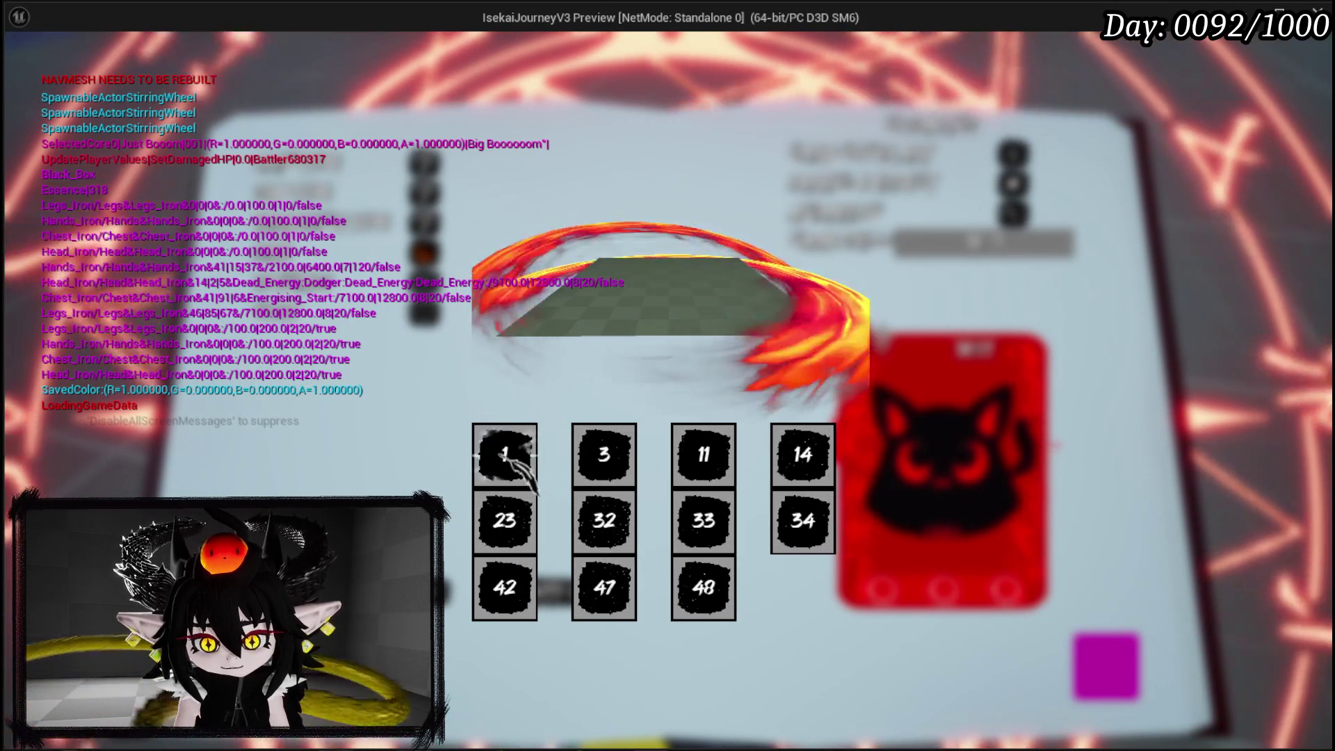
click(525, 535)
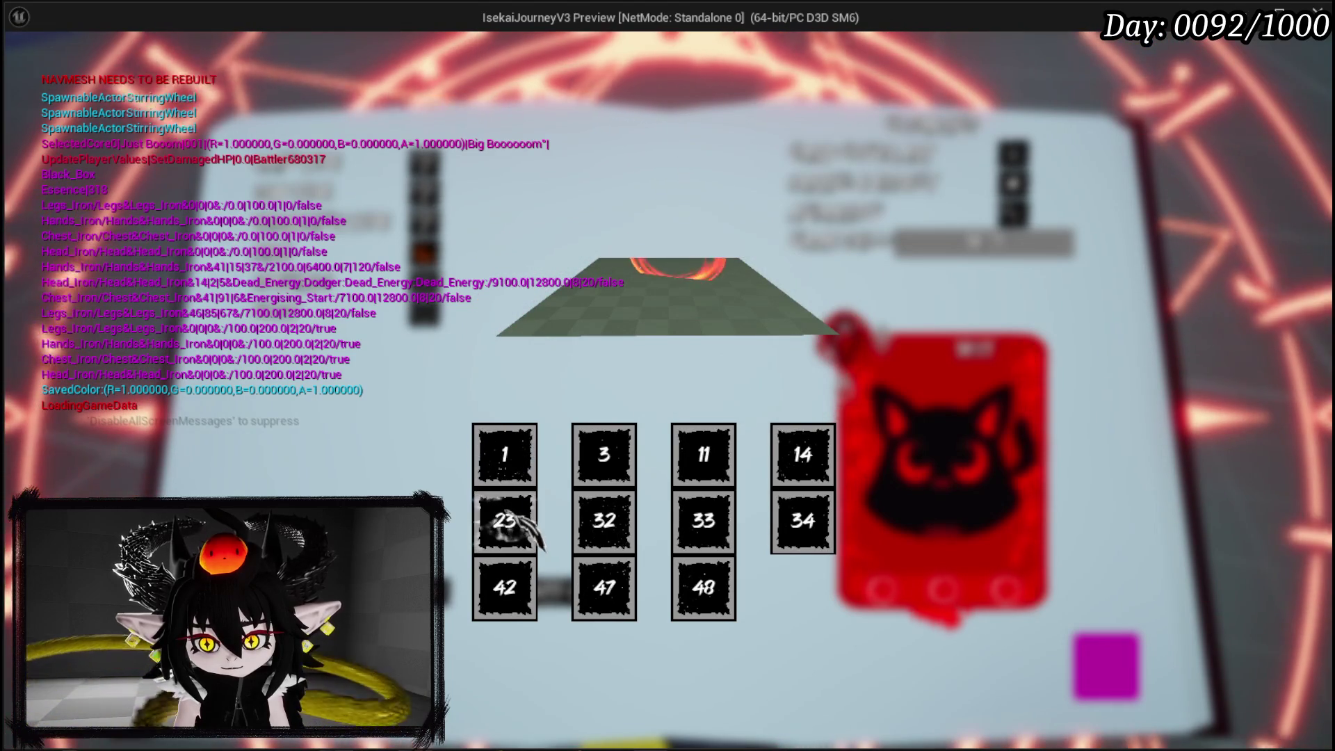
click(525, 532)
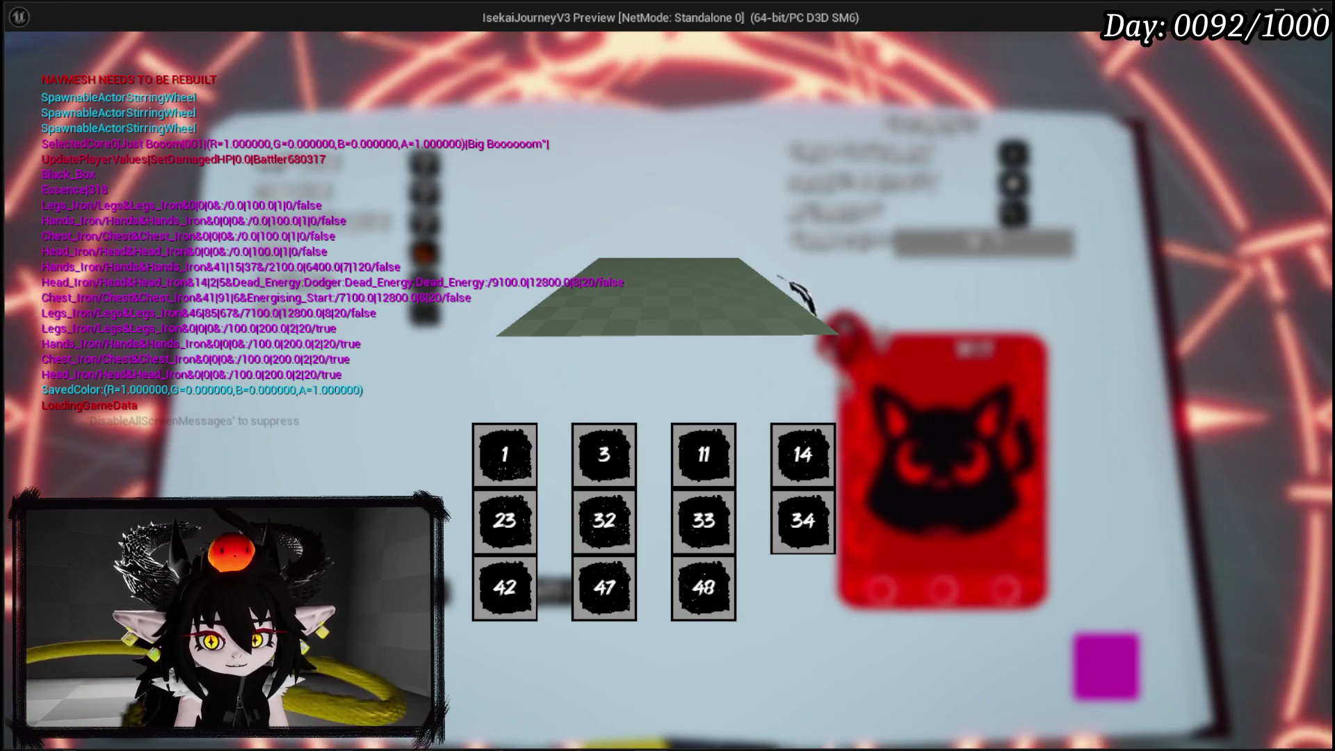
key(Escape)
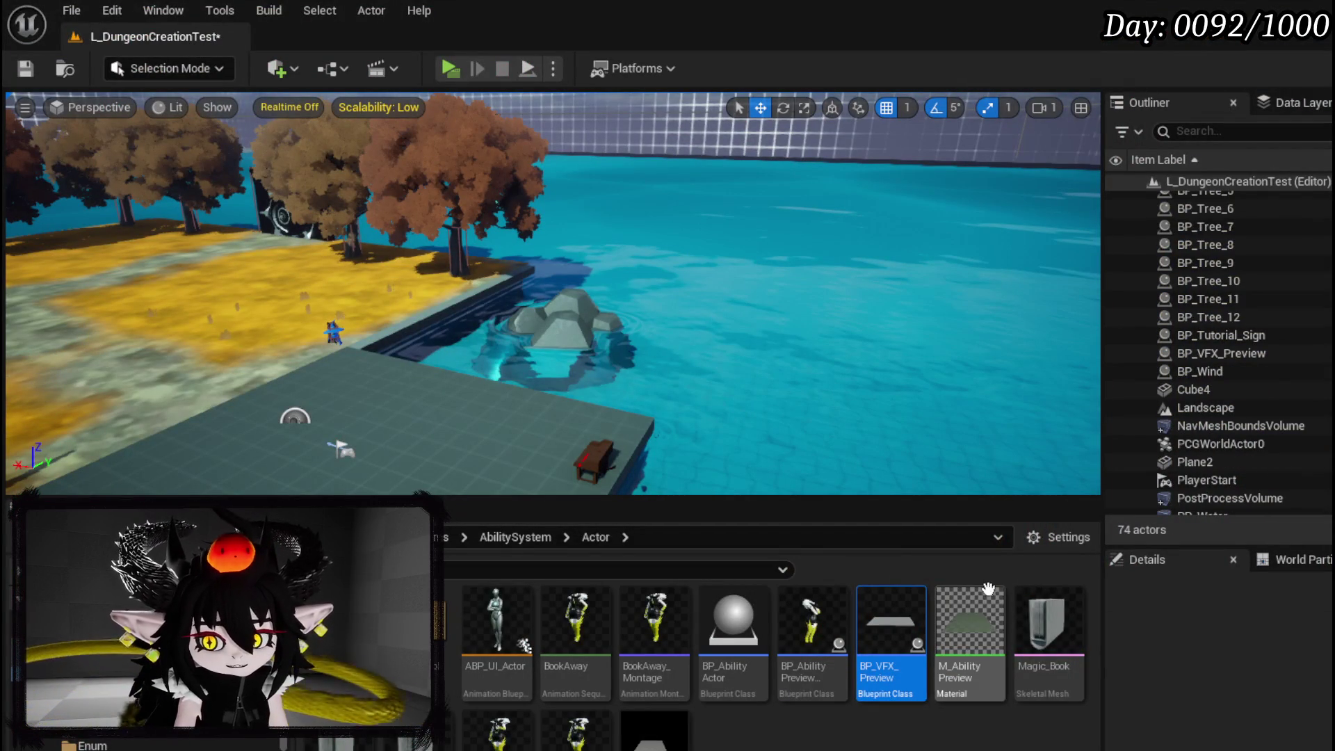
- In BP_VFX_Preview, duplicate the plane into Plane1 and slide the copy to the left
double_click(878, 612)
mouse_move(542, 391)
mouse_down()
mouse_move(613, 346)
mouse_move(397, 339)
mouse_move(528, 336)
mouse_move(496, 358)
mouse_move(513, 352)
mouse_up()
key(ctrl+z)
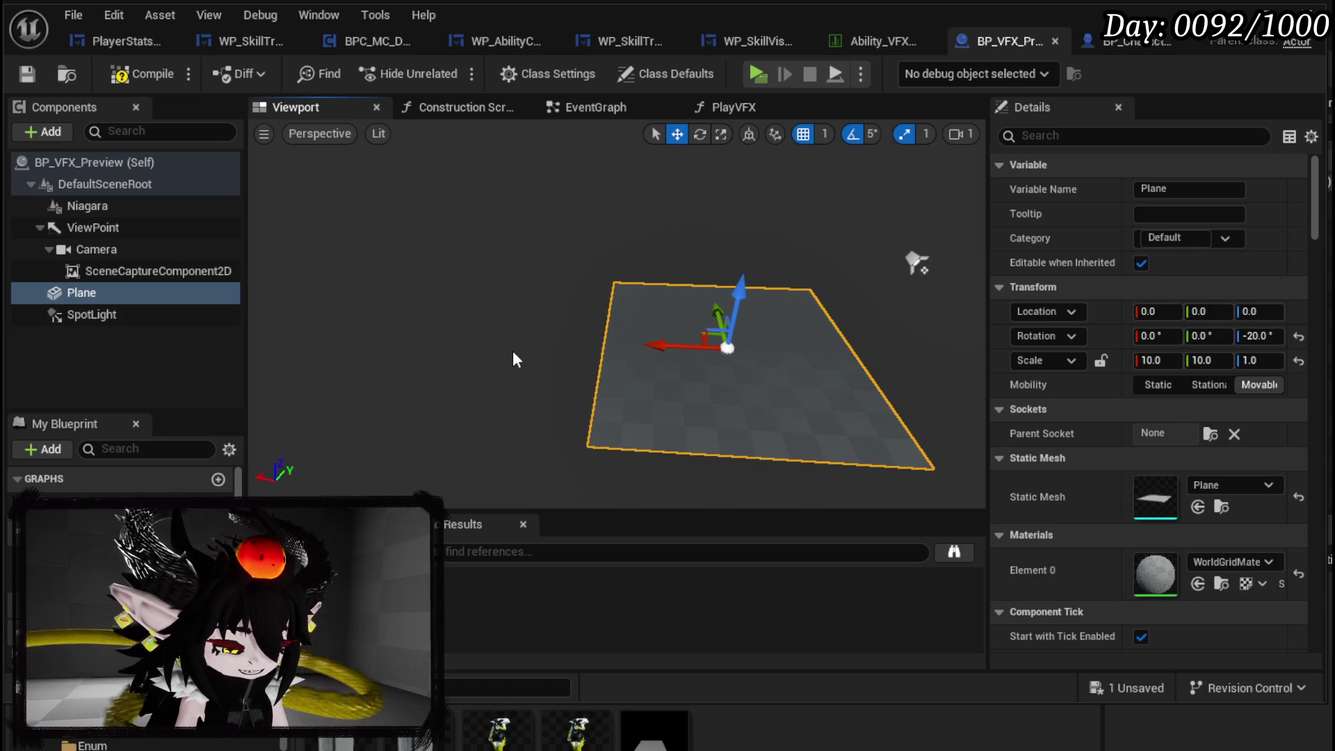
key(ctrl+d)
mouse_move(650, 344)
mouse_down()
mouse_move(359, 322)
mouse_move(391, 329)
mouse_up()
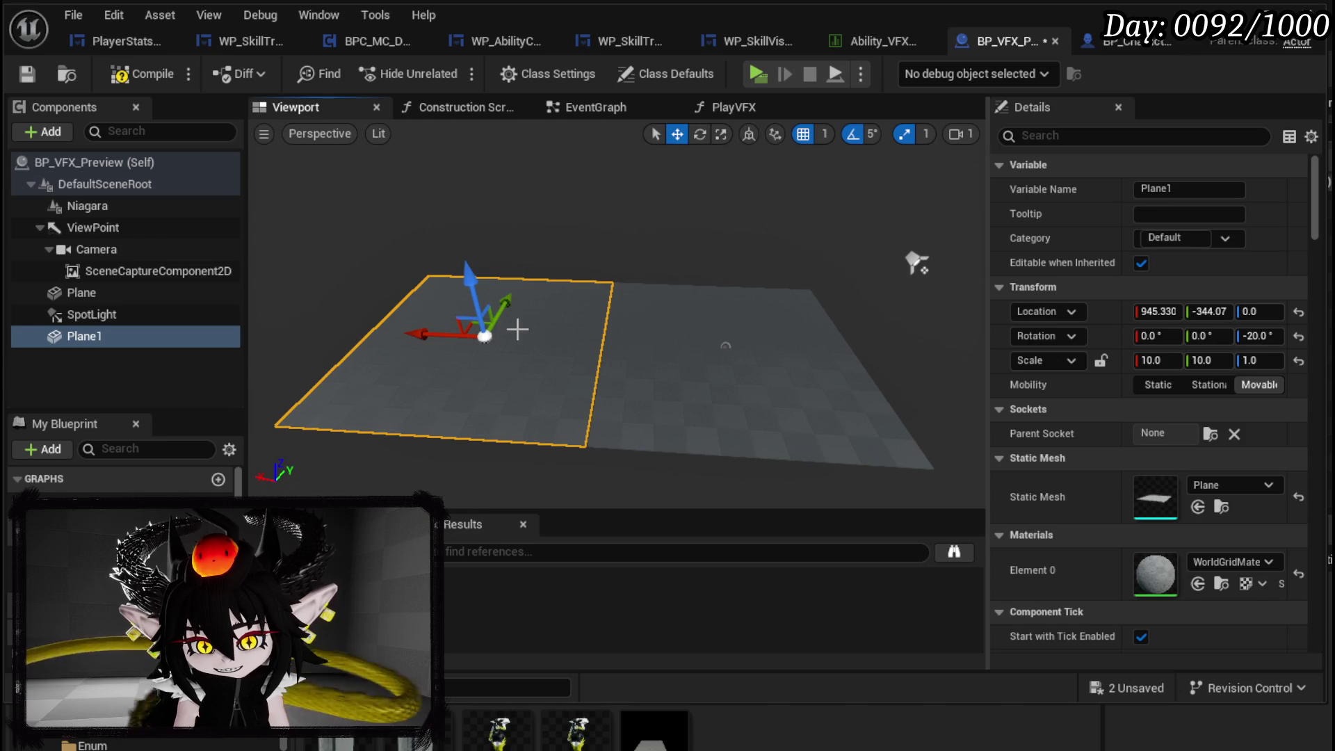
- Stand Plane1 upright at 90 degrees pitch at the floor's edge, raised to height 437.0
key(e)
drag(521, 271, 452, 261)
key(w)
mouse_move(552, 337)
mouse_down()
mouse_move(685, 346)
mouse_move(633, 346)
mouse_move(670, 347)
mouse_up()
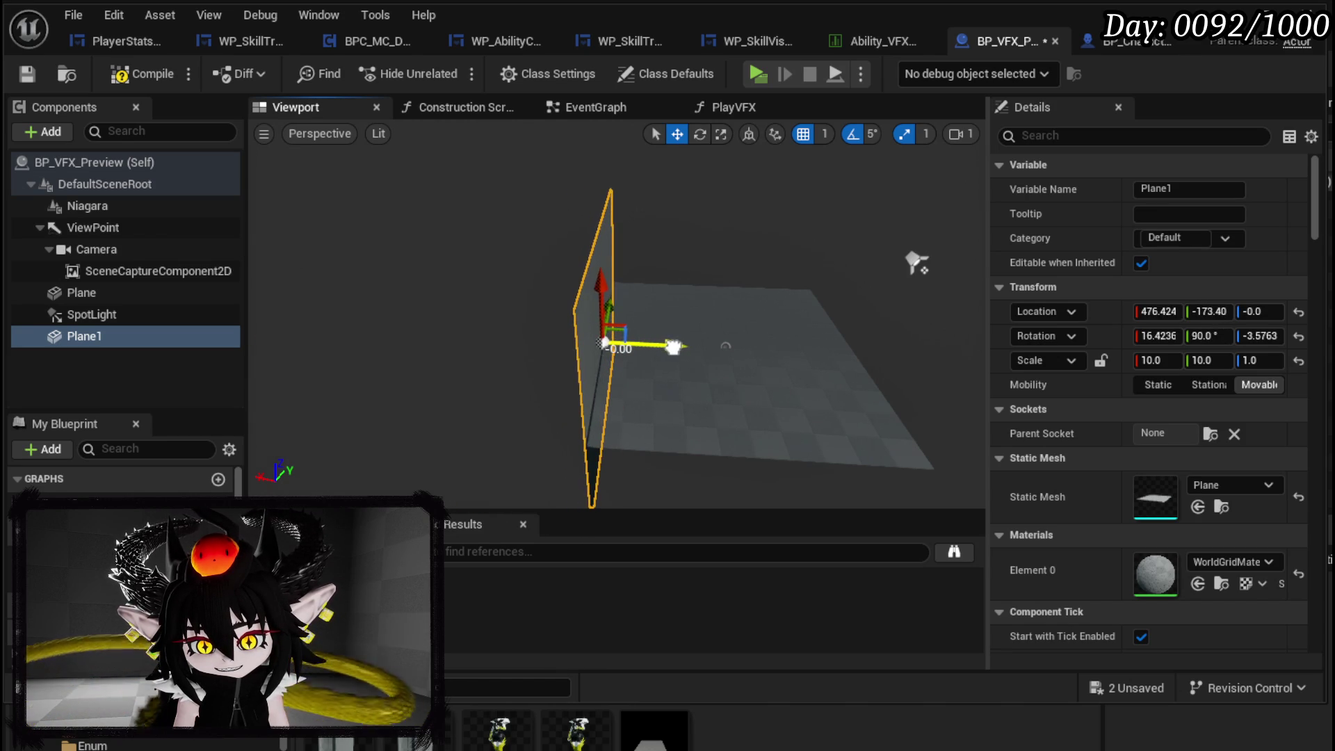
mouse_move(603, 278)
mouse_down()
mouse_move(603, 198)
mouse_move(570, 170)
mouse_move(501, 174)
mouse_move(501, 160)
mouse_up()
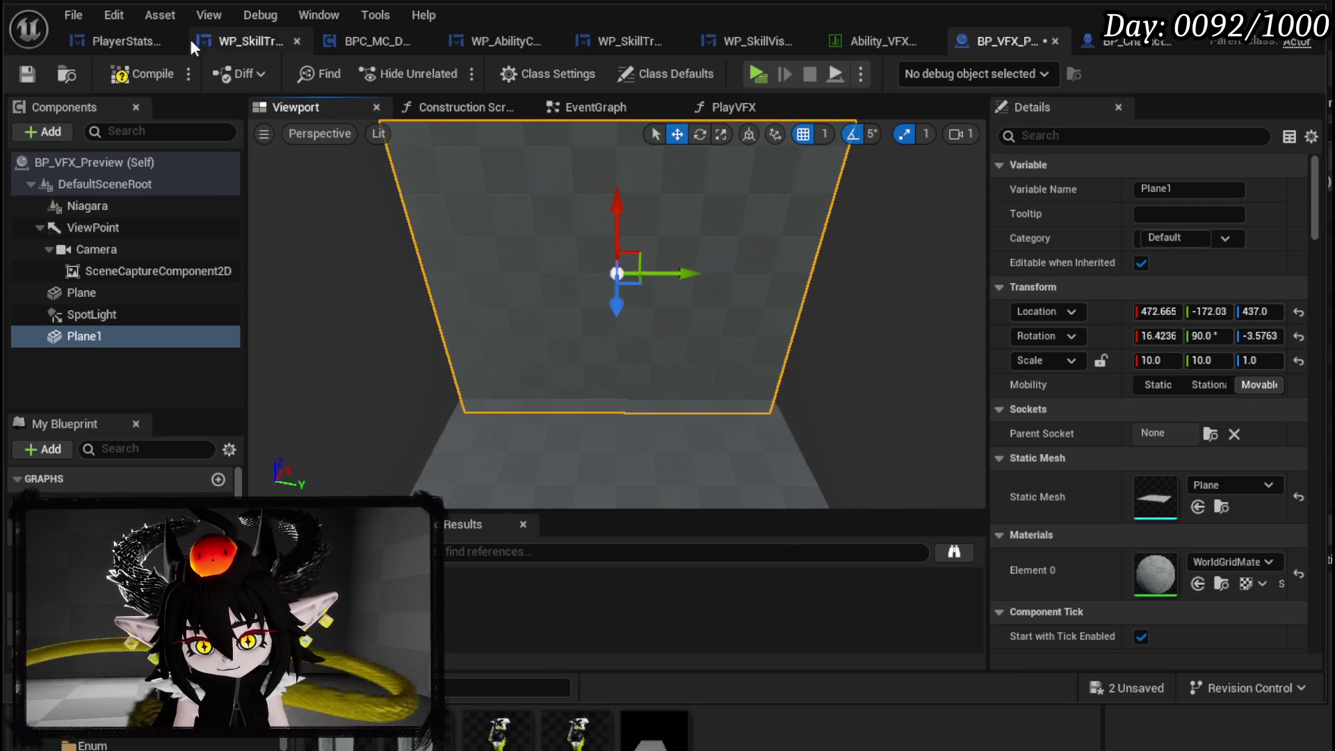
mouse_move(678, 287)
mouse_down()
mouse_move(716, 424)
mouse_move(692, 417)
mouse_move(635, 452)
mouse_move(994, 227)
mouse_up()
key(alt+Tab)
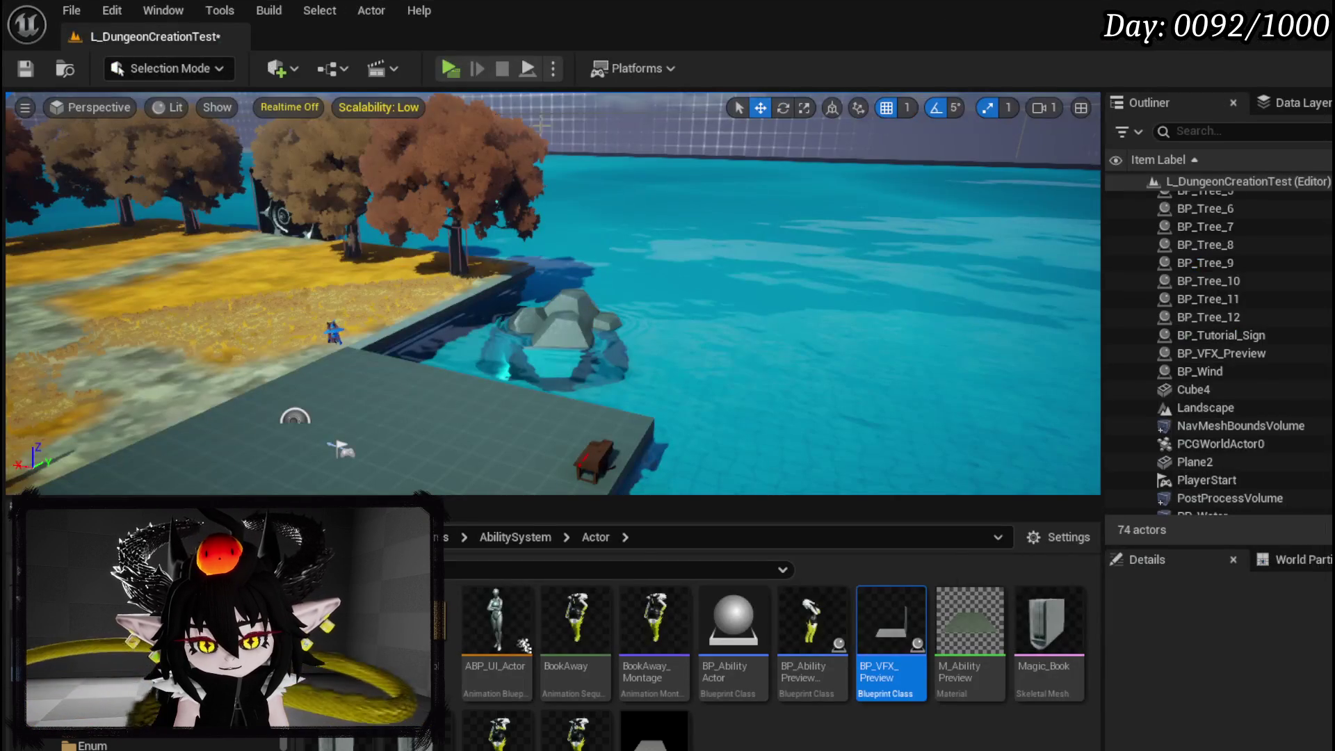
- Play the game, start a new ability card and set its element type to Fire
key(alt+p)
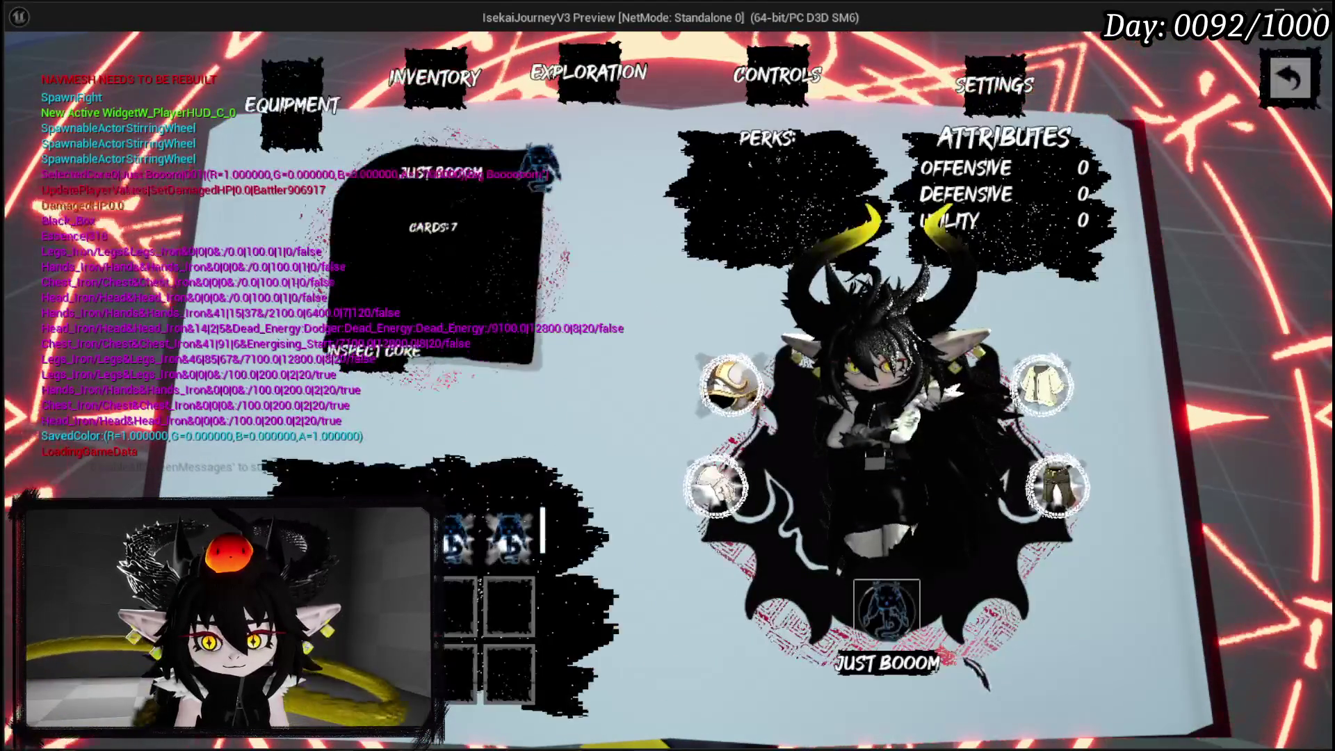
click(492, 397)
click(650, 566)
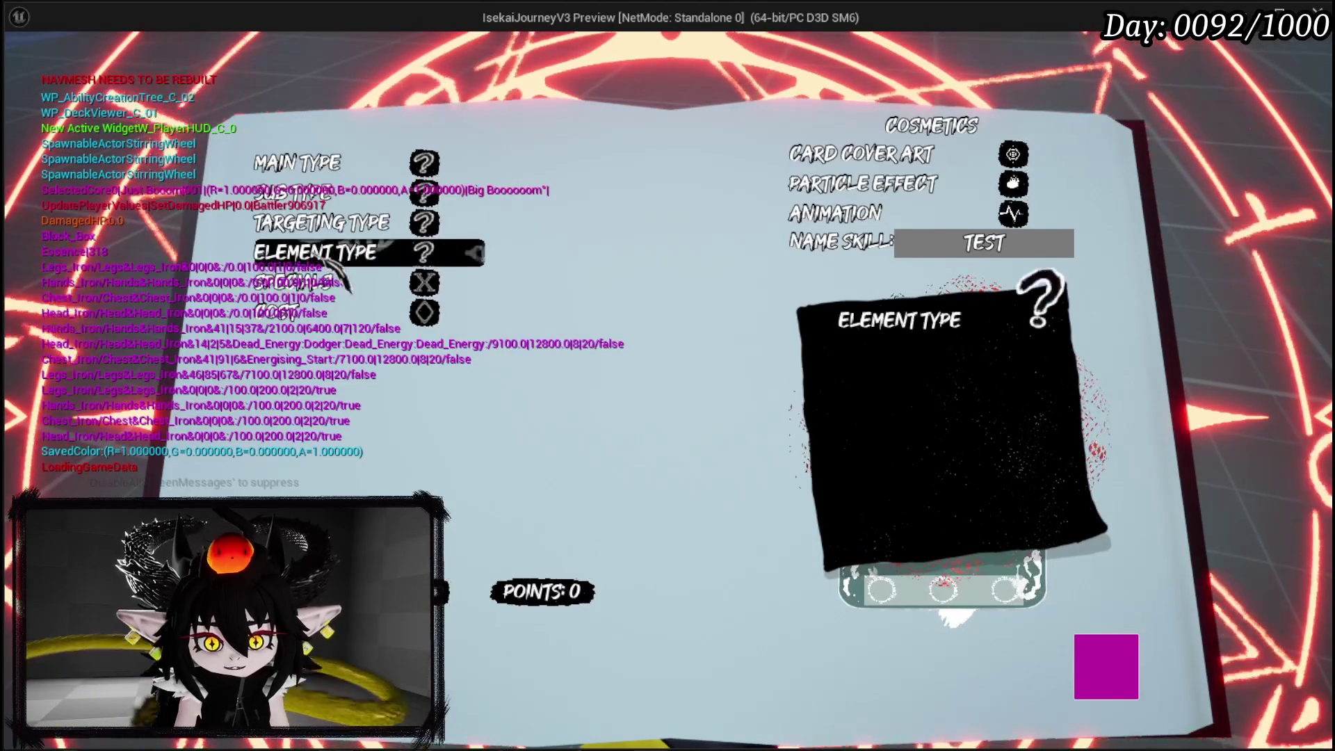
click(317, 251)
click(326, 282)
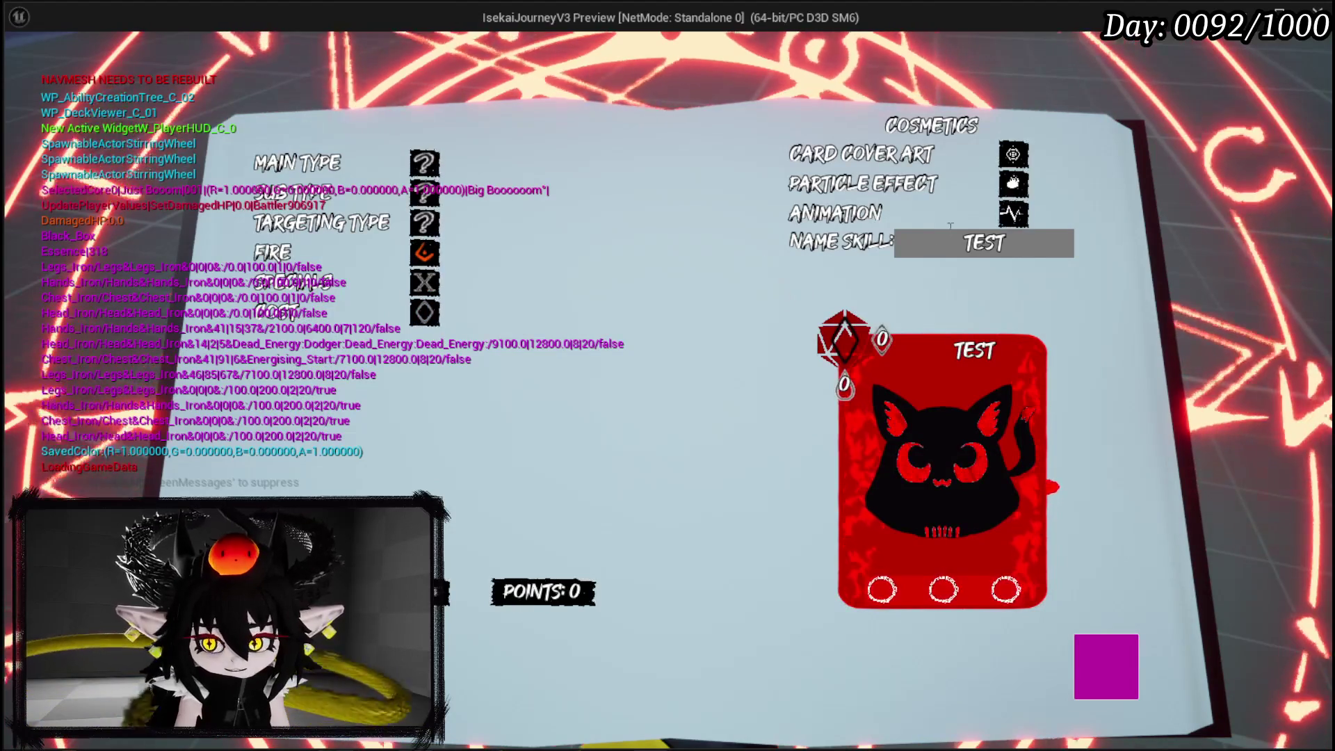
- Preview particle effects 1, 3, 11 and 14 among others, then stop the game and save the level
click(856, 186)
click(505, 453)
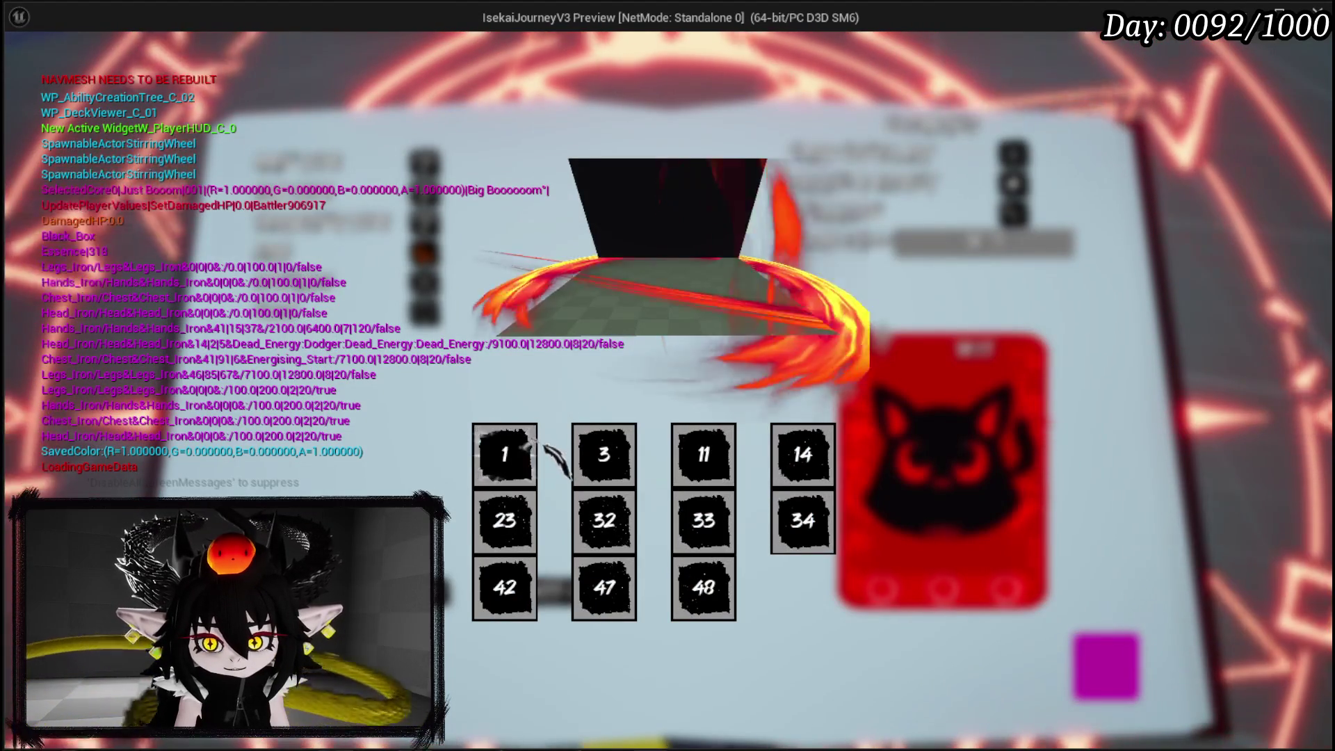
click(604, 454)
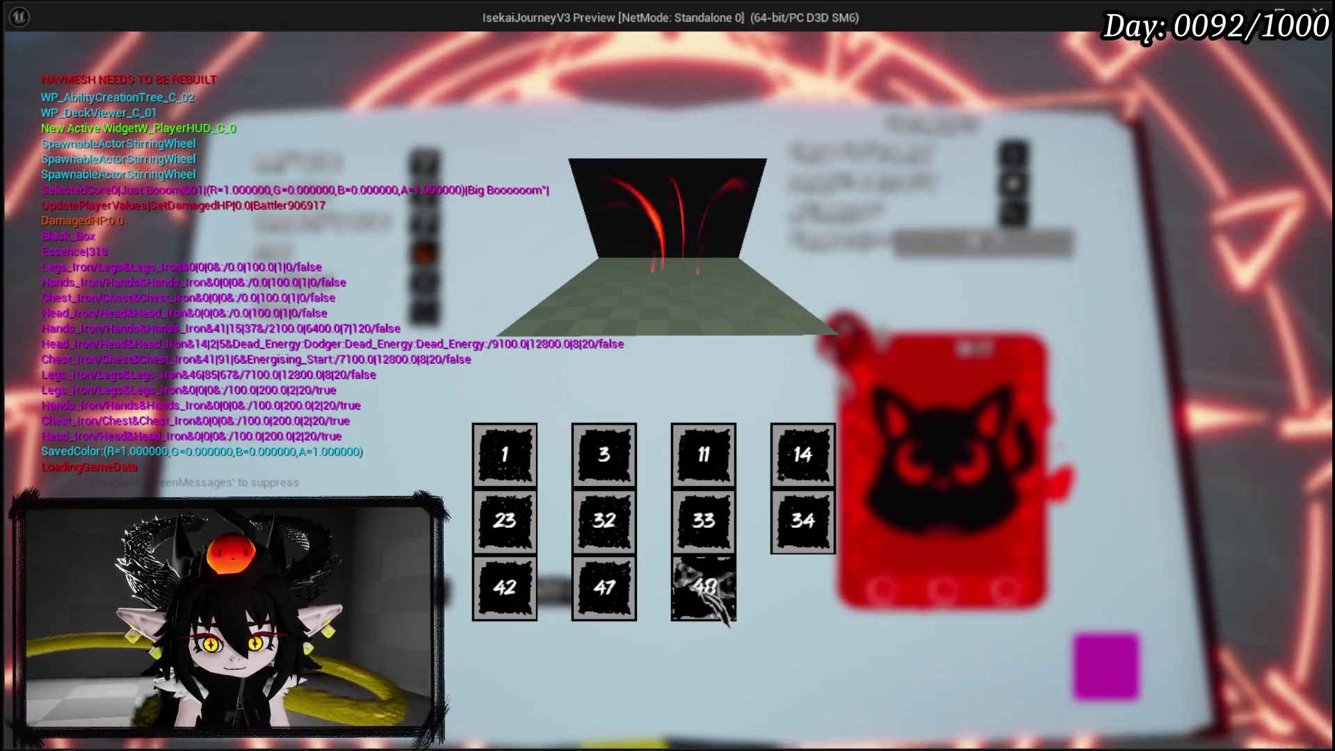
click(604, 587)
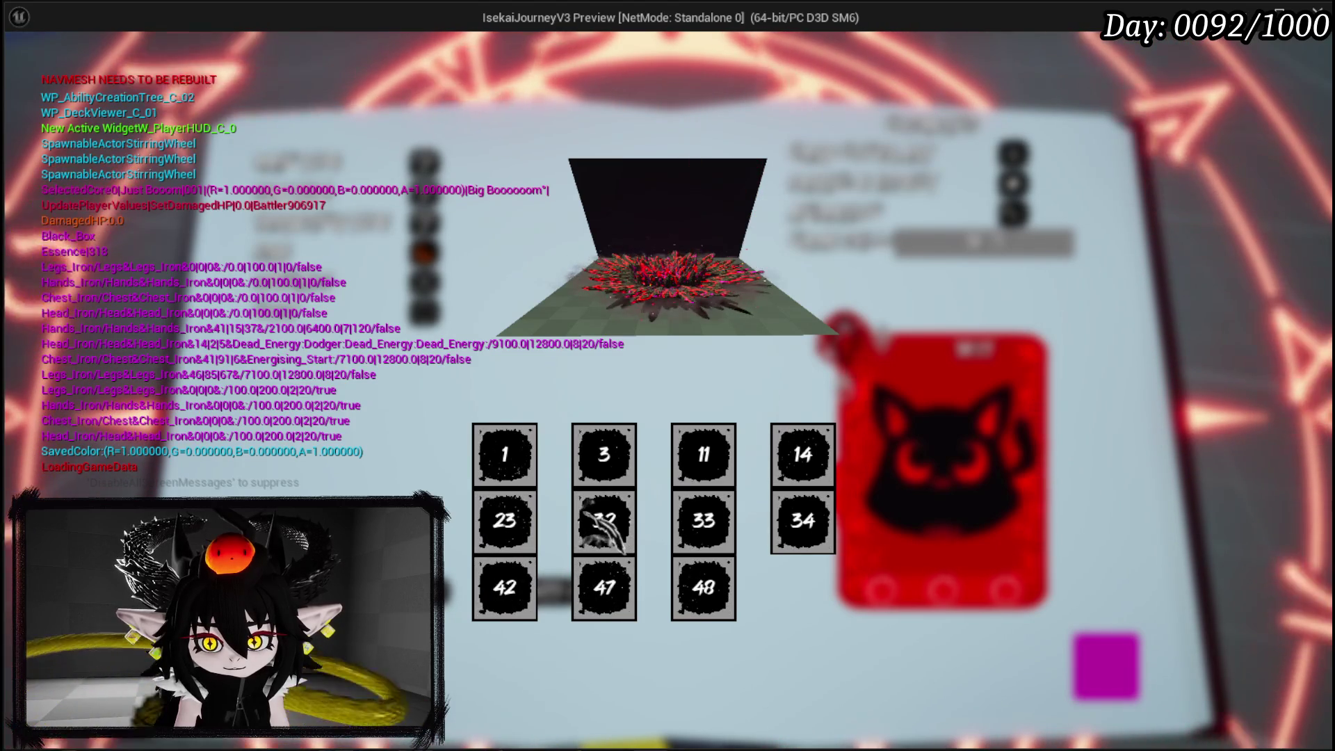
click(704, 519)
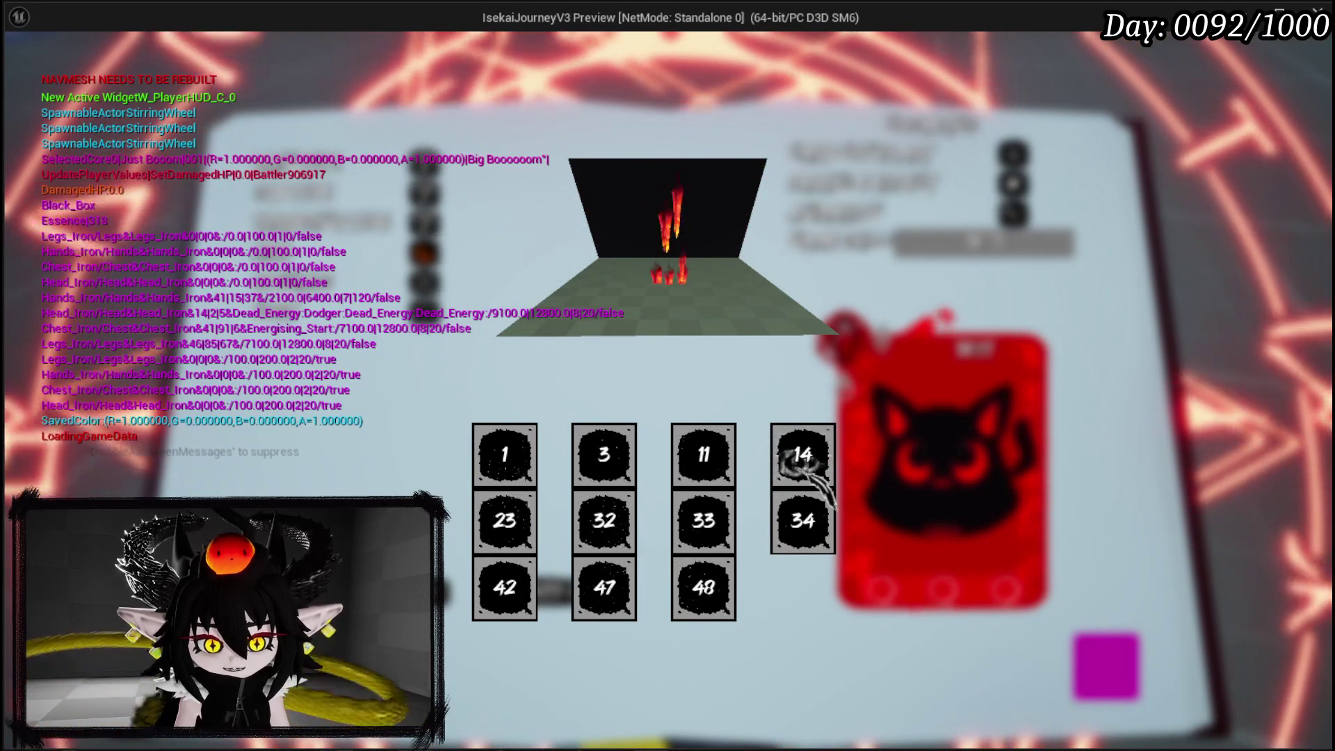
click(704, 456)
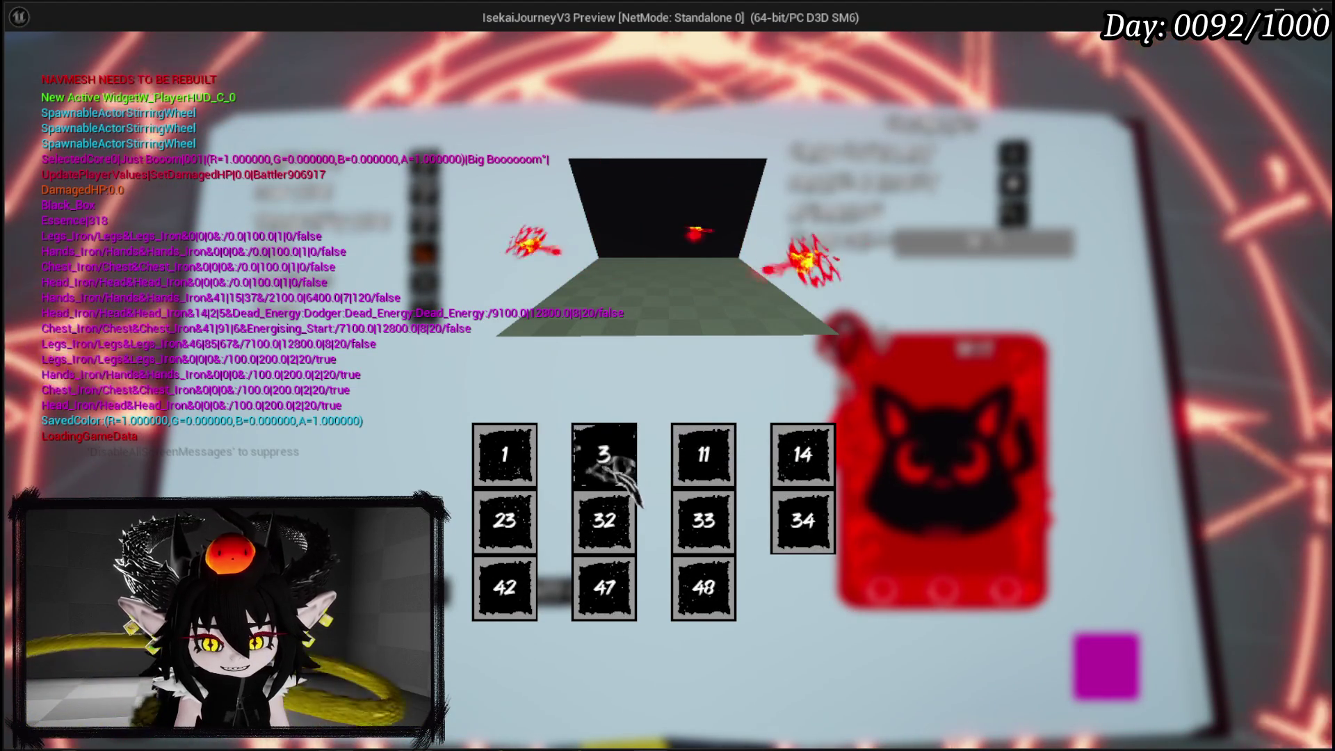
click(605, 456)
click(505, 456)
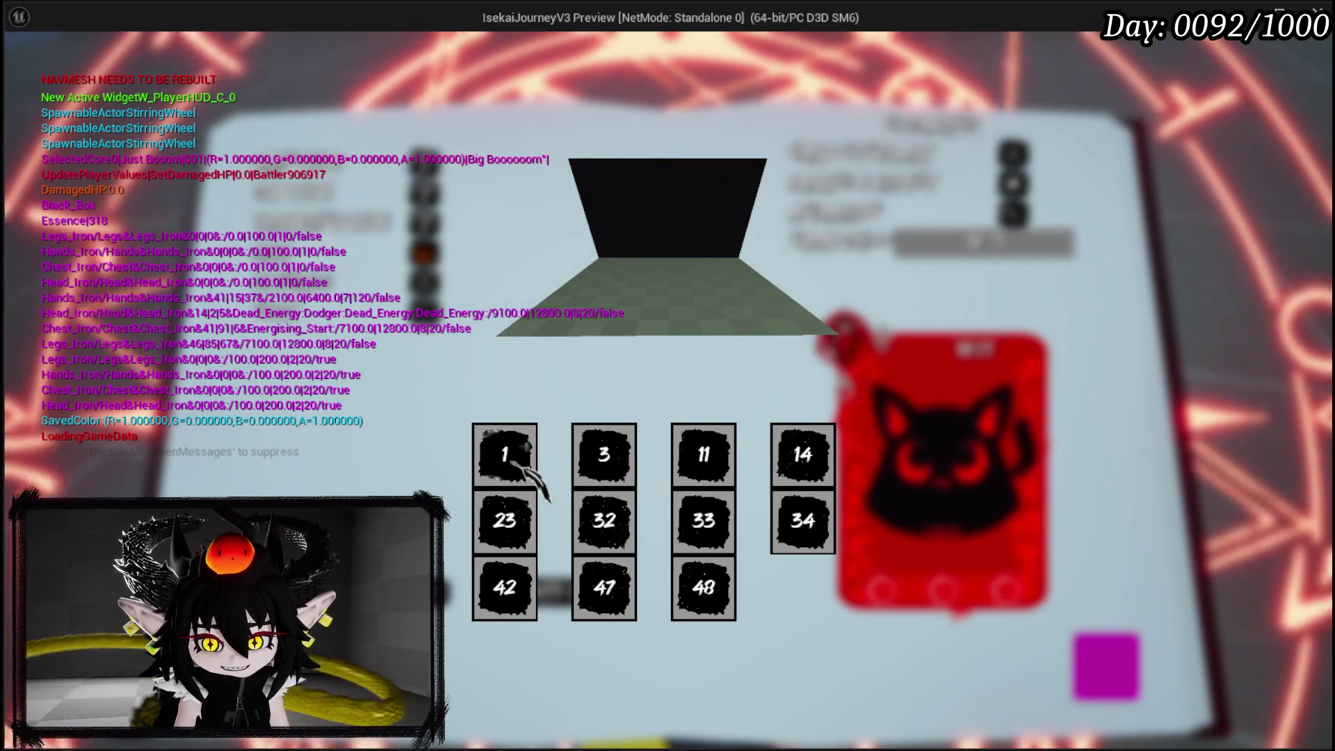
click(605, 456)
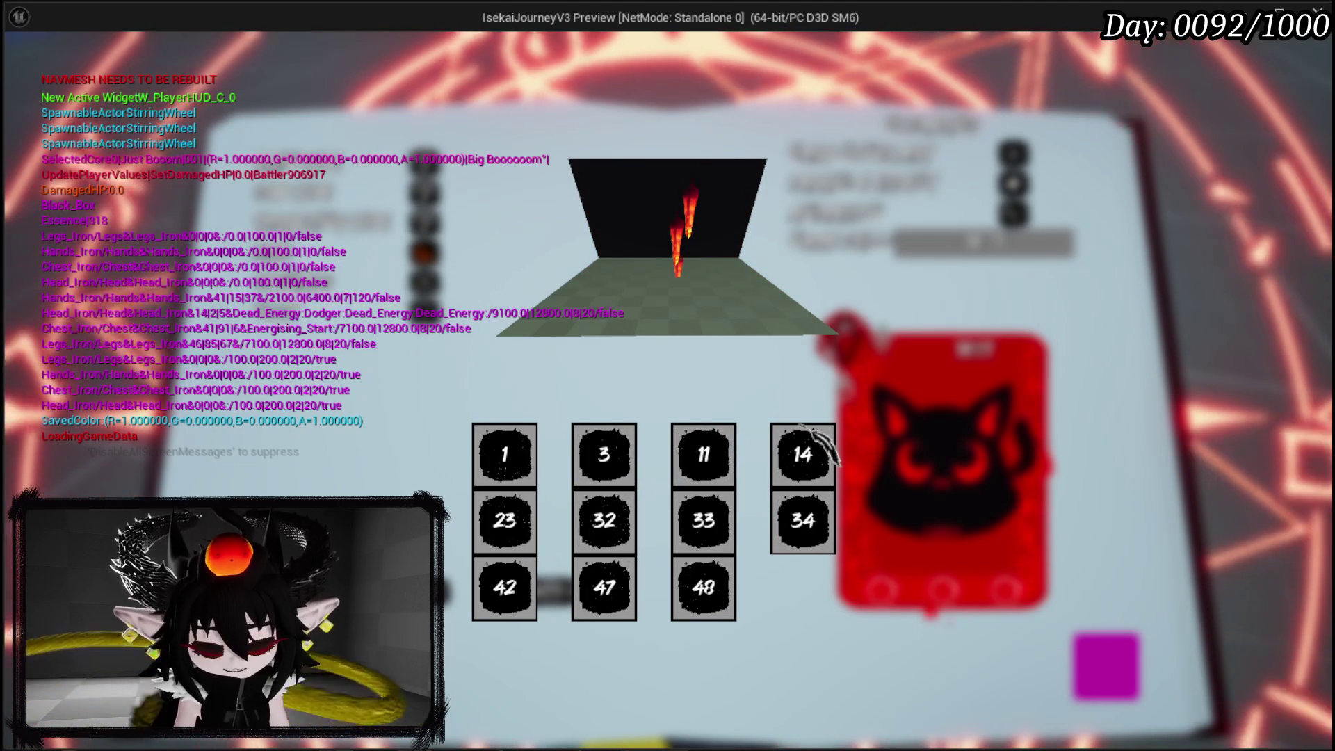
key(Escape)
click(26, 67)
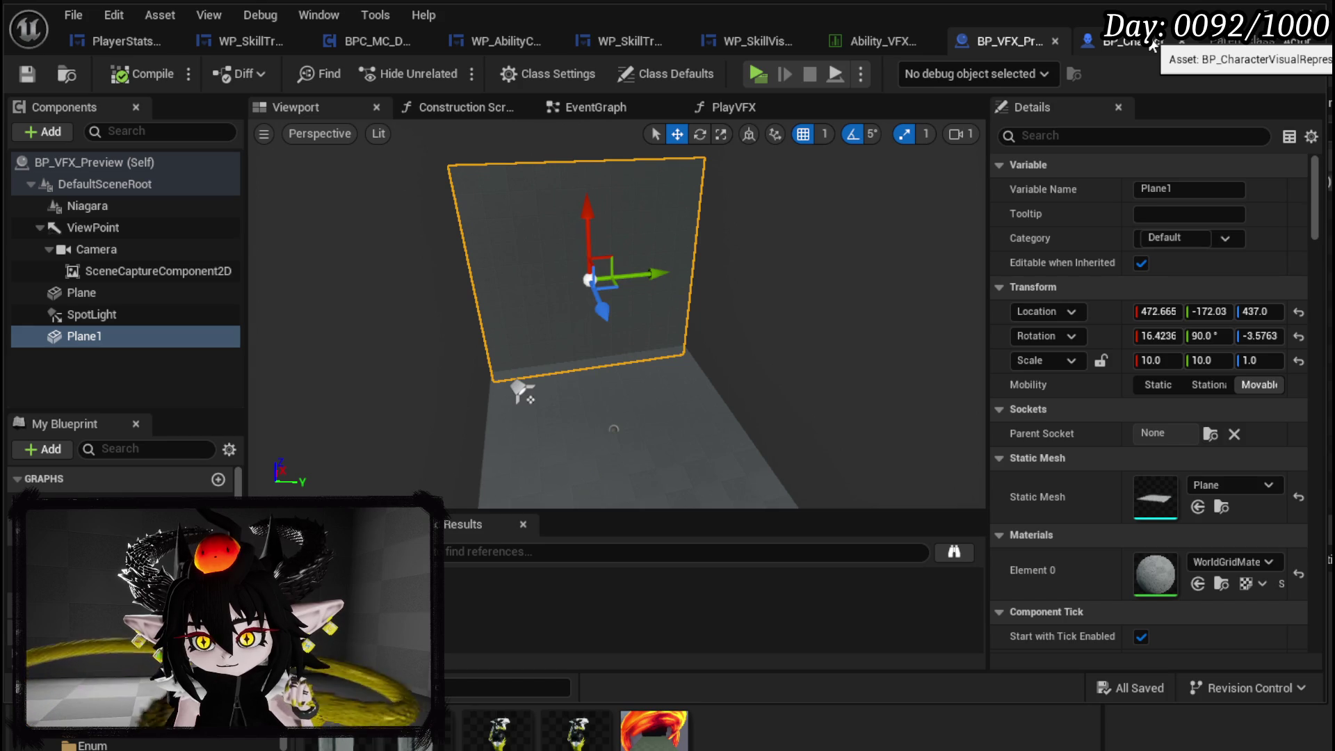
- Zoom out WP_SkillVisualDesigner's HoverEffect graph, then move on to WP_AbilityCreationTree
click(742, 39)
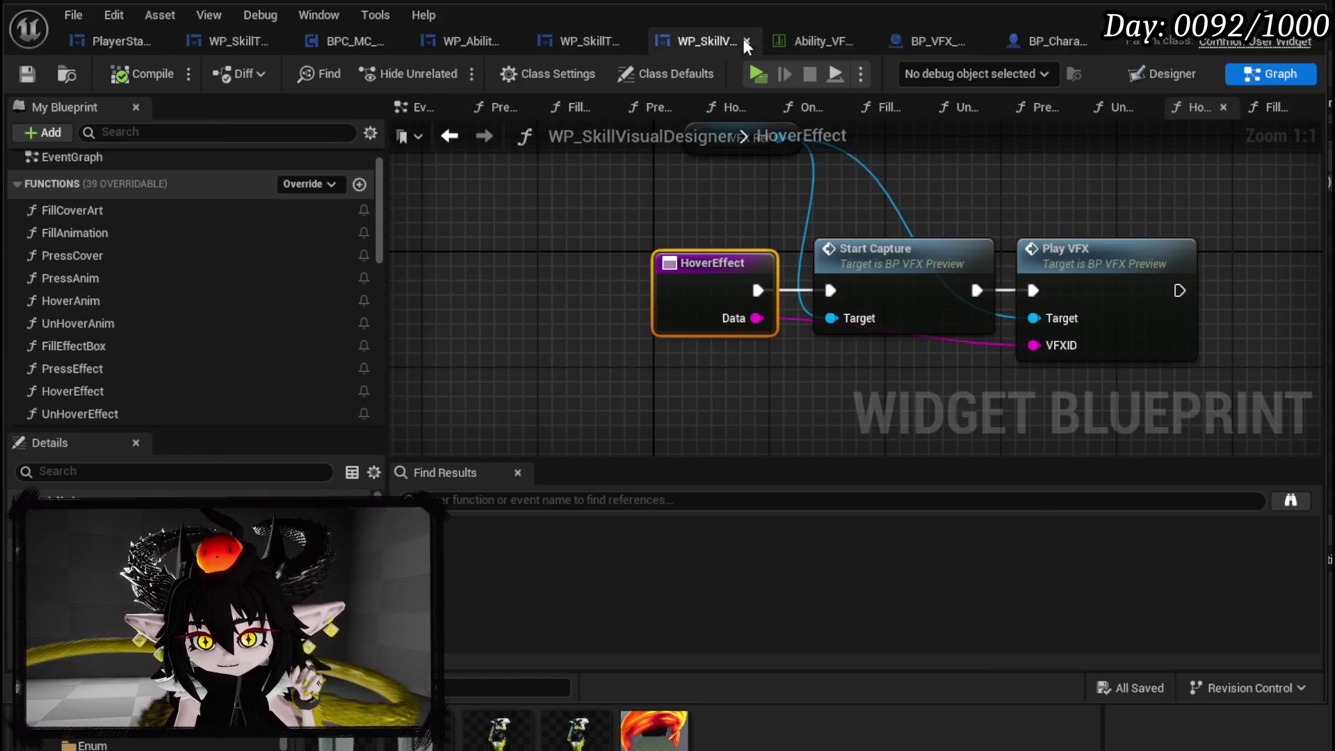
scroll(728, 240, down, 2)
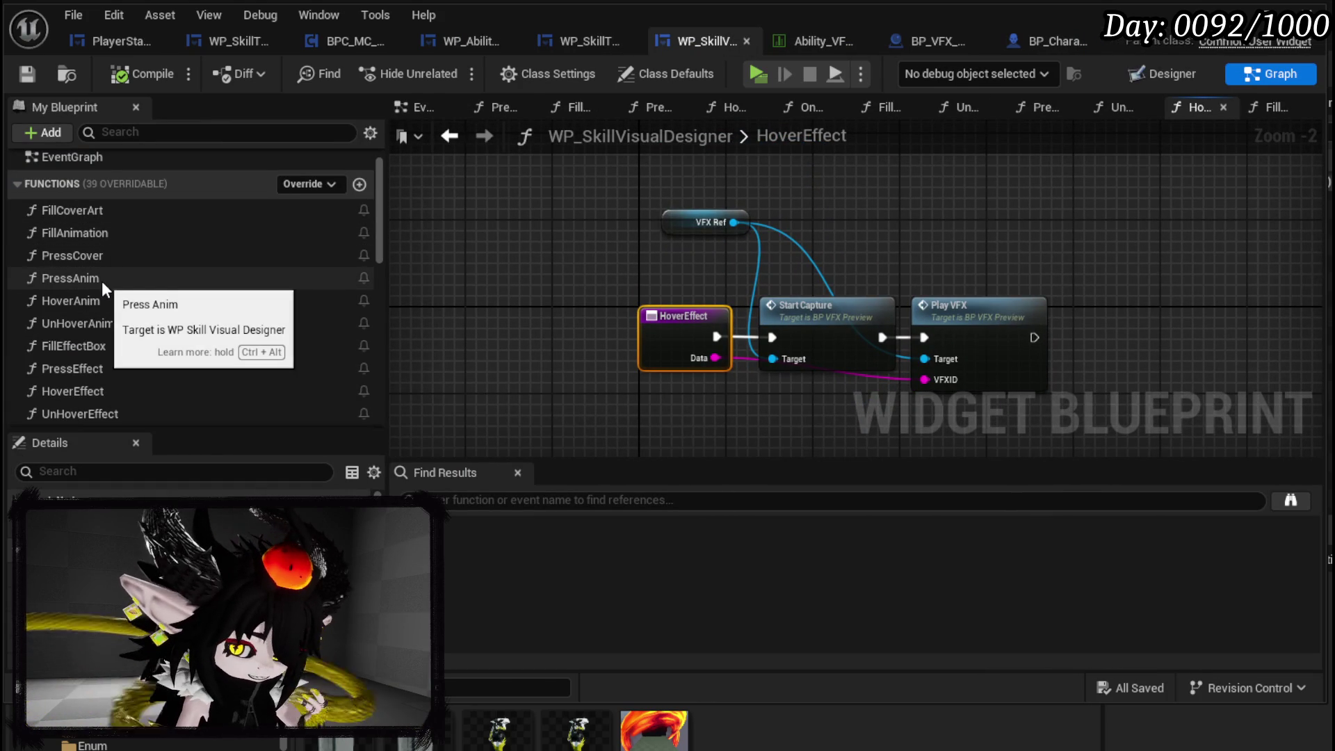
click(469, 38)
- Go back to WP_AbilityCreationTree's EventGraph and pan to the SpawnActor node
click(563, 42)
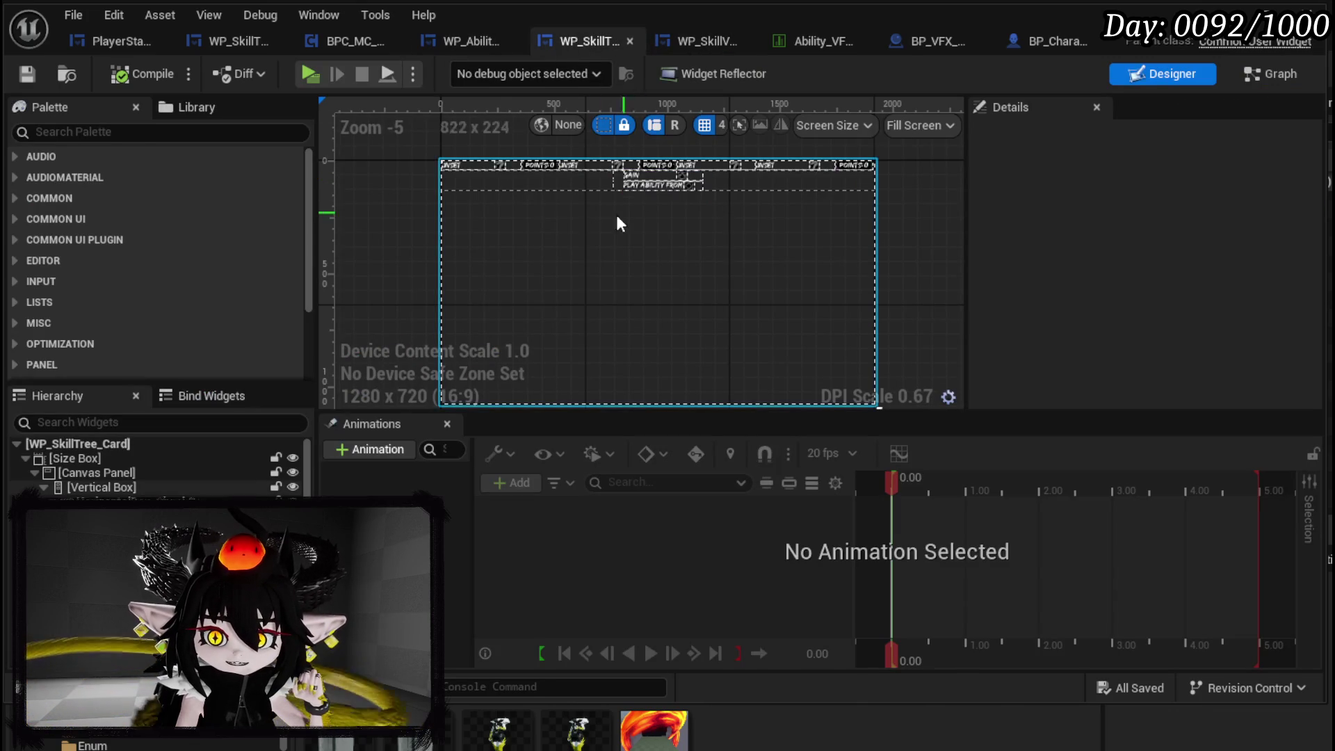
click(485, 40)
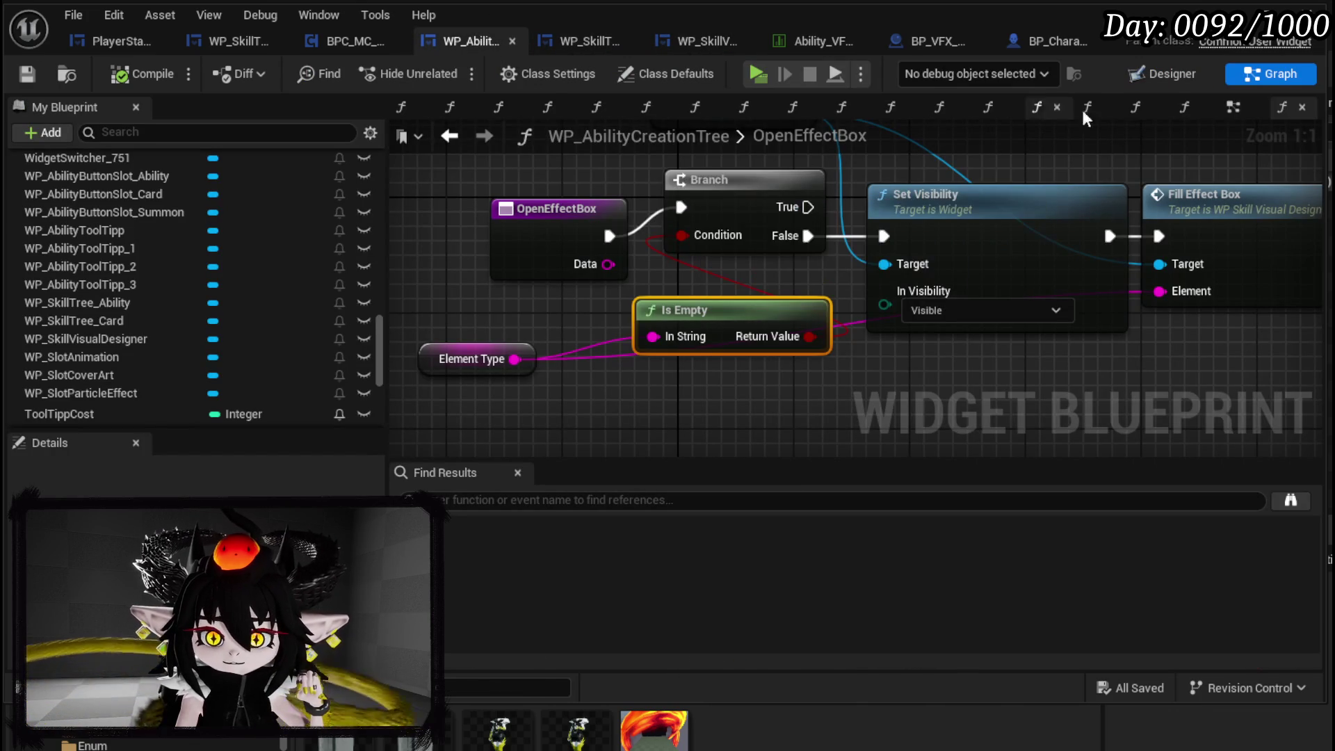
click(1174, 74)
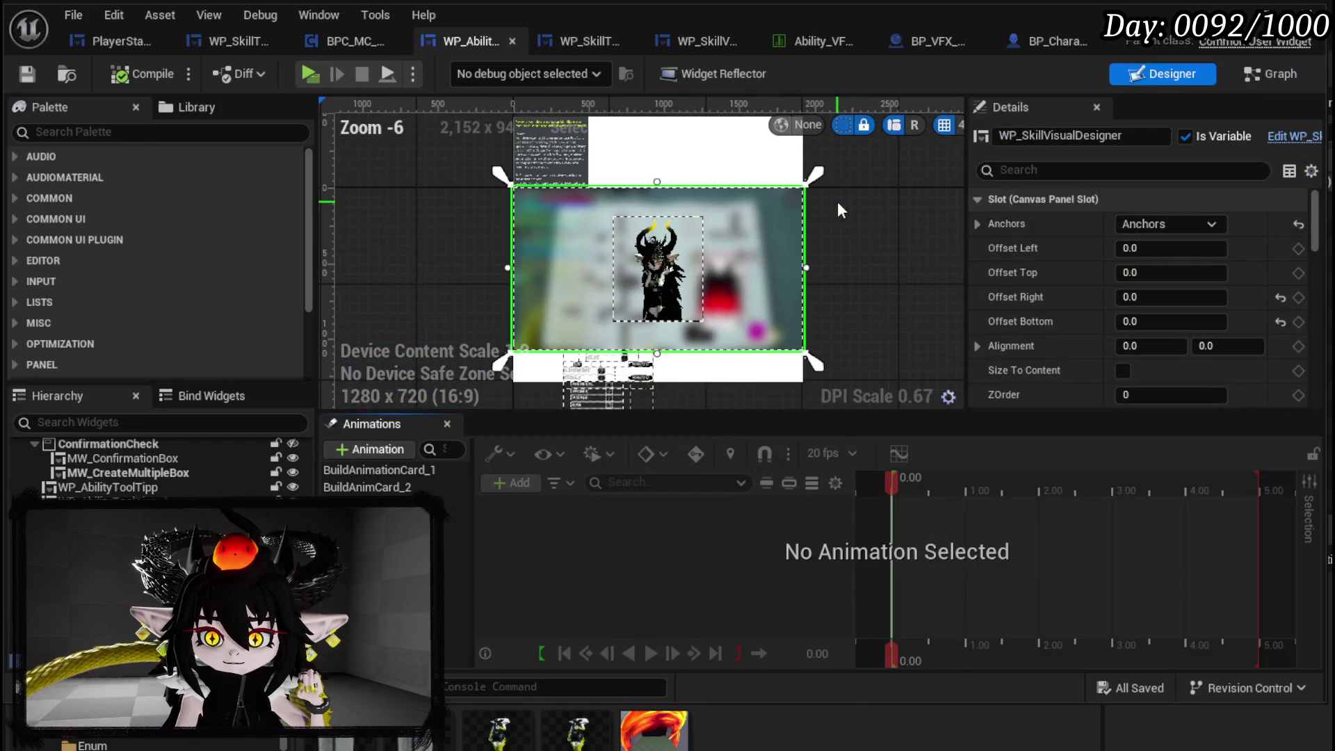
click(1276, 73)
scroll(217, 292, up, 3)
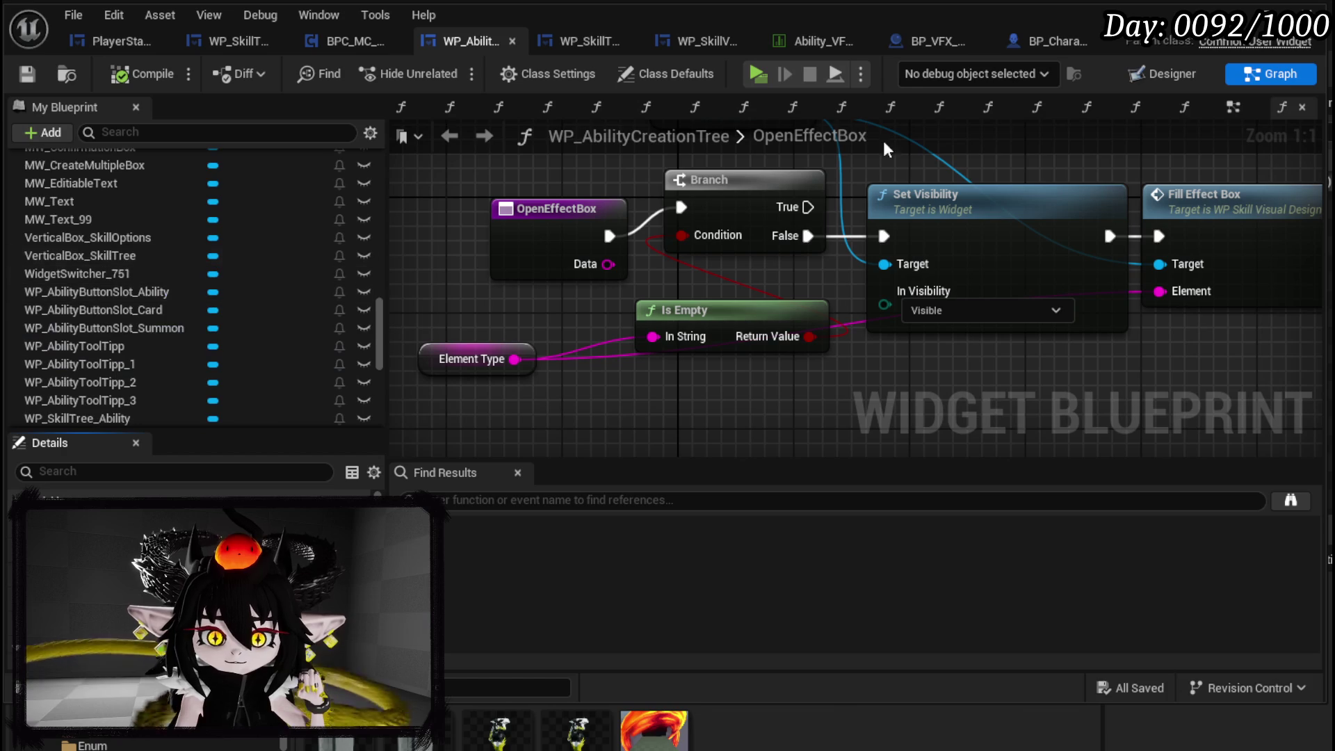
click(1233, 107)
scroll(965, 206, down, 5)
scroll(723, 292, up, 4)
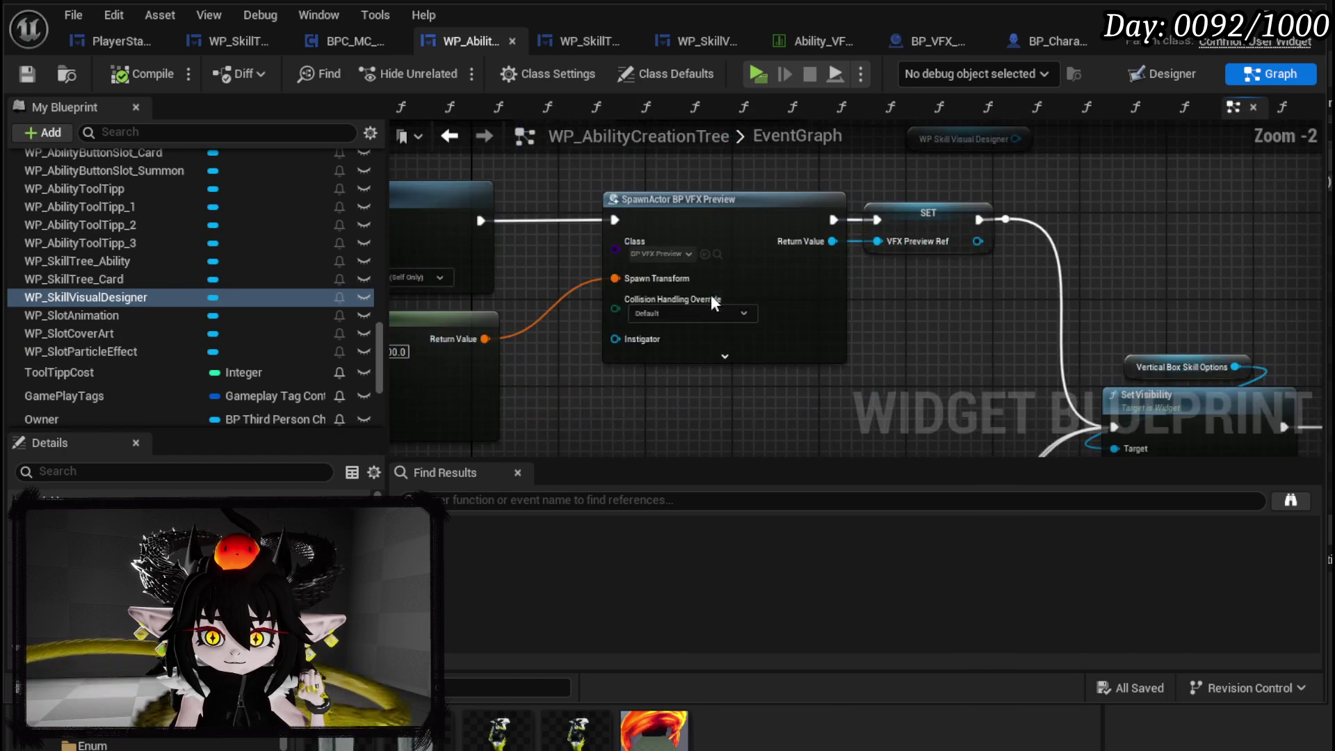
mouse_move(857, 289)
mouse_down()
mouse_move(857, 366)
mouse_move(725, 369)
mouse_move(691, 390)
mouse_up()
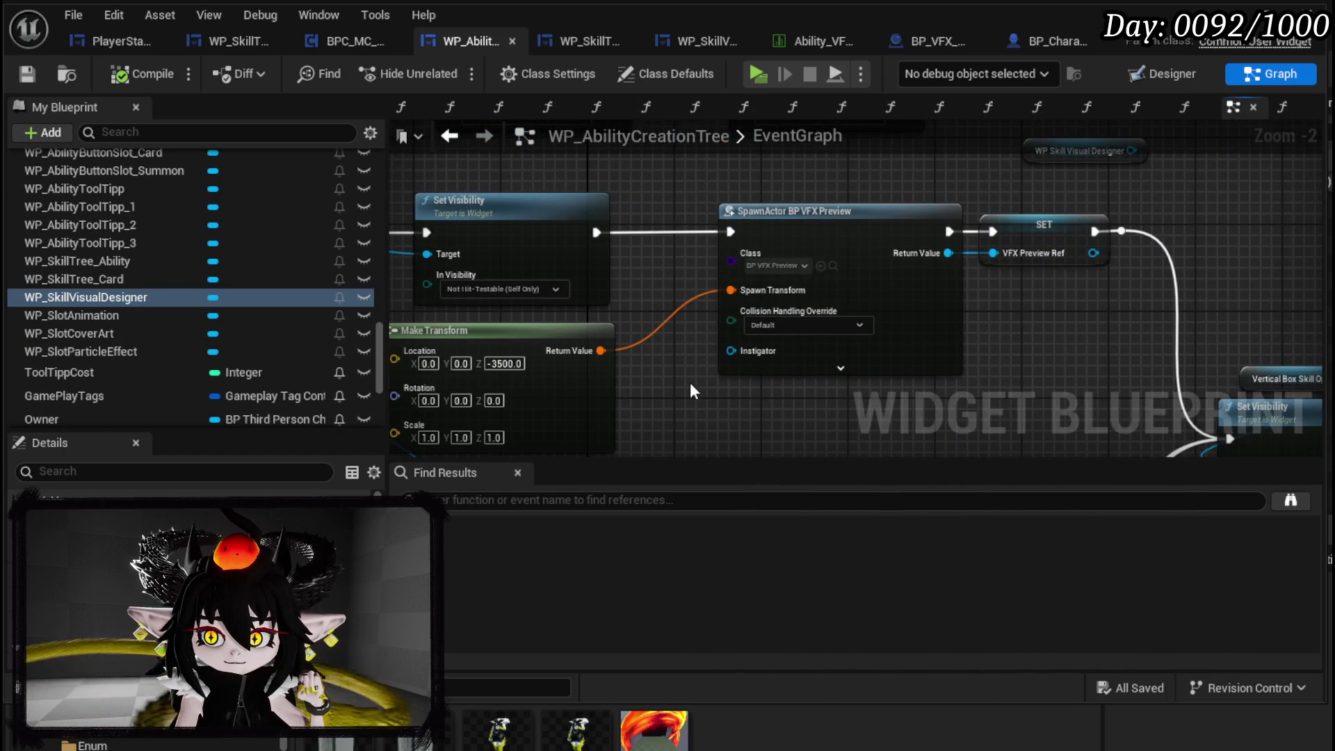
- Select the SpawnActor, Make Transform and SET nodes and cut them from the EventGraph
drag(800, 404, 595, 373)
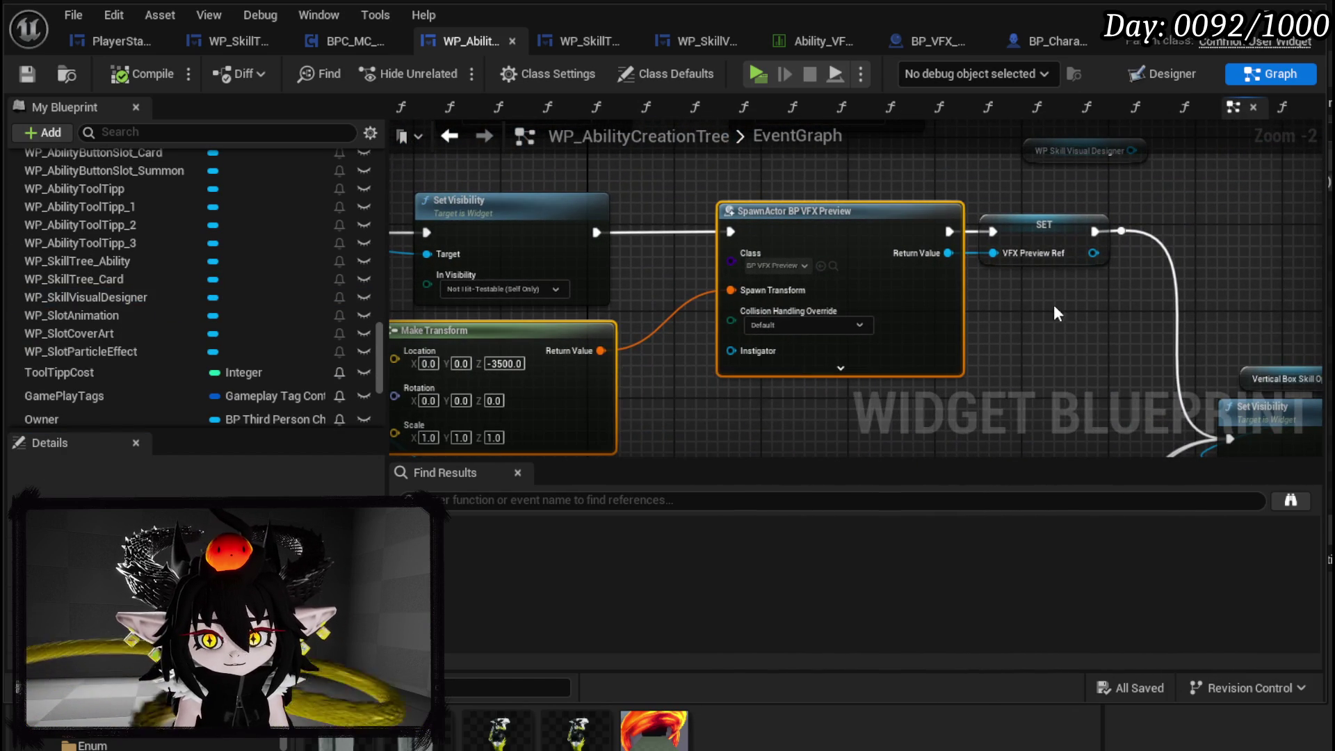
drag(997, 303, 868, 320)
drag(492, 257, 1000, 248)
drag(827, 294, 827, 294)
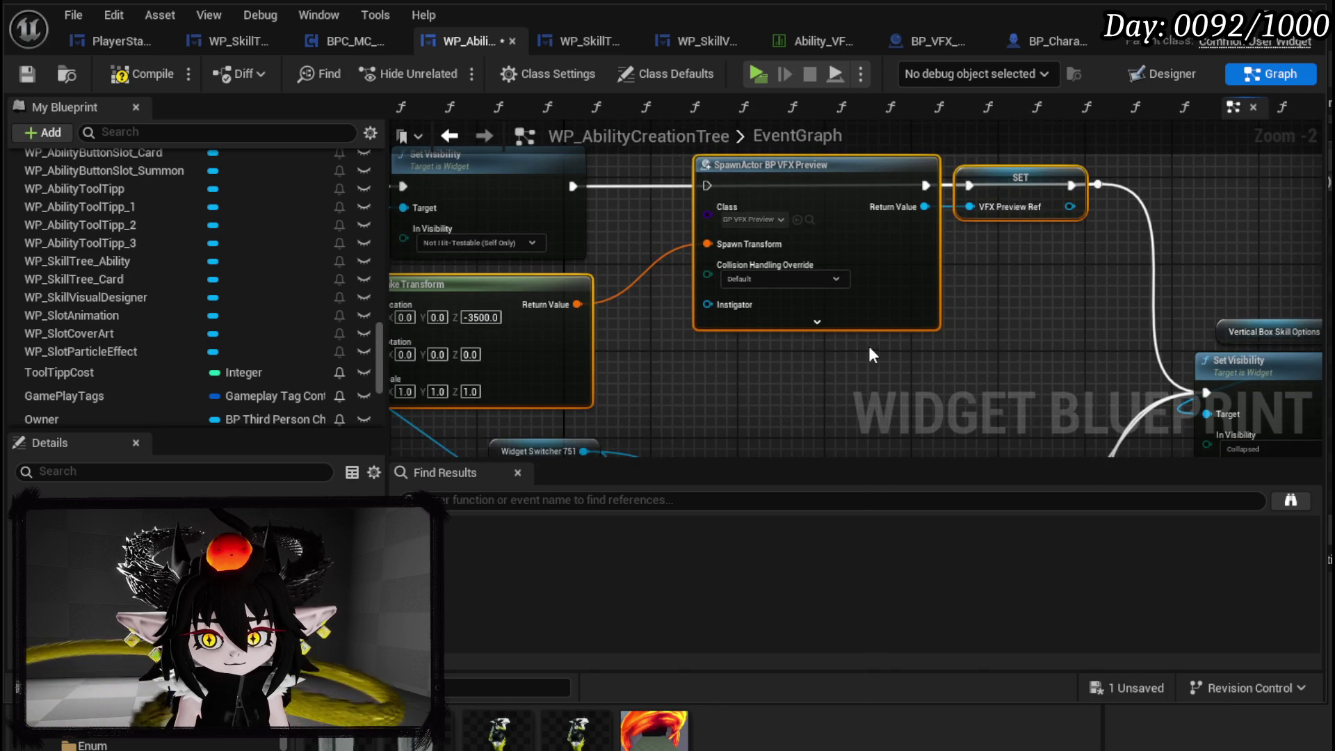
key(Delete)
- Open FillEffectBox through OpenEffectBox and paste the spawn nodes into it
scroll(235, 240, up, 15)
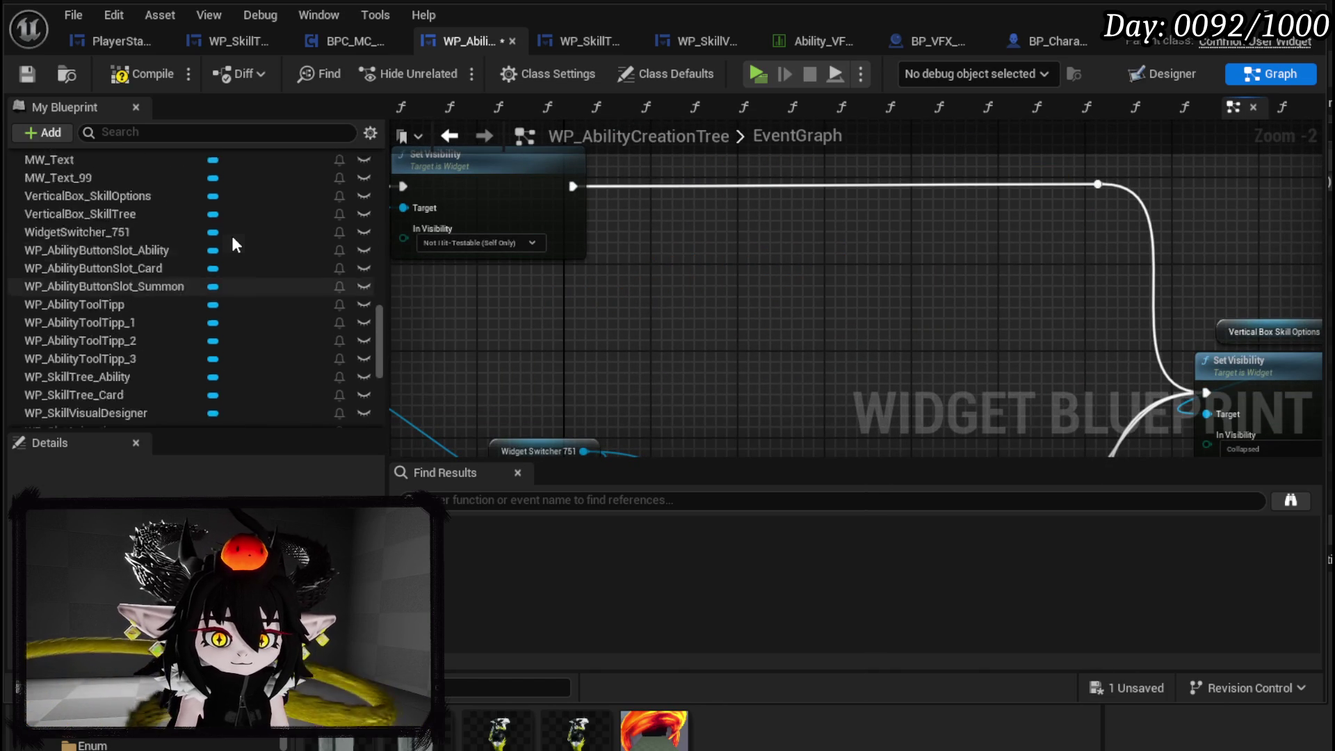
scroll(234, 240, up, 10)
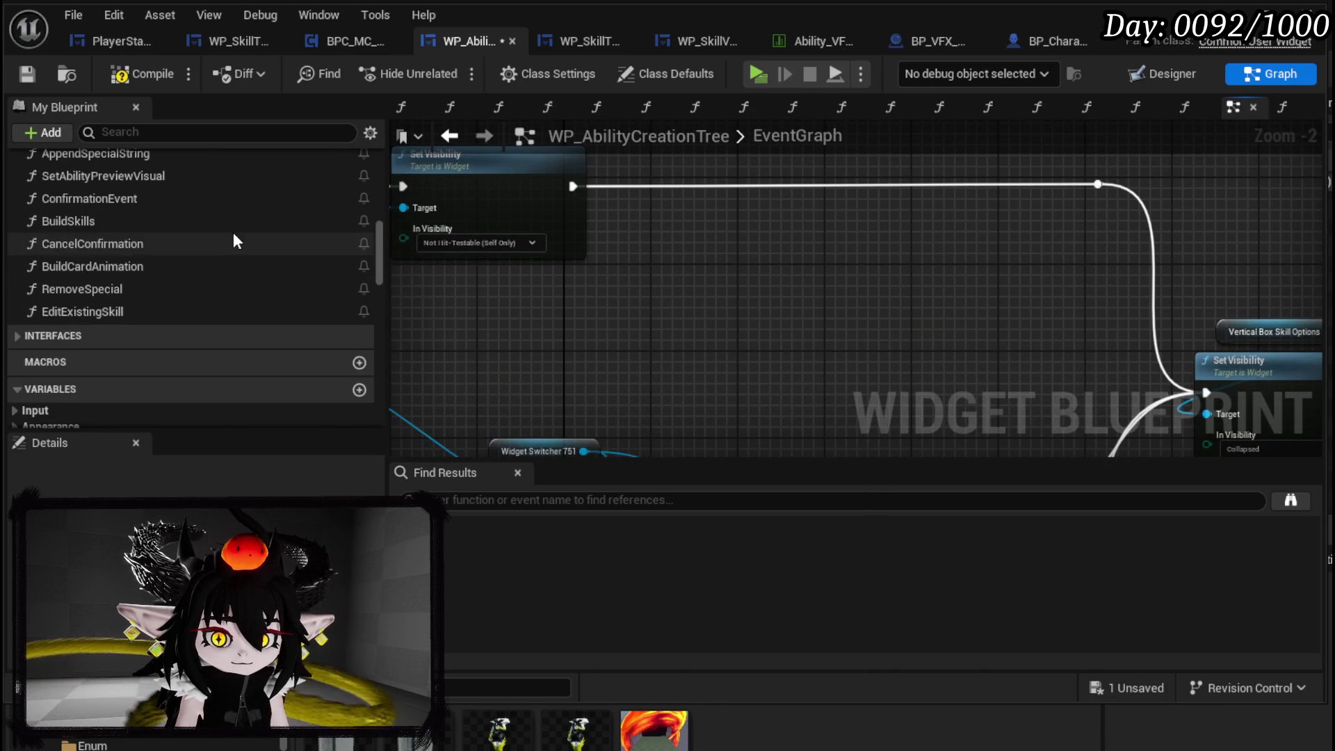
scroll(234, 240, up, 3)
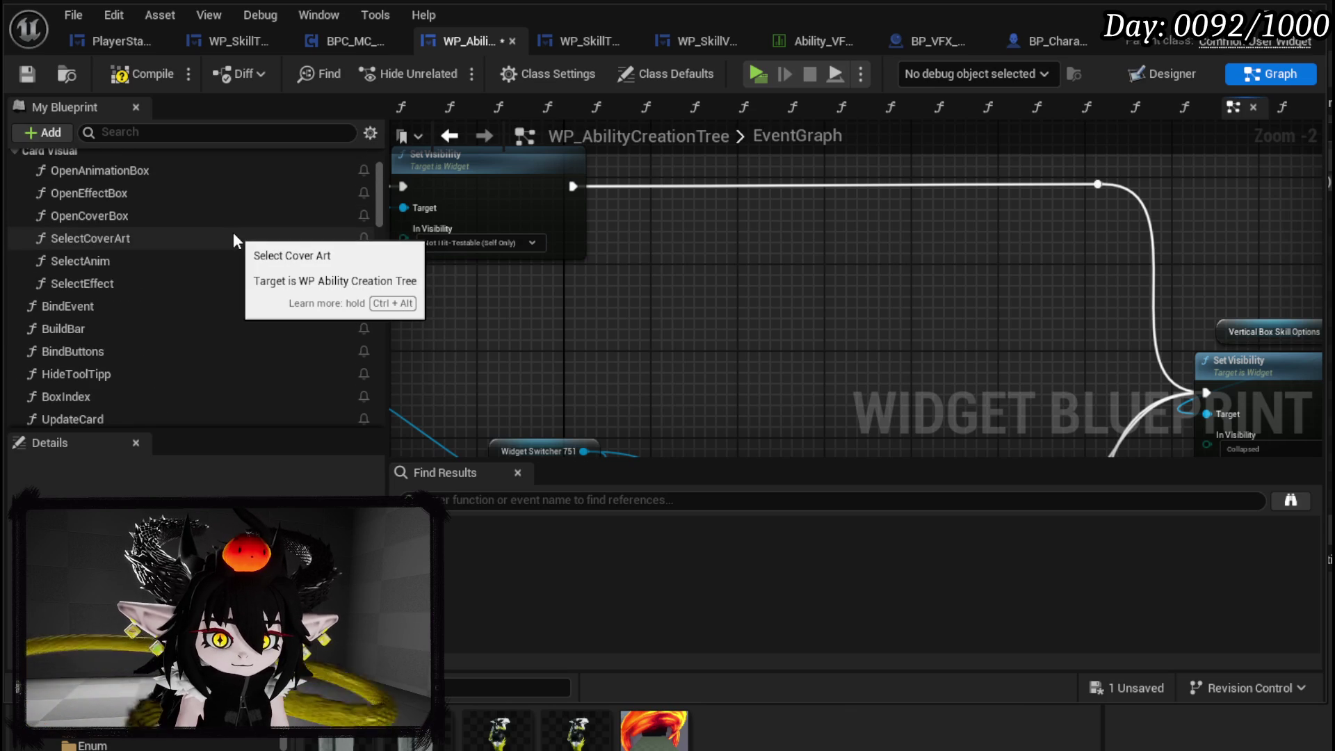
double_click(149, 195)
drag(957, 377, 559, 388)
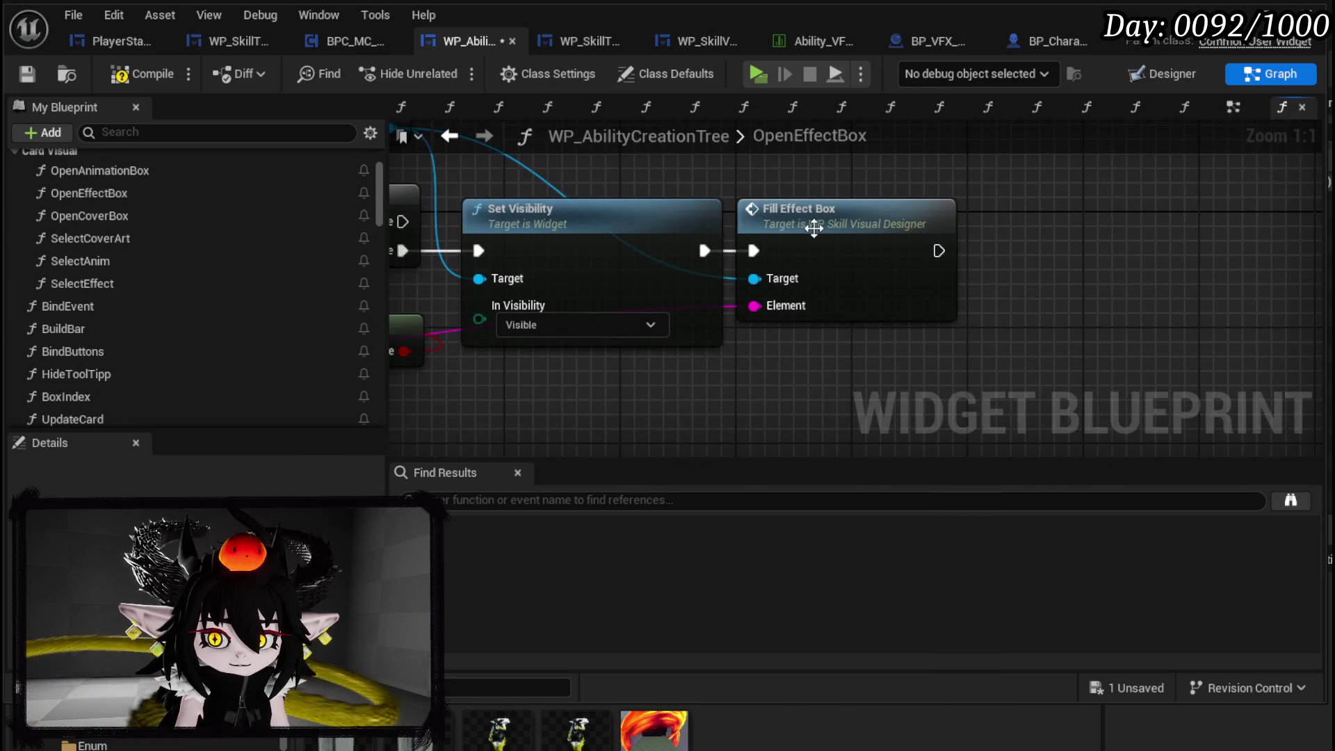
double_click(791, 251)
scroll(948, 313, down, 5)
scroll(718, 269, up, 3)
key(ctrl+v)
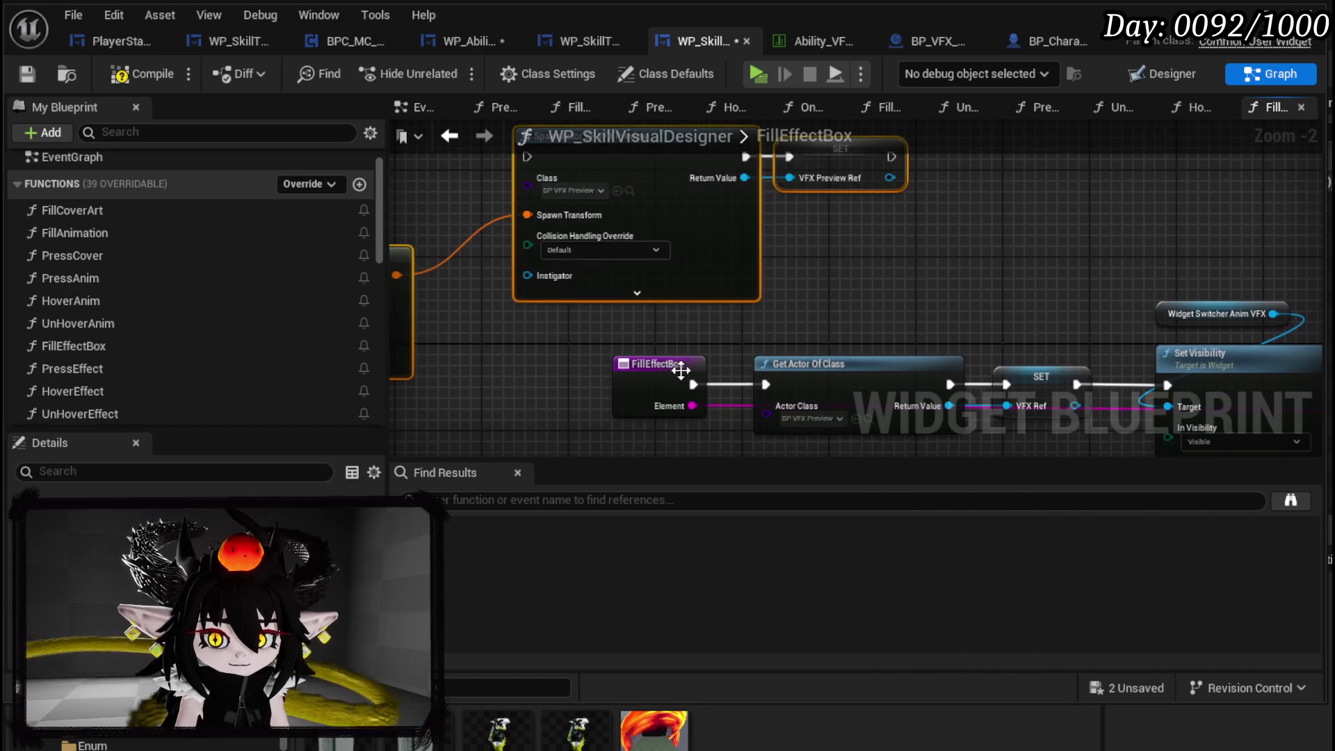
- Replace Get Actor Of Class and the extra SET with SpawnActor, wired after FillEffectBox into VFX Ref
drag(622, 295, 504, 285)
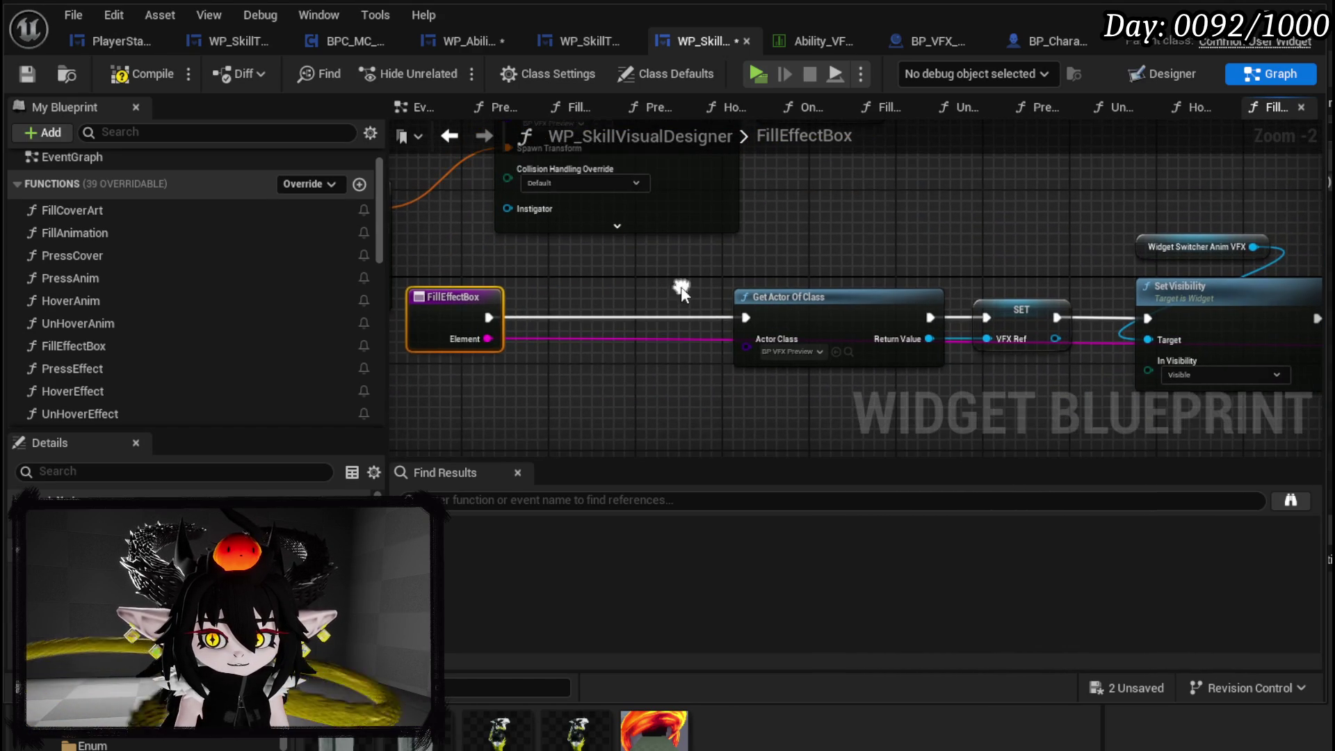
click(827, 362)
key(Delete)
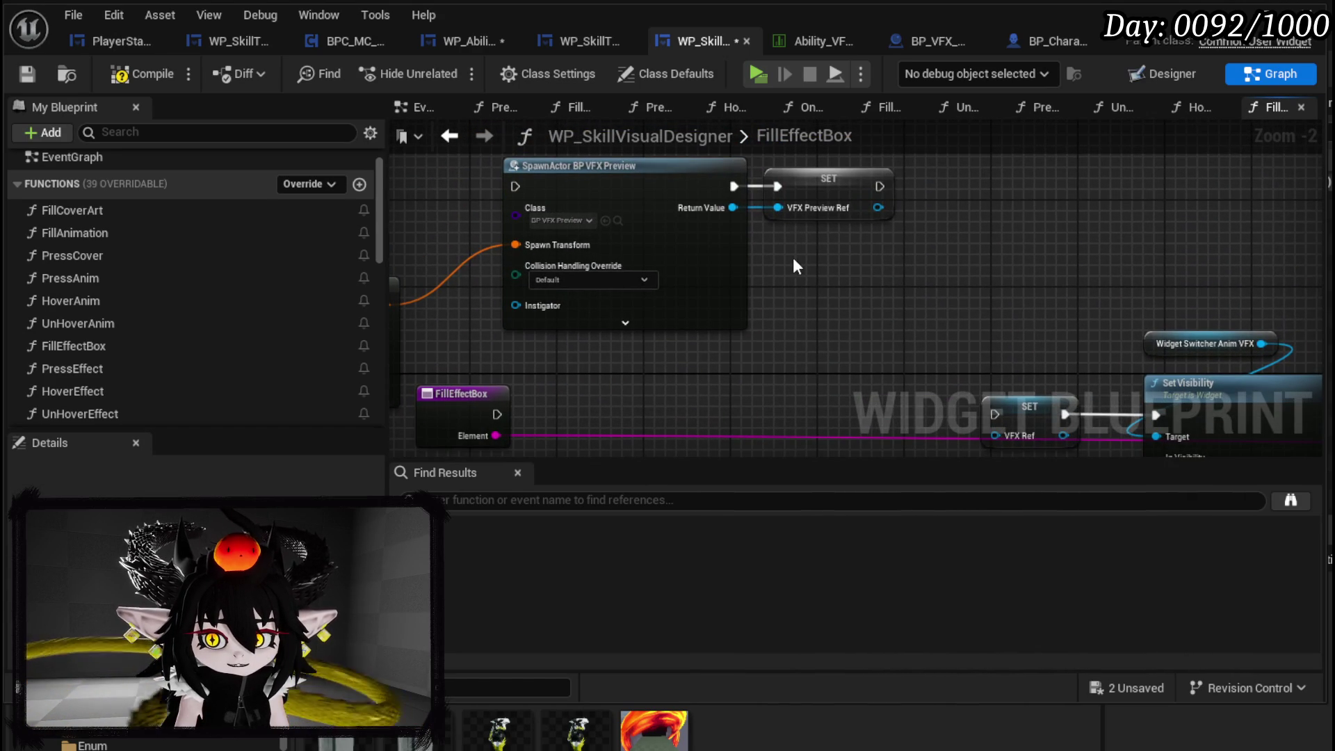
click(828, 179)
key(Delete)
mouse_move(734, 186)
mouse_down()
mouse_move(964, 402)
mouse_move(991, 381)
mouse_up()
mouse_move(733, 182)
mouse_down()
mouse_move(1003, 369)
mouse_move(995, 386)
mouse_up()
mouse_move(710, 238)
mouse_down()
mouse_move(807, 412)
mouse_move(878, 415)
mouse_move(867, 366)
mouse_up()
drag(497, 292, 679, 294)
- Set collision handling to 'Always Spawn, Ignore Collisions' and save the blueprint
click(710, 387)
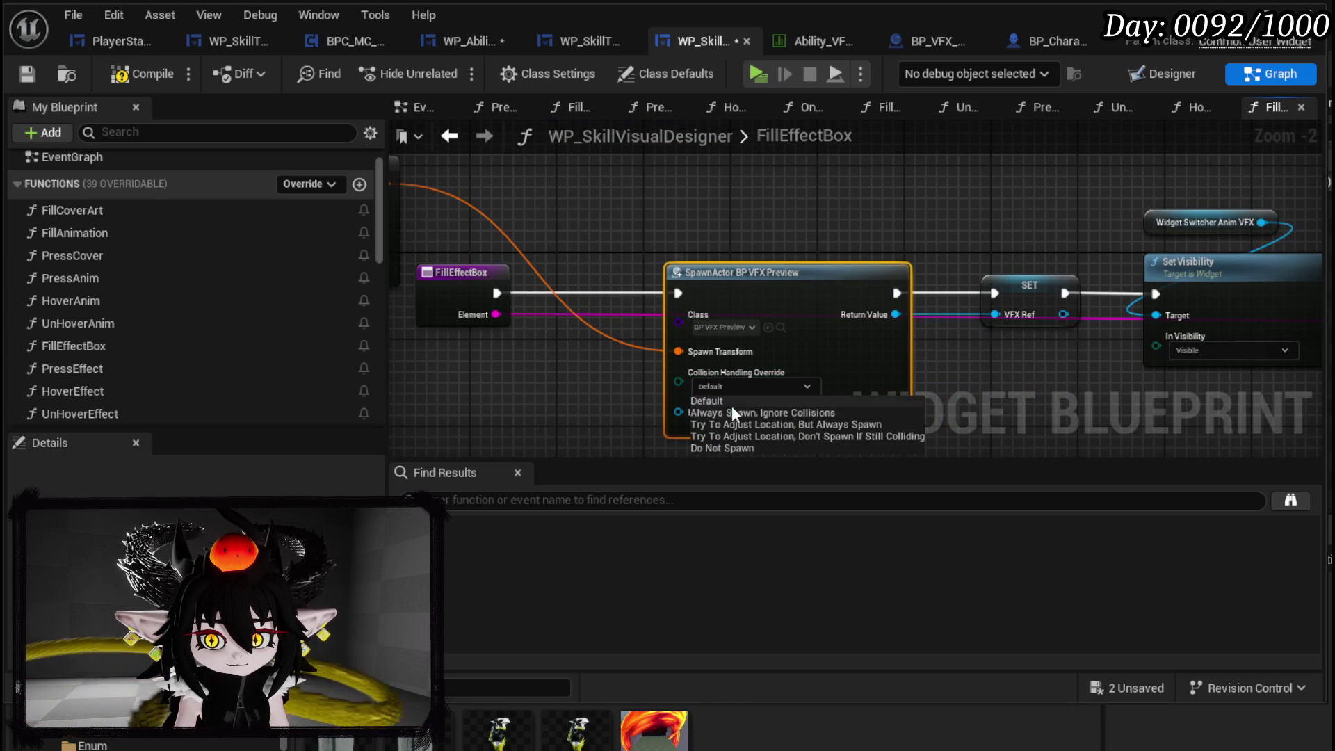
click(732, 414)
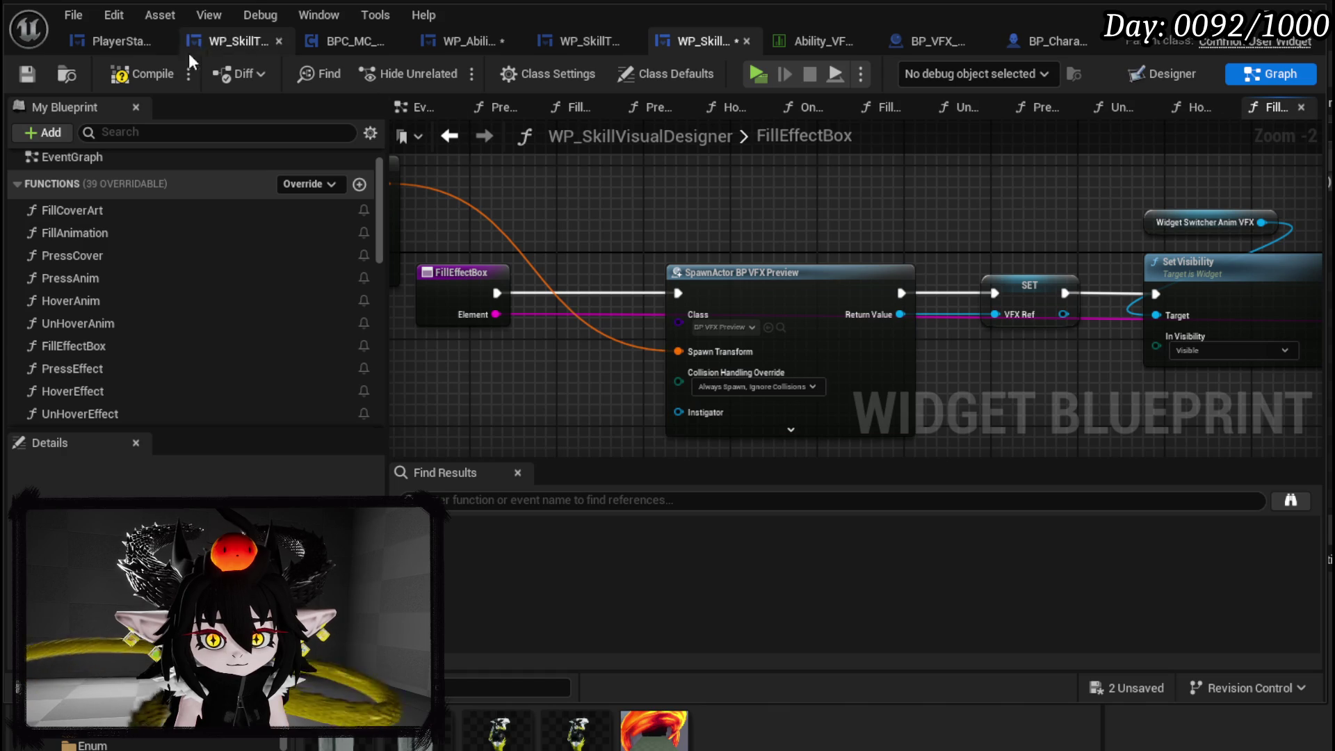
click(28, 76)
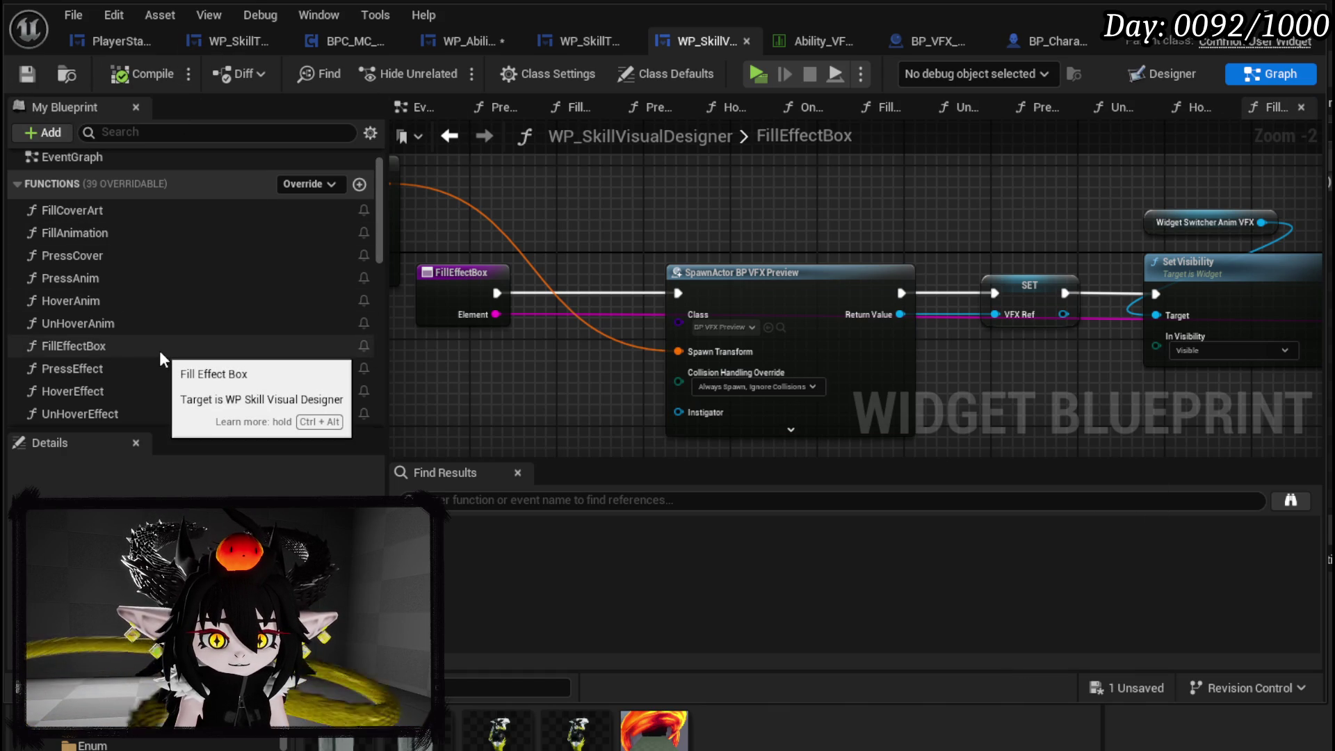
scroll(160, 351, down, 2)
- Open the PressEffect function and drop a VFX_Ref reference into its graph
mouse_move(590, 269)
mouse_down()
mouse_move(769, 217)
mouse_move(1033, 235)
mouse_up()
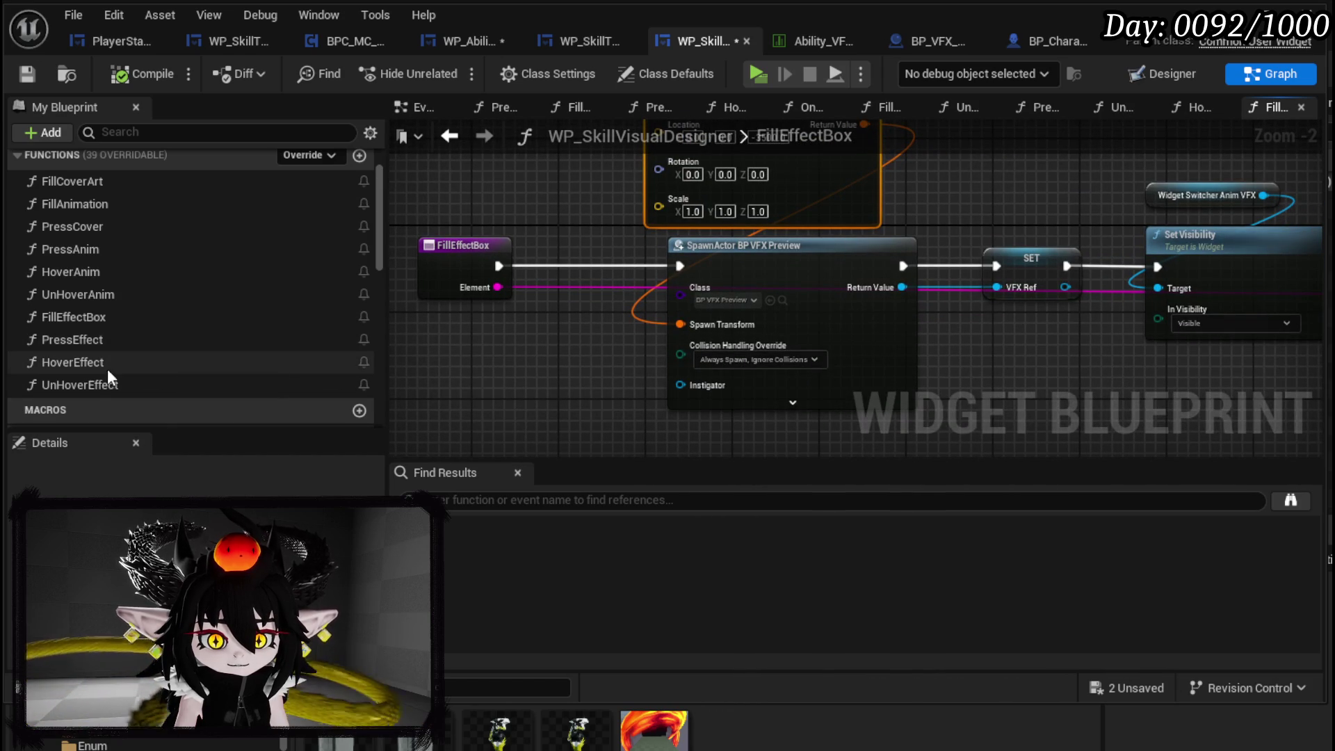
double_click(98, 346)
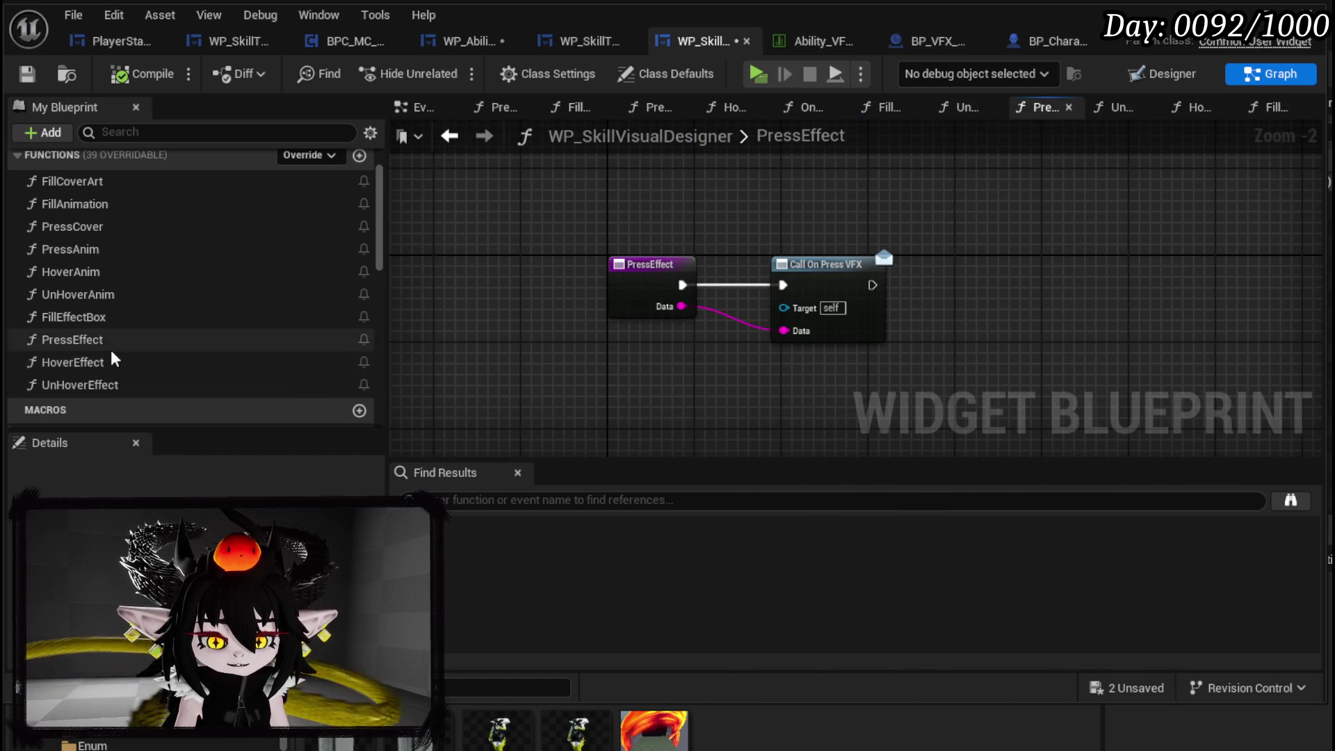
scroll(111, 359, down, 5)
scroll(126, 357, down, 5)
scroll(83, 334, up, 4)
drag(53, 346, 782, 191)
mouse_move(661, 206)
mouse_down()
mouse_move(745, 262)
mouse_move(825, 270)
mouse_up()
- Add a Destroy Actor node targeting VFX Ref that runs after Call On Press VFX
text(Destroy)
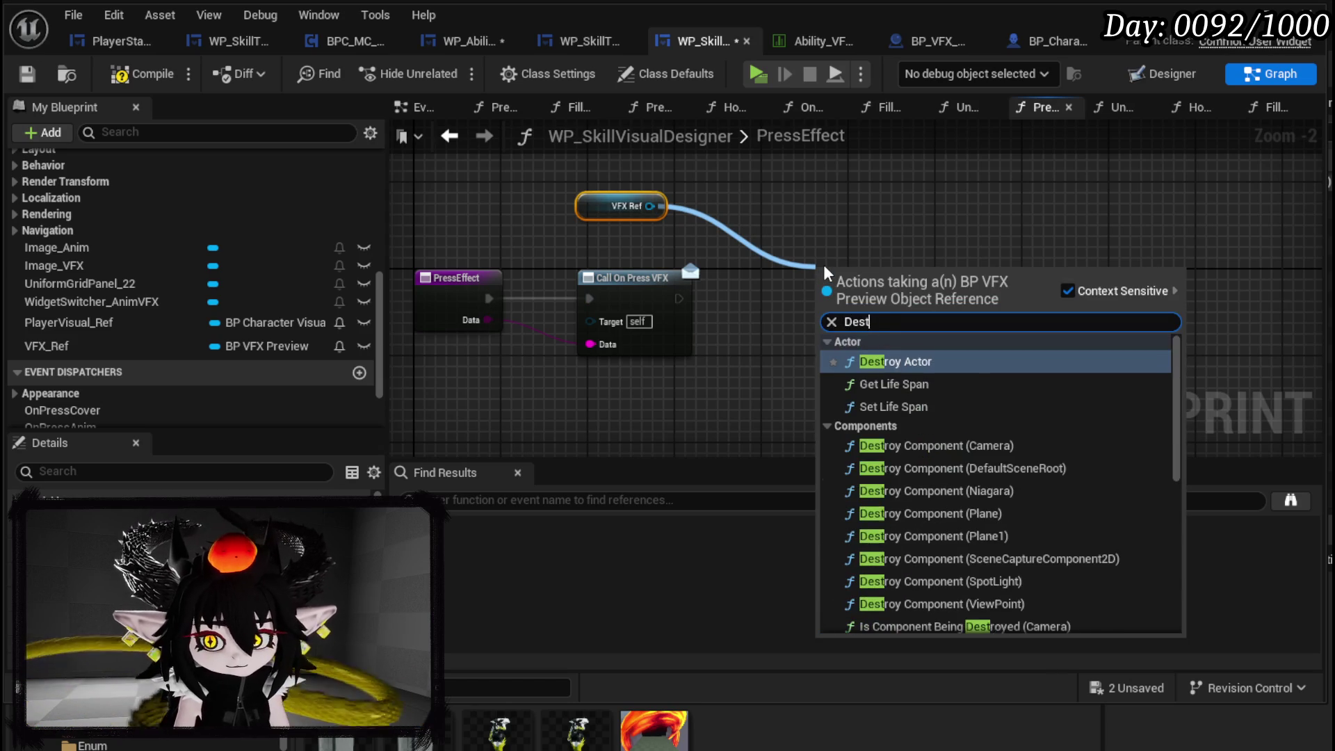
click(891, 363)
mouse_move(678, 299)
mouse_down()
mouse_move(825, 301)
mouse_move(763, 253)
mouse_up()
mouse_move(649, 206)
mouse_down()
mouse_move(793, 240)
mouse_move(777, 239)
mouse_up()
key(Escape)
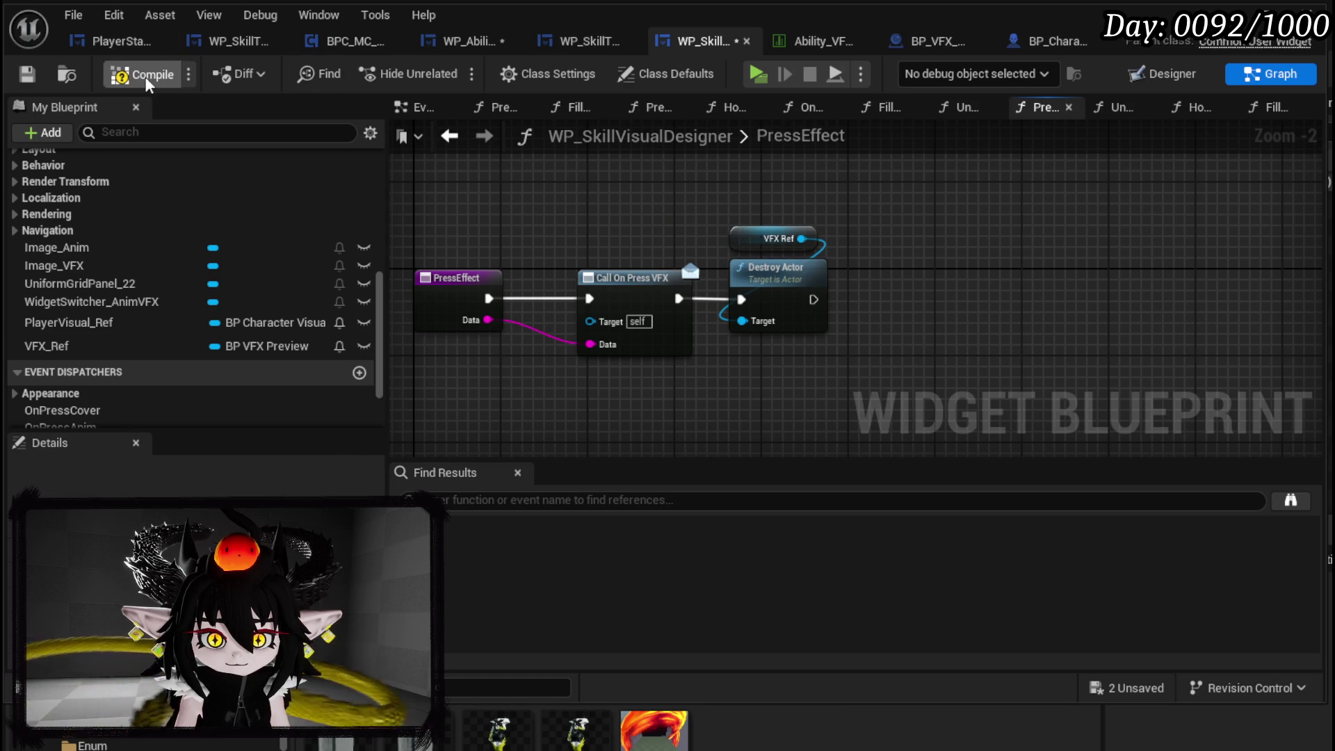
- Put a breakpoint on the Destroy Actor node
right_click(764, 287)
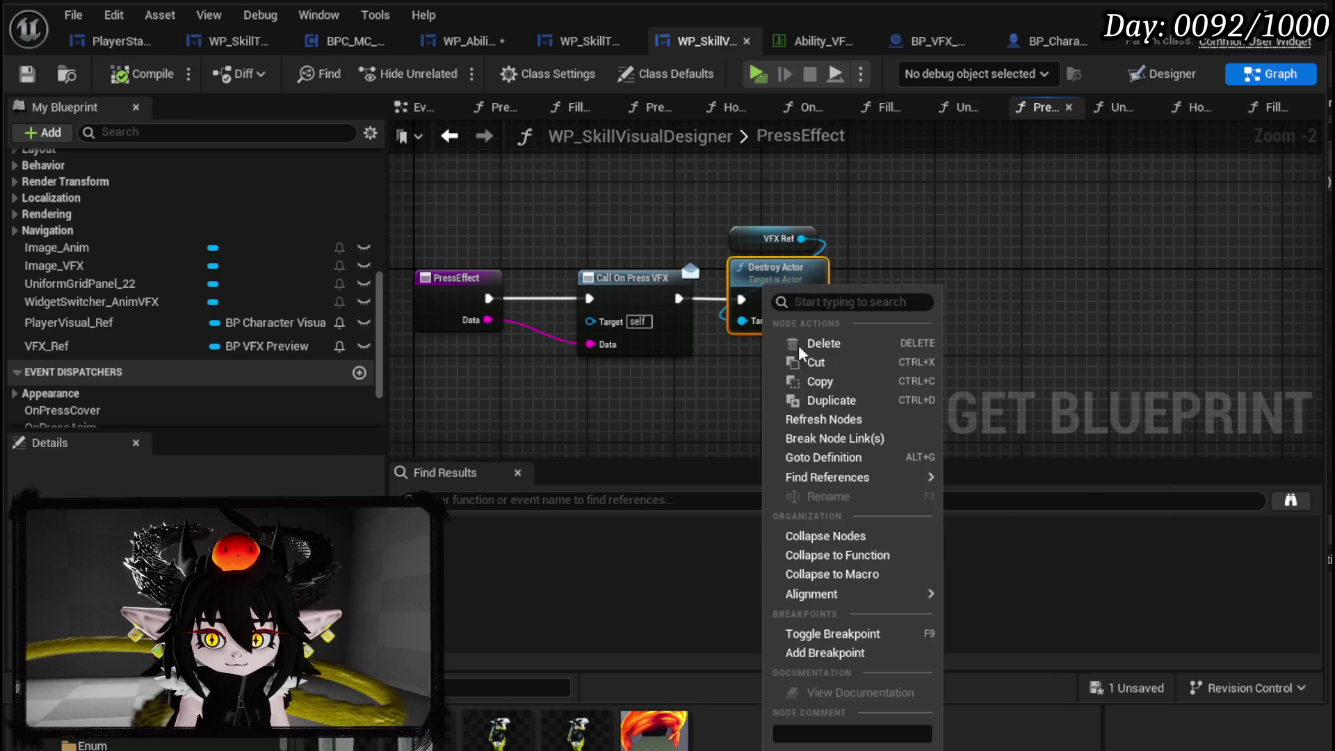
click(828, 655)
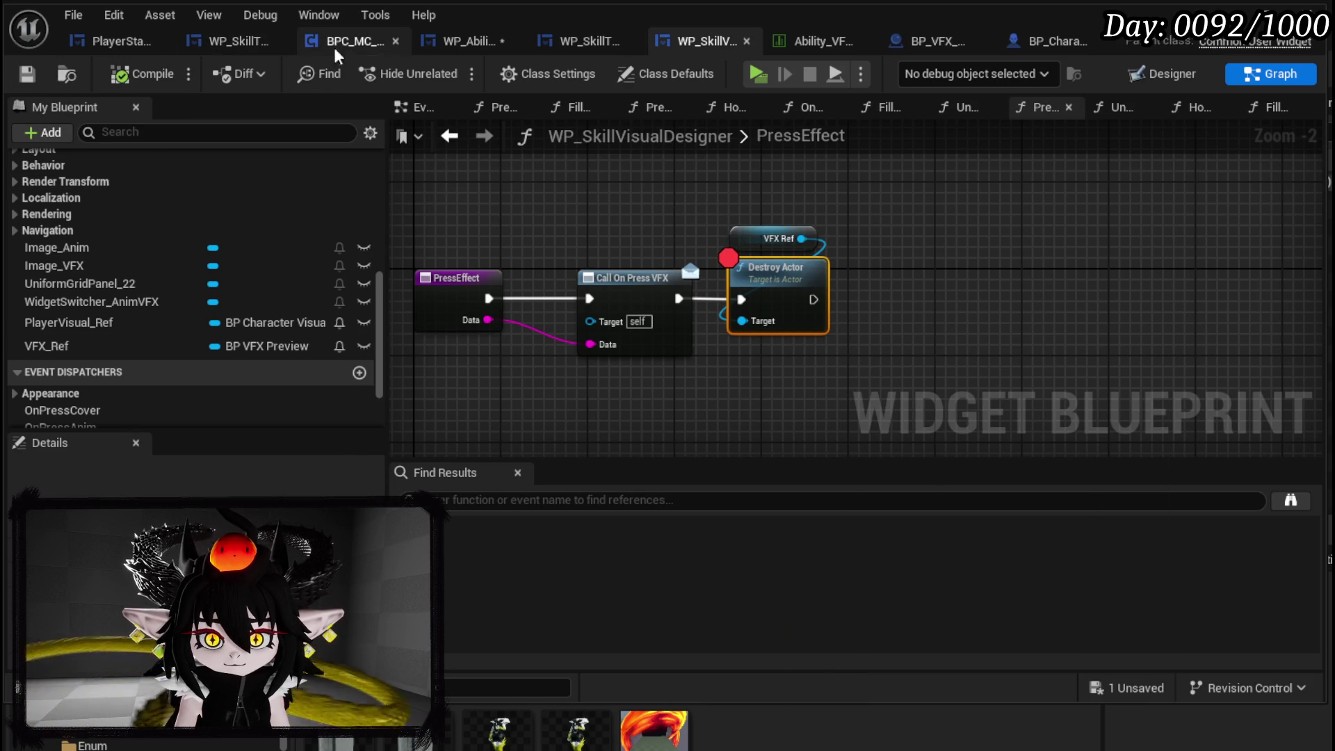
click(466, 41)
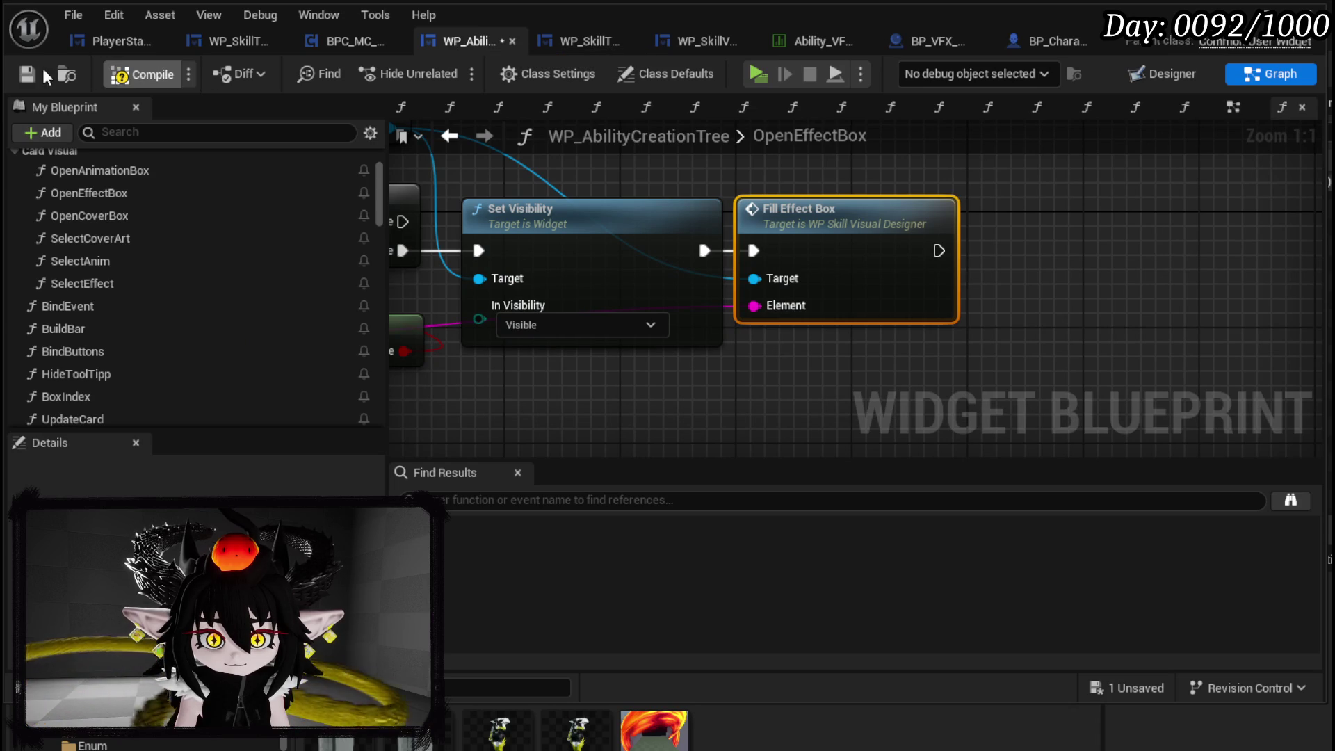
- Delete the VFX_PreviewRef variable from My Blueprint, save the blueprint, and launch a Play preview
click(26, 75)
scroll(215, 281, down, 10)
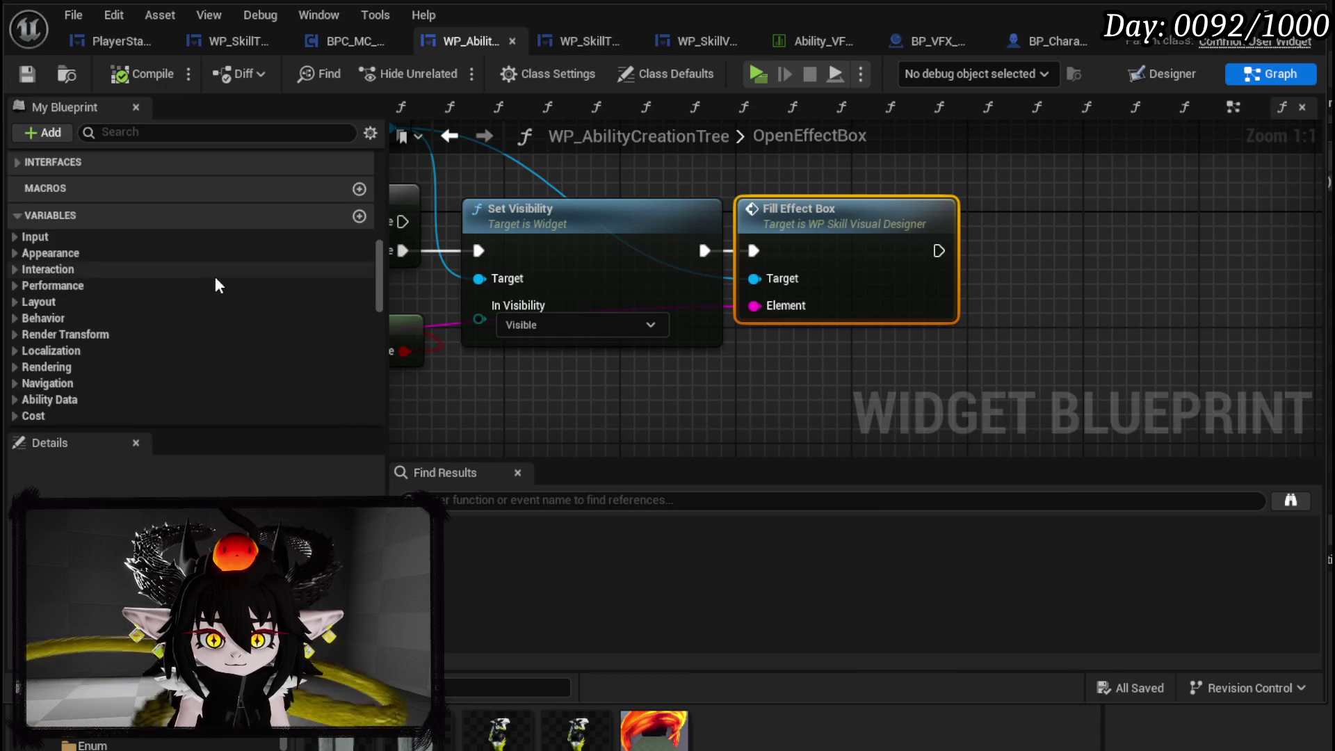
scroll(215, 281, down, 10)
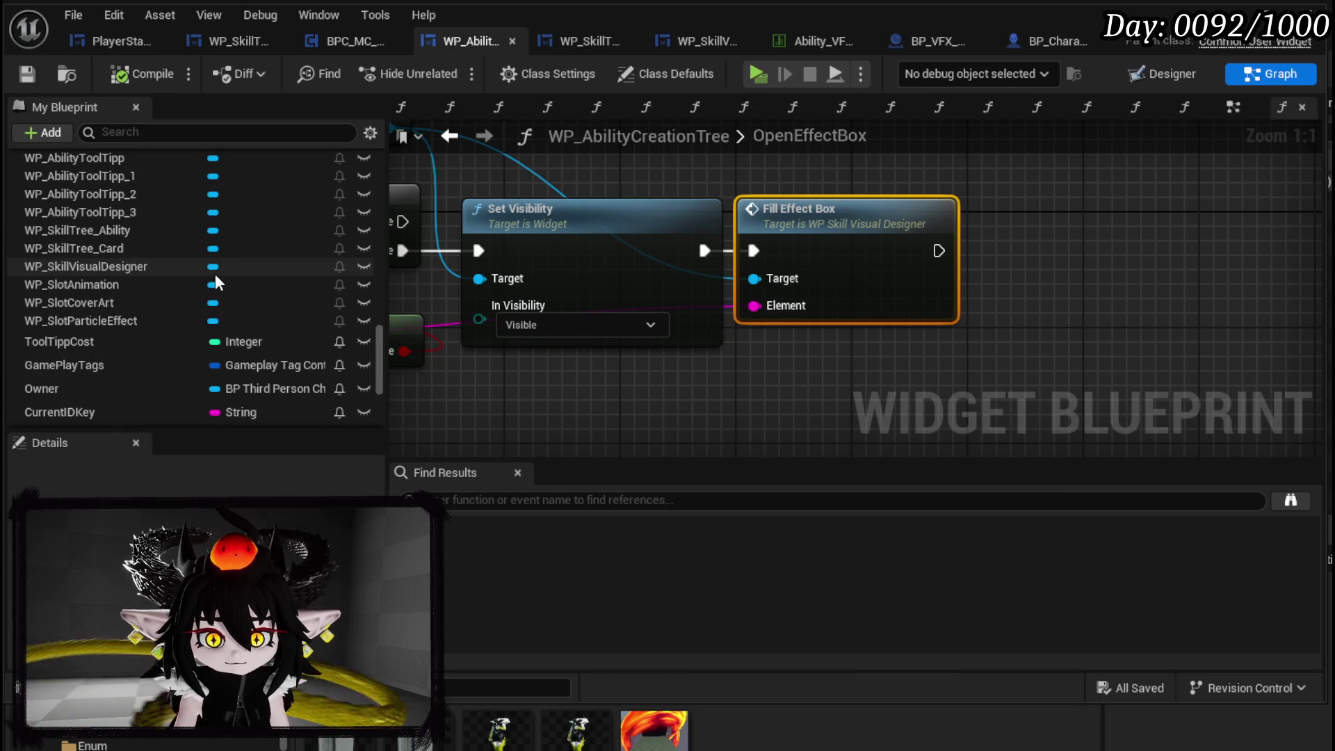
scroll(217, 282, down, 5)
click(327, 316)
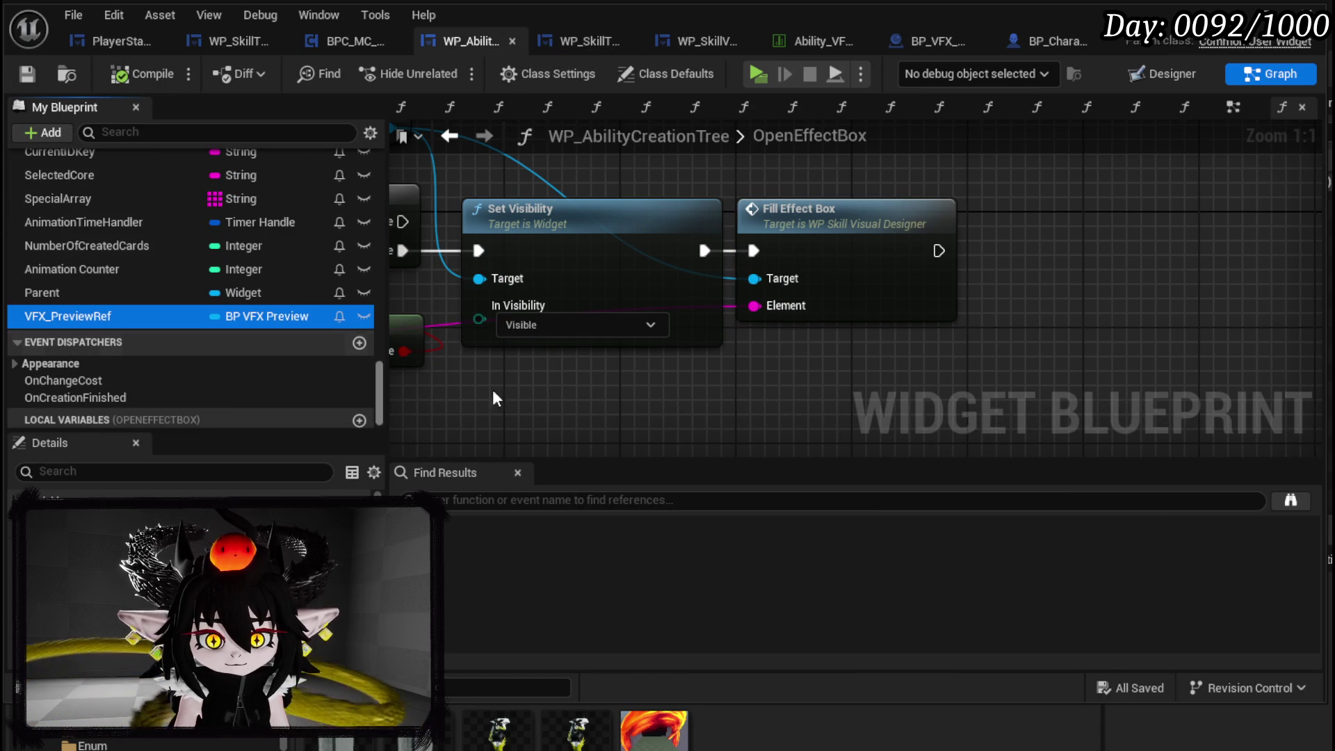
key(Delete)
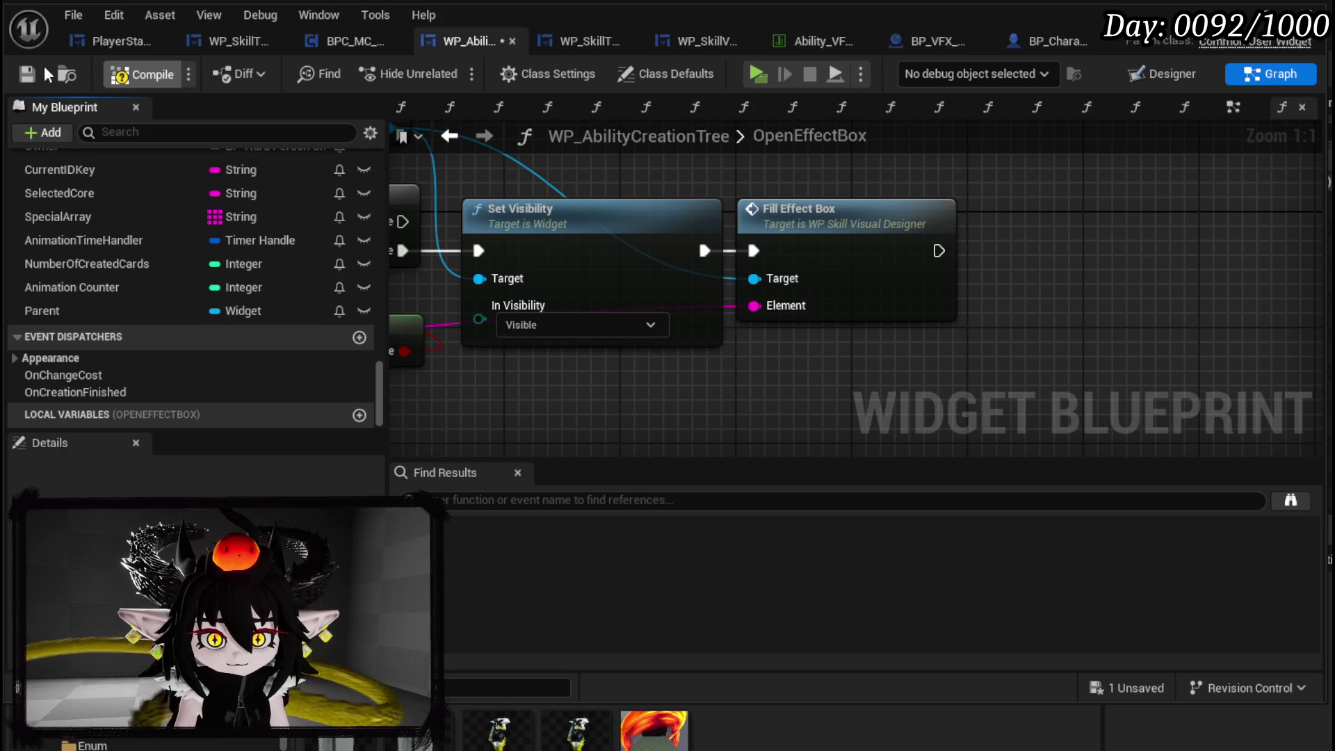
click(25, 75)
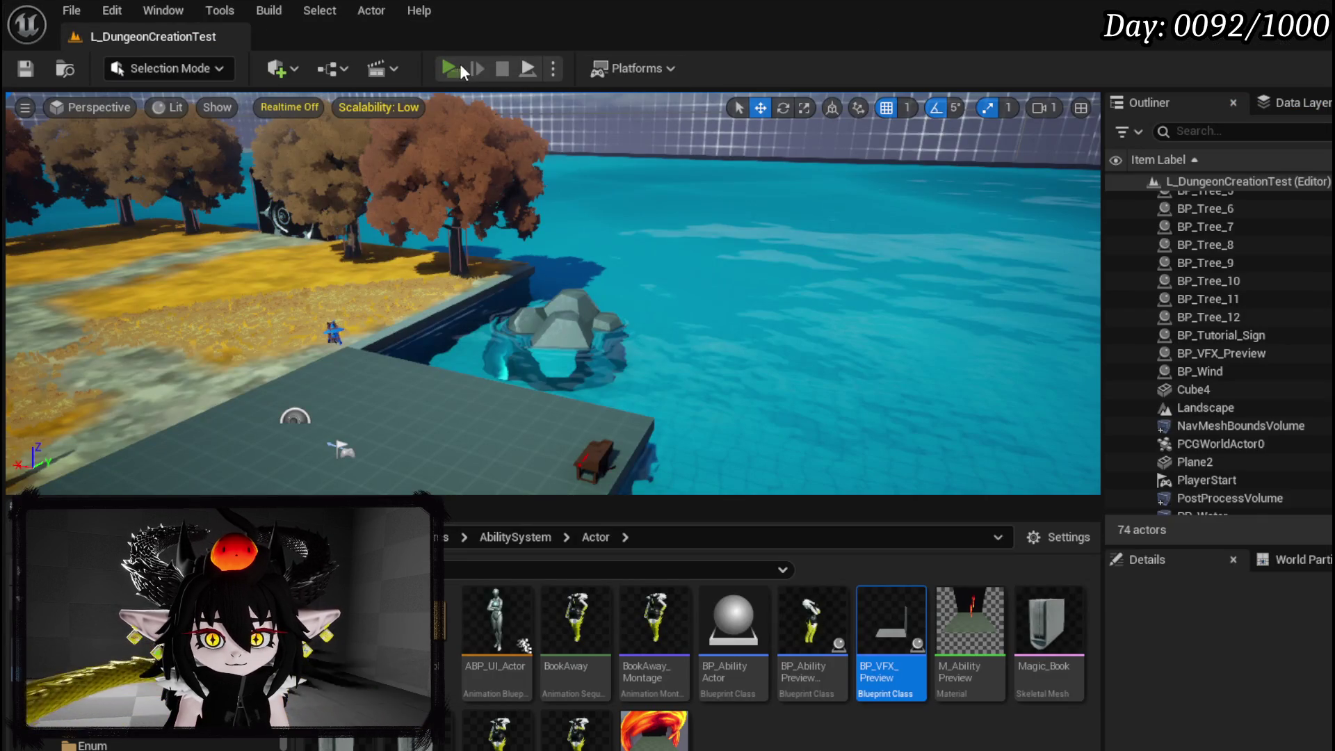
click(460, 68)
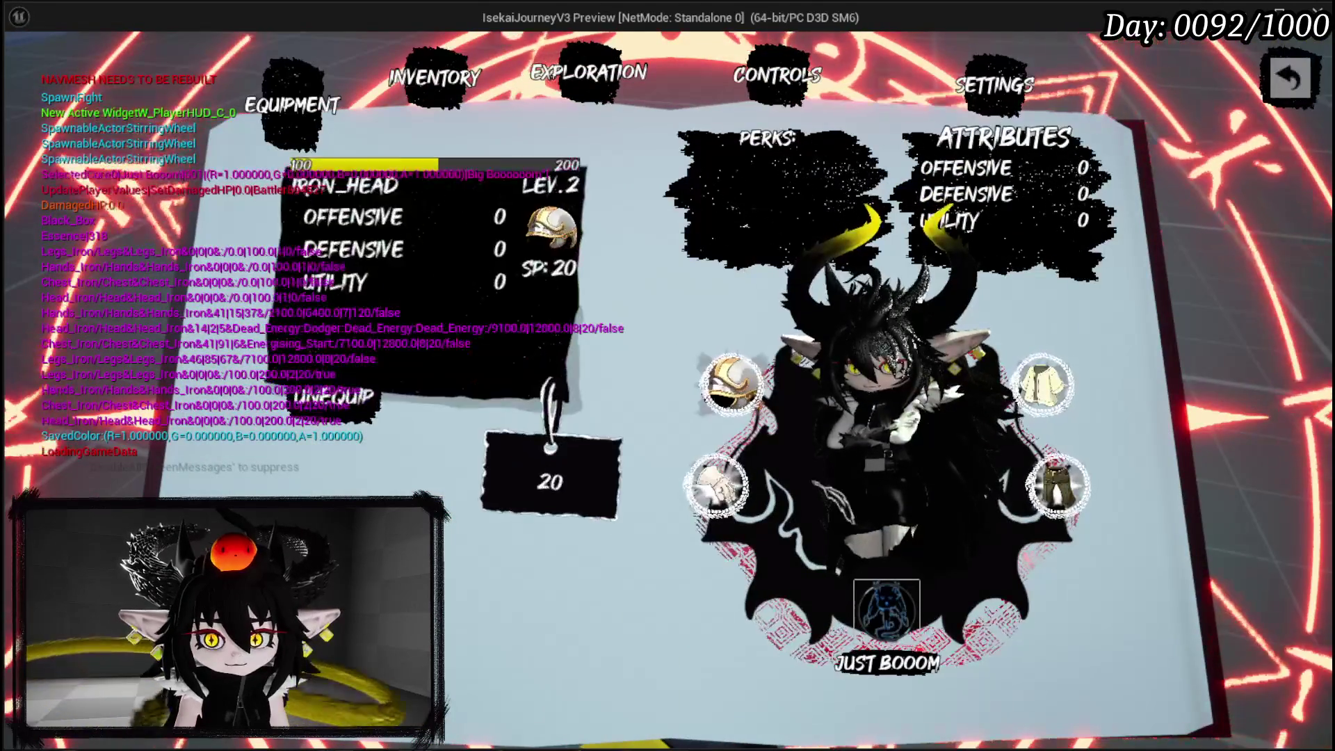
- In the game, open the ability creation book and set Element Type to Water
click(808, 568)
click(716, 563)
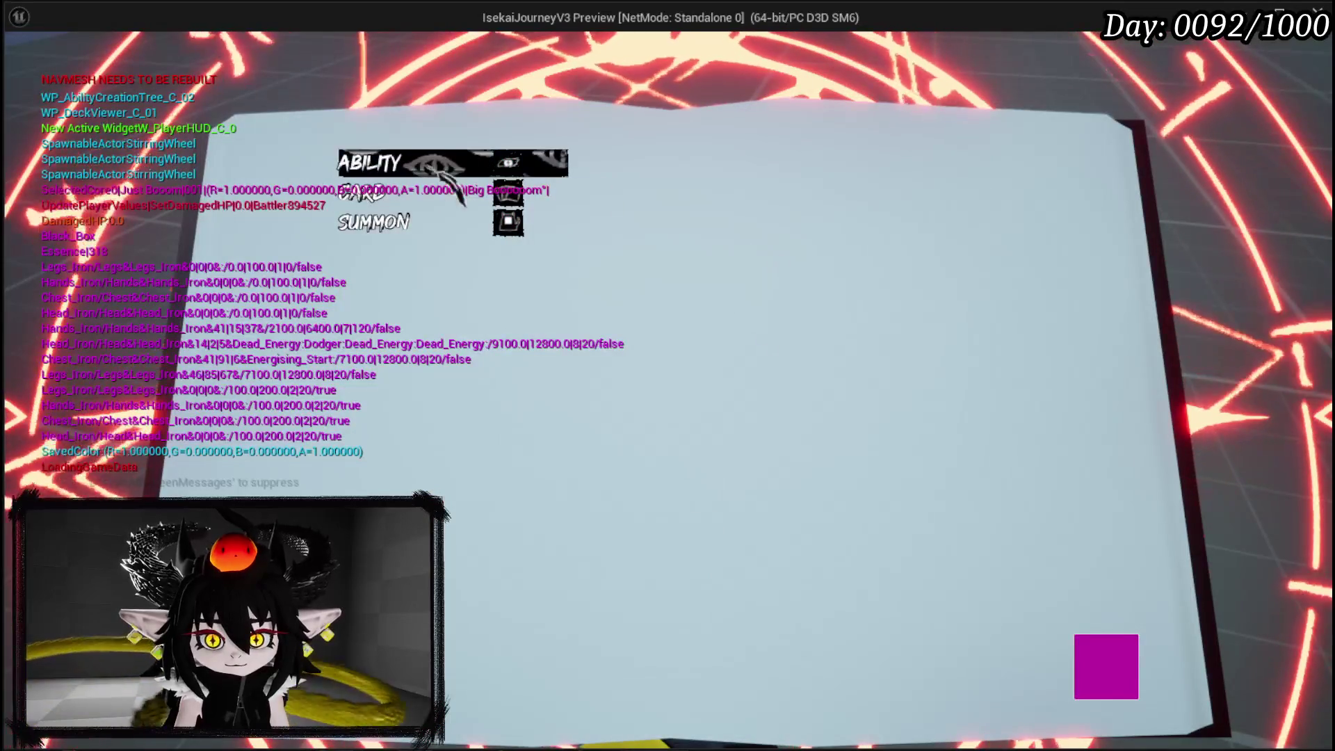
click(424, 251)
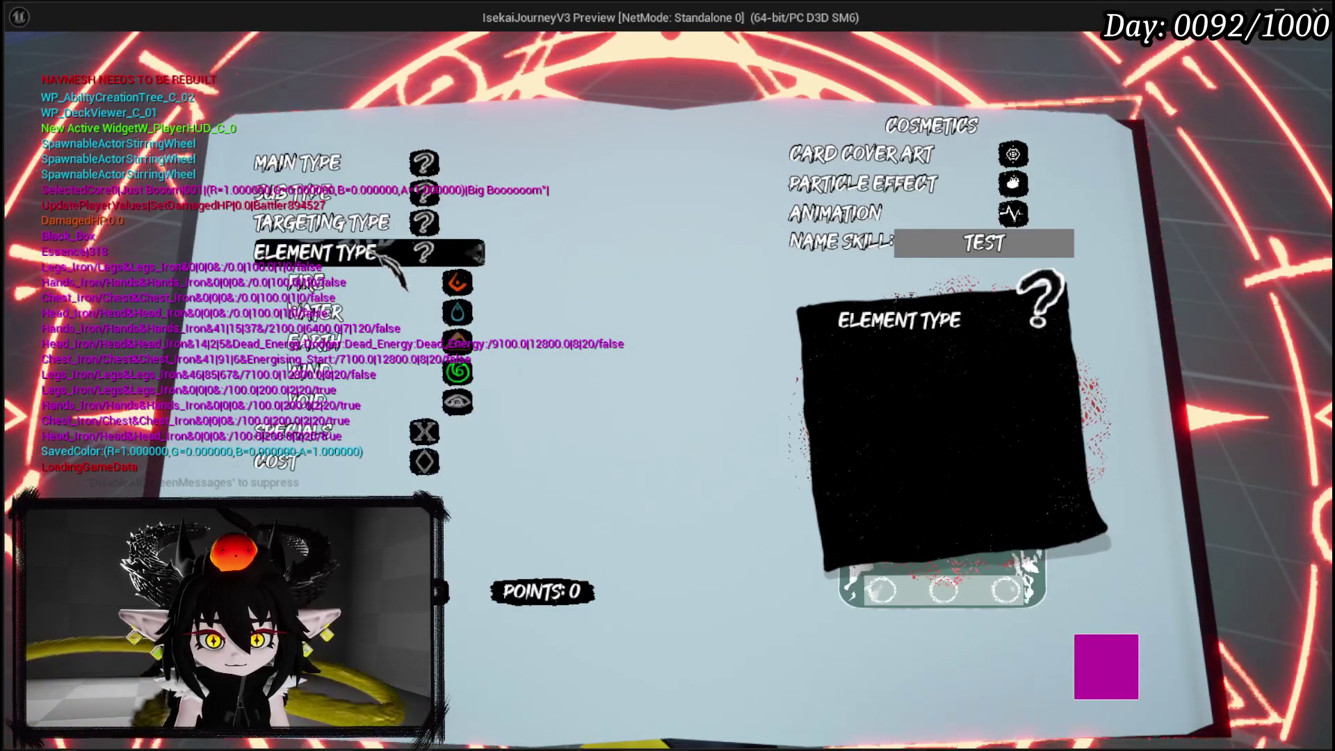
click(487, 308)
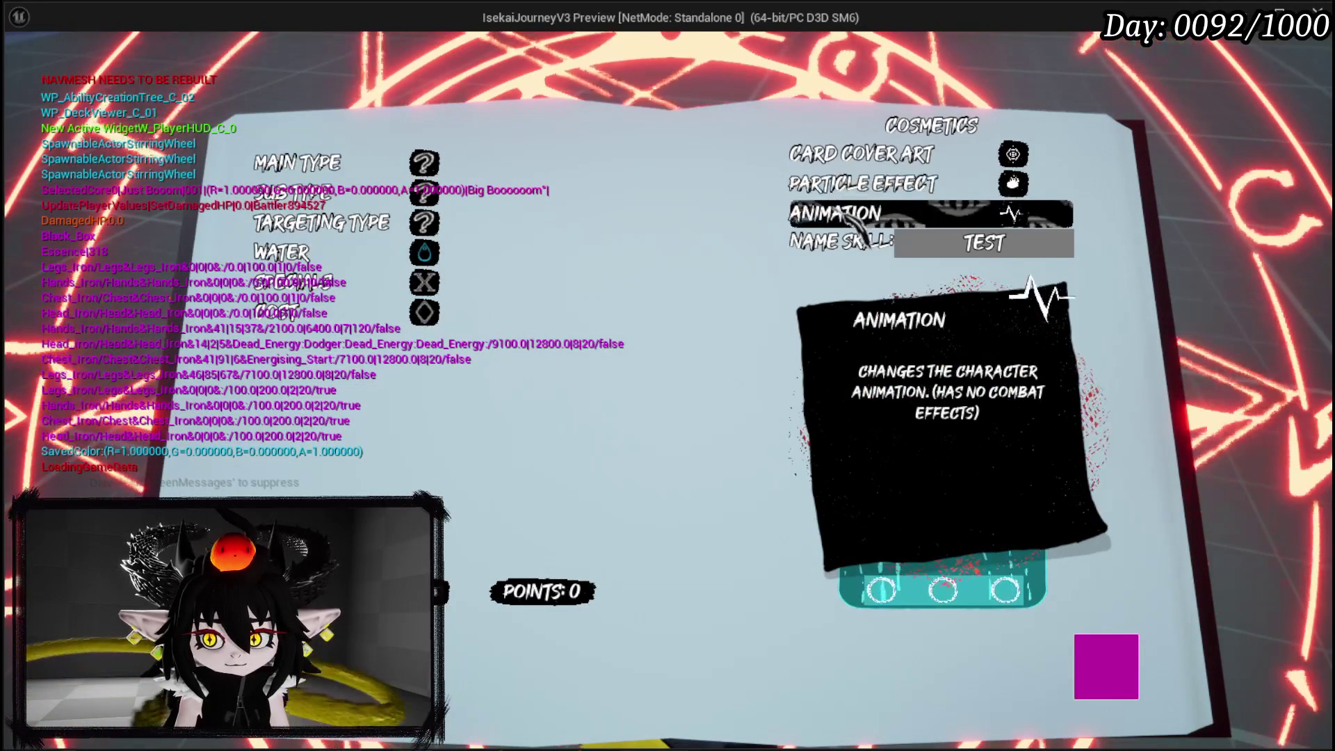
- Preview particle effects 25, 37, 38, 39 and 44, then pick 37 to hit the breakpoint
click(850, 189)
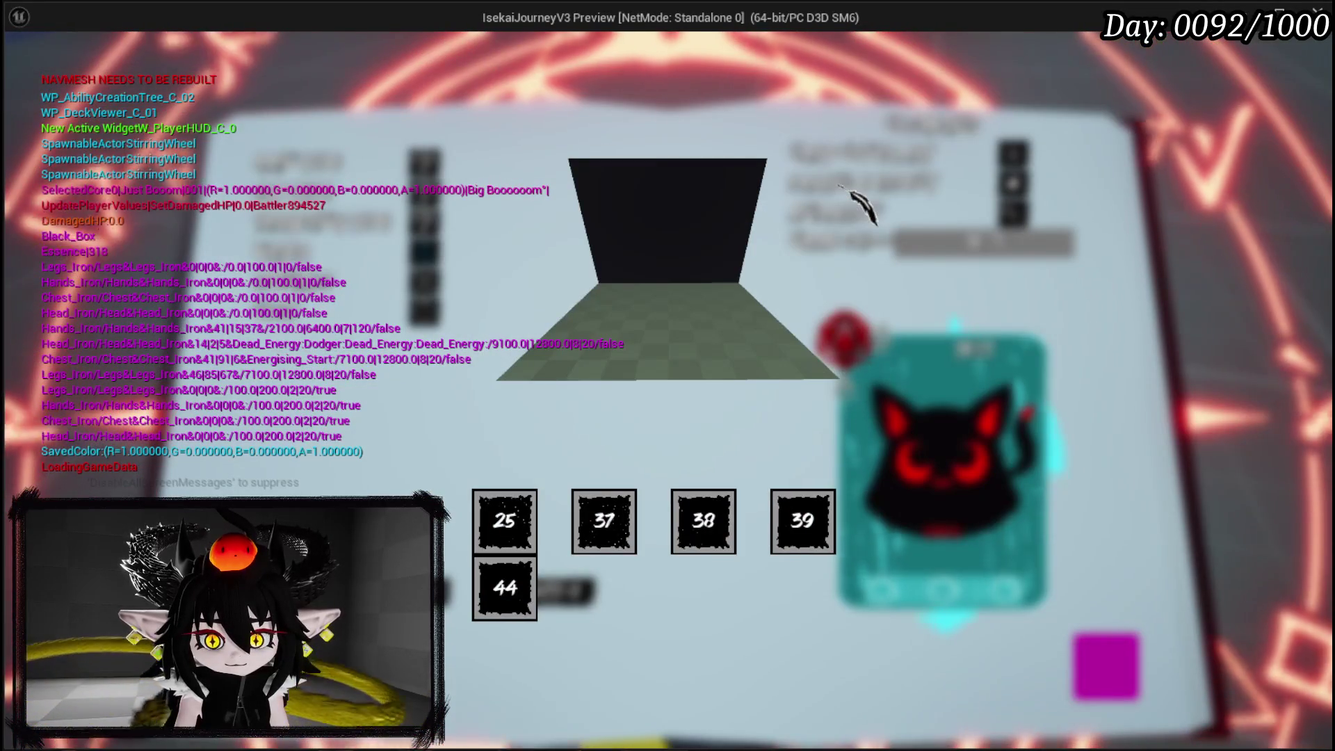
click(502, 519)
click(593, 516)
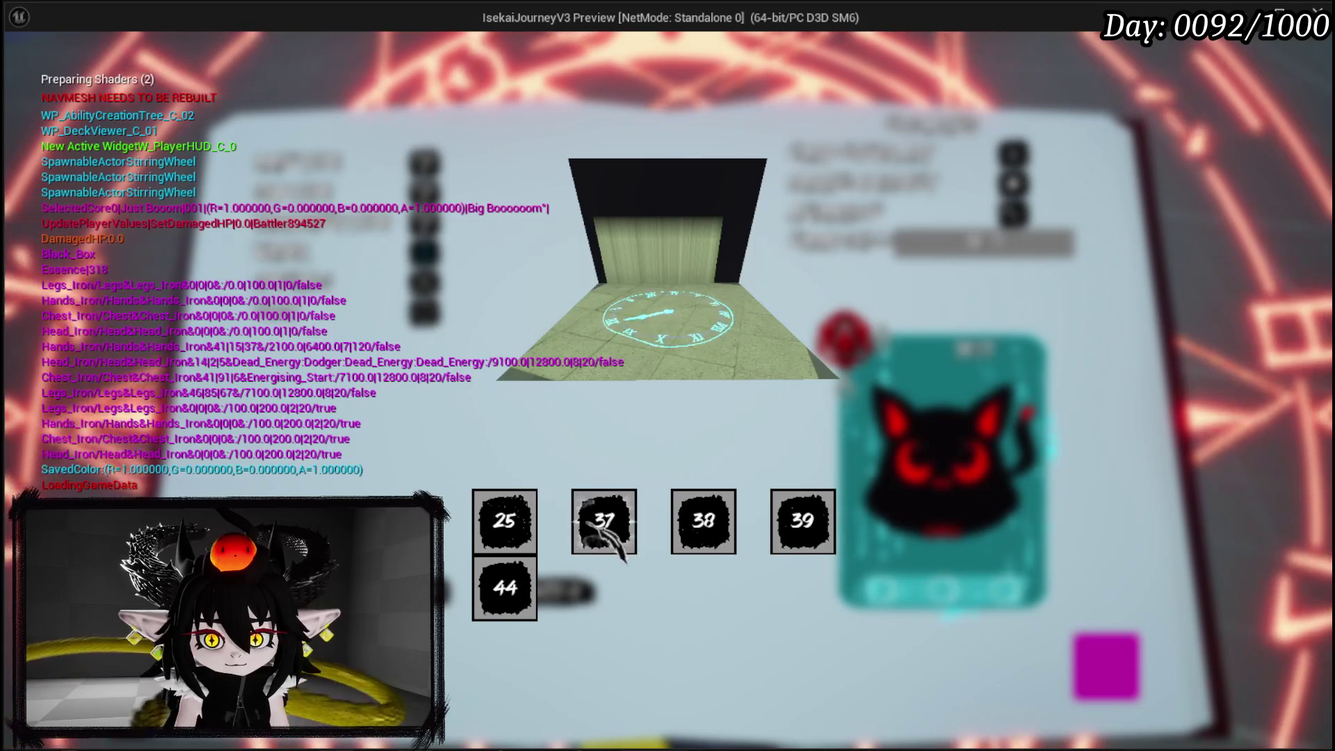
click(692, 516)
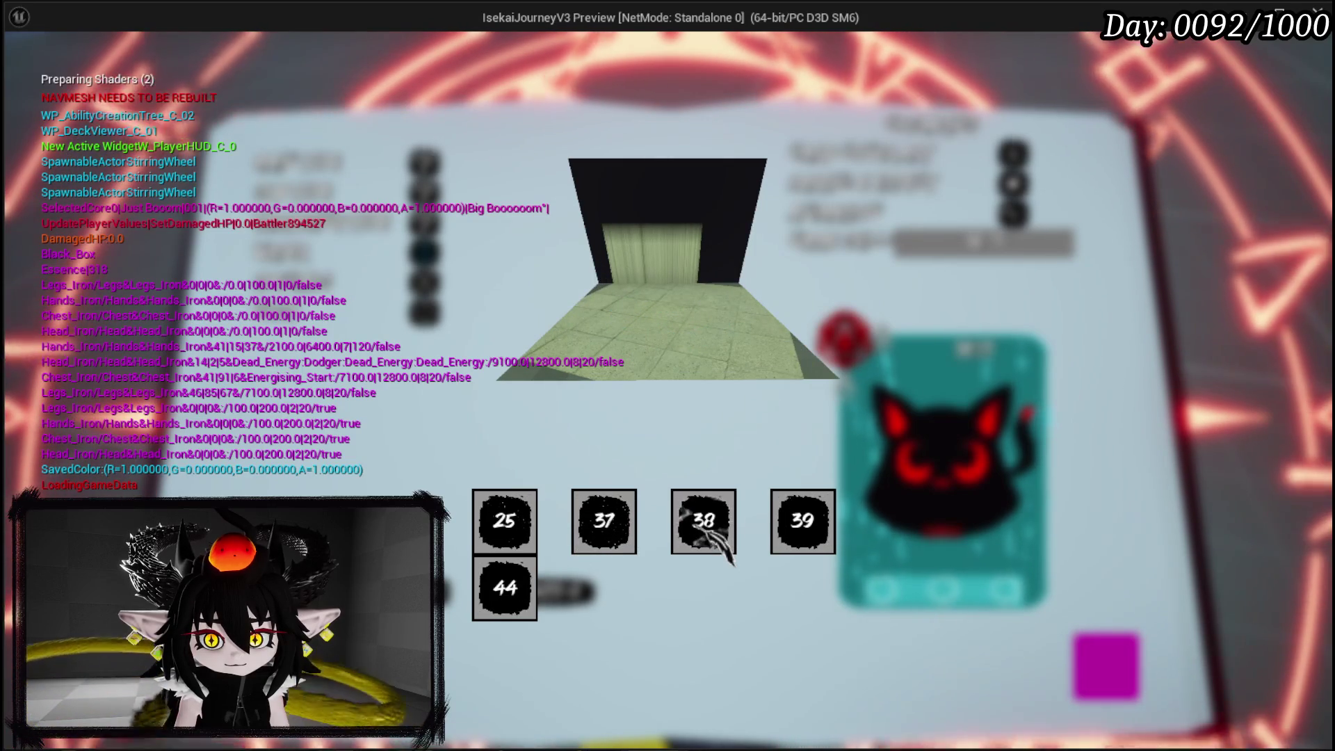
click(804, 522)
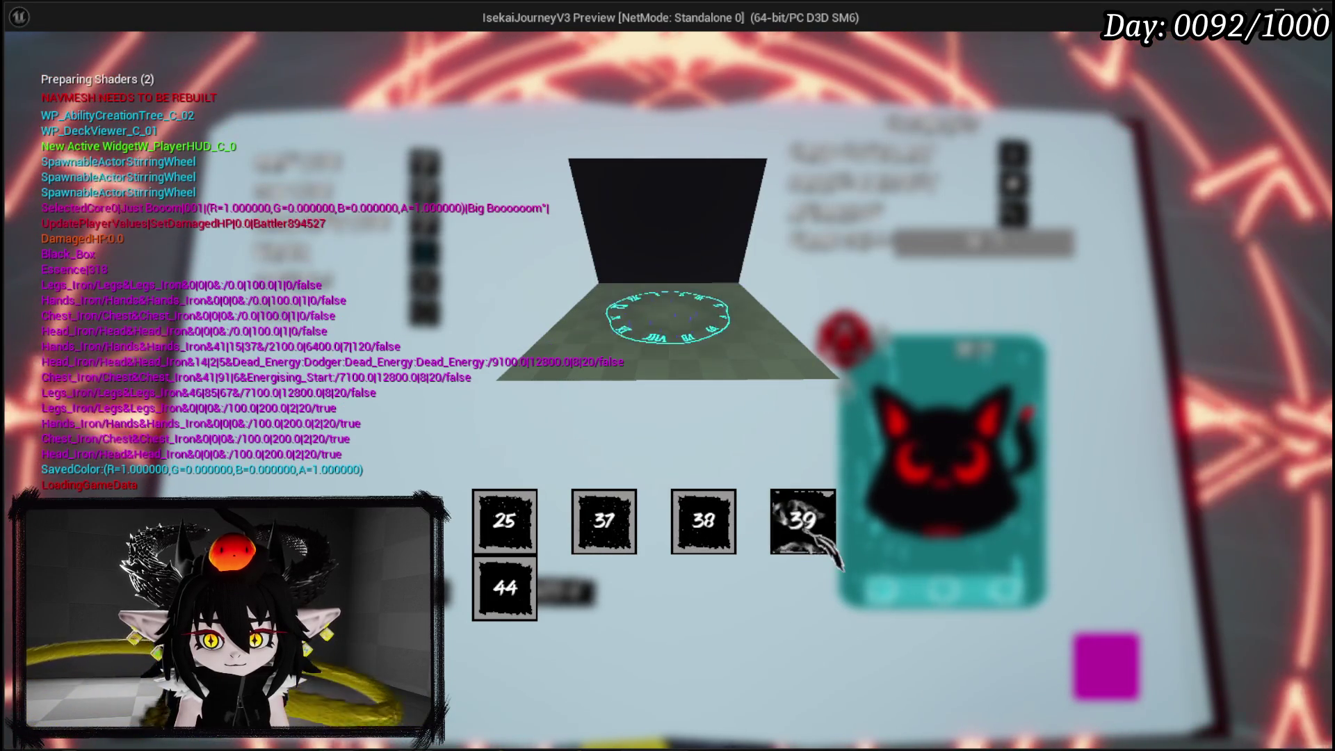
click(505, 587)
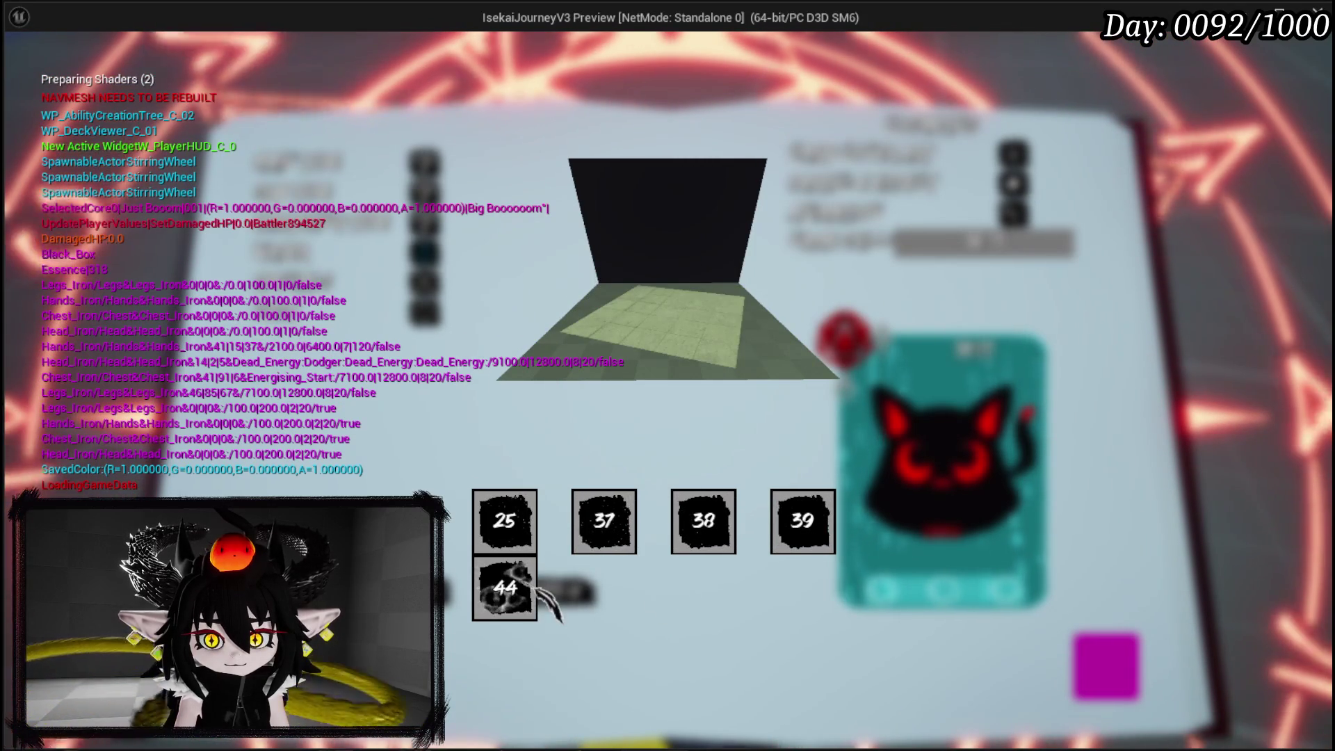
click(507, 523)
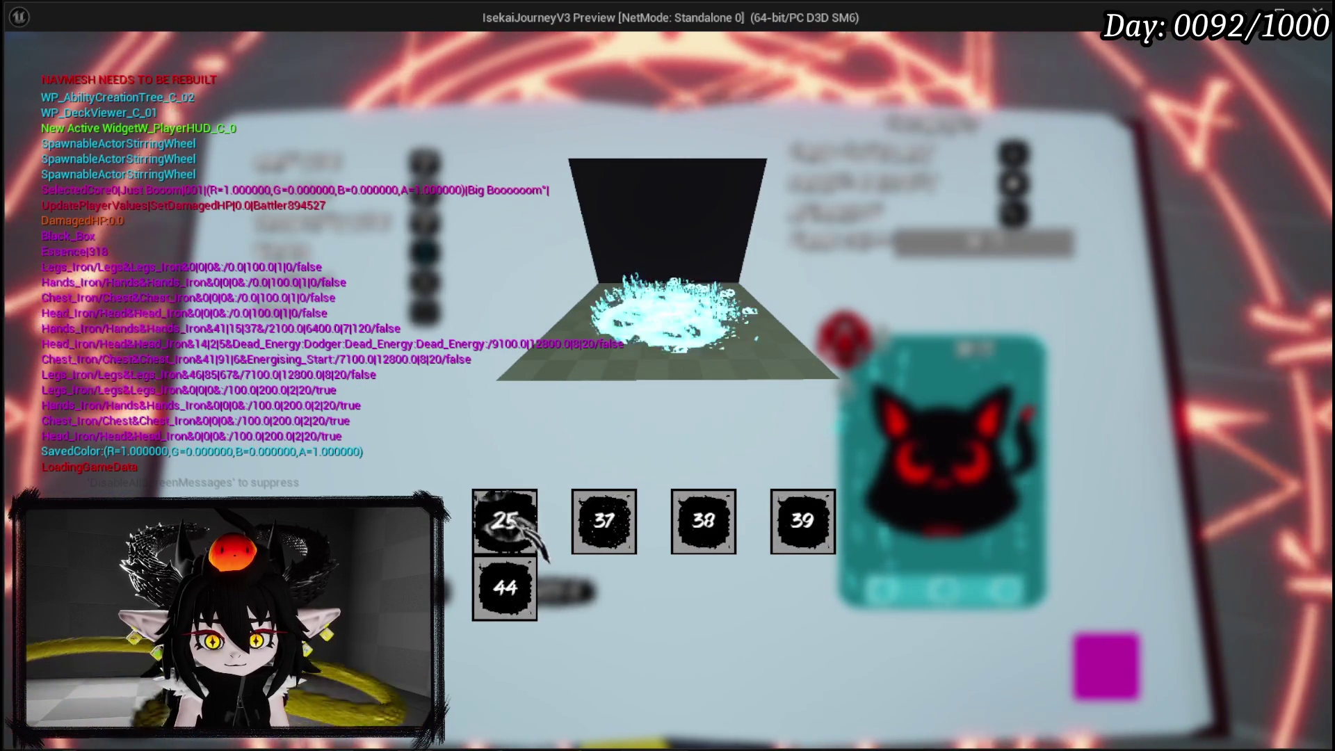
click(604, 523)
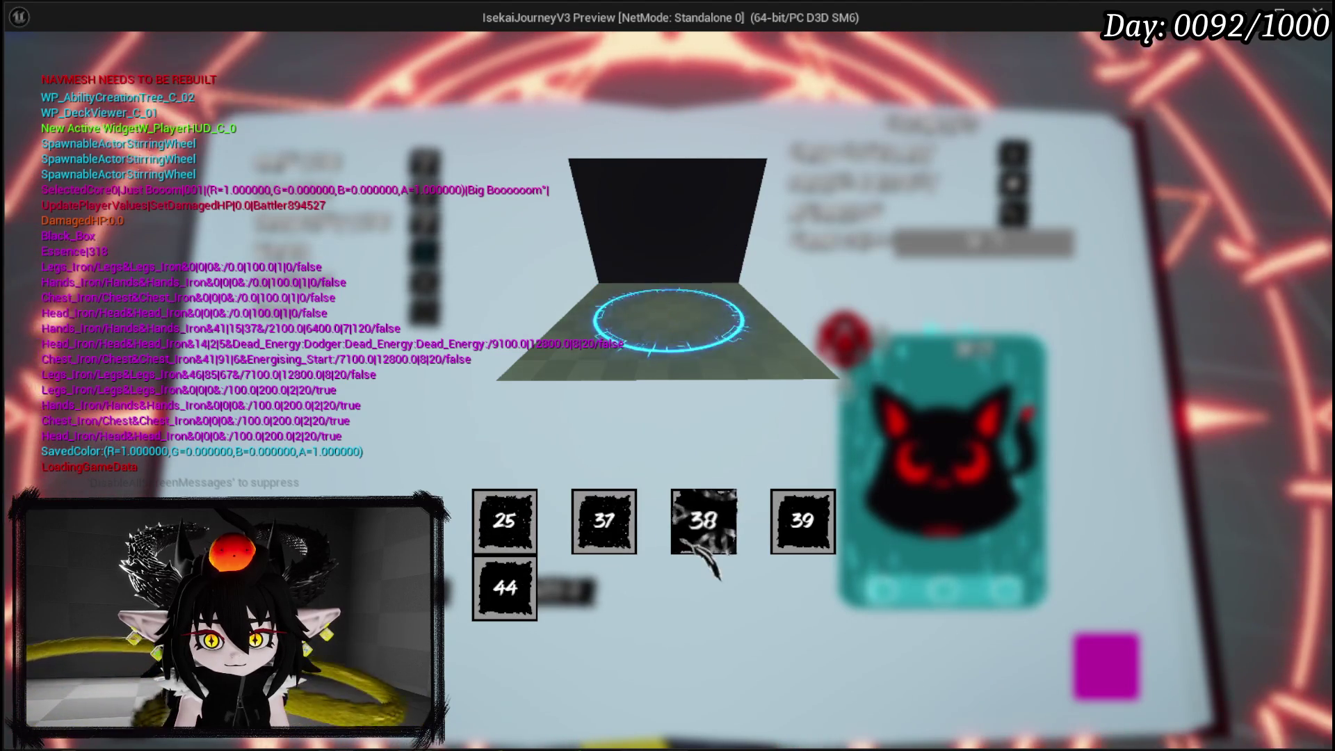
click(803, 528)
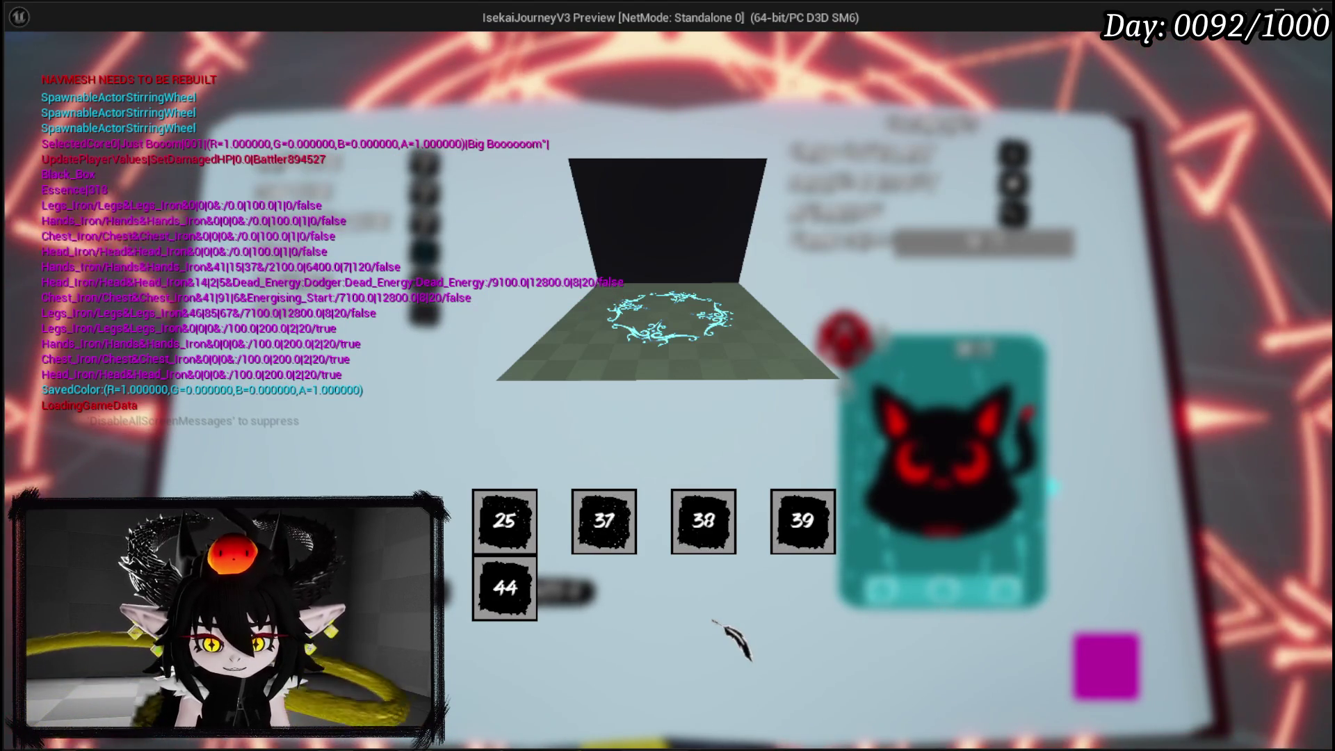
click(604, 521)
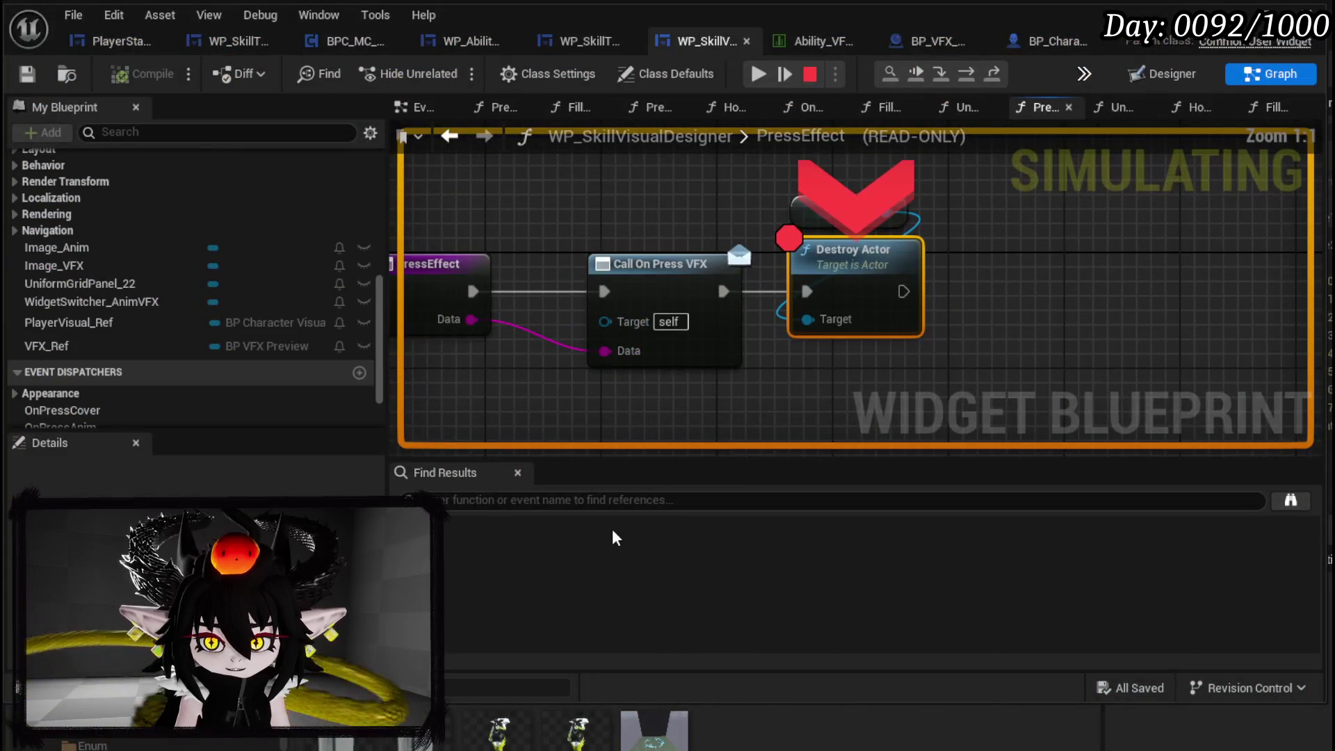
- Resume past the breakpoint, create the Water ability card, close the preview, and remove the Destroy Actor breakpoint
click(759, 74)
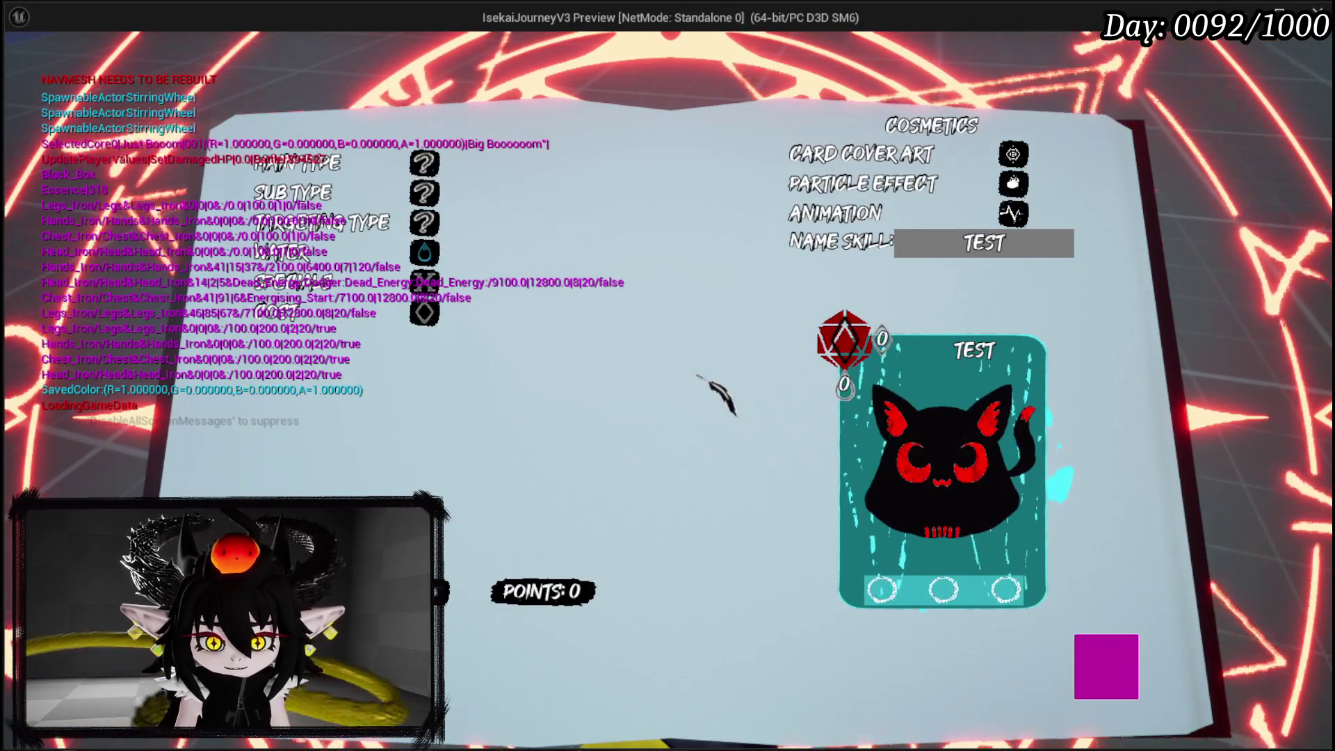
click(1099, 660)
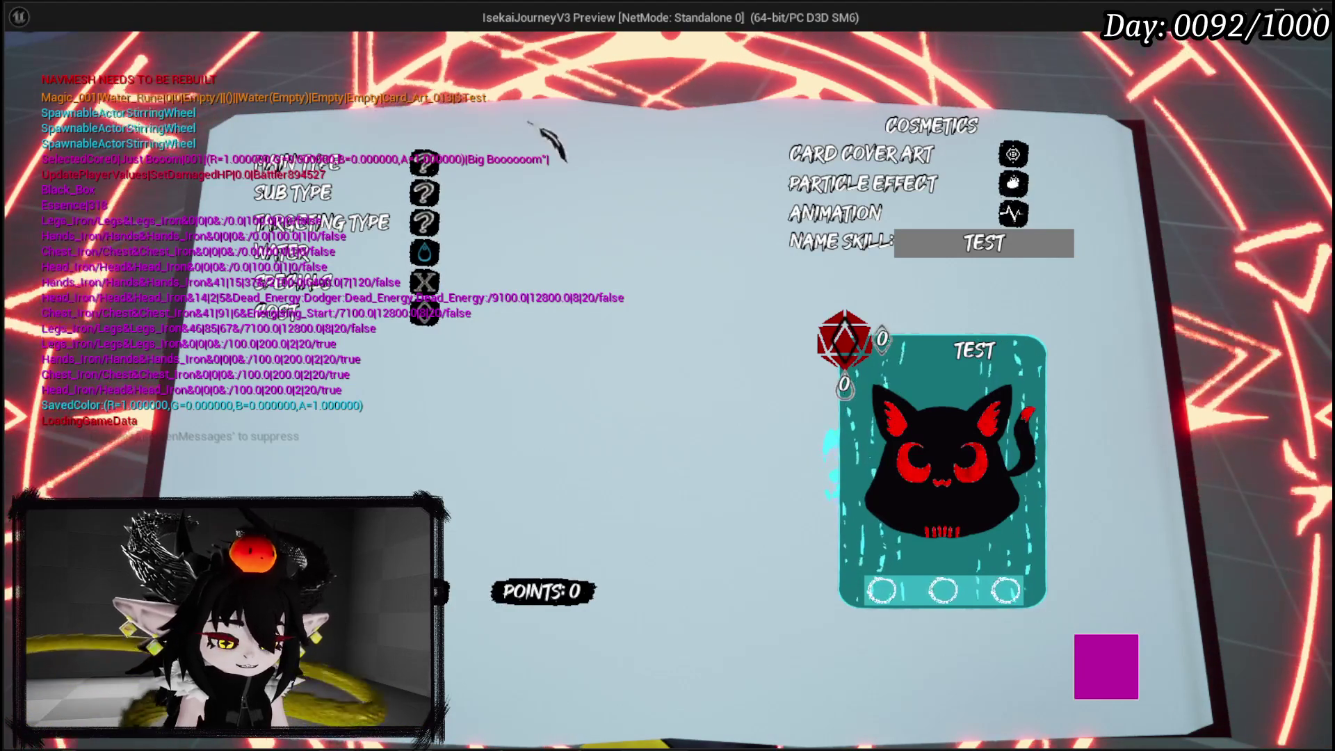
key(Escape)
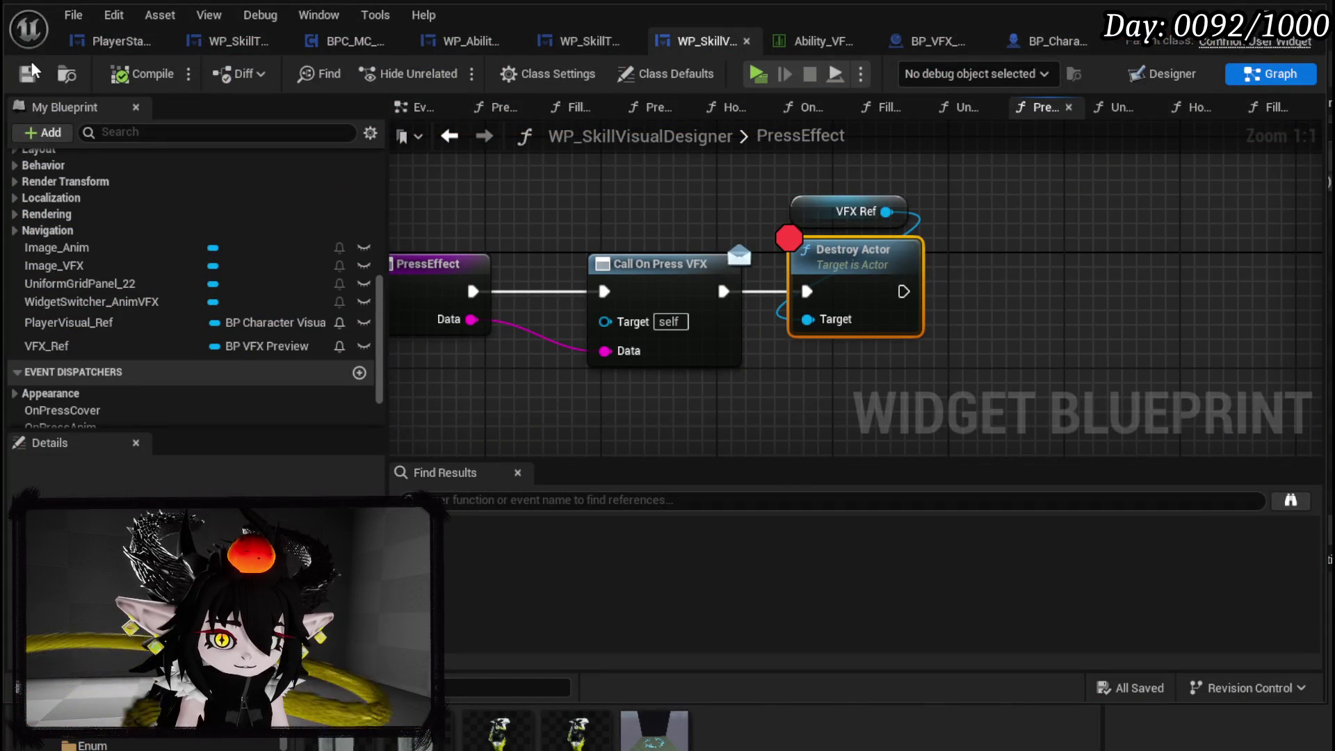
right_click(894, 263)
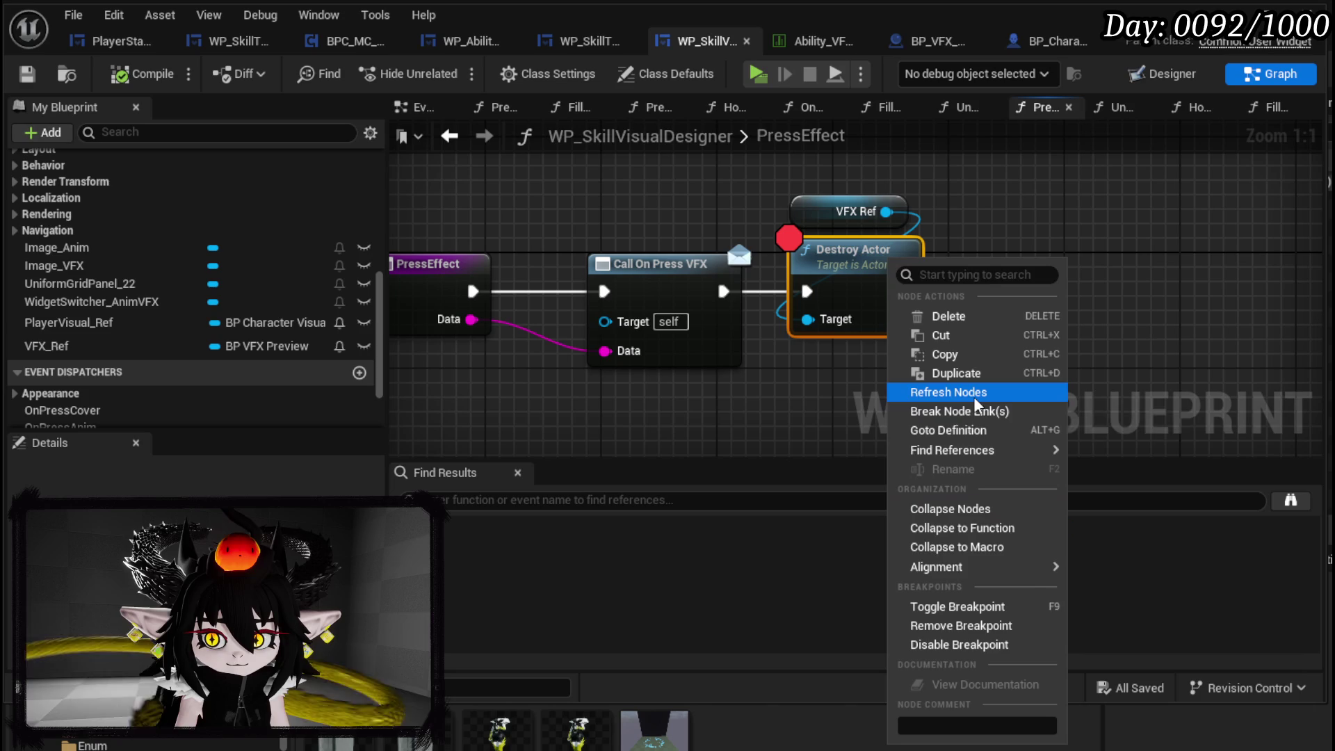
click(964, 628)
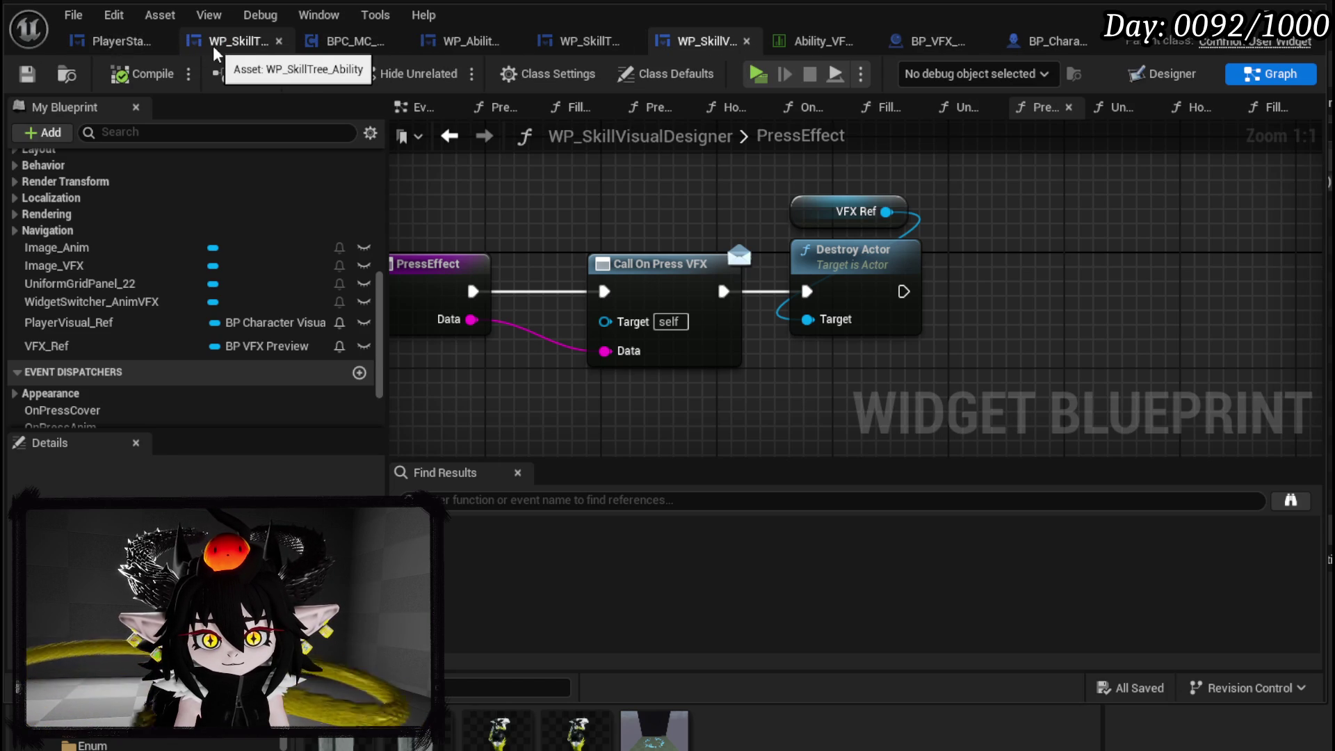
- Switch to WP_SkillTree_Ability's node graph and open the SetUpCard function
click(215, 46)
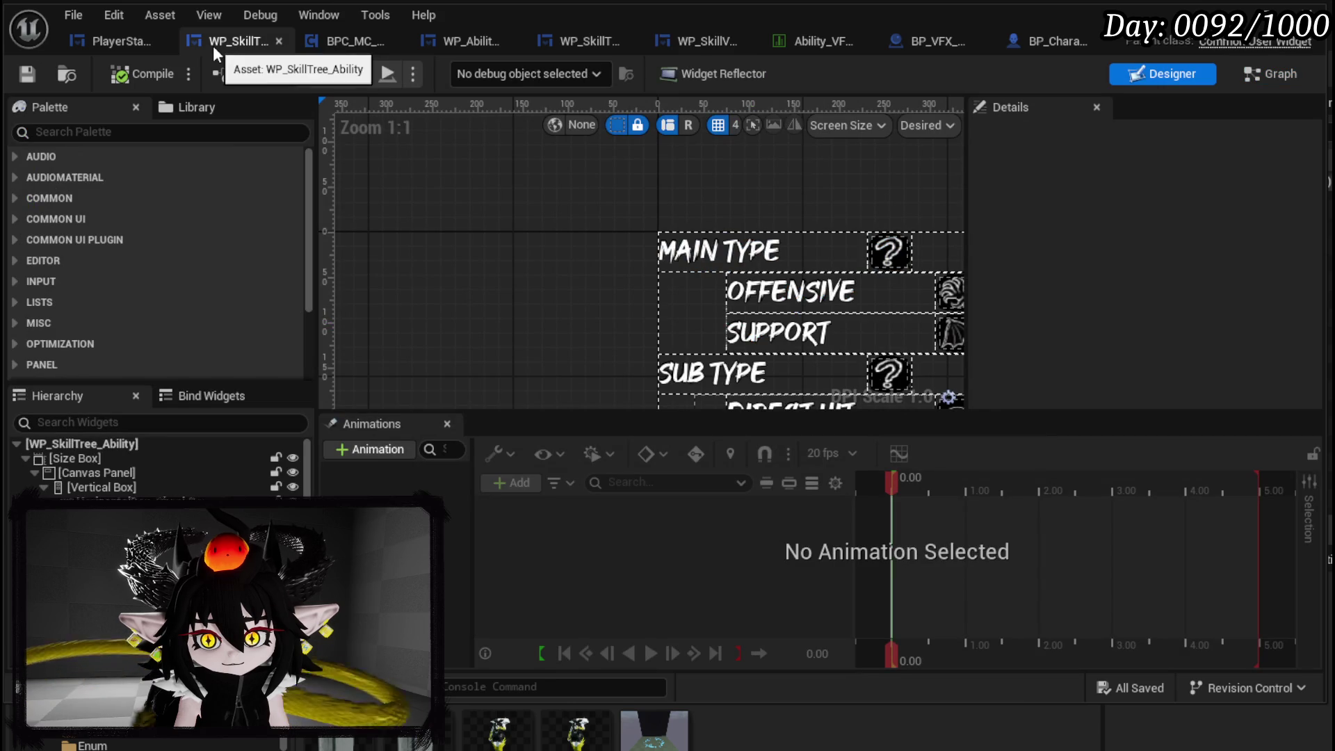
scroll(513, 188, down, 3)
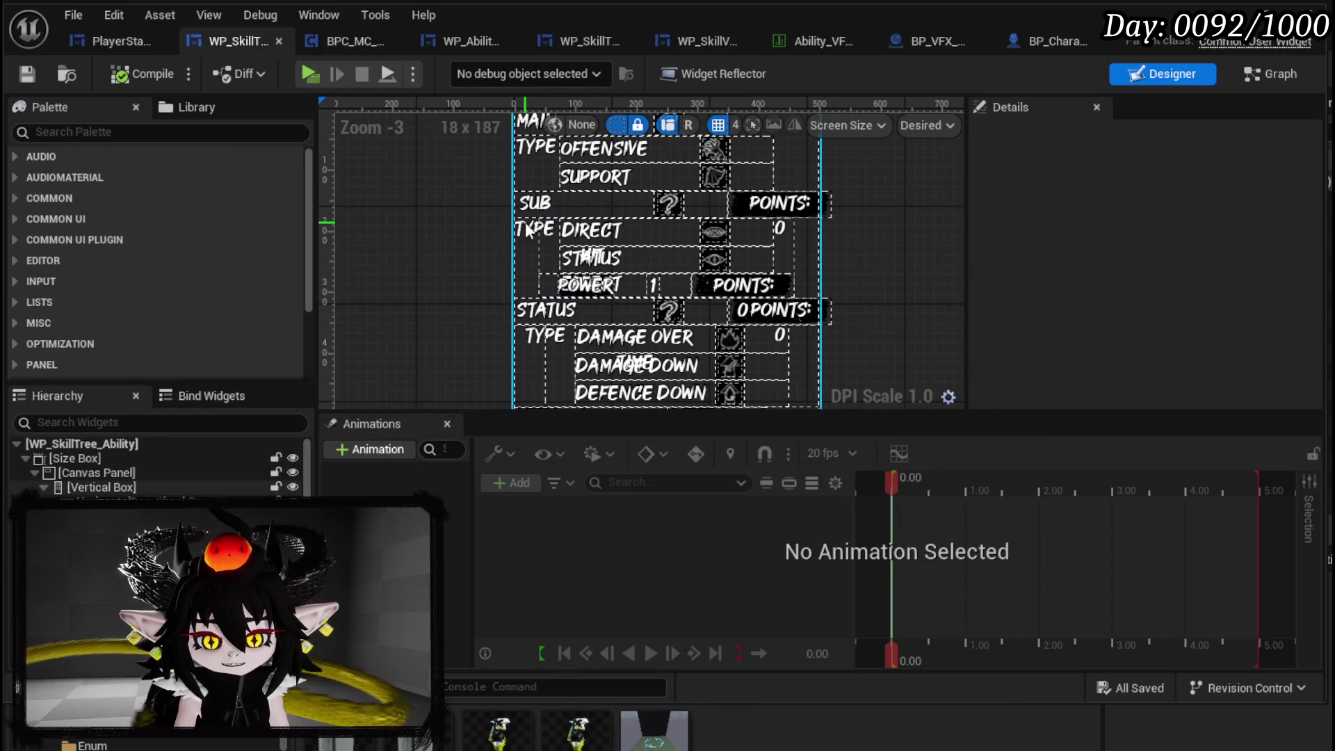
click(1284, 71)
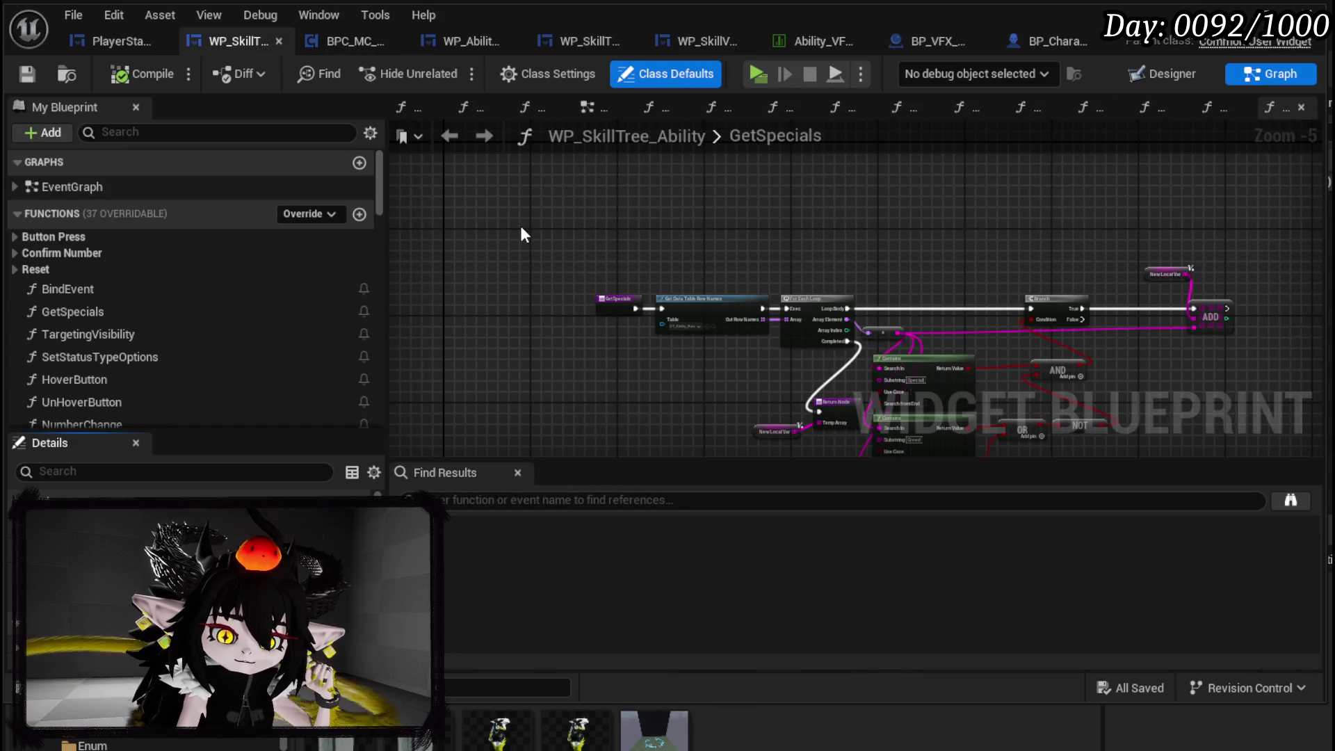
scroll(153, 281, down, 5)
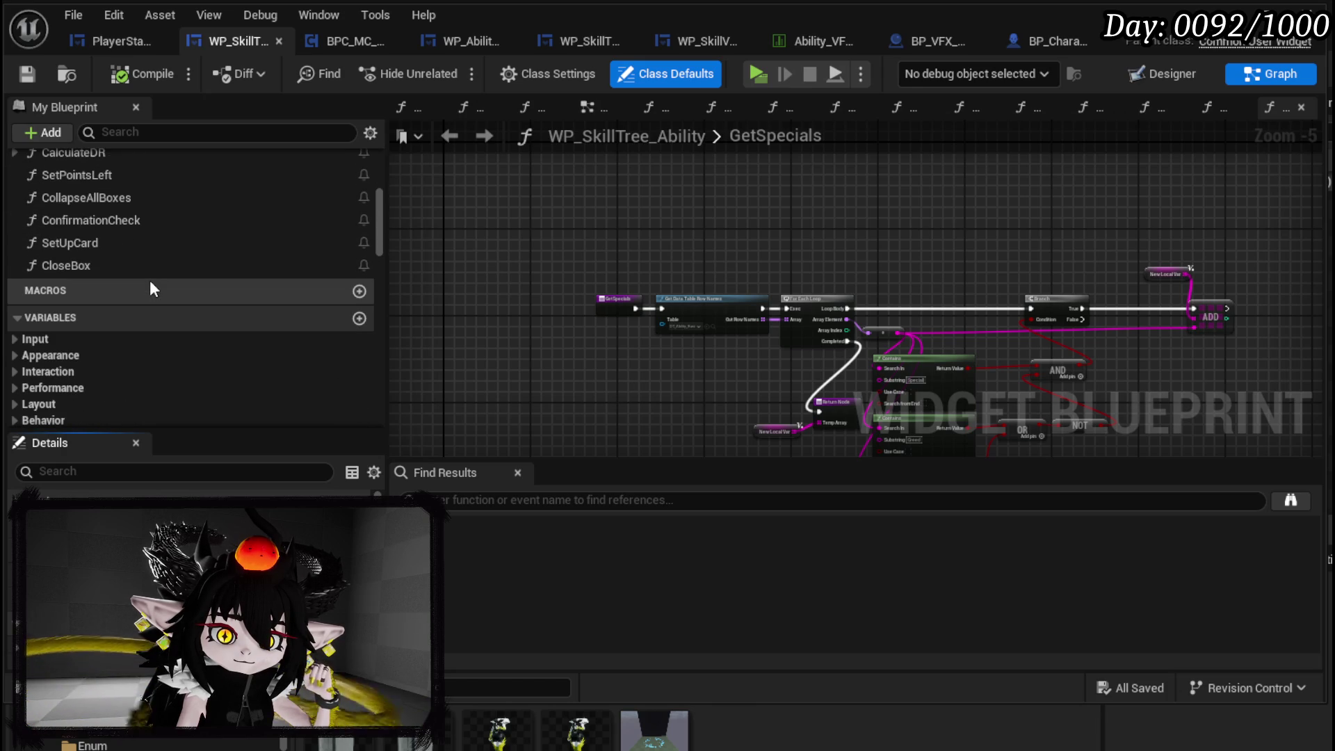
double_click(81, 244)
scroll(852, 379, up, 3)
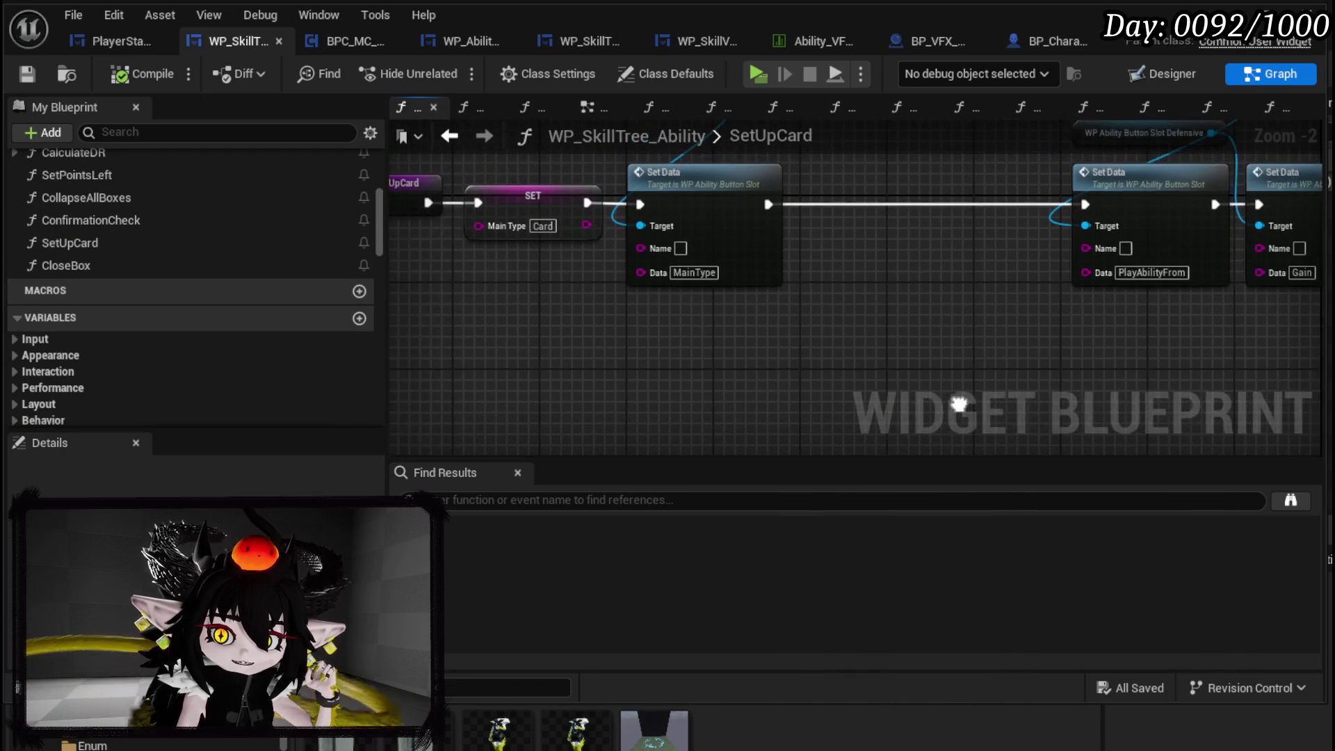
scroll(821, 348, down, 2)
- Move SetUpCard's Set Data nodes and getters closer to the entry and save the blueprint
drag(829, 349, 687, 363)
scroll(686, 363, up, 2)
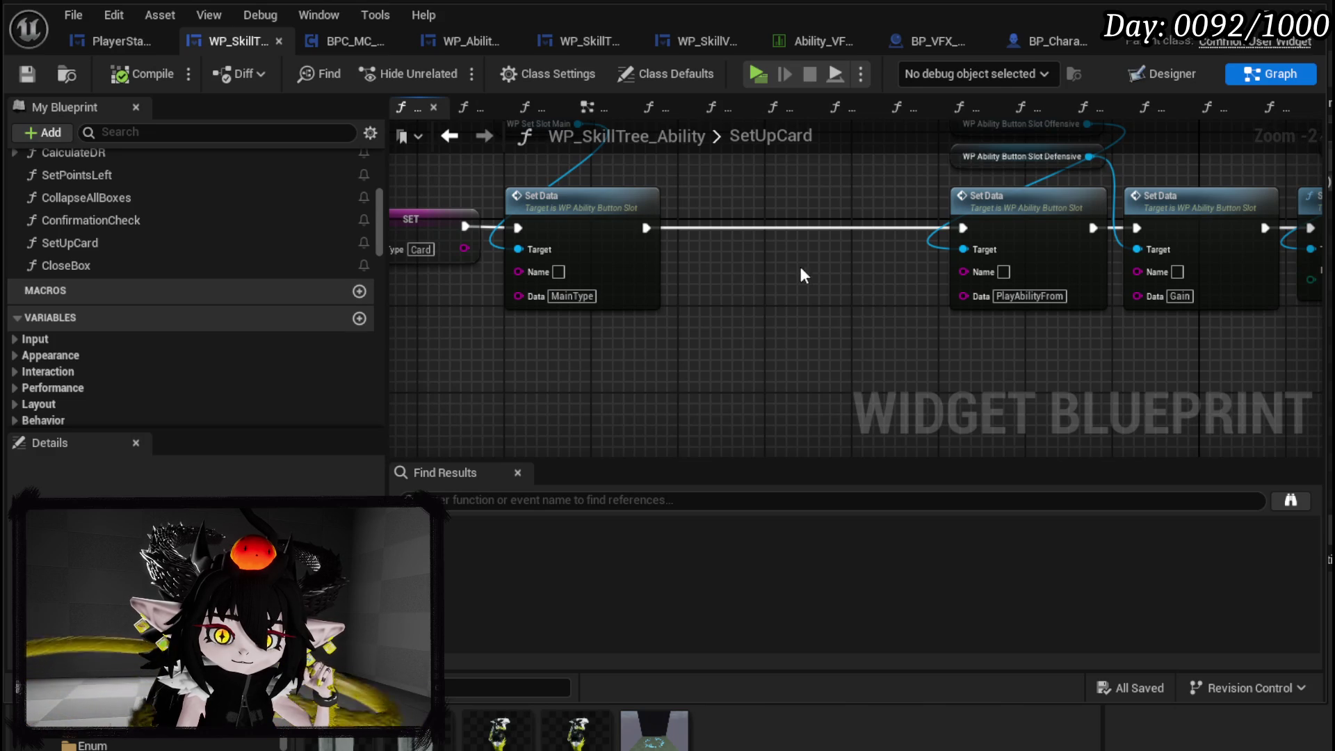
scroll(765, 334, down, 2)
drag(831, 327, 1140, 203)
drag(1147, 284, 959, 285)
scroll(478, 323, up, 3)
click(515, 292)
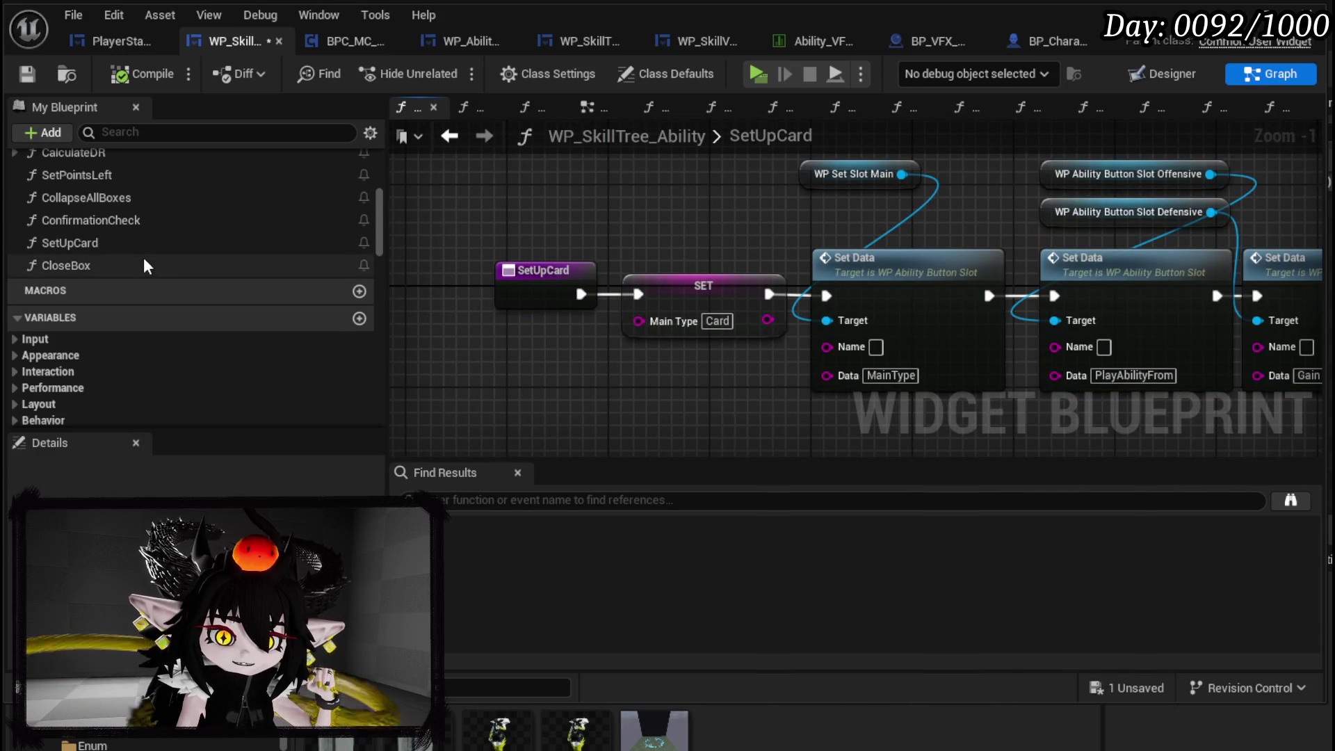
click(432, 220)
click(32, 75)
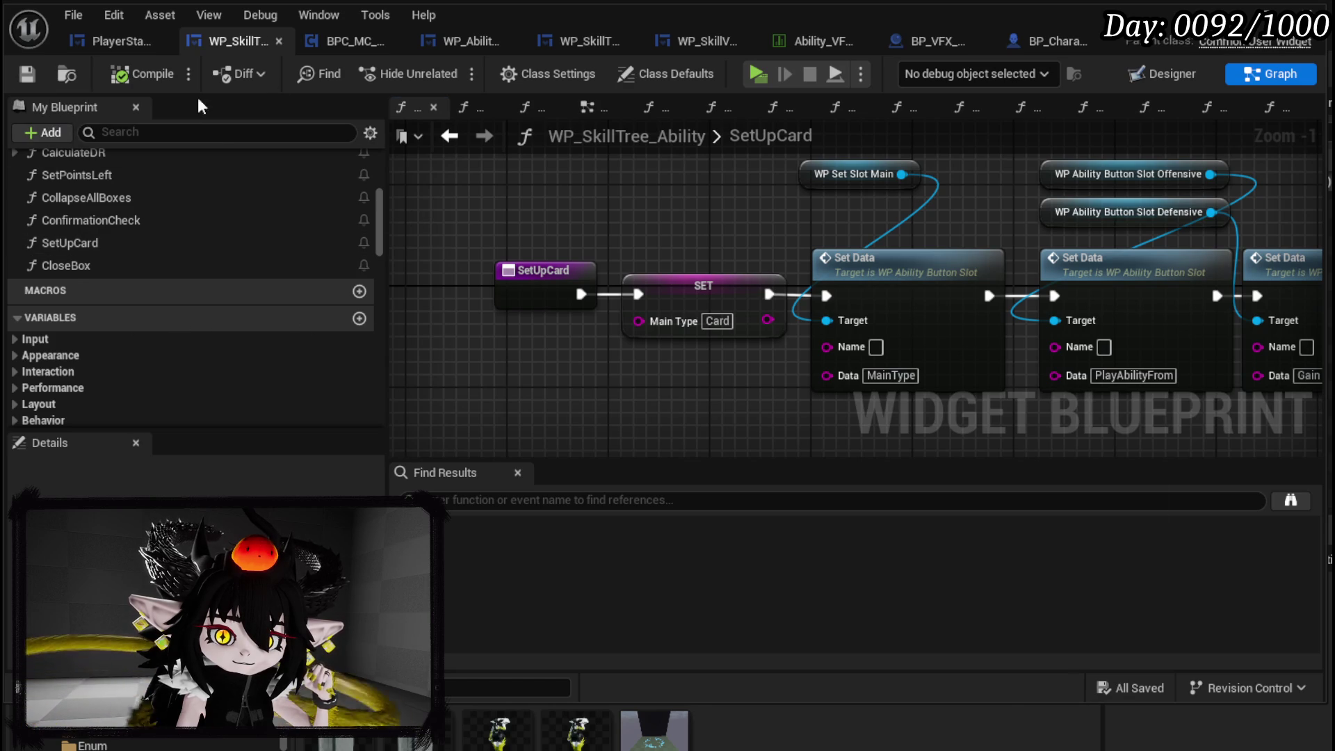
- Open EditExistingSkill in WP_AbilityCreationTree, then minimize the blueprint editor to reveal the level
click(457, 48)
scroll(207, 243, up, 5)
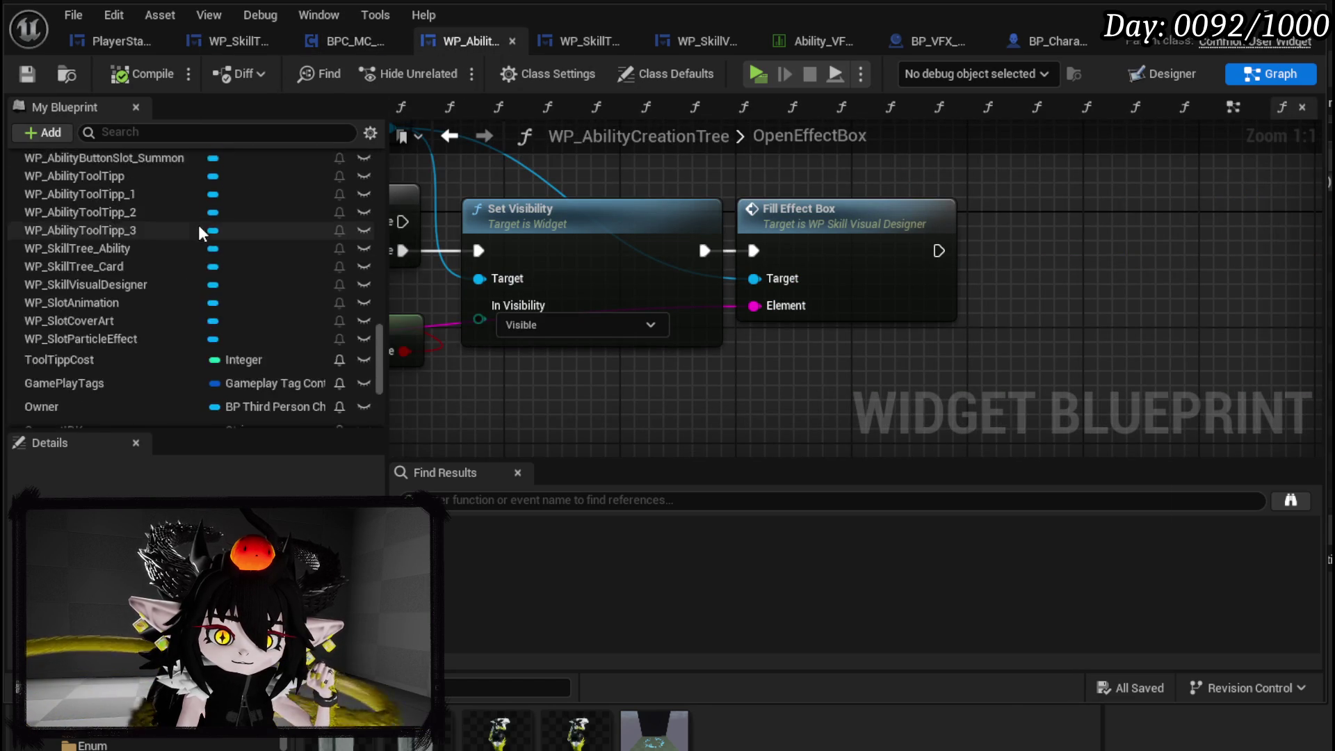
scroll(198, 224, up, 10)
double_click(99, 271)
scroll(559, 236, down, 3)
drag(690, 267, 701, 268)
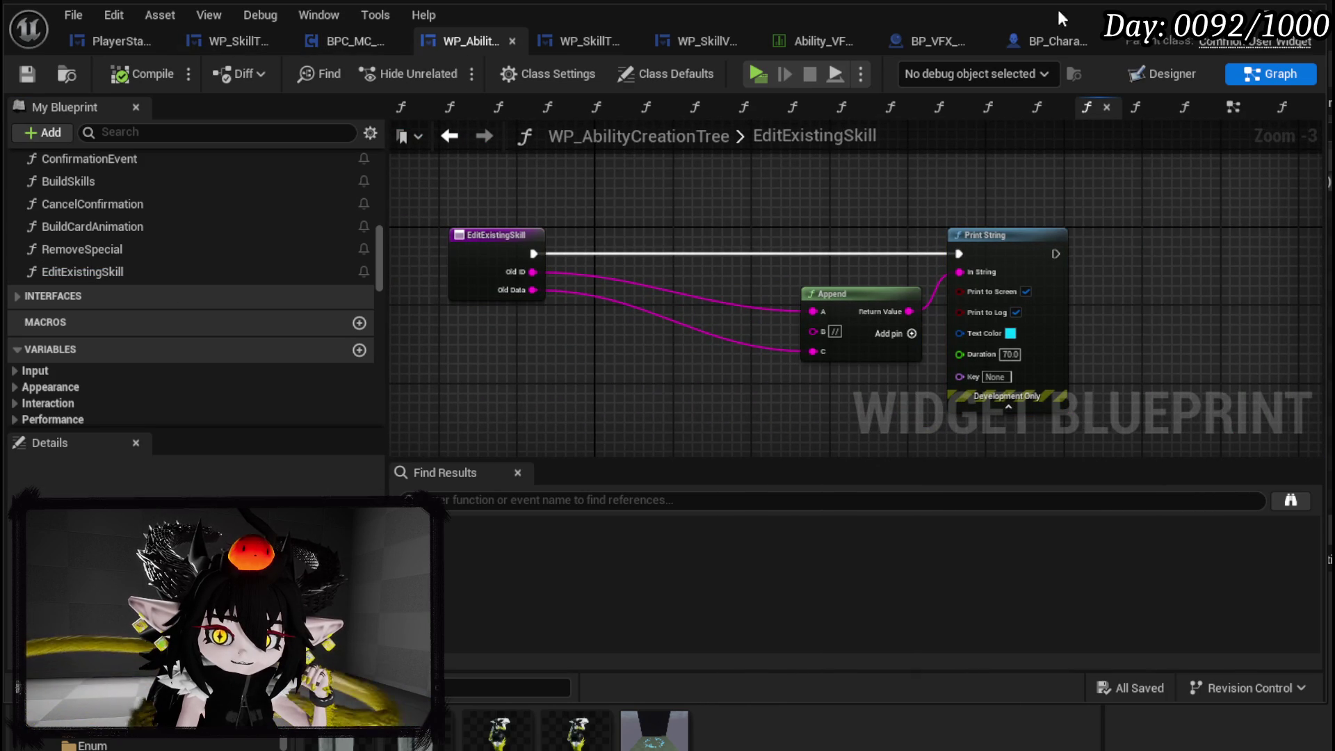
click(1245, 13)
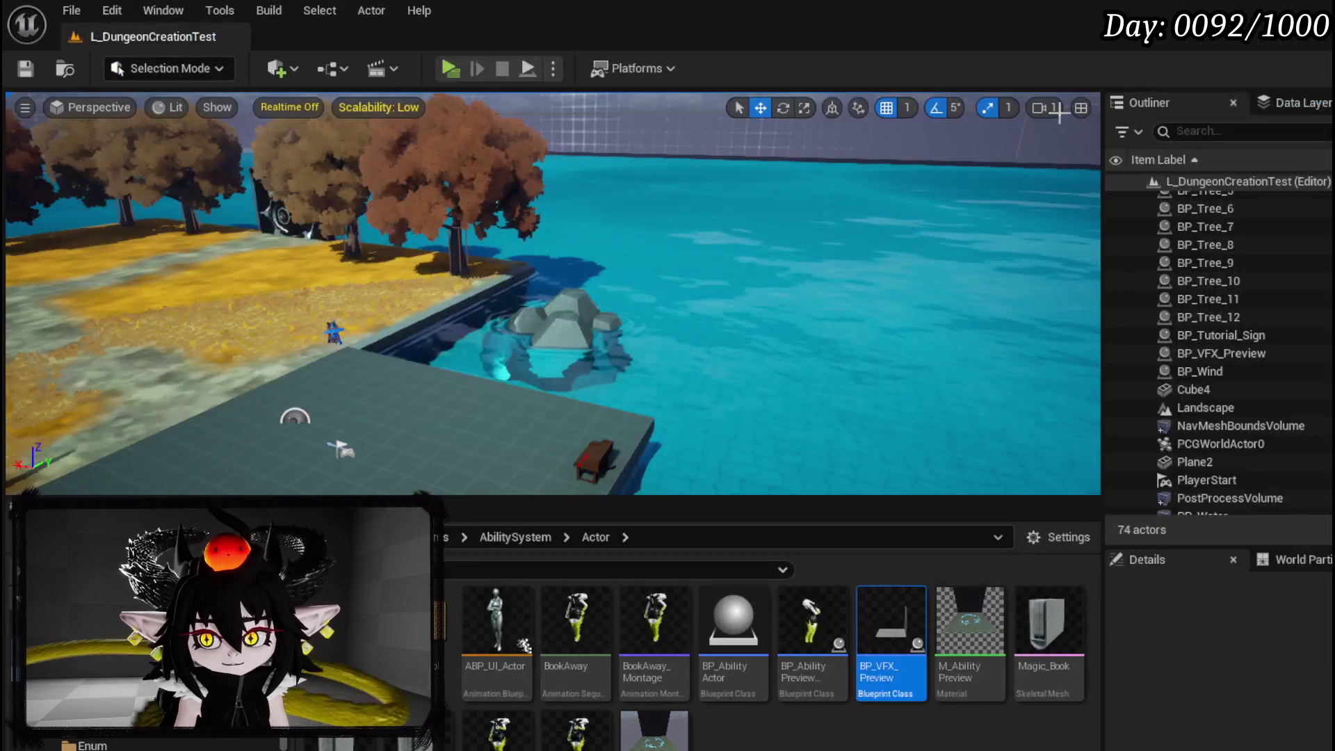
click(440, 69)
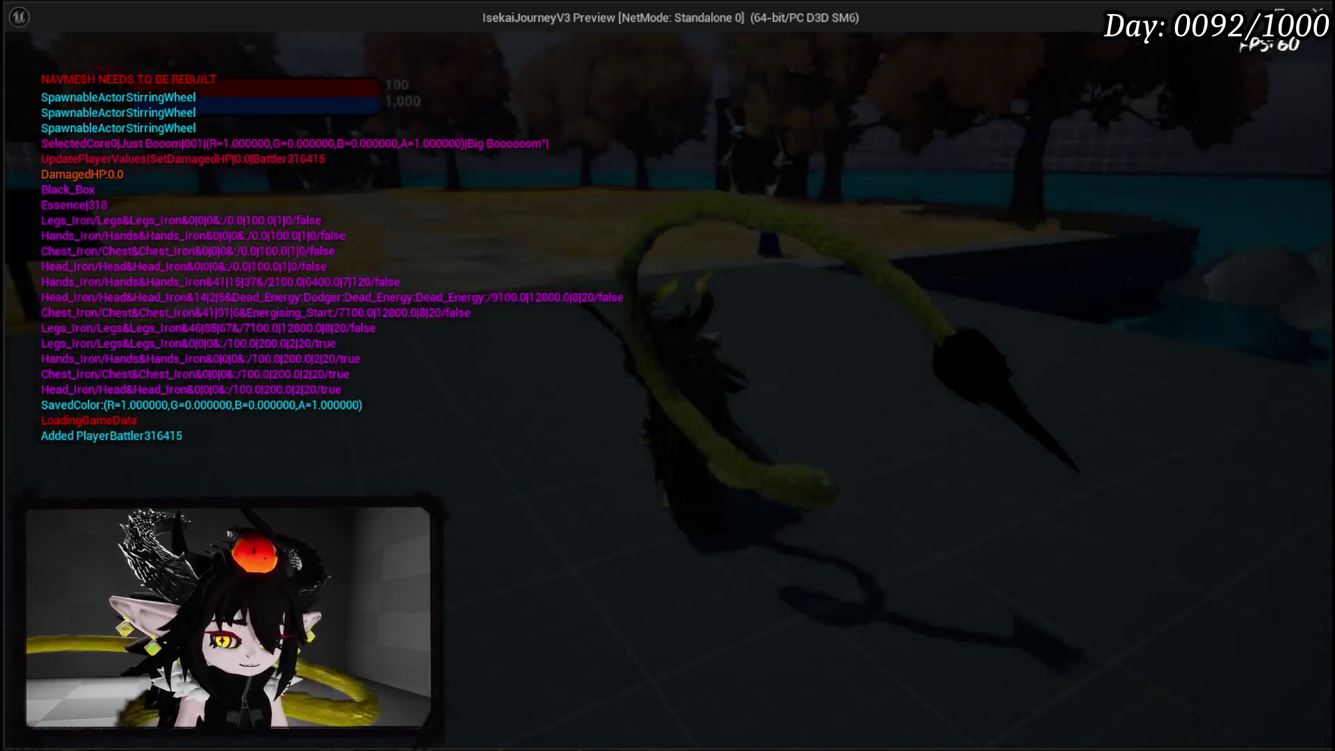
key(Tab)
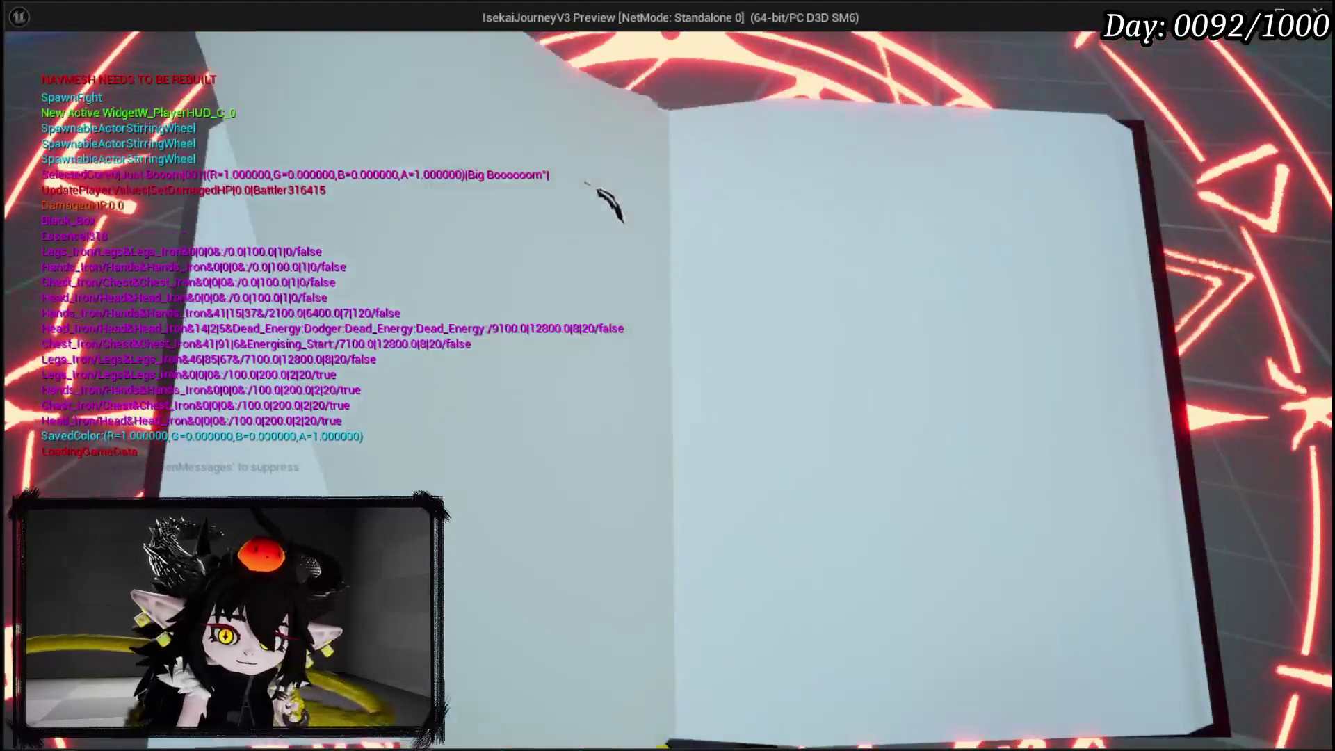
click(894, 612)
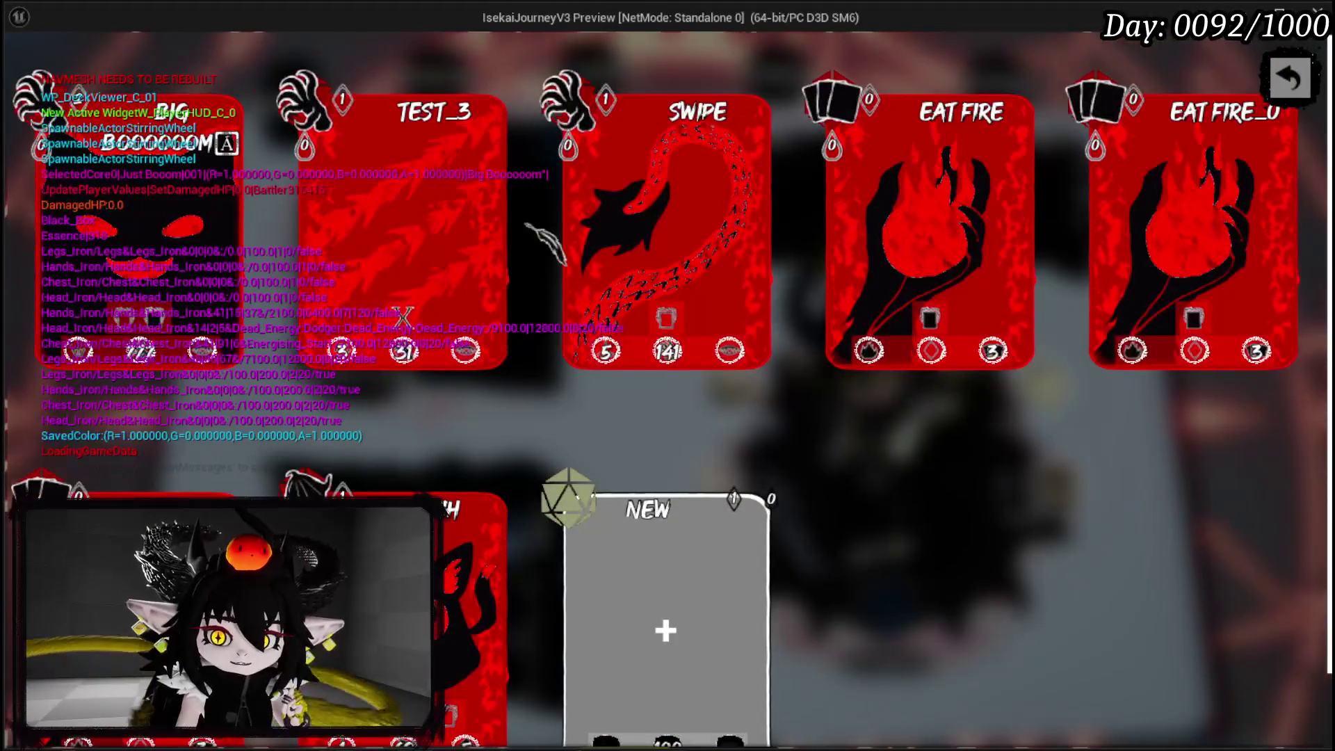
scroll(1110, 412, down, 1)
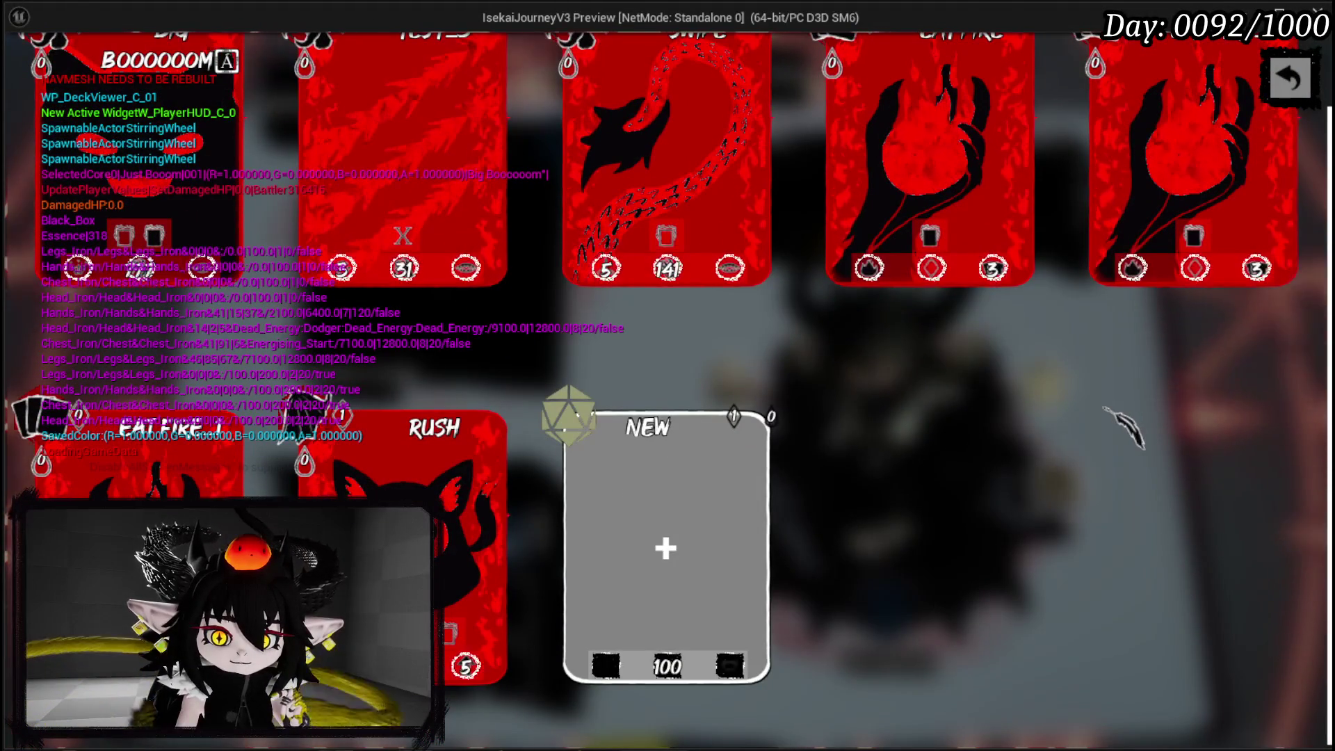
scroll(1124, 427, up, 1)
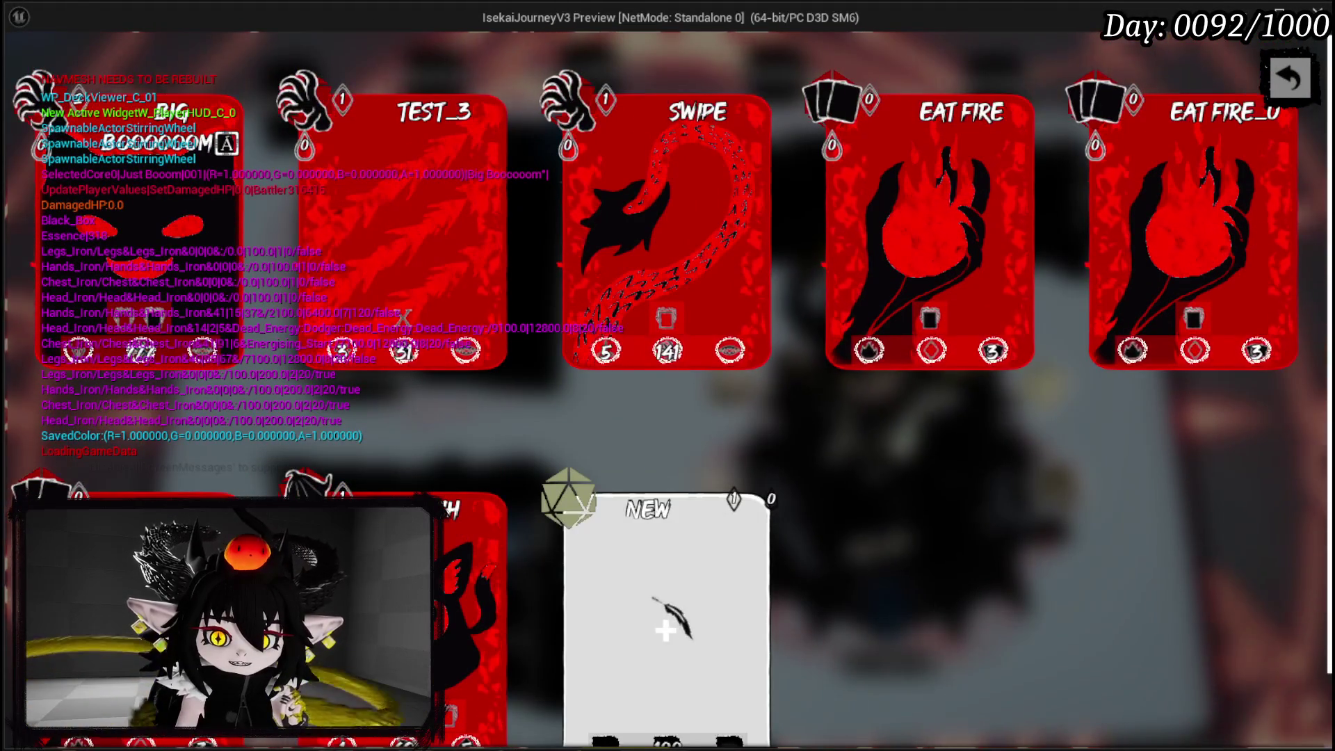
mouse_move(452, 209)
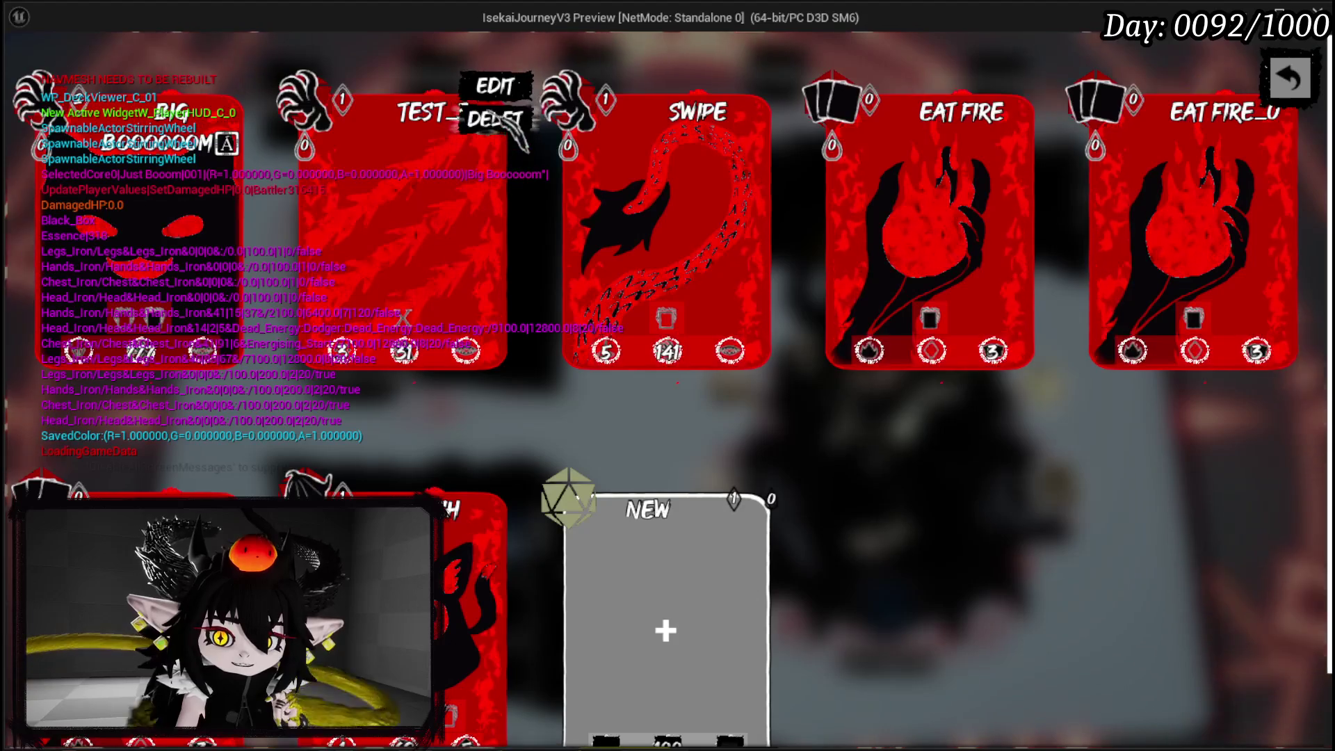
click(494, 84)
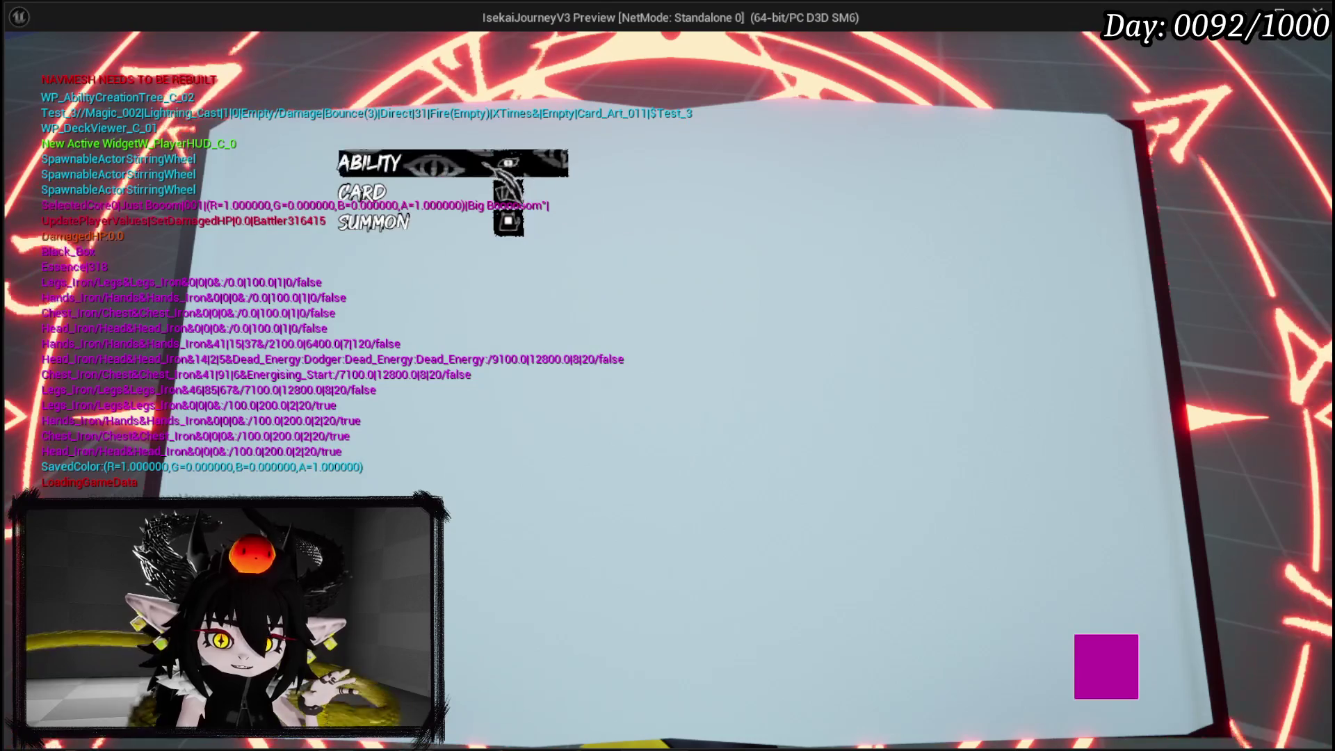
click(506, 167)
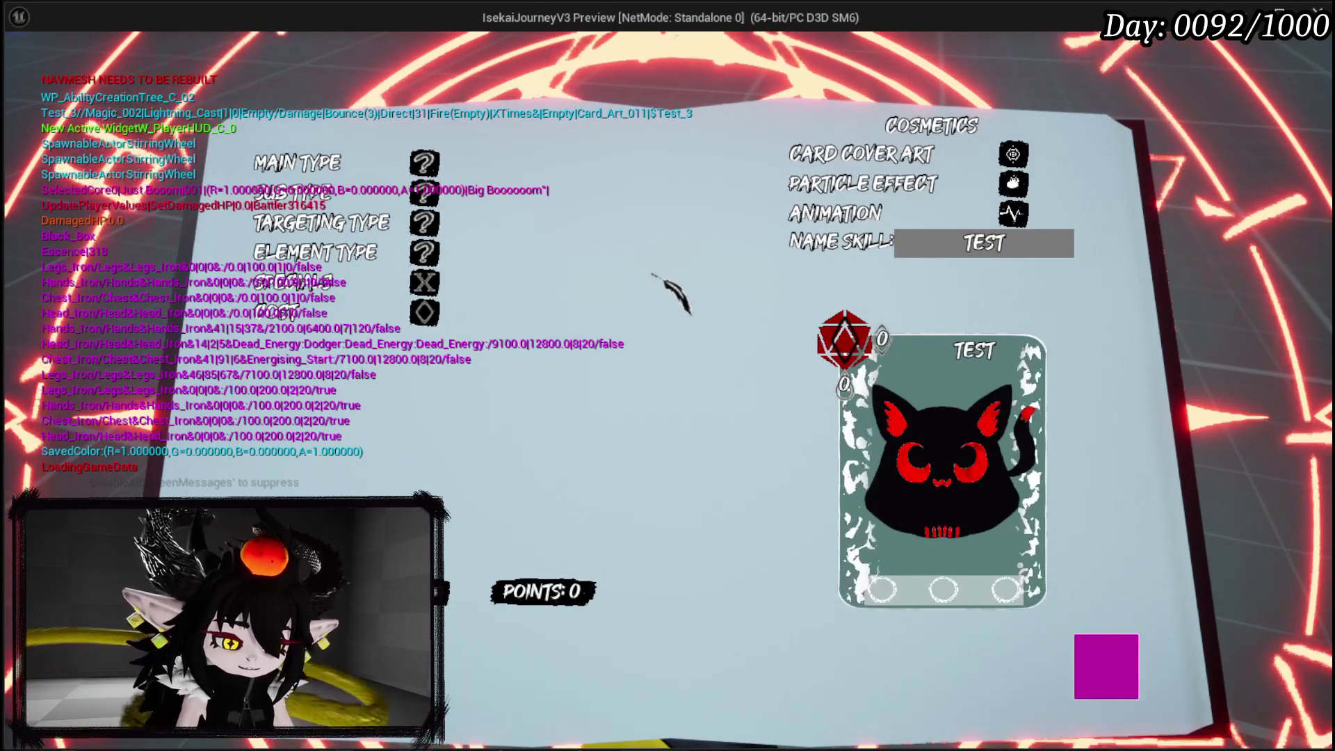
key(Escape)
key(ctrl+s)
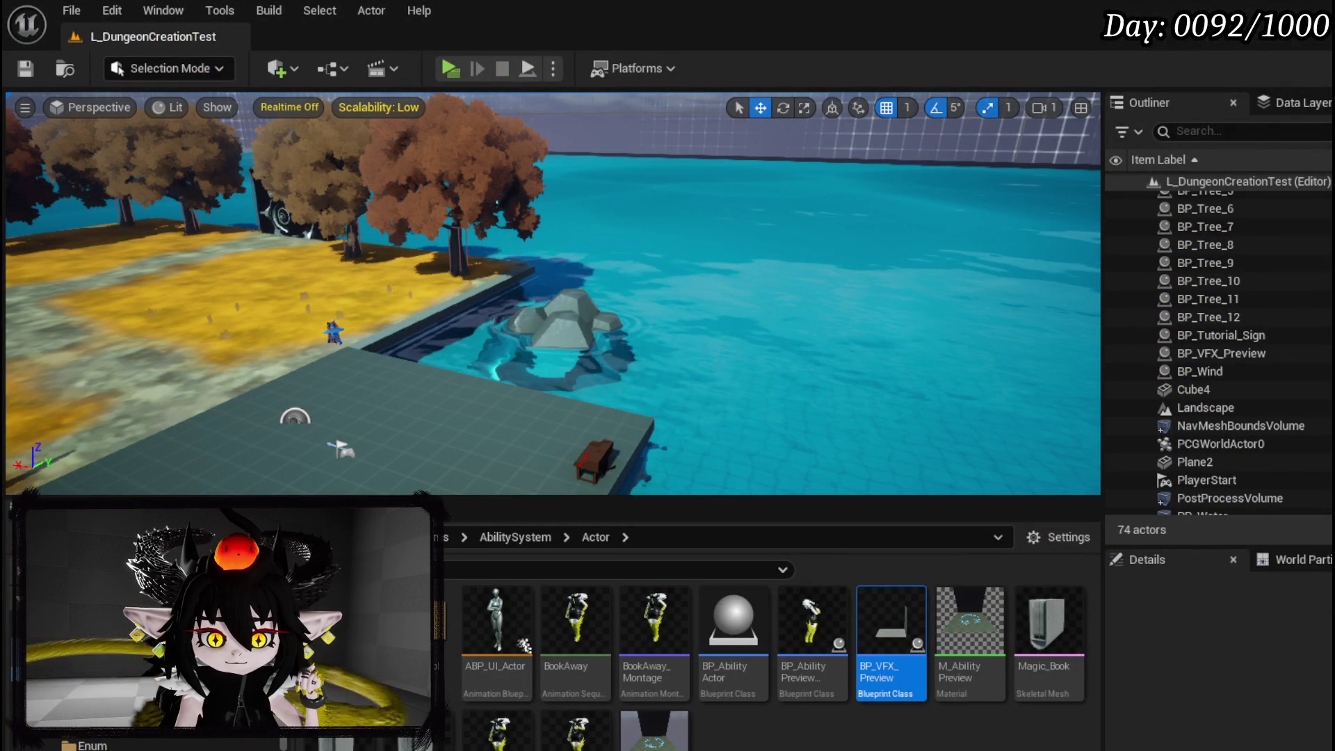
- Add a breakpoint on the EditExistingSkill entry node
key(alt+Tab)
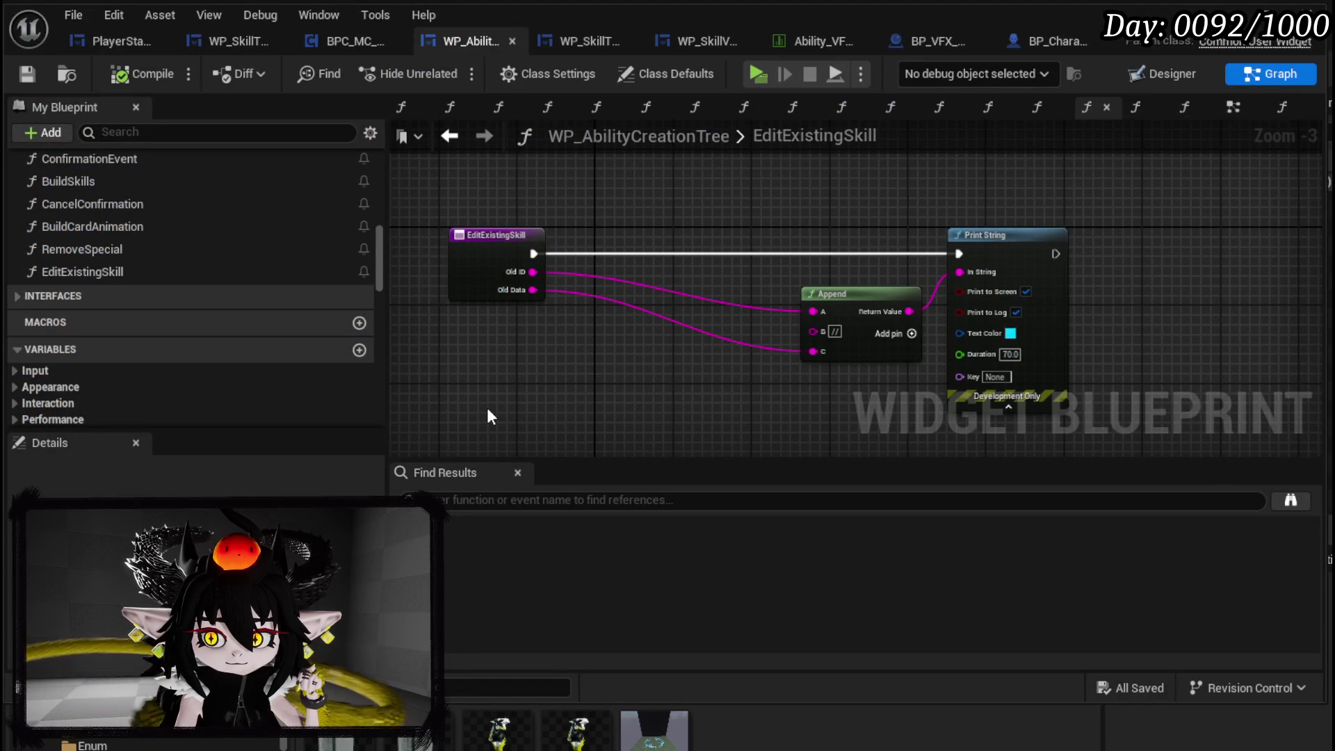
right_click(508, 269)
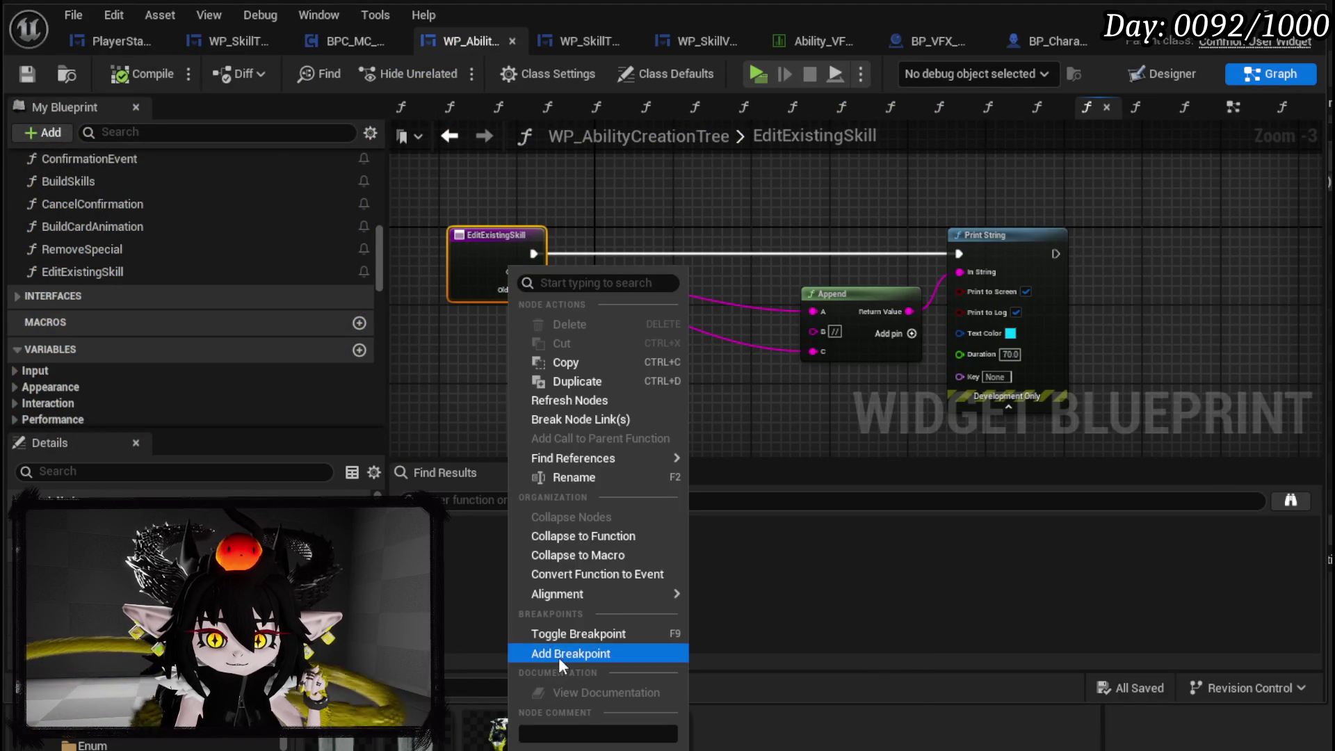
click(558, 654)
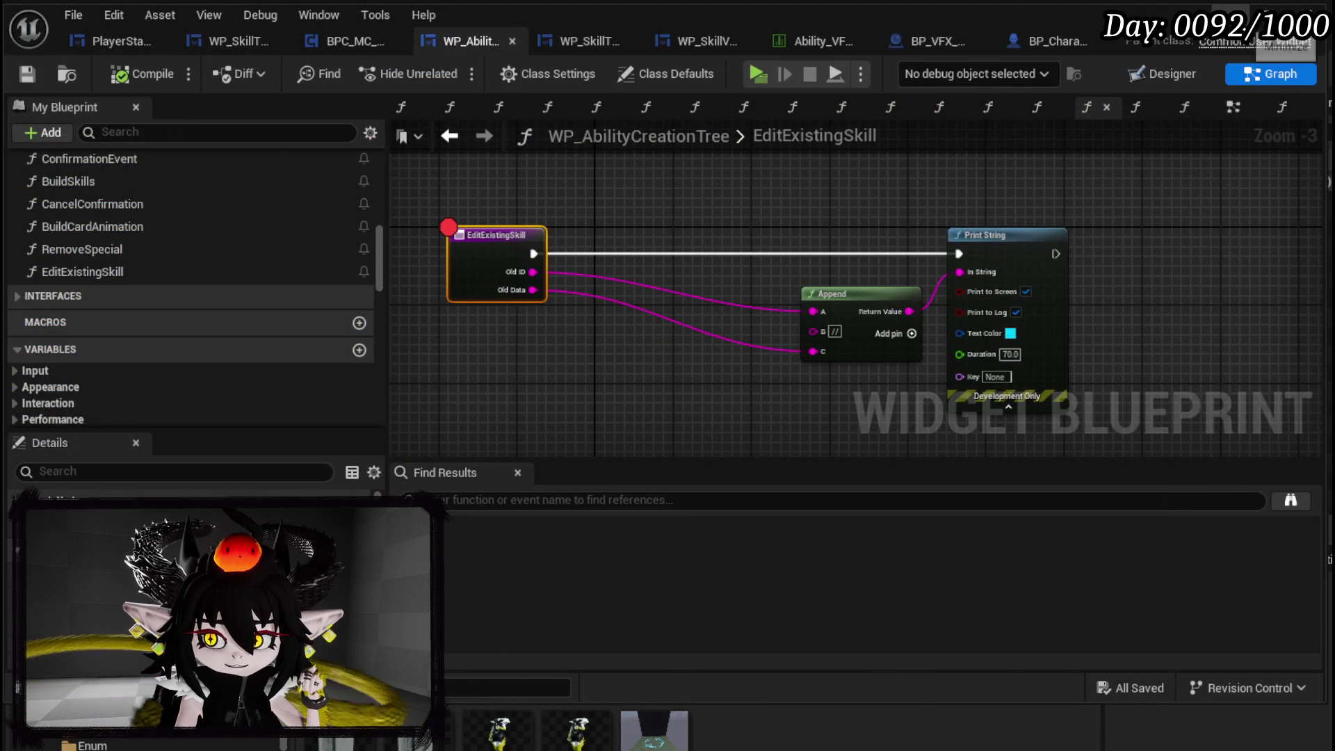
key(alt+Tab)
- Start a game preview and edit the Test_3 card from the deck viewer to hit the breakpoint
click(464, 72)
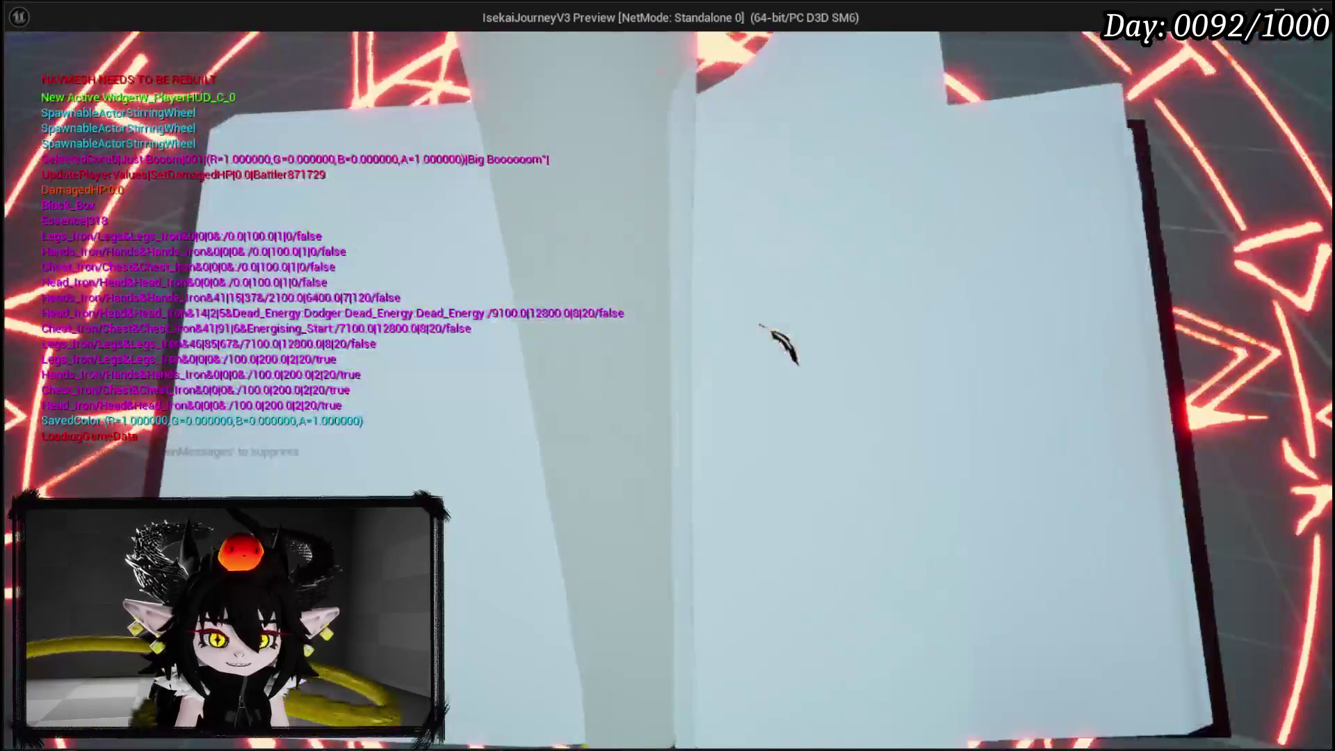
click(781, 573)
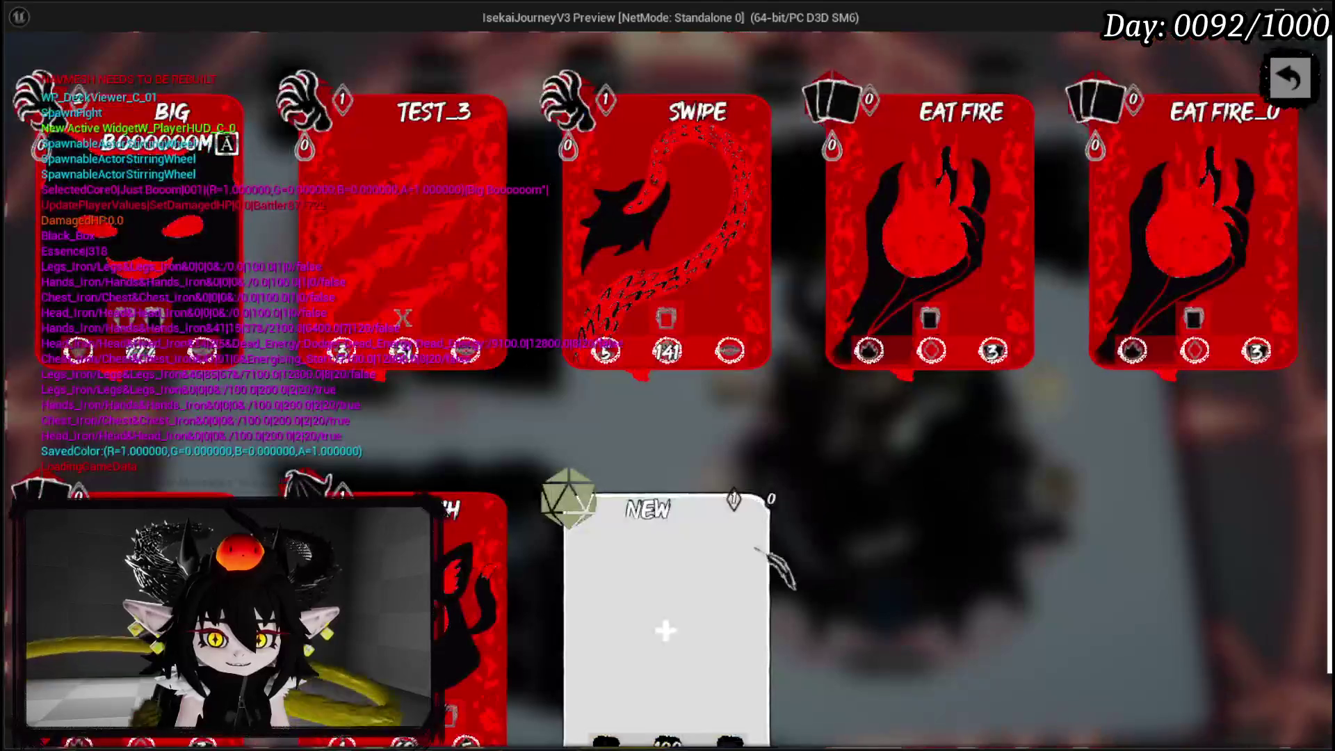
right_click(519, 101)
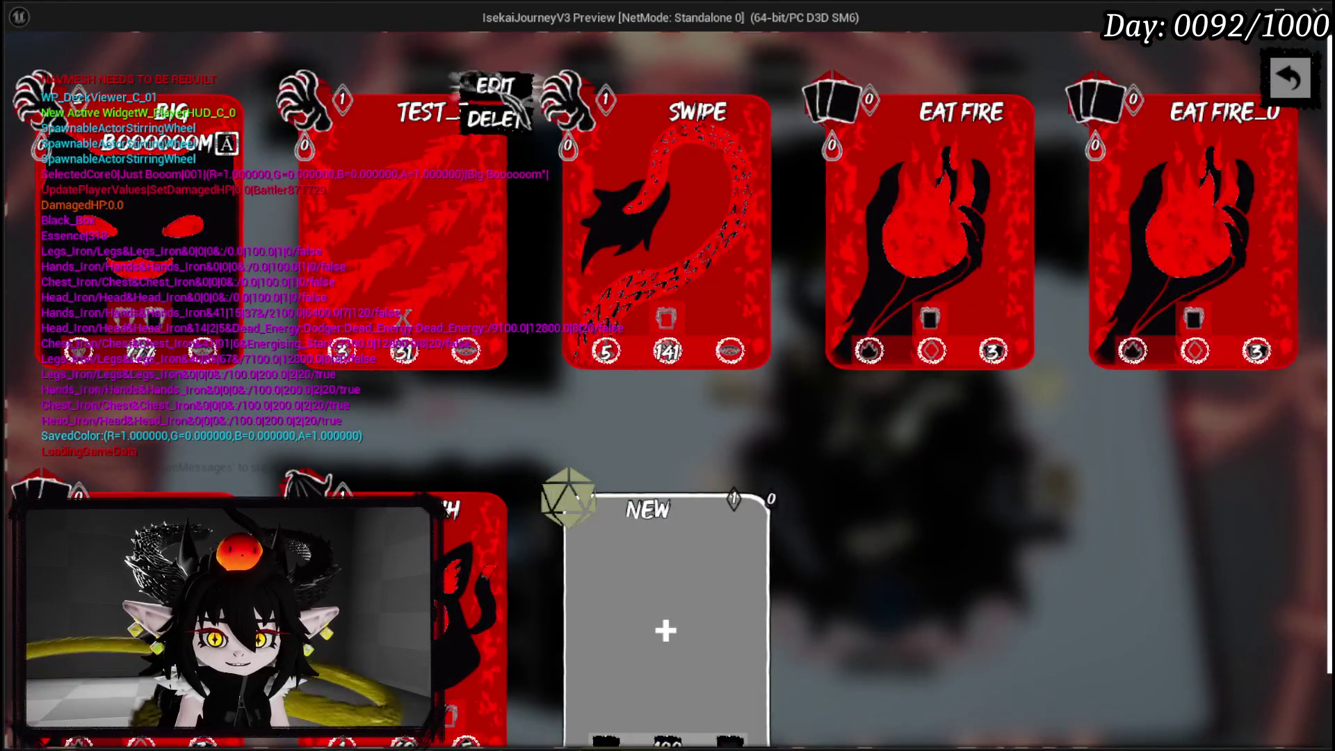
click(495, 87)
mouse_move(507, 250)
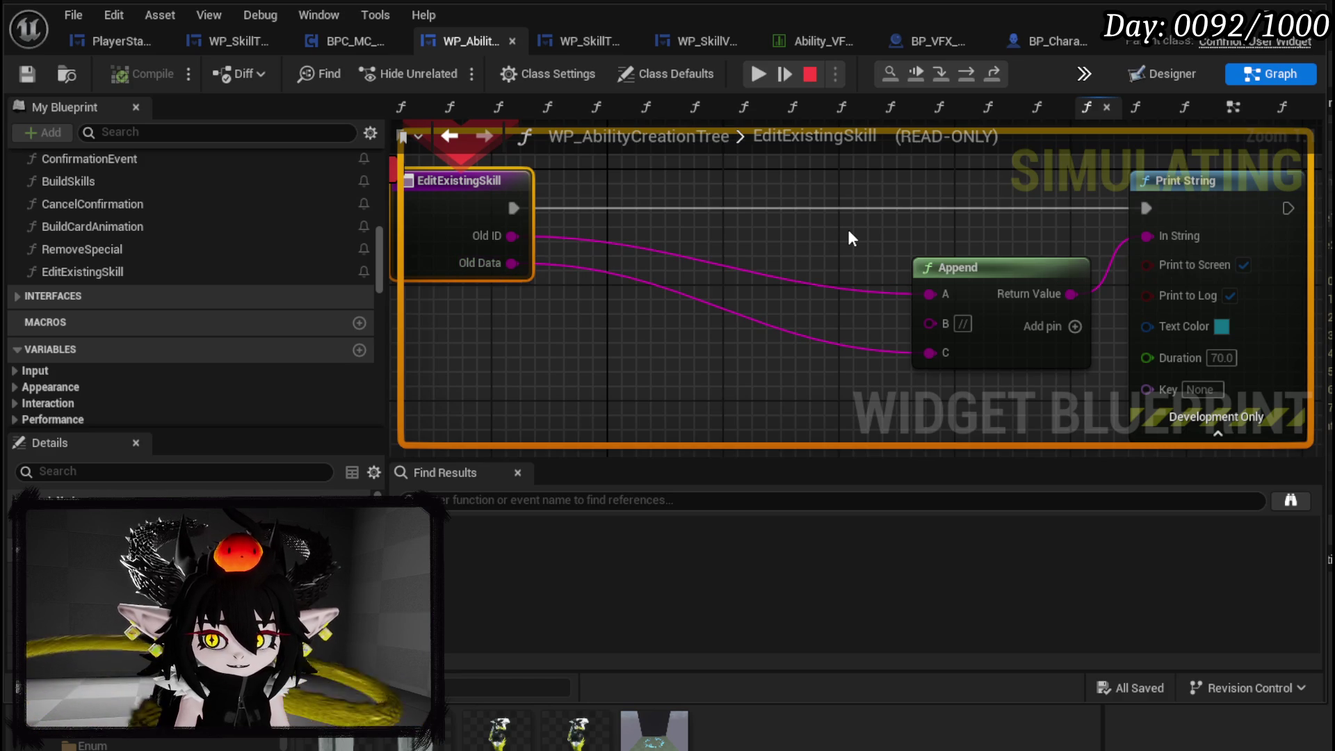
- Stop the debug session and reposition the EditExistingSkill graph
key(Escape)
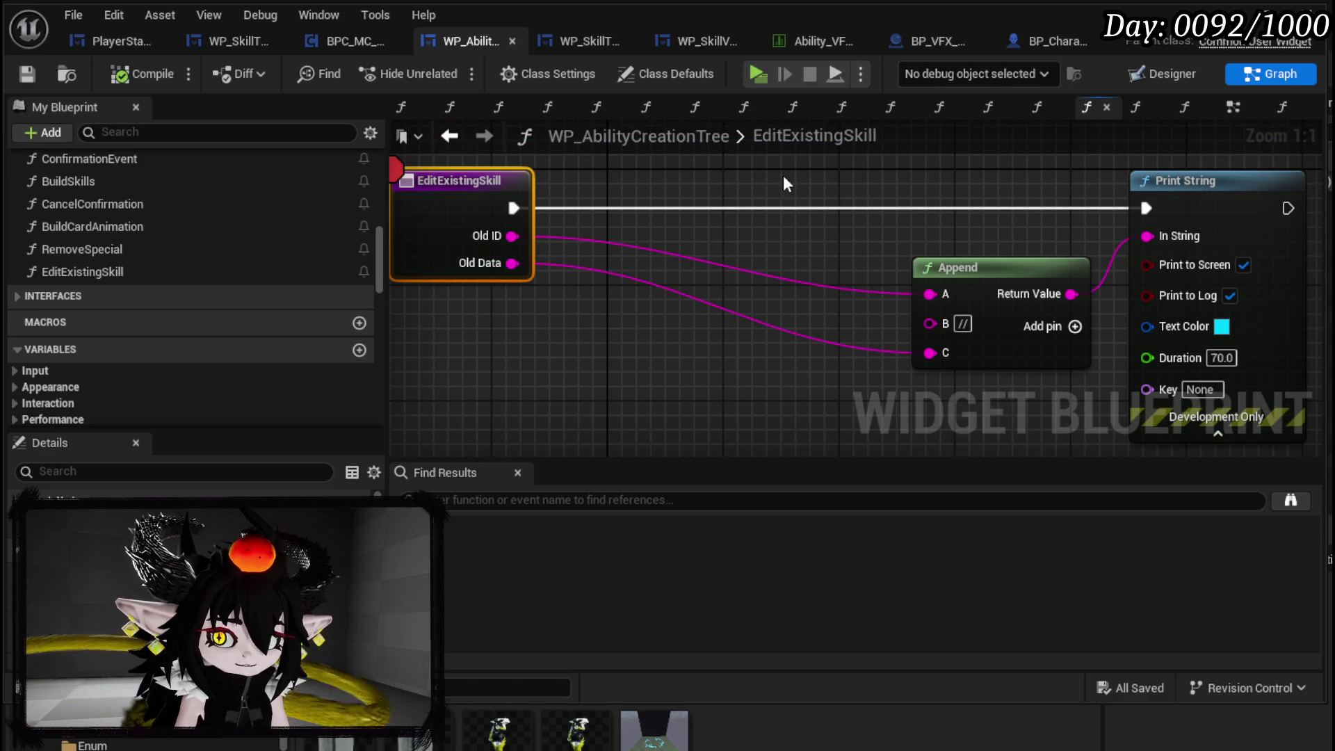
scroll(779, 265, down, 3)
click(525, 348)
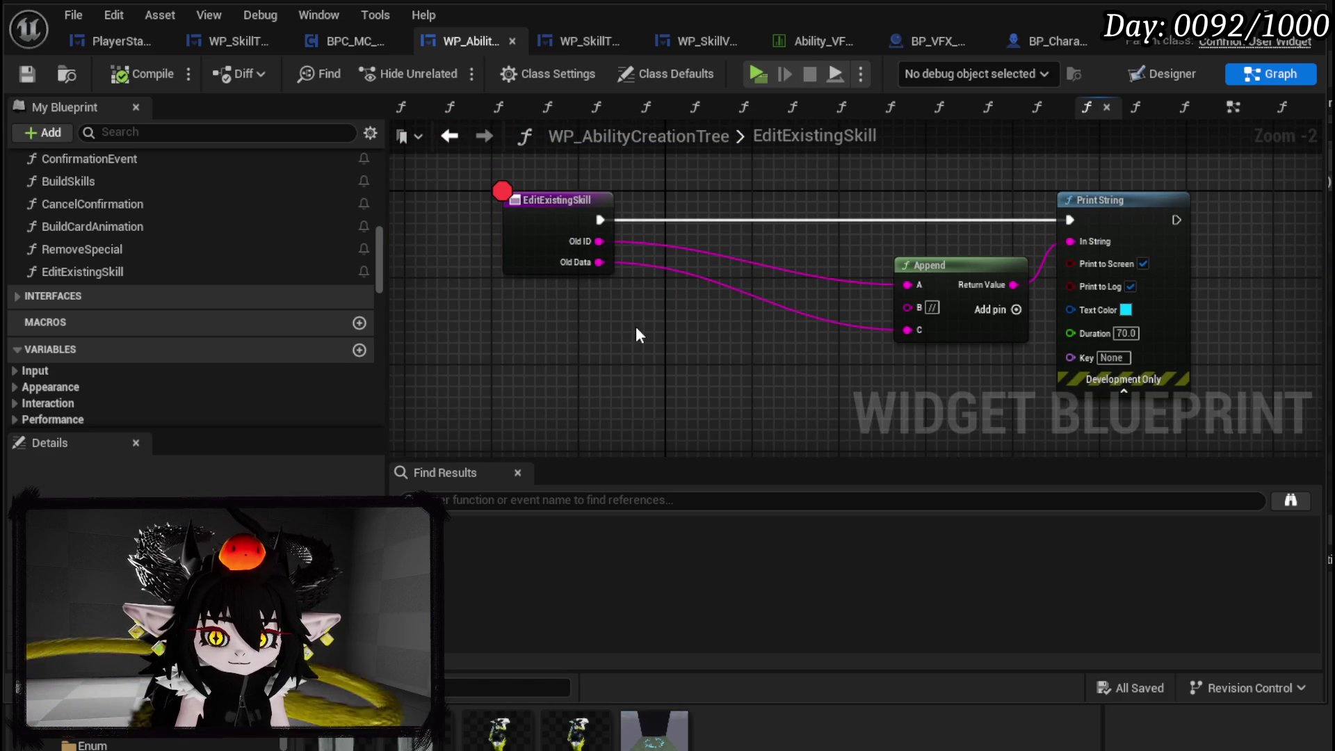
scroll(186, 290, down, 10)
scroll(194, 290, down, 1)
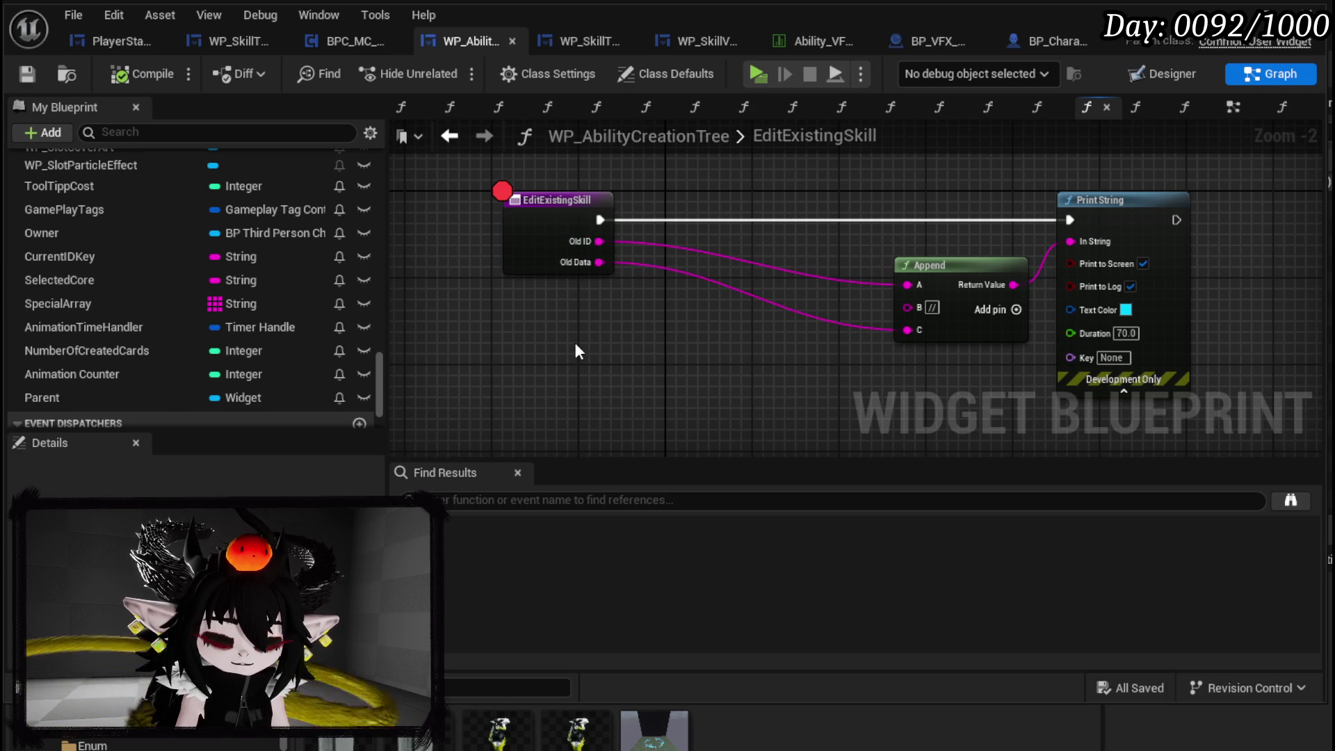
drag(576, 346, 554, 385)
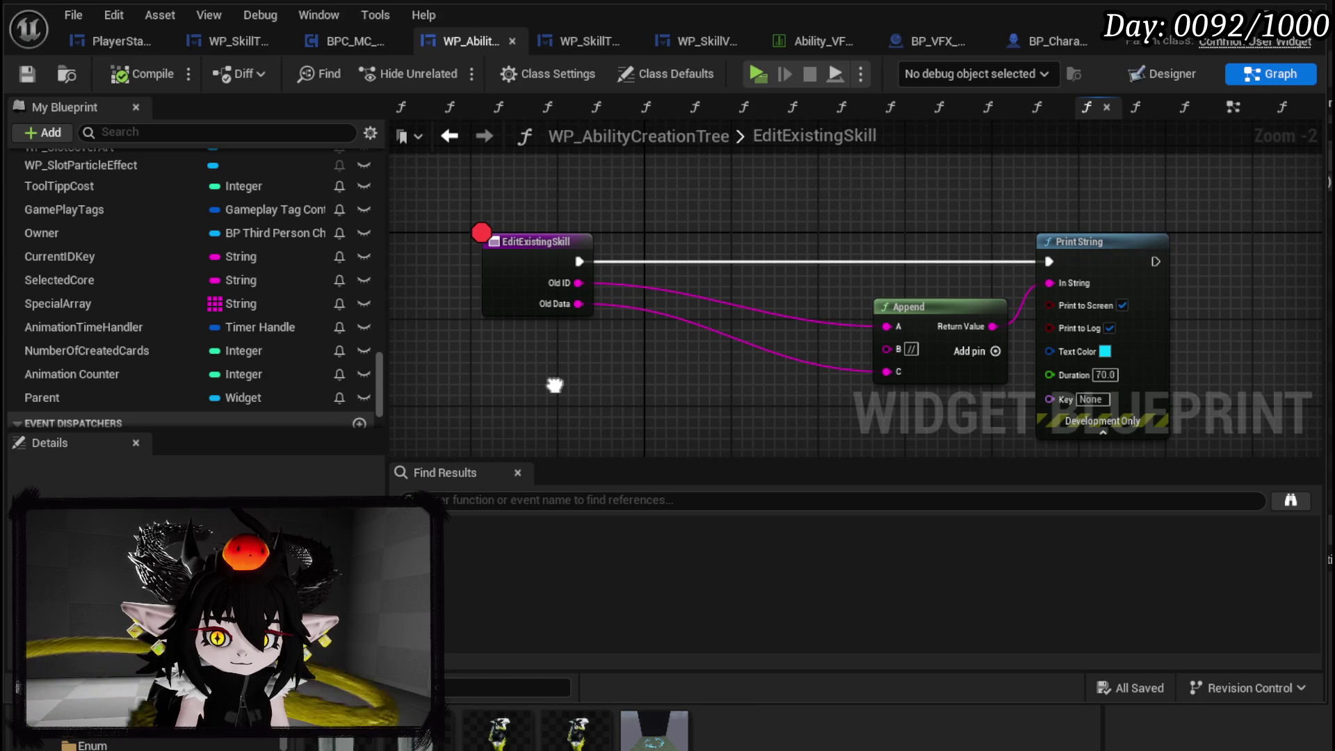
- Promote Old ID to a new OldAbilityID variable and wire its SET right after the function entry
right_click(577, 283)
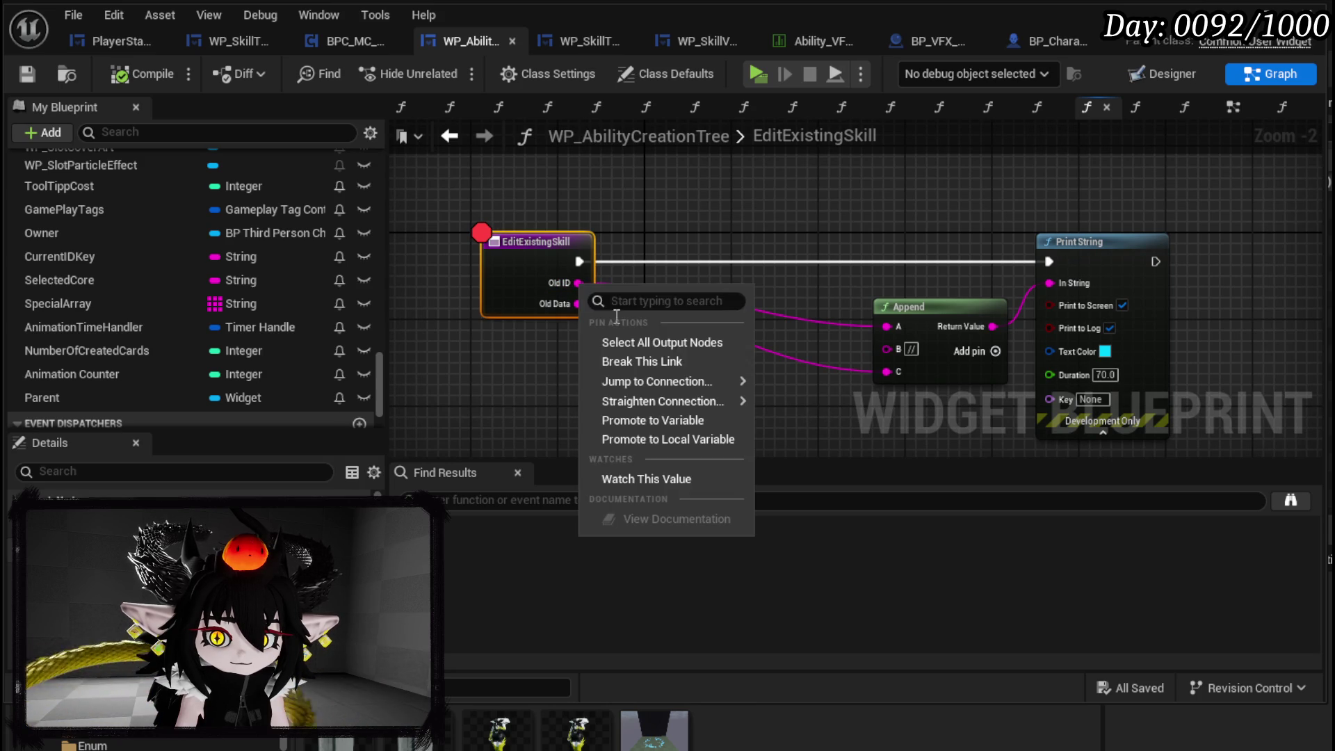
click(633, 421)
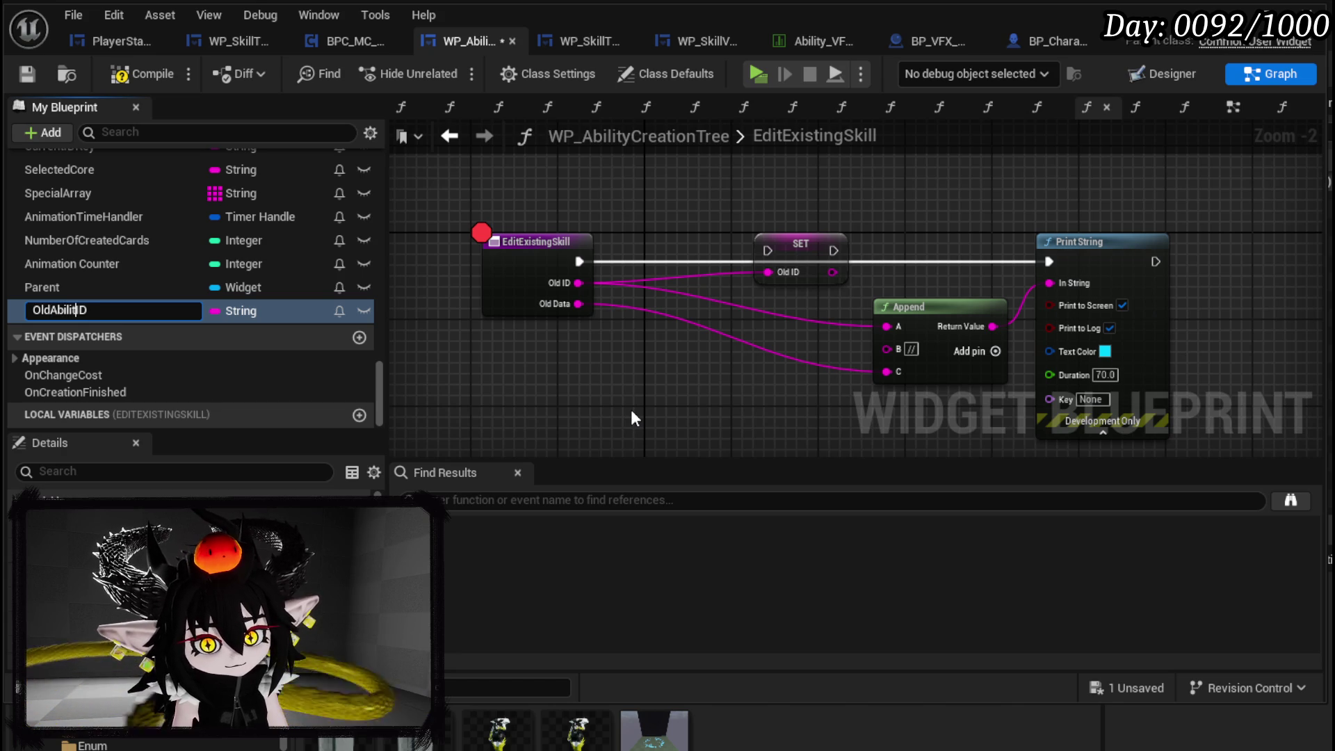
text(y)
key(Return)
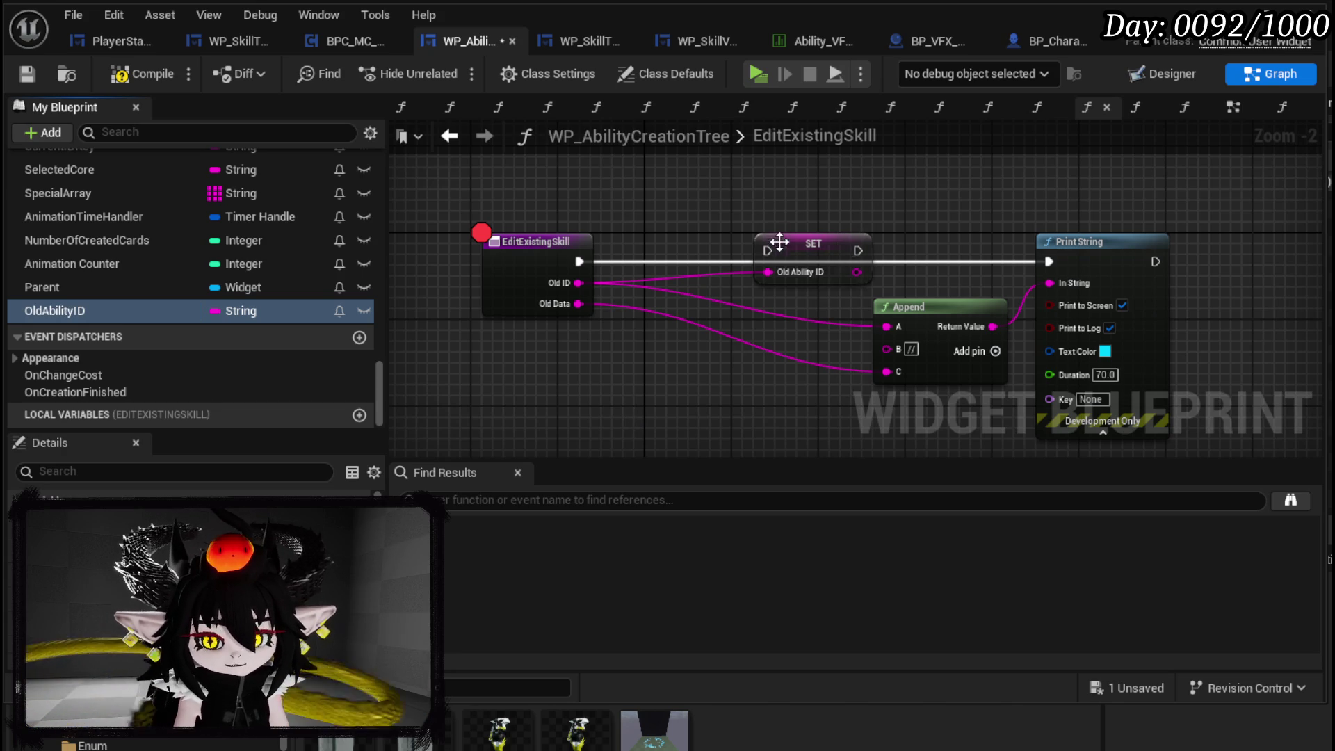
drag(805, 260, 717, 271)
drag(580, 266, 681, 262)
click(858, 249)
drag(858, 248, 619, 215)
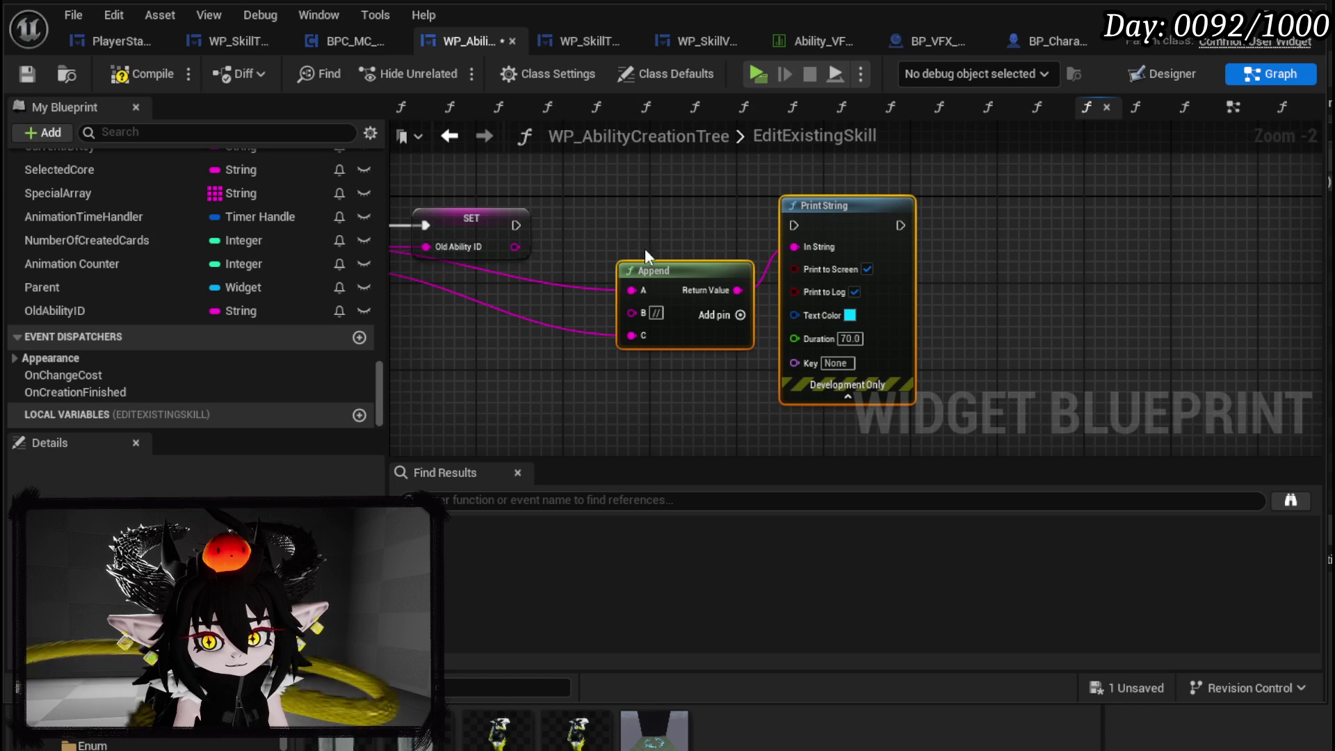
- Expand the Ability Data category and drag AbilityStringData into the graph
click(34, 77)
drag(657, 245, 595, 281)
click(553, 318)
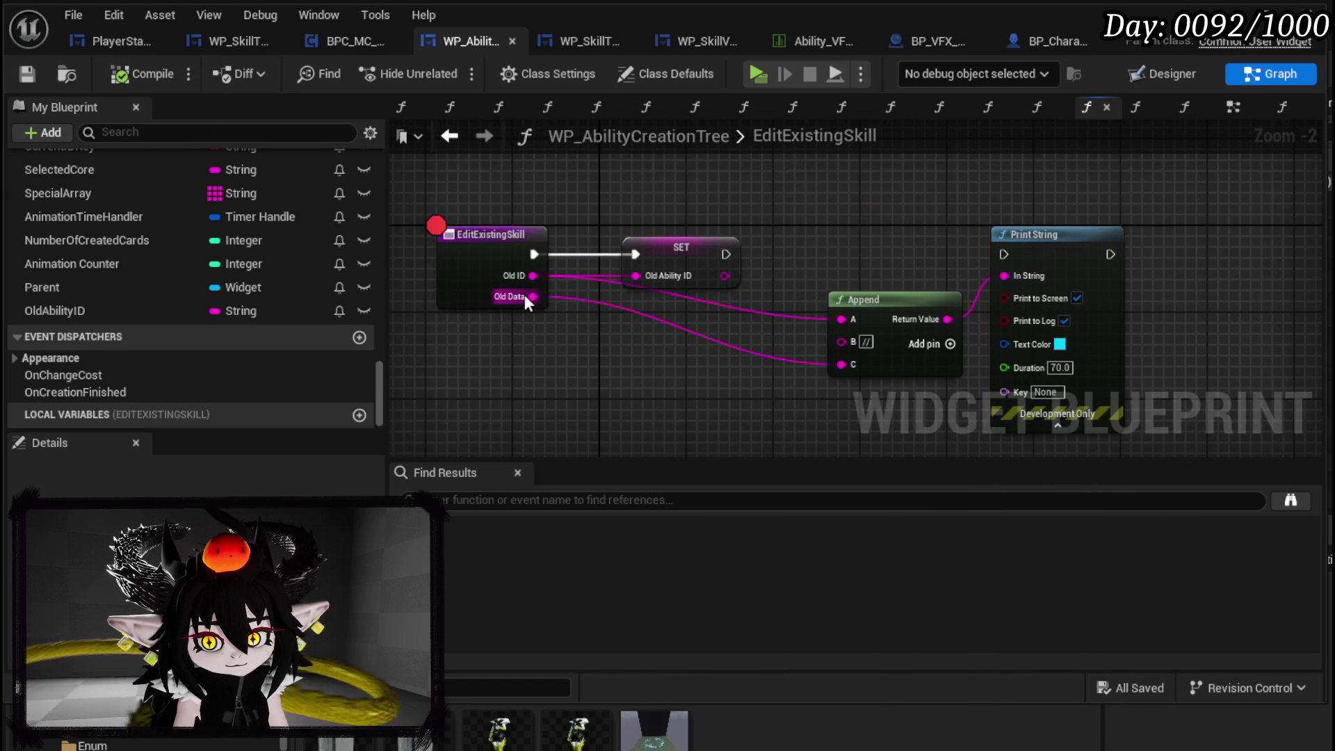
scroll(231, 288, up, 4)
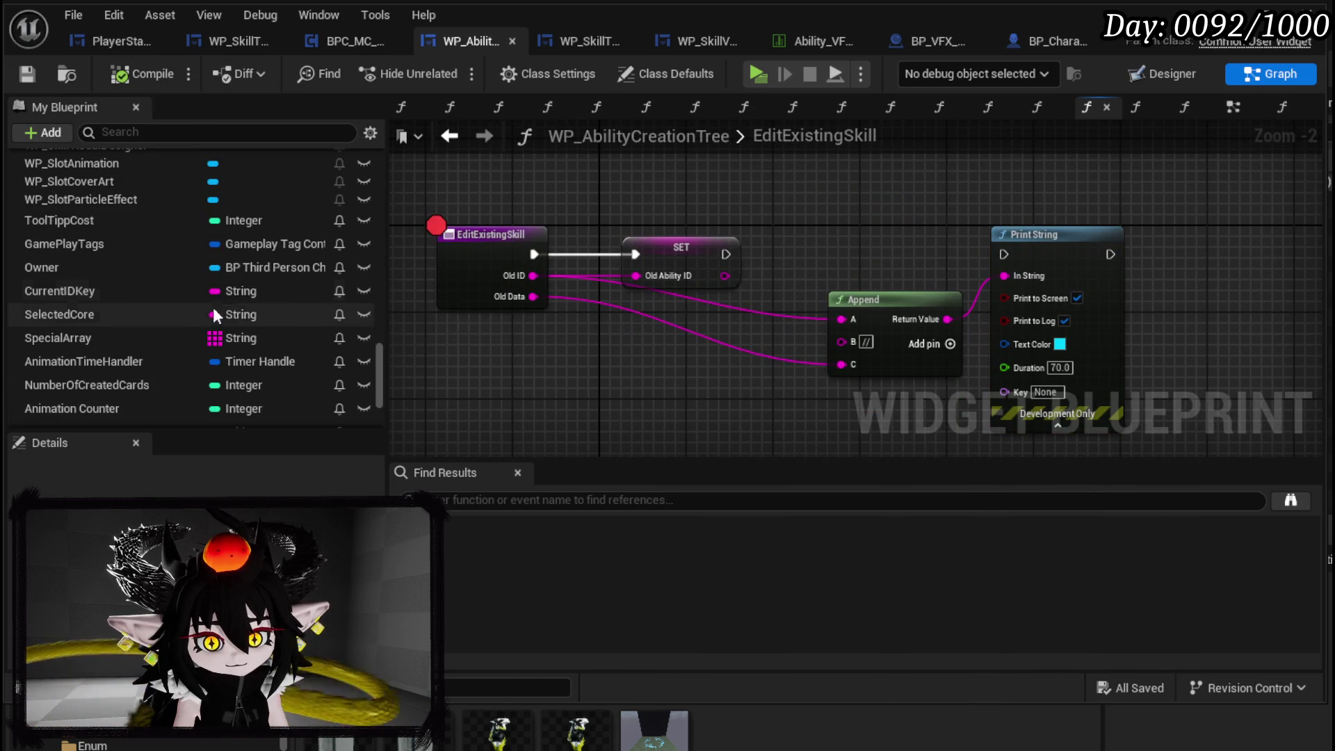
scroll(205, 313, up, 6)
scroll(203, 316, up, 10)
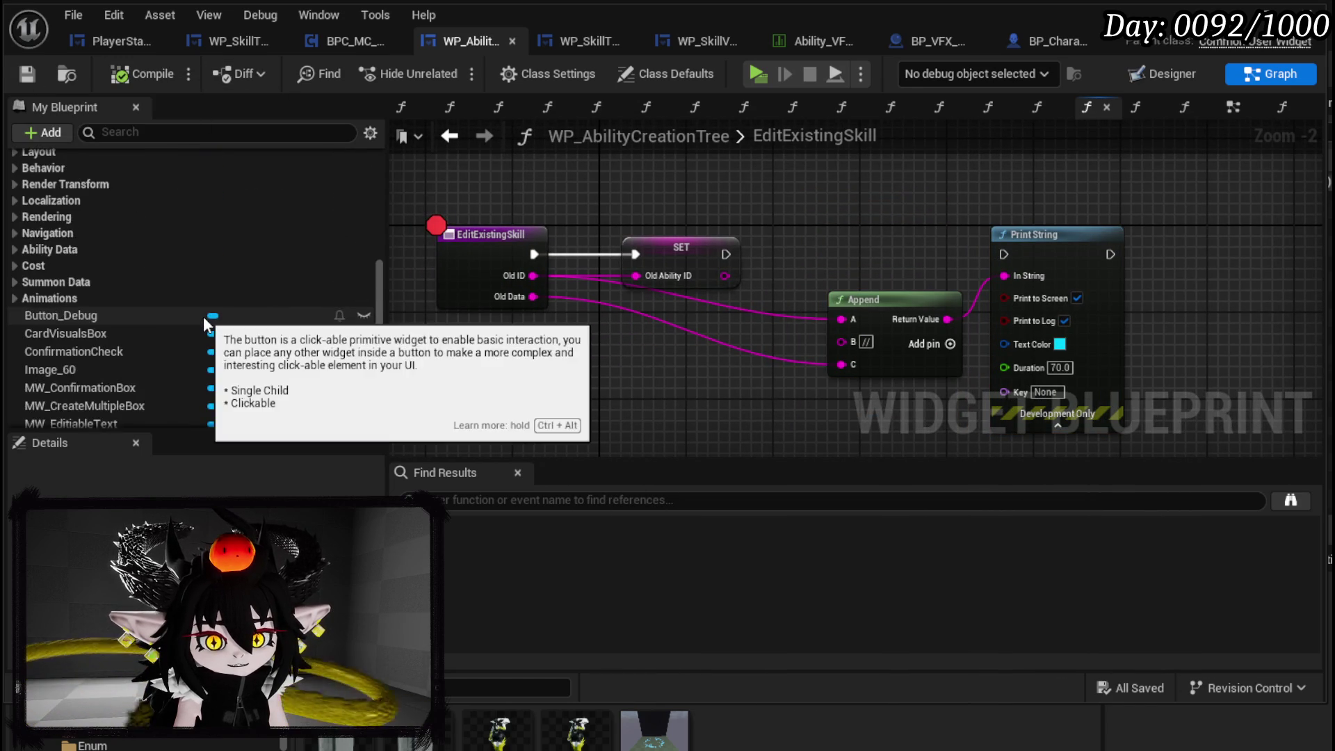
scroll(217, 322, down, 15)
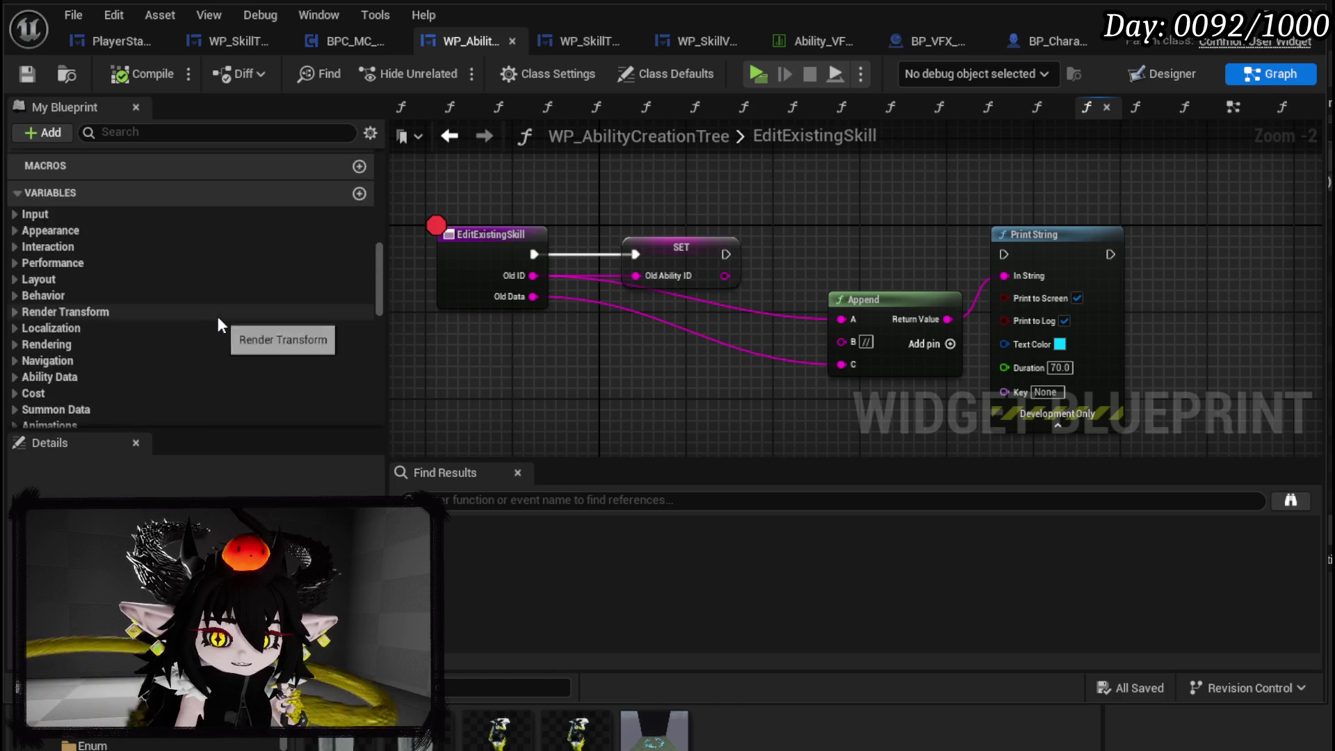
scroll(202, 321, down, 5)
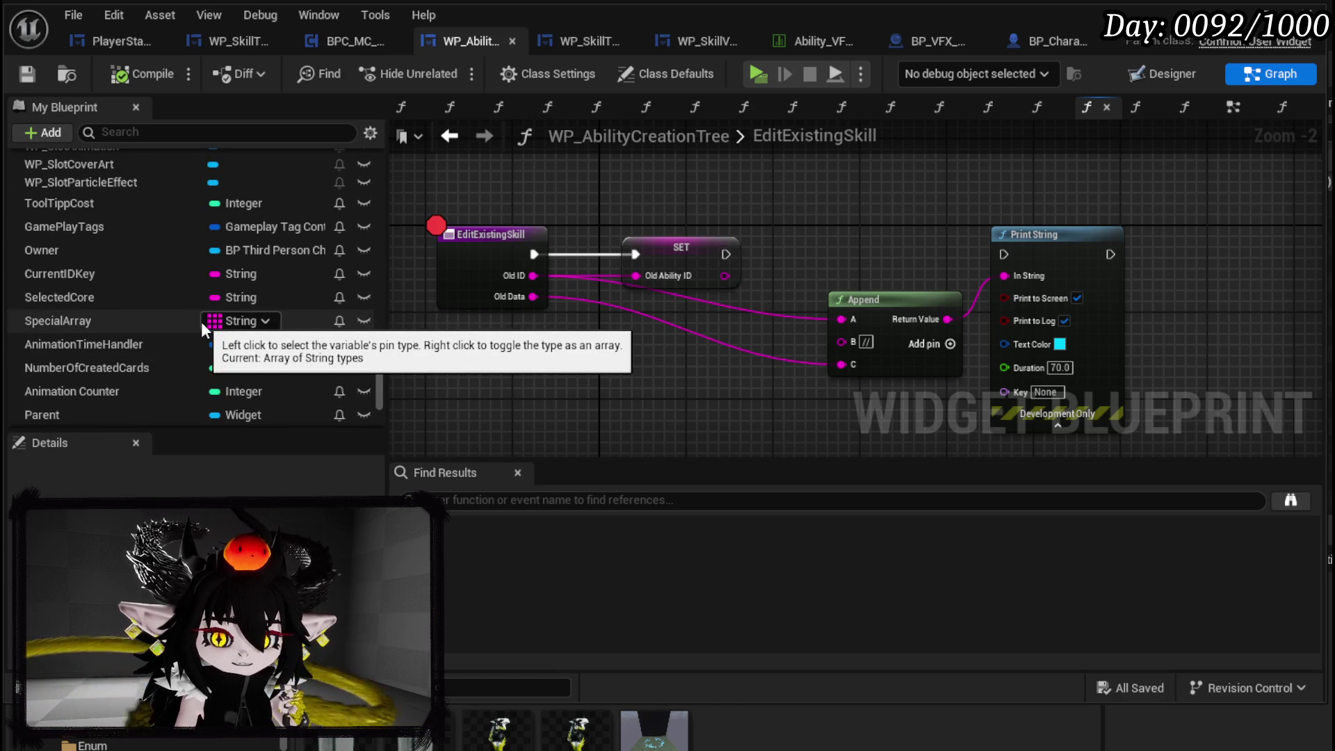
scroll(202, 321, up, 15)
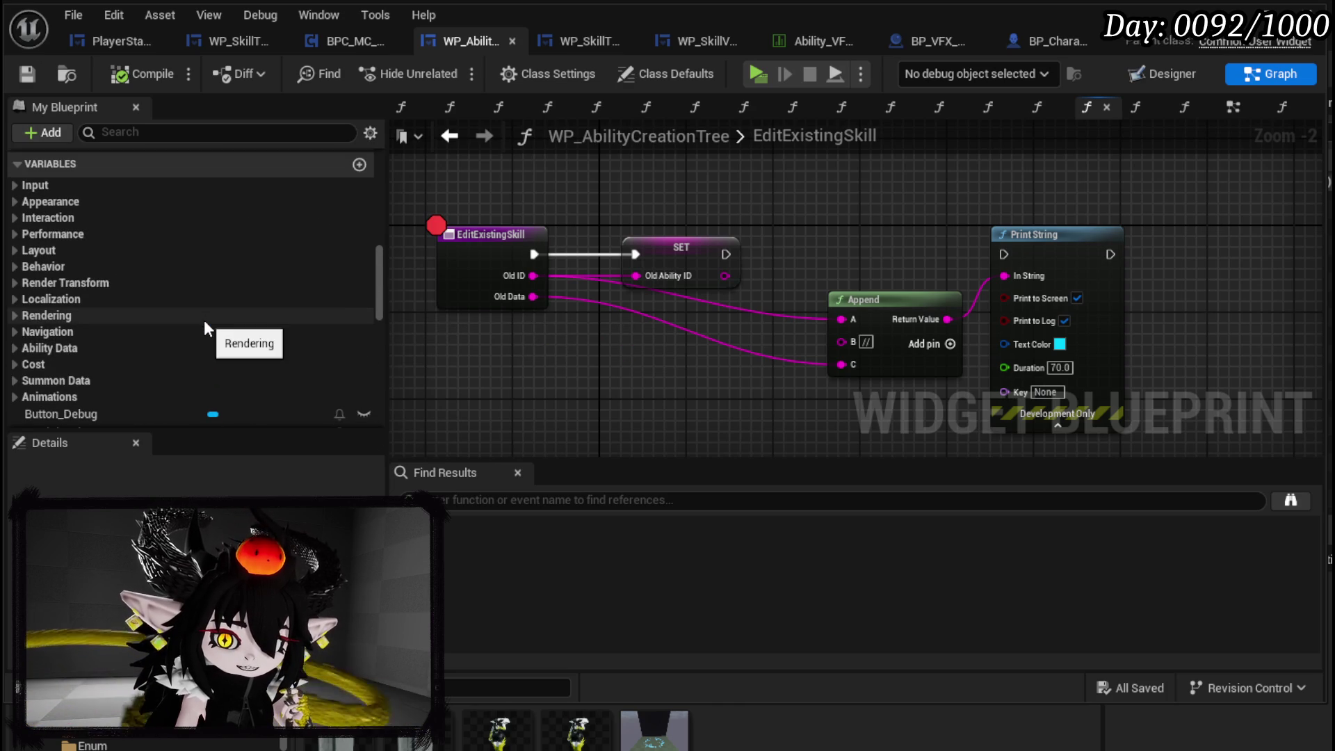
click(16, 351)
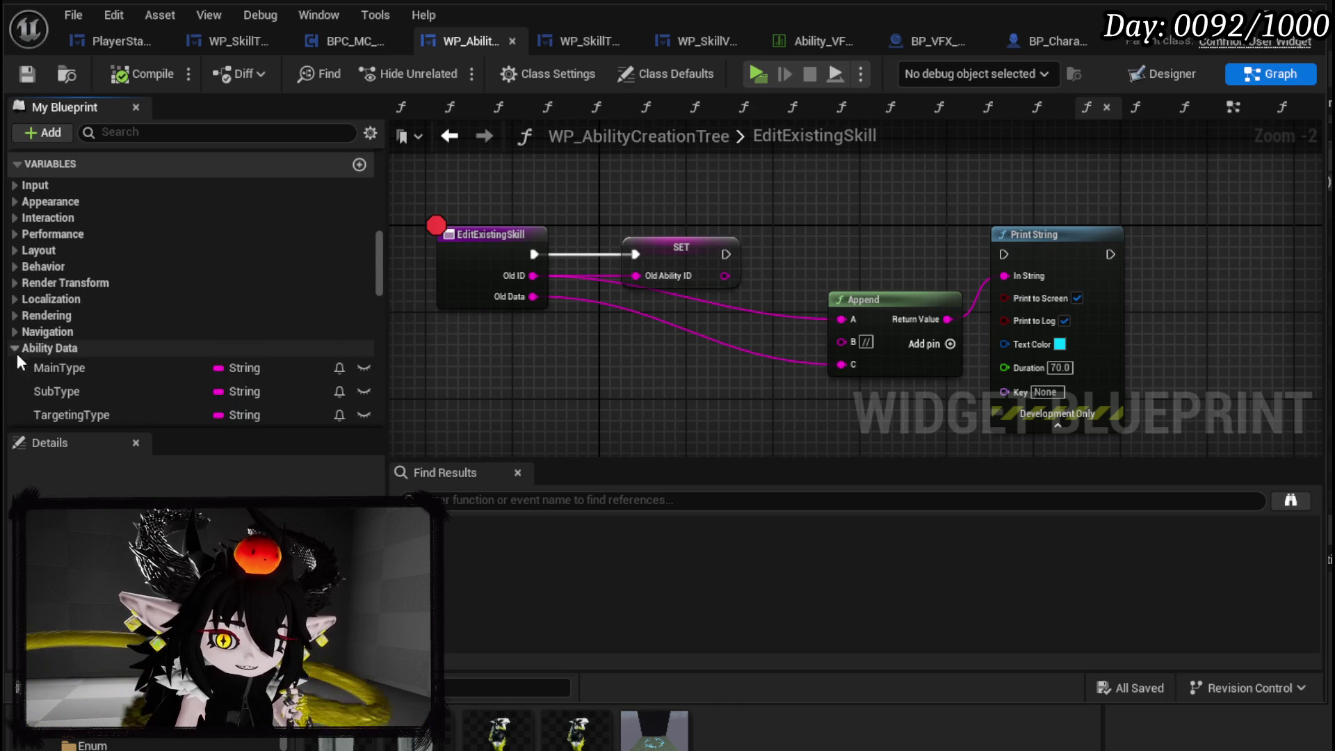
scroll(193, 360, down, 6)
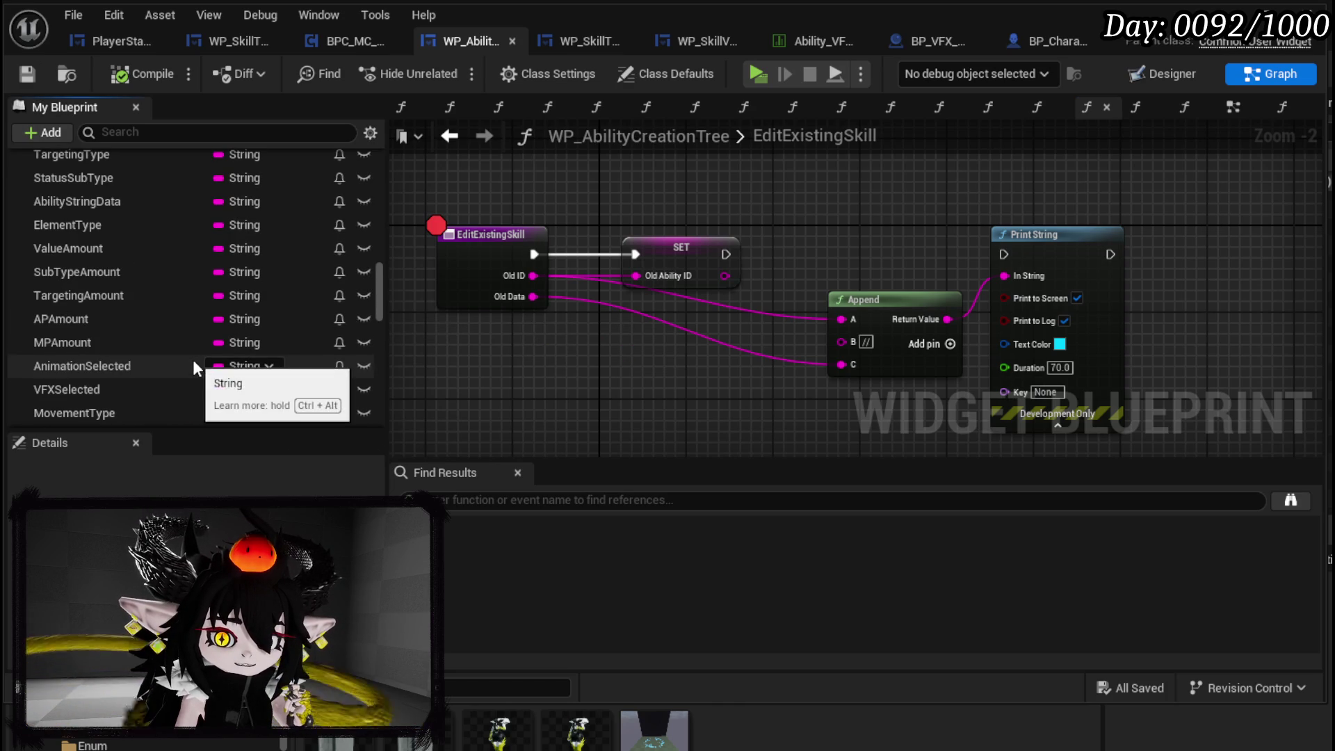
mouse_move(64, 200)
mouse_down()
mouse_move(890, 184)
mouse_move(796, 212)
mouse_up()
- Add an AbilityStringData setter fed by Old Data, chained after the OldAbilityID SET
click(840, 265)
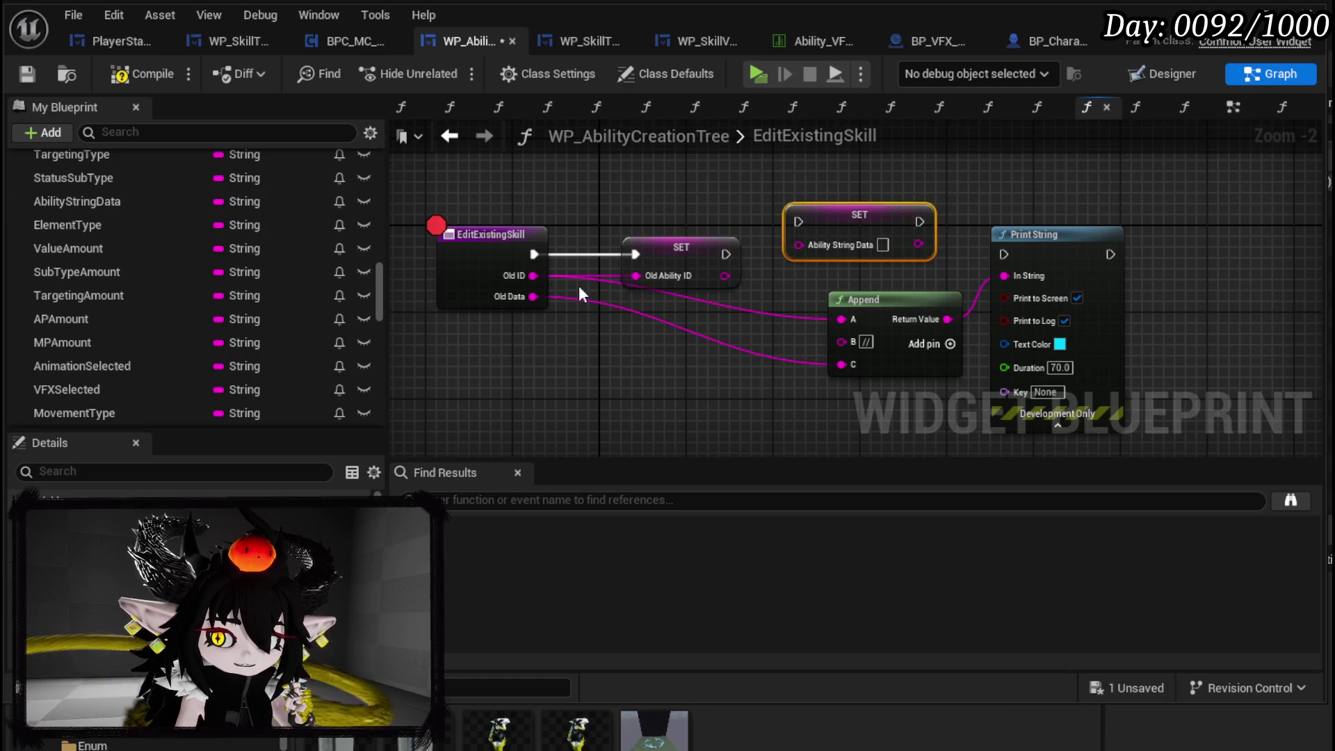
mouse_move(533, 296)
mouse_down()
mouse_move(804, 252)
mouse_move(677, 355)
mouse_up()
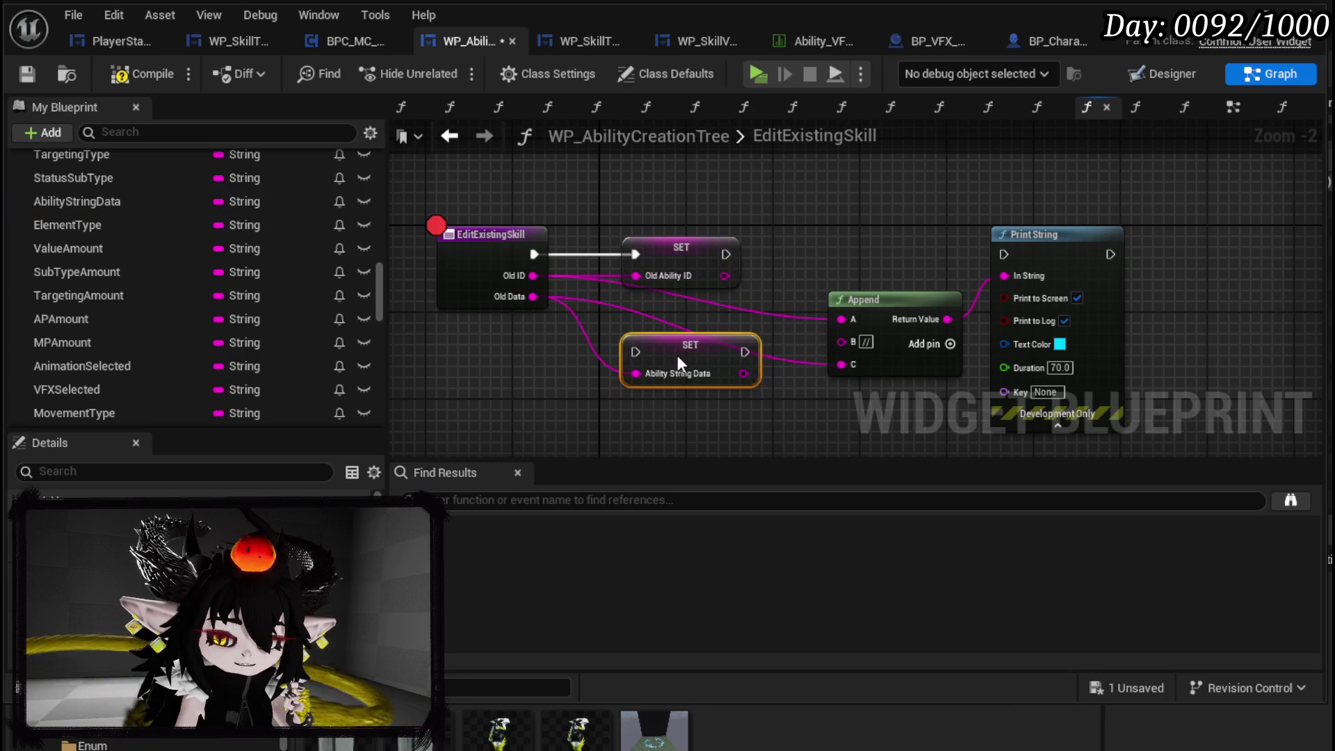
mouse_move(736, 253)
mouse_down()
mouse_move(665, 288)
mouse_move(625, 340)
mouse_up()
drag(751, 201, 1078, 304)
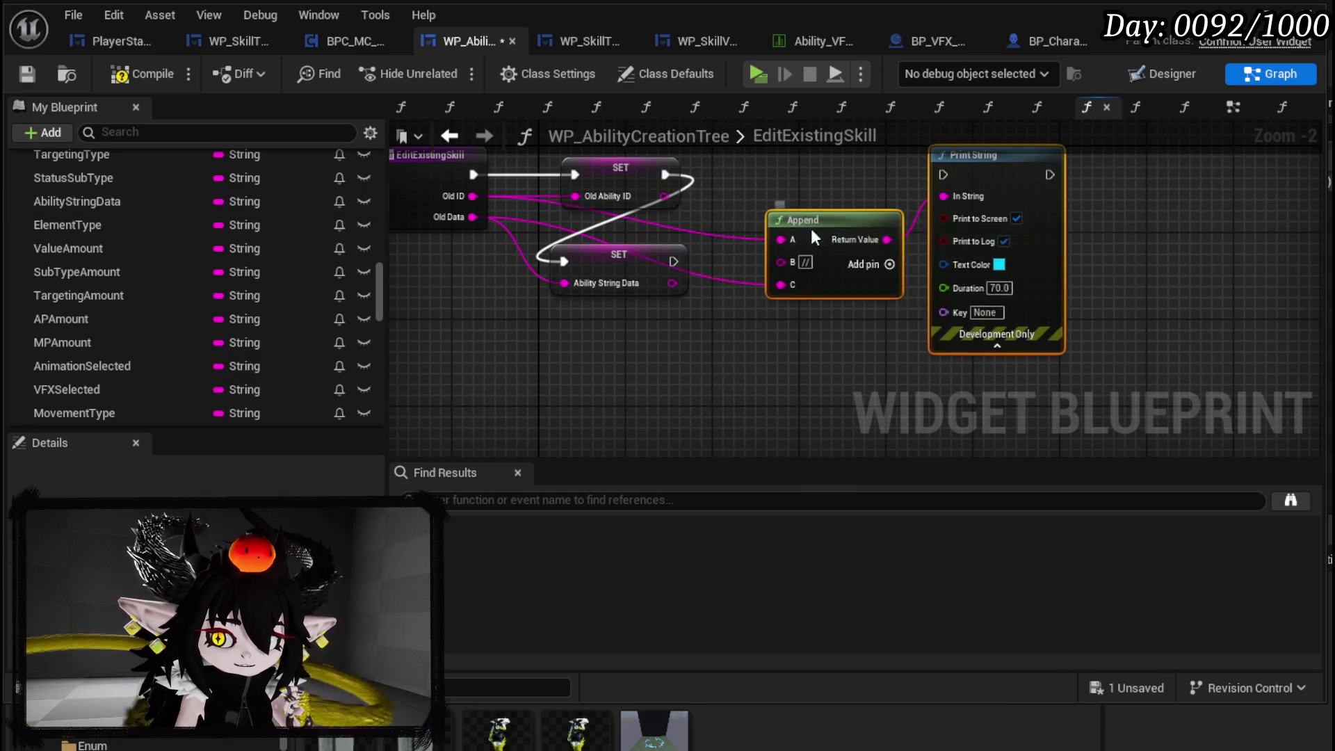
drag(821, 230, 1061, 262)
drag(633, 258, 665, 280)
click(731, 404)
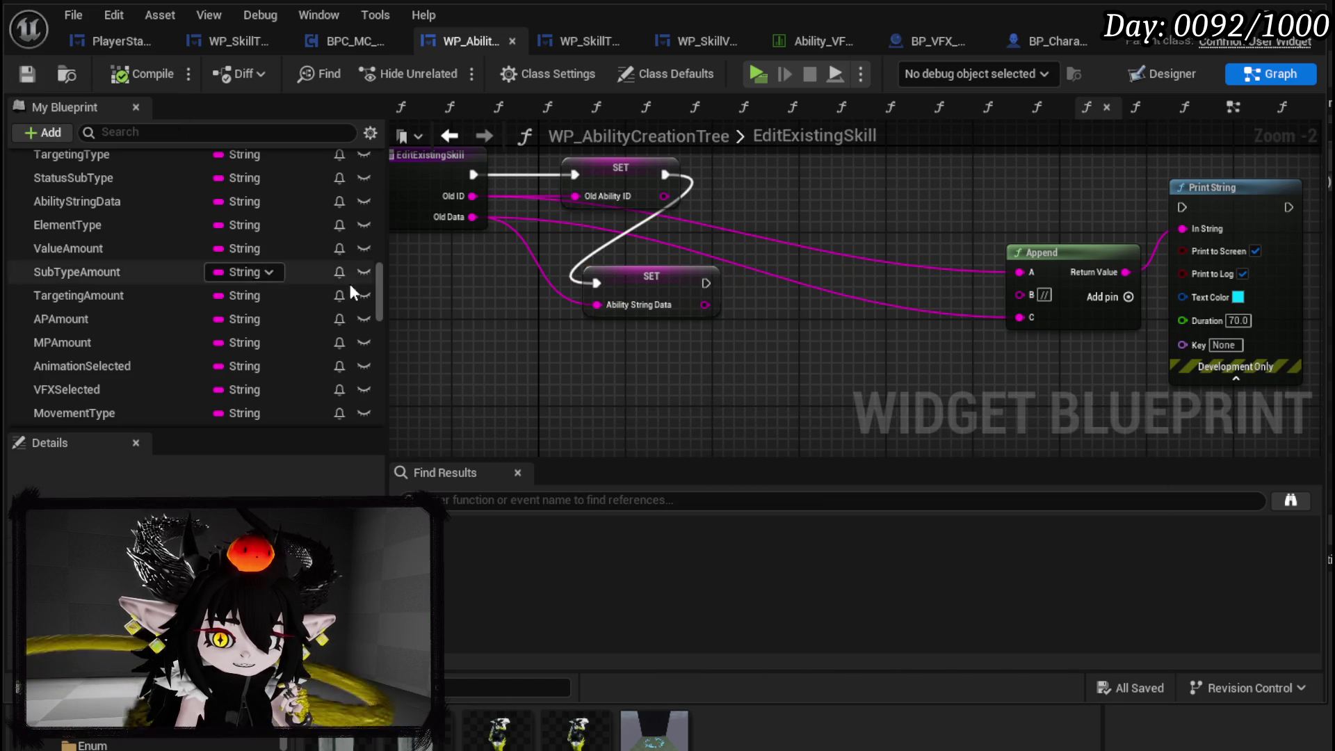
drag(651, 278, 673, 278)
click(516, 320)
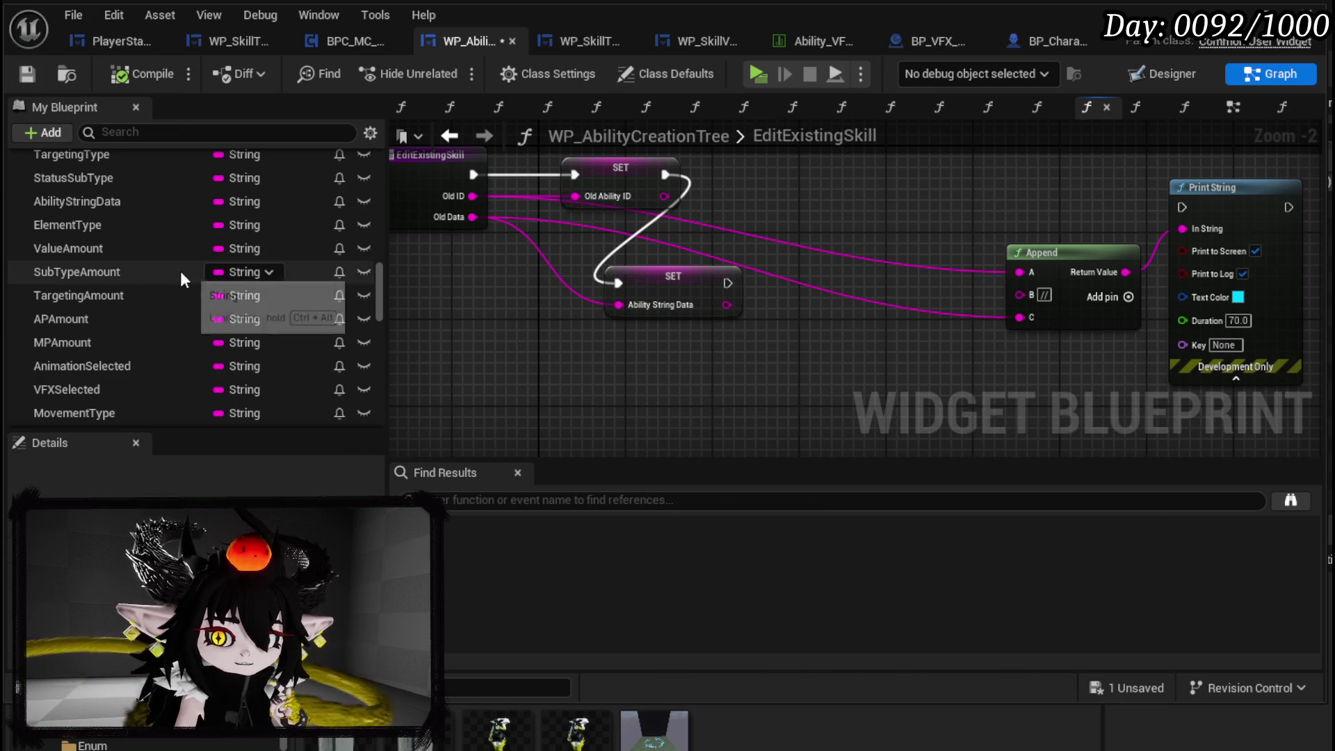
- Add a Set Ability Preview Visual call beside Append and compile the blueprint
scroll(236, 273, up, 3)
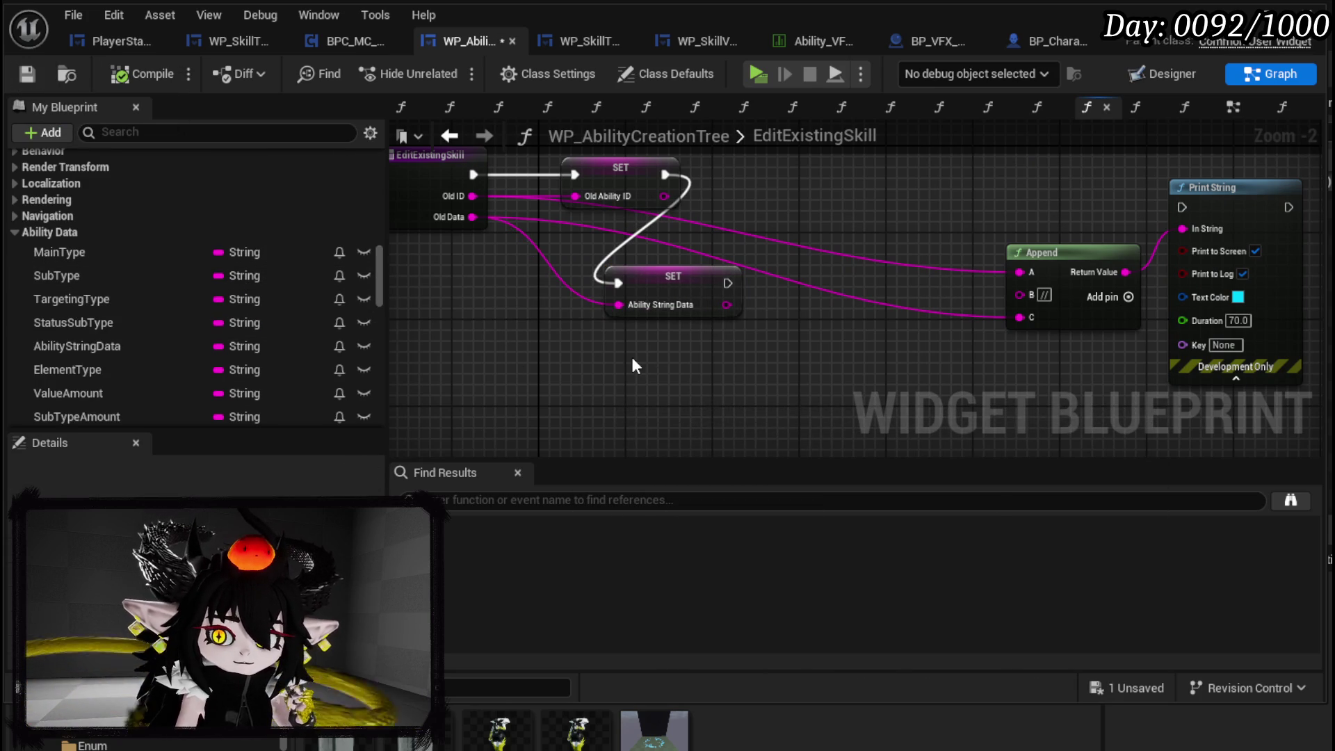
right_click(633, 360)
text(Preview)
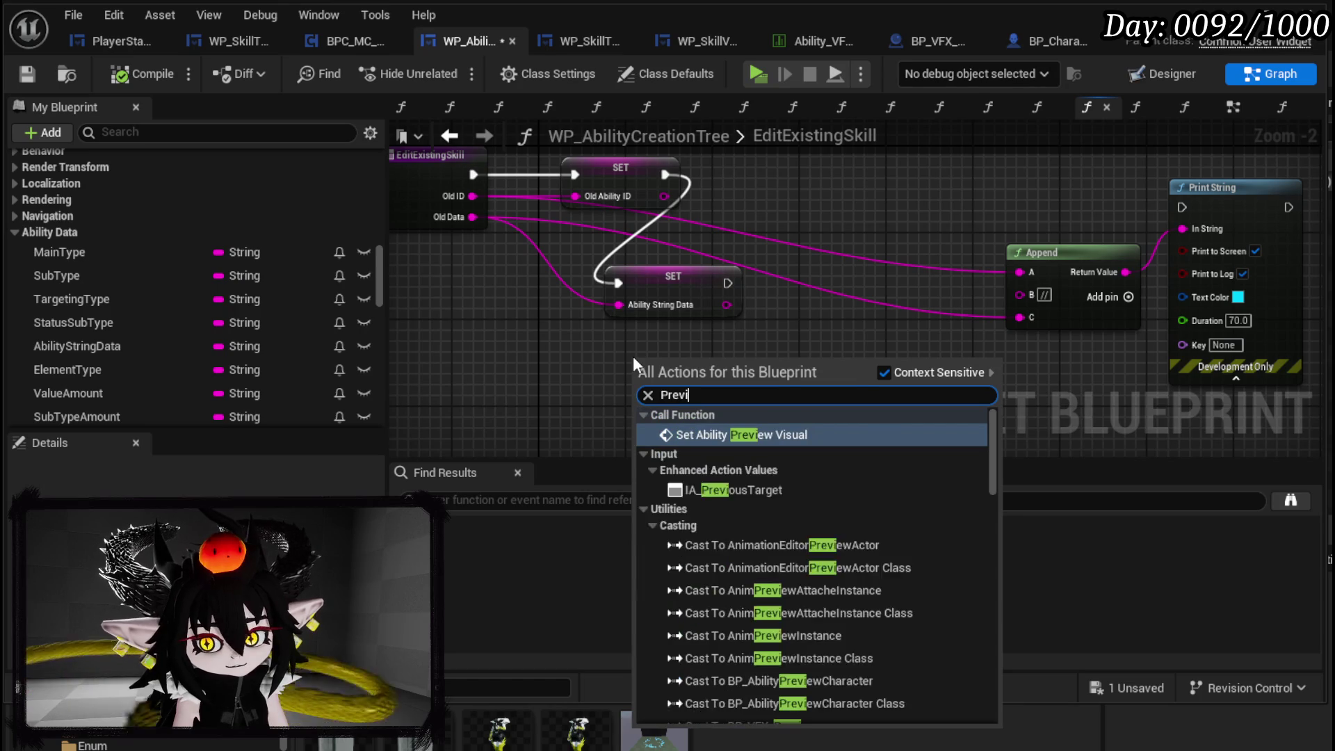
click(751, 434)
mouse_move(731, 369)
mouse_down()
mouse_move(882, 282)
mouse_move(875, 257)
mouse_up()
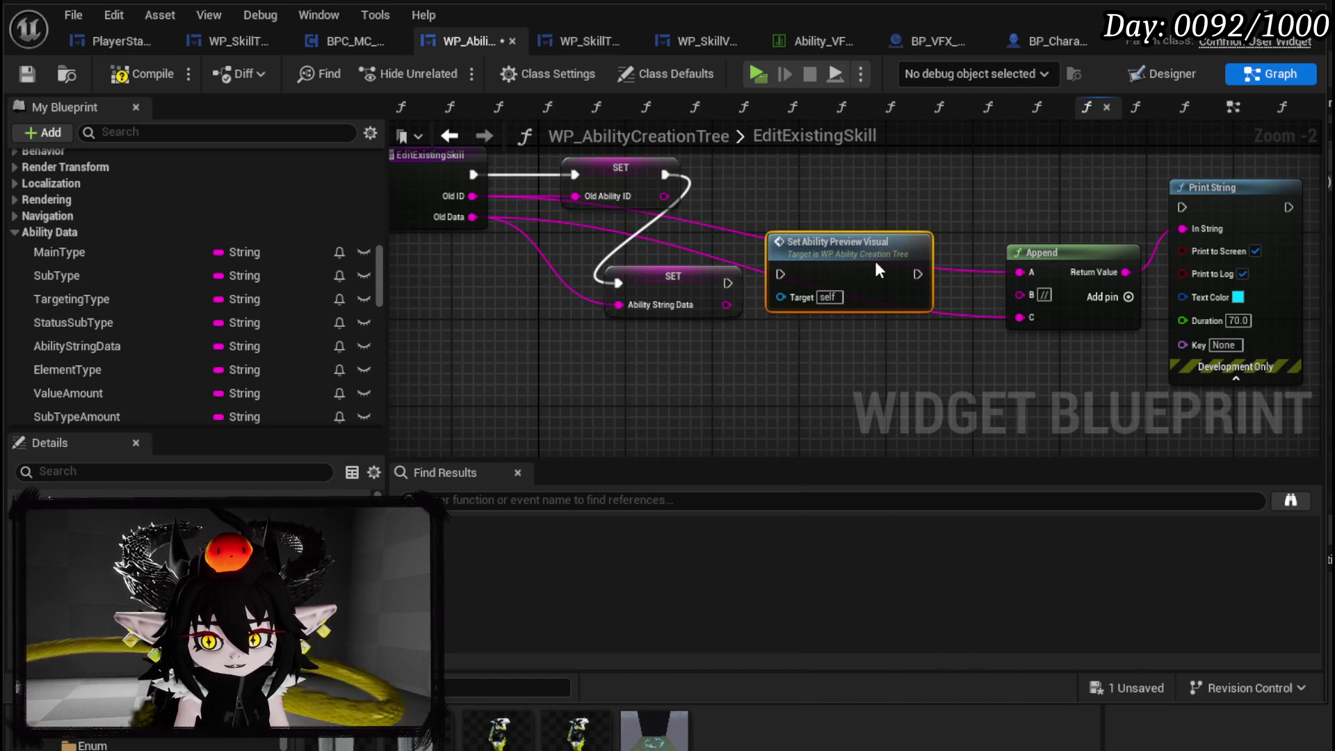
click(765, 202)
key(F7)
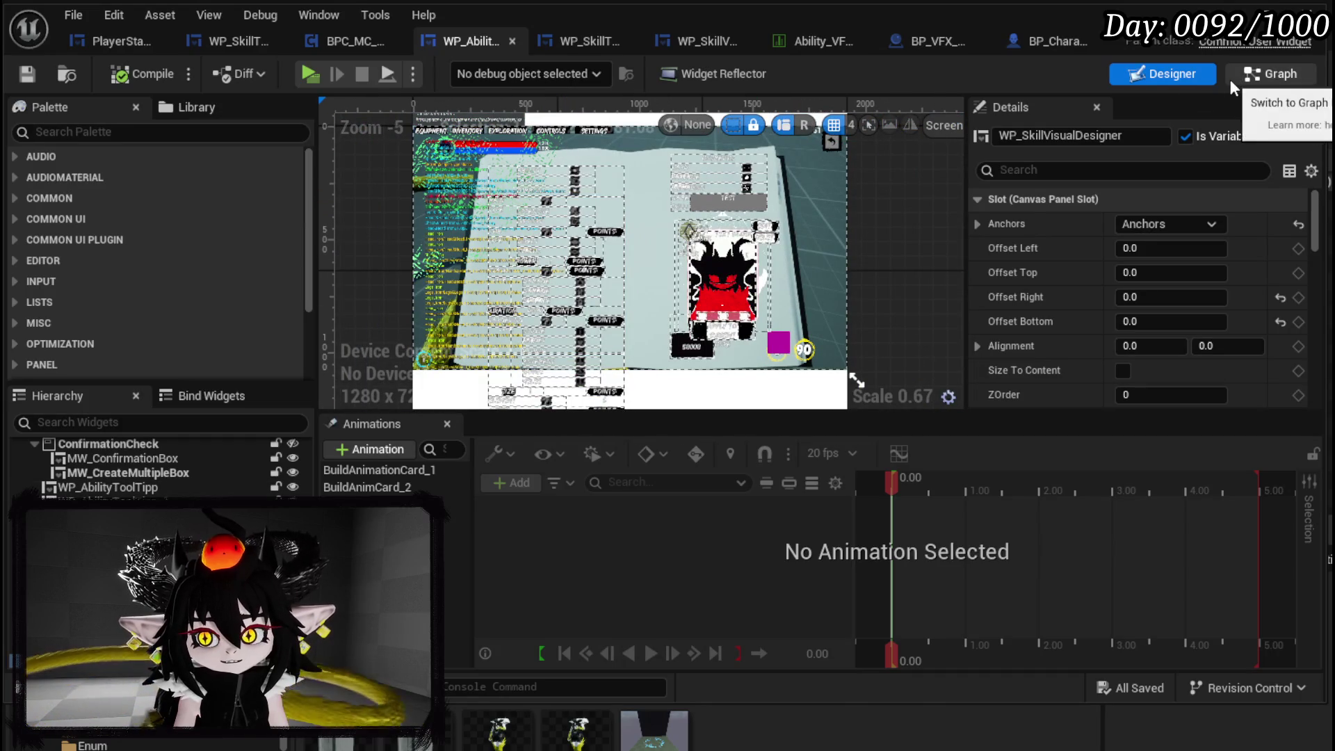
click(1270, 75)
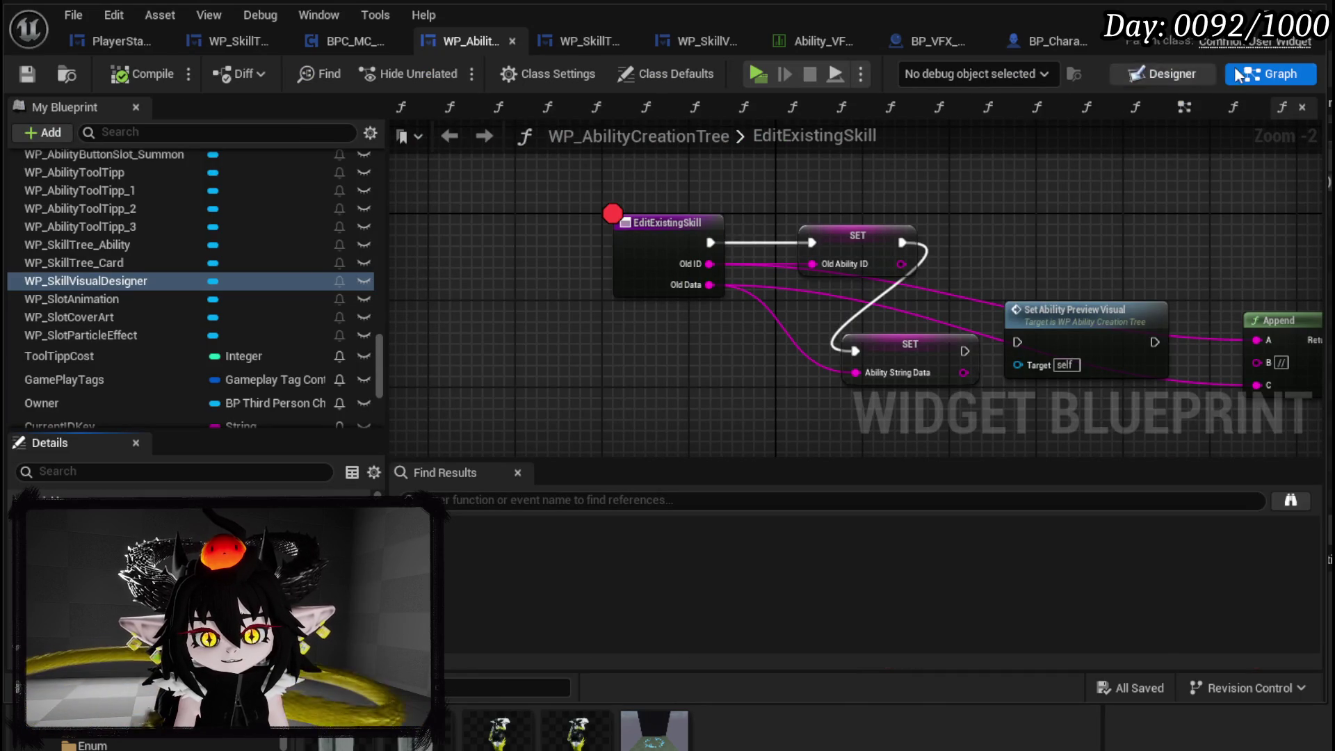
- In the EventGraph, reposition the WP Skill Tree Ability node and bring the Set Visibility nodes into view
click(1183, 108)
scroll(970, 221, down, 5)
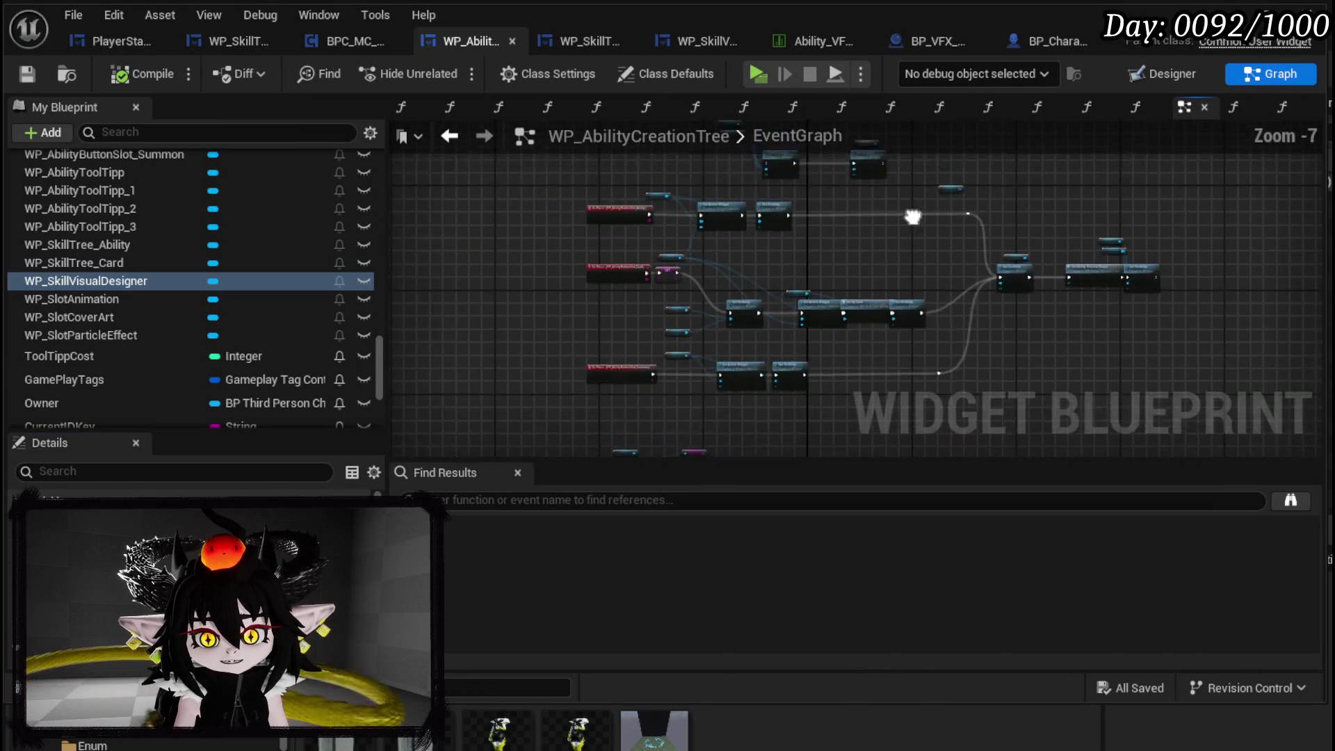
scroll(835, 233, up, 4)
scroll(724, 294, up, 3)
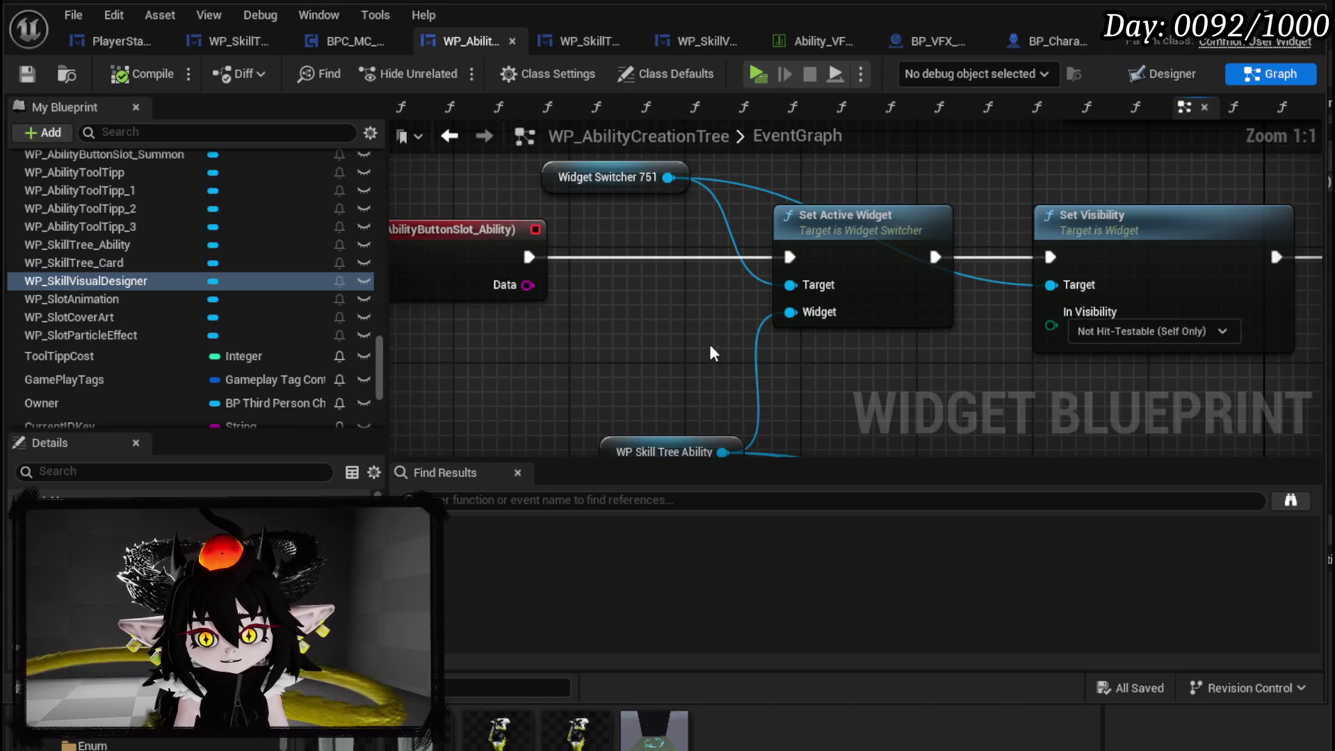
drag(720, 341, 699, 212)
drag(609, 321, 553, 270)
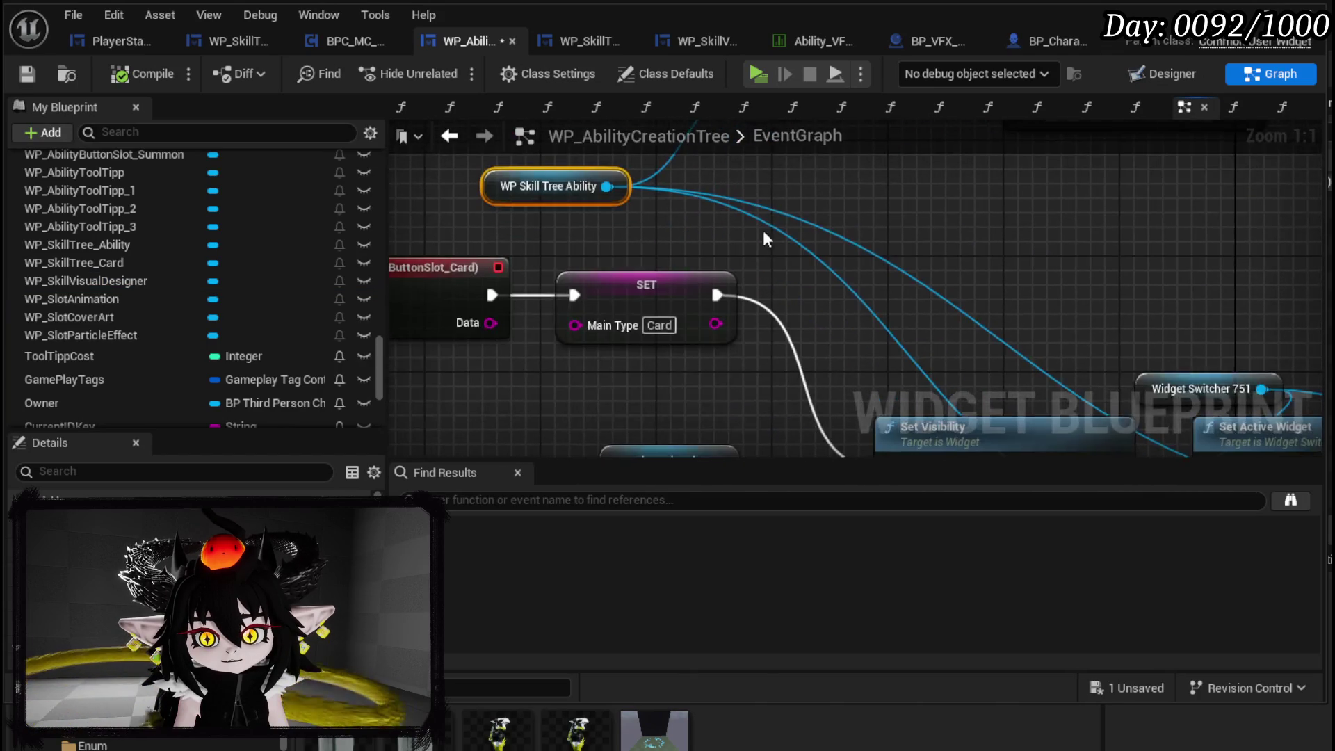
scroll(696, 313, down, 2)
mouse_move(663, 304)
mouse_down()
mouse_move(717, 387)
mouse_move(707, 429)
mouse_move(728, 563)
mouse_up()
drag(540, 298, 606, 278)
mouse_move(855, 296)
mouse_down()
mouse_move(859, 321)
mouse_move(812, 402)
mouse_up()
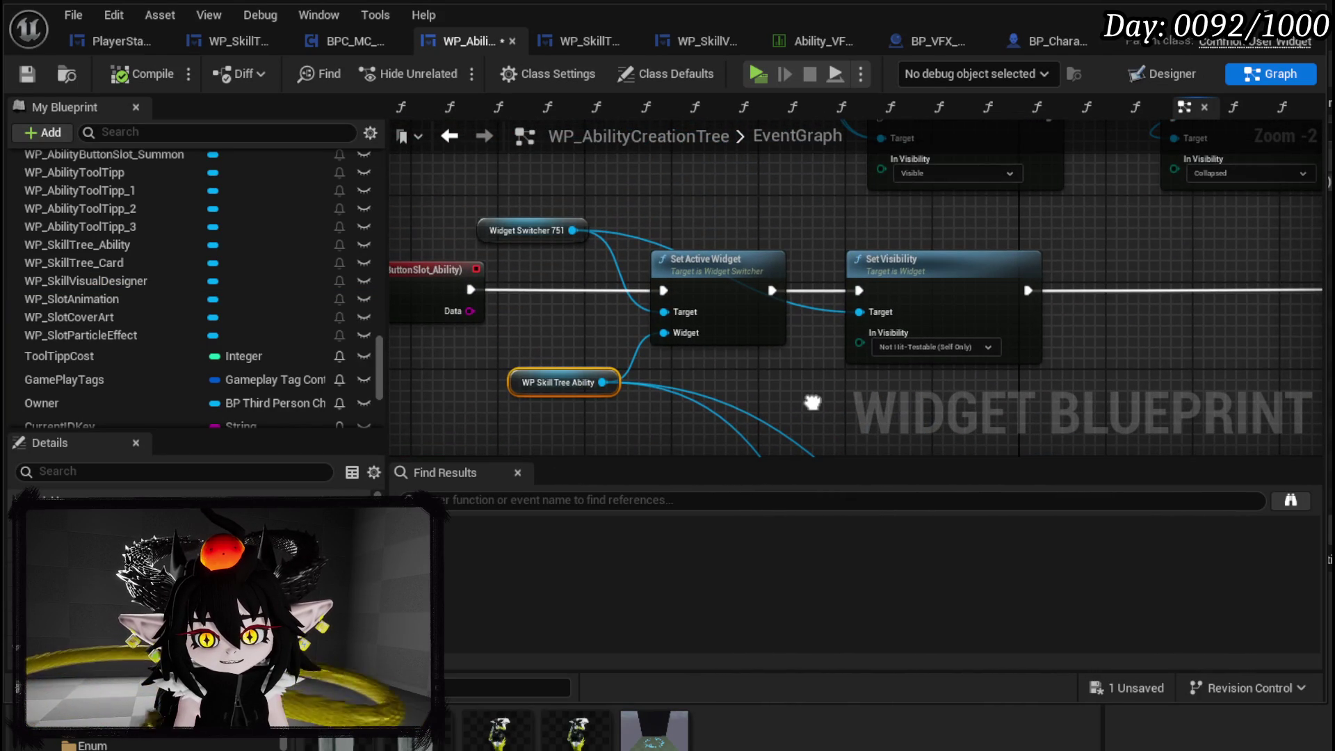
mouse_move(553, 340)
mouse_down()
mouse_move(531, 298)
mouse_move(475, 292)
mouse_up()
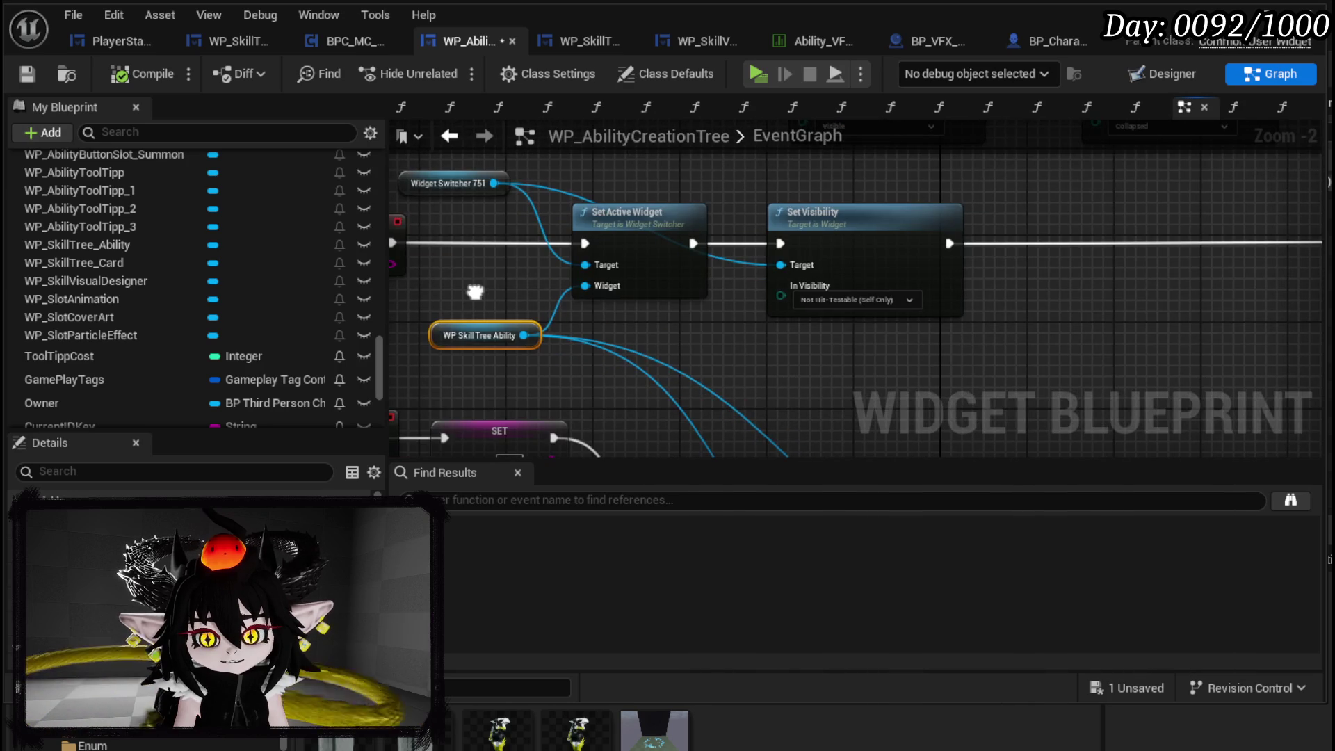
mouse_move(982, 381)
mouse_down()
mouse_move(794, 332)
mouse_move(680, 331)
mouse_move(419, 244)
mouse_move(311, 269)
mouse_move(364, 184)
mouse_move(602, 140)
mouse_move(902, 163)
mouse_move(877, 219)
mouse_move(1246, 207)
mouse_up()
- Select the collapse and show Set Visibility nodes with Vertical Box Skill Options, reviewing the Set Up Card chain
drag(652, 275, 750, 219)
drag(850, 227, 965, 207)
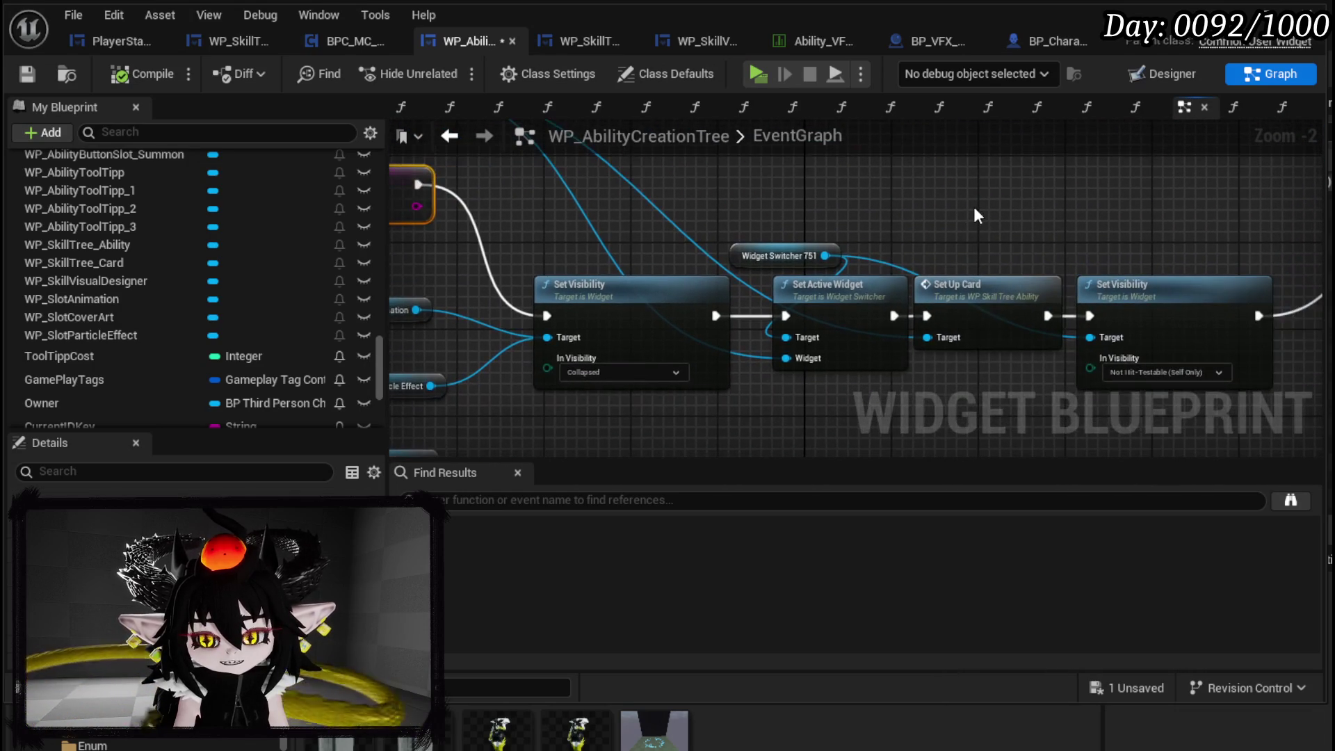
mouse_move(983, 254)
mouse_down()
mouse_move(1013, 381)
mouse_move(804, 266)
mouse_move(1003, 324)
mouse_up()
drag(993, 364, 1036, 291)
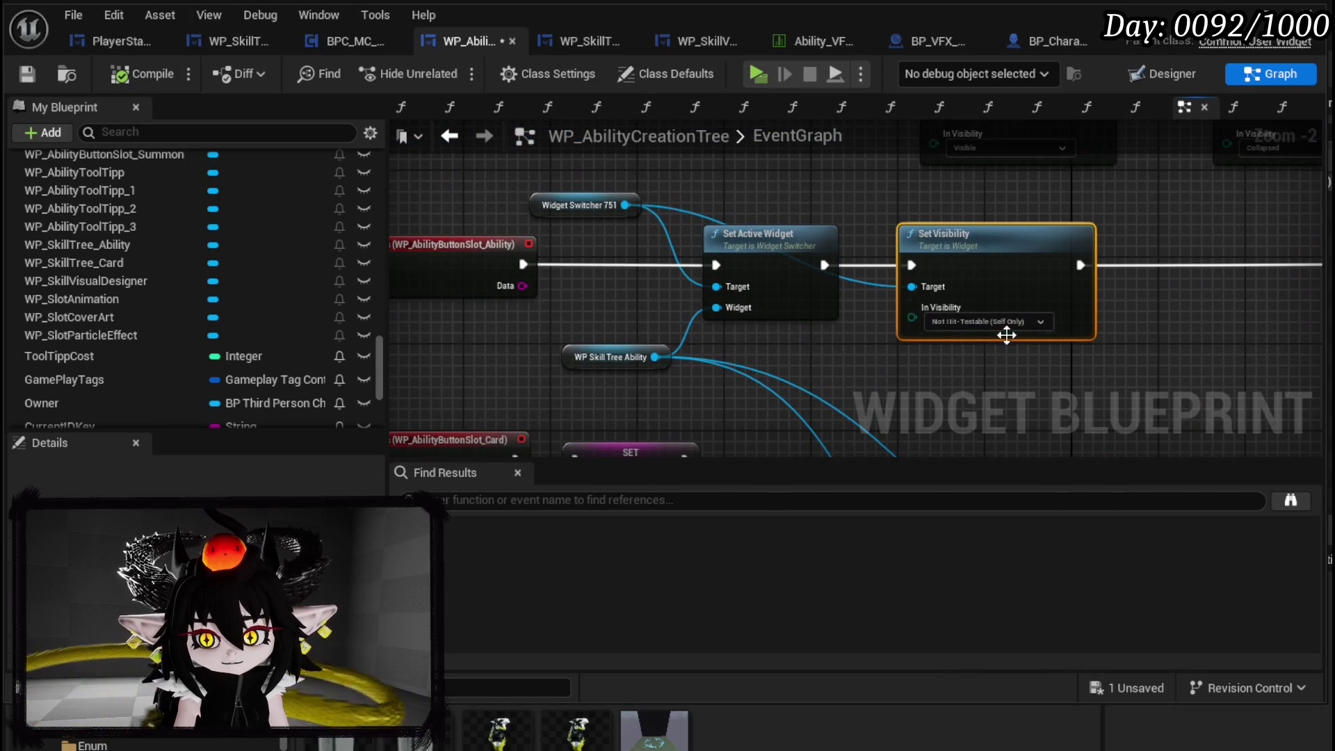
drag(1088, 232, 547, 227)
drag(731, 250, 381, 223)
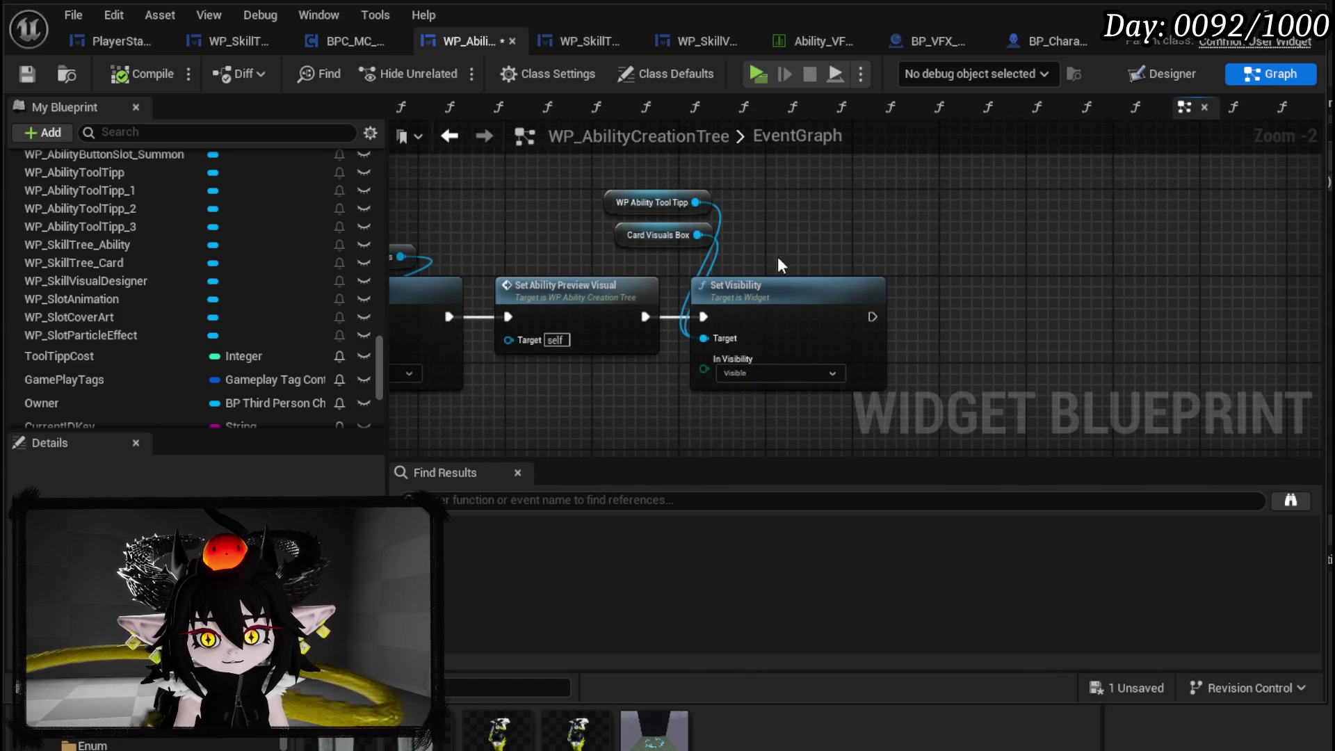
drag(702, 250, 1015, 254)
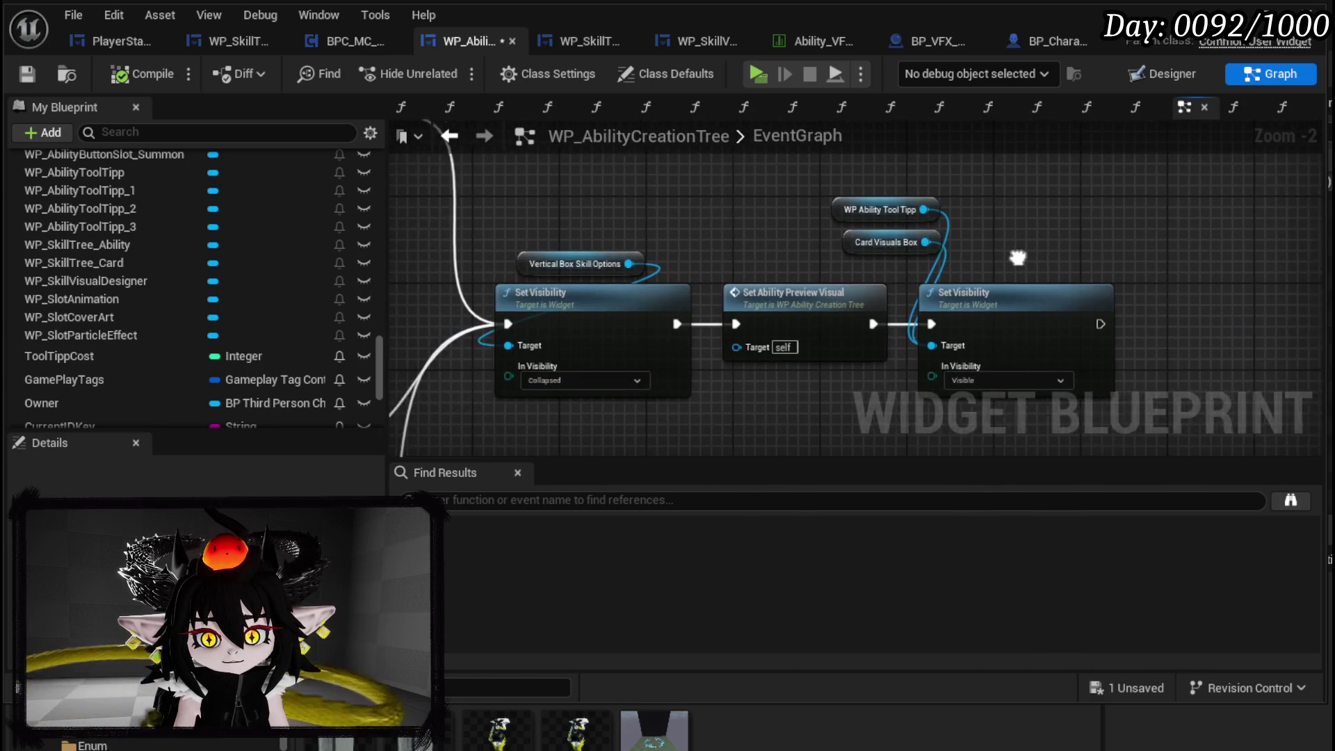
drag(631, 204, 662, 369)
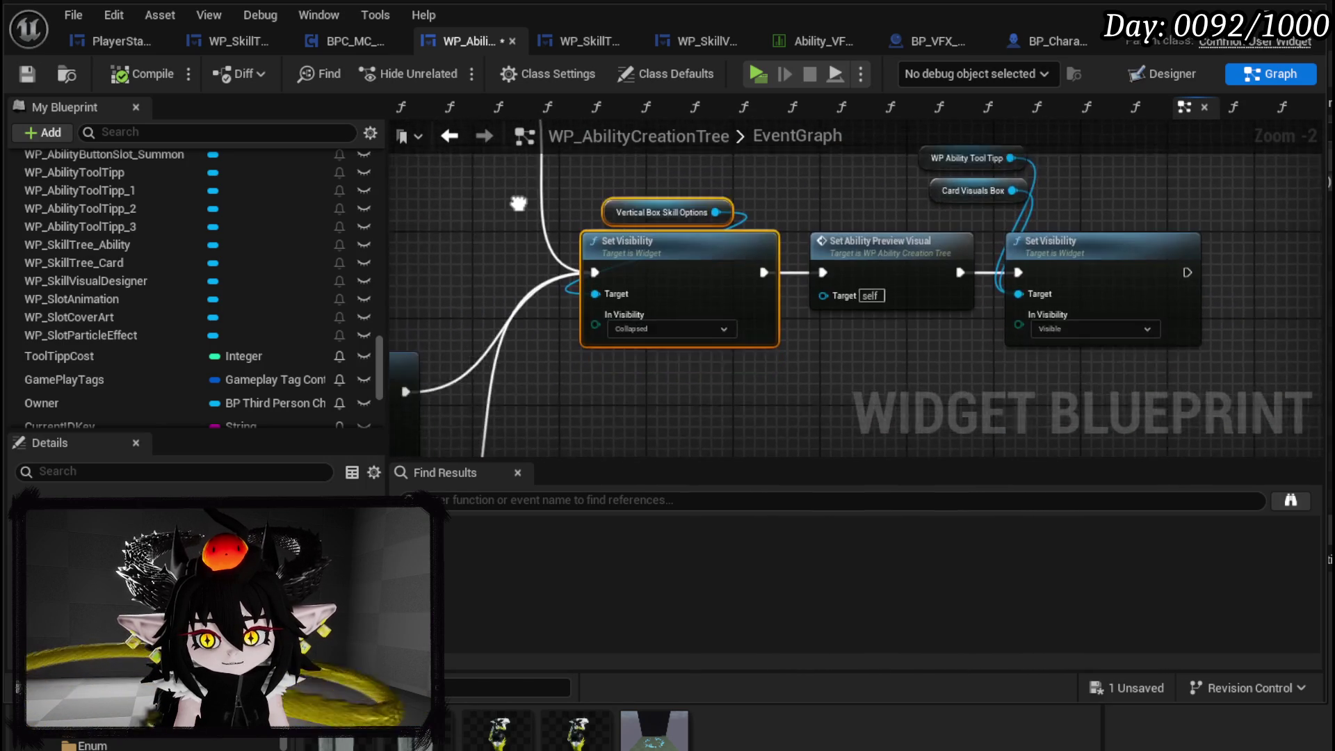
drag(473, 257, 475, 266)
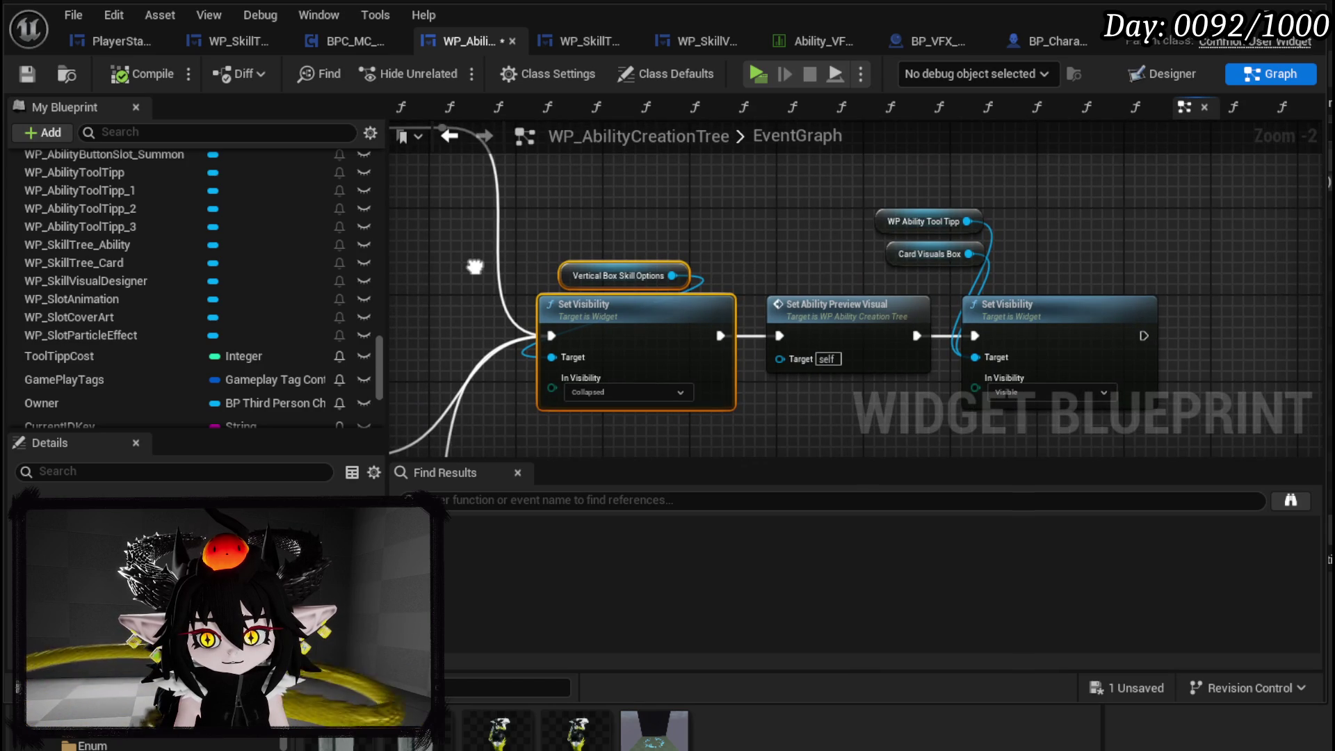
drag(475, 266, 478, 256)
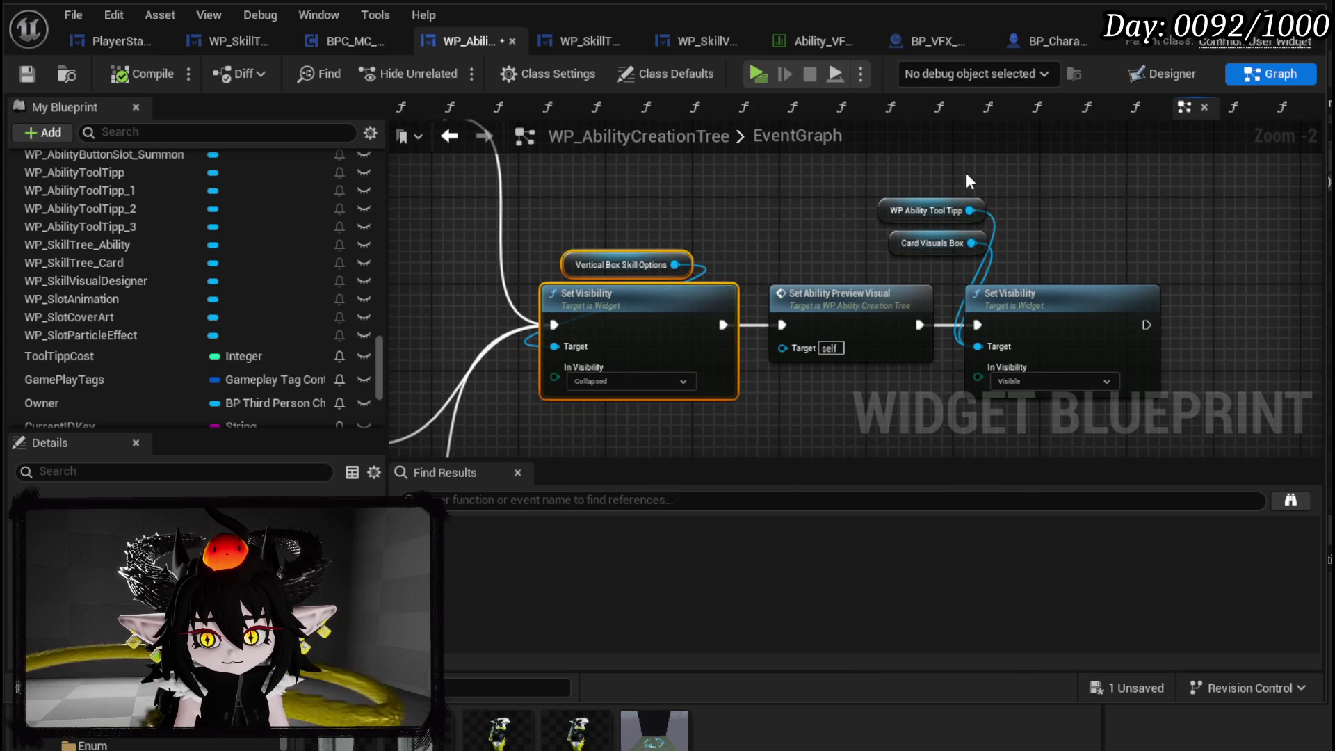
drag(962, 185, 1052, 355)
mouse_move(665, 316)
mouse_down()
mouse_move(1221, 462)
mouse_move(1013, 295)
mouse_move(1192, 289)
mouse_move(1043, 277)
mouse_move(721, 288)
mouse_move(953, 297)
mouse_move(1182, 265)
mouse_move(992, 247)
mouse_up()
mouse_move(417, 278)
mouse_down()
mouse_move(494, 278)
mouse_move(750, 219)
mouse_move(928, 229)
mouse_move(1180, 359)
mouse_move(823, 244)
mouse_up()
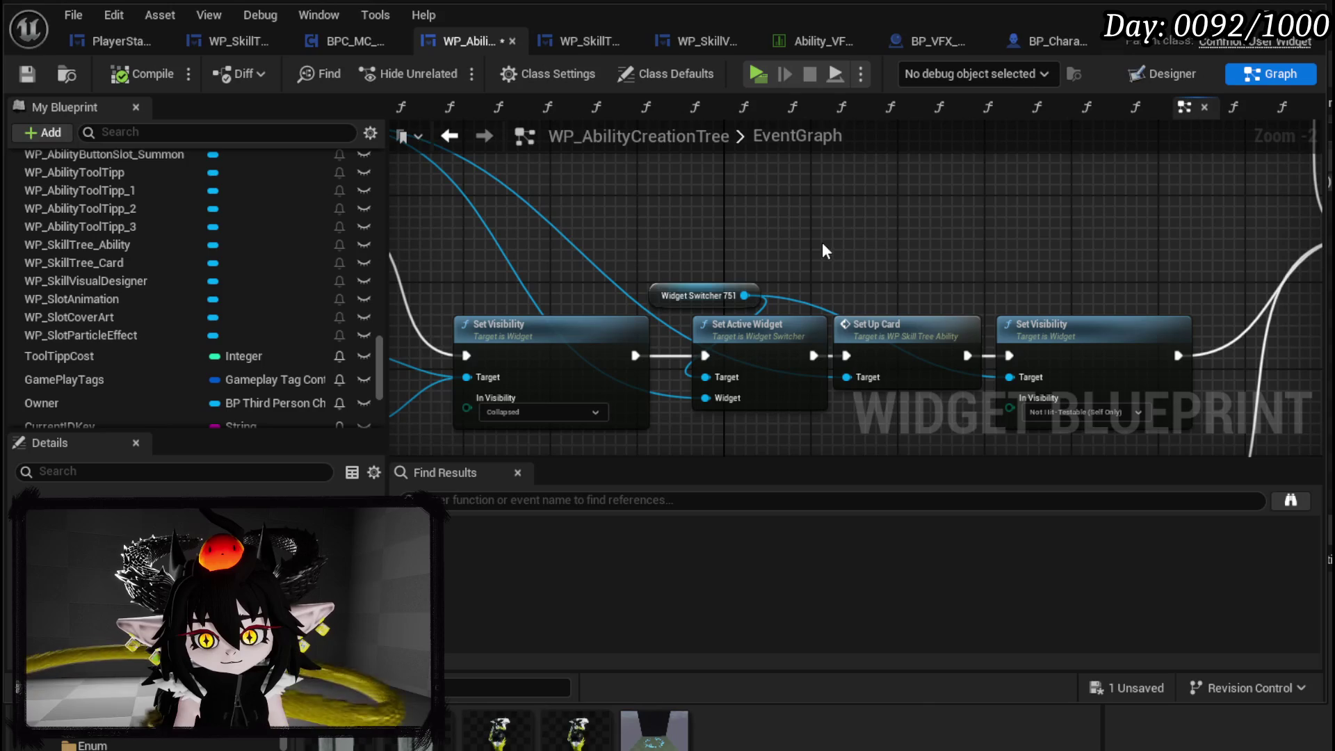
mouse_move(889, 337)
mouse_down()
mouse_move(911, 354)
mouse_move(654, 316)
mouse_up()
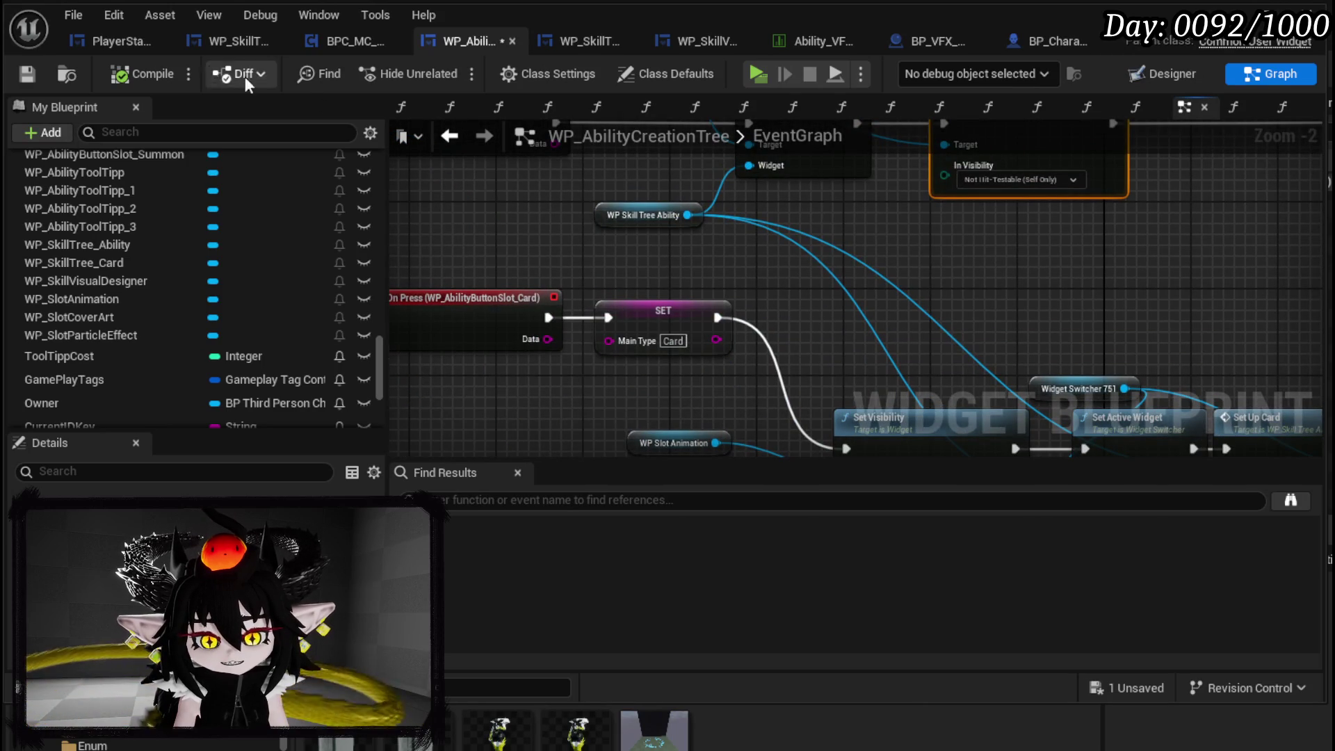
- Save WP_AbilityCreationTree and bring up the EditExistingSkill function graph
click(26, 74)
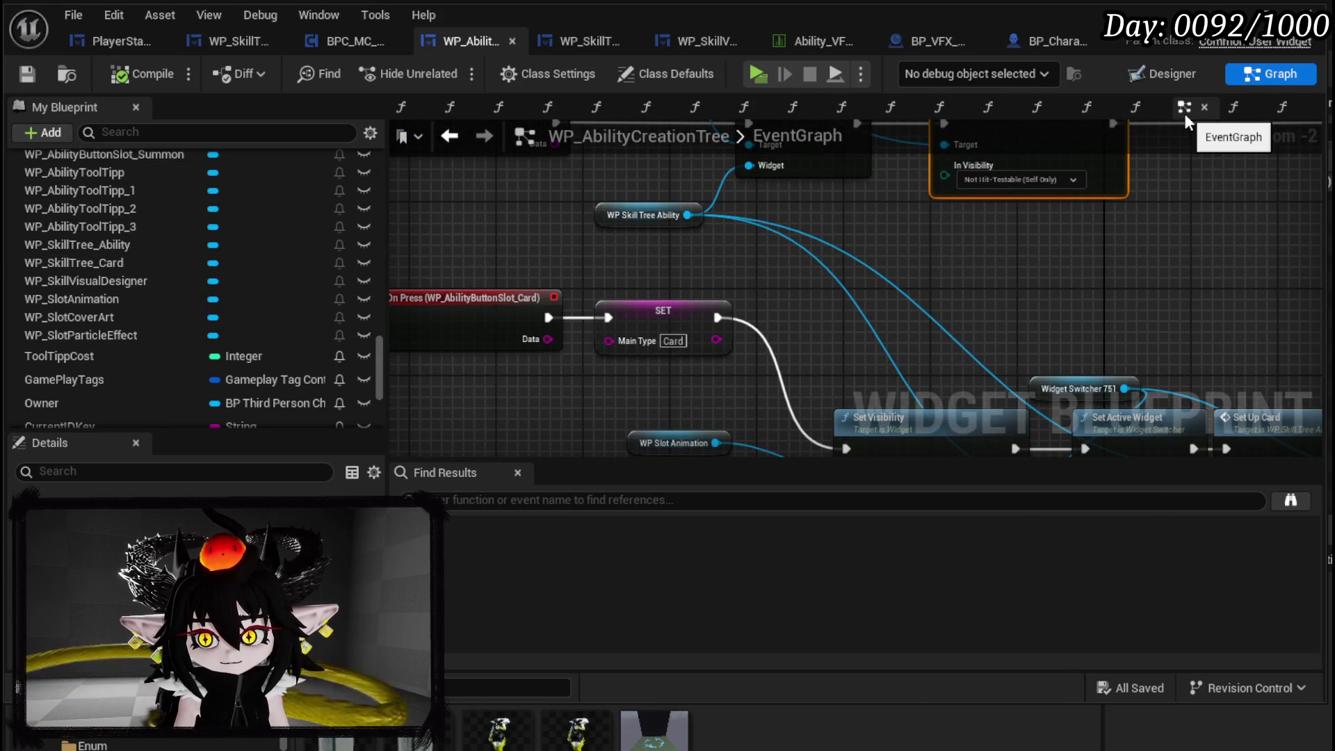
scroll(149, 324, up, 10)
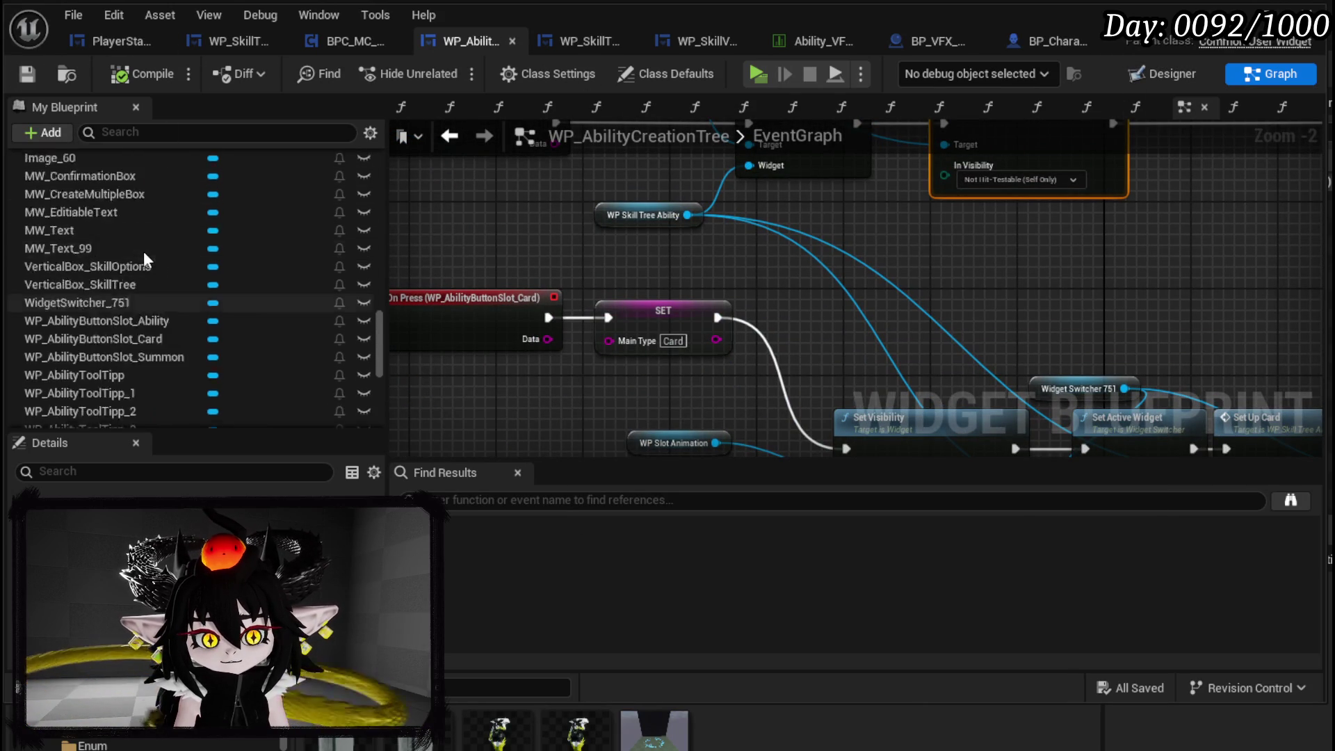
scroll(128, 324, up, 5)
scroll(132, 300, down, 3)
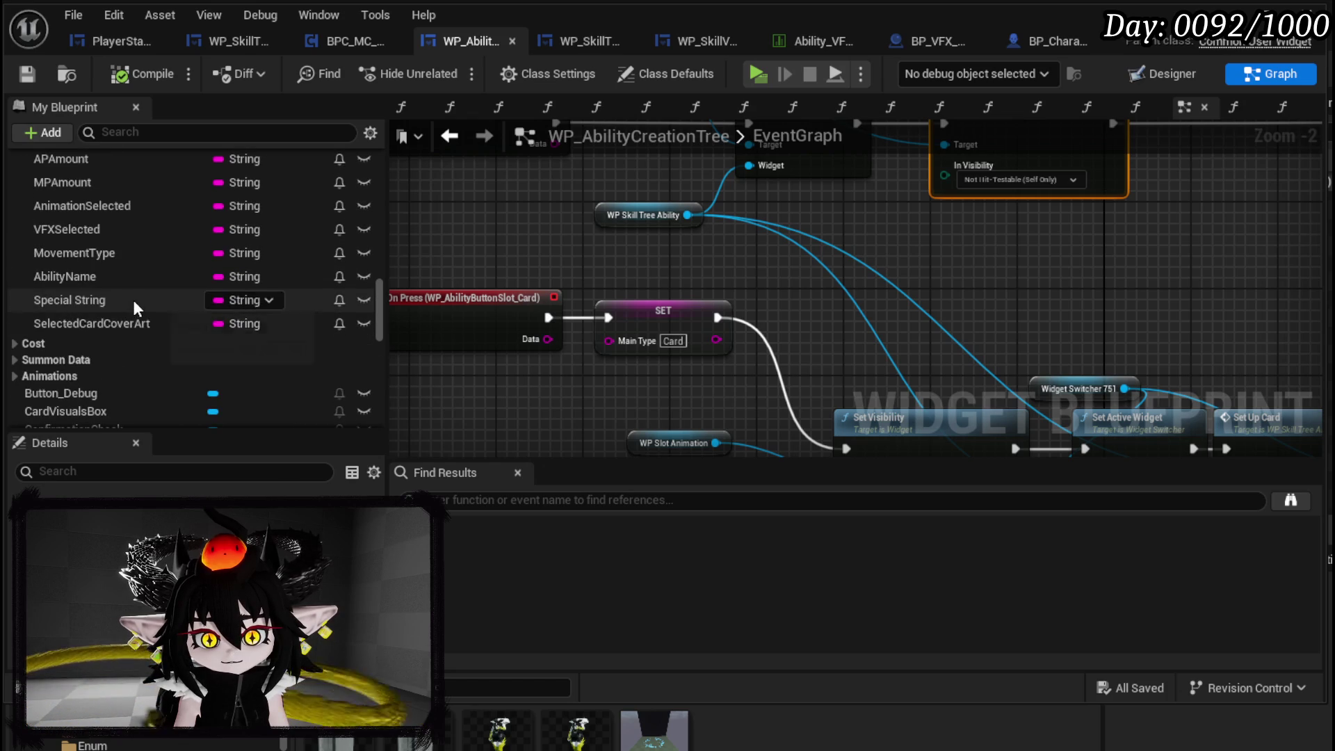
scroll(106, 285, up, 15)
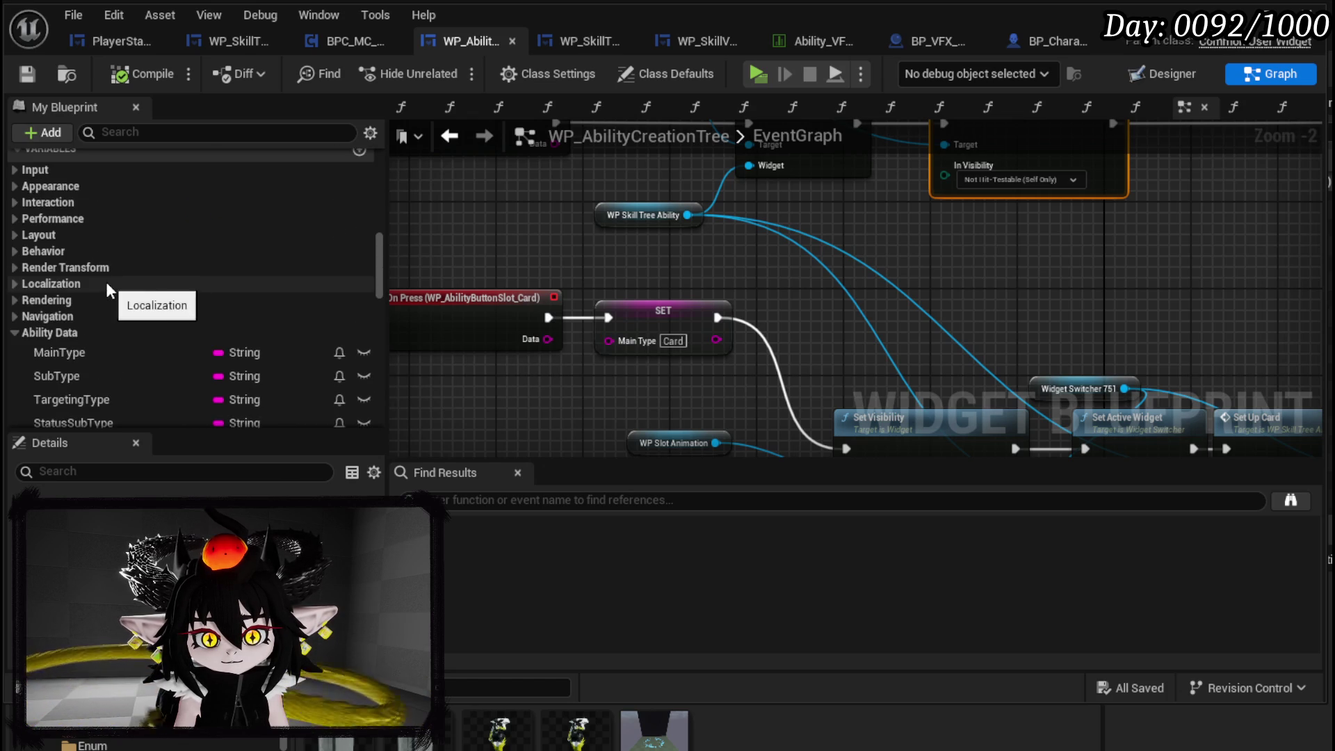
double_click(97, 217)
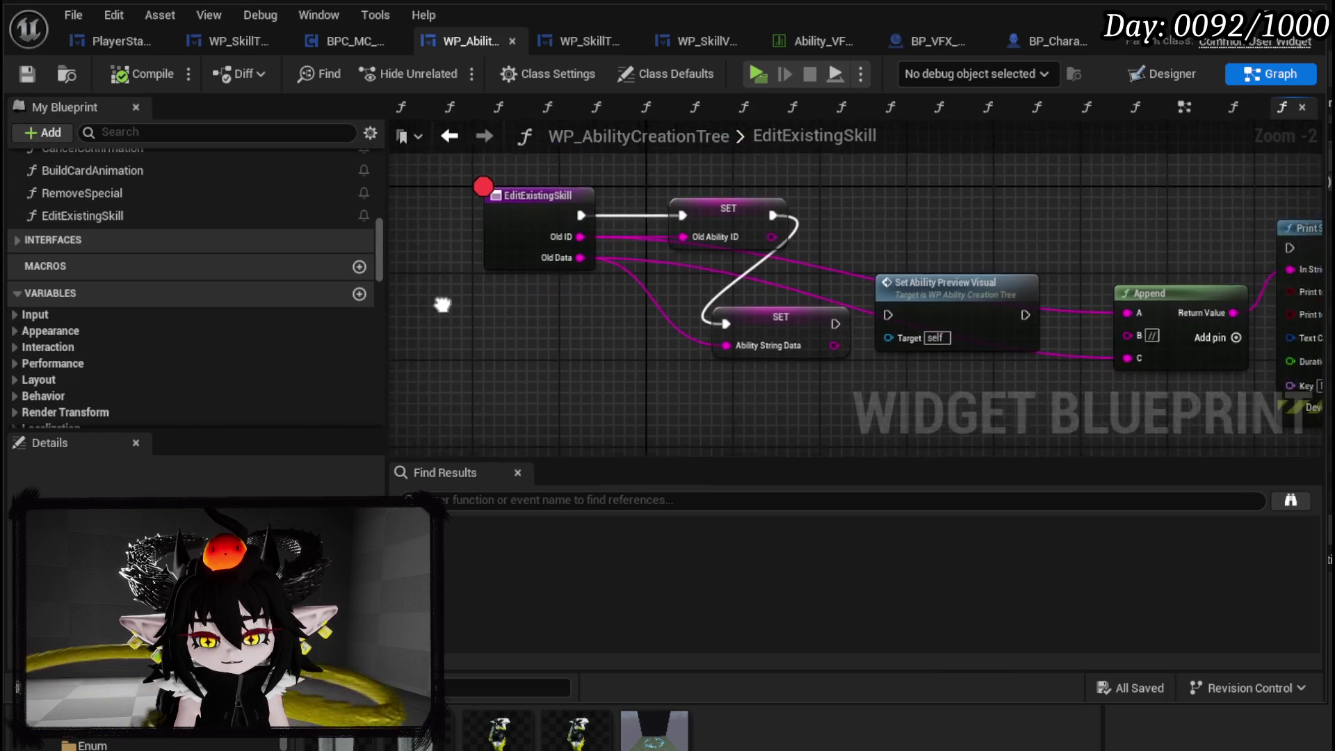
- Chain the pasted collapse and show Set Visibility nodes and place them with their getters beside the EditExistingSkill entry
scroll(502, 326, down, 4)
scroll(507, 303, up, 4)
mouse_move(523, 407)
mouse_down()
mouse_move(661, 292)
mouse_move(963, 257)
mouse_up()
mouse_move(575, 324)
mouse_down()
mouse_move(804, 348)
mouse_move(784, 343)
mouse_up()
mouse_move(864, 336)
mouse_down()
mouse_move(945, 336)
mouse_move(918, 335)
mouse_up()
mouse_move(507, 378)
mouse_down()
mouse_move(894, 292)
mouse_move(887, 275)
mouse_up()
drag(807, 362, 566, 238)
mouse_move(795, 212)
mouse_down()
mouse_move(378, 181)
mouse_move(543, 200)
mouse_up()
drag(768, 236, 543, 230)
mouse_move(551, 203)
mouse_down()
mouse_move(954, 347)
mouse_move(821, 206)
mouse_move(732, 174)
mouse_move(615, 217)
mouse_up()
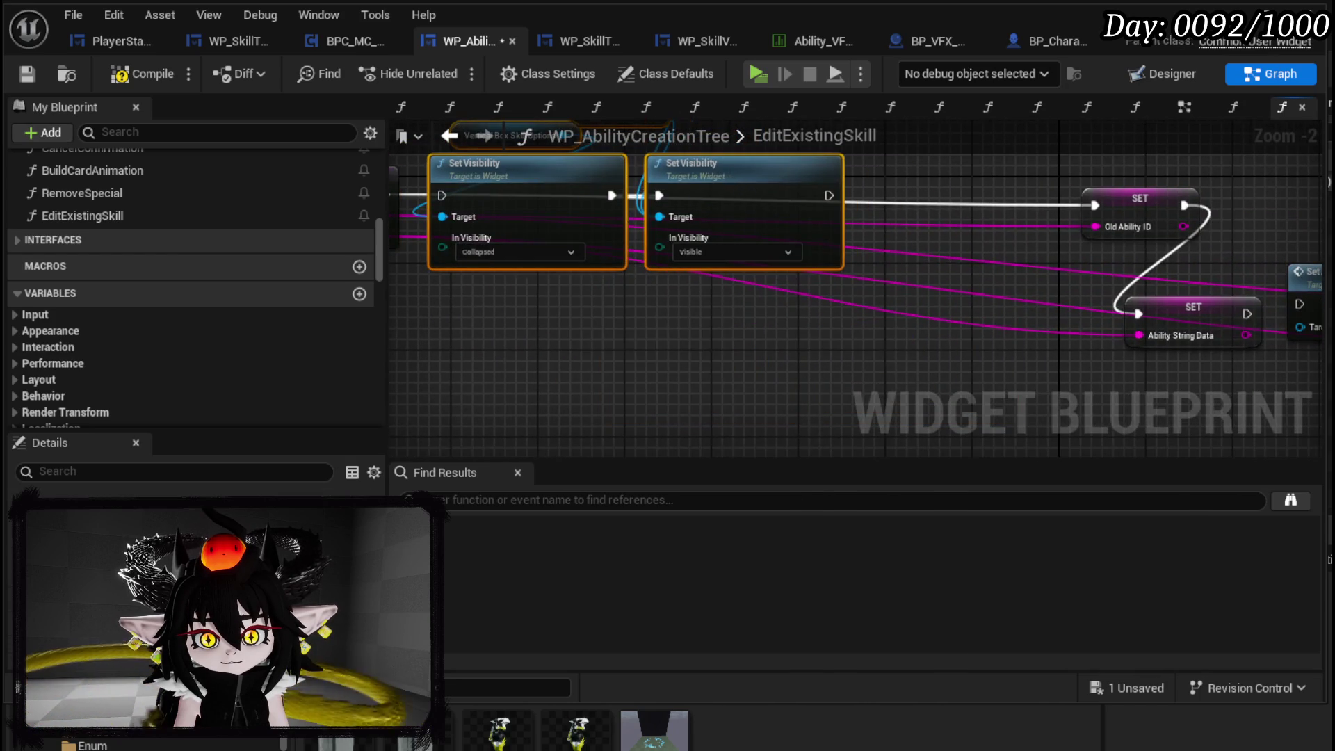
- Make the Set Visibility nodes run first after function entry, save, and pull a wire from Ability String Data
click(540, 278)
mouse_move(581, 282)
mouse_down()
mouse_move(970, 278)
mouse_move(829, 272)
mouse_up()
drag(972, 210, 922, 197)
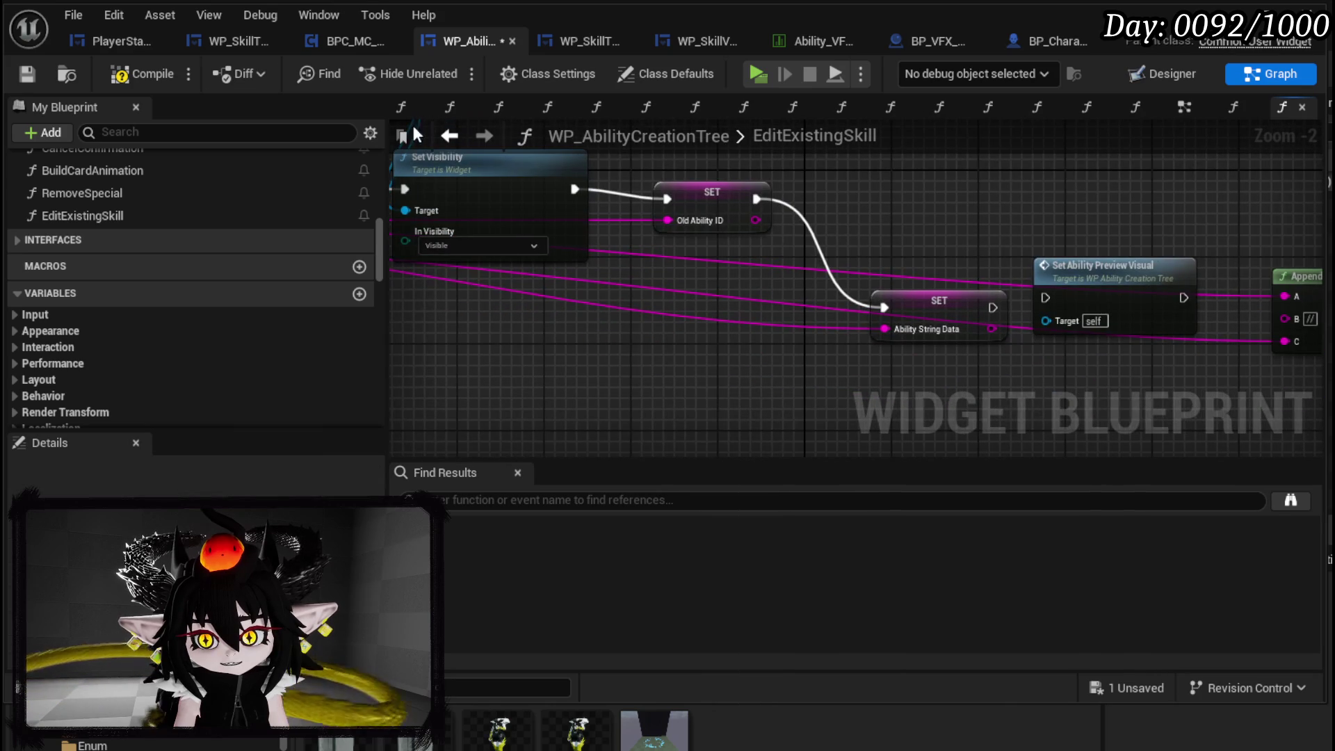
click(27, 74)
mouse_move(947, 243)
mouse_down()
mouse_move(1252, 237)
mouse_move(925, 184)
mouse_up()
mouse_move(925, 249)
mouse_down()
mouse_move(664, 206)
mouse_move(431, 350)
mouse_up()
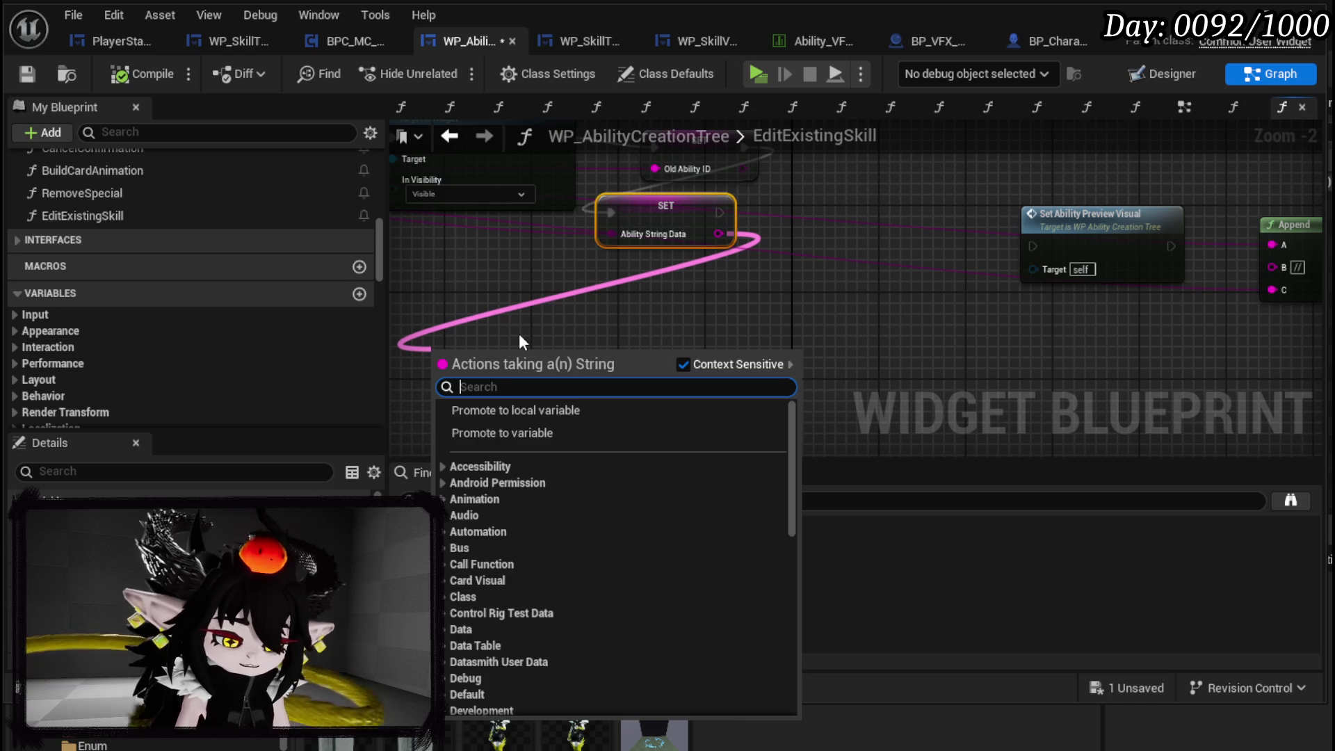
- Add a Parse Into Array node on Ability String Data, set its Delimiter and disable Cull Empty Strings
text(Parse)
key(Return)
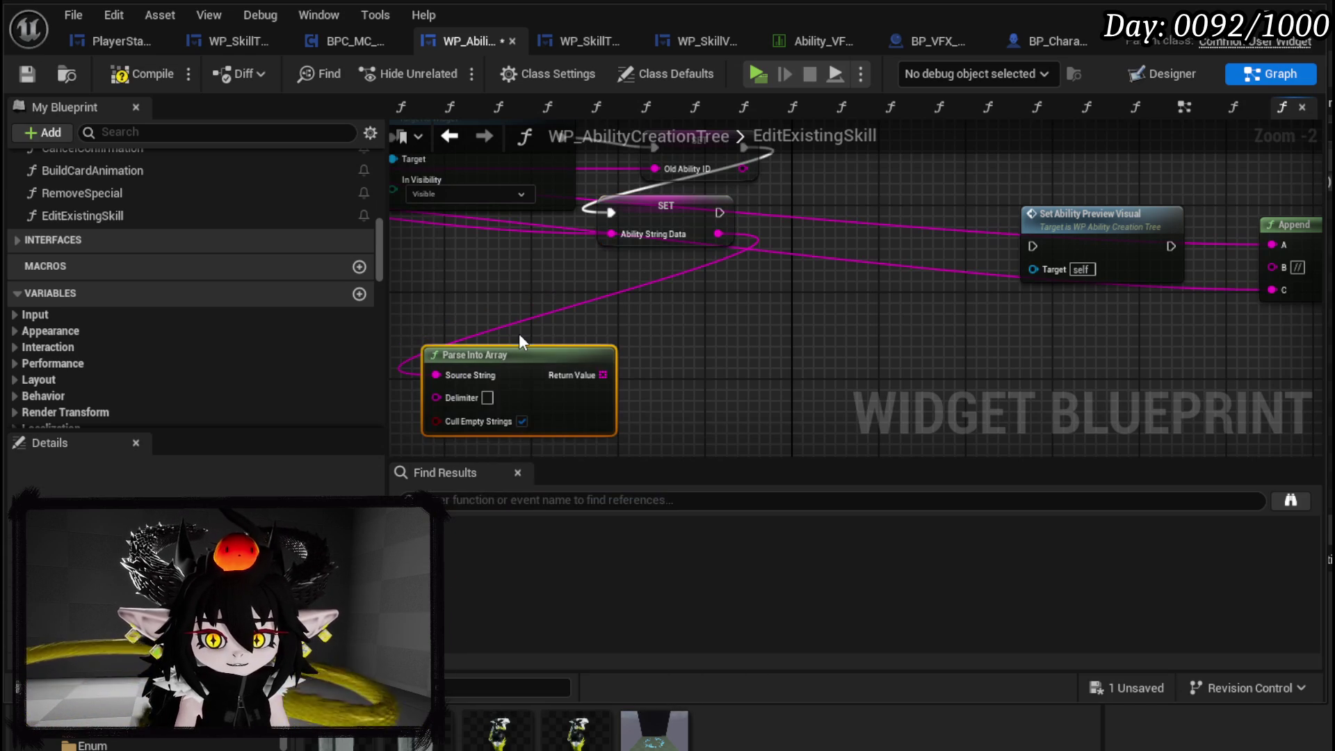
click(569, 342)
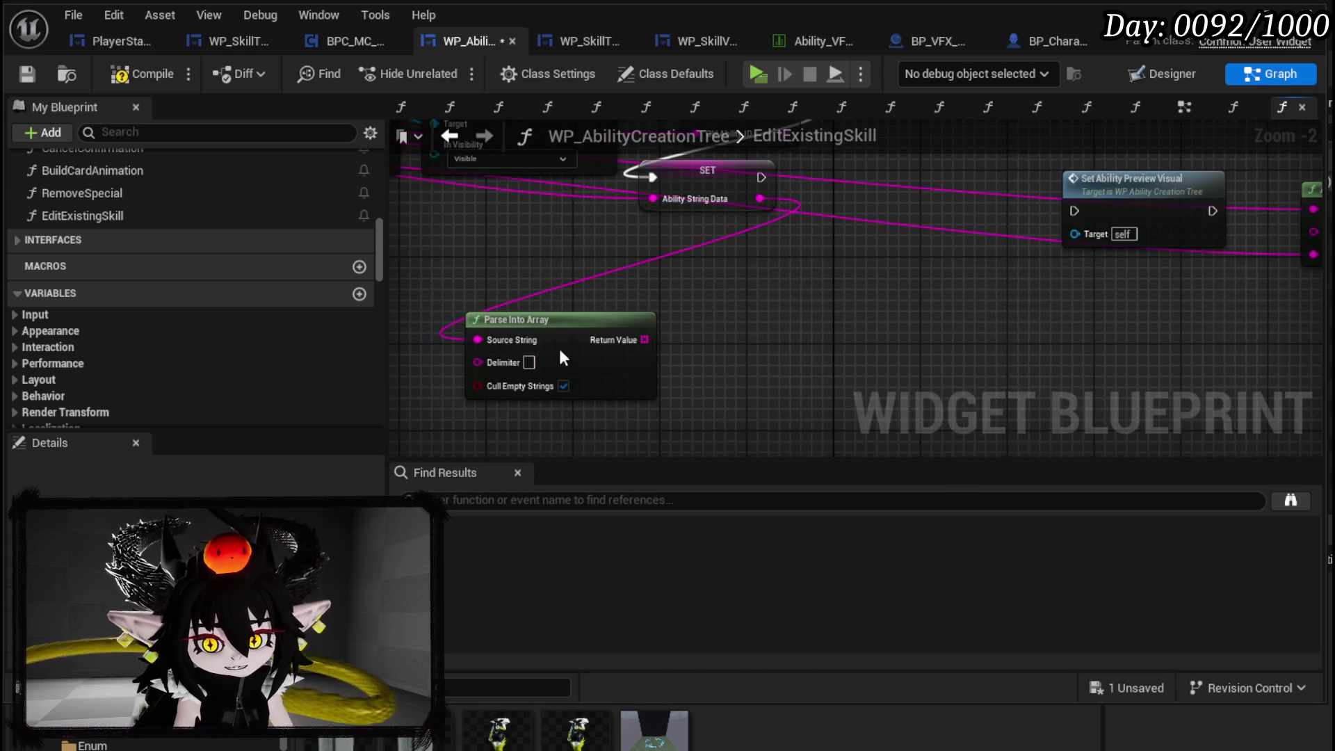
click(529, 362)
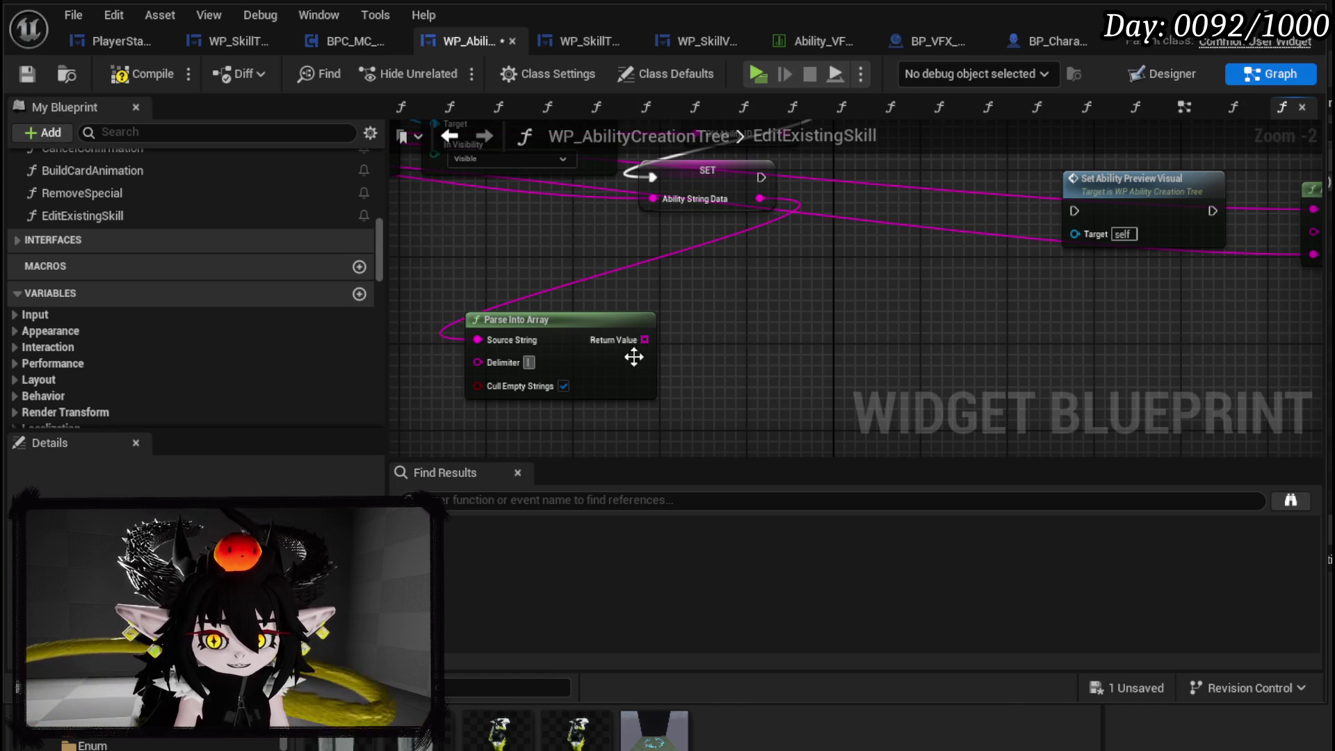
click(564, 386)
drag(584, 382, 573, 415)
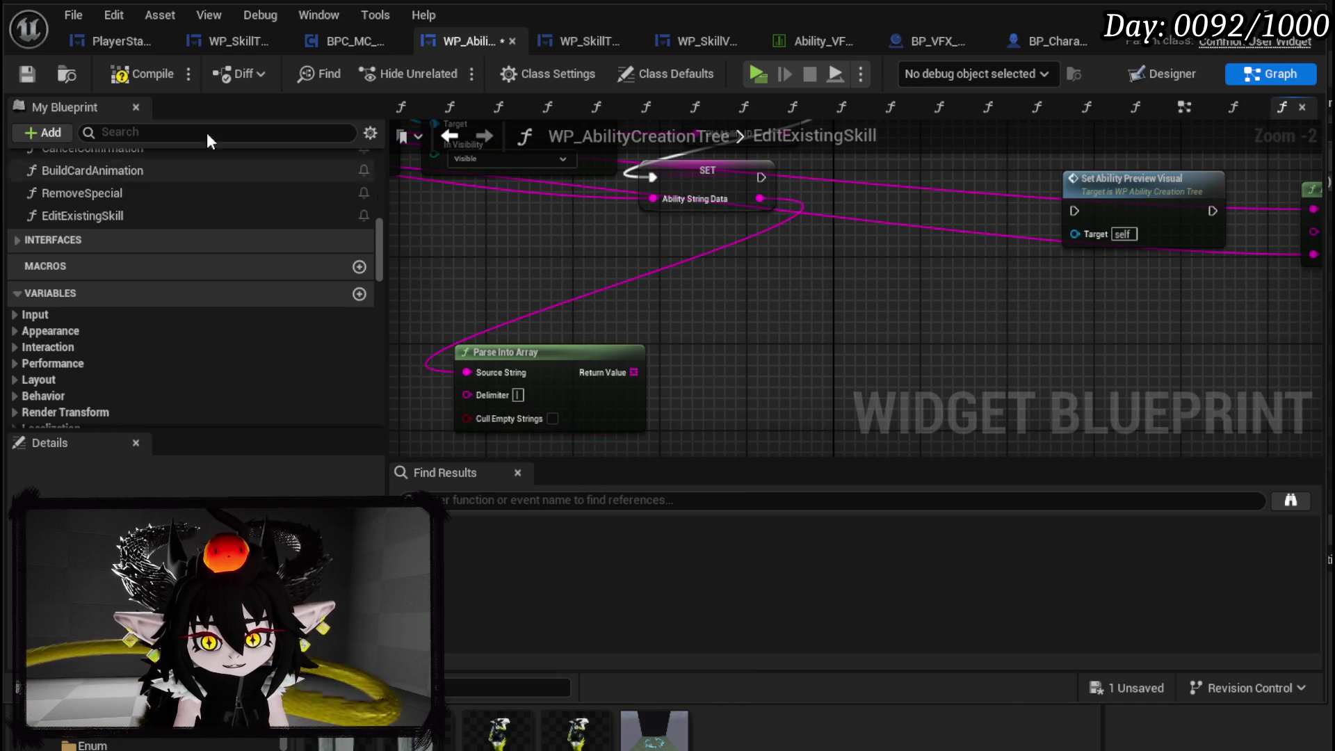
- Save and compile the widget blueprint, then return to the L_DungeonCreationTest level editor
click(27, 73)
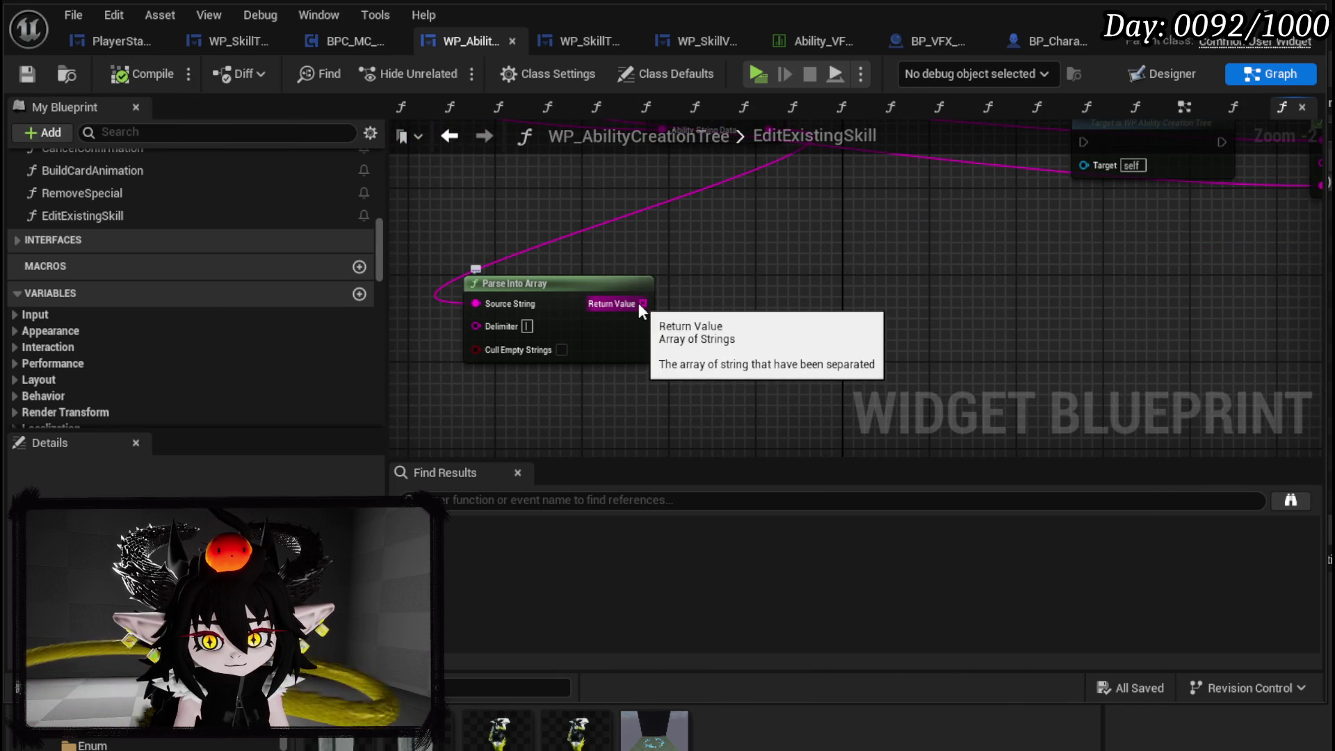
click(140, 77)
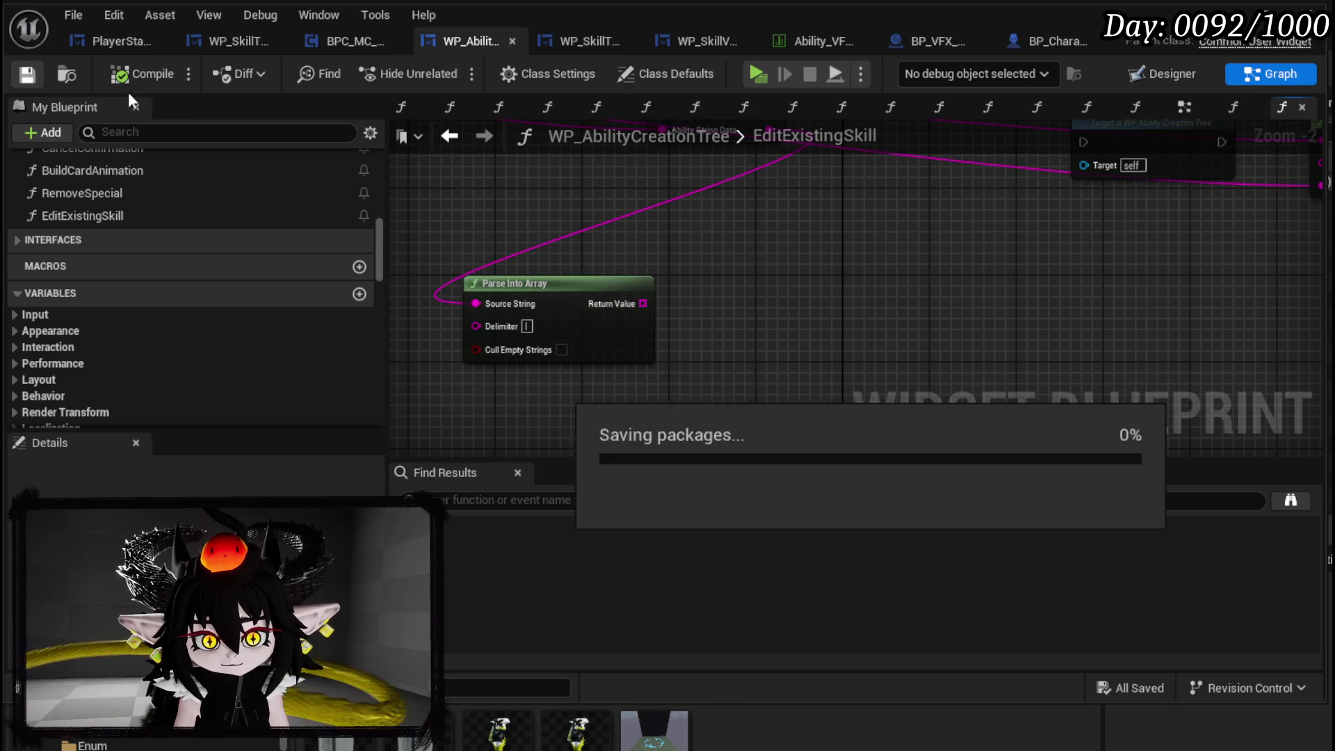
click(917, 708)
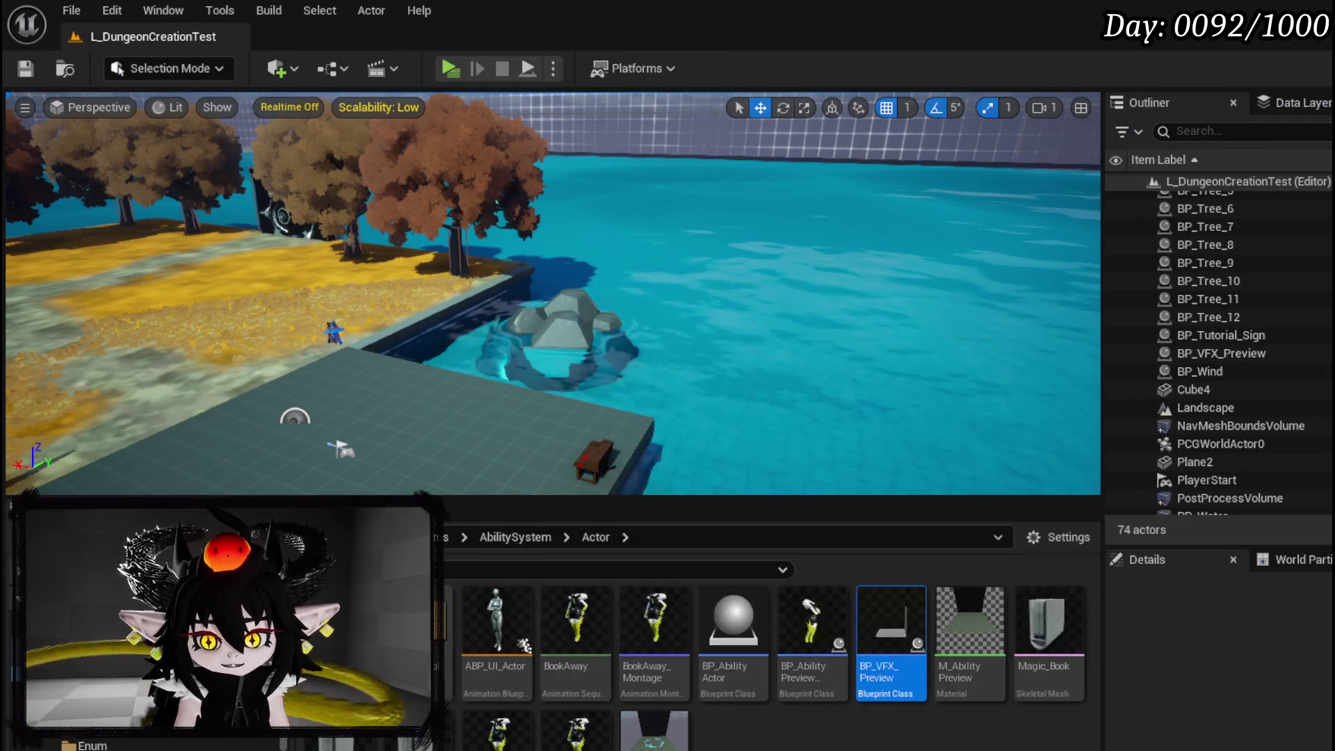
- Open the AbilityWorkBenchUI widget blueprint and look over its InitialSetData function graph
click(97, 728)
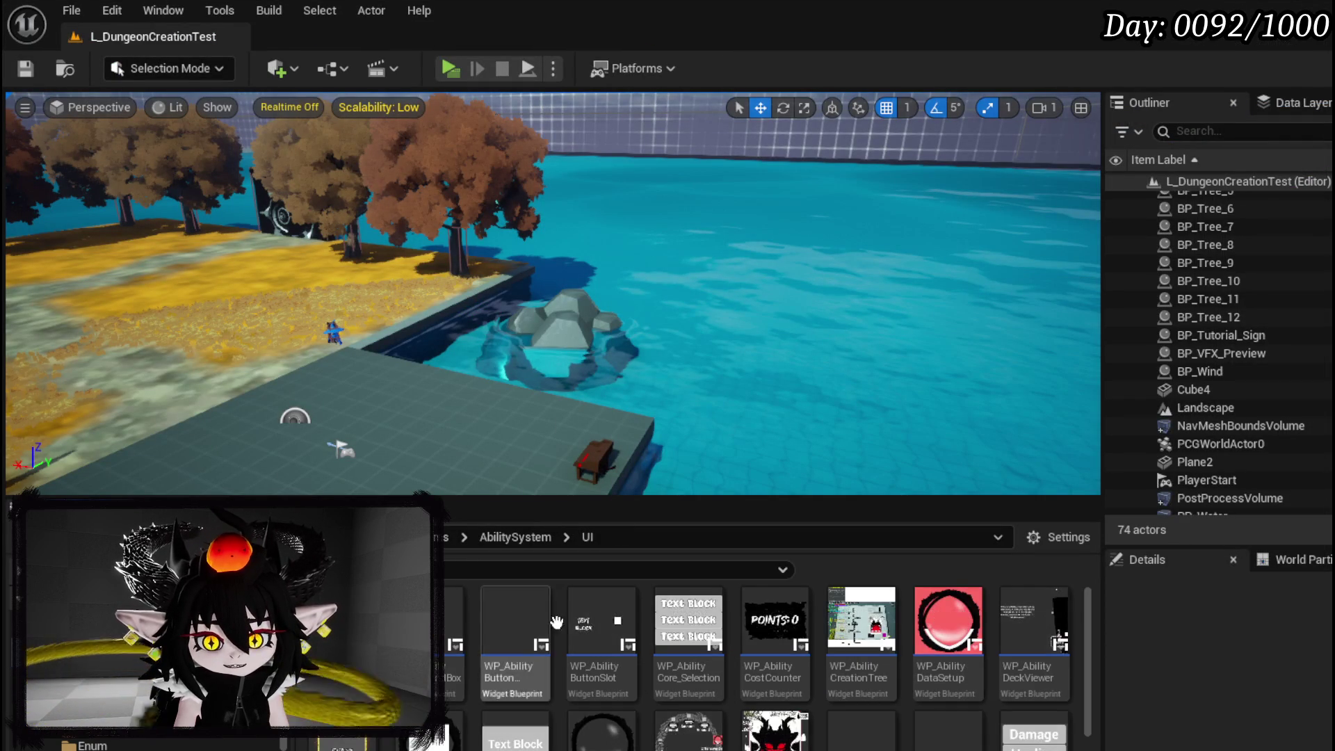
double_click(487, 619)
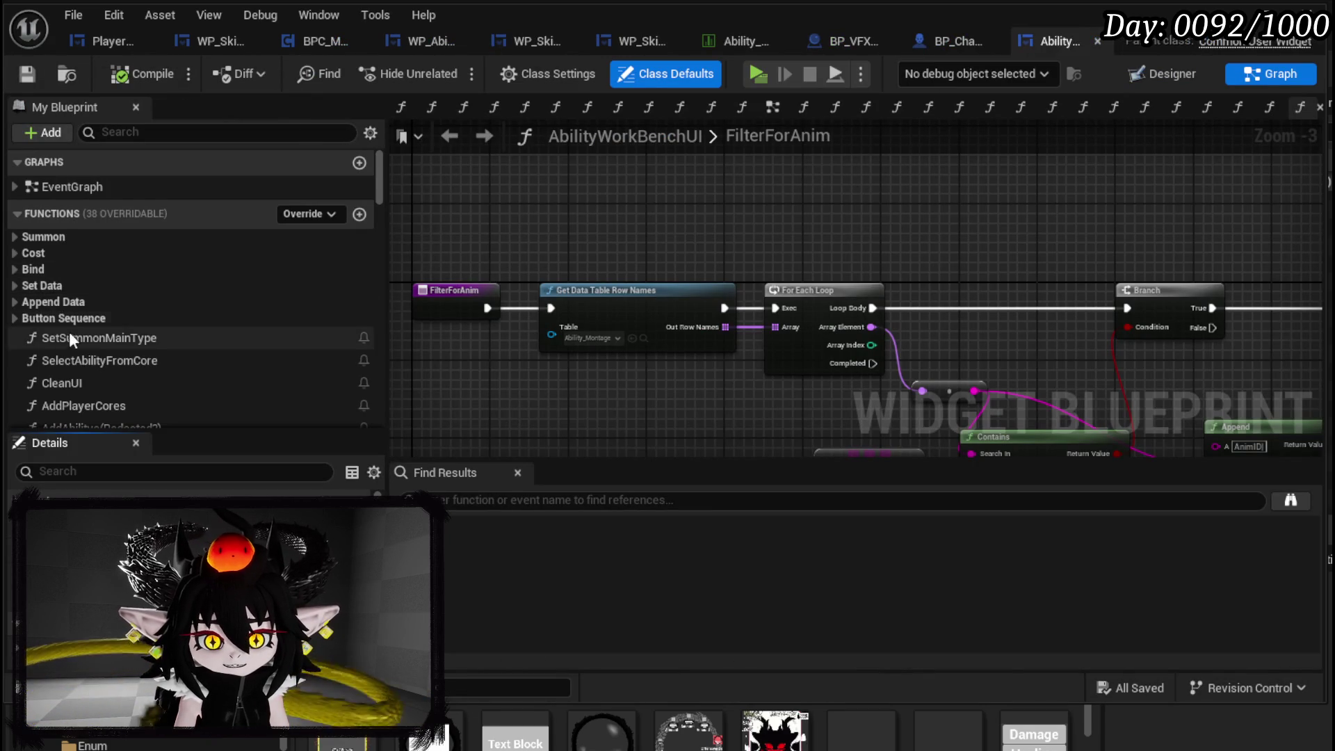
scroll(65, 334, down, 3)
scroll(93, 318, down, 3)
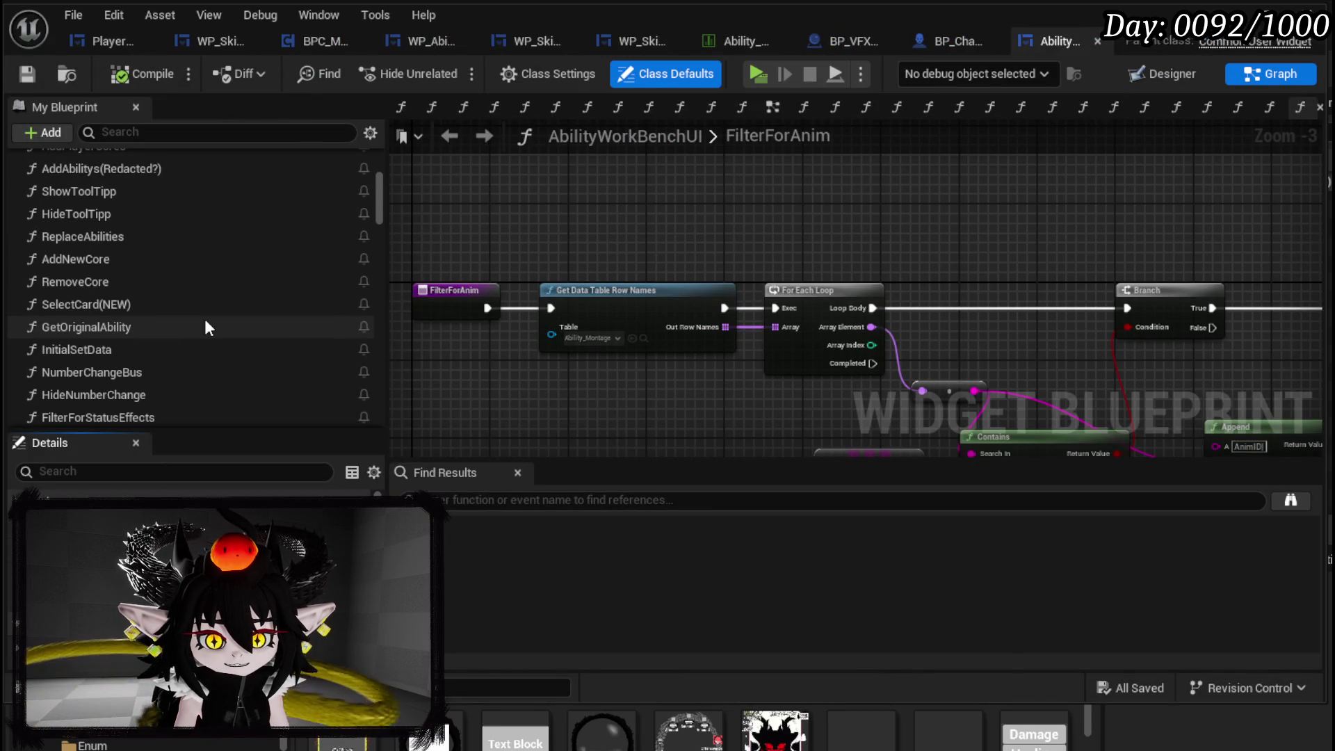
click(144, 349)
double_click(144, 349)
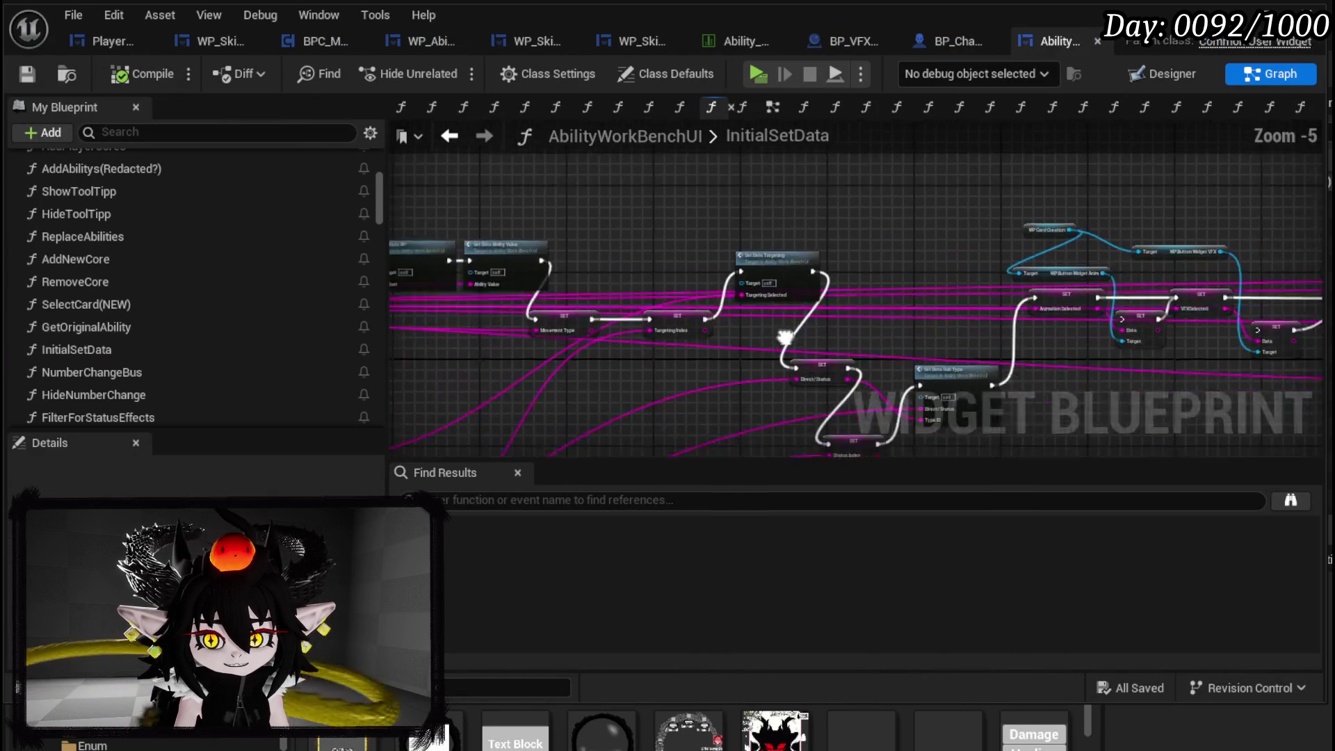
scroll(542, 362, up, 4)
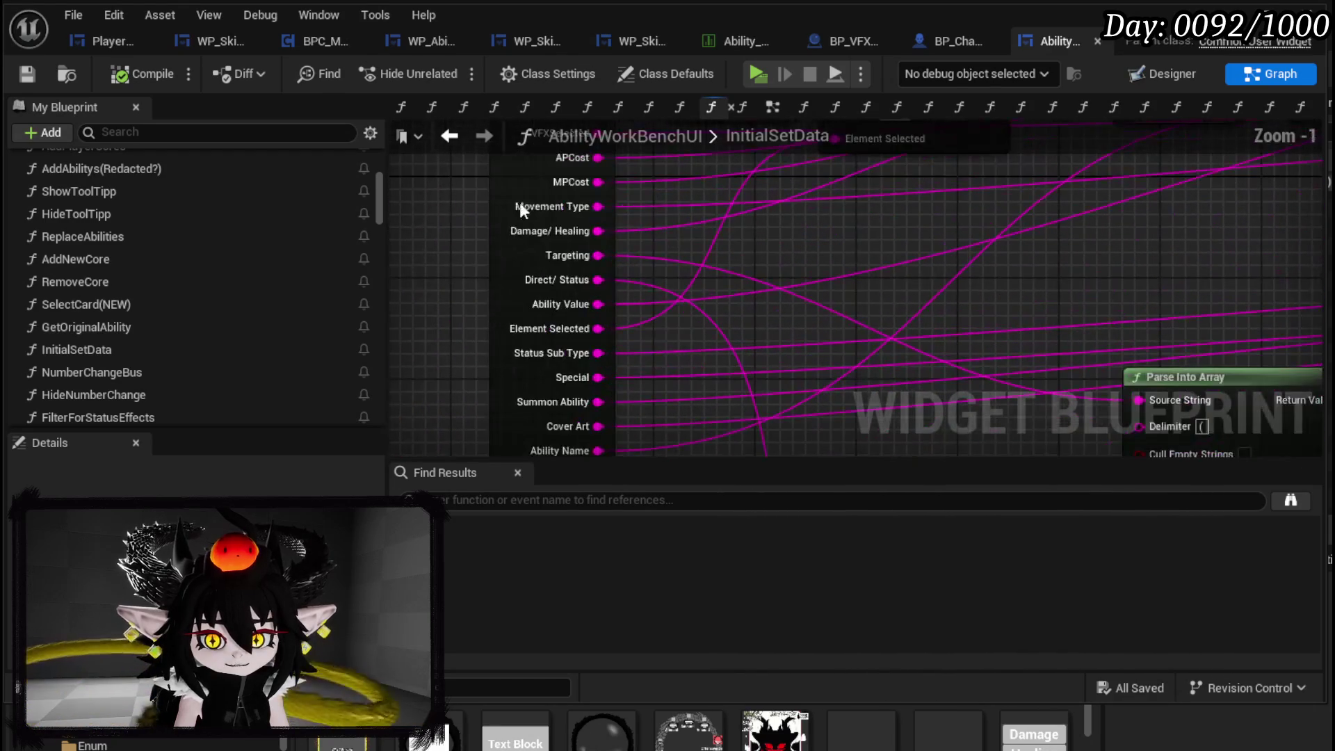
scroll(893, 268, down, 5)
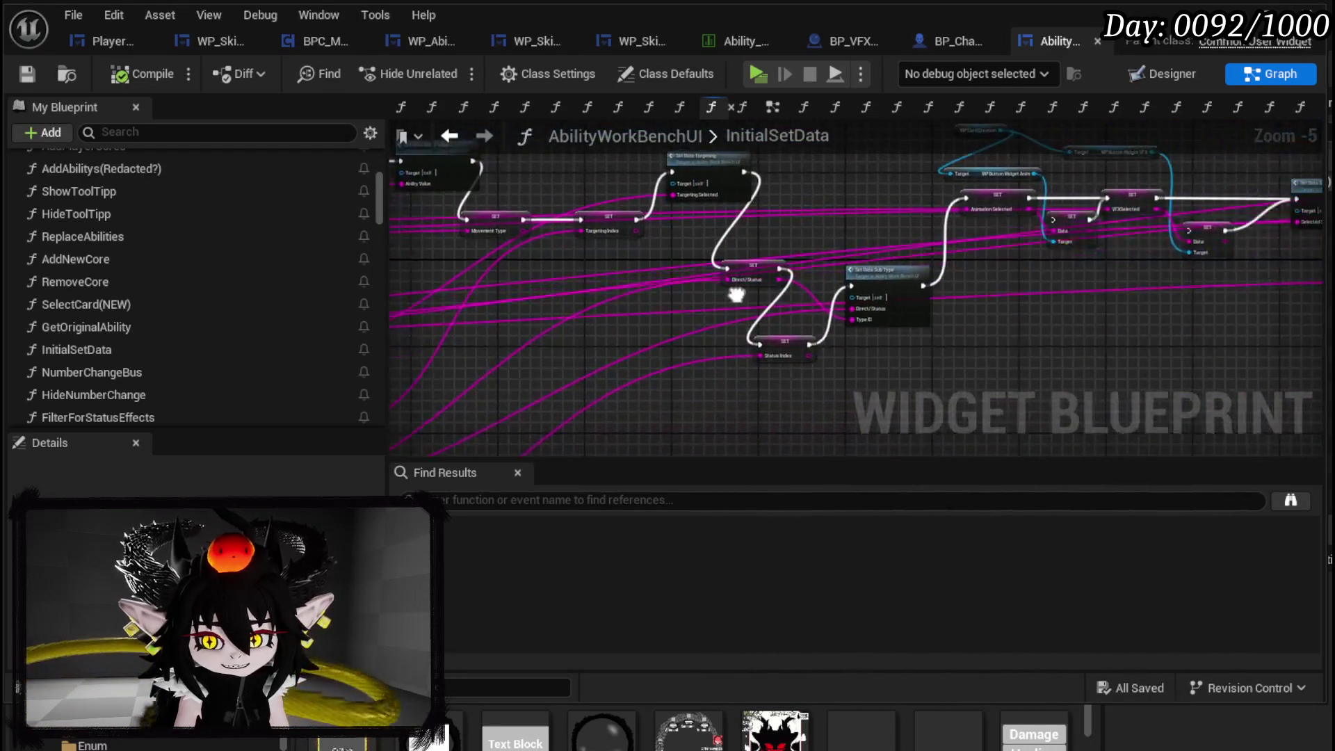
scroll(991, 279, up, 4)
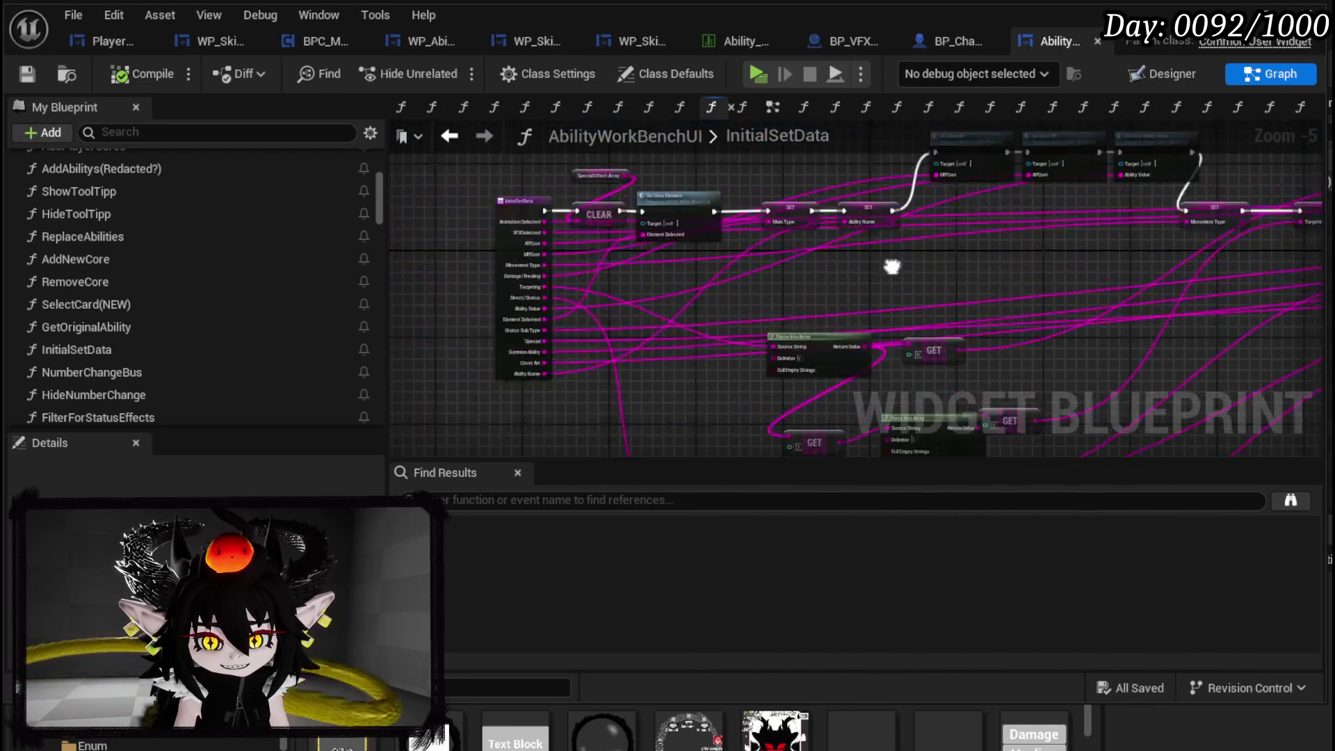
scroll(749, 268, down, 2)
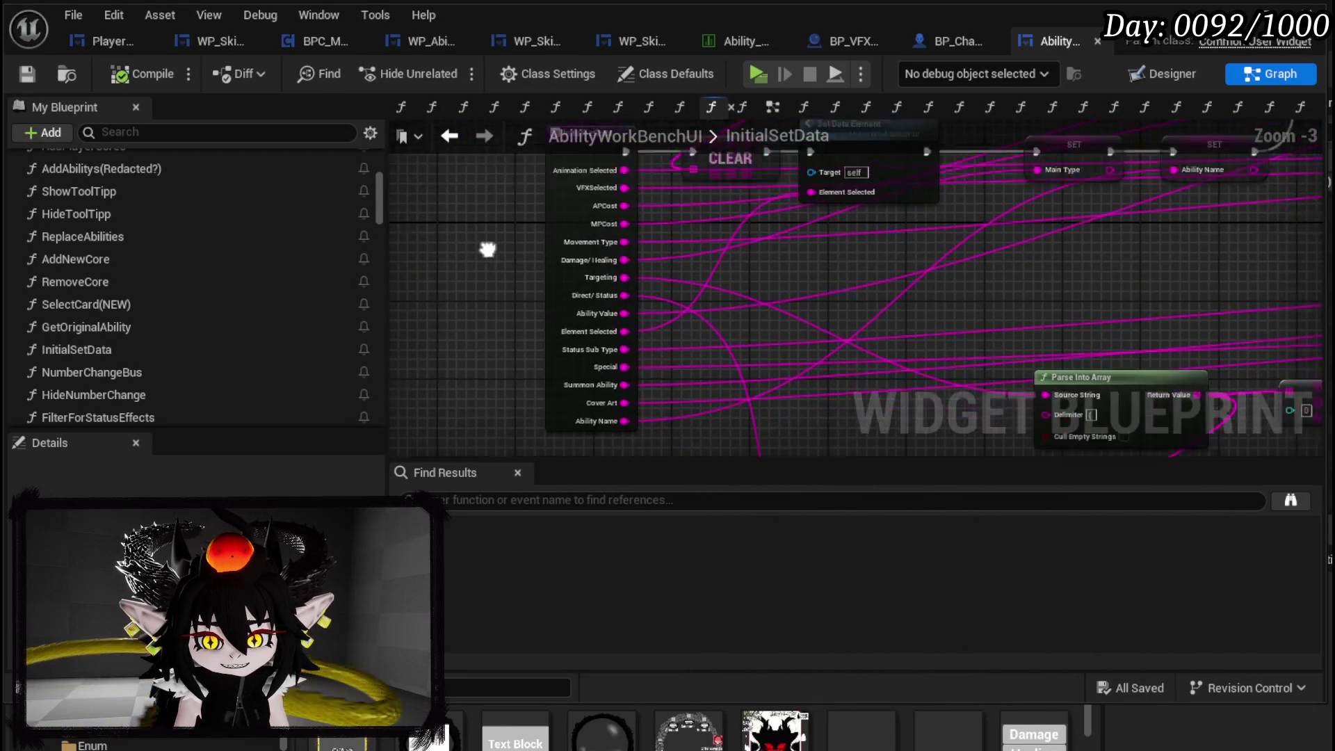
- Go back to the FilterForAnim graph, then open the SelectCard(NEW) function graph
click(450, 136)
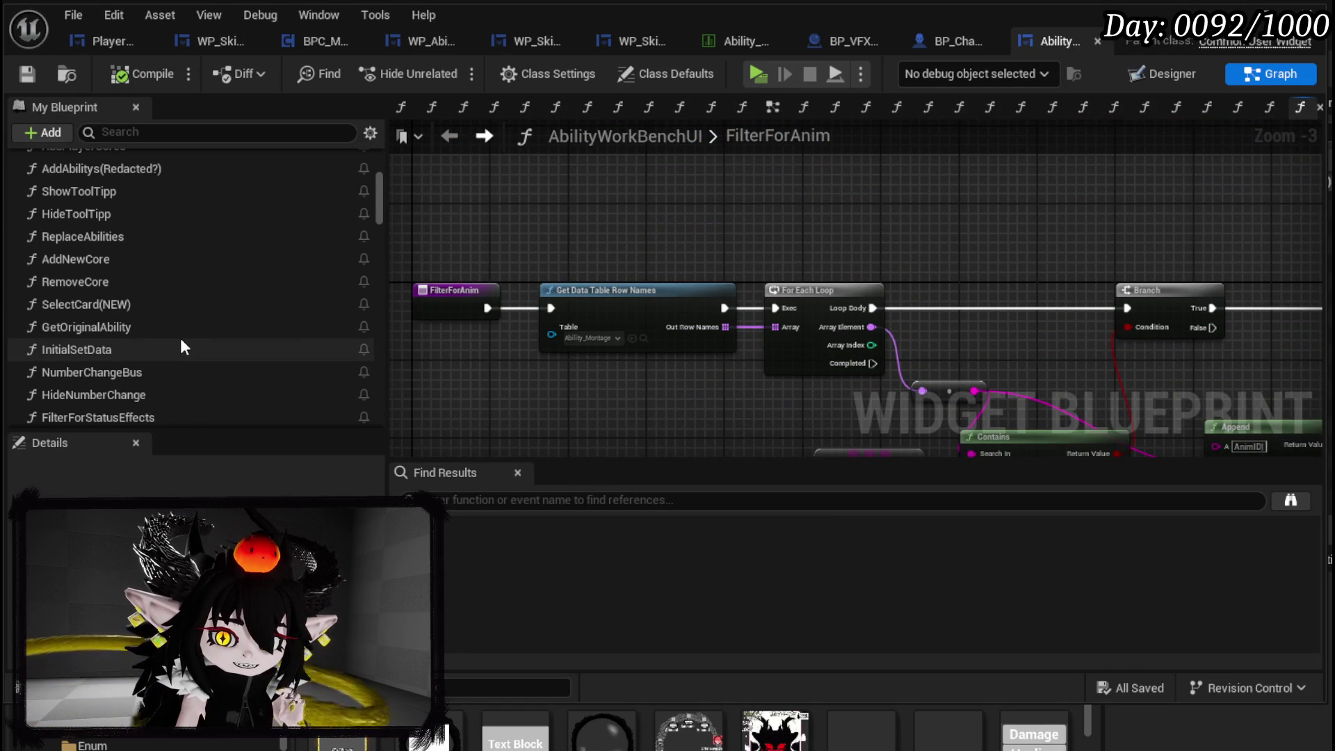
scroll(182, 345, up, 3)
scroll(182, 345, up, 2)
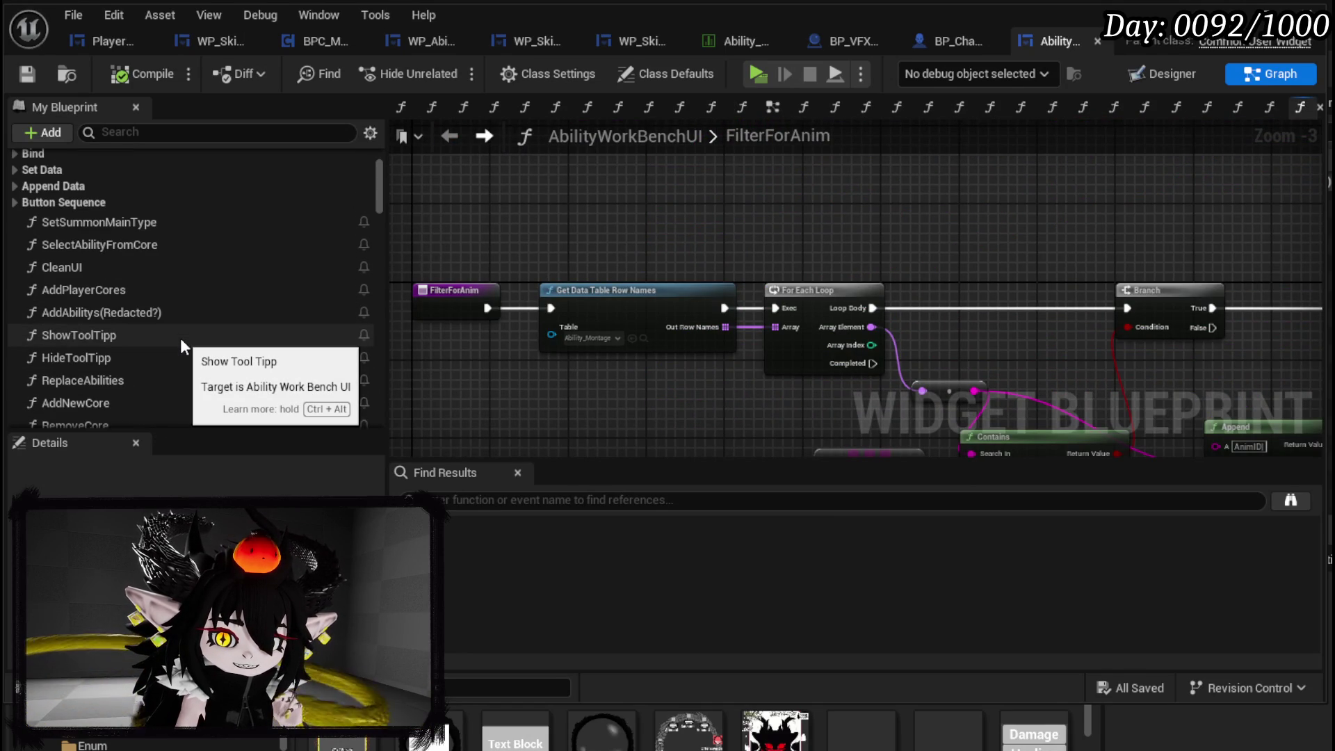
scroll(181, 338, down, 5)
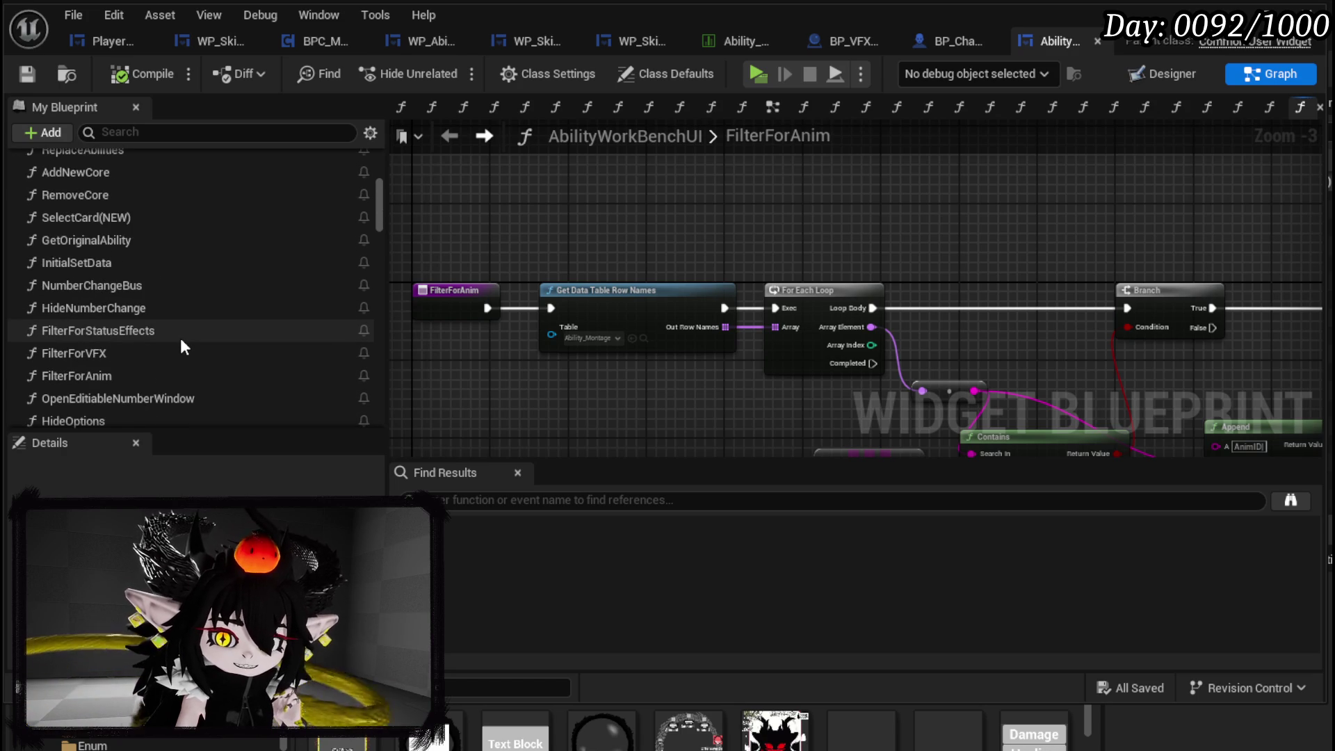
double_click(94, 218)
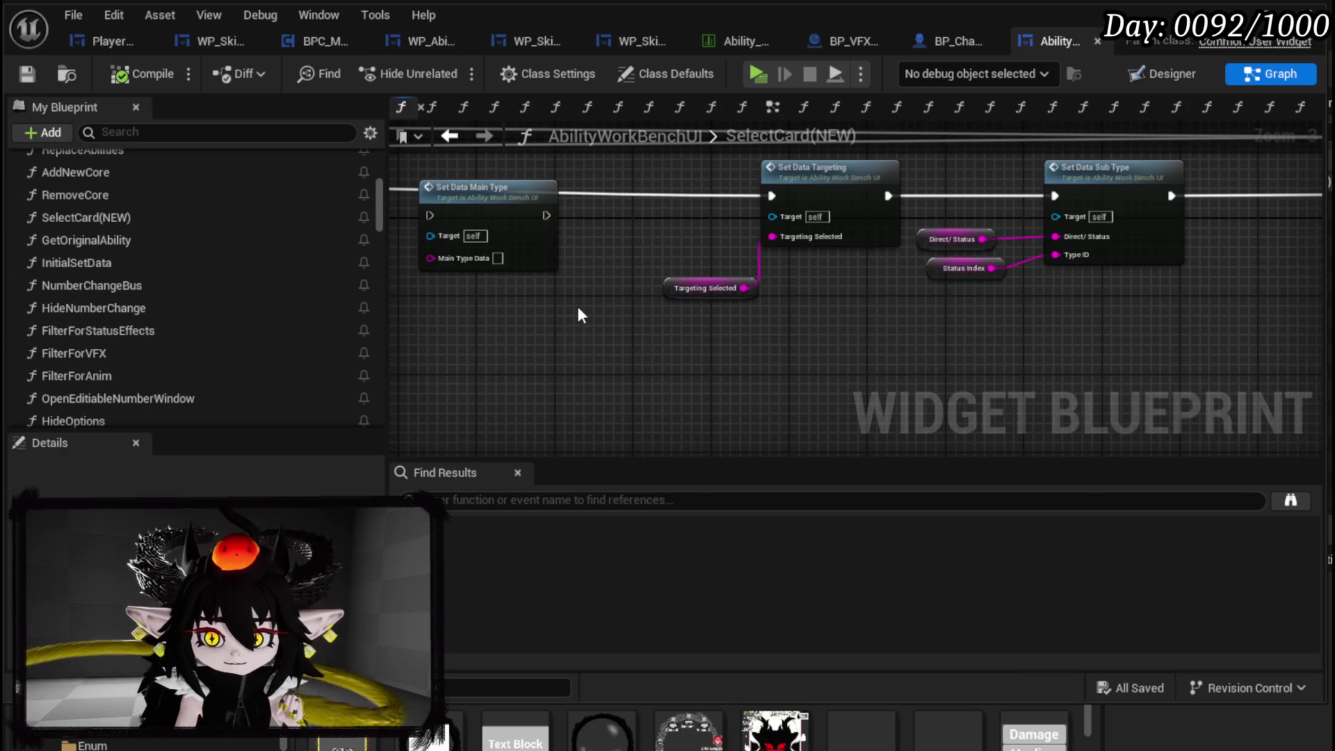
scroll(580, 314, down, 3)
scroll(593, 307, up, 4)
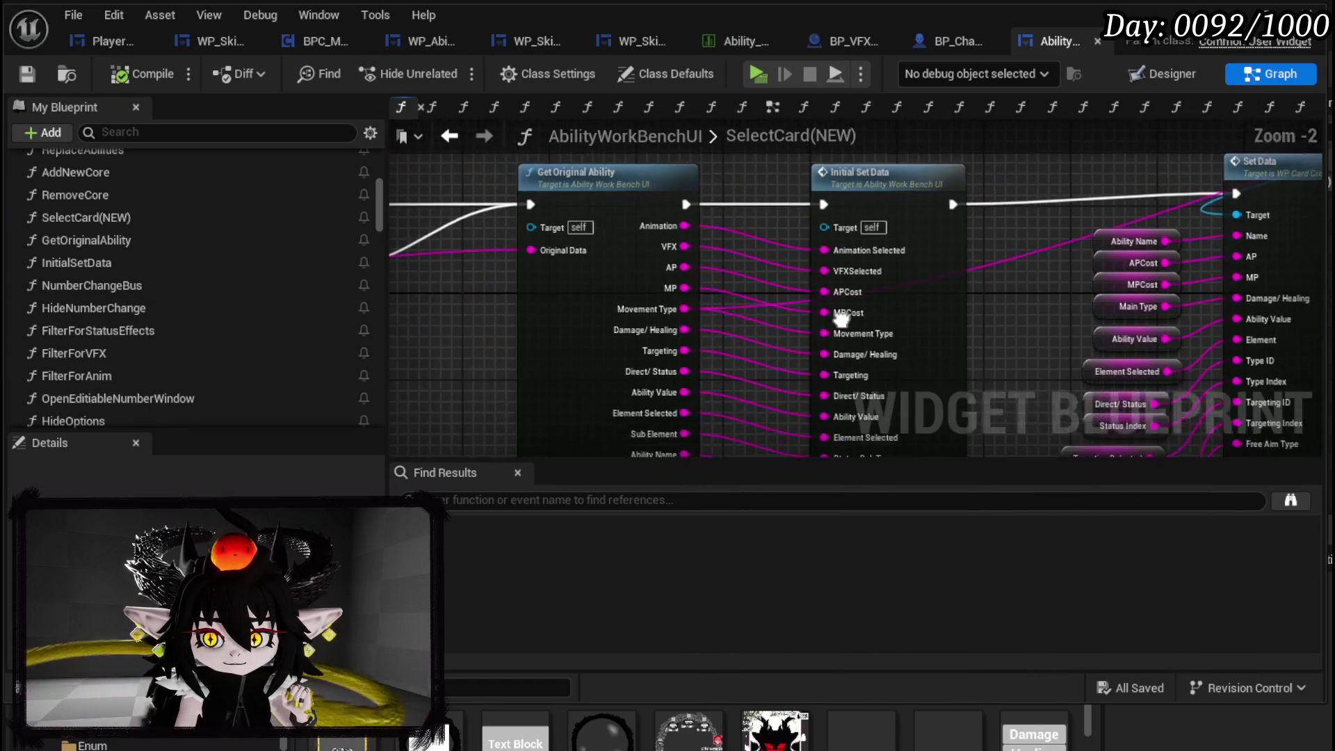
scroll(848, 285, down, 3)
scroll(847, 285, up, 4)
- Open GetOriginalAbility, move its entry node left and select the column of GET nodes
double_click(682, 268)
scroll(665, 274, down, 5)
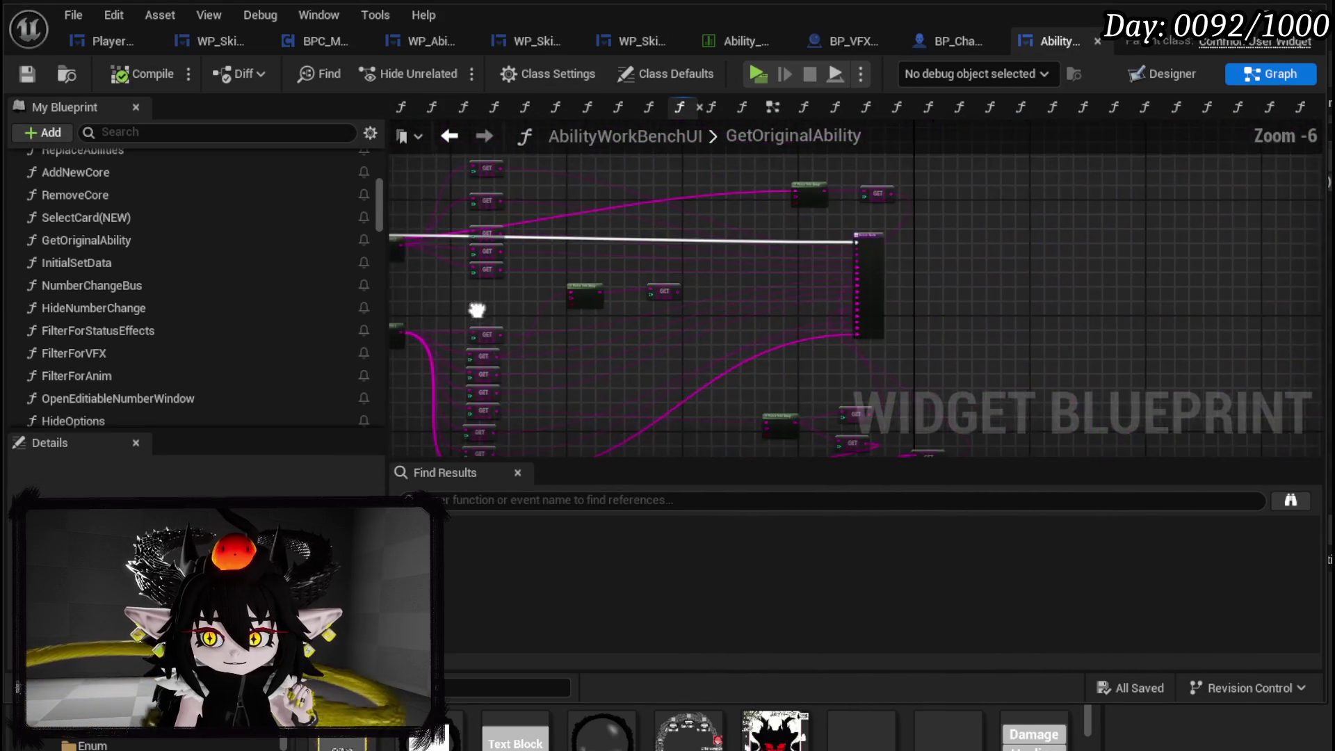
drag(475, 313, 672, 289)
scroll(669, 285, down, 2)
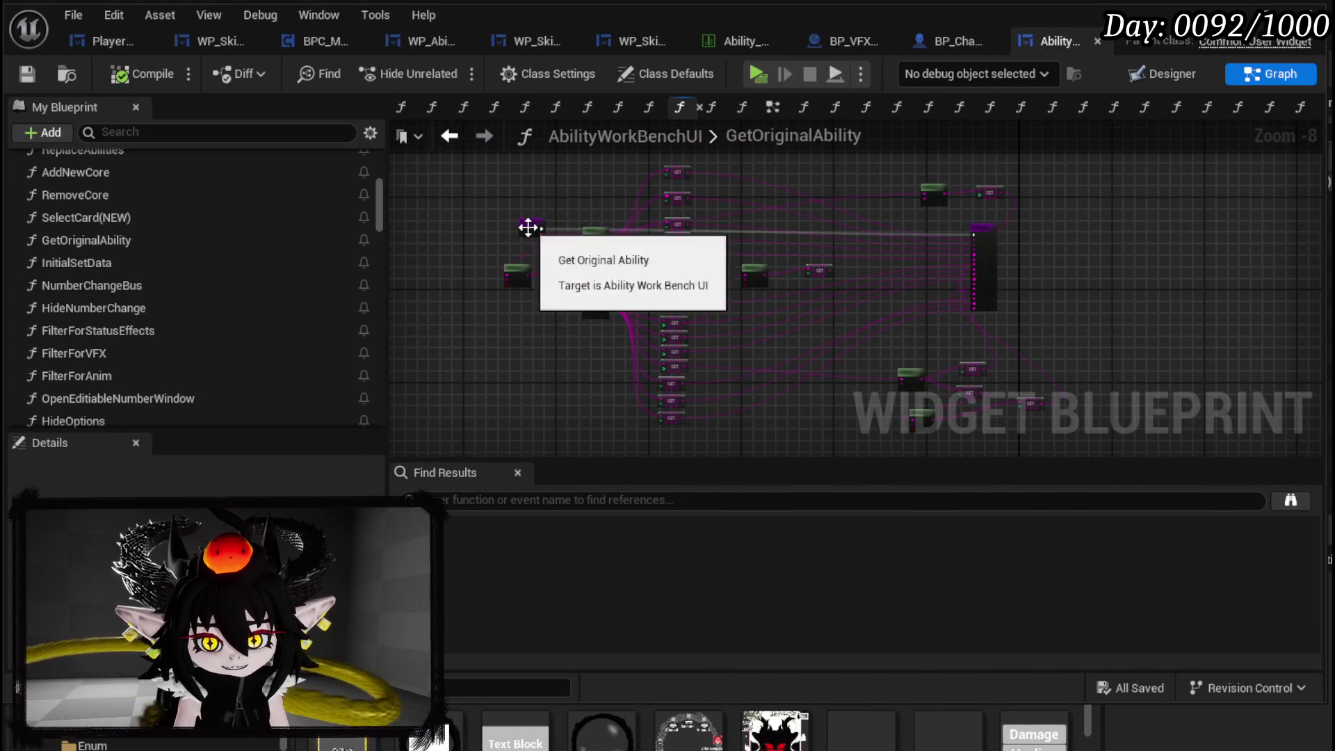
drag(528, 227, 435, 227)
mouse_move(523, 207)
mouse_down()
mouse_move(691, 434)
mouse_move(732, 391)
mouse_up()
drag(844, 336, 645, 394)
- Select the return node and whole block of array-reading nodes, then switch back to WP_AbilityCreationTree
scroll(736, 370, up, 2)
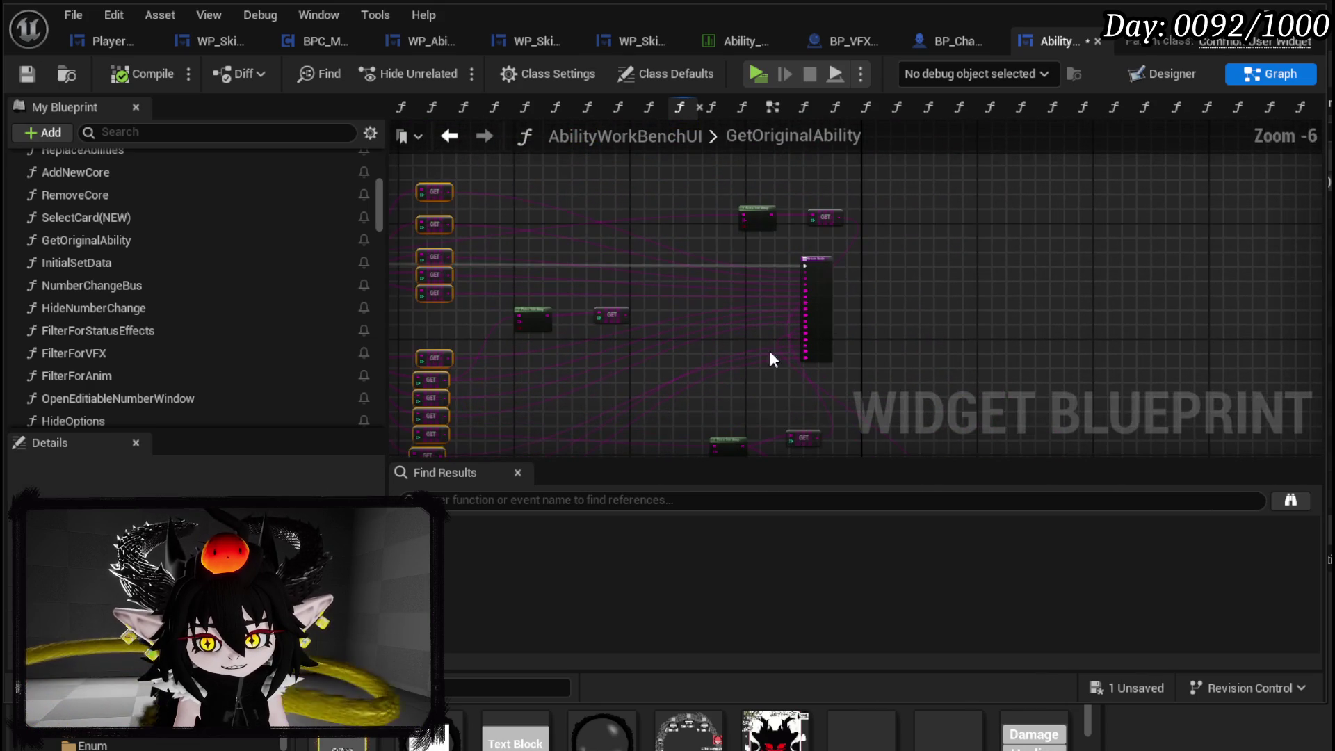
click(817, 281)
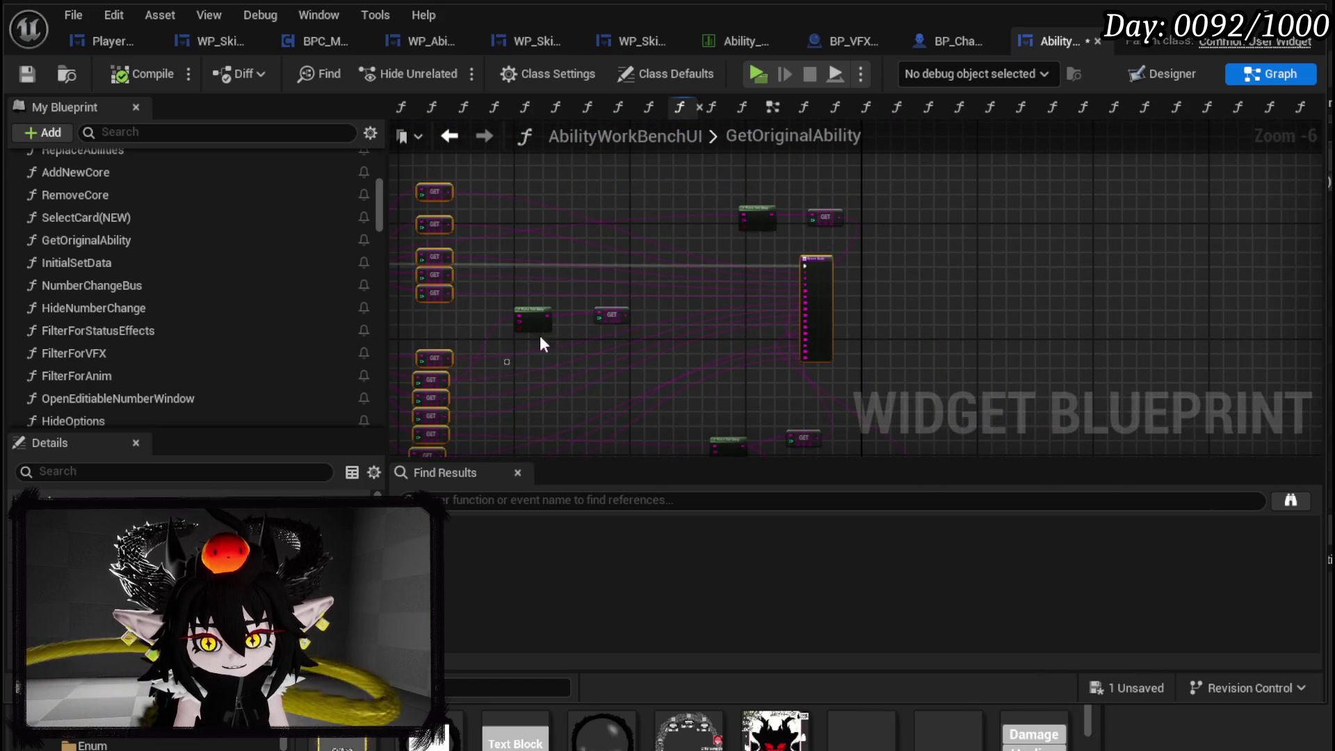
scroll(746, 321, down, 2)
mouse_move(593, 157)
mouse_down()
mouse_move(919, 453)
mouse_move(945, 376)
mouse_up()
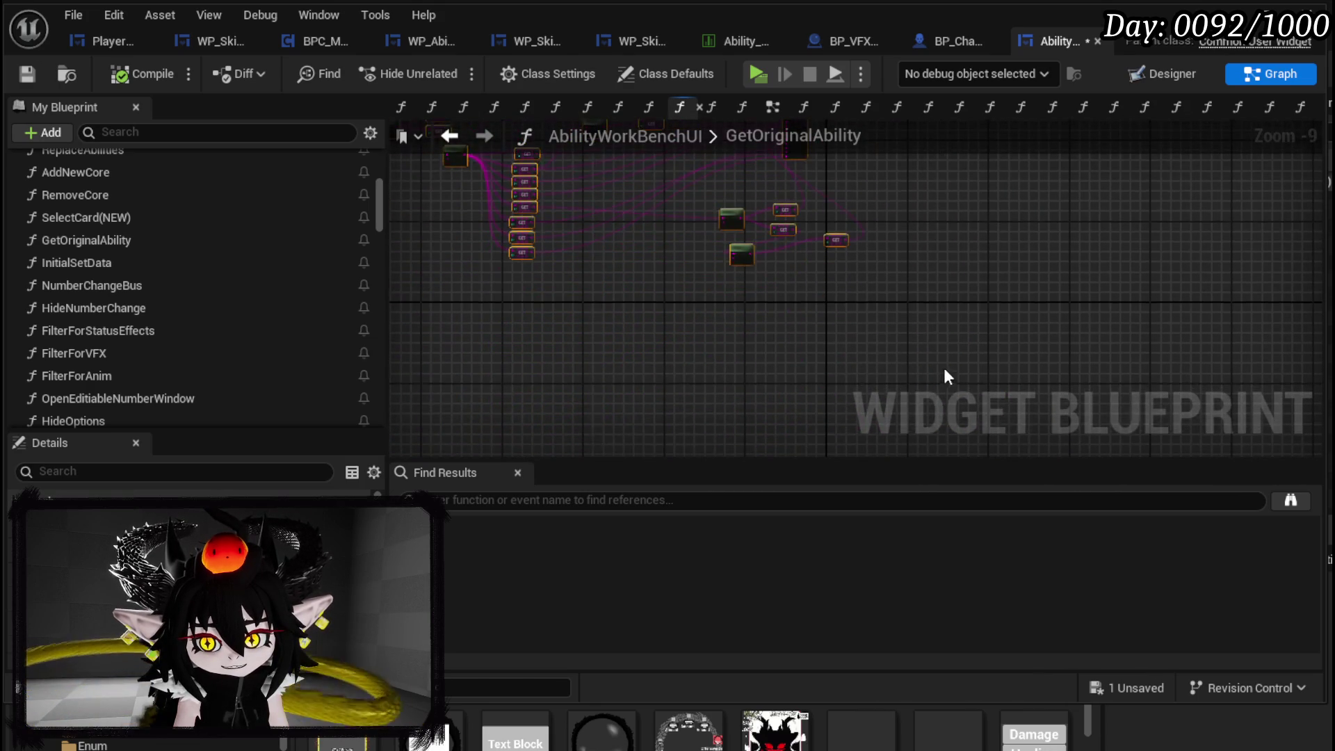
scroll(918, 416, down, 1)
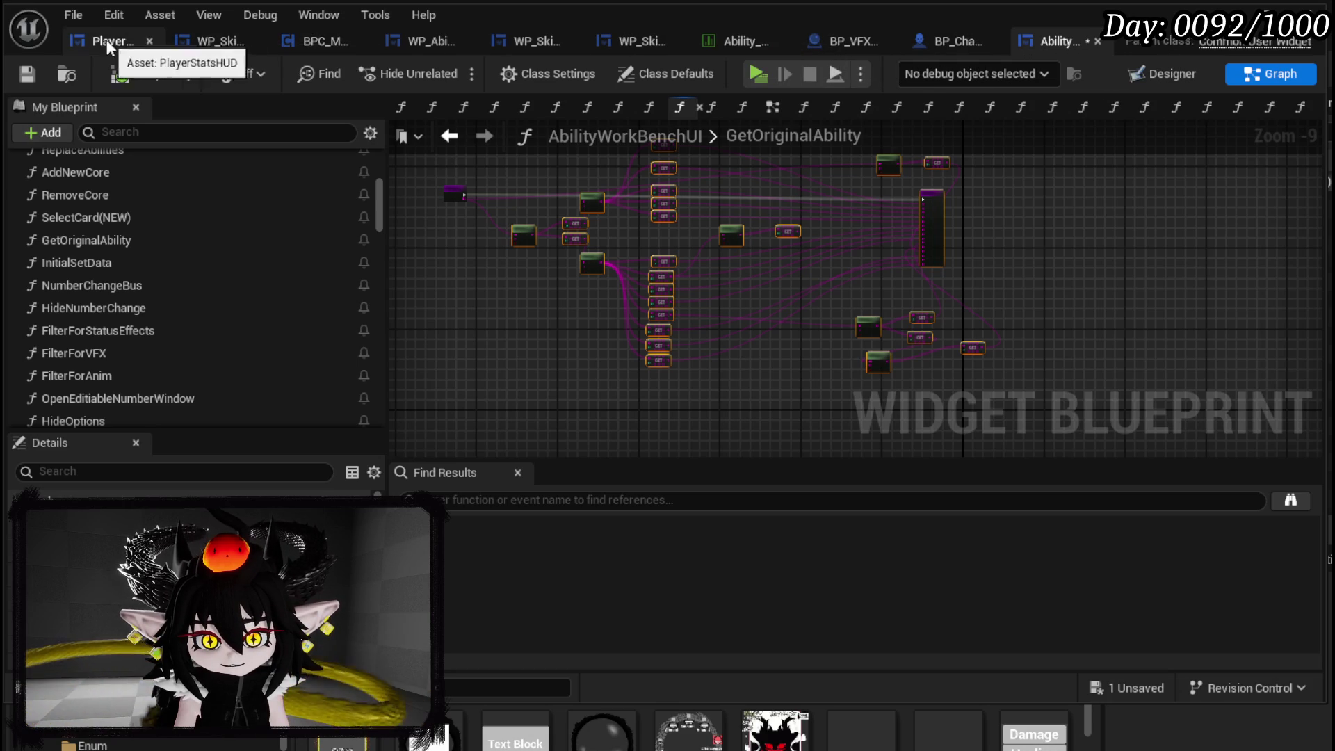
click(440, 44)
scroll(737, 313, down, 5)
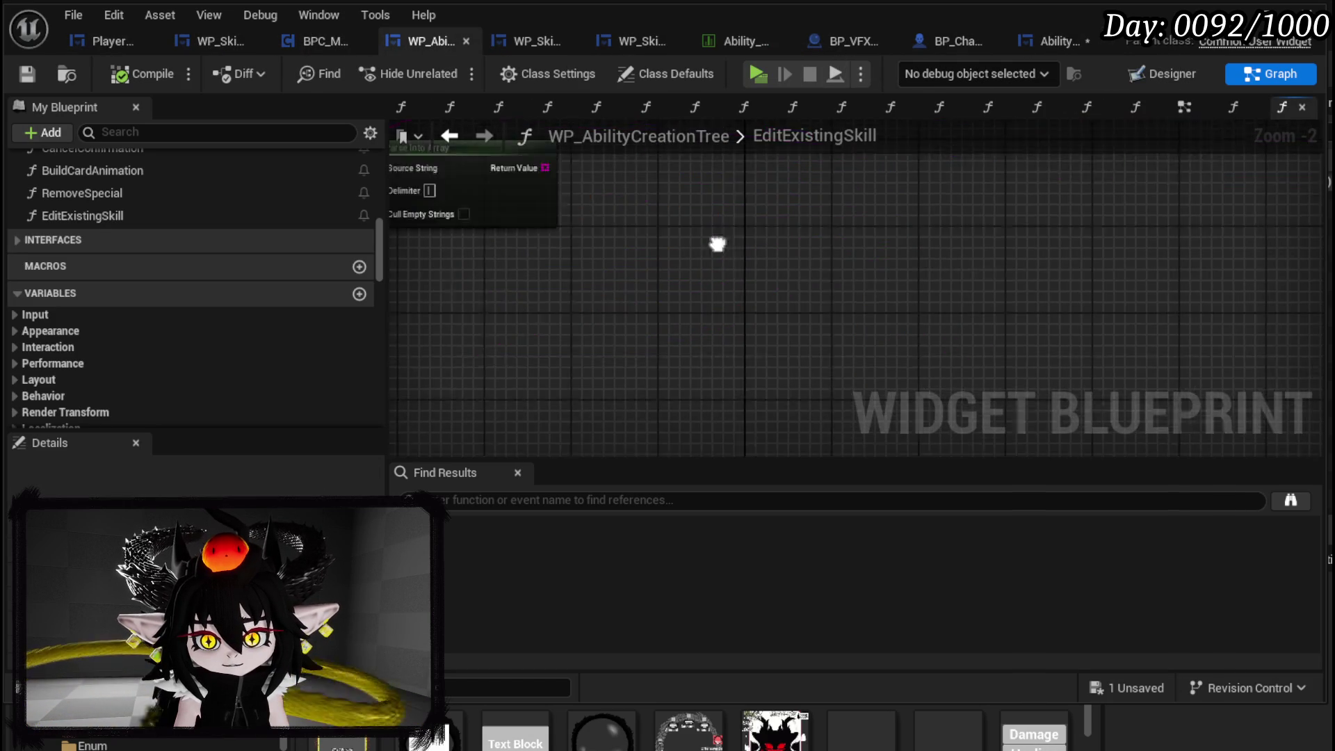
- Collapse the selected GET node block in EditExistingSkill into a function named ParseAbilityString
drag(722, 343, 703, 290)
scroll(724, 332, up, 3)
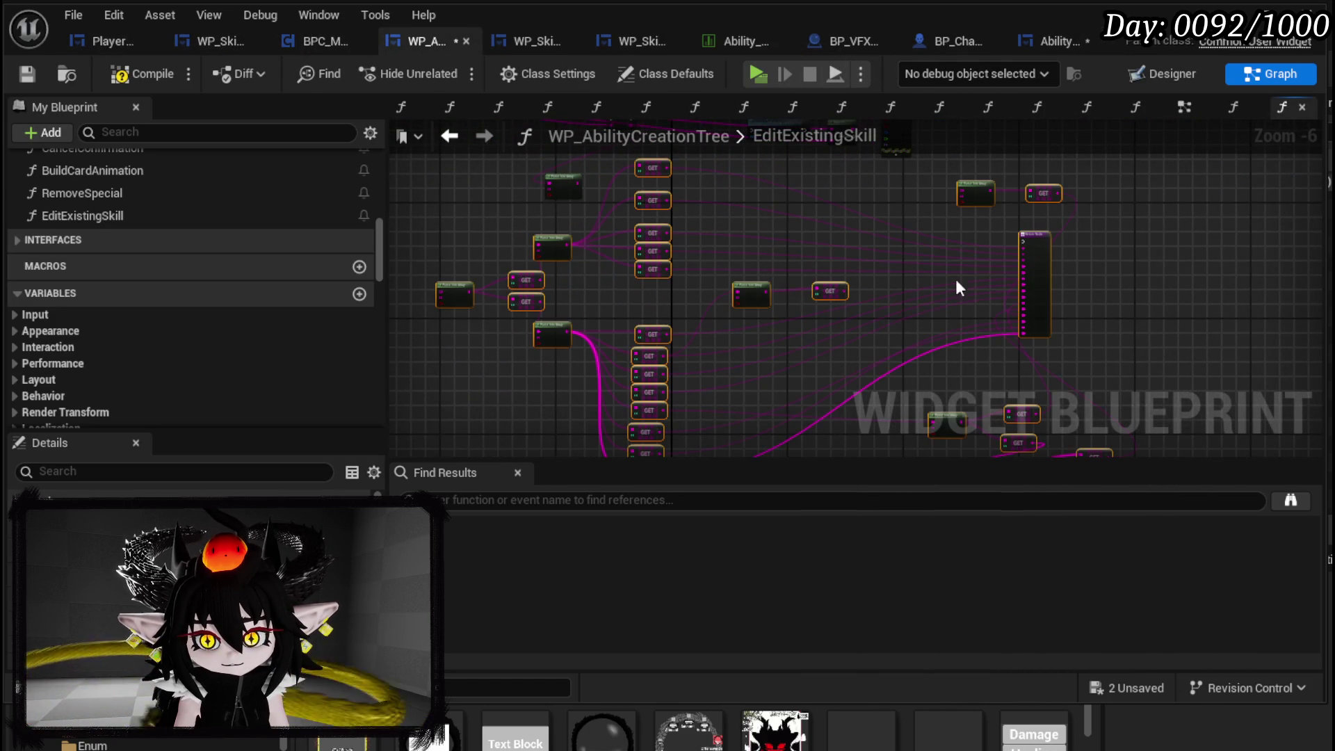
scroll(826, 260, down, 3)
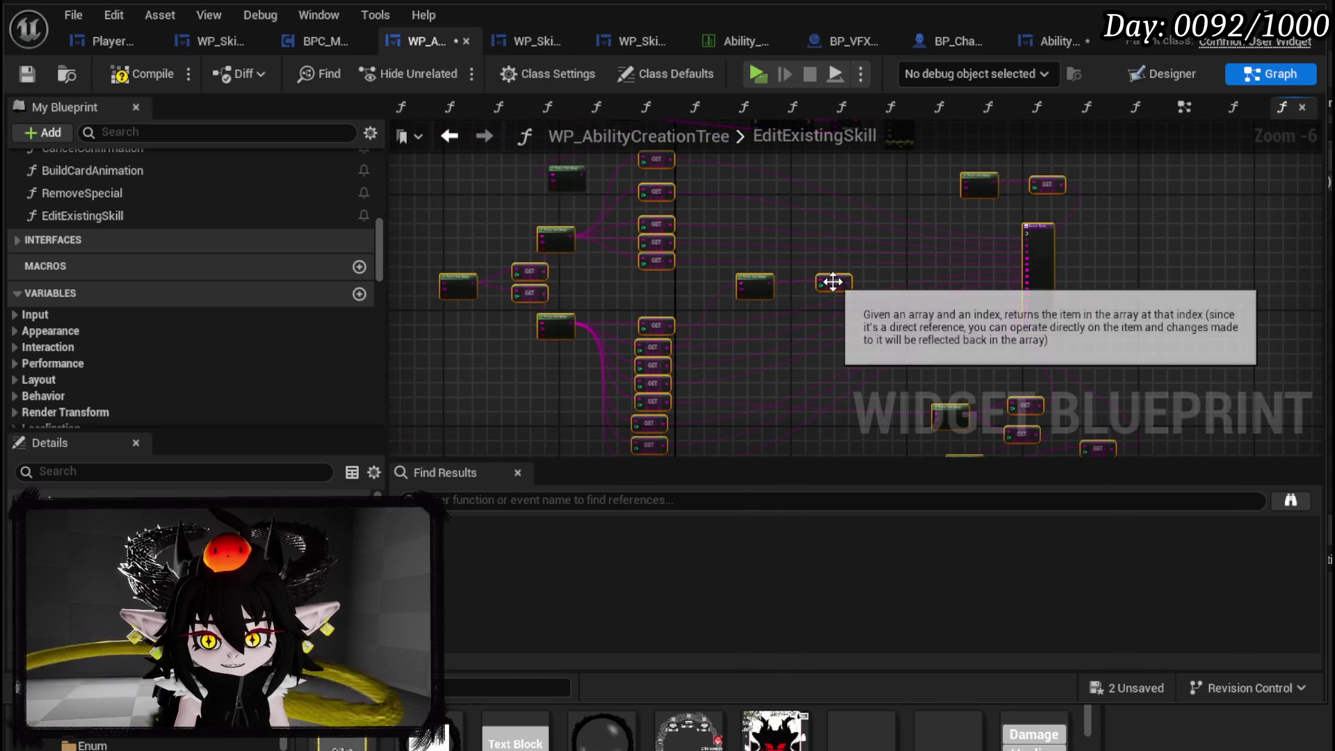
right_click(988, 320)
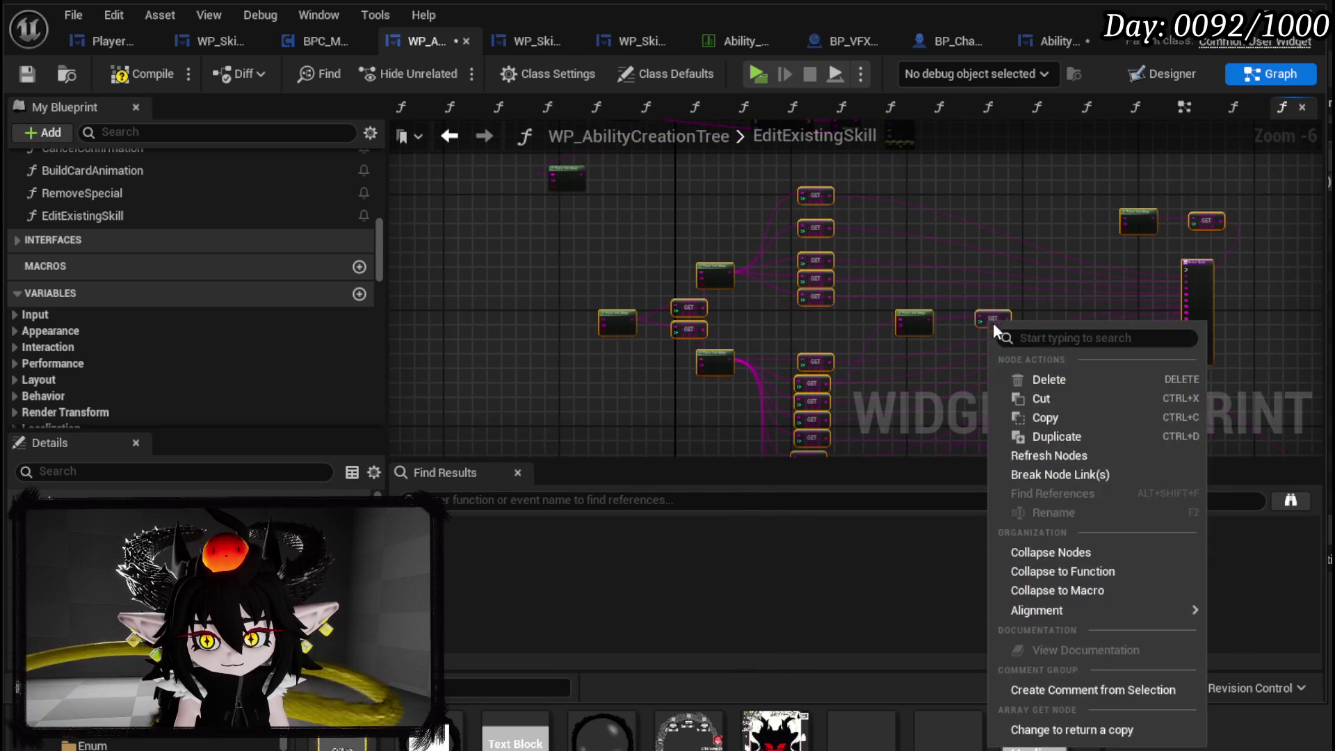
click(1081, 571)
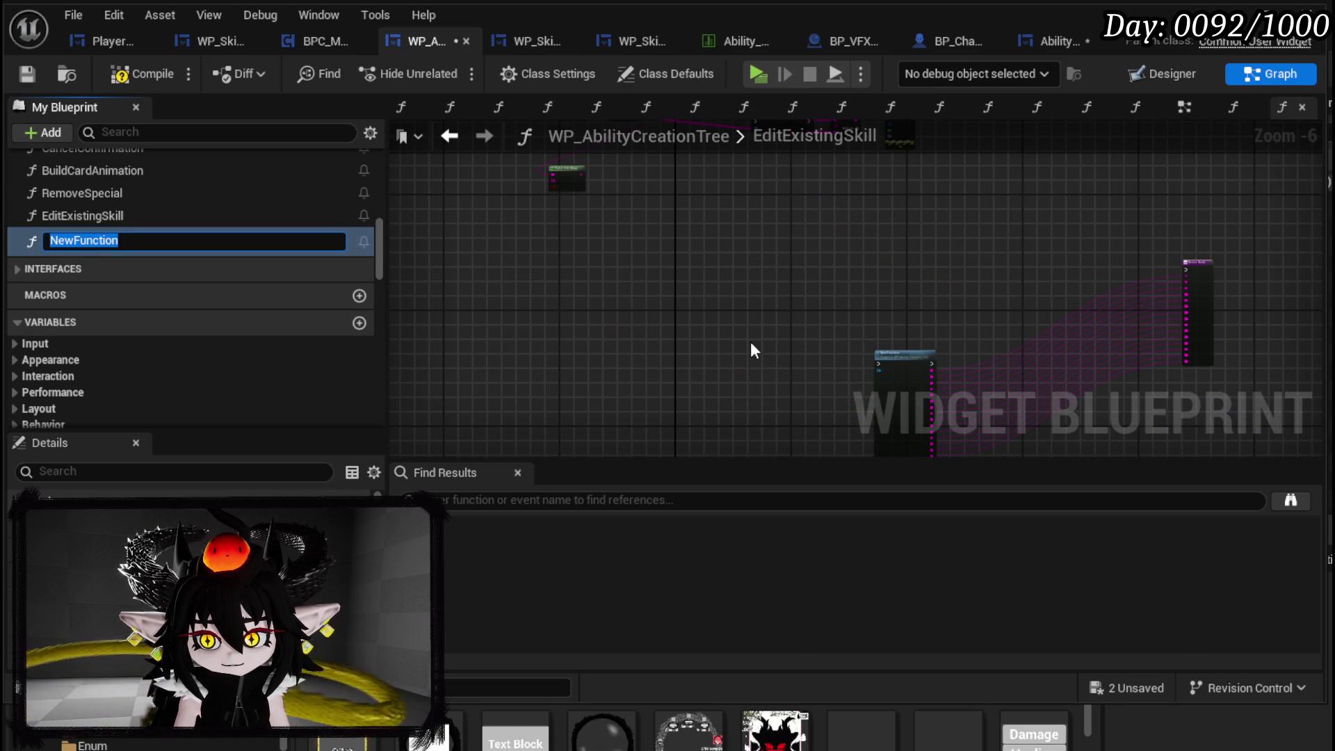
text(ParseAbilityString)
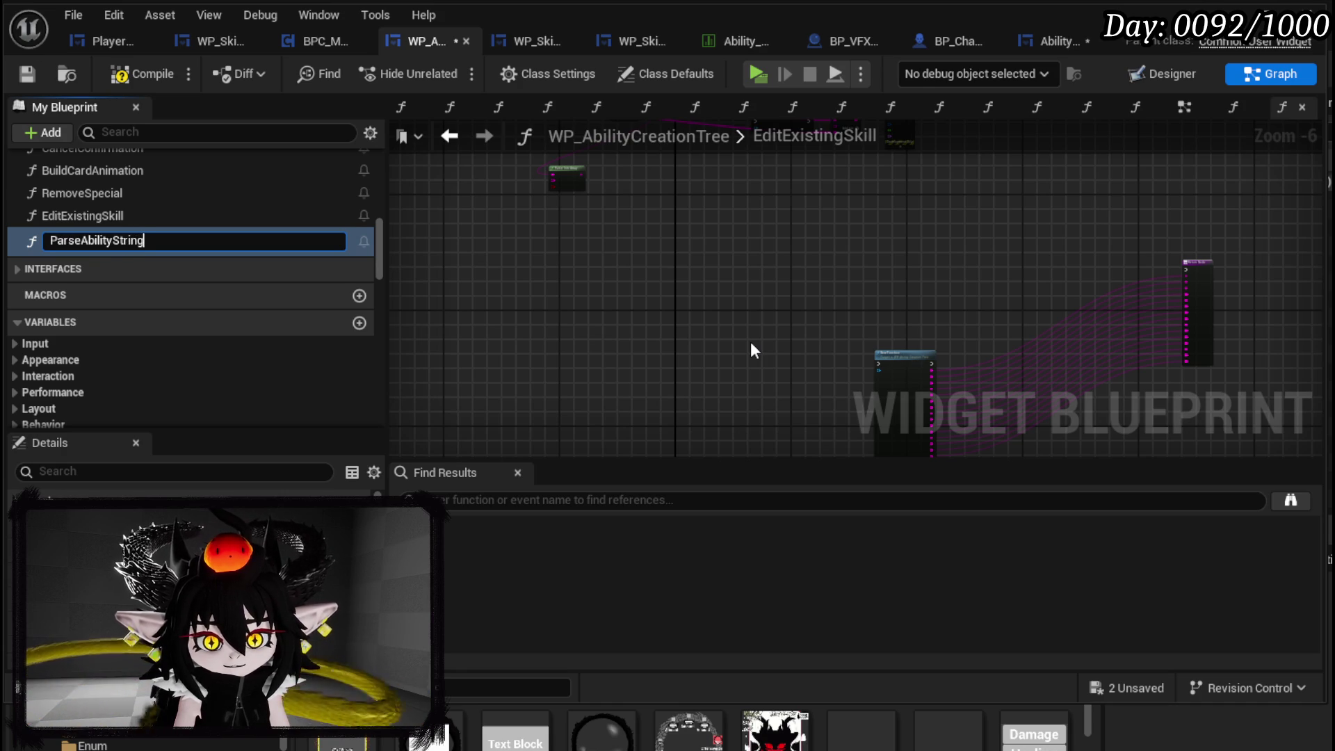
key(Return)
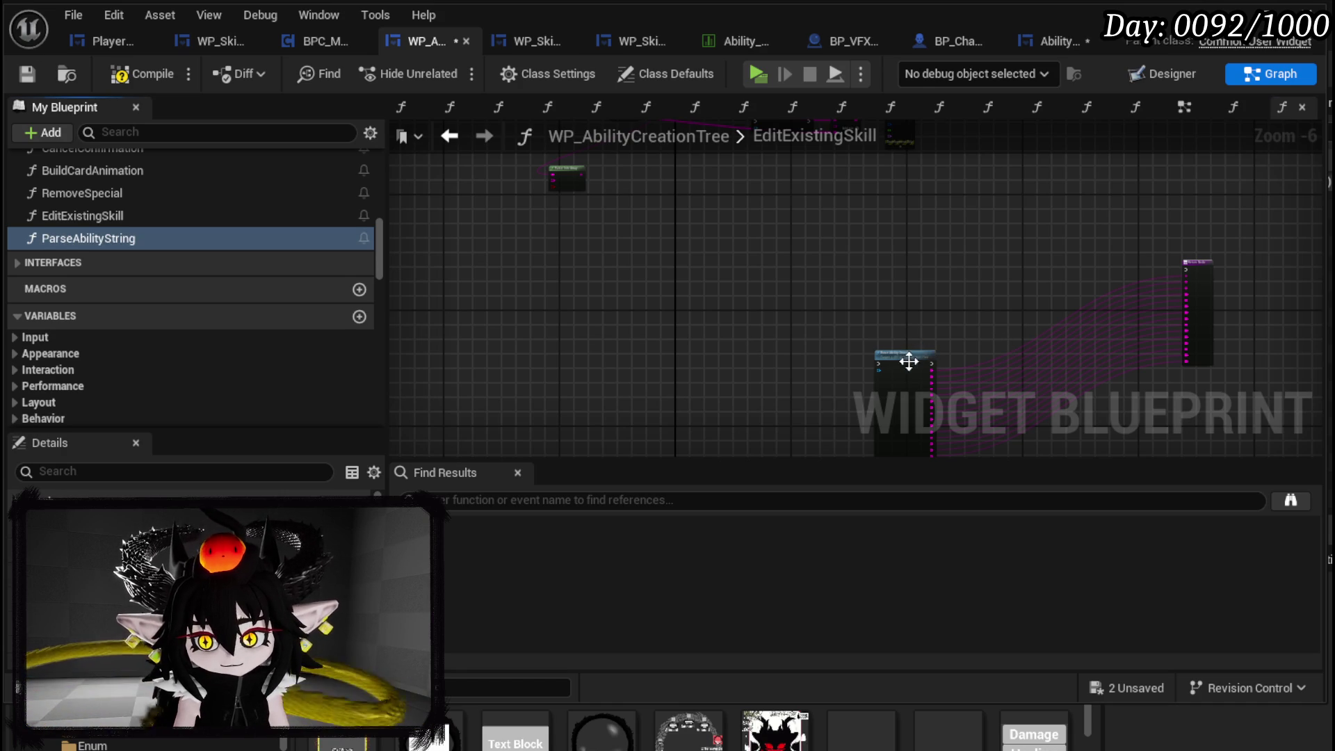
- Place the Return Node beside Parse Ability String and select the node to edit its outputs
drag(909, 361, 709, 171)
scroll(861, 270, up, 4)
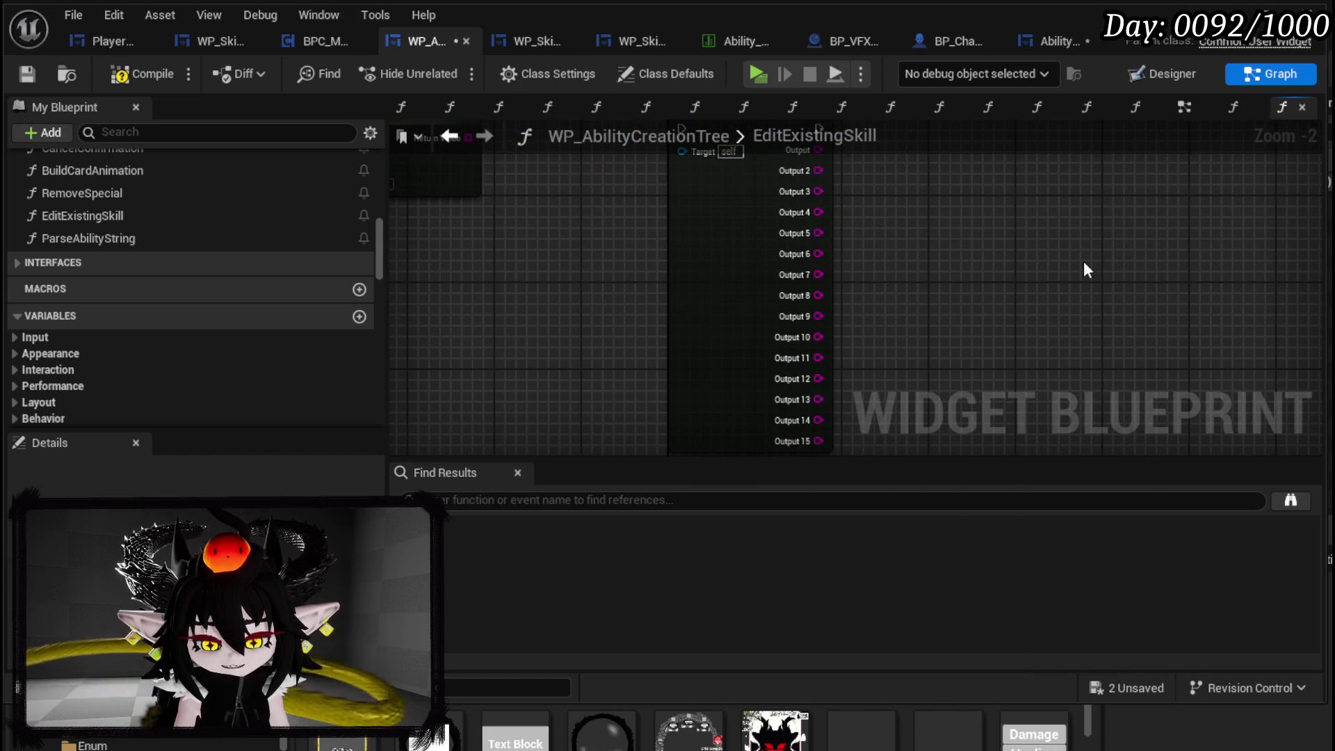
scroll(1066, 261, down, 3)
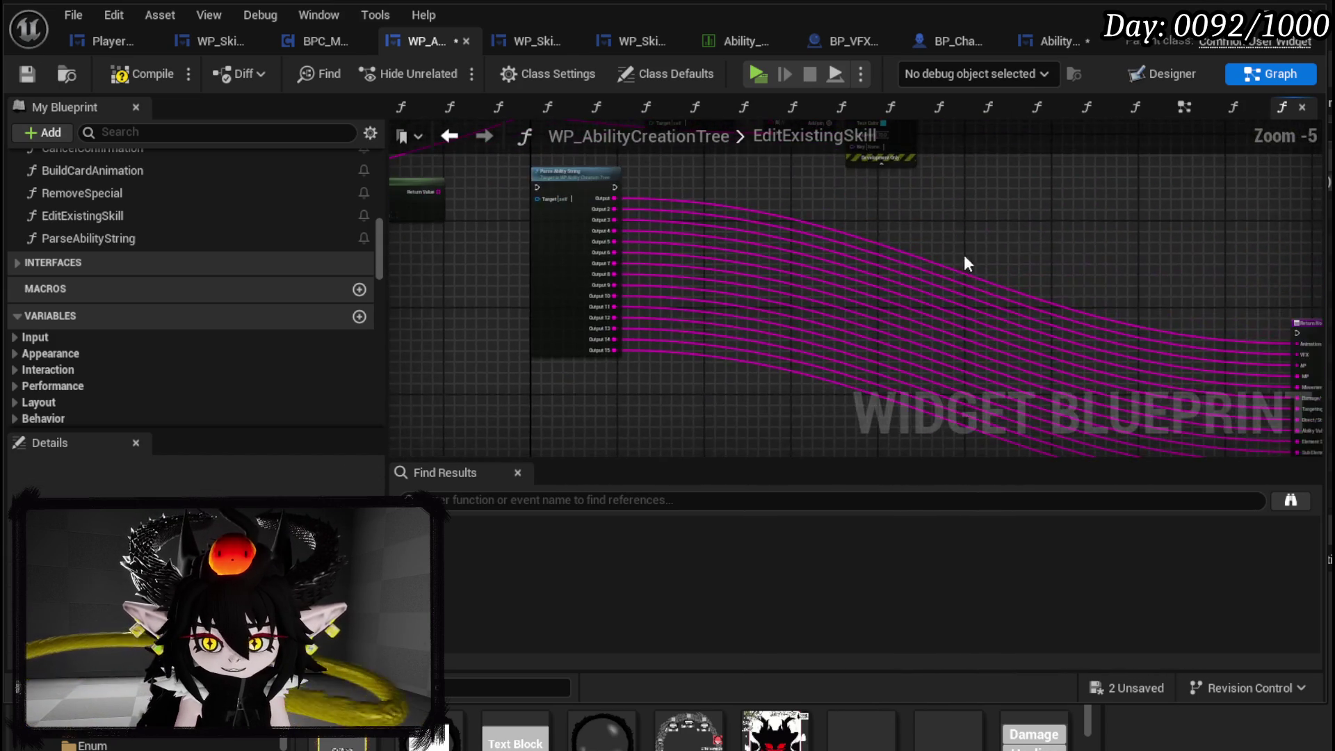
scroll(962, 274, up, 4)
click(1062, 257)
drag(1060, 248, 1007, 253)
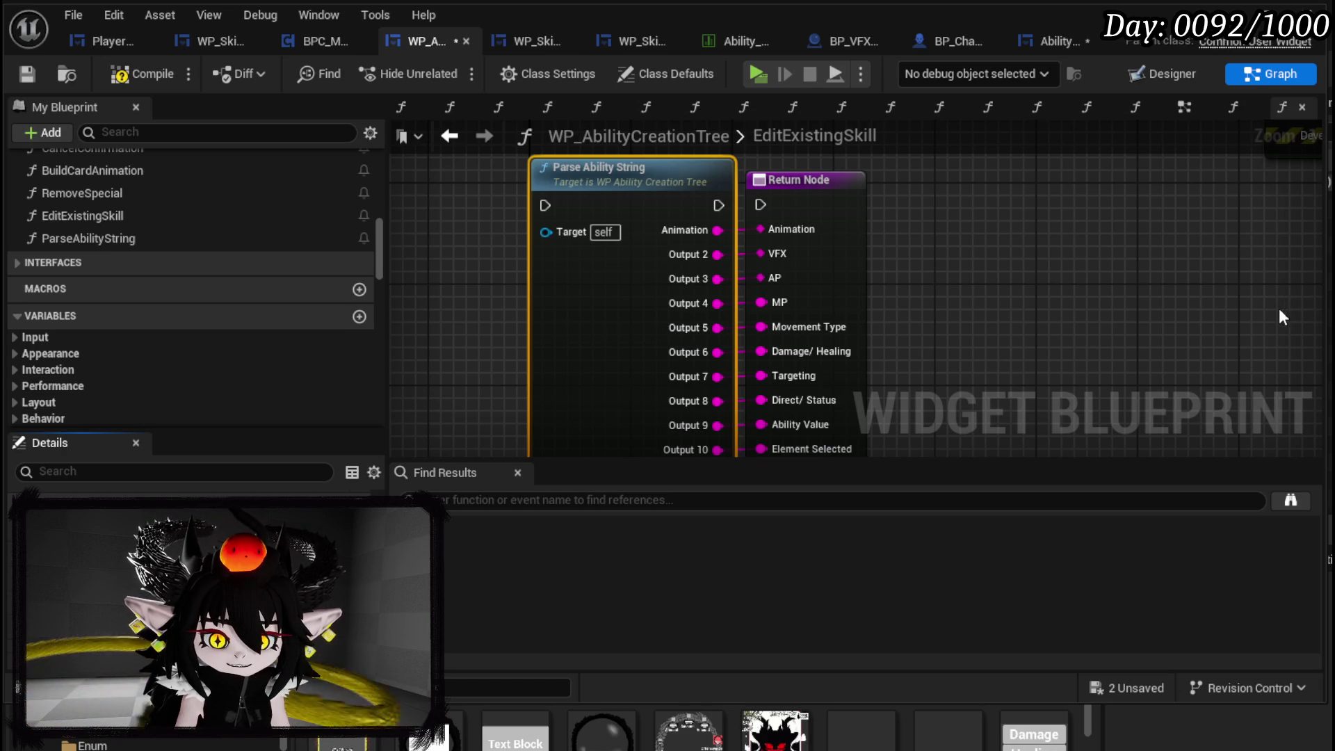
click(904, 292)
click(557, 387)
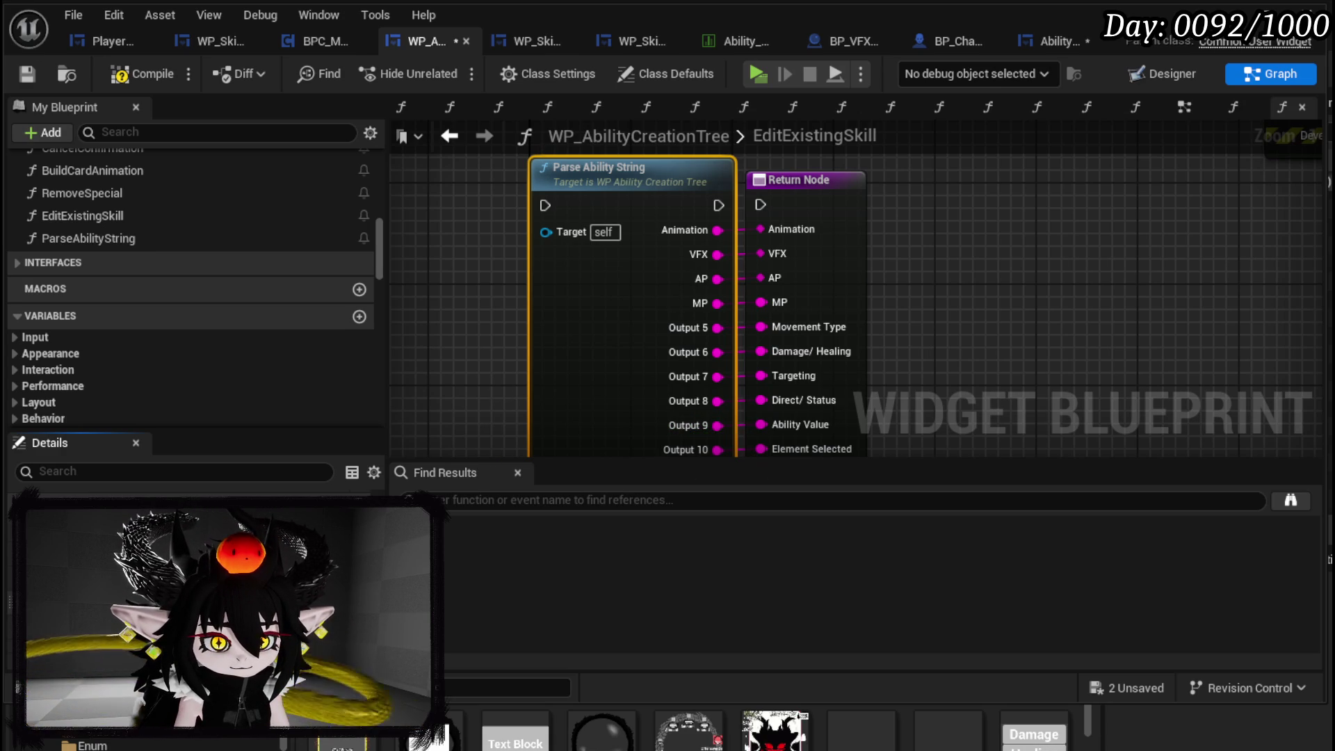
text(Movement)
- Rename the Parse Ability String output pins to Main Type, Targeting, Sub Type, Value and Element
scroll(195, 591, up, 1)
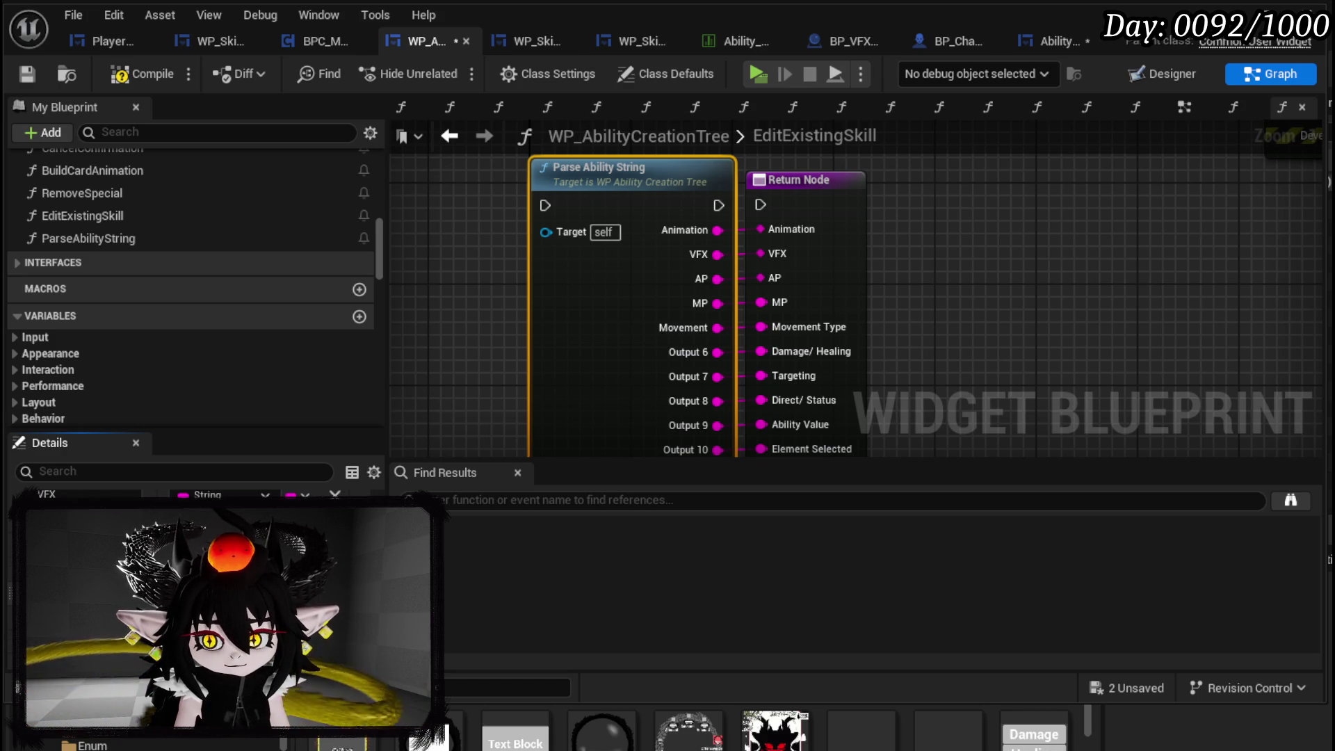
key(Return)
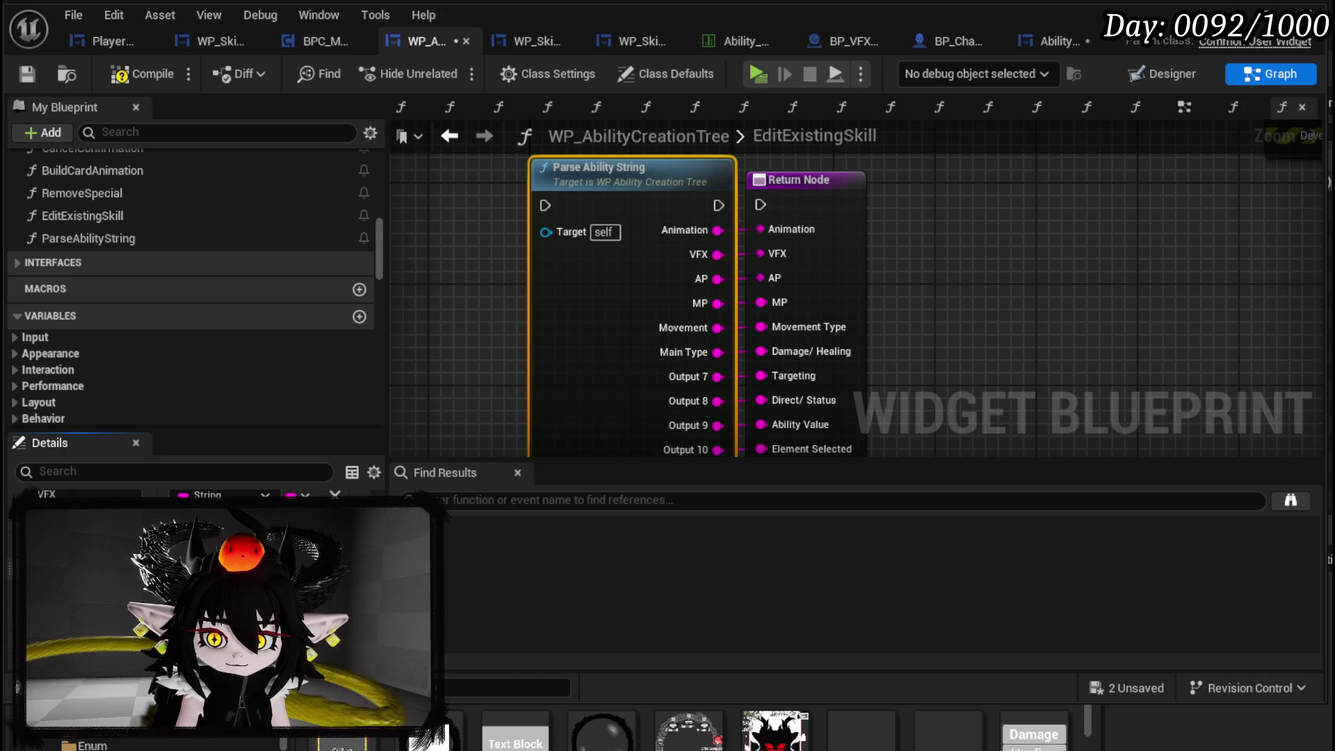
key(Return)
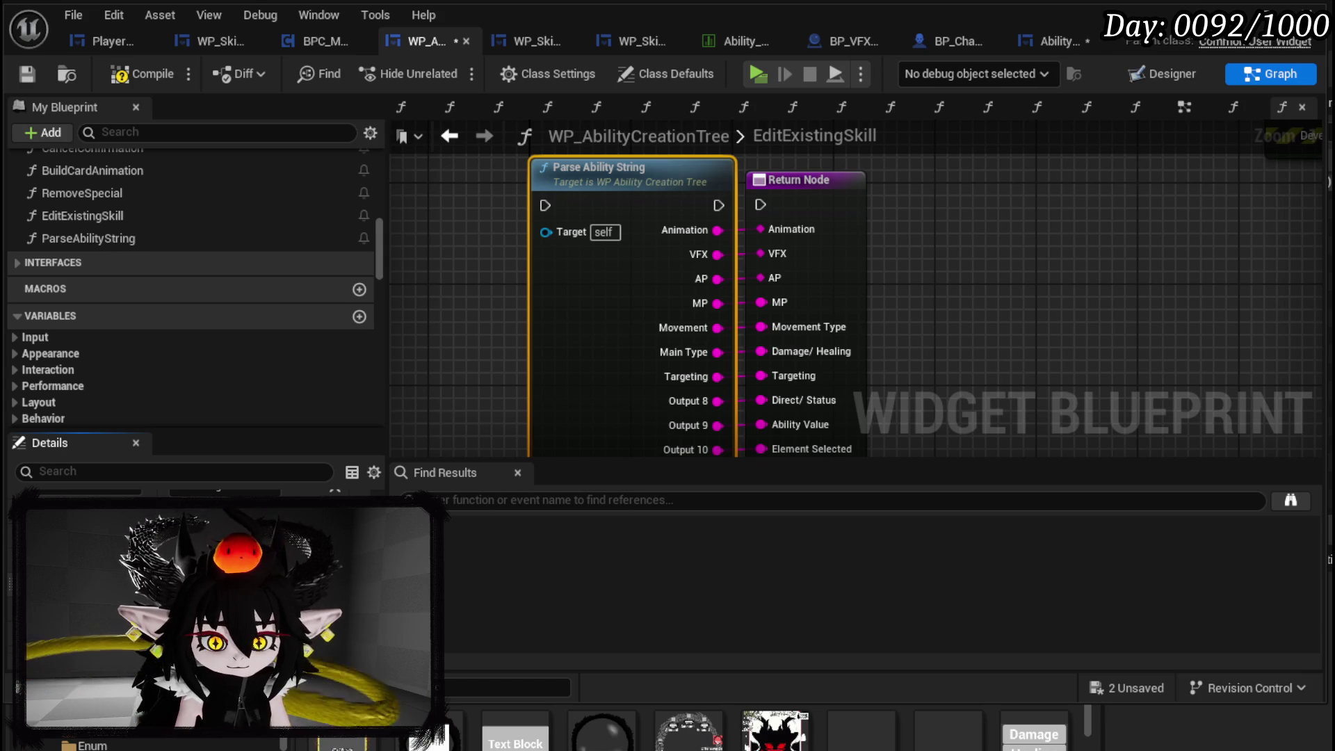
key(Return)
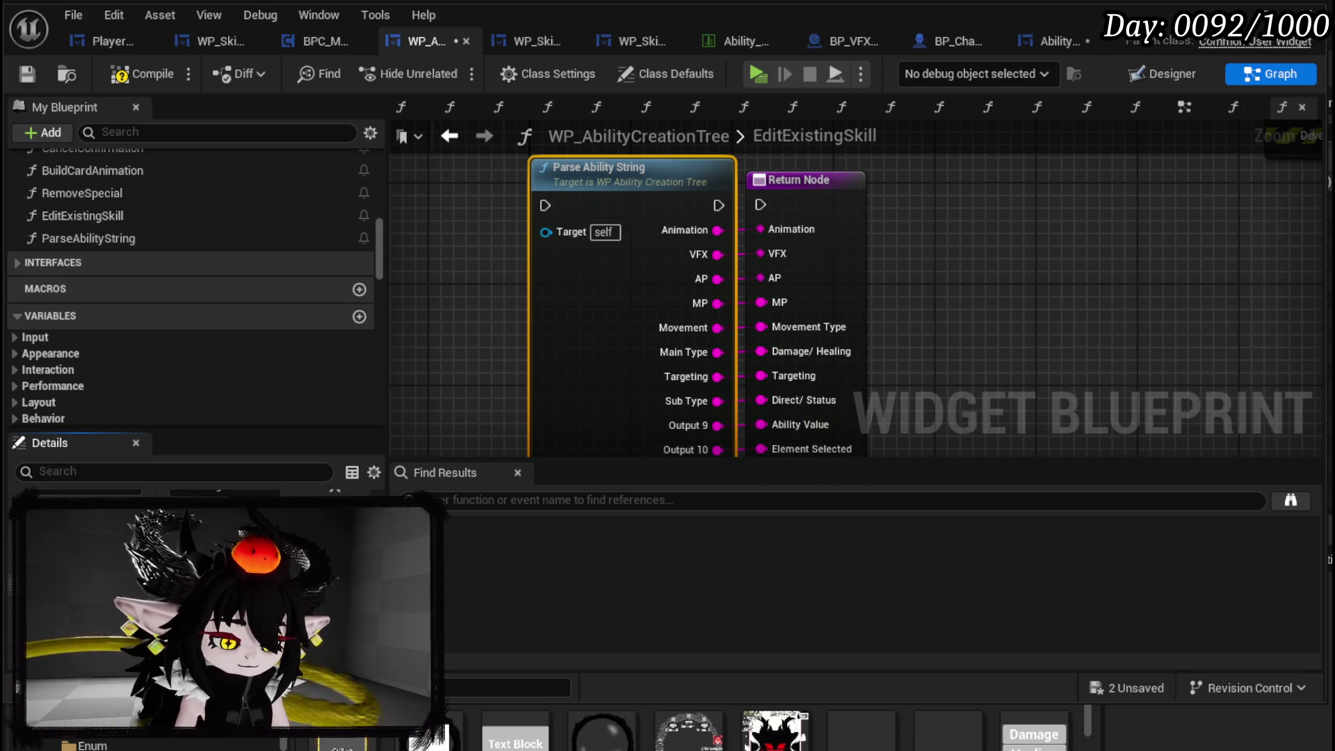
key(Return)
mouse_move(624, 444)
mouse_down()
mouse_move(575, 209)
mouse_move(590, 255)
mouse_up()
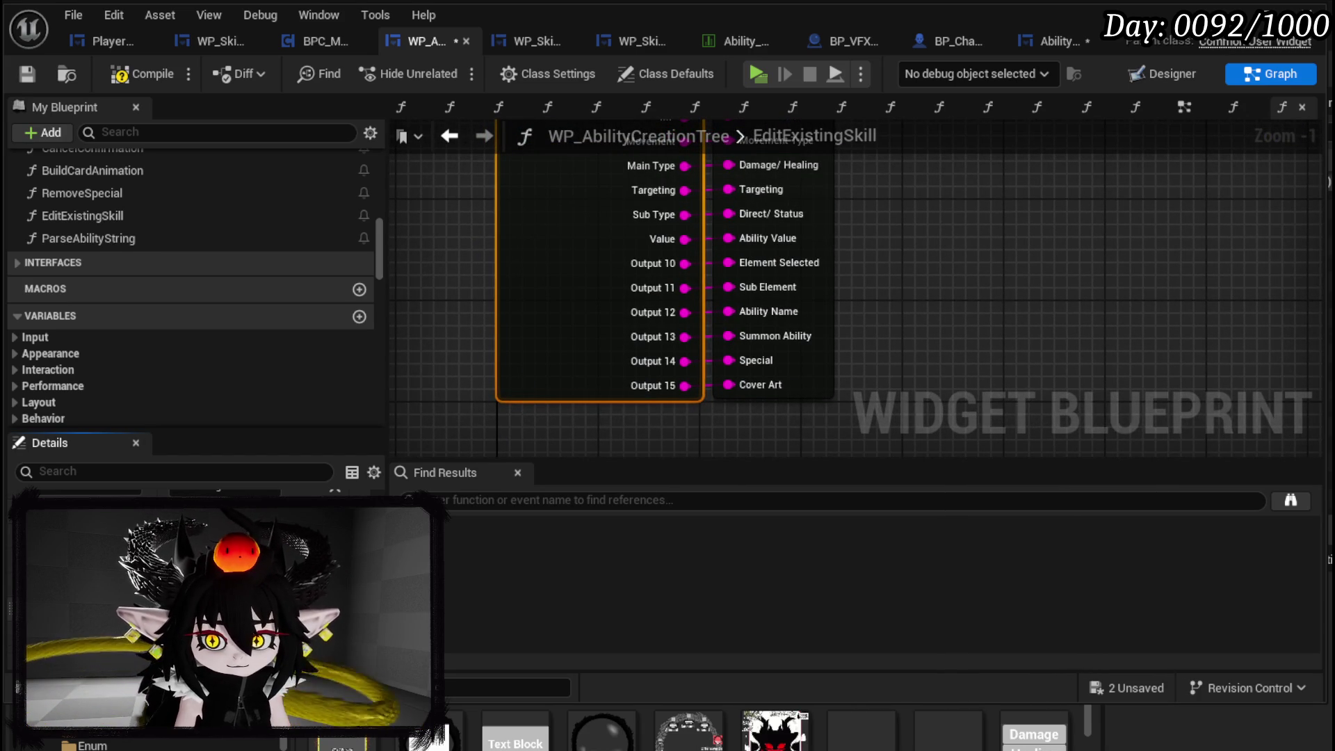
key(Return)
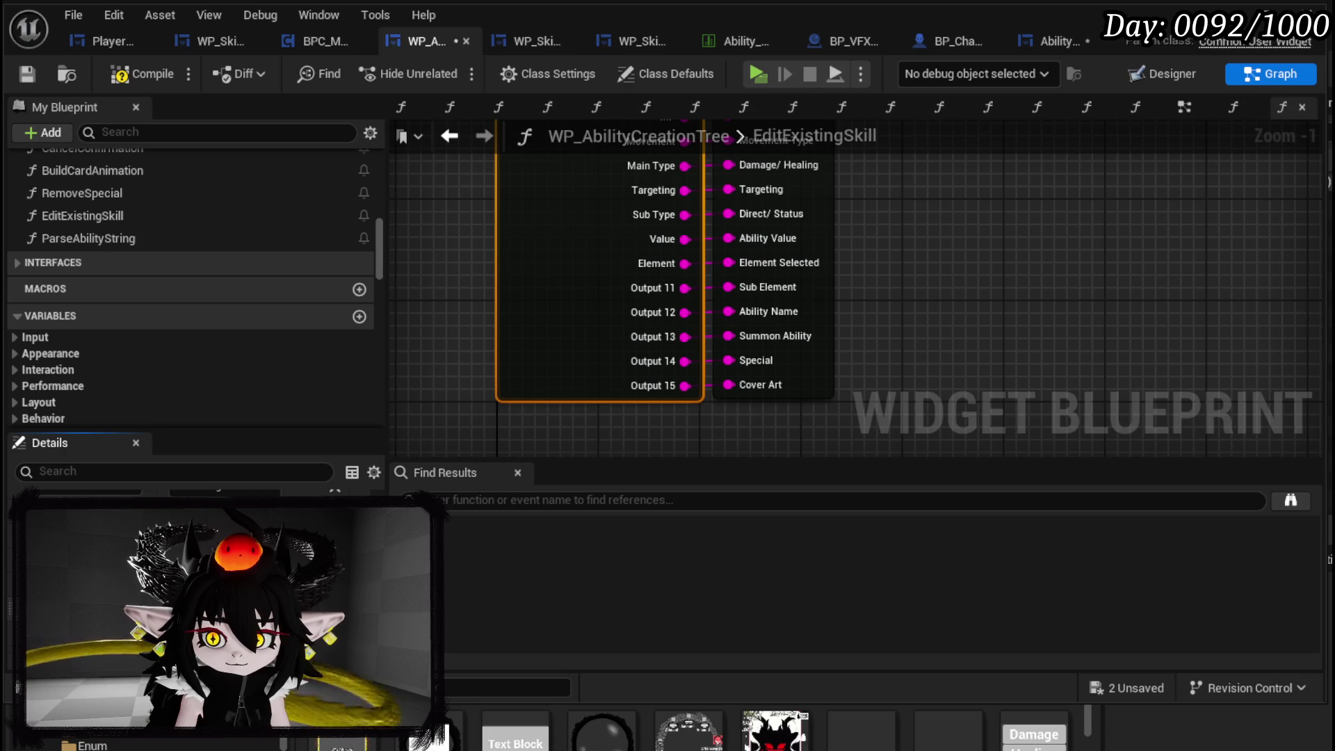
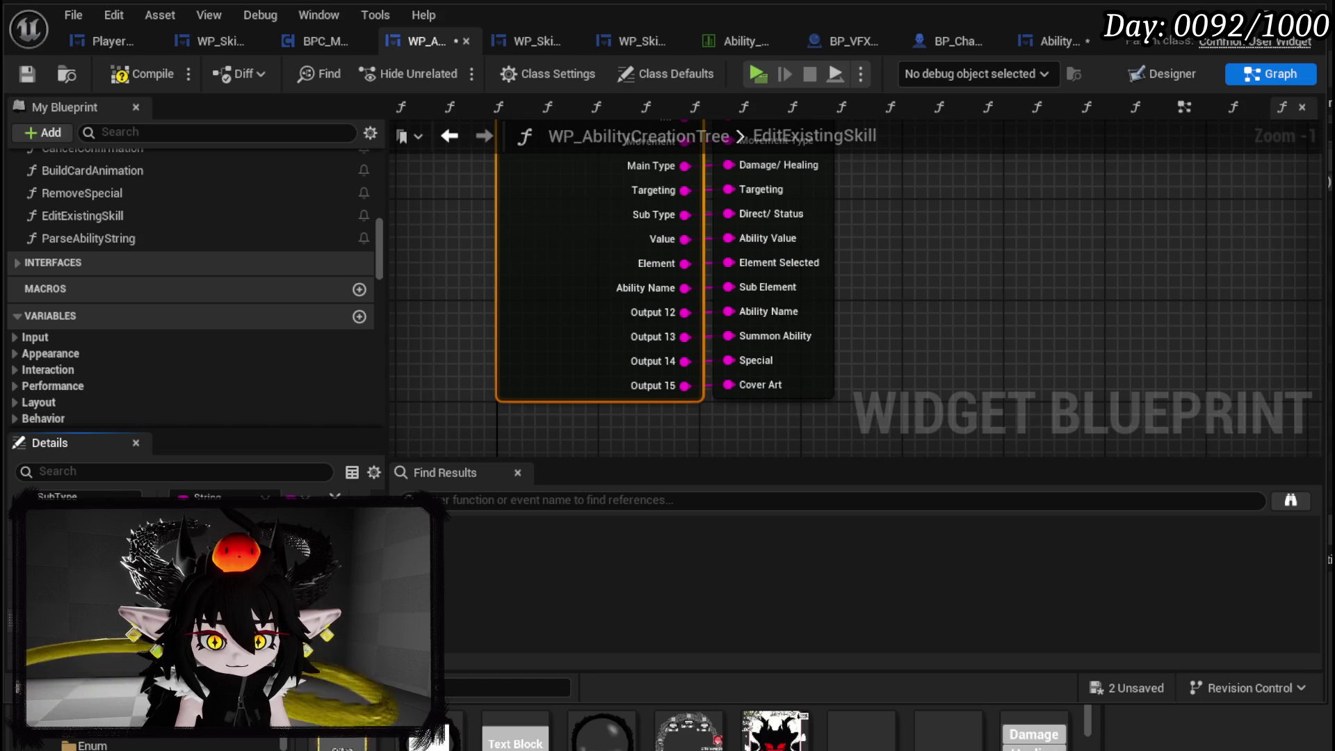
- Rename outputs 12 and 13 to Summon Ability and Special, then adjust them to Ability Name and Summon Ability
key(Return)
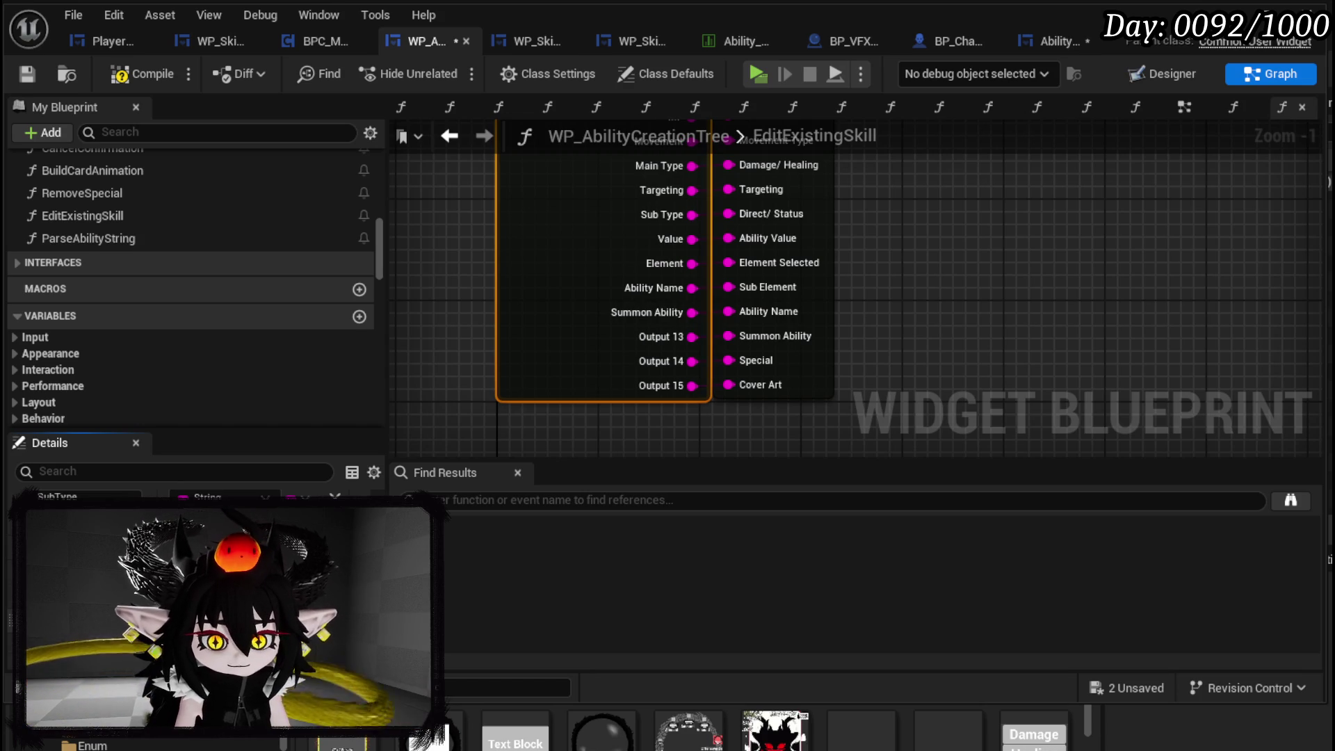
key(Return)
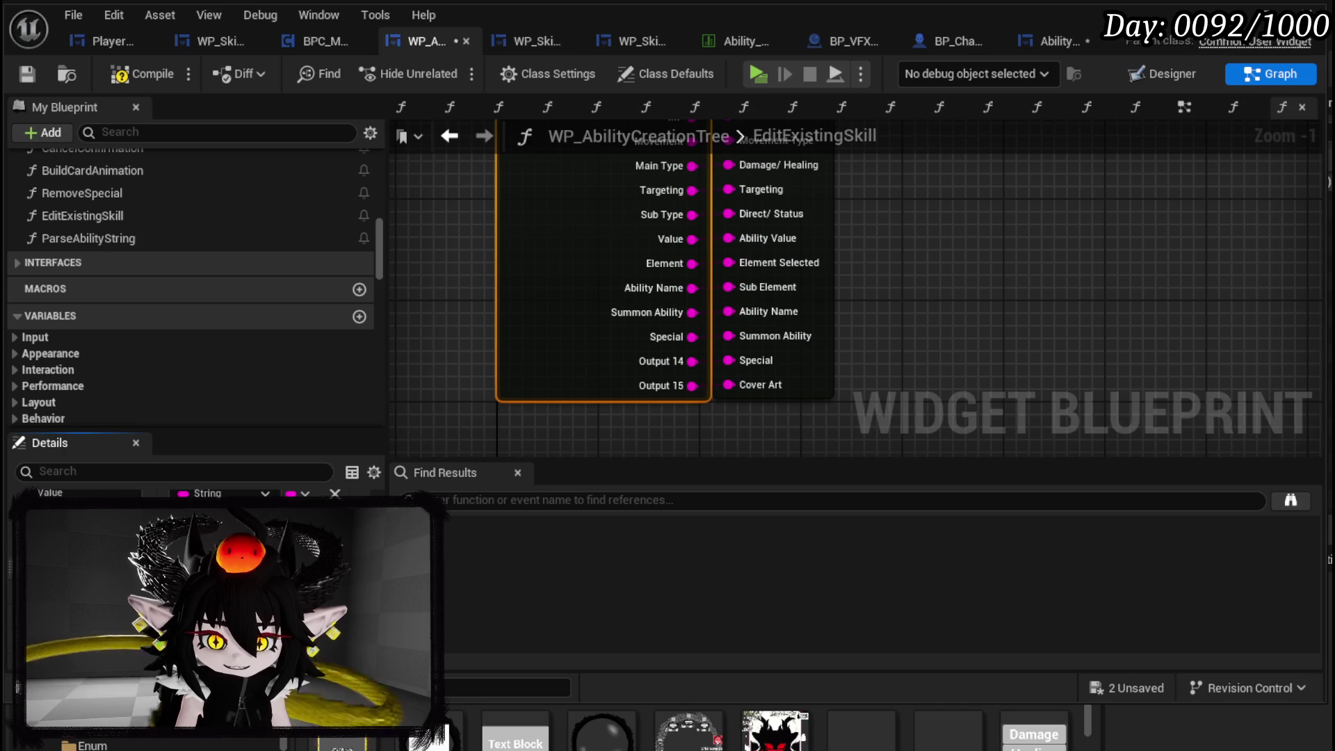
scroll(188, 529, up, 1)
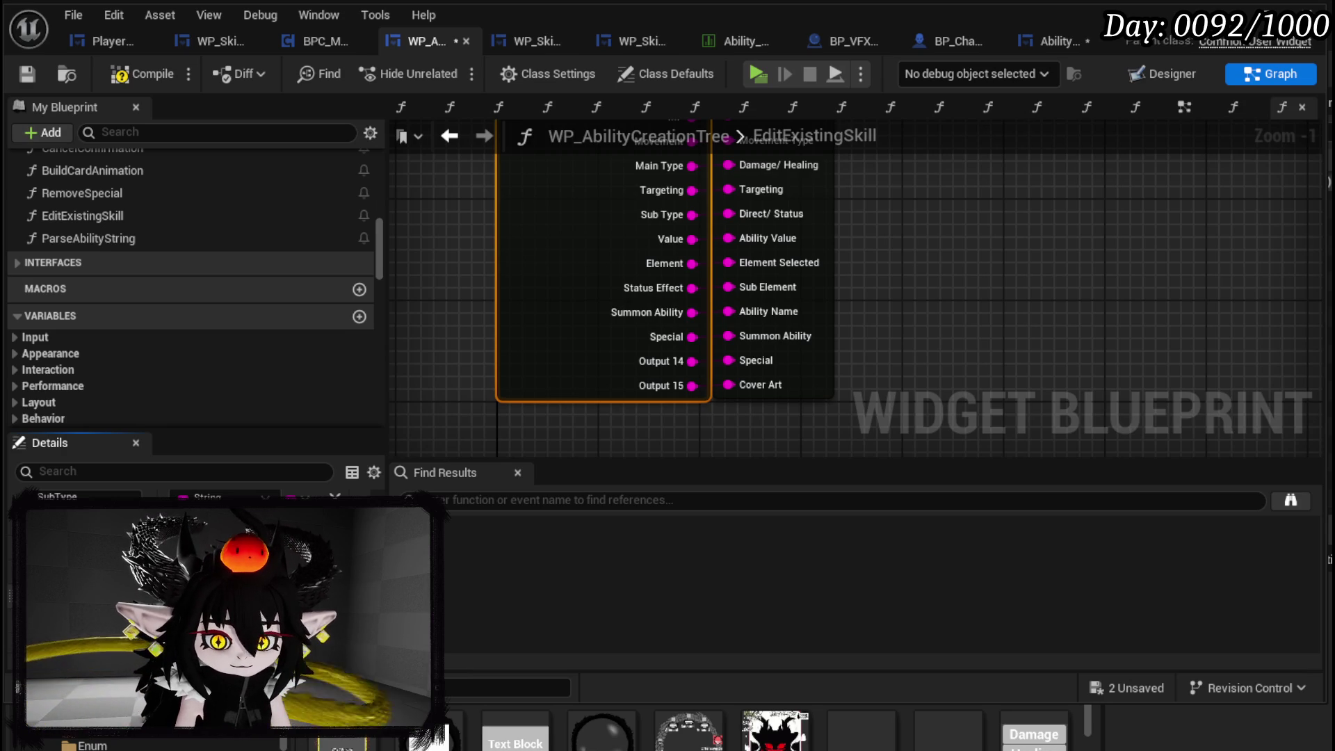
key(Return)
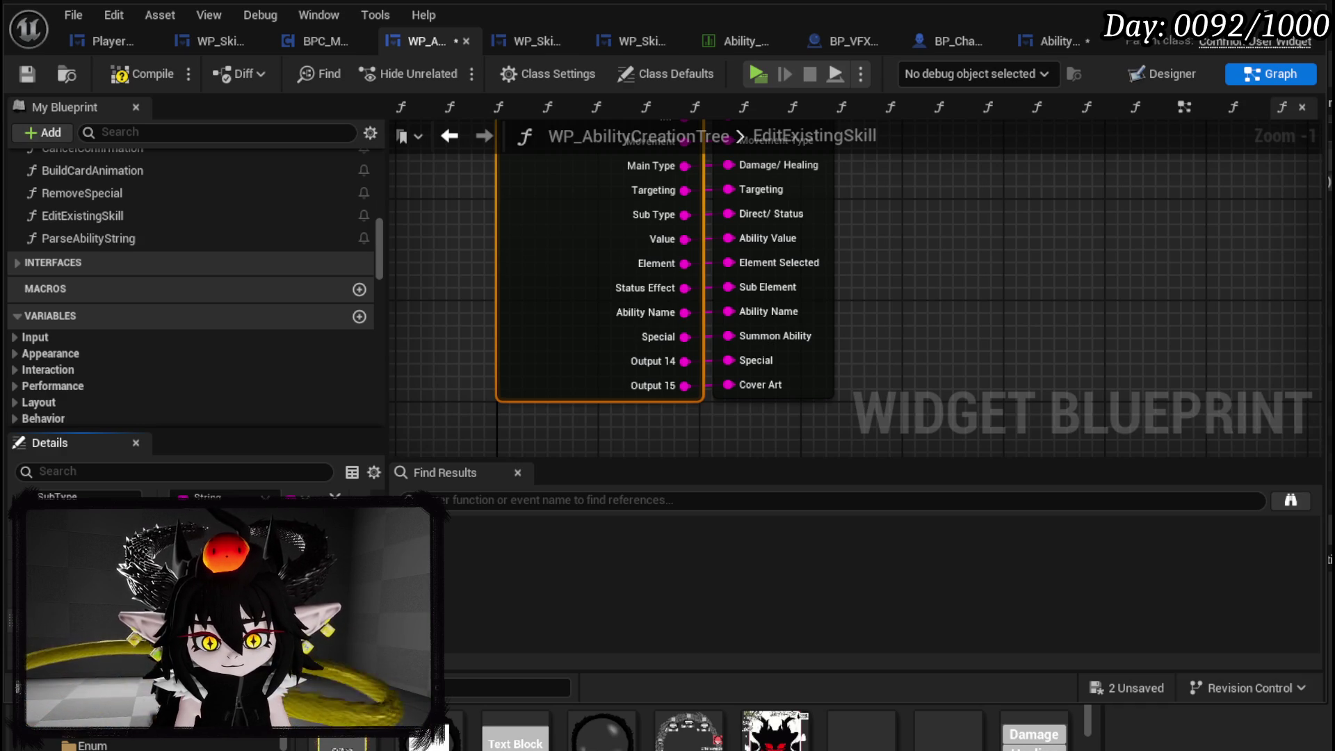
key(Return)
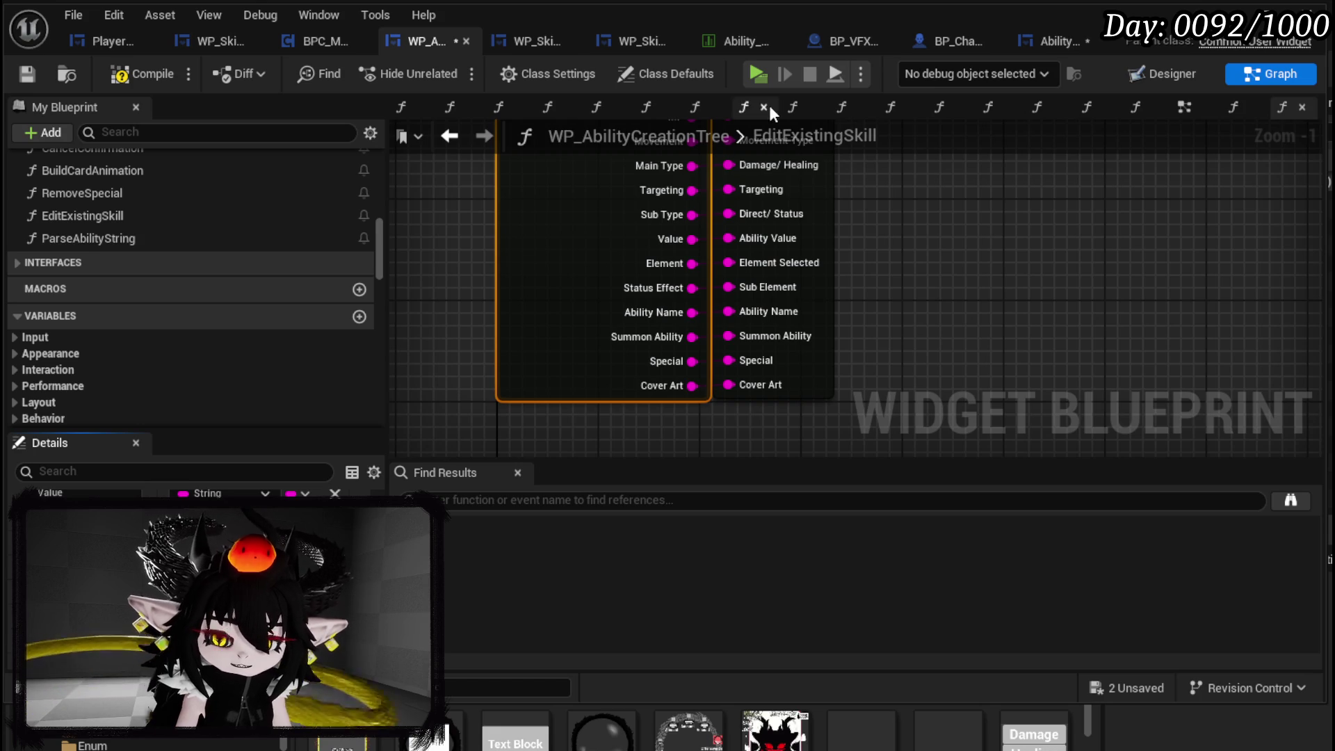
scroll(754, 198, down, 3)
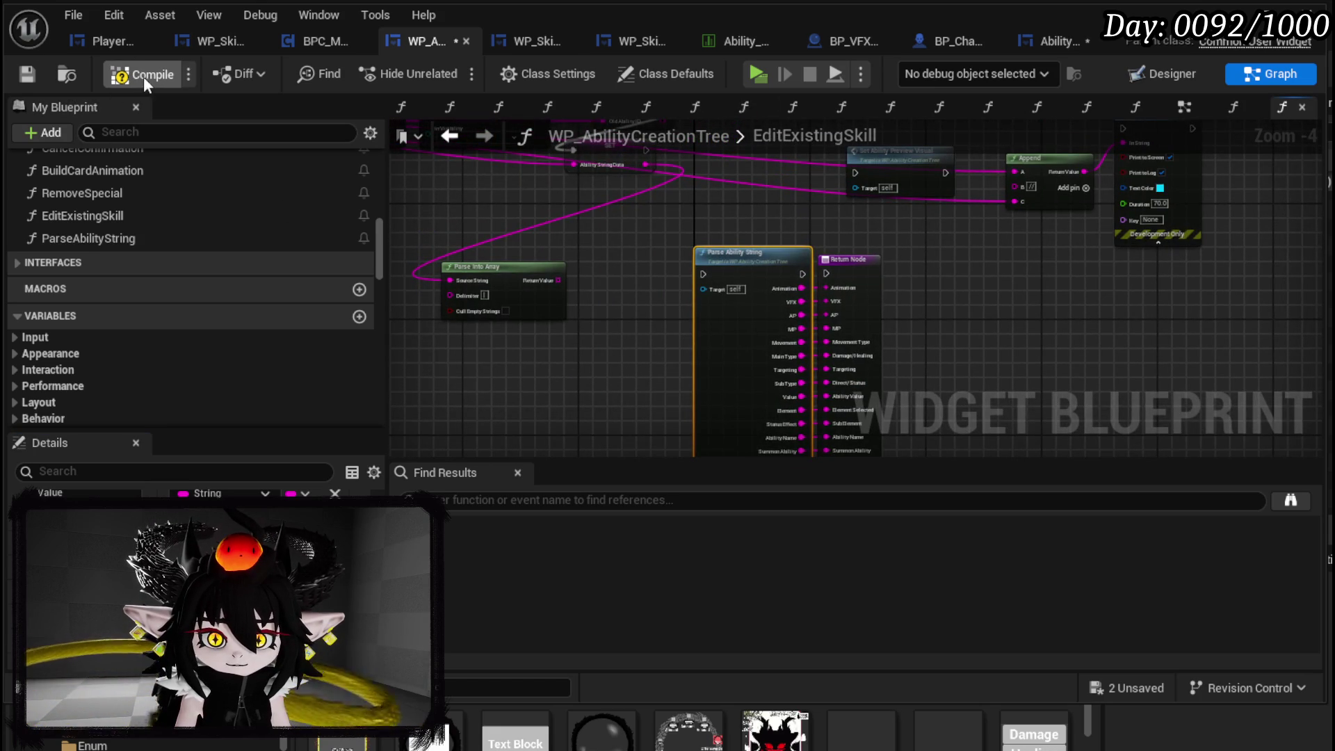
- Compile the widget blueprint, delete the stray return node and open the ParseAbilityString function graph
click(39, 74)
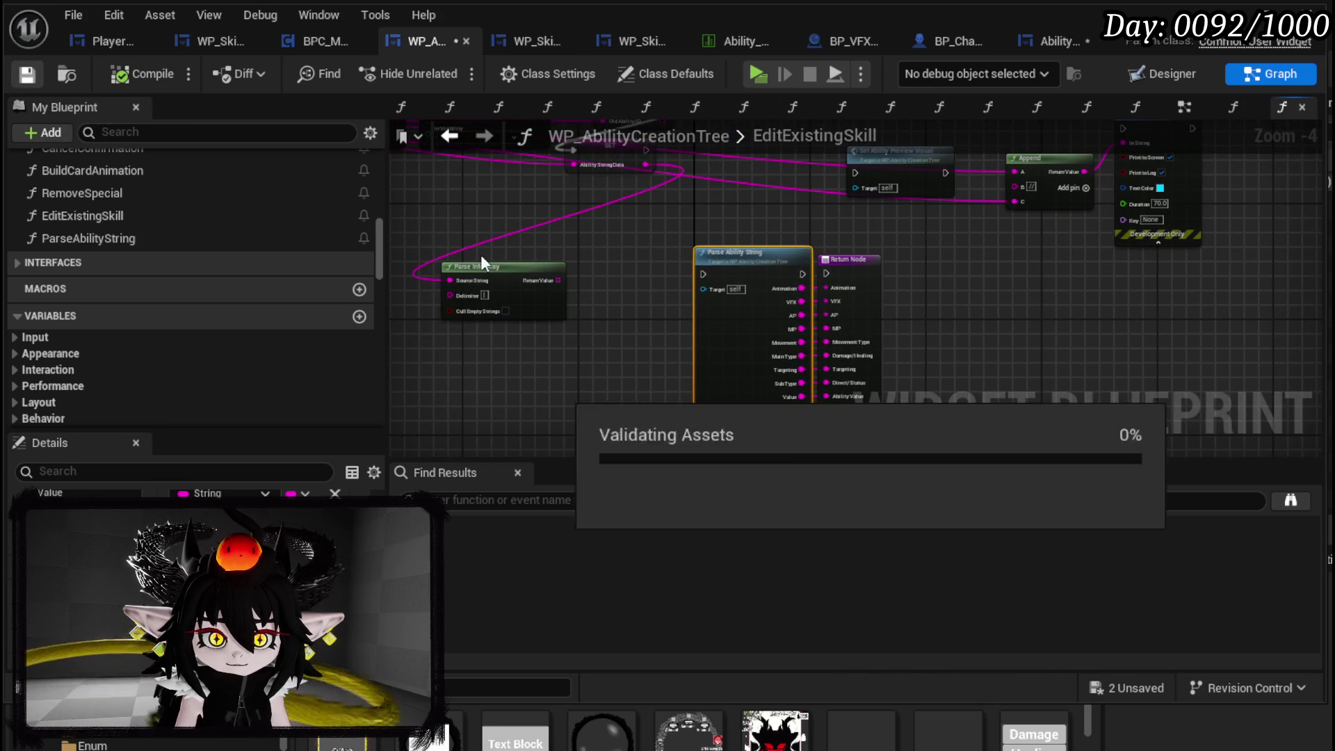
drag(724, 255, 688, 256)
drag(826, 247, 765, 210)
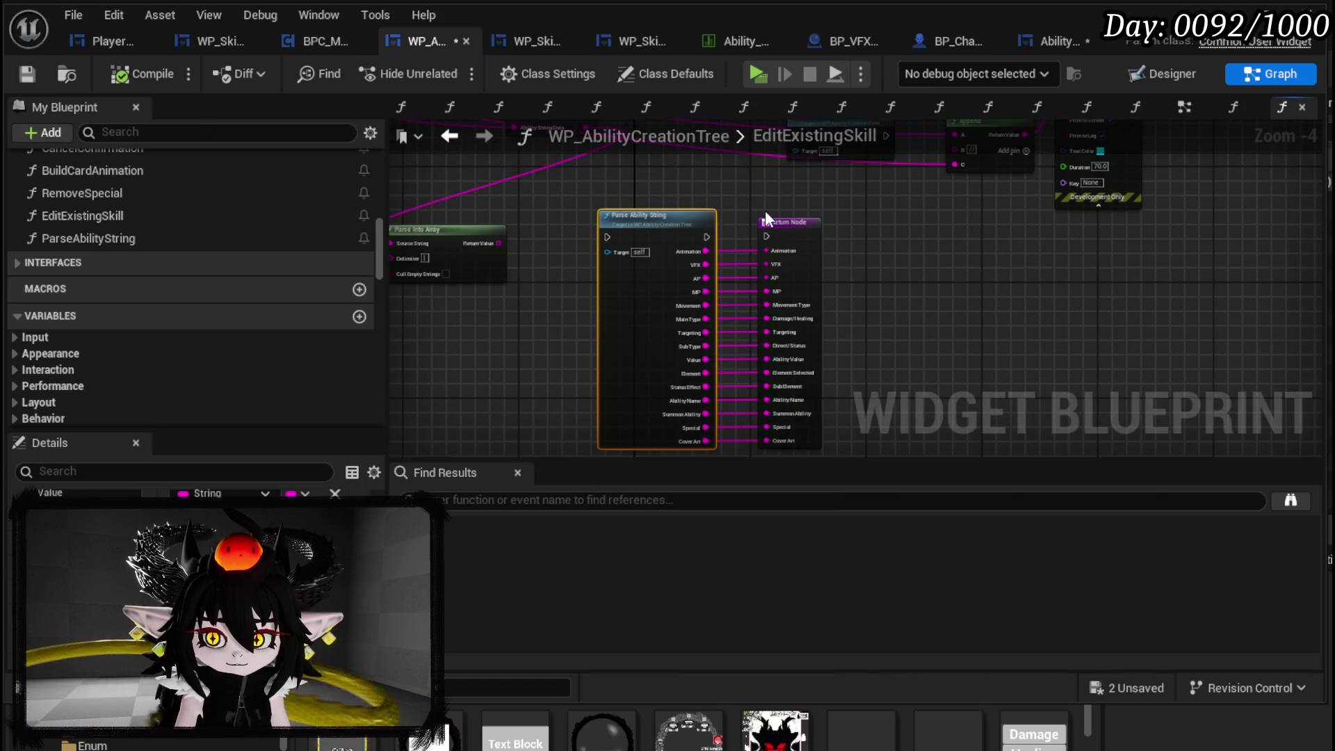
click(766, 222)
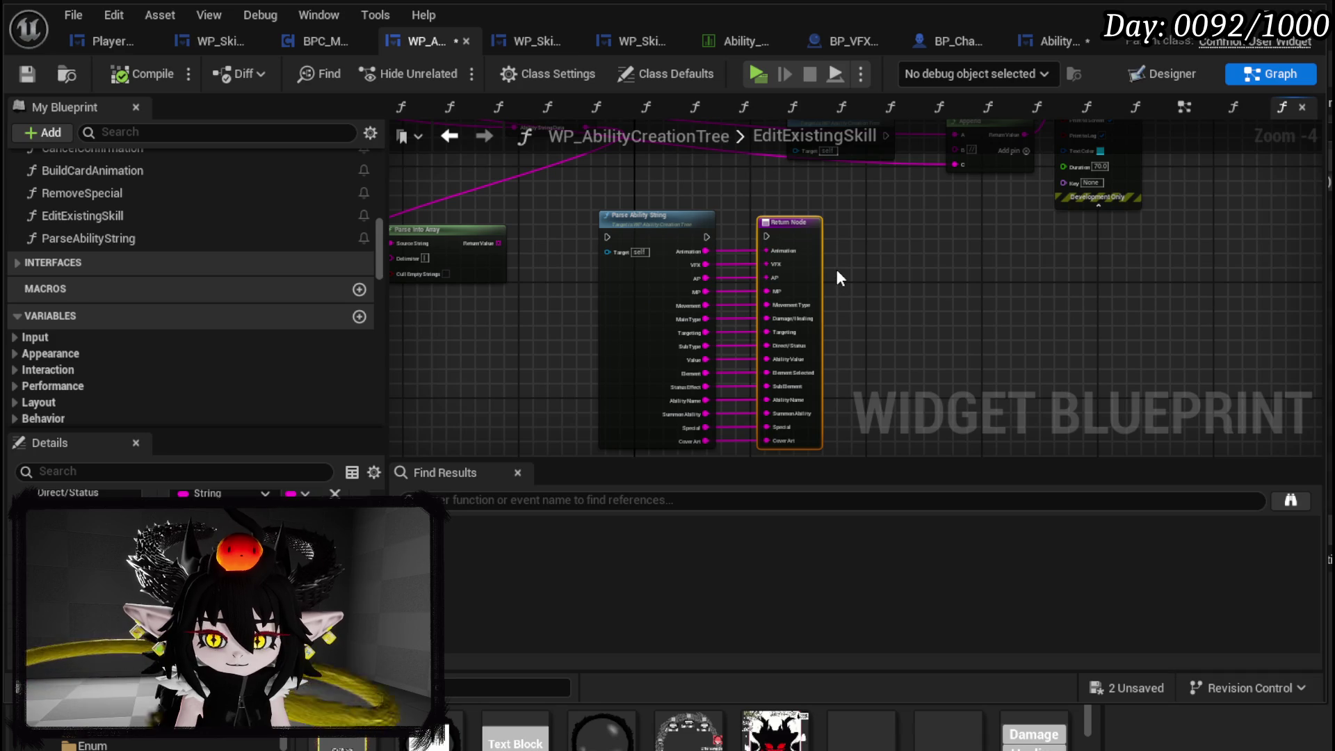
key(Delete)
click(661, 223)
double_click(661, 222)
- Add a Source String input to the function's entry node from a Parse Into Array splitter
scroll(632, 285, up, 5)
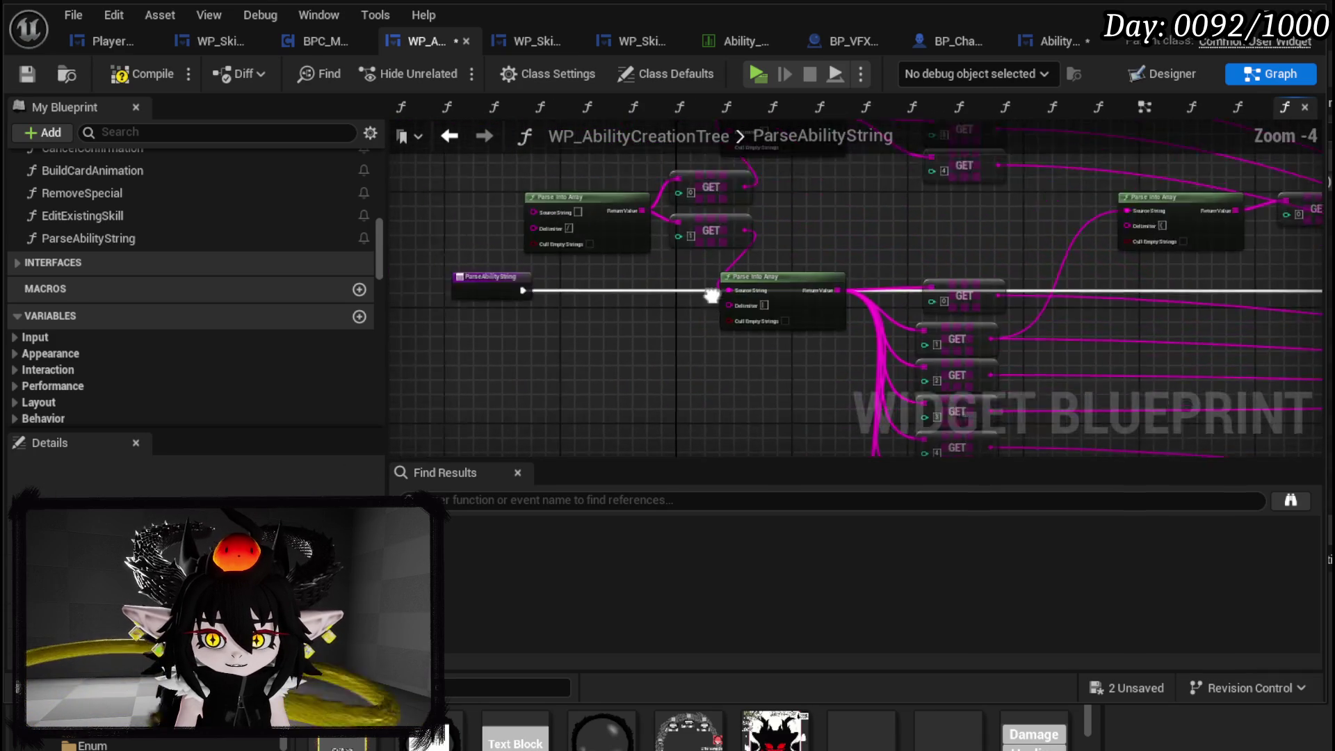
drag(632, 285, 534, 285)
drag(701, 193, 499, 311)
drag(594, 235, 594, 235)
scroll(695, 292, down, 4)
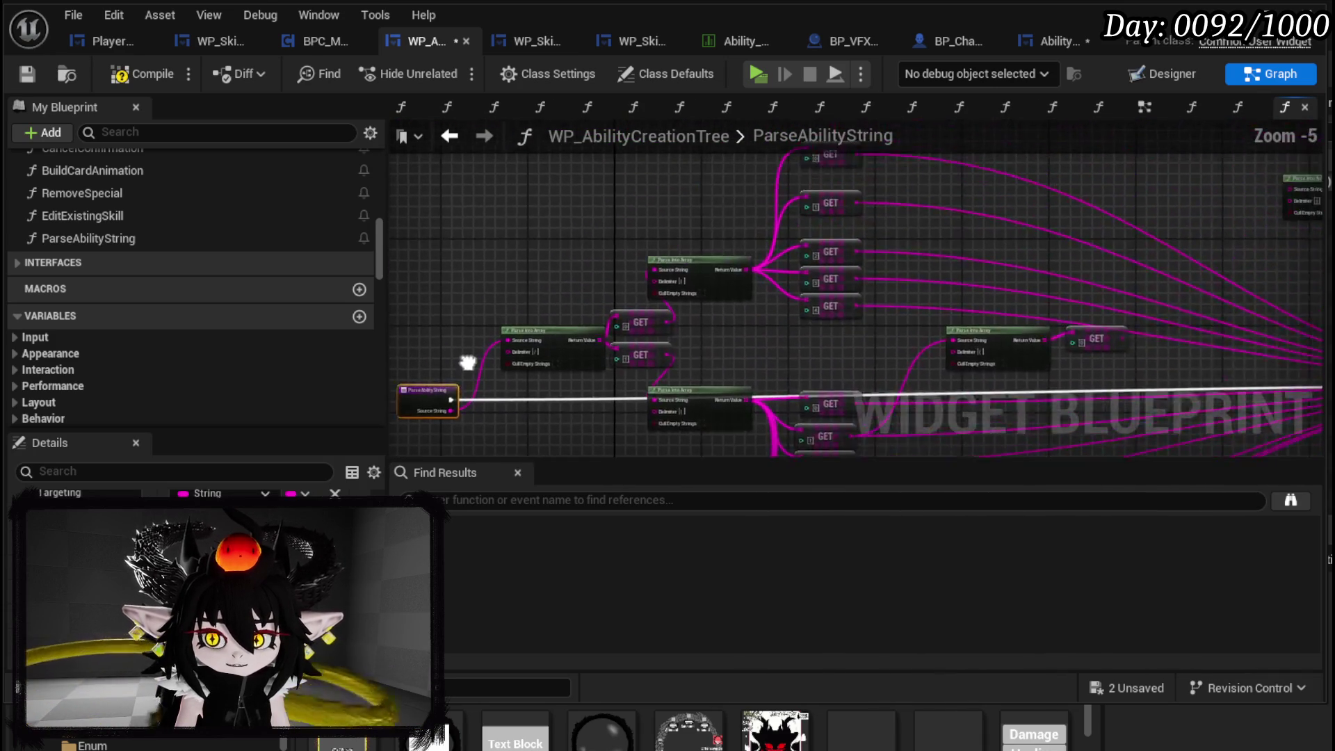
scroll(975, 295, up, 1)
scroll(882, 252, up, 1)
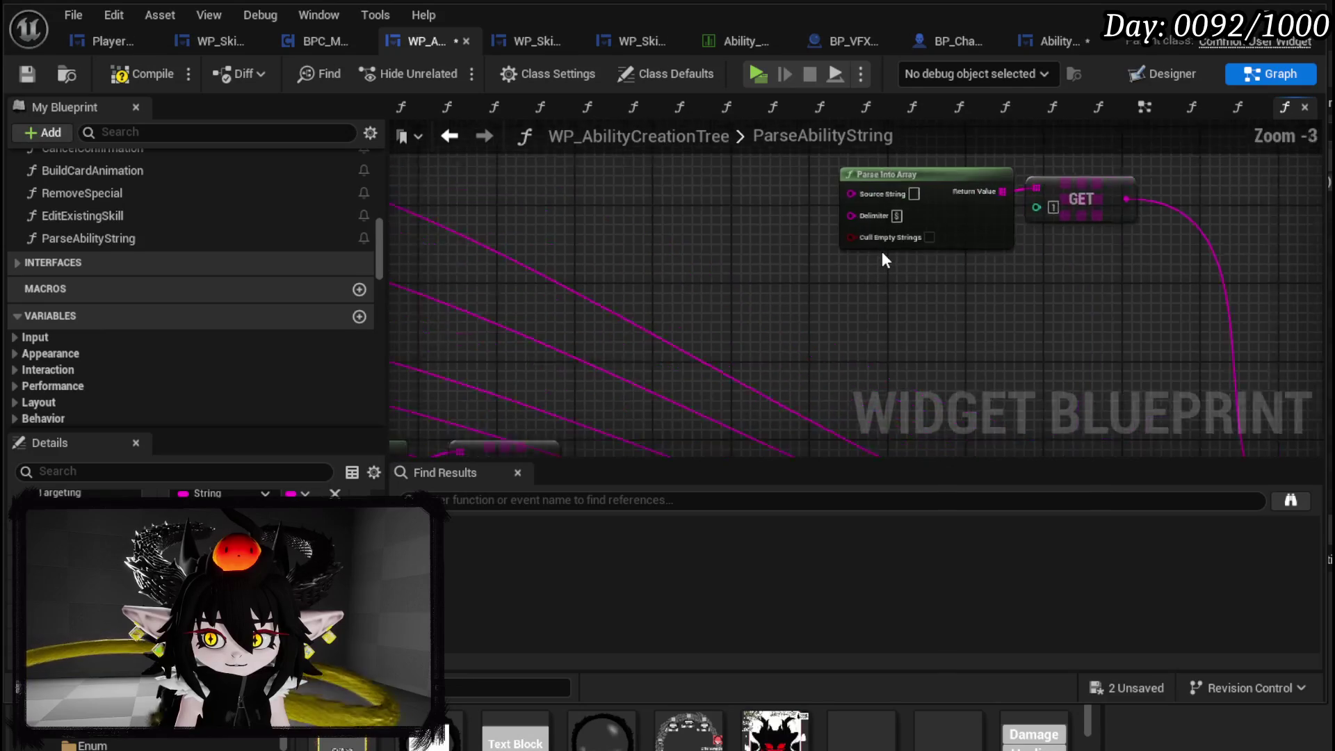
scroll(882, 252, up, 2)
scroll(882, 251, down, 4)
scroll(777, 294, up, 3)
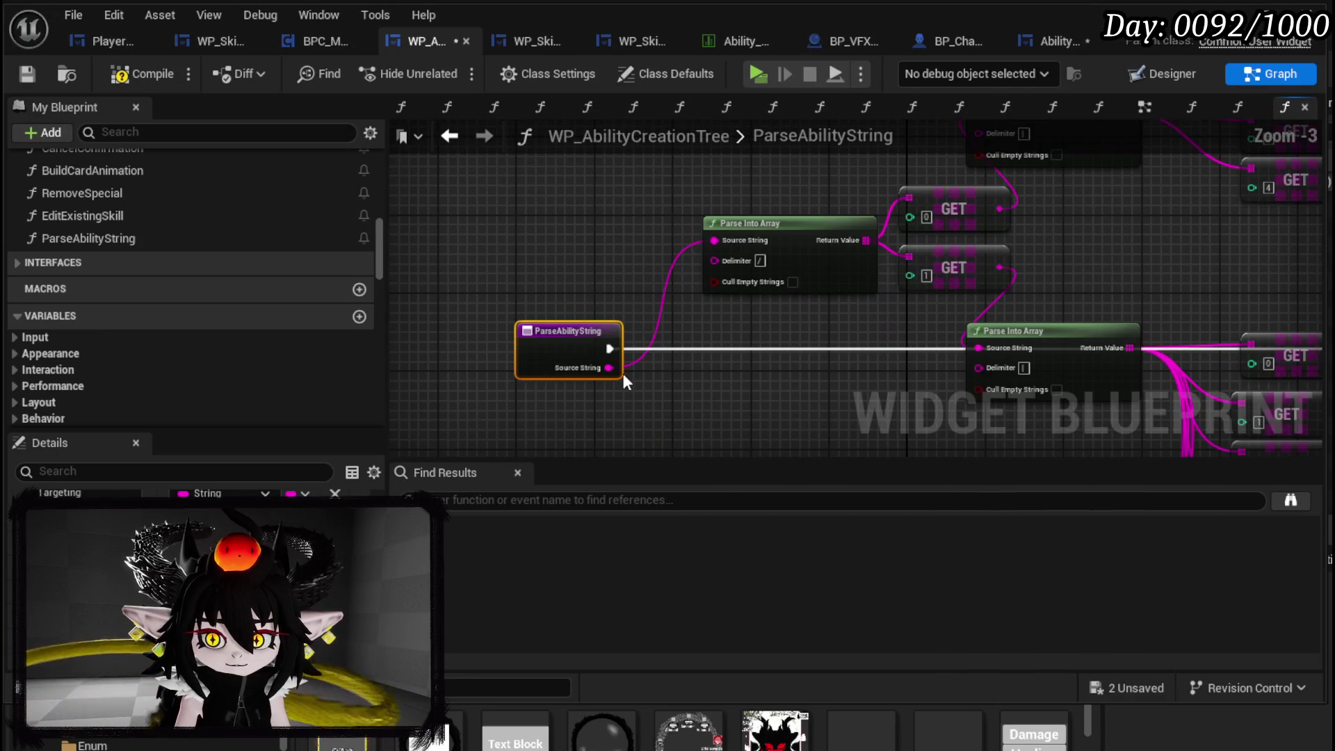
- Wire the new Source String input into the other Parse Into Array splitting nodes
drag(623, 373, 614, 369)
mouse_move(1260, 213)
mouse_down()
mouse_move(1045, 191)
mouse_move(1103, 193)
mouse_up()
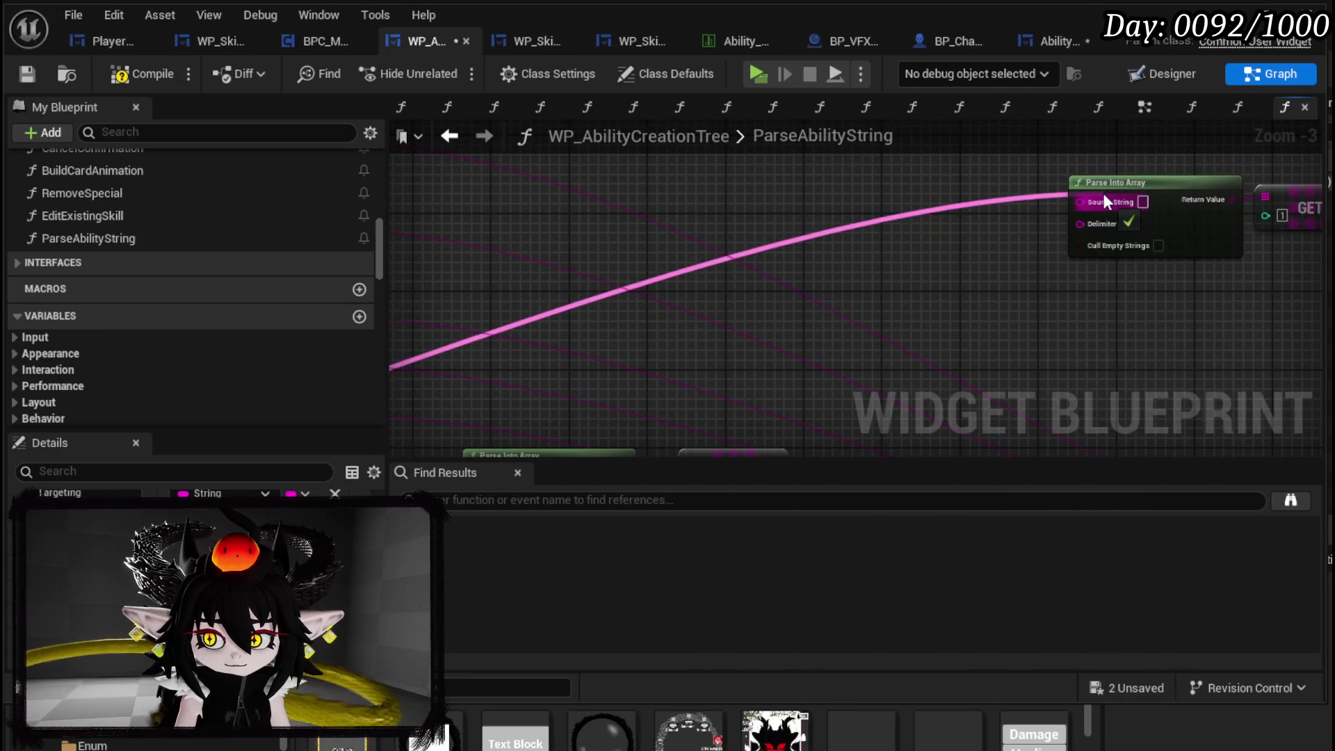
scroll(1062, 256, down, 3)
scroll(728, 352, up, 4)
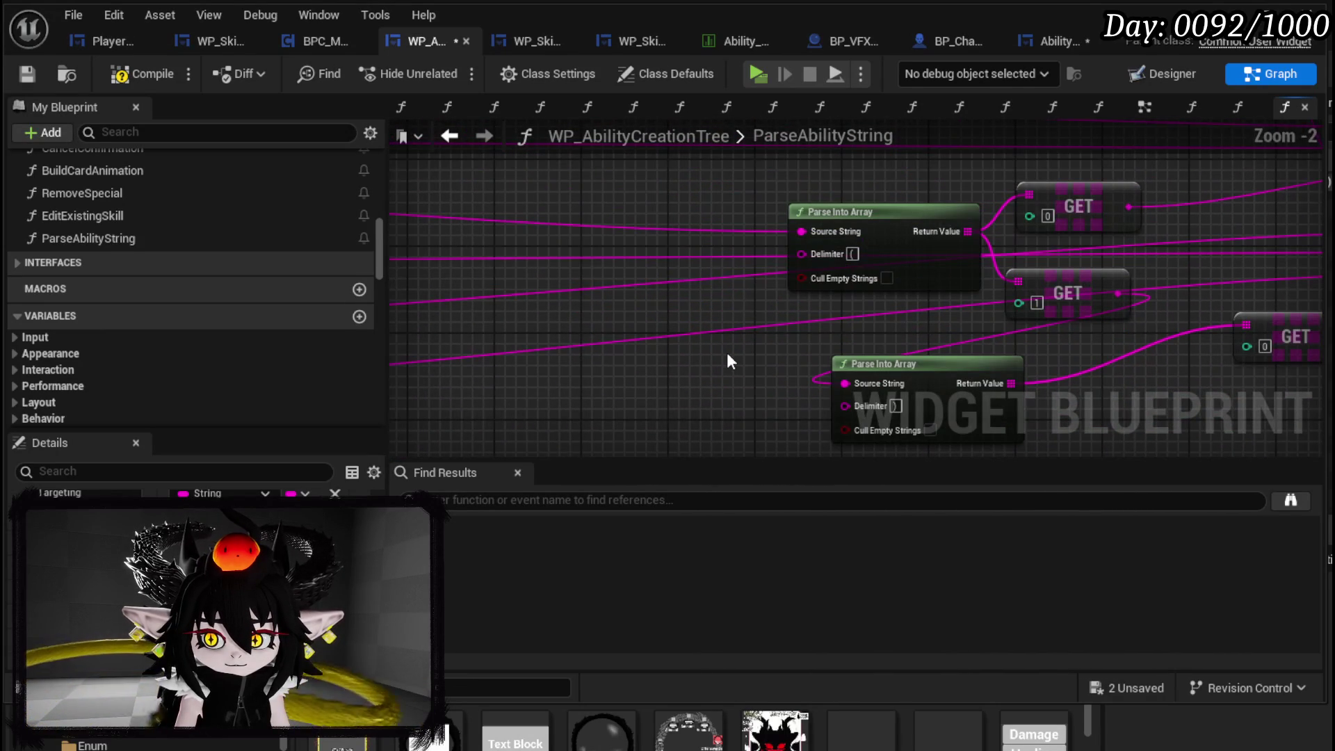
mouse_move(726, 349)
mouse_down()
mouse_move(590, 283)
mouse_move(1210, 301)
mouse_move(536, 405)
mouse_up()
scroll(1225, 307, down, 4)
scroll(537, 406, up, 1)
mouse_move(759, 385)
mouse_down()
mouse_move(766, 417)
mouse_move(793, 420)
mouse_move(919, 278)
mouse_move(847, 337)
mouse_move(763, 250)
mouse_up()
scroll(763, 250, up, 1)
scroll(813, 281, up, 1)
mouse_move(723, 304)
mouse_down()
mouse_move(880, 190)
mouse_move(707, 318)
mouse_move(939, 267)
mouse_up()
scroll(881, 189, down, 2)
scroll(707, 319, up, 2)
mouse_move(957, 349)
mouse_down()
mouse_move(761, 285)
mouse_move(630, 265)
mouse_move(1087, 315)
mouse_up()
- Remove the Main Type link into the return node and save the blueprint
alt+click(857, 269)
scroll(866, 285, down, 2)
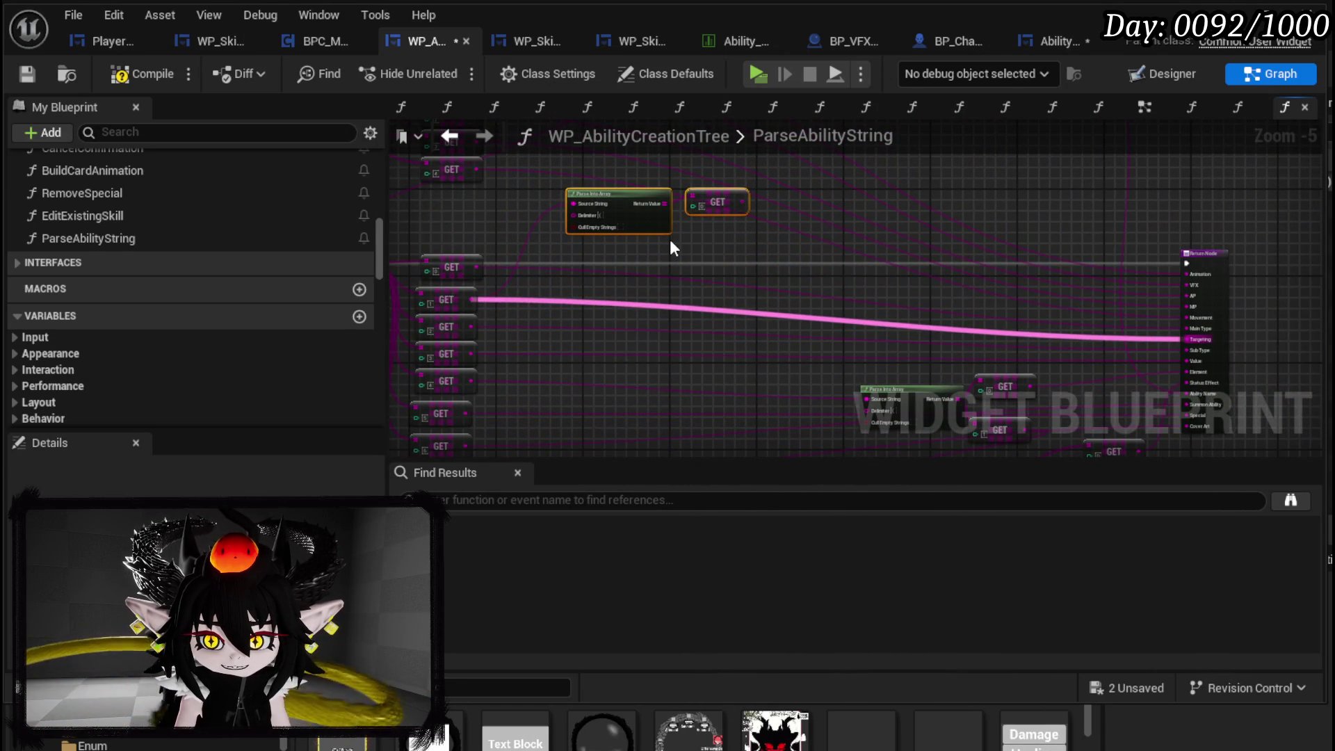
drag(673, 248, 828, 165)
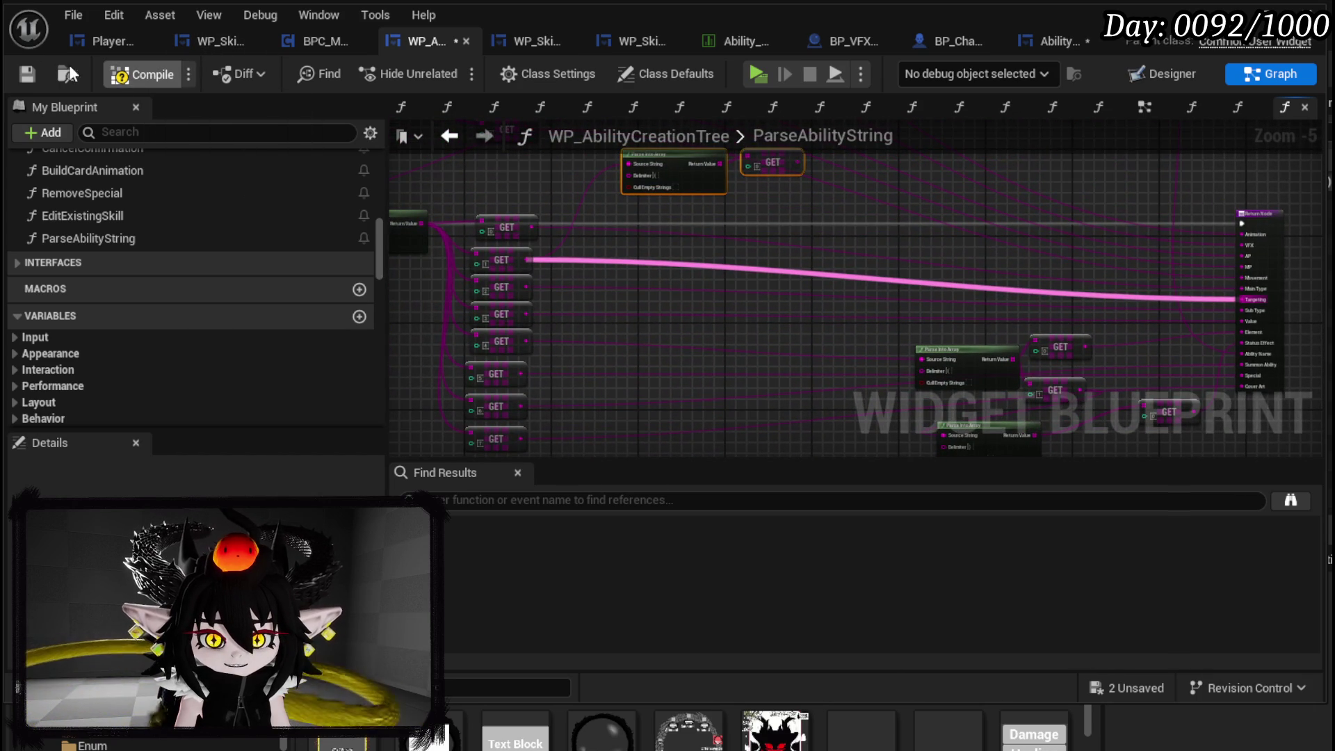
click(35, 71)
mouse_move(637, 182)
mouse_down()
mouse_move(822, 261)
mouse_move(980, 263)
mouse_move(687, 253)
mouse_move(398, 174)
mouse_move(755, 222)
mouse_up()
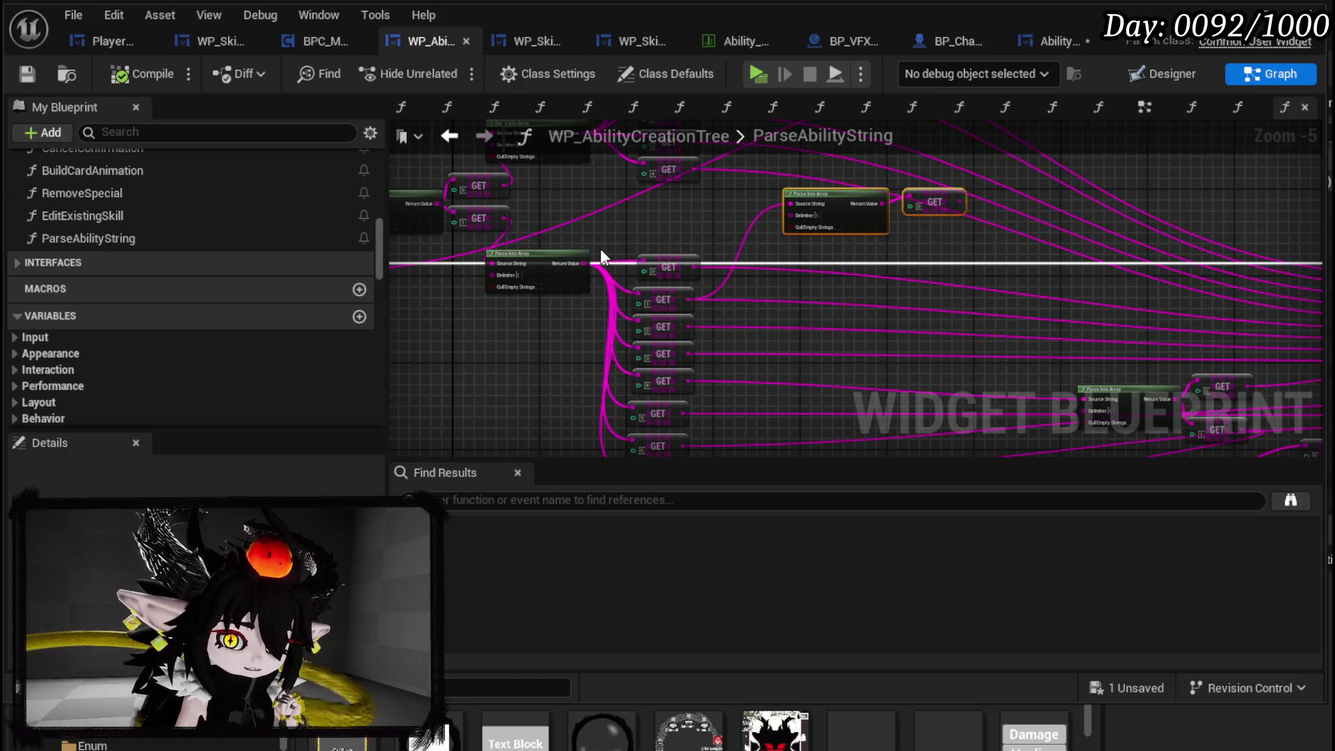
mouse_move(600, 248)
mouse_down()
mouse_move(482, 237)
mouse_move(546, 239)
mouse_up()
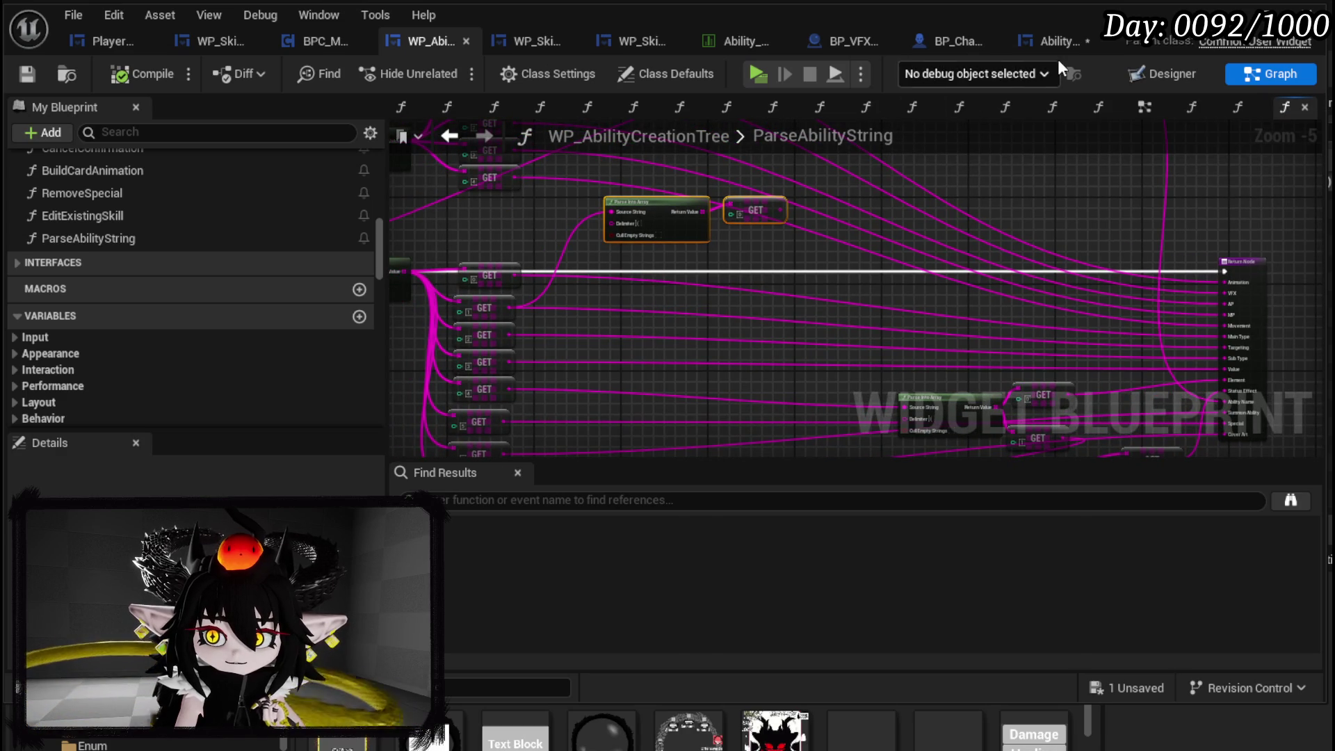
- Save the ability workbench widget blueprint and look over its GetOriginalAbility parsing graph
click(1053, 41)
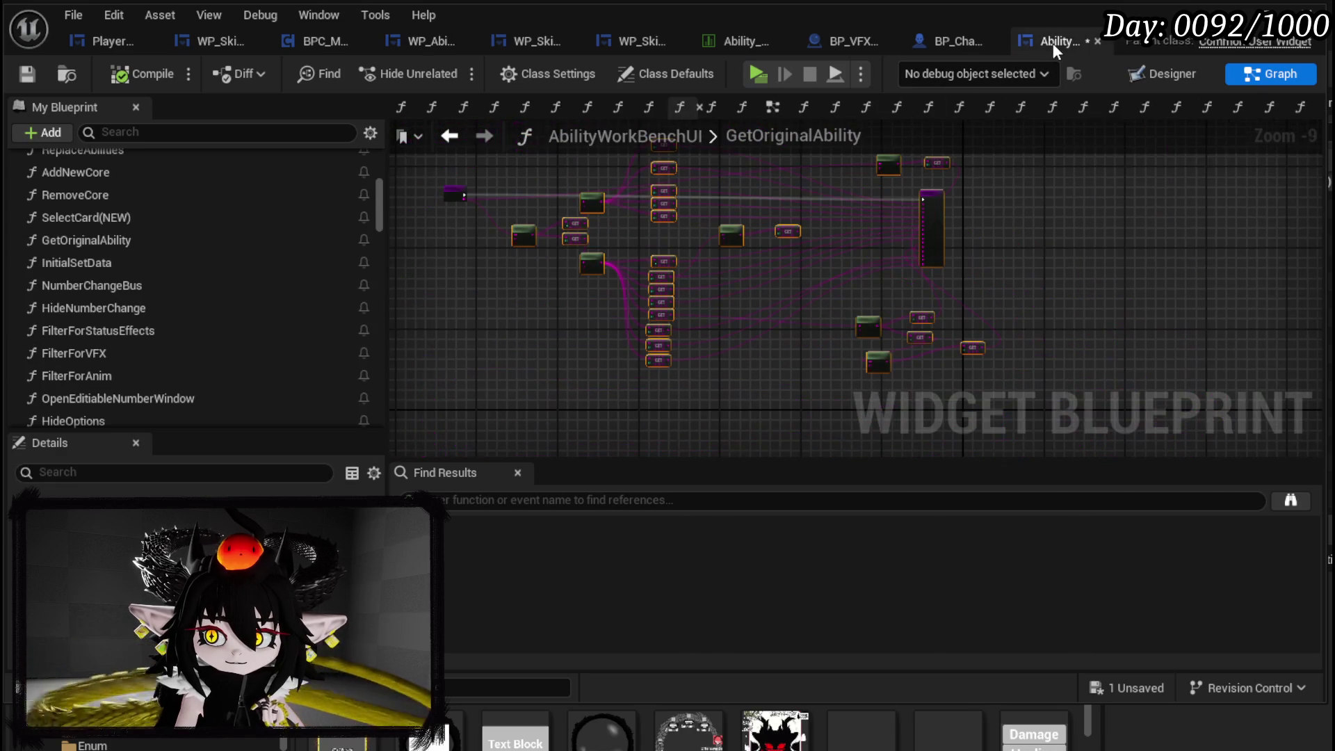
click(26, 73)
scroll(765, 236, up, 4)
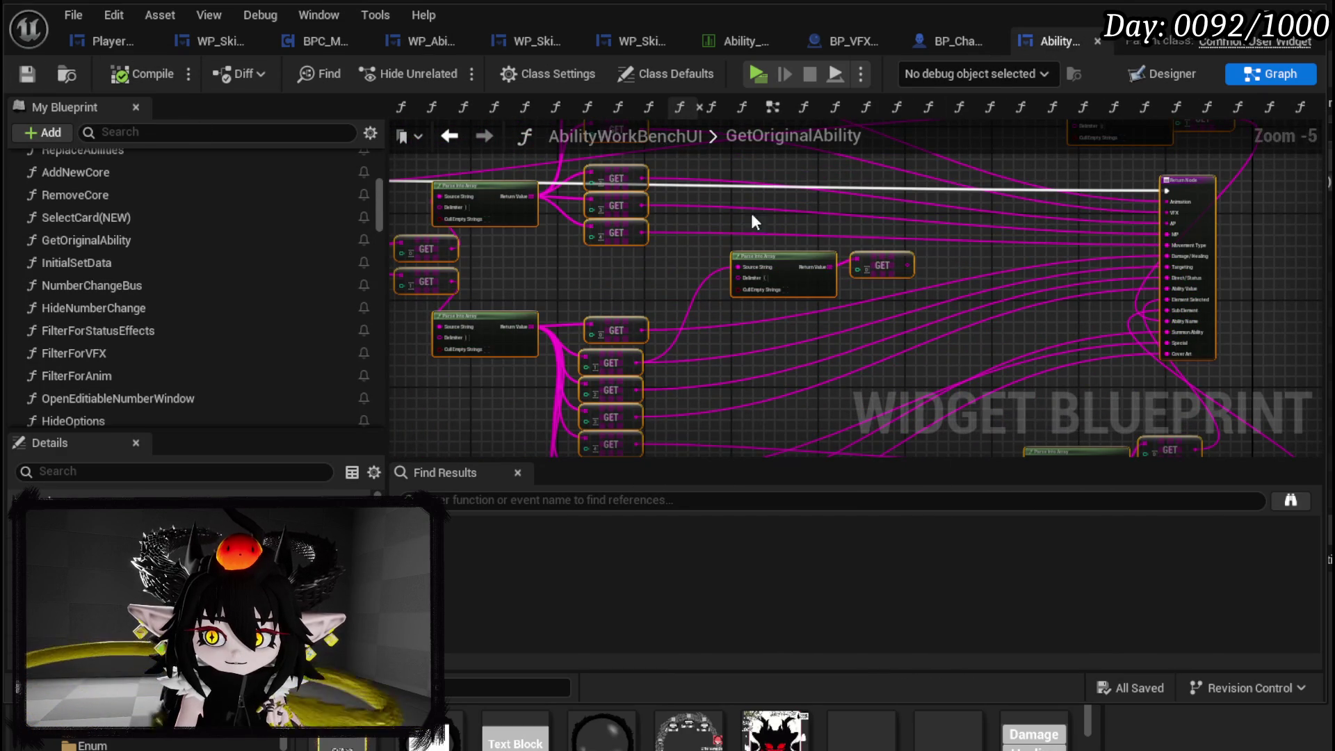
mouse_move(922, 298)
mouse_down()
mouse_move(902, 336)
mouse_move(798, 184)
mouse_up()
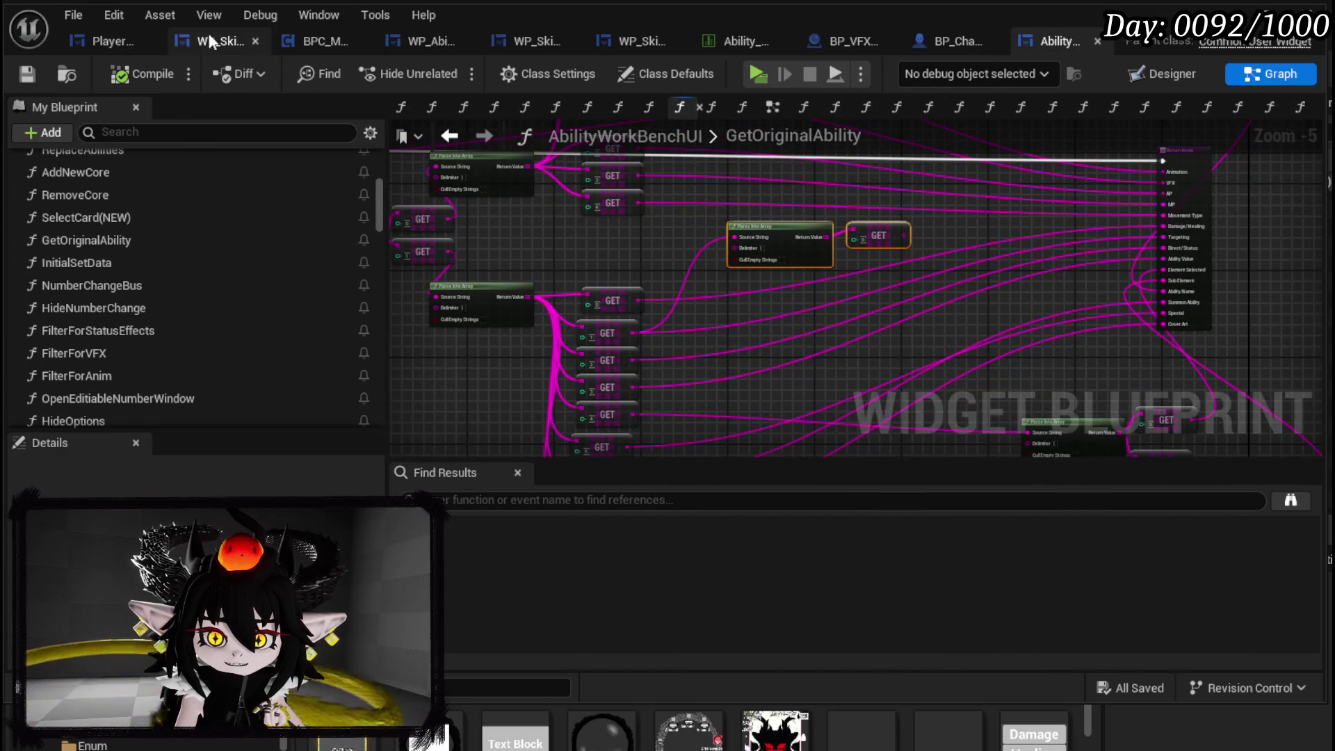
- Return to WP_AbilityCreationTree's EditExistingSkill graph and reposition the Parse Ability String node
click(406, 43)
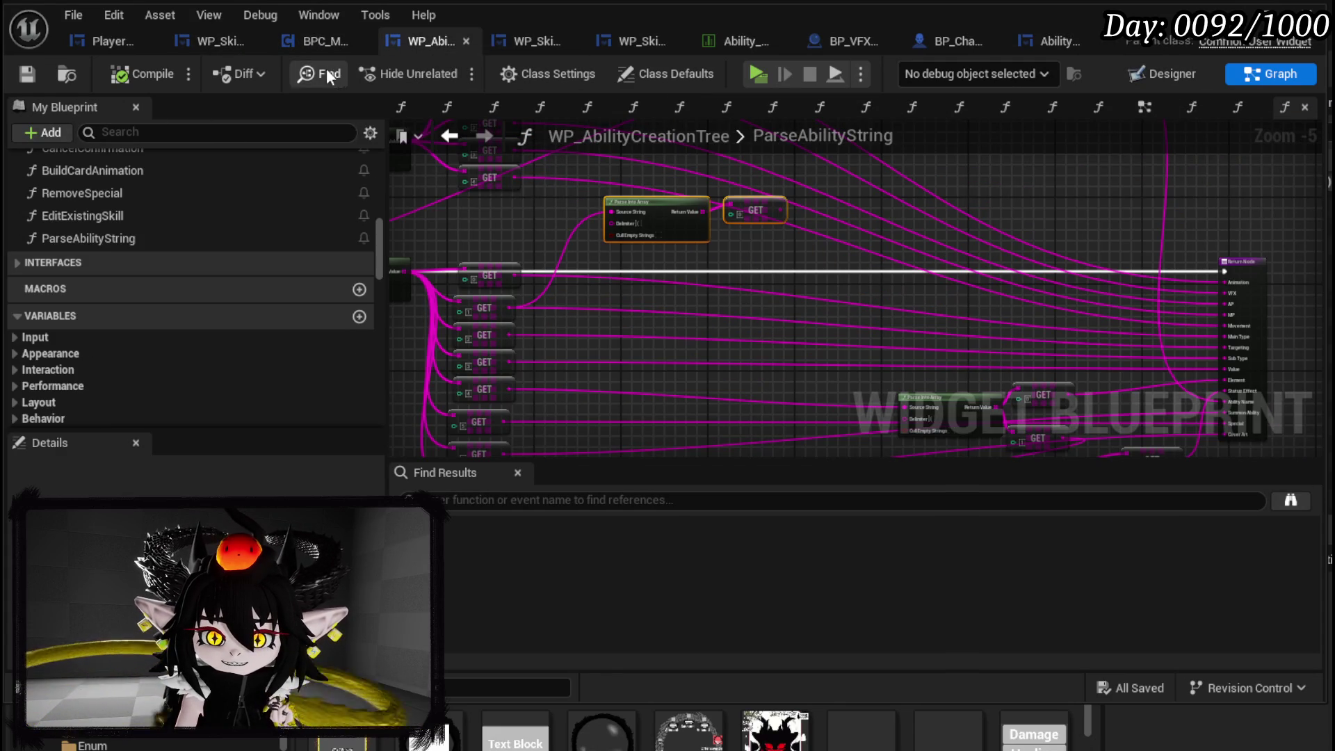
click(449, 135)
drag(621, 174, 819, 298)
mouse_move(661, 286)
mouse_down()
mouse_move(702, 232)
mouse_move(703, 164)
mouse_up()
scroll(617, 229, up, 2)
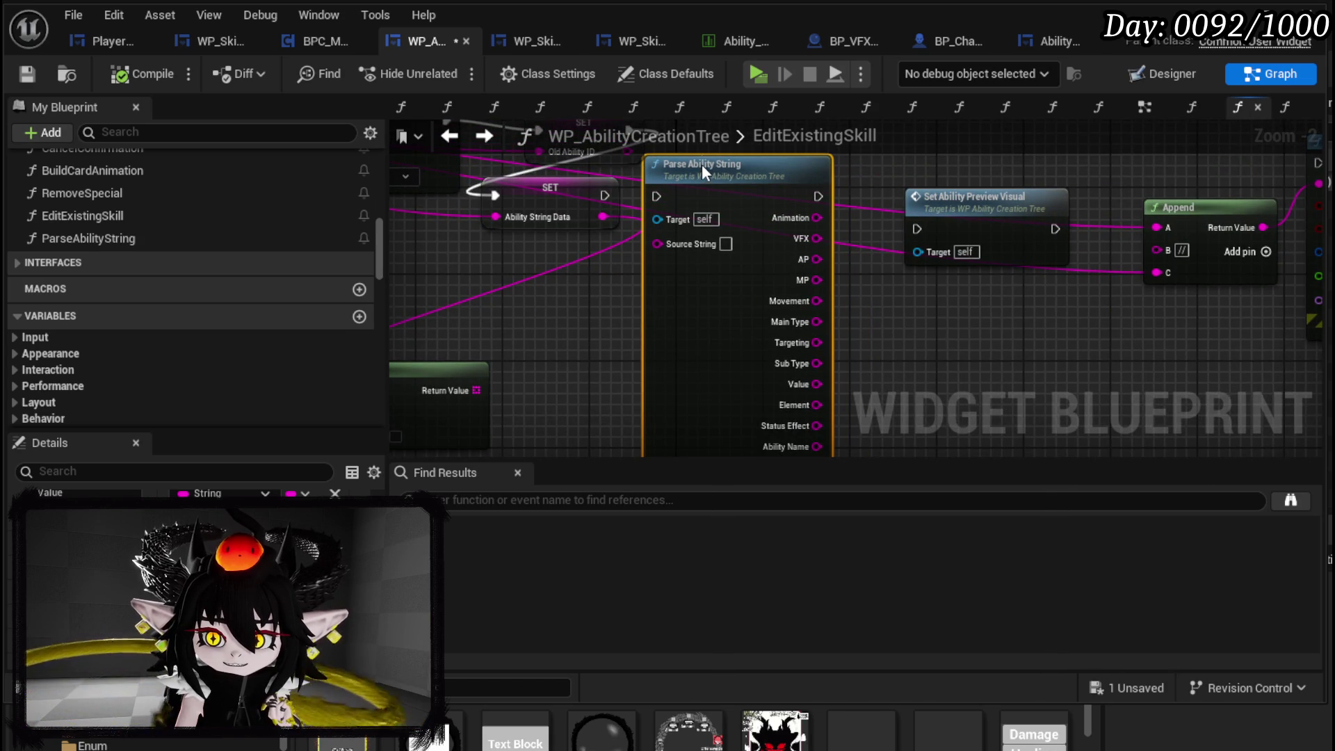
- Run Parse Ability String after SET and shift the preview, Append and Print String nodes right
mouse_move(604, 195)
mouse_down()
mouse_move(662, 194)
mouse_move(612, 222)
mouse_move(658, 244)
mouse_up()
click(611, 217)
drag(883, 286, 582, 327)
scroll(582, 327, down, 1)
drag(720, 302, 988, 230)
mouse_move(703, 268)
mouse_down()
mouse_move(897, 247)
mouse_move(1149, 251)
mouse_up()
mouse_move(777, 242)
mouse_down()
mouse_move(1083, 197)
mouse_move(1059, 228)
mouse_move(1263, 230)
mouse_move(1079, 223)
mouse_move(1144, 226)
mouse_up()
- Feed Old Data into Source String, delete the redundant SET and Parse Into Array nodes, and save
mouse_move(740, 169)
mouse_down()
mouse_move(754, 224)
mouse_move(768, 226)
mouse_move(568, 277)
mouse_move(647, 268)
mouse_up()
key(Delete)
mouse_move(652, 210)
mouse_down()
mouse_move(1229, 257)
mouse_move(1276, 274)
mouse_move(818, 285)
mouse_move(778, 236)
mouse_move(684, 277)
mouse_move(773, 176)
mouse_up()
click(549, 354)
key(Delete)
mouse_move(953, 306)
mouse_down()
mouse_move(921, 286)
mouse_move(734, 309)
mouse_up()
scroll(219, 319, down, 5)
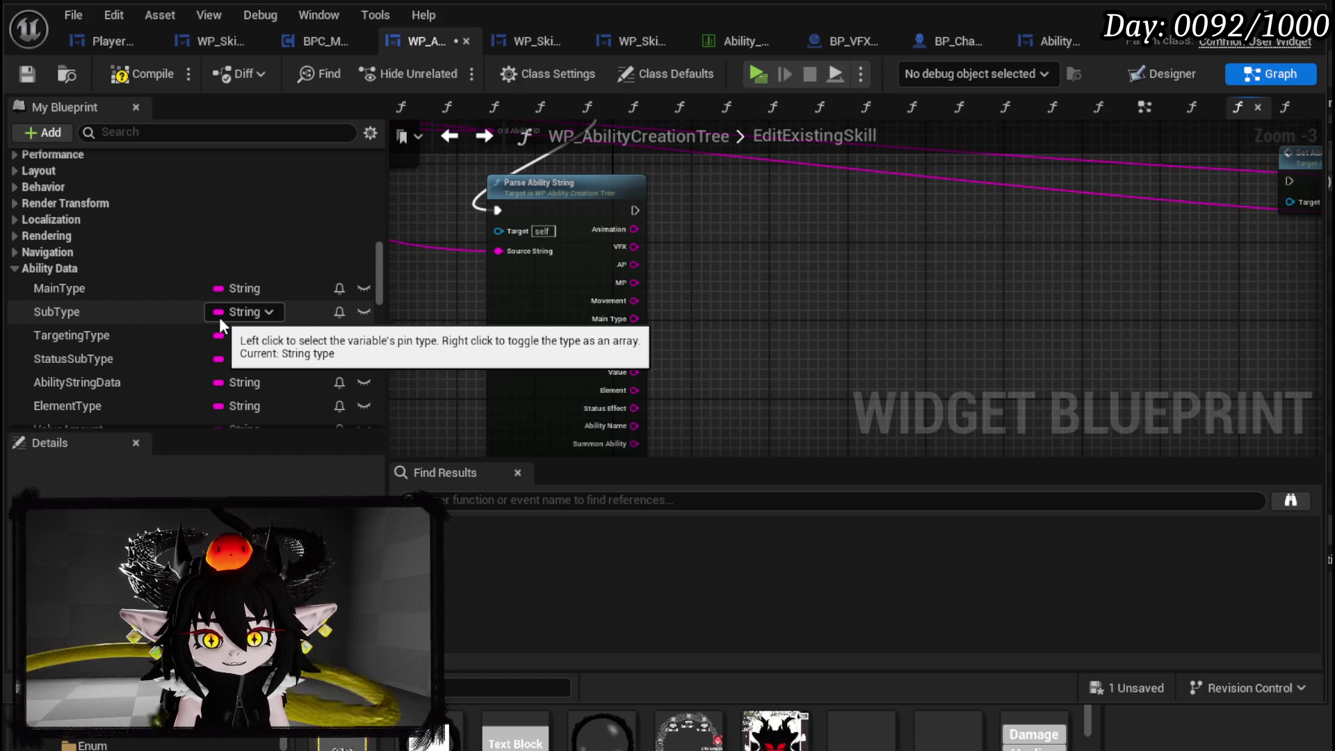
scroll(219, 317, up, 6)
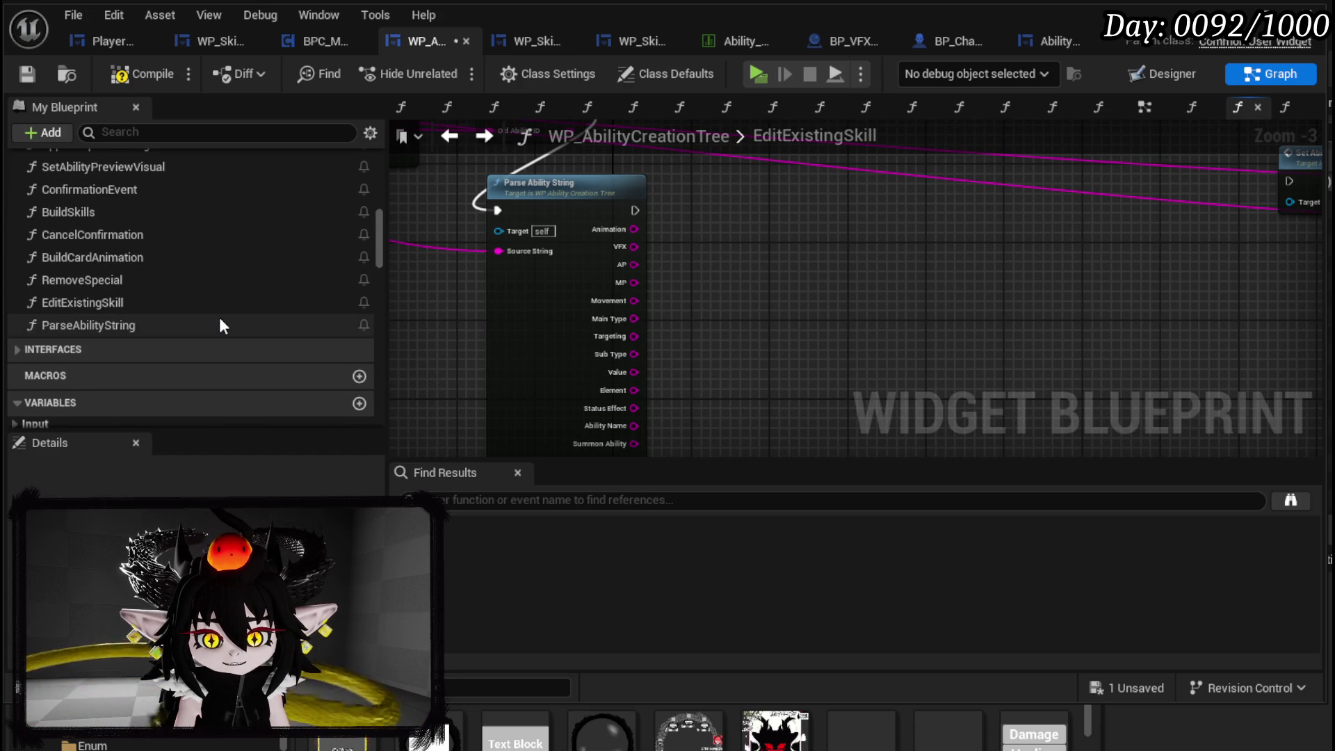
click(21, 70)
- Inspect the AppendData function's Visual and Cost/Rarity sections, then return to EditExistingSkill
scroll(137, 211, up, 5)
scroll(192, 281, up, 8)
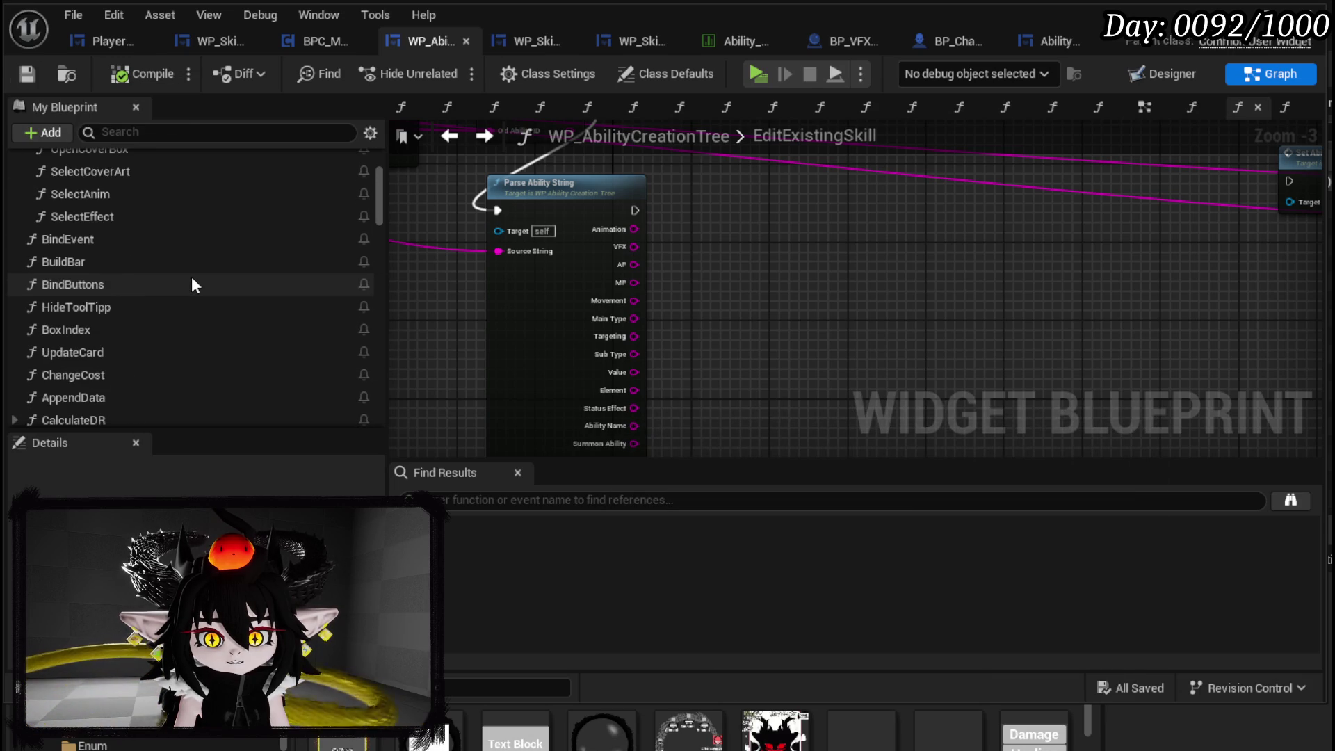
scroll(193, 285, up, 5)
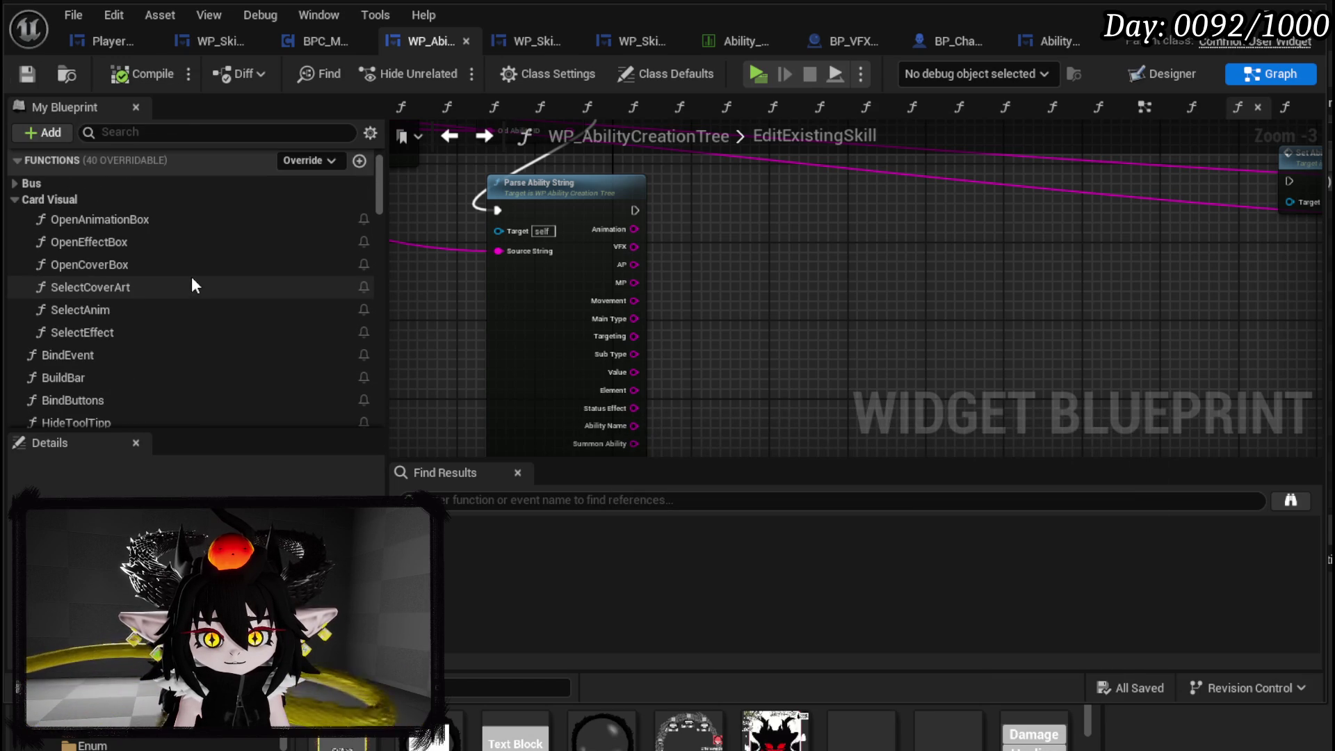
scroll(192, 285, down, 5)
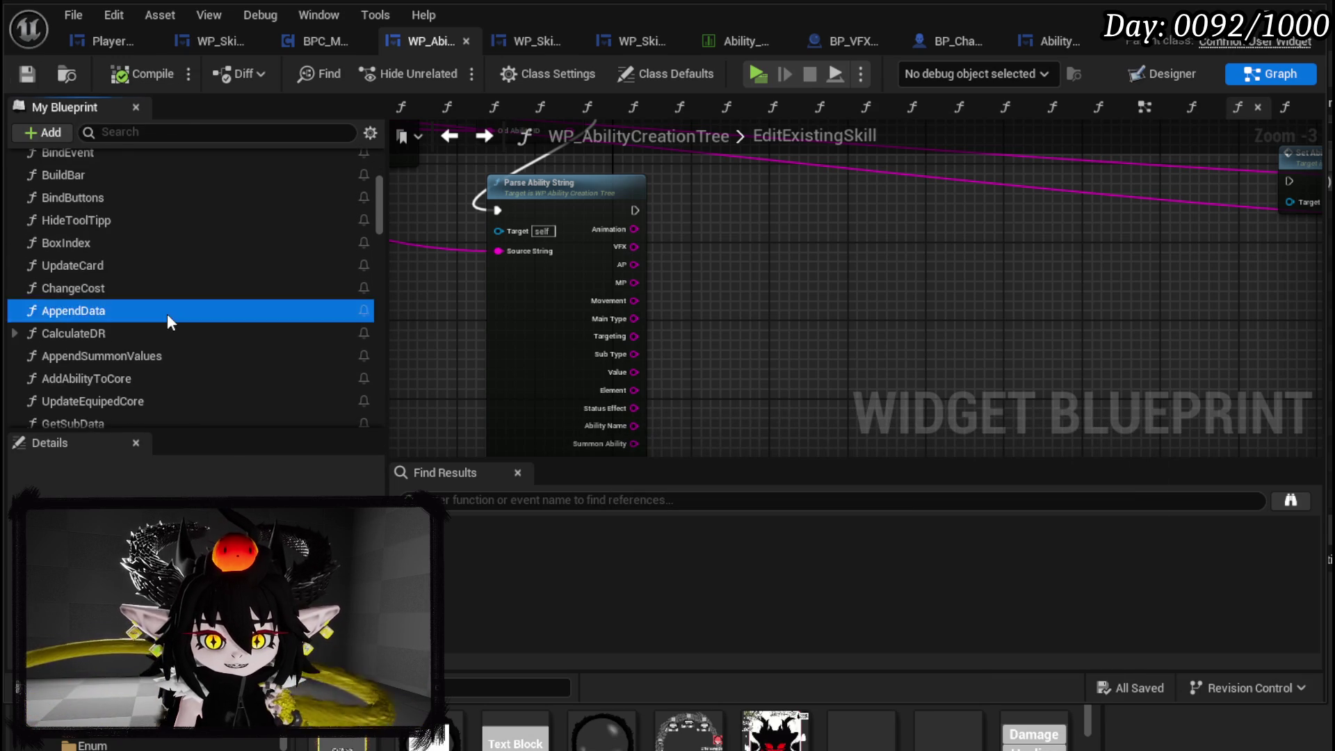
double_click(167, 314)
scroll(596, 368, down, 2)
mouse_move(596, 369)
mouse_down()
mouse_move(579, 264)
mouse_move(561, 402)
mouse_move(566, 328)
mouse_move(602, 408)
mouse_move(566, 286)
mouse_move(510, 316)
mouse_move(605, 173)
mouse_move(562, 223)
mouse_move(569, 197)
mouse_move(611, 295)
mouse_move(605, 208)
mouse_move(638, 169)
mouse_up()
scroll(560, 402, up, 1)
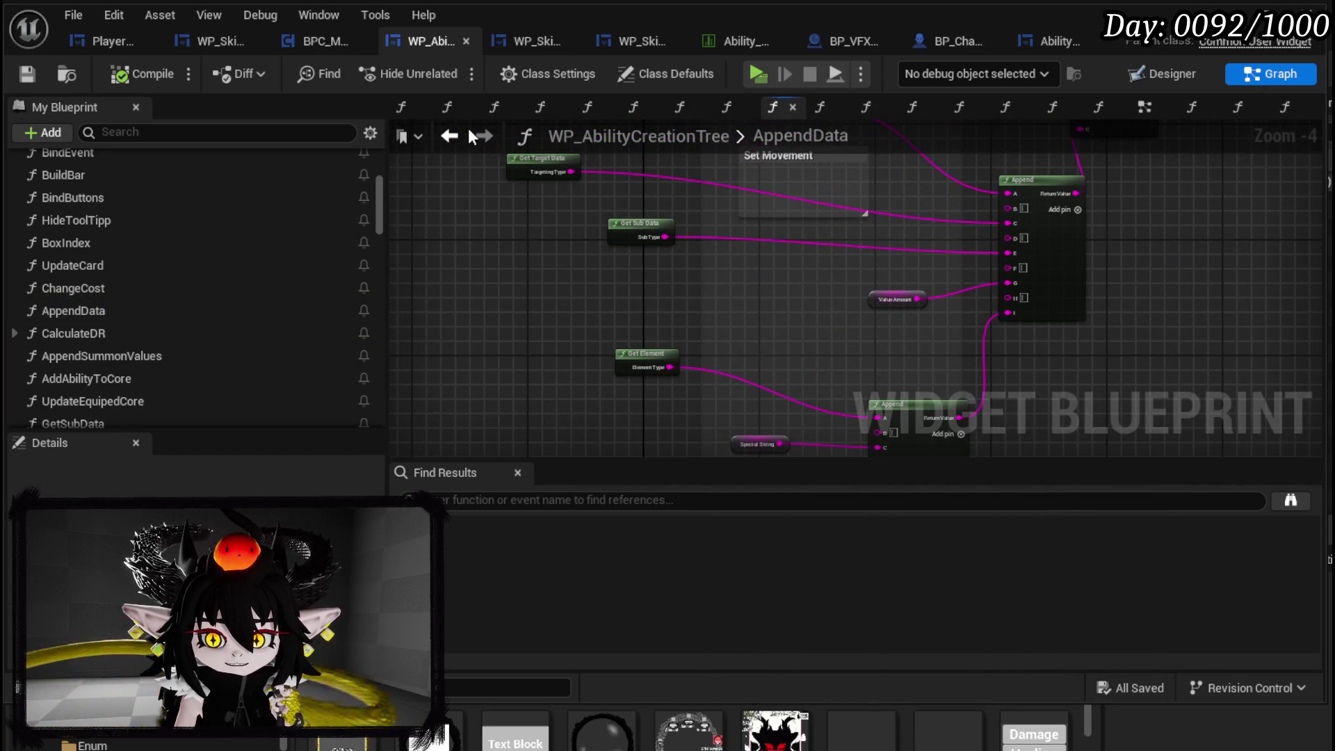
click(451, 136)
scroll(171, 266, down, 15)
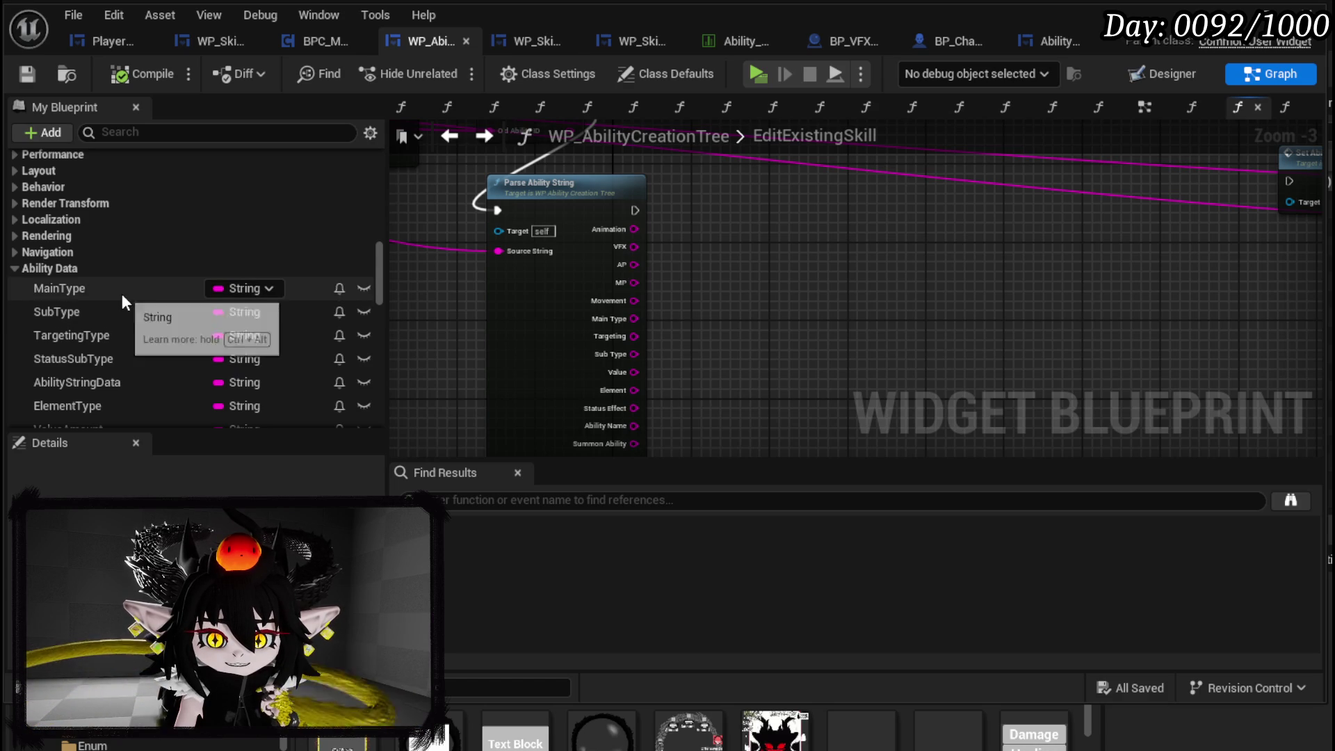
- Add SET nodes for MainType, SubType, TargetingType, StatusSubType and ElementType
drag(111, 291, 782, 285)
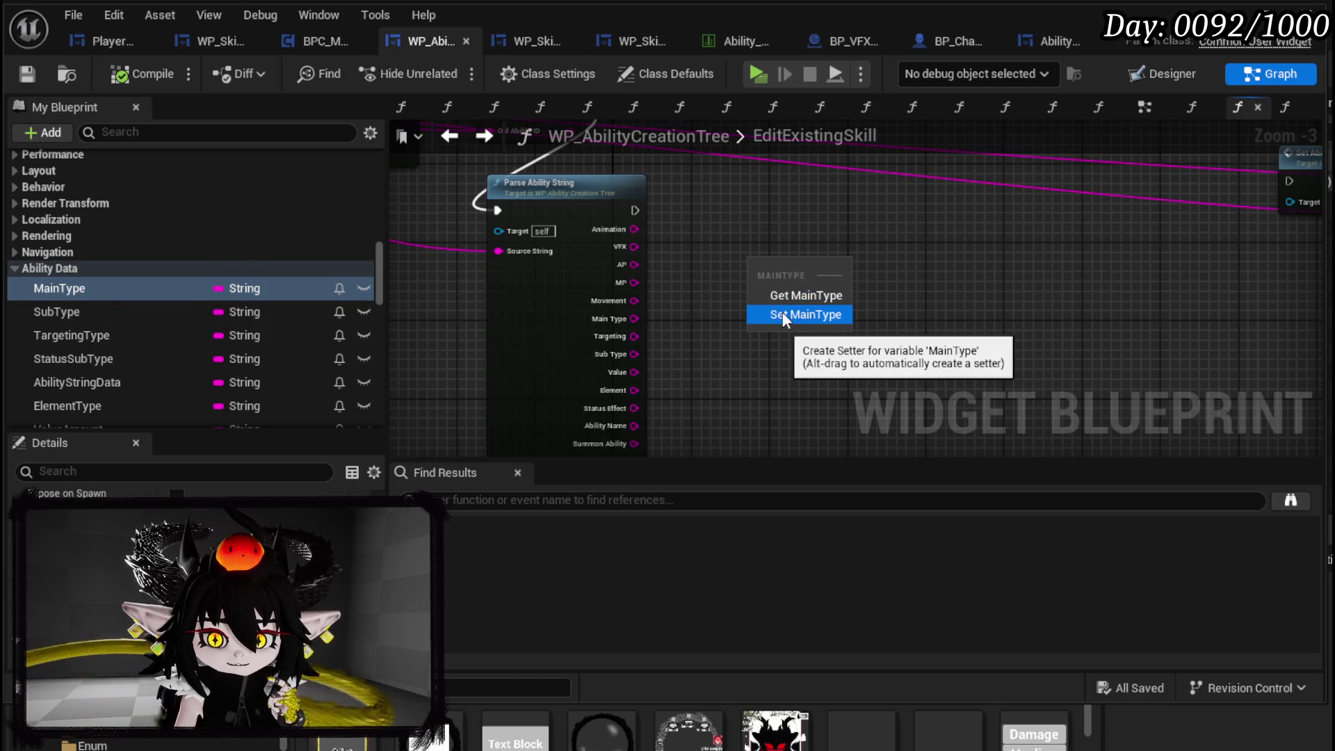
click(783, 311)
mouse_move(112, 314)
mouse_down()
mouse_move(690, 323)
mouse_move(764, 347)
mouse_up()
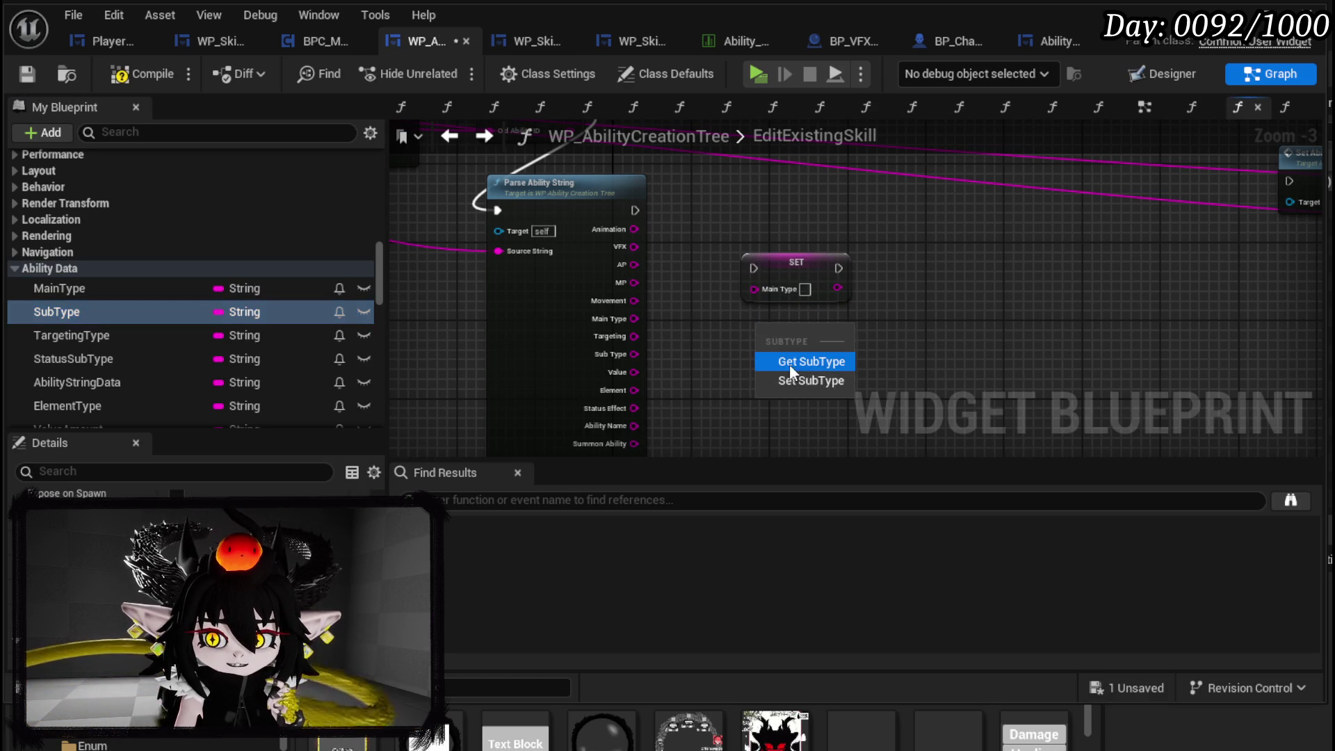
click(789, 380)
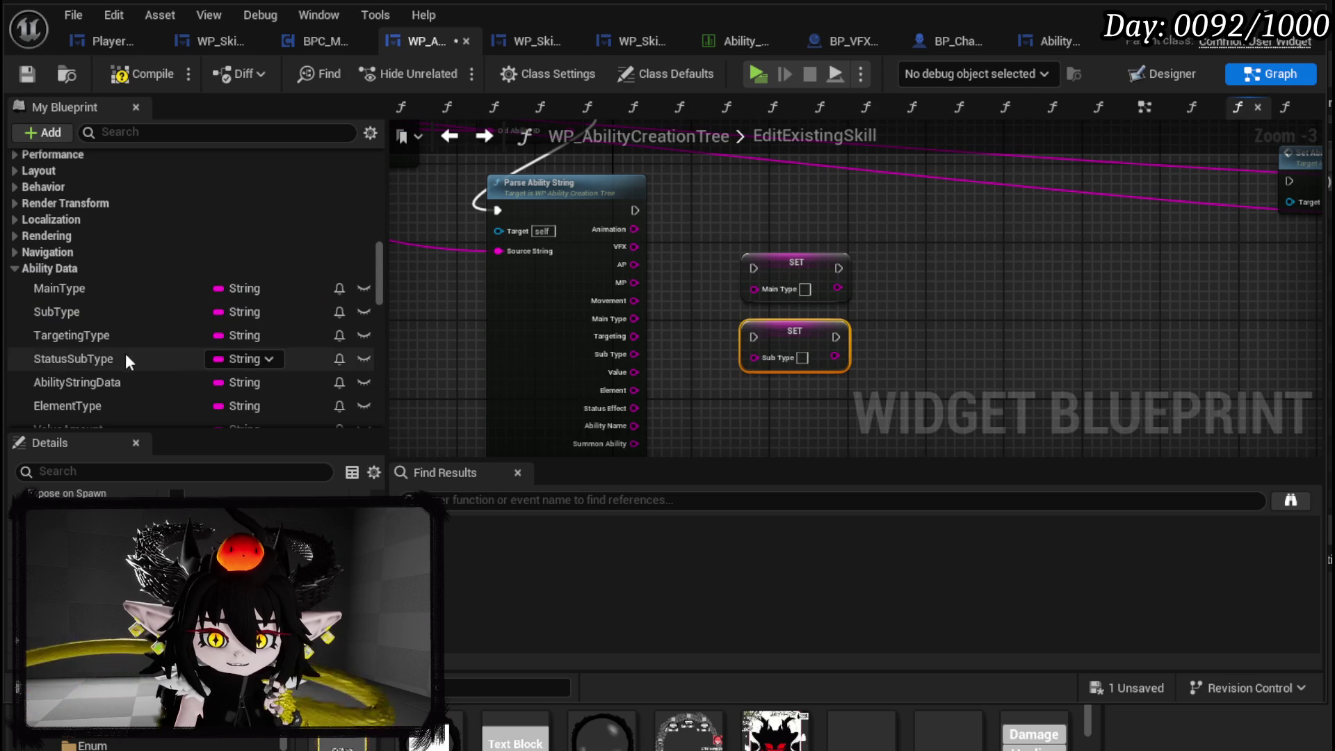
drag(97, 336, 993, 329)
click(1032, 370)
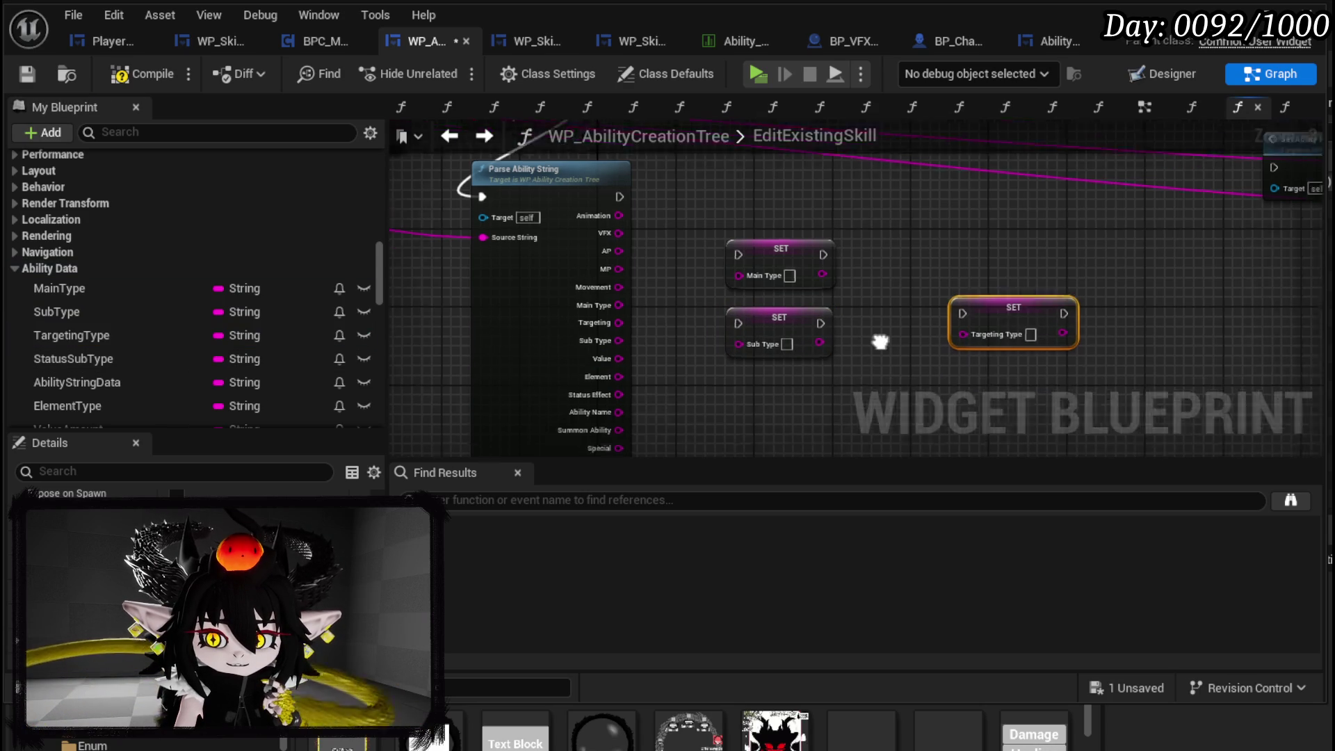
drag(105, 358, 723, 361)
click(727, 385)
mouse_move(78, 382)
mouse_down()
mouse_move(545, 354)
mouse_move(684, 388)
mouse_up()
drag(207, 411, 834, 336)
click(897, 387)
- Add SET nodes for ValueAmount, SubTypeAmount, TargetingAmount, APAmount and MPAmount
scroll(107, 366, down, 2)
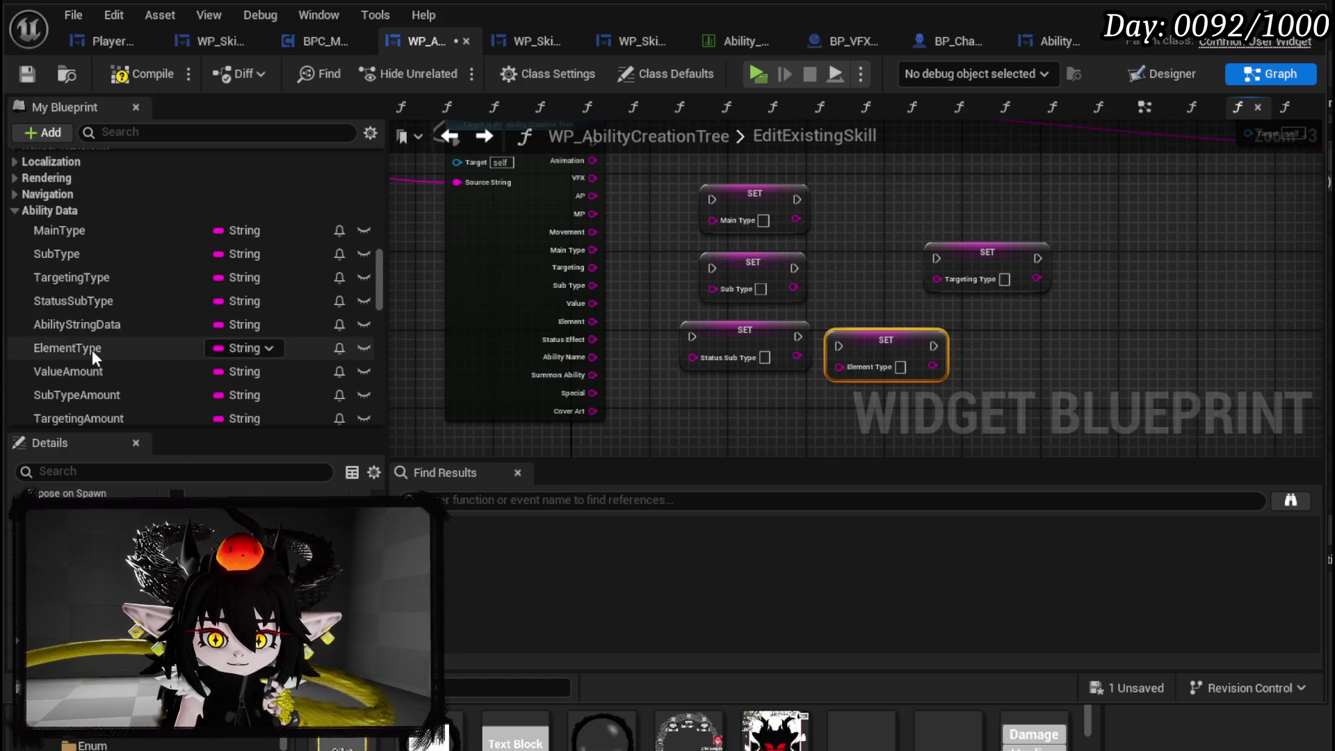
click(95, 374)
drag(977, 319, 977, 322)
click(1005, 374)
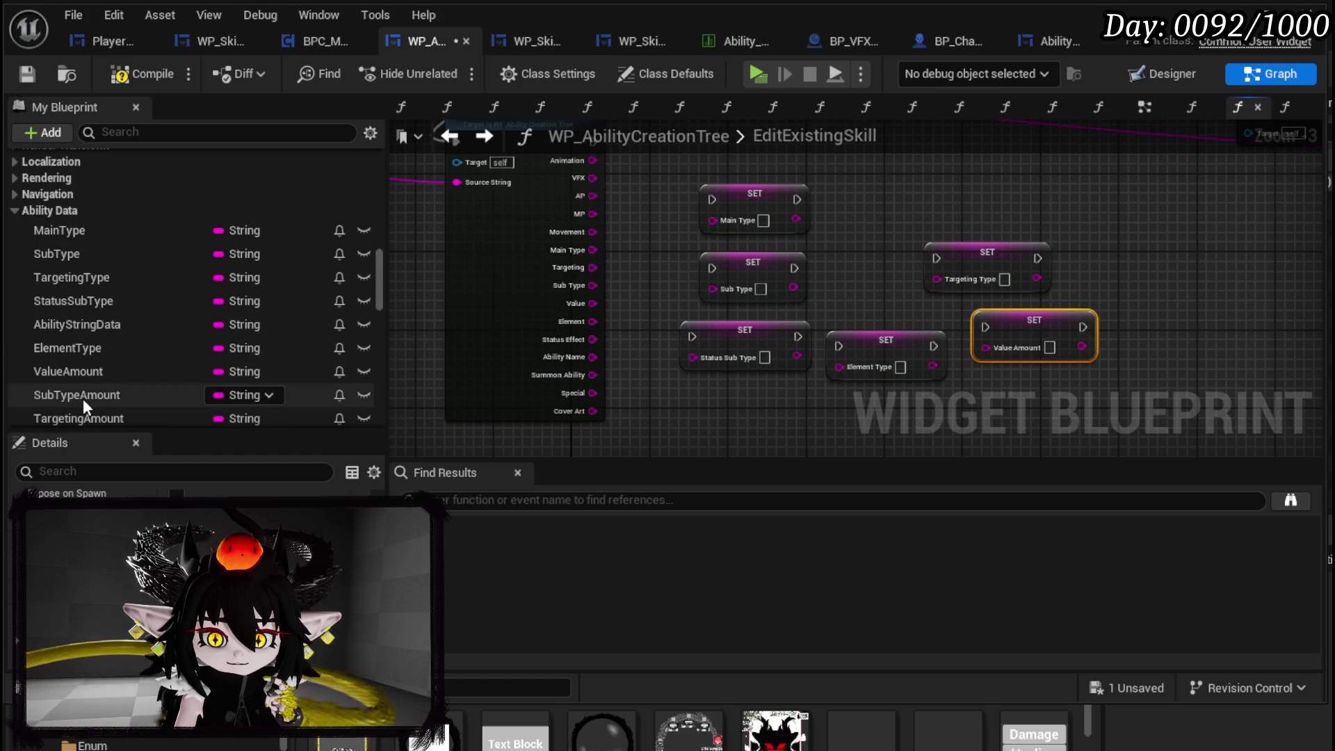
scroll(81, 396, down, 1)
mouse_move(89, 366)
mouse_down()
mouse_move(829, 231)
mouse_move(861, 182)
mouse_up()
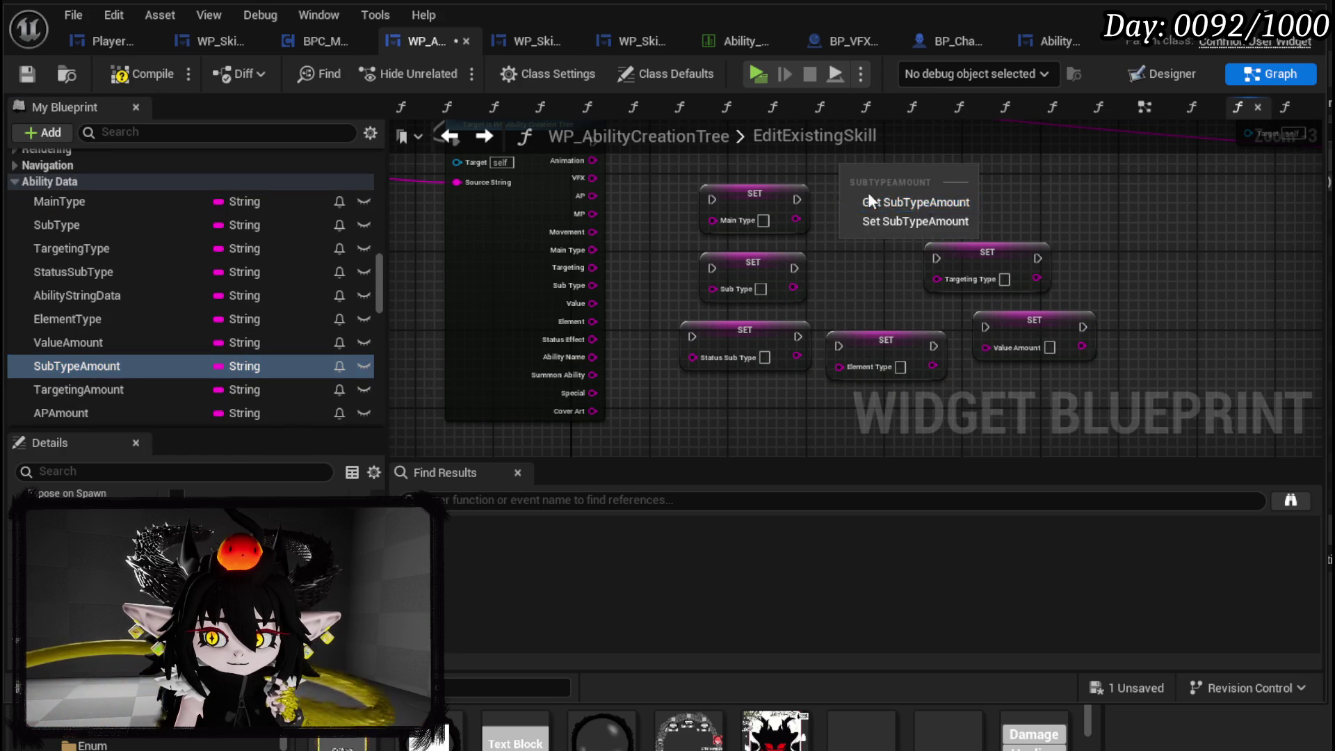
click(874, 216)
drag(128, 389, 1048, 174)
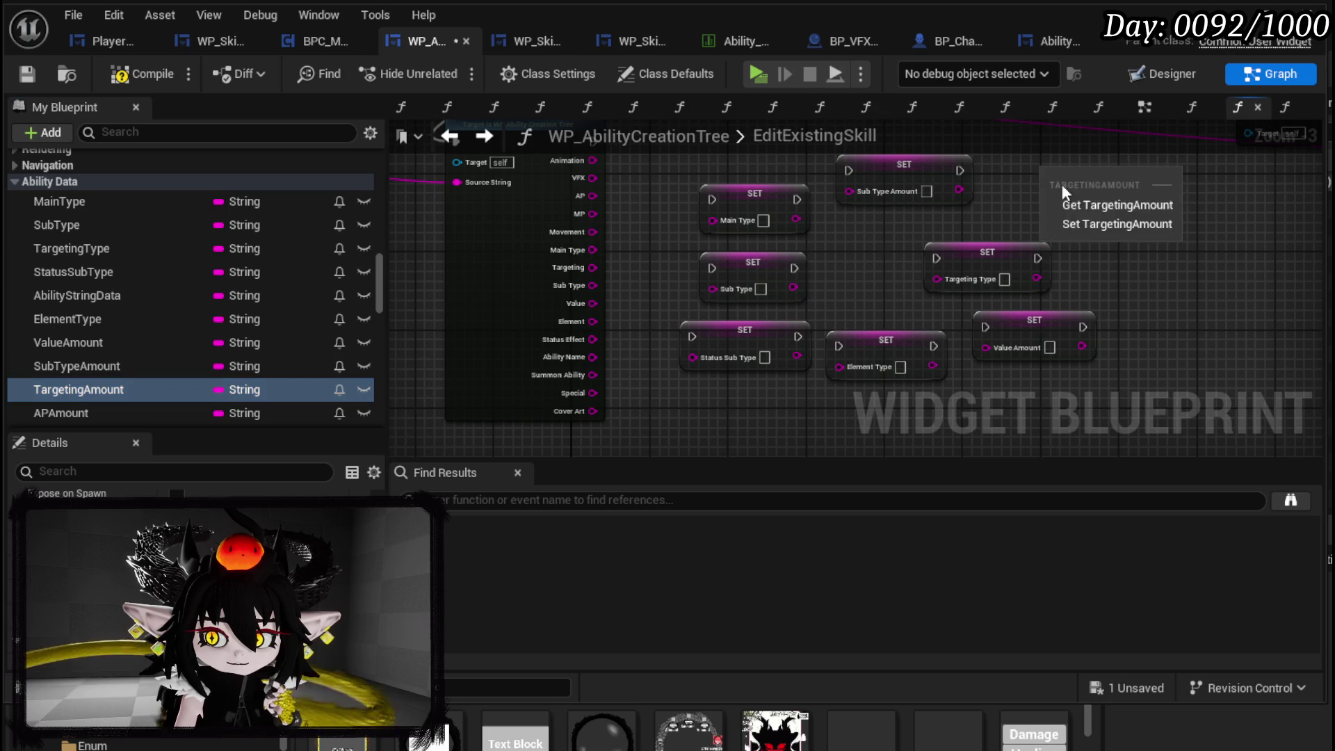
click(1102, 223)
scroll(73, 390, down, 1)
mouse_move(78, 379)
mouse_down()
mouse_move(1081, 243)
mouse_move(1106, 265)
mouse_up()
click(1113, 299)
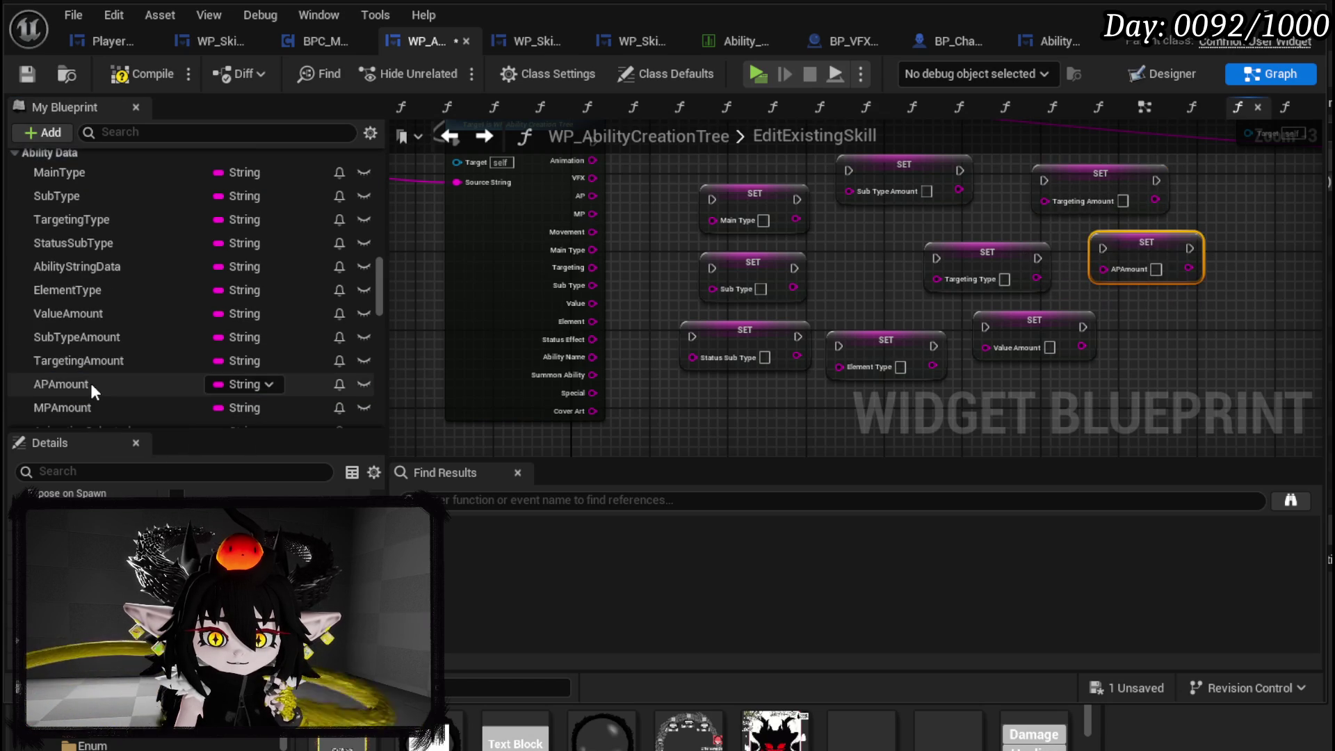
scroll(94, 383, down, 1)
mouse_move(84, 378)
mouse_down()
mouse_move(374, 391)
mouse_move(1107, 296)
mouse_move(1112, 321)
mouse_up()
click(1147, 348)
- Add SET nodes for AnimationSelected, VFXSelected and MovementType
scroll(114, 375, down, 1)
mouse_move(108, 376)
mouse_down()
mouse_move(1103, 356)
mouse_move(1078, 370)
mouse_move(1141, 389)
mouse_up()
click(1168, 416)
mouse_move(76, 396)
mouse_down()
mouse_move(755, 379)
mouse_move(703, 391)
mouse_up()
click(736, 445)
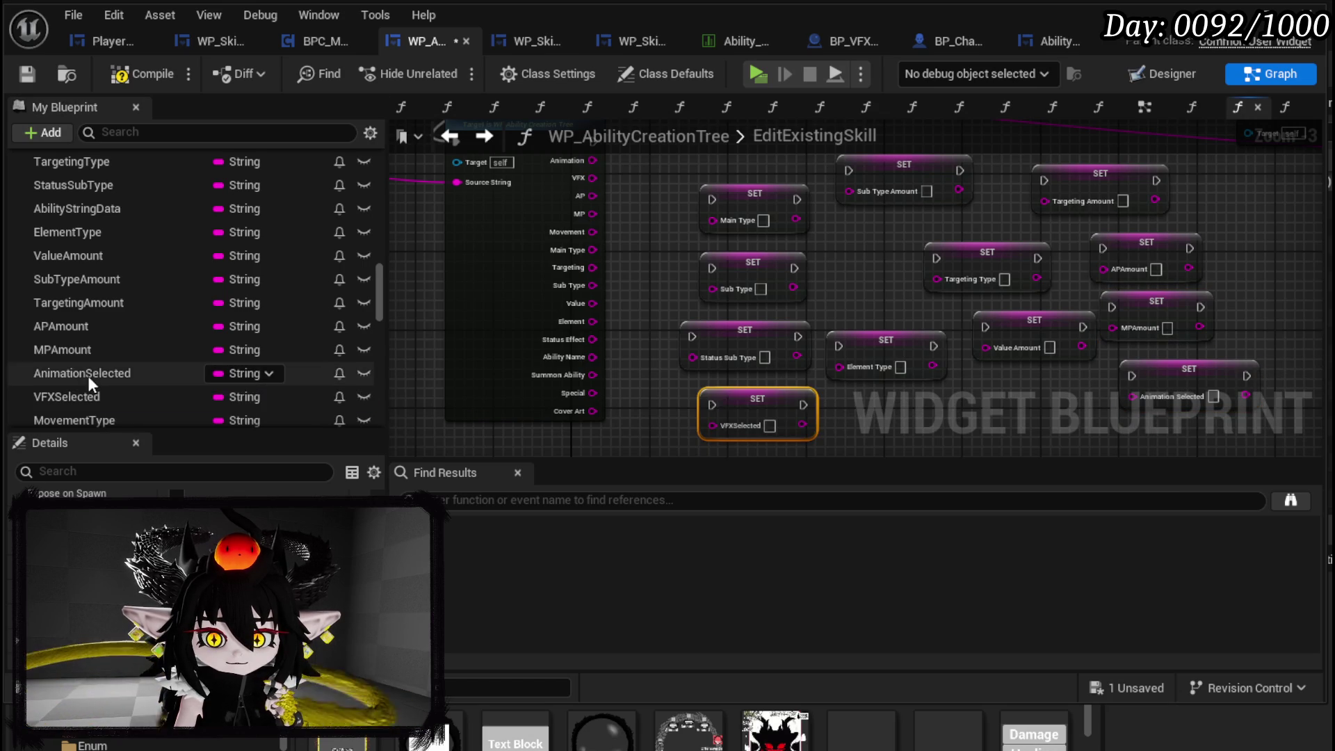
scroll(89, 377, down, 1)
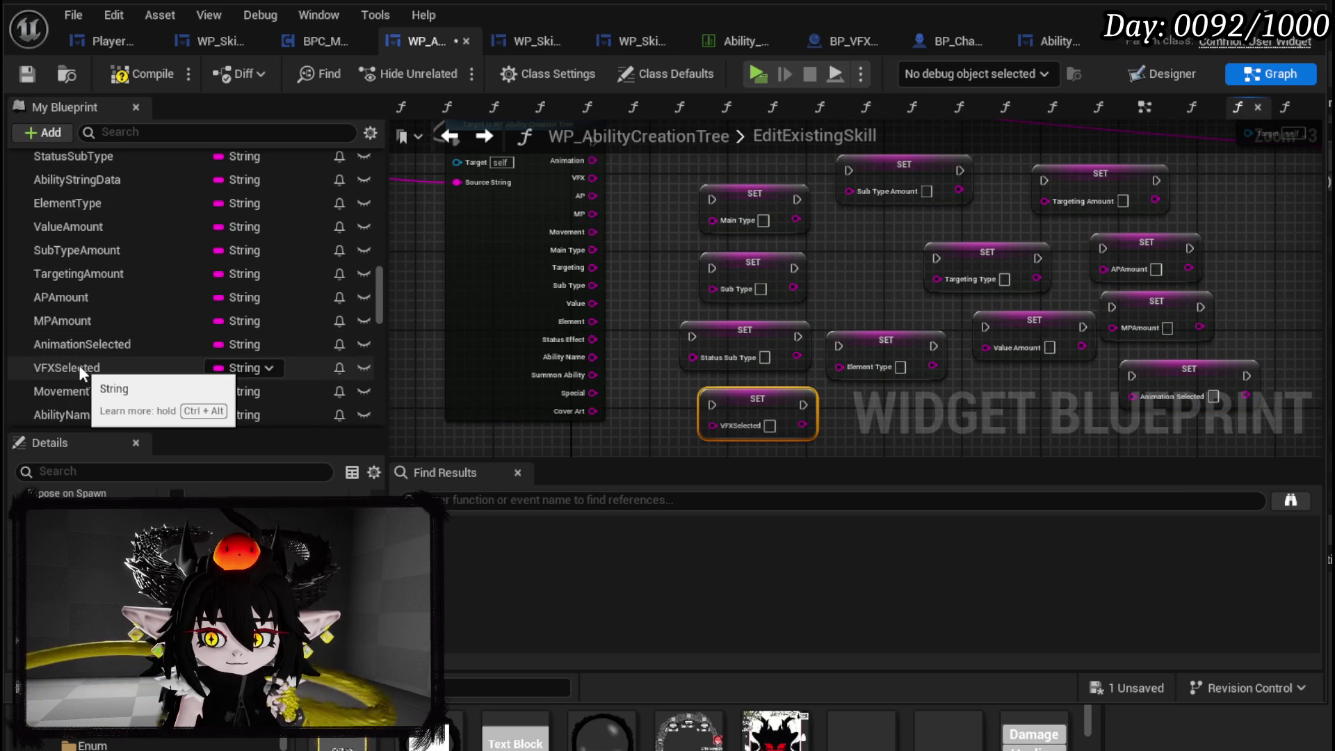
mouse_move(75, 389)
mouse_down()
mouse_move(808, 406)
mouse_move(868, 395)
mouse_up()
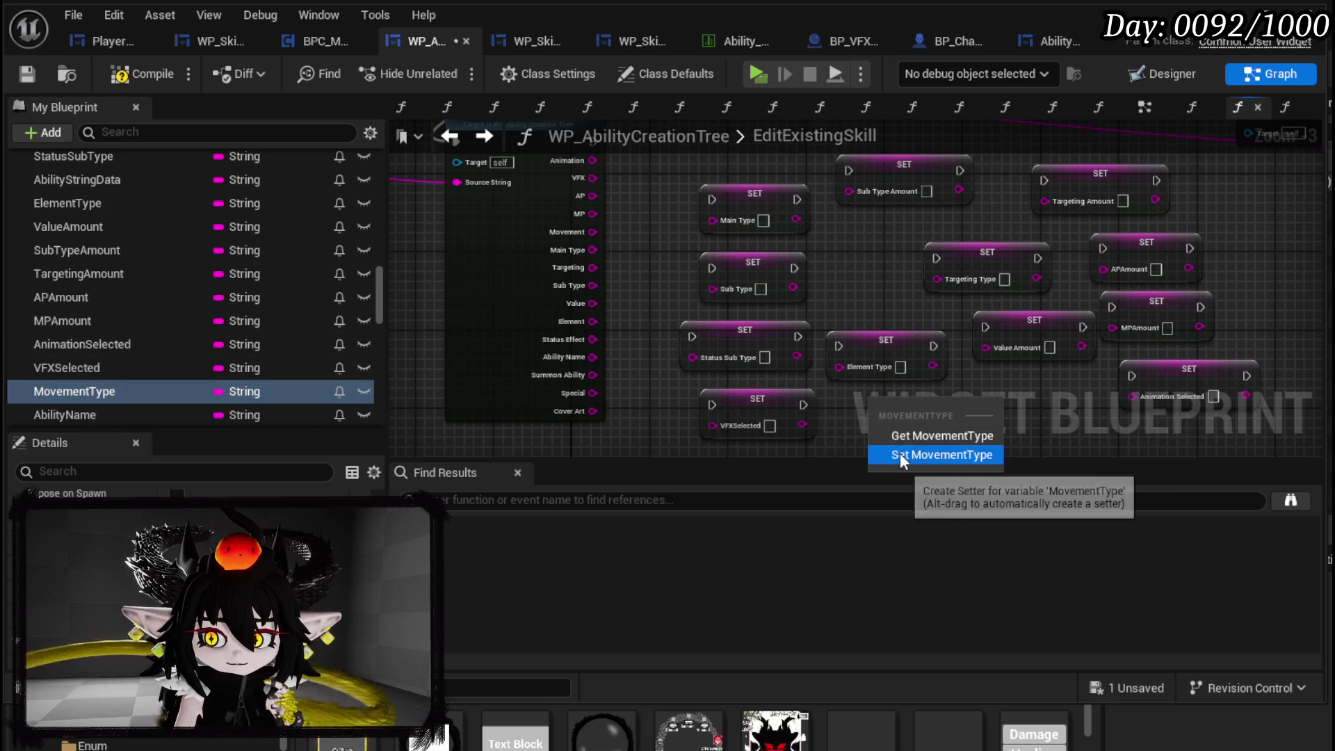
click(900, 453)
- Add SET nodes for AbilityName, Special String and SelectedCardCoverArt
drag(174, 414, 1024, 384)
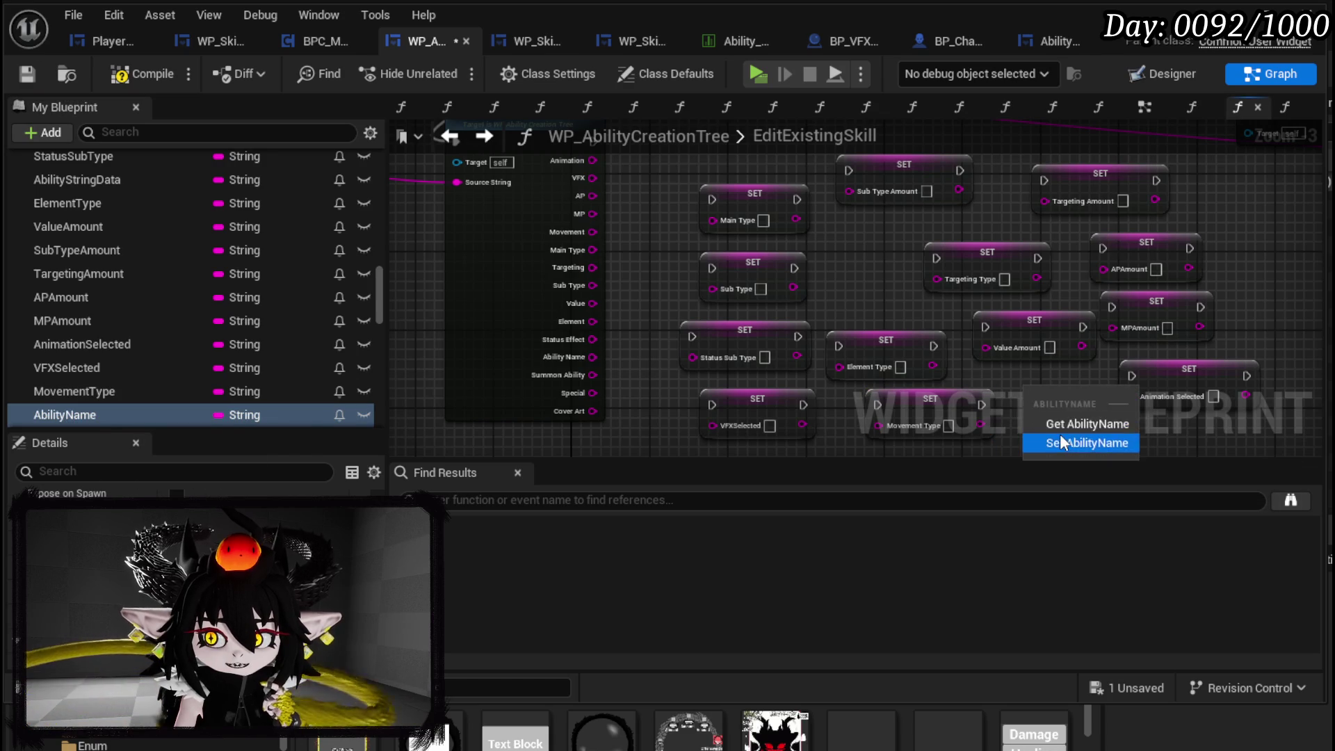
click(1059, 433)
scroll(207, 347, down, 1)
scroll(120, 373, down, 1)
mouse_move(71, 381)
mouse_down()
mouse_move(529, 407)
mouse_move(407, 403)
mouse_up()
click(459, 461)
mouse_move(148, 404)
mouse_down()
mouse_move(681, 420)
mouse_move(674, 441)
mouse_up()
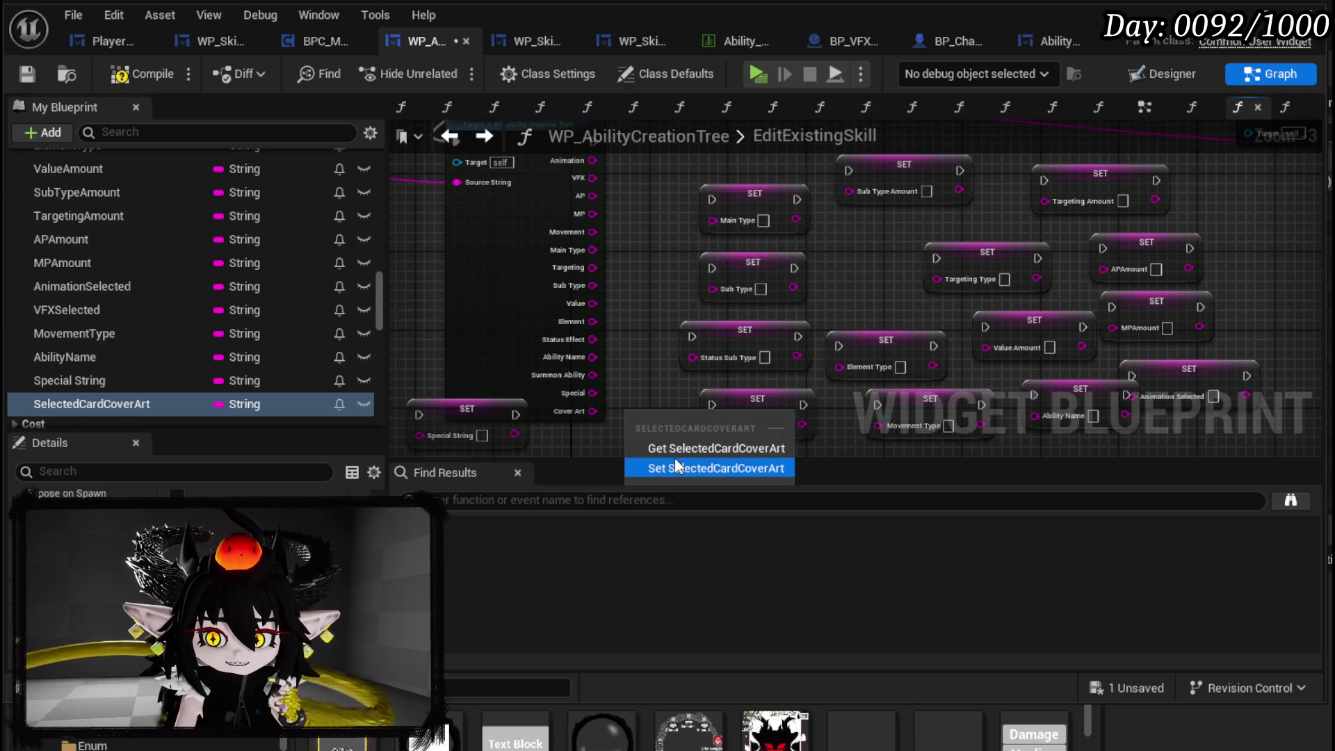
click(678, 464)
scroll(714, 371, up, 3)
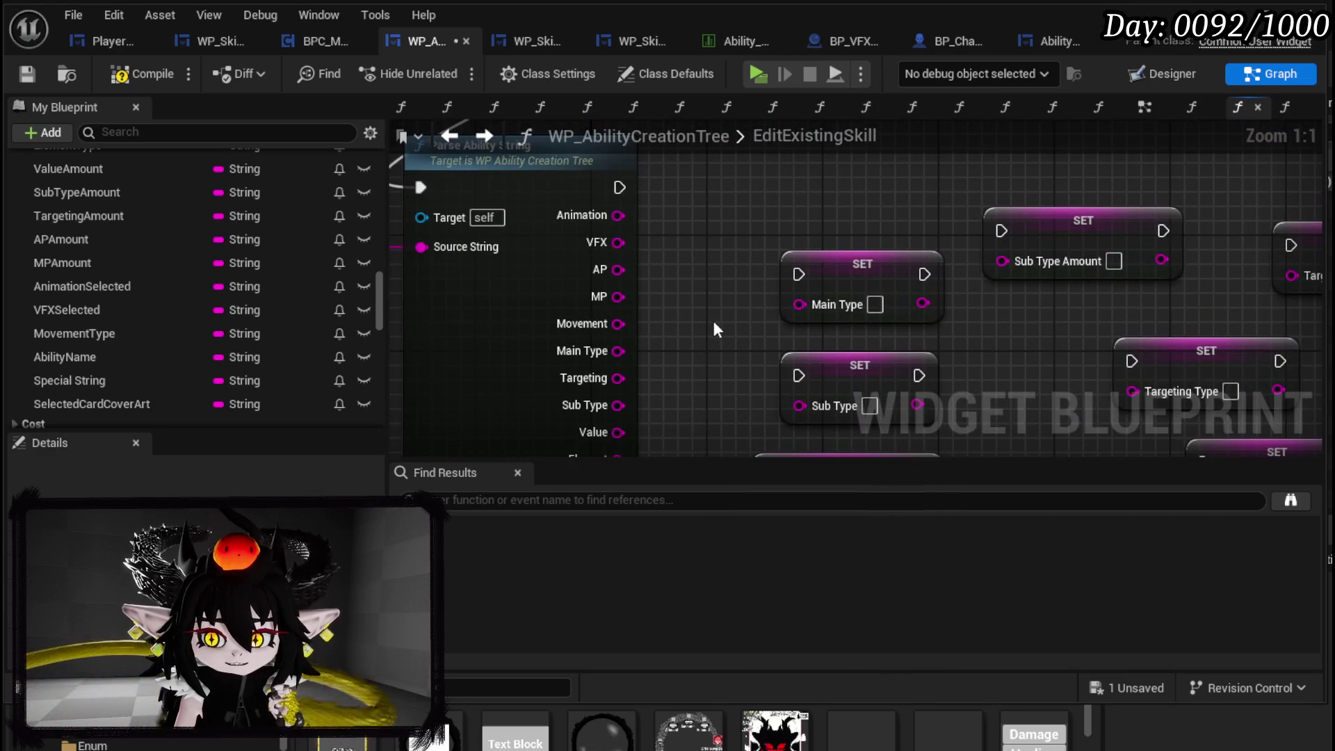
- Wire the Main Type, Sub Type and Targeting outputs to their setters and shift those setters down-left
mouse_move(580, 305)
mouse_down()
mouse_move(731, 247)
mouse_move(763, 256)
mouse_up()
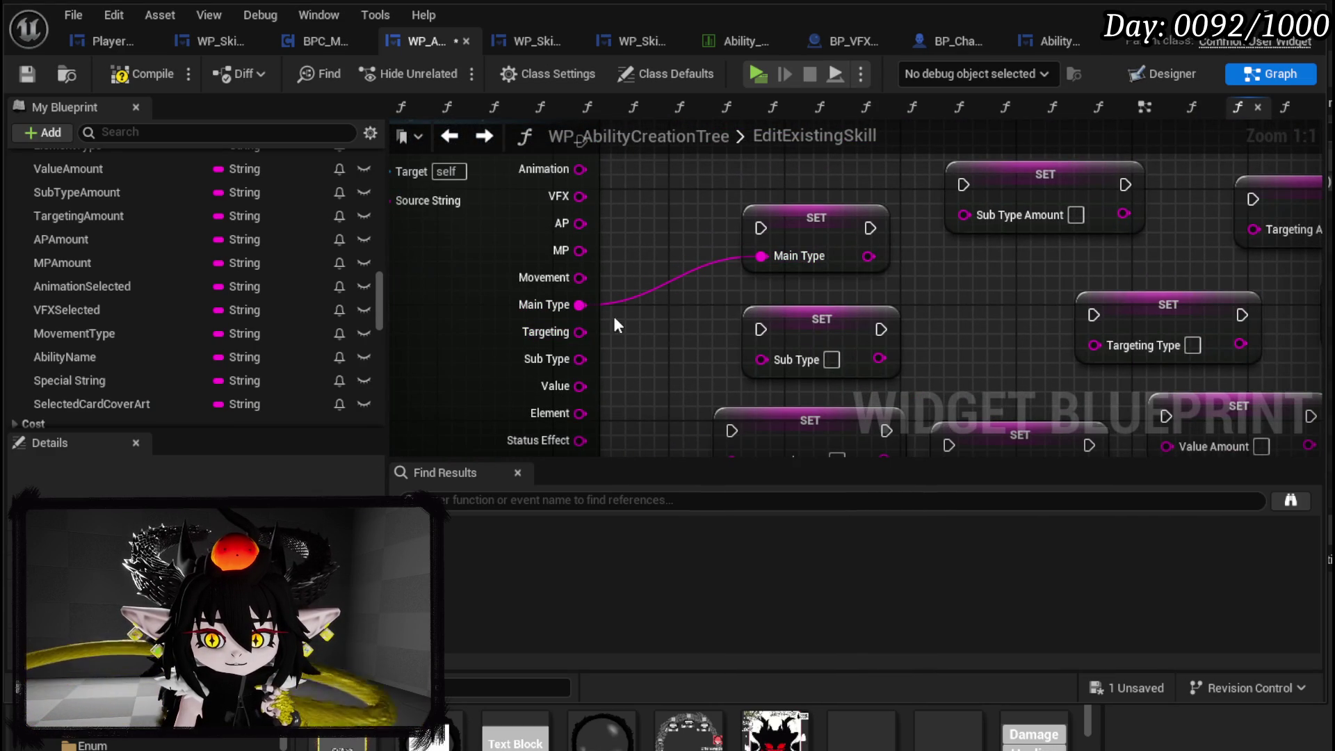
mouse_move(580, 359)
mouse_down()
mouse_move(780, 359)
mouse_move(765, 359)
mouse_up()
drag(580, 331, 1102, 340)
drag(1104, 300, 927, 267)
mouse_move(735, 373)
mouse_down()
mouse_move(680, 328)
mouse_move(738, 229)
mouse_up()
drag(985, 287, 913, 315)
click(958, 268)
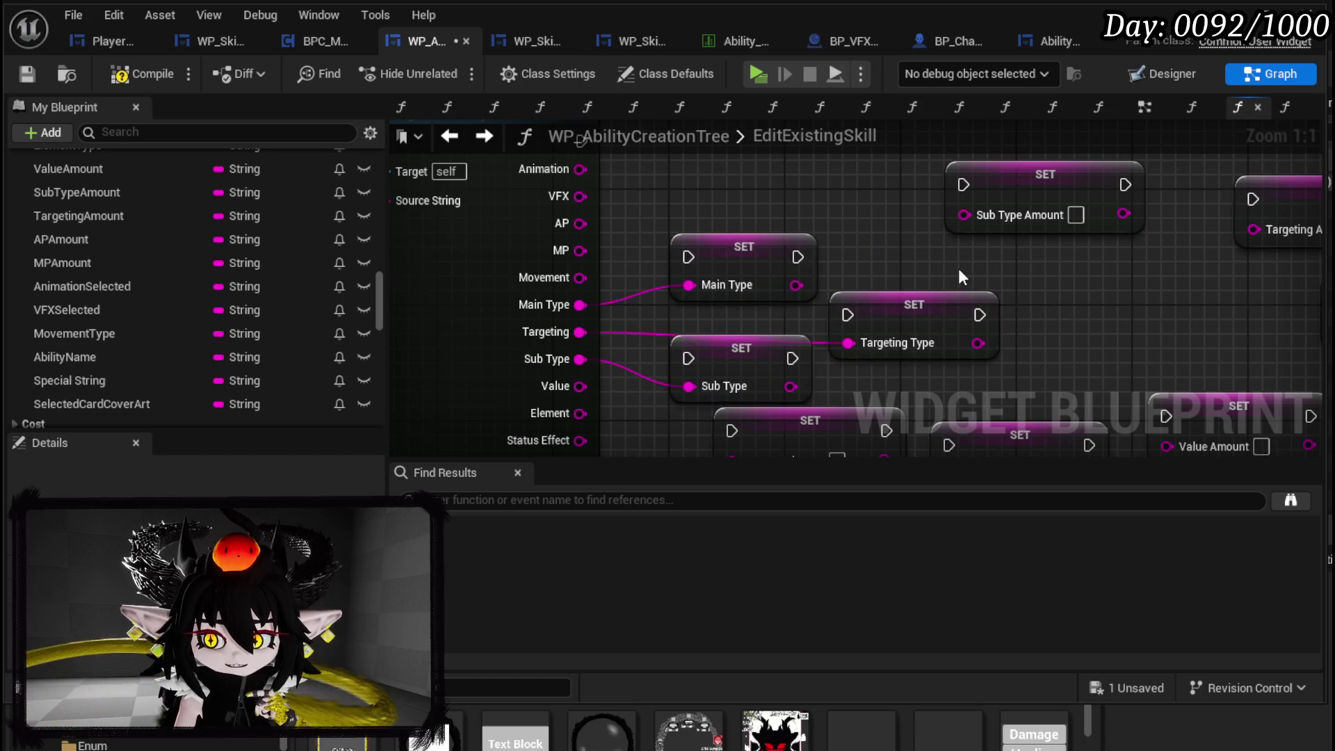
drag(959, 268, 783, 251)
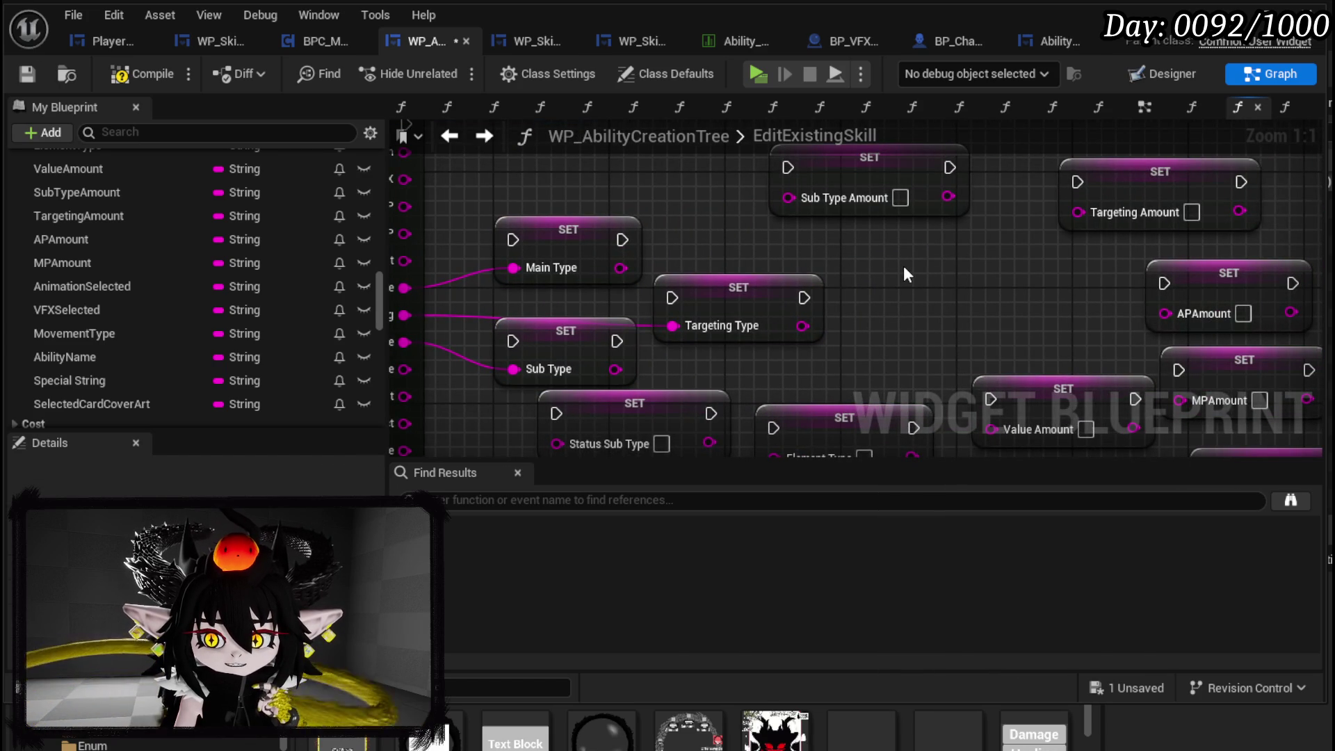
- Rearrange the Sub Type Amount, Targeting Amount and Main Type setters
mouse_move(884, 177)
mouse_down()
mouse_move(732, 356)
mouse_move(850, 344)
mouse_move(990, 299)
mouse_up()
drag(1135, 191, 901, 247)
drag(904, 328, 895, 338)
scroll(580, 182, down, 2)
mouse_move(578, 226)
mouse_down()
mouse_move(691, 209)
mouse_move(672, 221)
mouse_move(683, 208)
mouse_up()
mouse_move(717, 314)
mouse_down()
mouse_move(719, 272)
mouse_move(601, 265)
mouse_move(705, 386)
mouse_up()
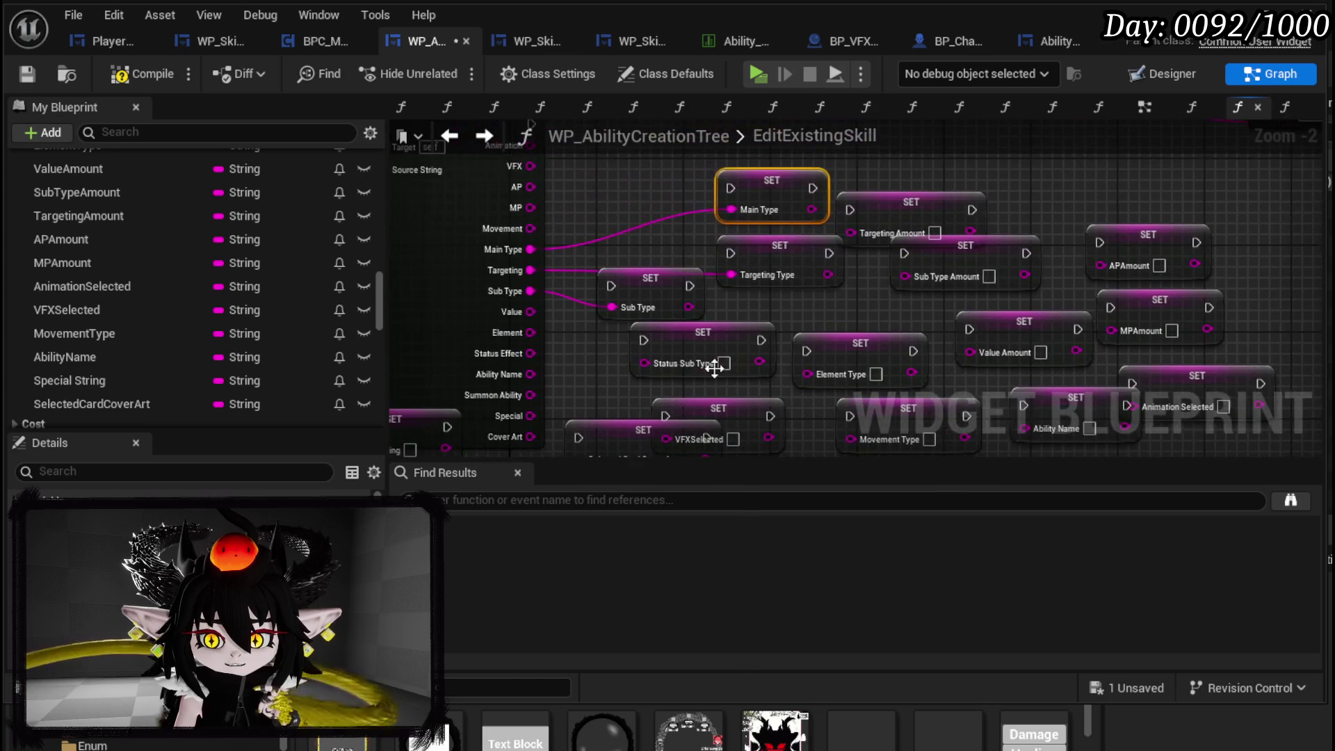
click(754, 314)
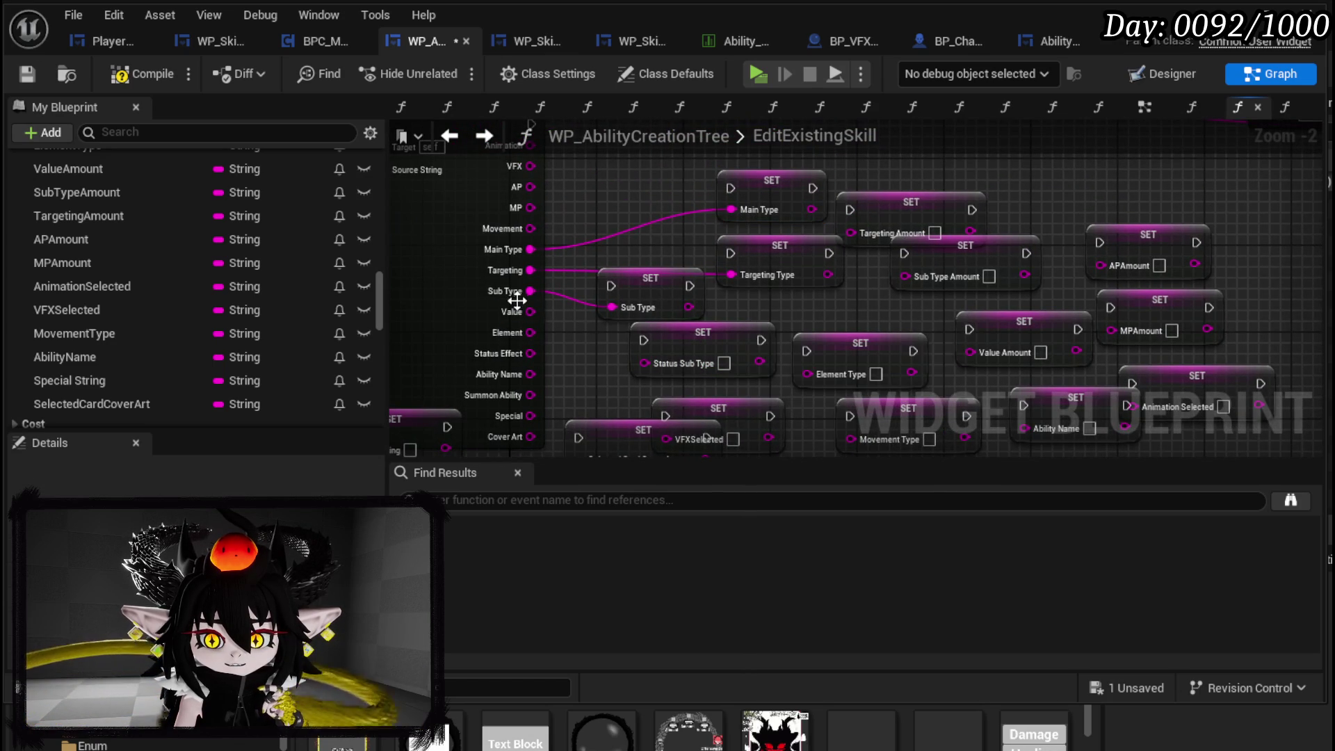
- Wire Status Effect, Element, Value, MP, Movement, Ability Name and Animation outputs to their setters
drag(523, 353, 648, 360)
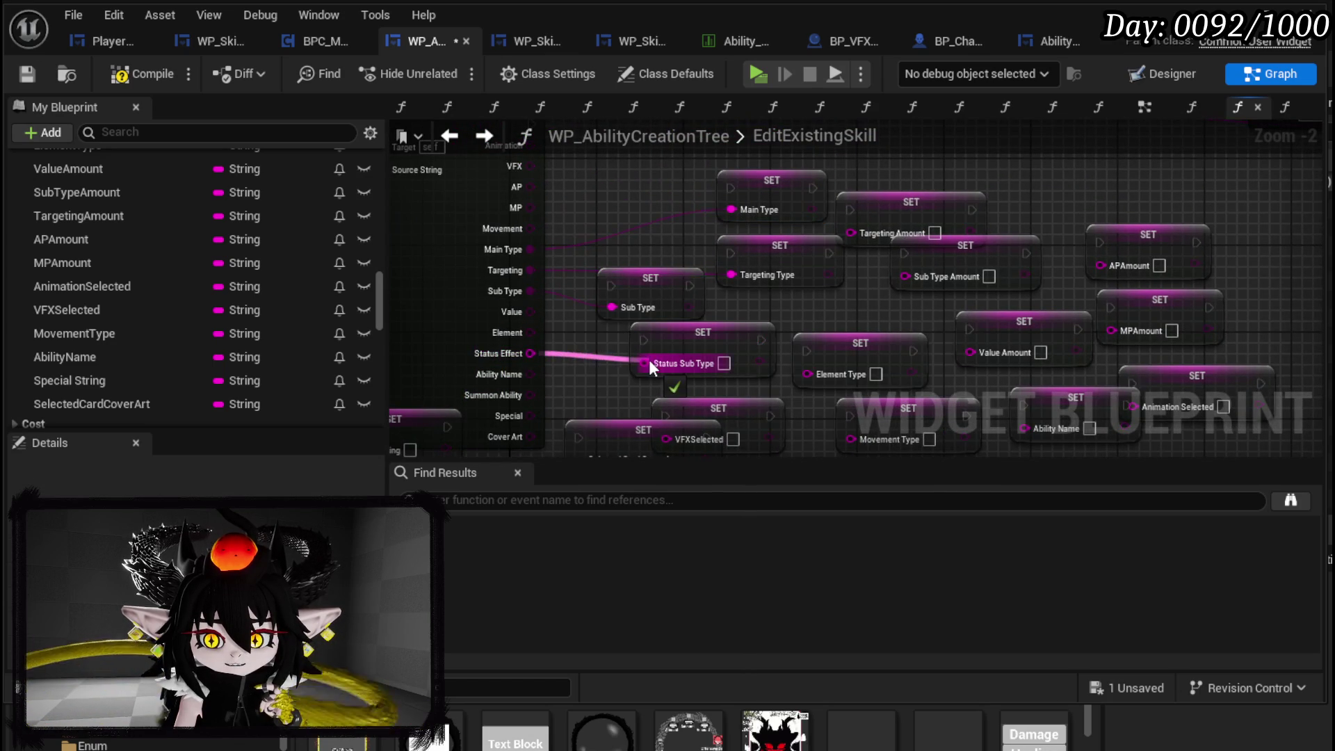
drag(533, 276, 825, 315)
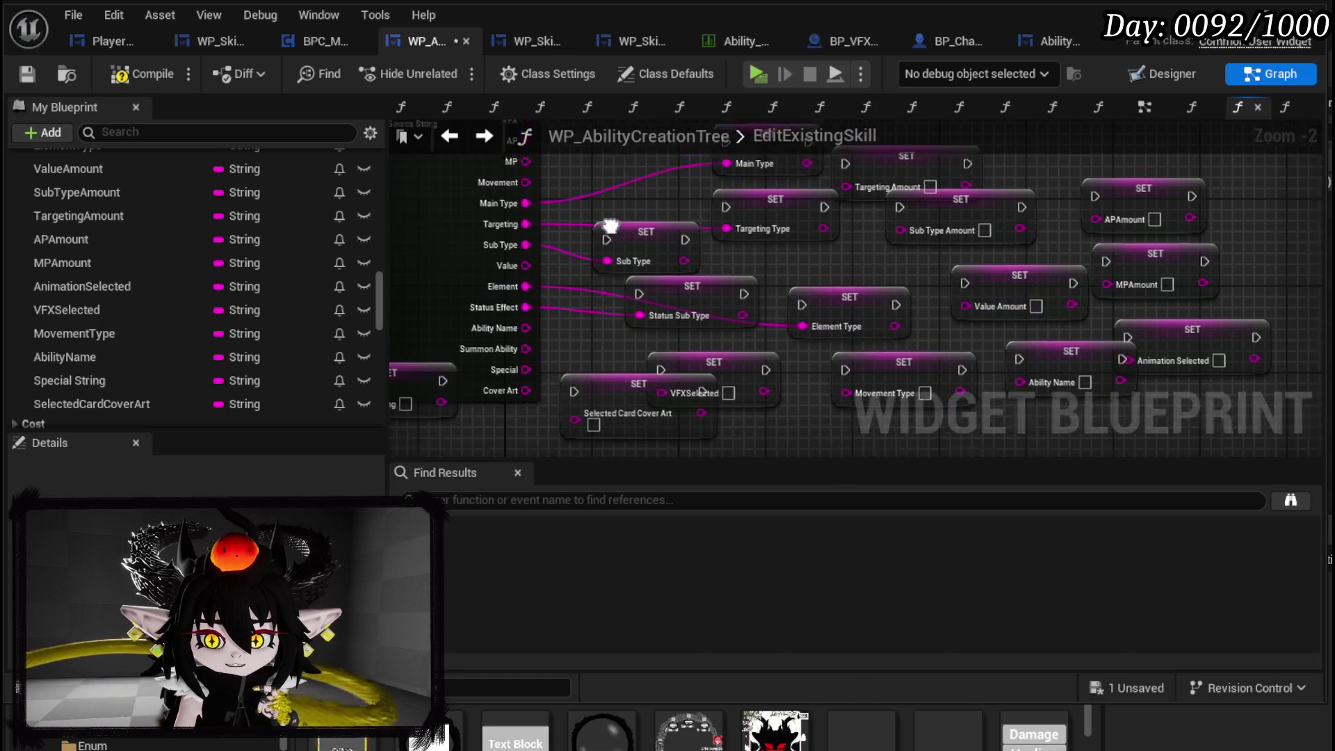
drag(486, 326, 945, 366)
drag(985, 310, 1090, 347)
mouse_move(535, 252)
mouse_down()
mouse_move(1043, 317)
mouse_move(1099, 306)
mouse_move(505, 270)
mouse_move(865, 333)
mouse_move(1092, 347)
mouse_move(1097, 373)
mouse_up()
mouse_move(649, 322)
mouse_down()
mouse_move(614, 252)
mouse_move(703, 270)
mouse_up()
mouse_move(573, 224)
mouse_down()
mouse_move(900, 435)
mouse_move(911, 382)
mouse_up()
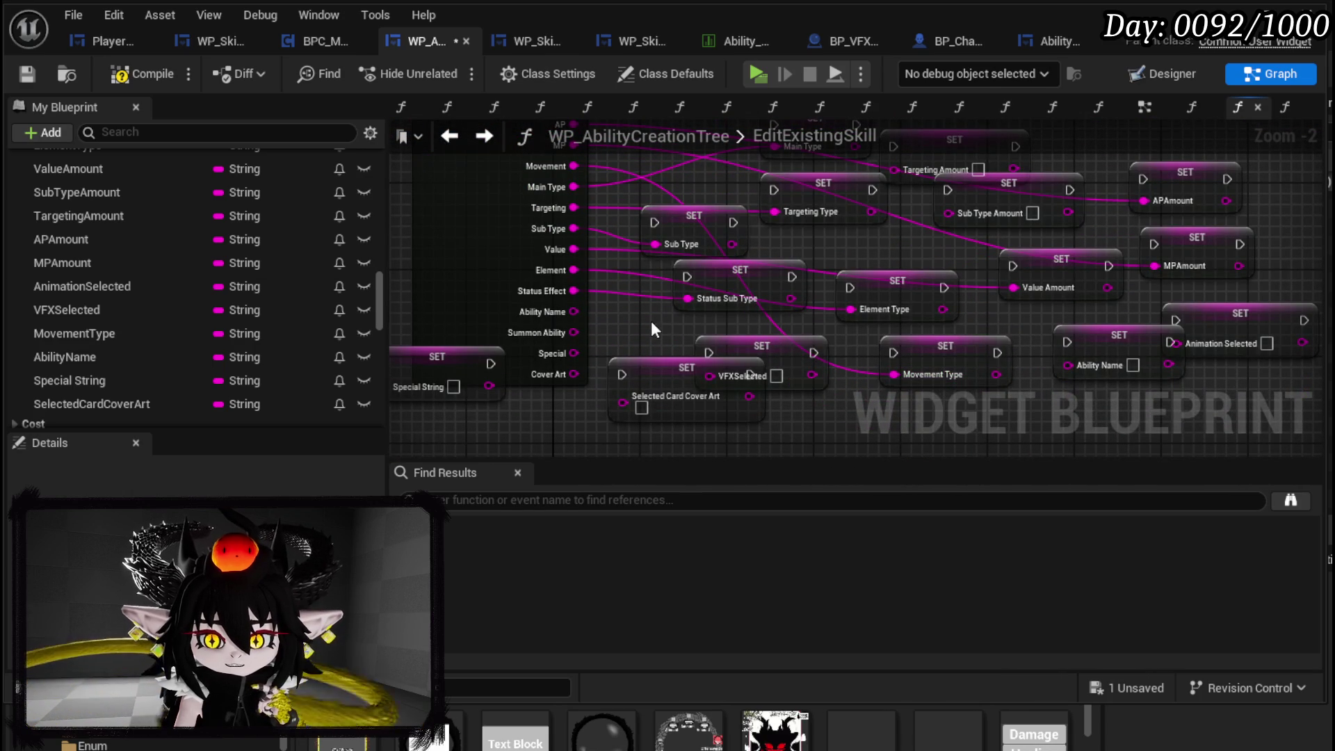
mouse_move(574, 312)
mouse_down()
mouse_move(1036, 373)
mouse_move(1095, 370)
mouse_move(1085, 365)
mouse_up()
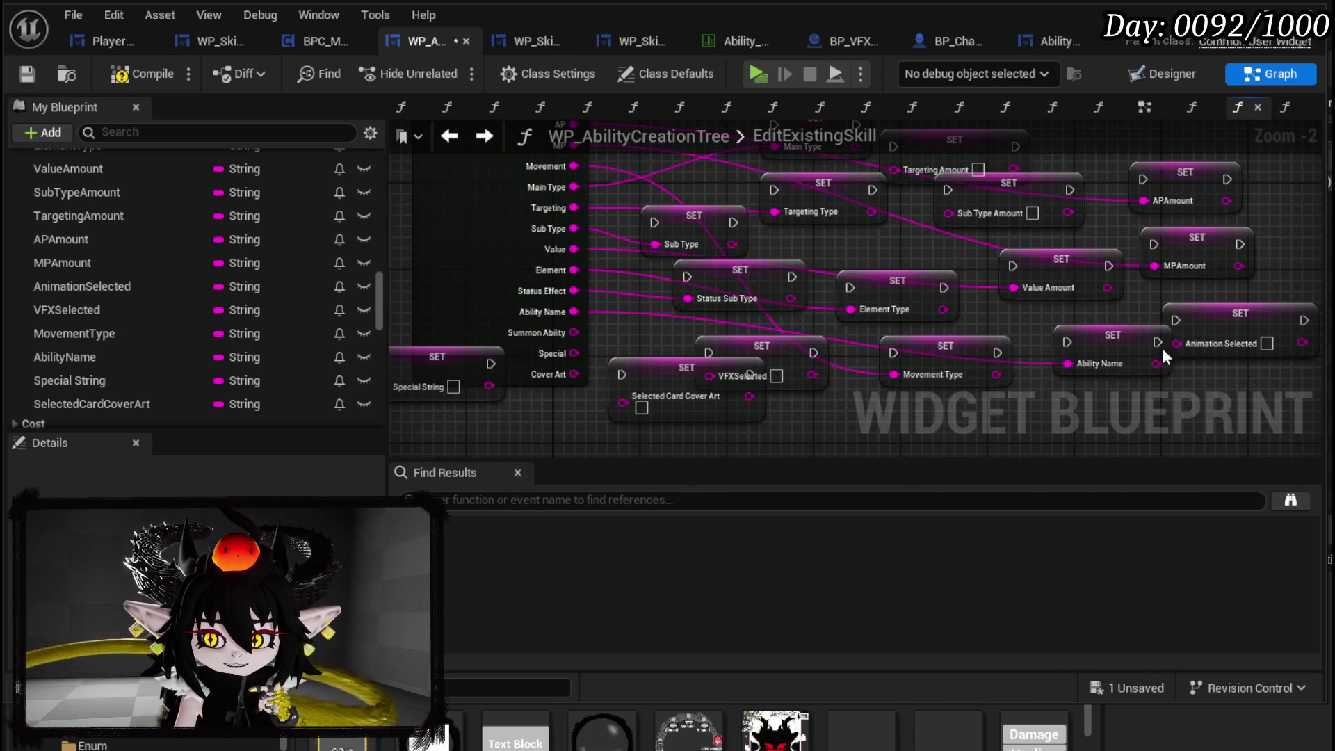
mouse_move(589, 192)
mouse_down()
mouse_move(706, 394)
mouse_move(1184, 388)
mouse_up()
- Wire Special to Special String and VFX to VFXSelected, repositioning the cover art and VFXSelected setters
mouse_move(1192, 386)
mouse_down()
mouse_move(969, 323)
mouse_move(1009, 385)
mouse_up()
mouse_move(715, 408)
mouse_down()
mouse_move(649, 360)
mouse_move(650, 300)
mouse_up()
mouse_move(695, 361)
mouse_down()
mouse_move(634, 393)
mouse_move(633, 418)
mouse_up()
mouse_move(627, 325)
mouse_down()
mouse_move(516, 331)
mouse_move(437, 358)
mouse_move(662, 332)
mouse_up()
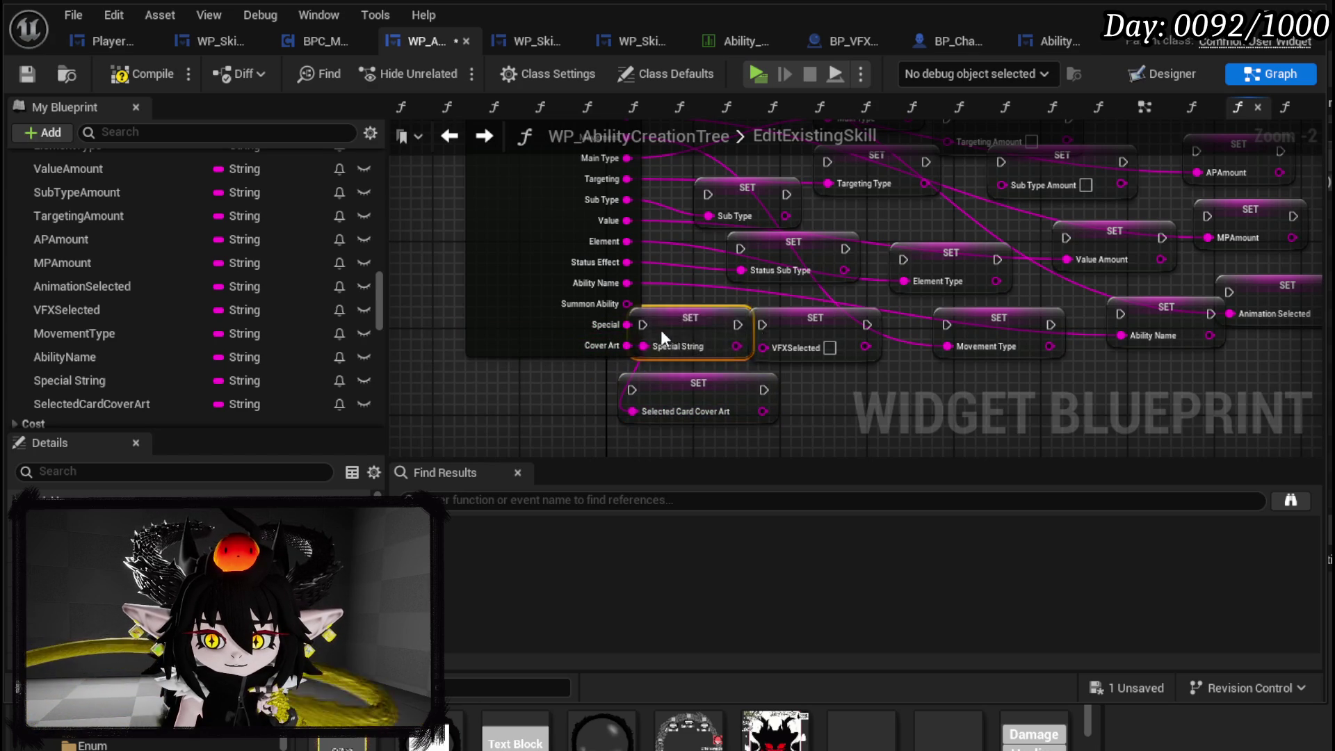
mouse_move(909, 377)
mouse_down()
mouse_move(784, 313)
mouse_move(737, 389)
mouse_move(724, 445)
mouse_move(778, 285)
mouse_up()
drag(758, 360, 787, 153)
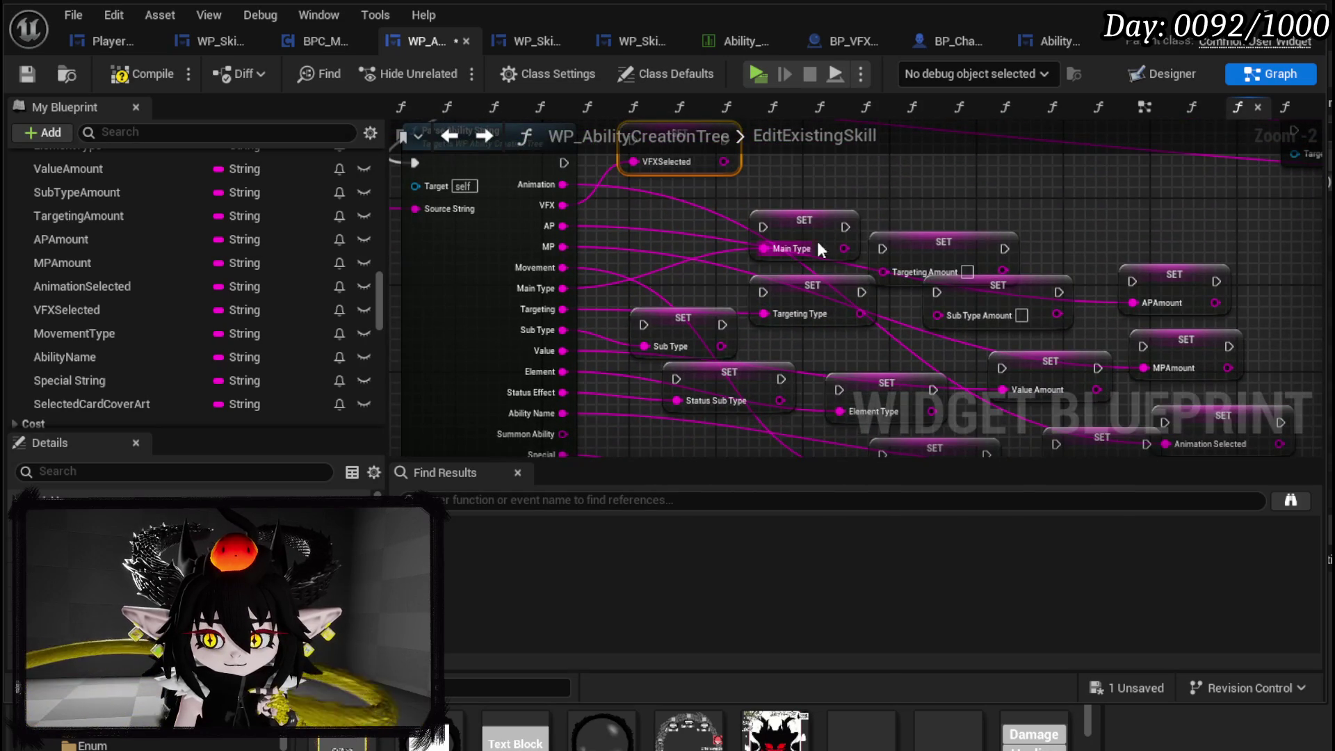
- Tidy the Main Type, Targeting Amount and VFXSelected setters and compile and save the blueprint
drag(807, 227, 679, 202)
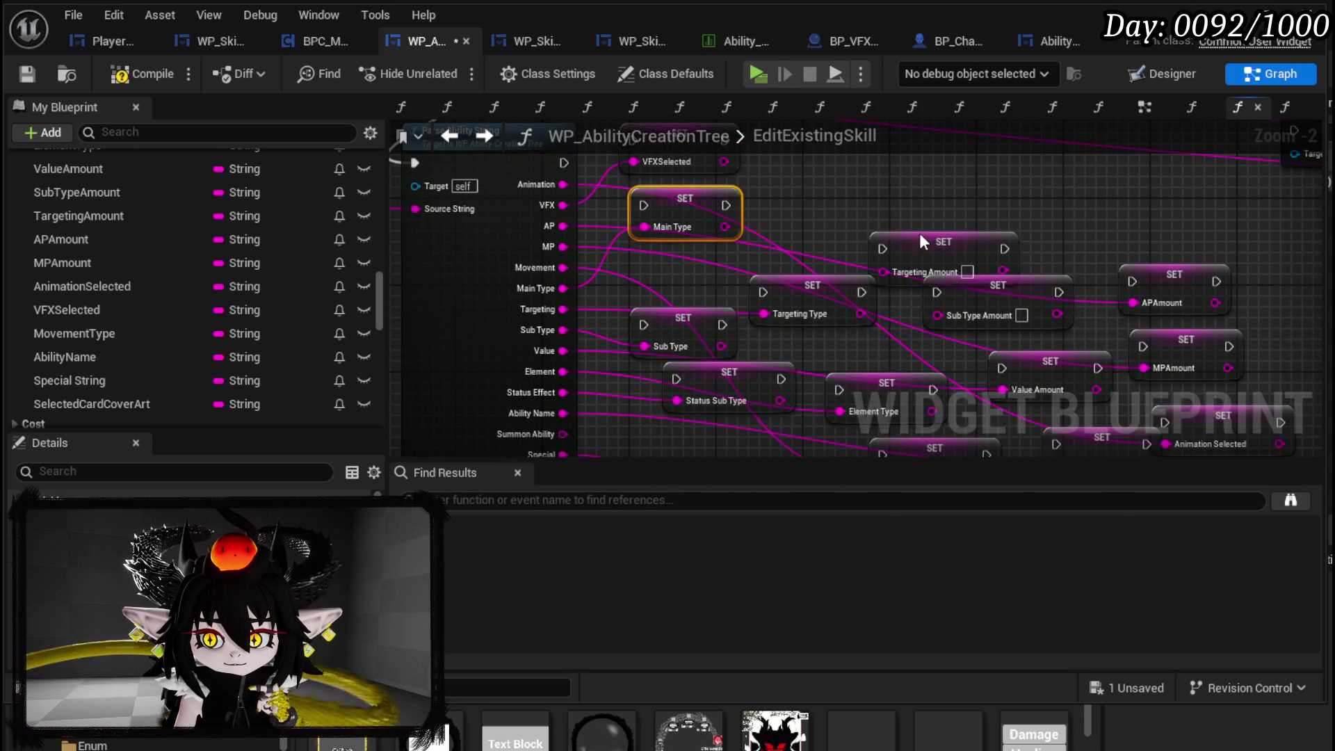
drag(919, 237, 881, 211)
mouse_move(794, 311)
mouse_down()
mouse_move(782, 264)
mouse_move(869, 323)
mouse_up()
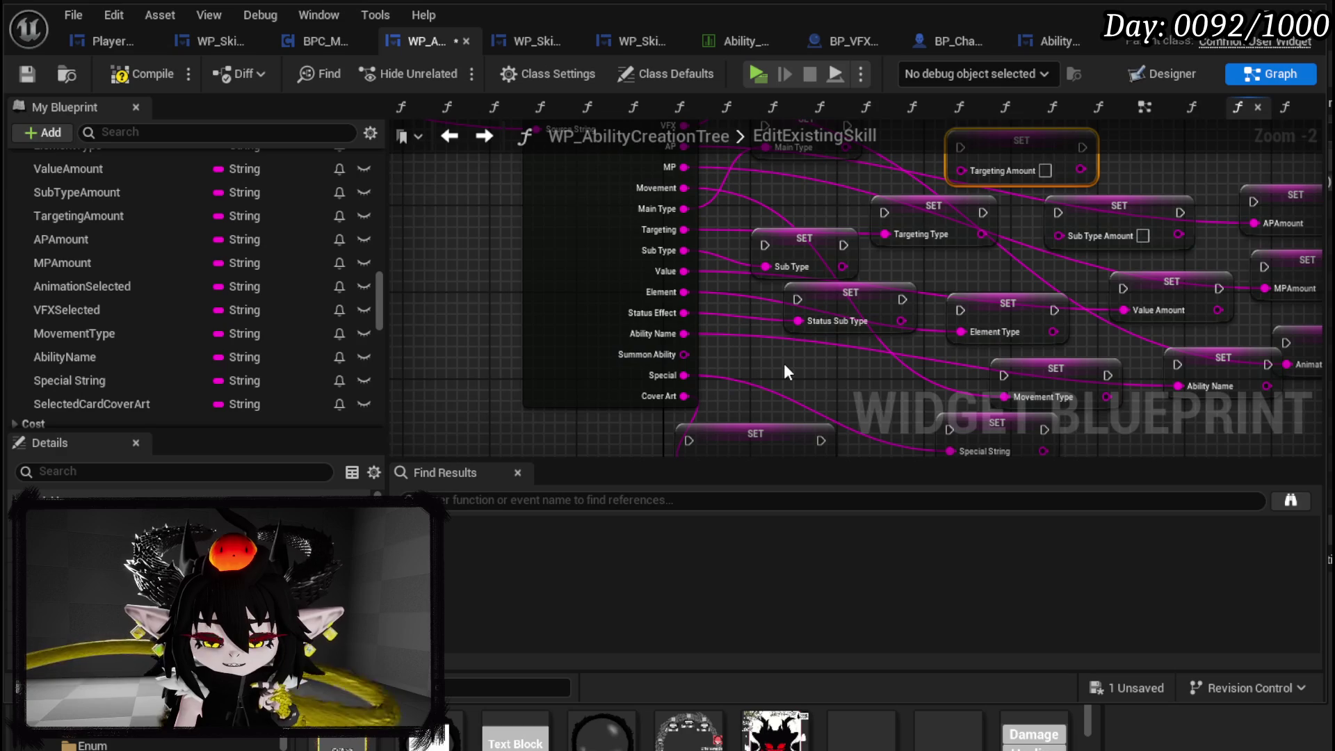
drag(784, 363, 663, 325)
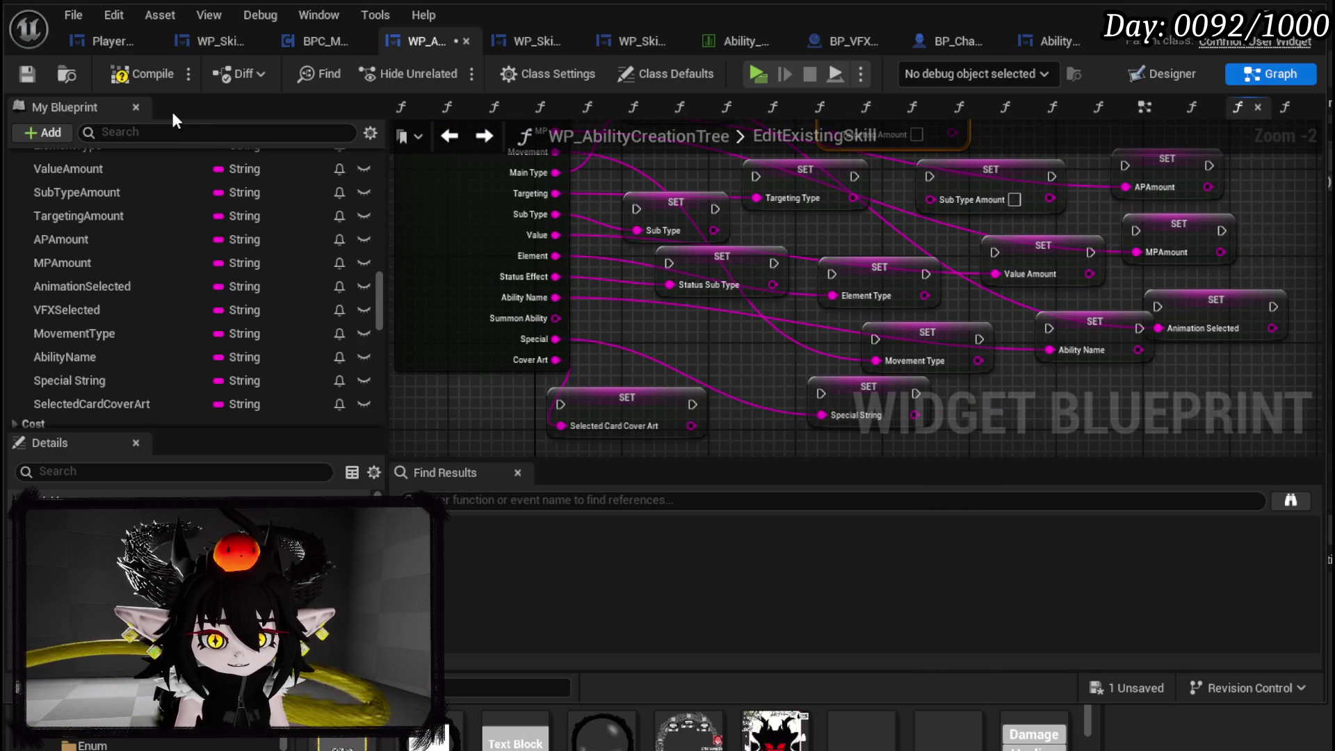
click(32, 73)
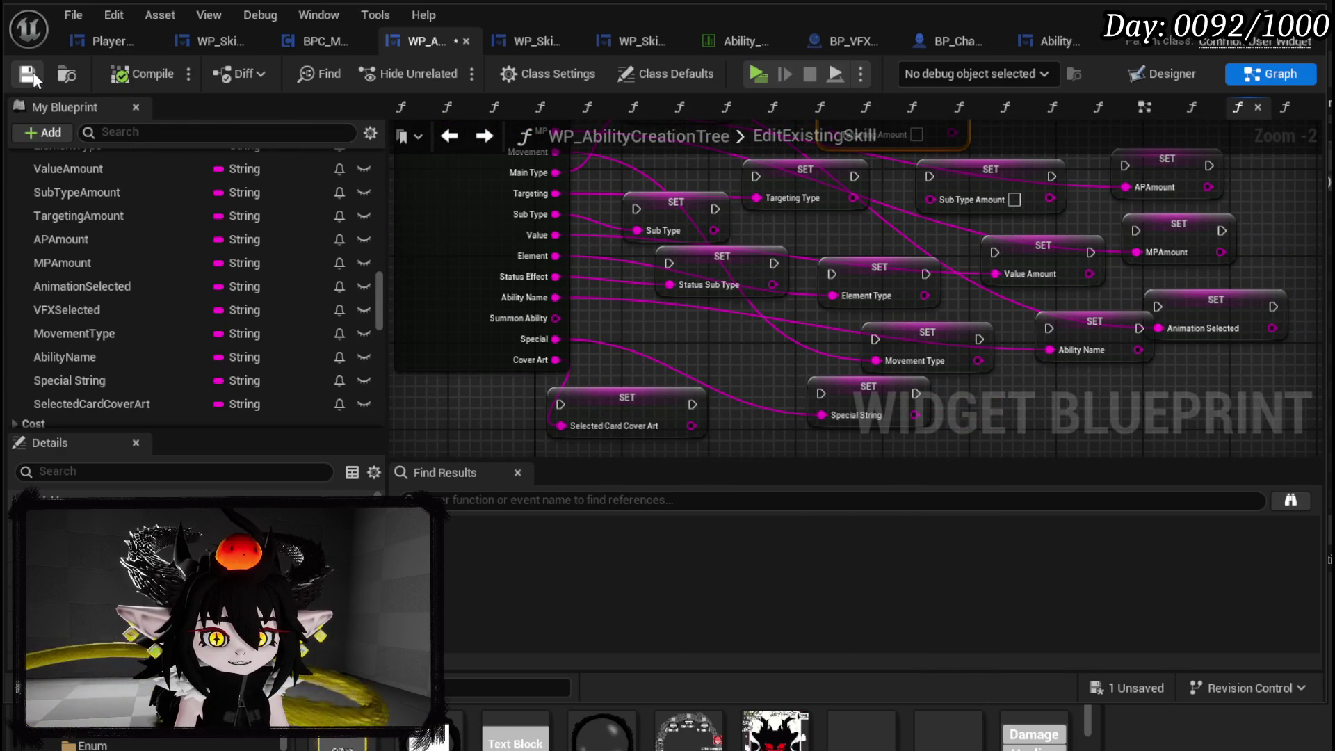
mouse_move(755, 314)
mouse_down()
mouse_move(563, 353)
mouse_move(619, 268)
mouse_up()
mouse_move(621, 189)
mouse_down()
mouse_move(689, 248)
mouse_move(785, 285)
mouse_move(720, 302)
mouse_move(774, 343)
mouse_up()
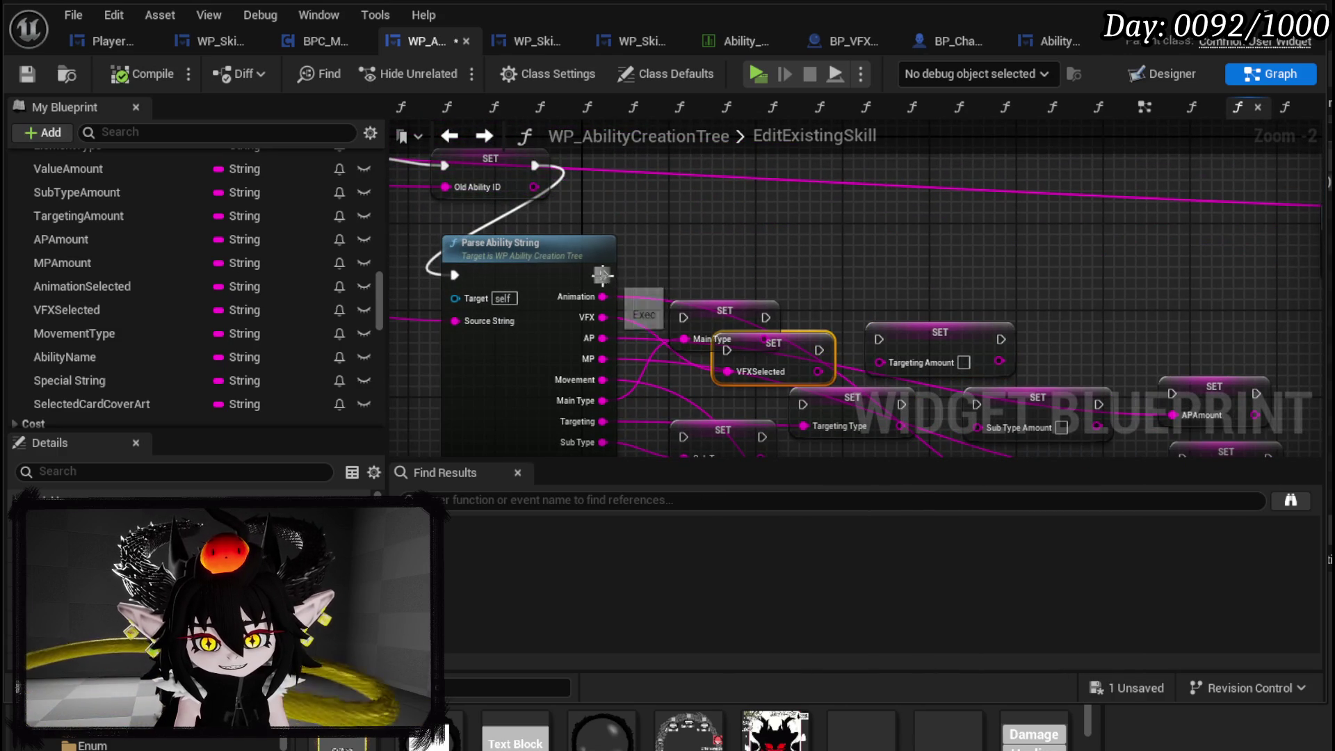
- Add a Sequence node after Parse Ability String and paste in the copied nodes
drag(604, 275, 724, 264)
text(Sequ)
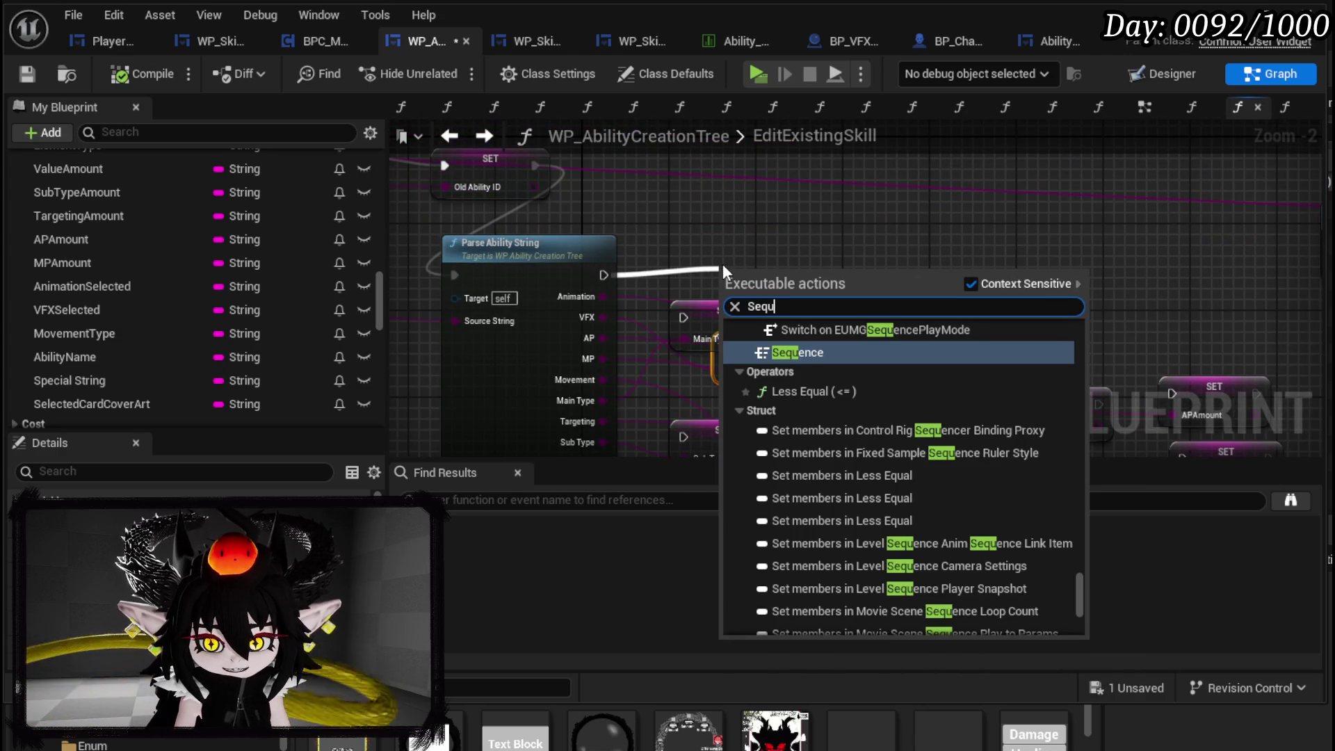
click(813, 352)
mouse_move(762, 262)
mouse_down()
mouse_move(791, 256)
mouse_move(648, 232)
mouse_move(852, 341)
mouse_move(883, 459)
mouse_move(738, 441)
mouse_move(672, 266)
mouse_move(712, 216)
mouse_move(869, 257)
mouse_move(979, 327)
mouse_move(1057, 264)
mouse_up()
key(ctrl+v)
- Run VFXSelected from Sequence Then 1 and spread the remaining SET nodes to the right
mouse_move(563, 357)
mouse_down()
mouse_move(552, 397)
mouse_move(507, 359)
mouse_up()
mouse_move(704, 292)
mouse_down()
mouse_move(669, 386)
mouse_move(704, 352)
mouse_move(701, 364)
mouse_up()
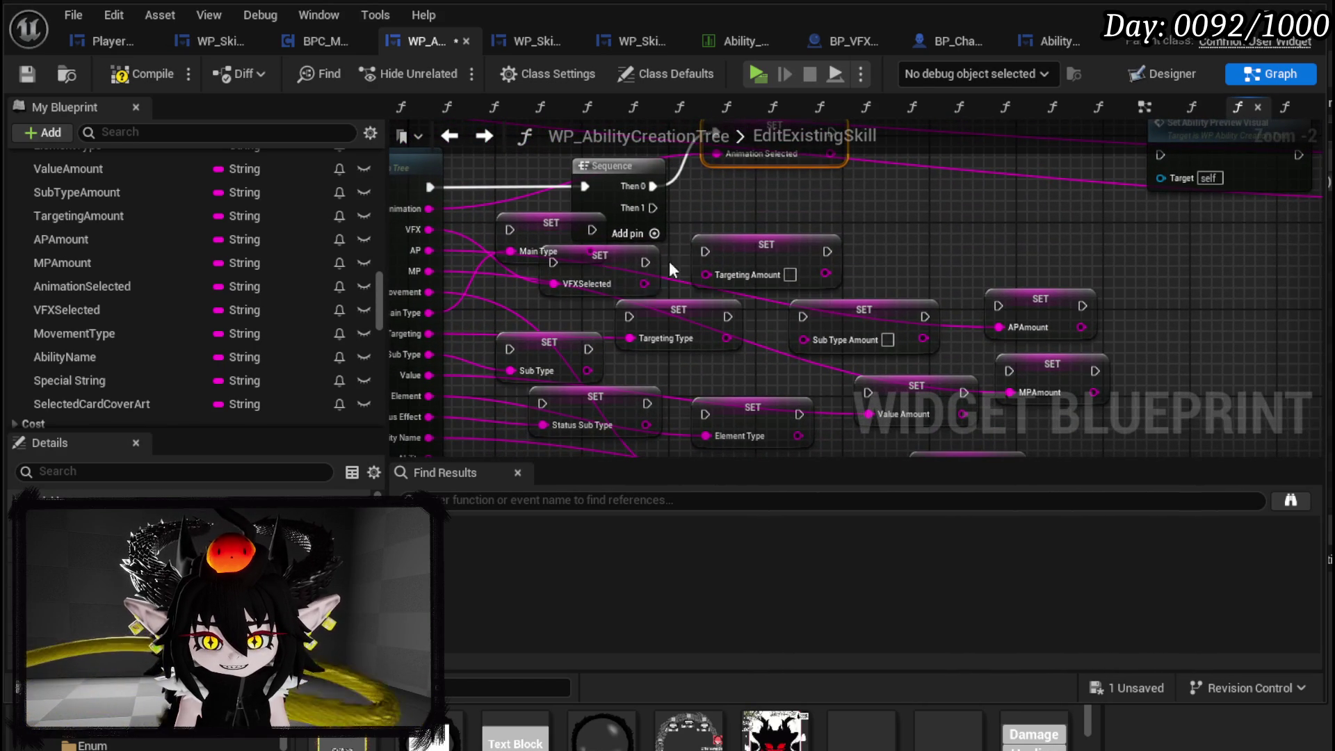
drag(619, 266, 786, 201)
mouse_move(652, 207)
mouse_down()
mouse_move(741, 186)
mouse_move(727, 186)
mouse_up()
scroll(661, 308, down, 3)
drag(613, 415, 846, 243)
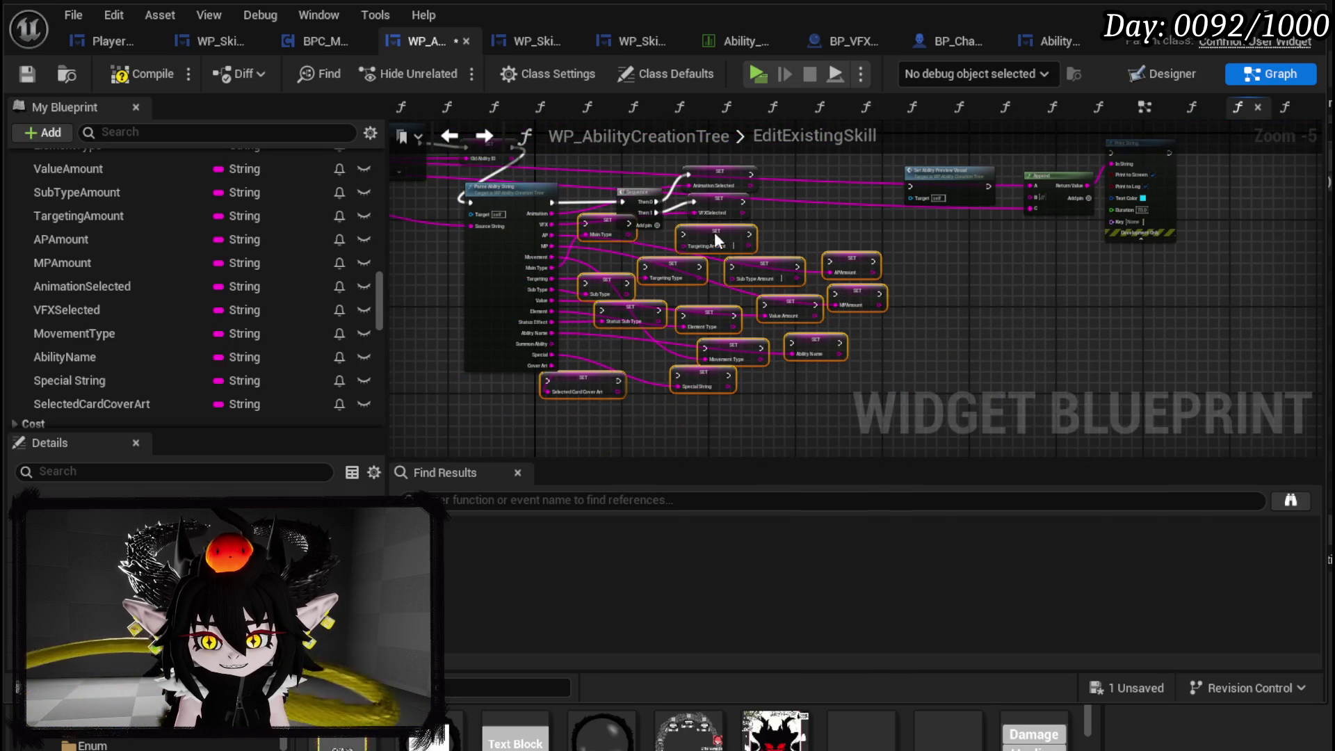
drag(725, 236, 897, 274)
scroll(669, 240, up, 3)
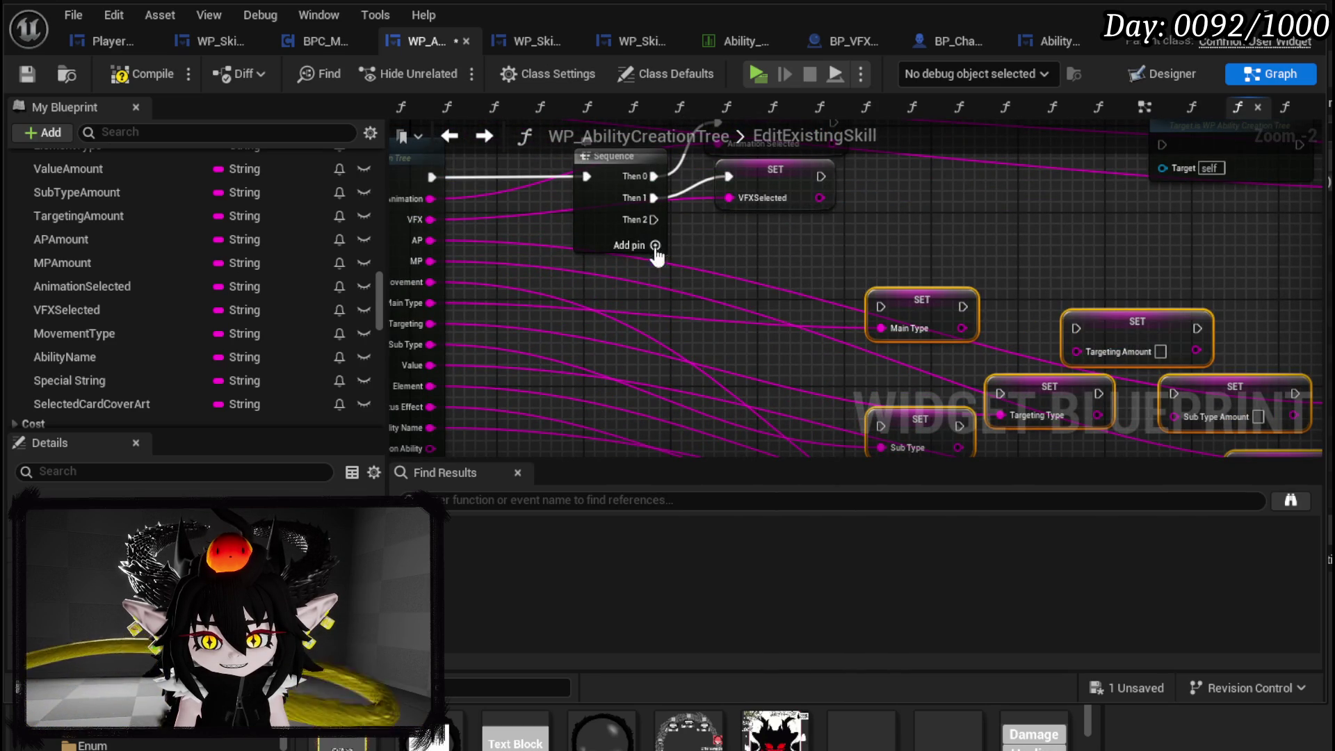
- Extend the Sequence to Then 7 and run the APAmount setter from Then 2
click(655, 246)
click(655, 267)
click(655, 289)
click(655, 310)
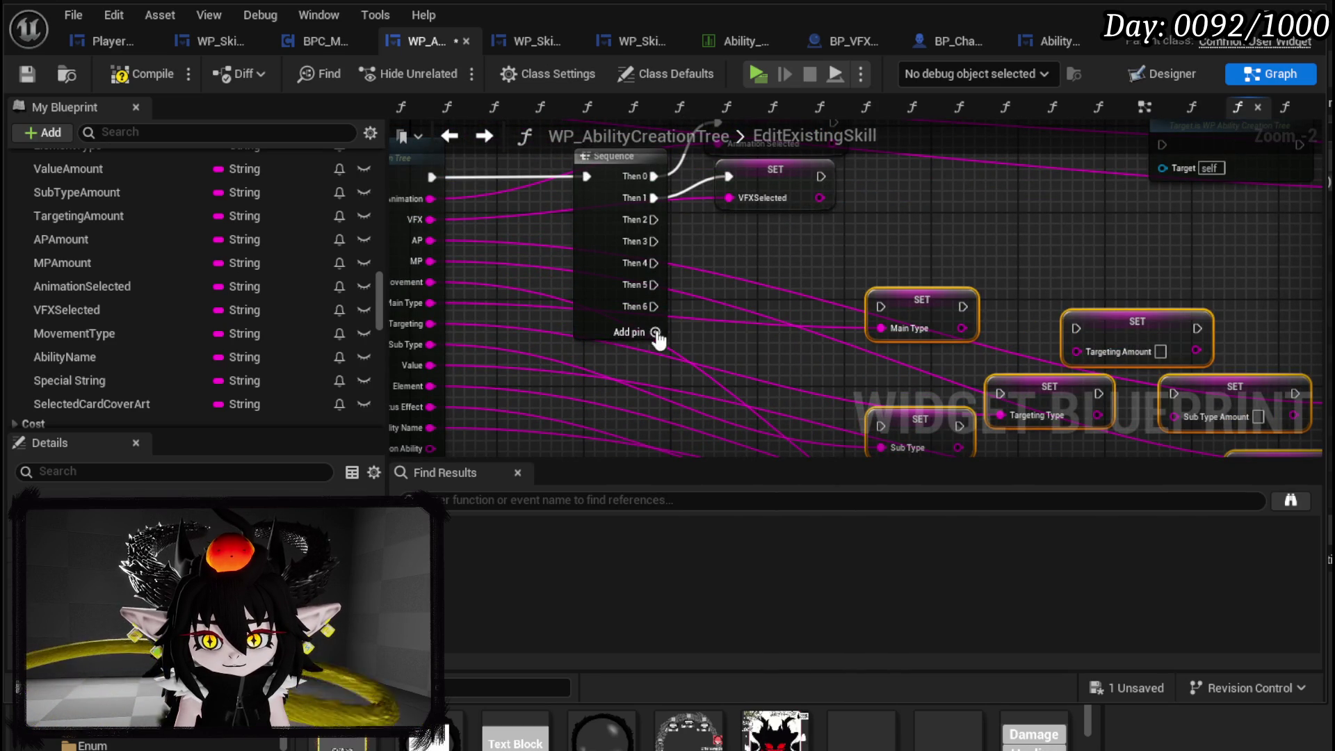
click(655, 333)
mouse_move(826, 295)
mouse_down()
mouse_move(880, 278)
mouse_move(688, 166)
mouse_up()
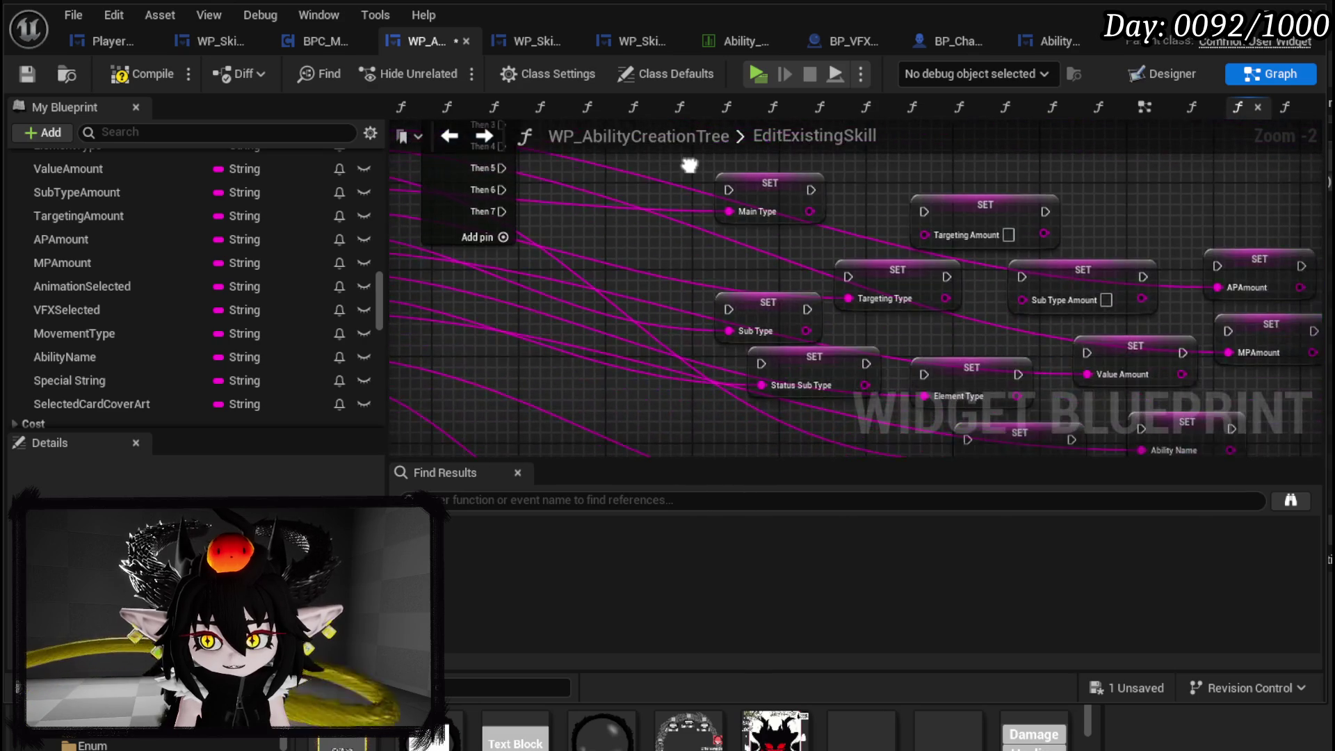
mouse_move(1266, 275)
mouse_down()
mouse_move(636, 240)
mouse_move(630, 277)
mouse_up()
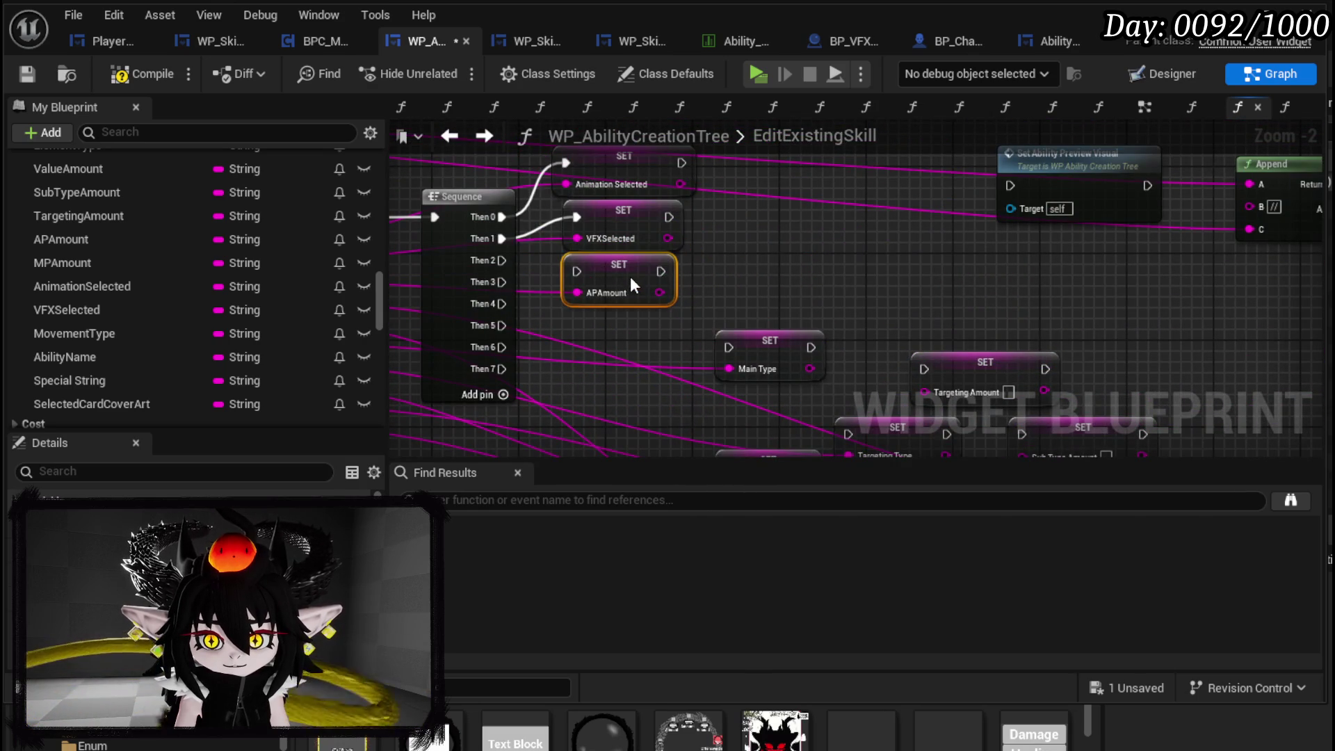
drag(500, 260, 576, 271)
drag(1085, 438, 1110, 300)
- Run the MPAmount setter from Then 3 and Movement Type from Then 4
drag(1278, 356, 640, 203)
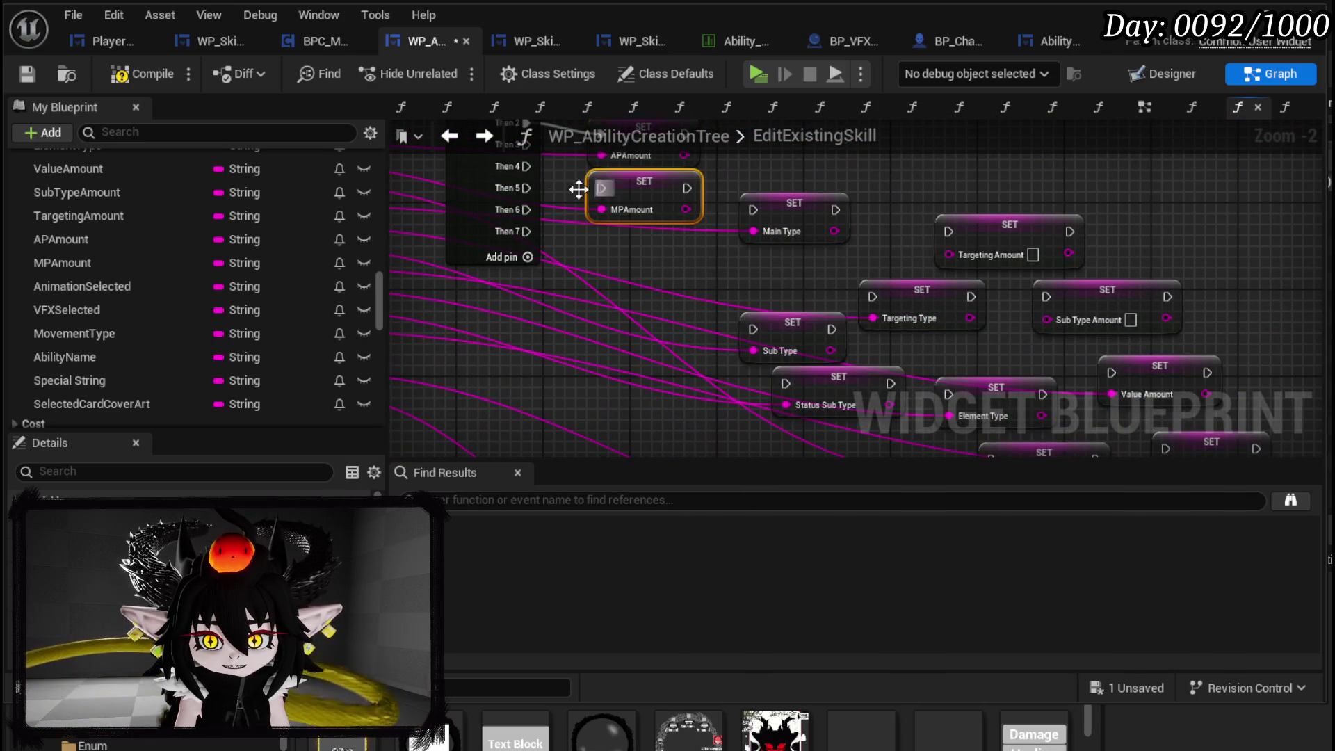
mouse_move(545, 169)
mouse_down()
mouse_move(598, 215)
mouse_move(621, 212)
mouse_up()
mouse_move(513, 270)
mouse_down()
mouse_move(728, 342)
mouse_move(495, 179)
mouse_move(429, 158)
mouse_up()
drag(1082, 299, 919, 176)
drag(808, 308, 676, 262)
mouse_move(852, 263)
mouse_down()
mouse_move(1014, 358)
mouse_move(603, 333)
mouse_up()
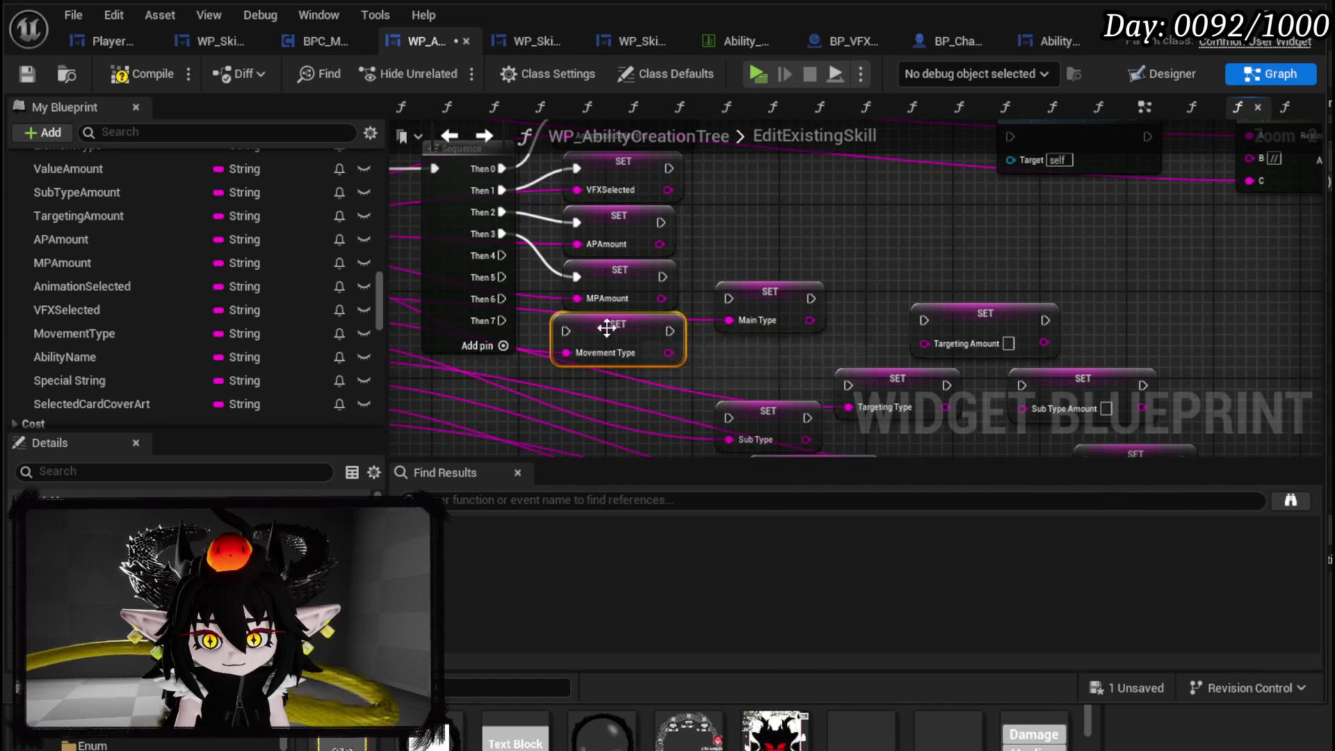
drag(503, 255, 566, 331)
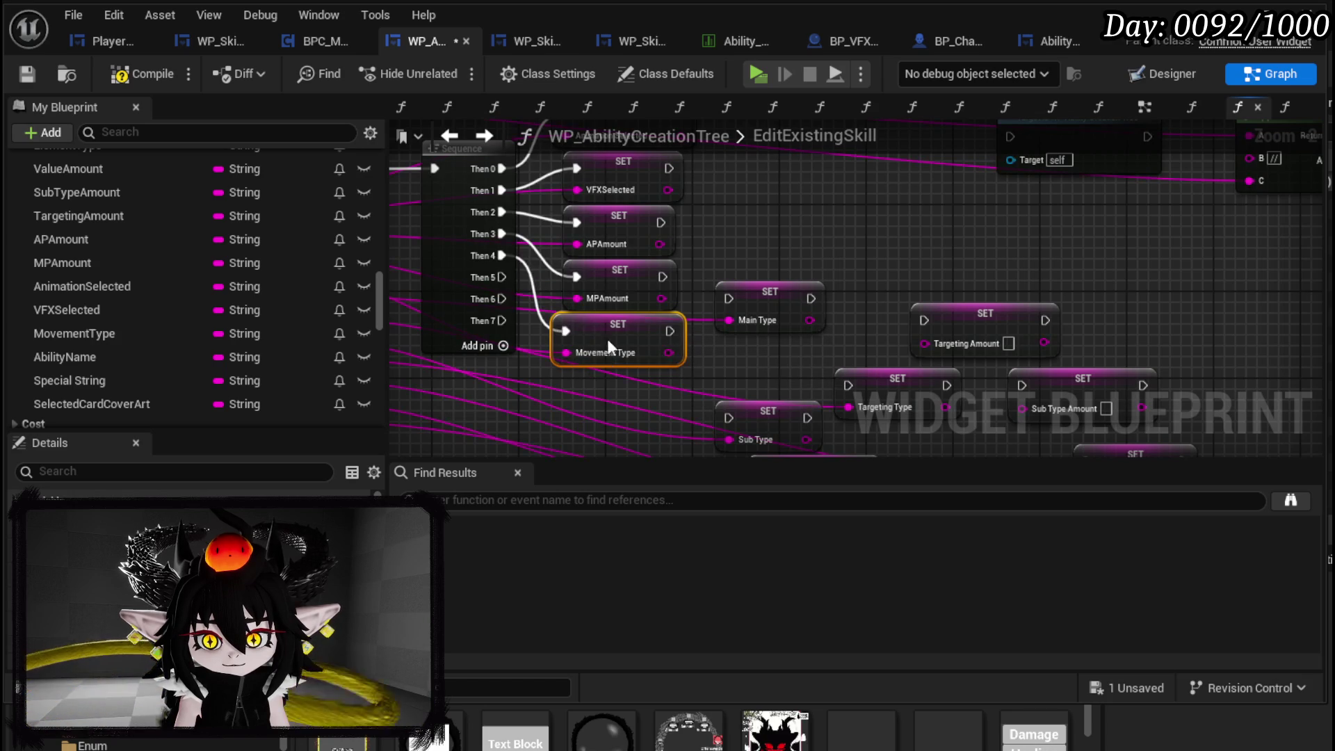
- Run the Main Type setter from Then 5 and add Sequence outputs through Then 10
scroll(709, 280, down, 1)
mouse_move(692, 159)
mouse_down()
mouse_move(660, 119)
mouse_move(913, 154)
mouse_up()
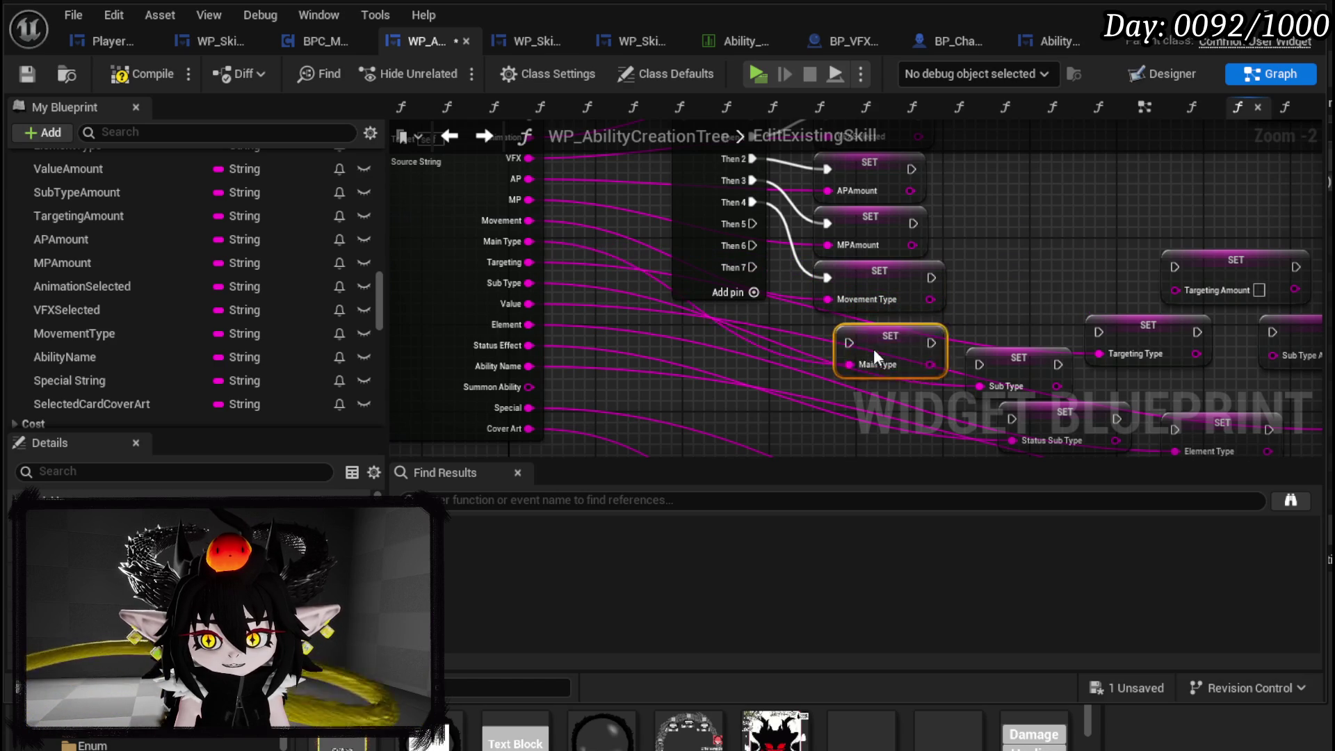
drag(857, 354, 868, 333)
drag(754, 224, 839, 333)
drag(717, 254, 641, 254)
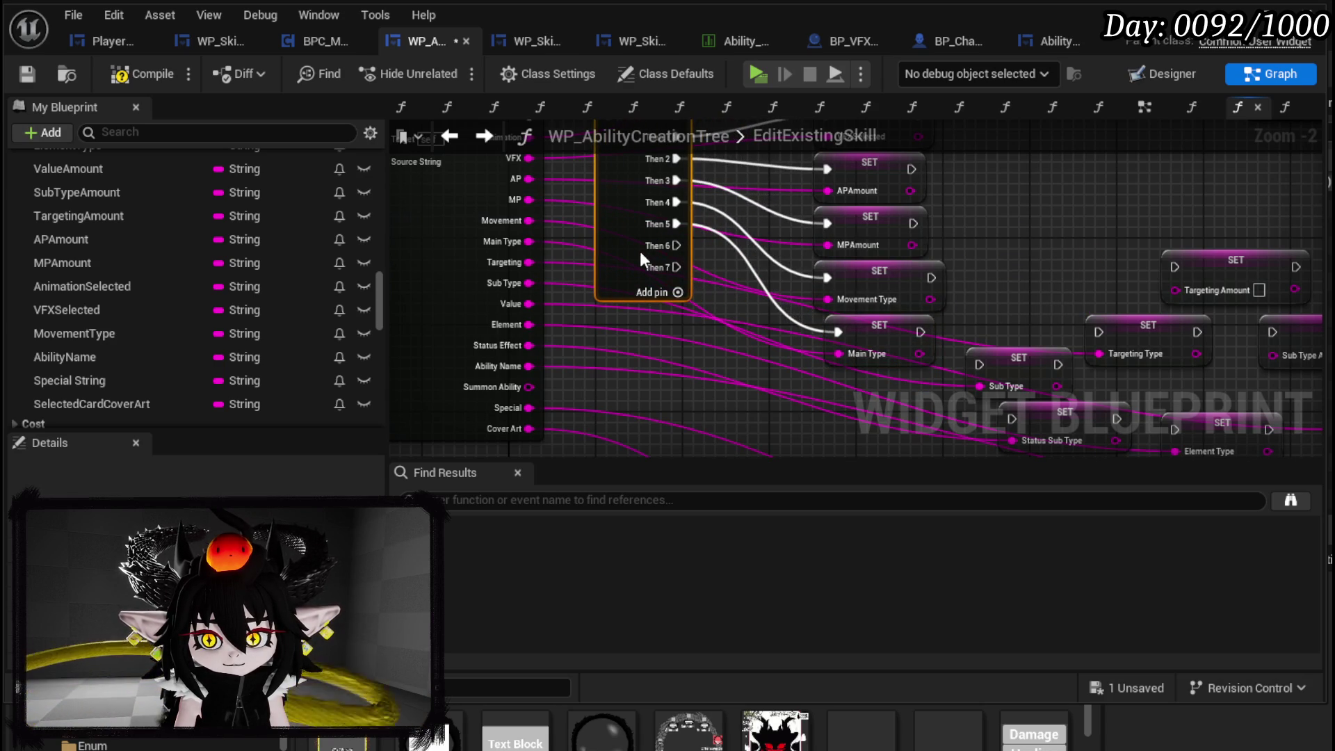
click(678, 313)
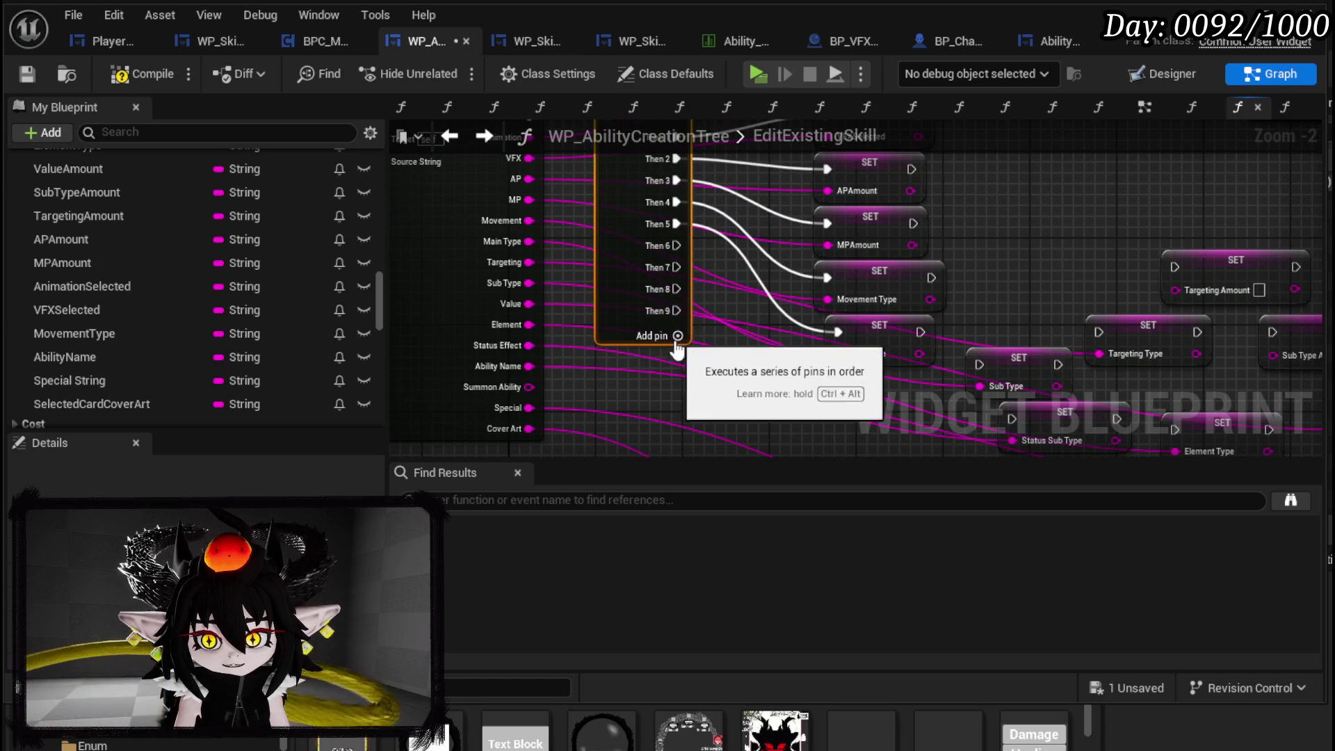
mouse_move(702, 350)
mouse_down()
mouse_move(672, 316)
mouse_move(669, 357)
mouse_move(695, 358)
mouse_move(1028, 334)
mouse_move(1098, 351)
mouse_move(1086, 313)
mouse_up()
click(649, 302)
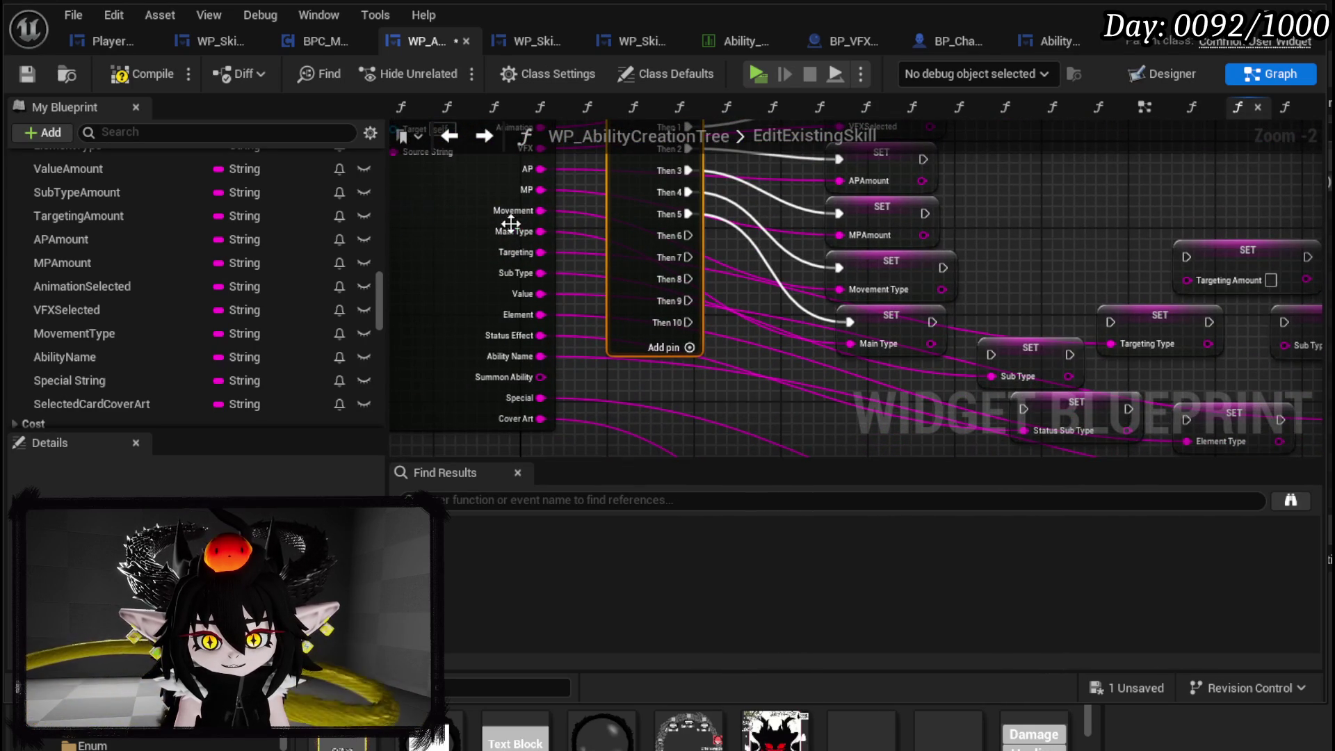
- Run the Targeting Type setter from Then 6 and Sub Type from Then 7
drag(1150, 346, 846, 379)
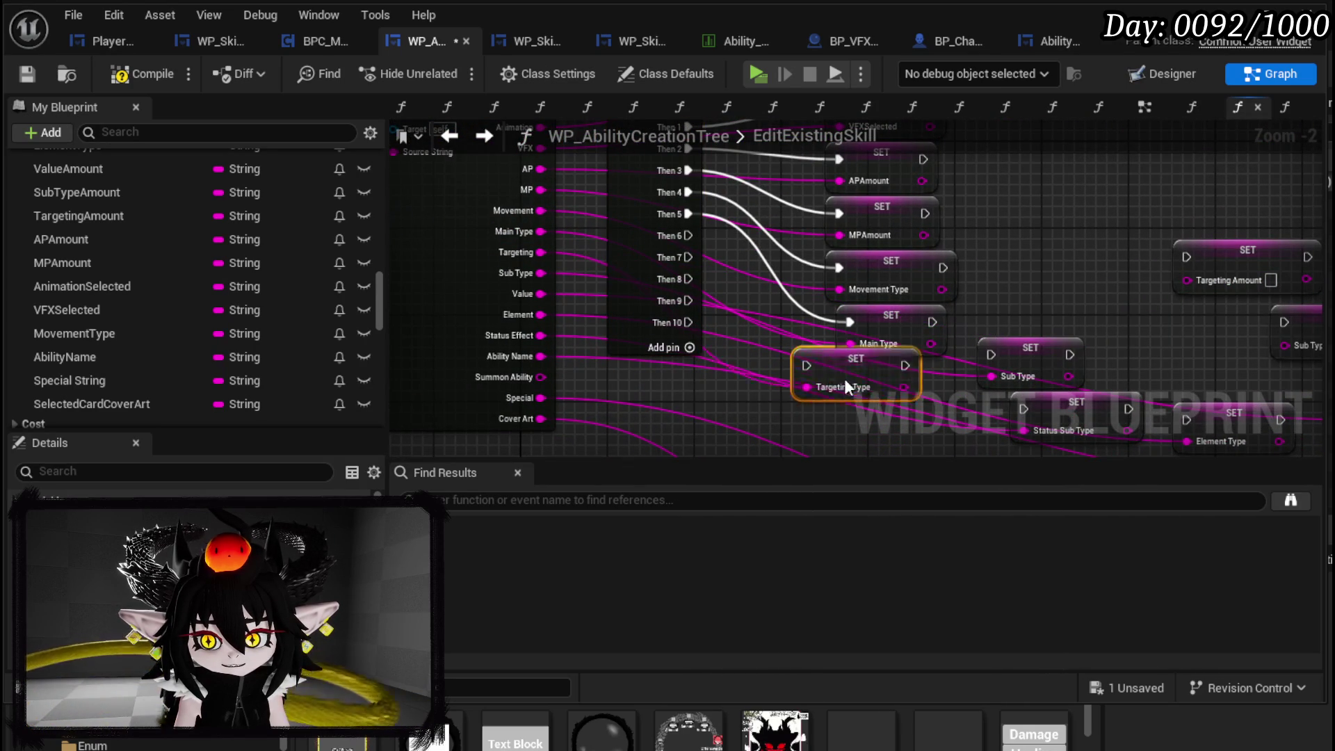
drag(688, 235, 851, 375)
drag(1013, 240, 869, 359)
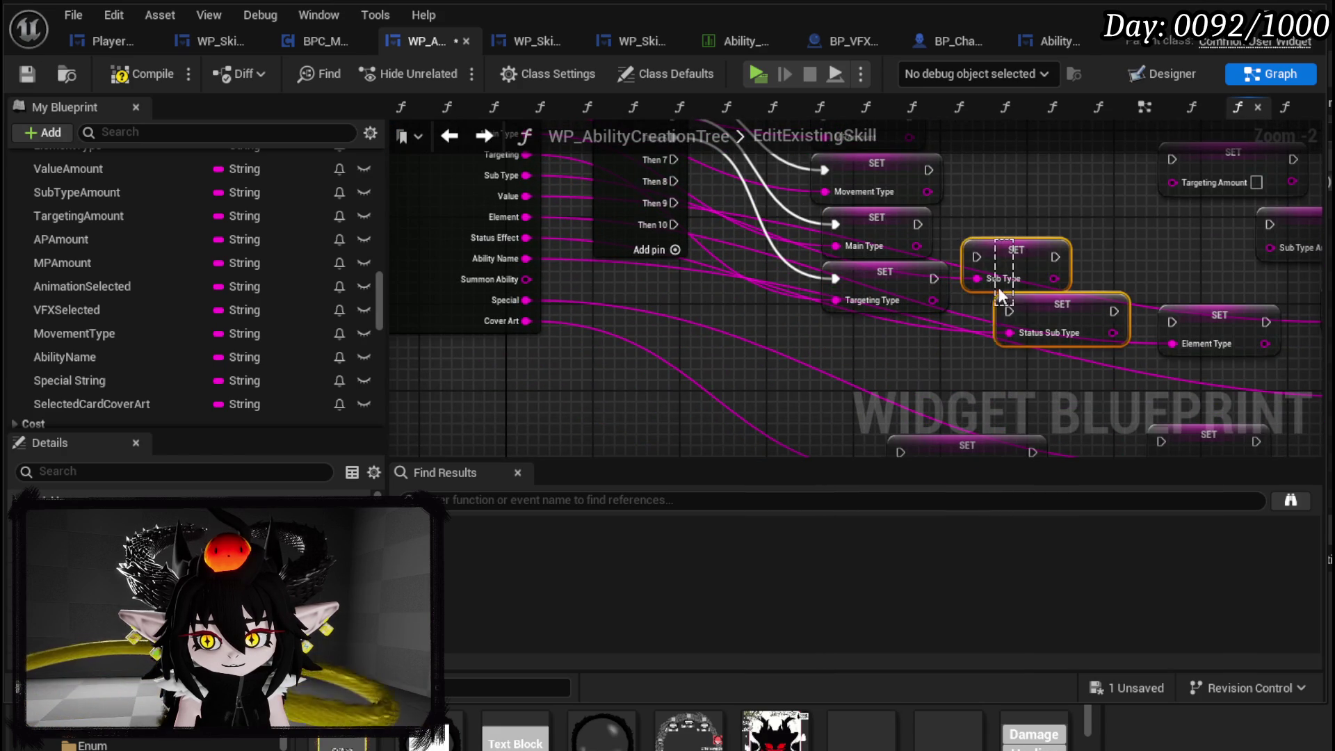
drag(995, 317, 1007, 266)
key(ctrl+z)
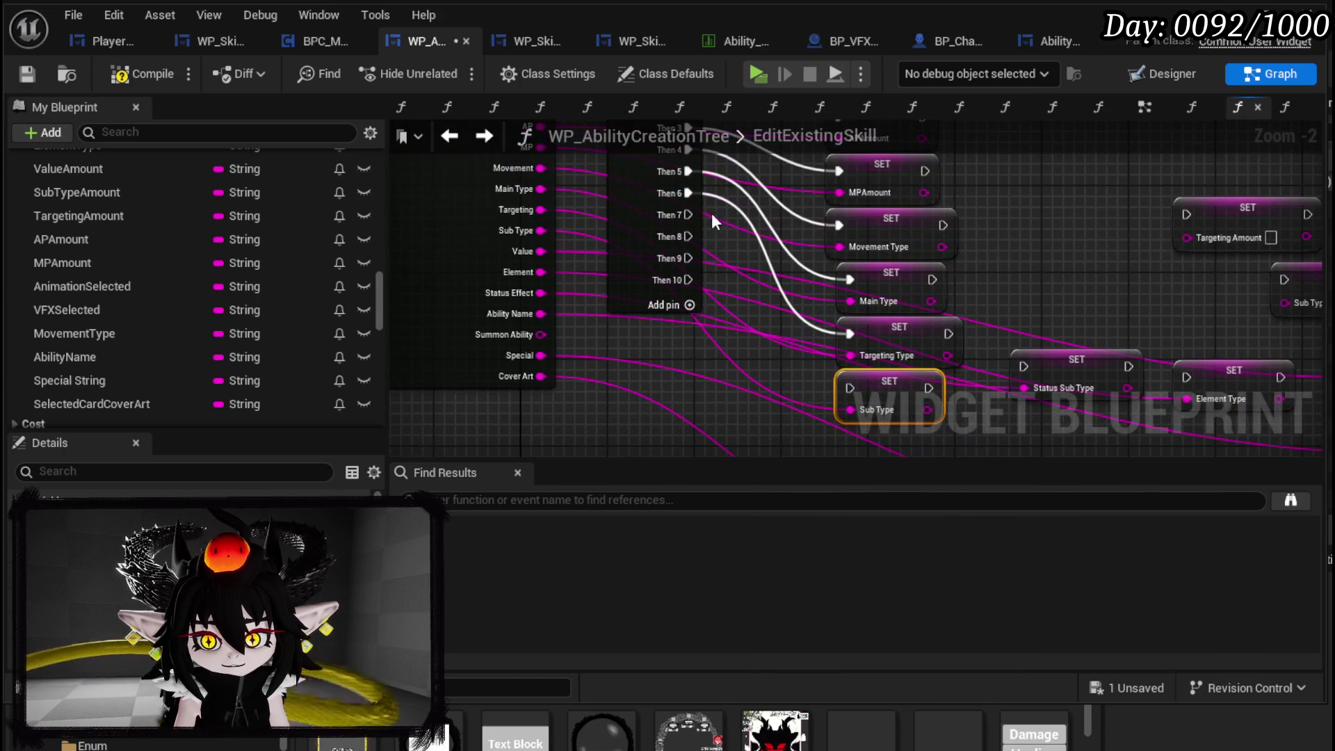
mouse_move(688, 215)
mouse_down()
mouse_move(837, 386)
mouse_move(862, 387)
mouse_move(850, 388)
mouse_up()
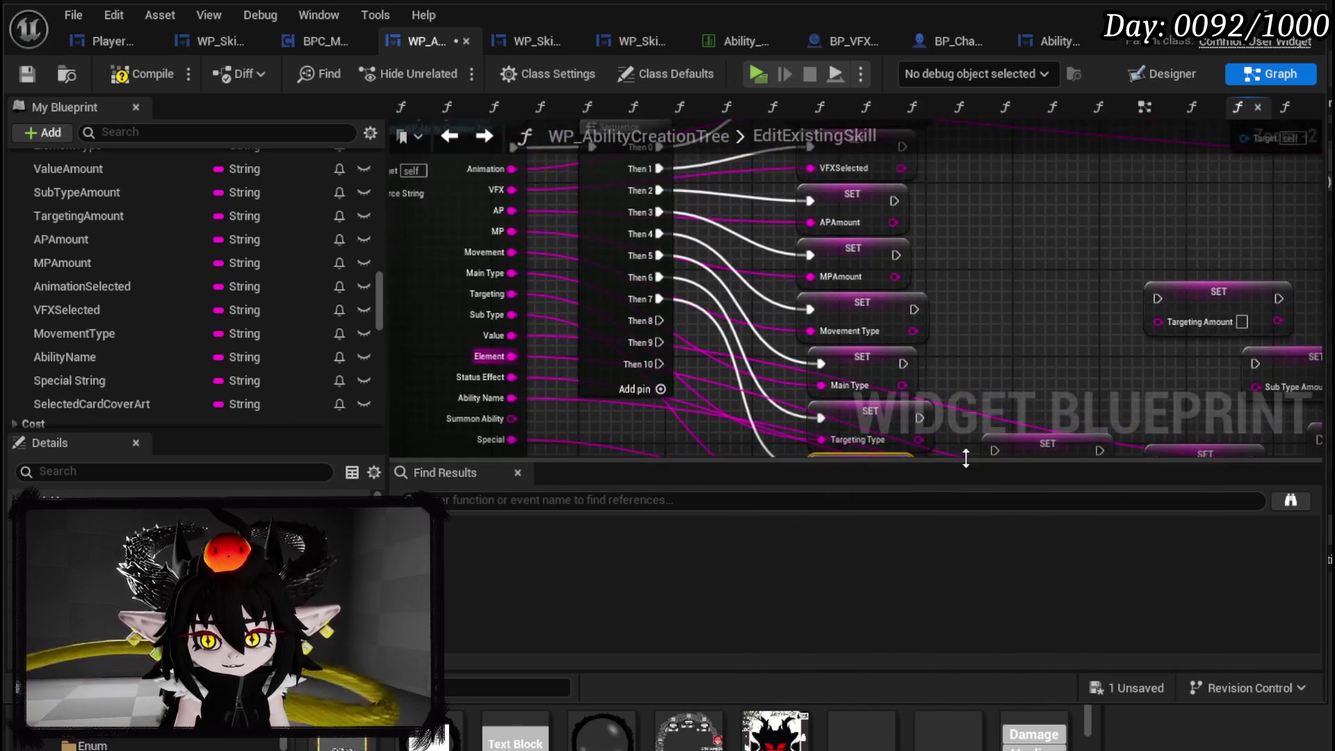
- Place the Value Amount setter under Sub Type and run it from Then 8
mouse_move(922, 319)
mouse_down()
mouse_move(960, 265)
mouse_move(1179, 383)
mouse_up()
double_click(584, 345)
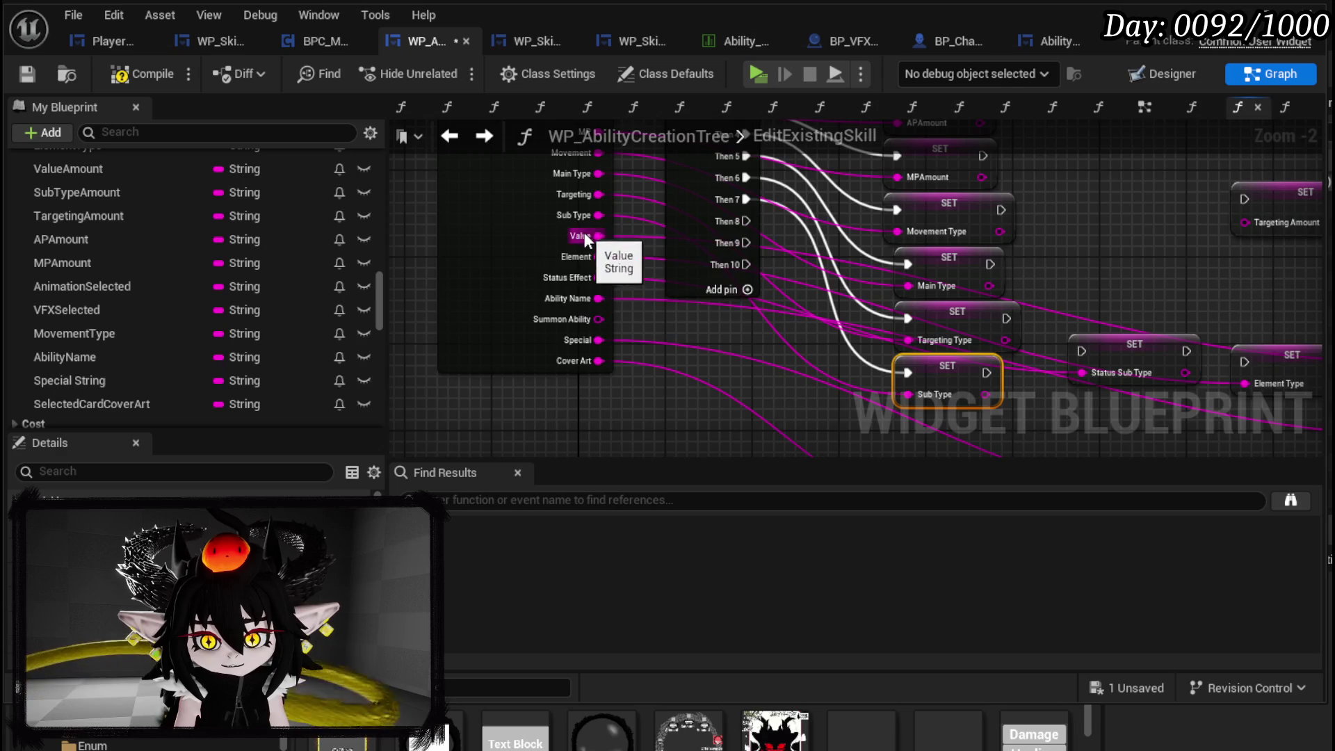
double_click(584, 236)
mouse_move(884, 393)
mouse_down()
mouse_move(762, 377)
mouse_move(783, 378)
mouse_up()
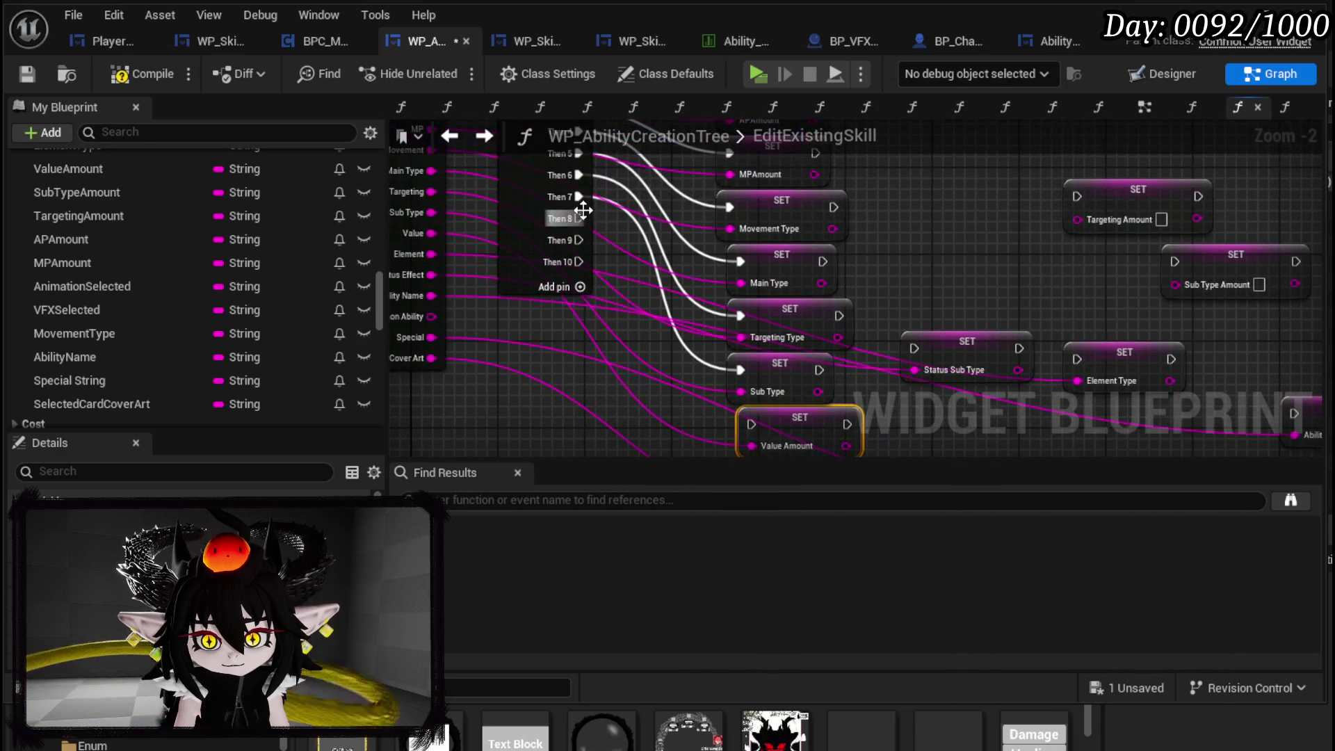
drag(578, 218, 751, 425)
- Run Element Type from the next Sequence output and Status Sub Type from Then 10
drag(828, 361, 829, 367)
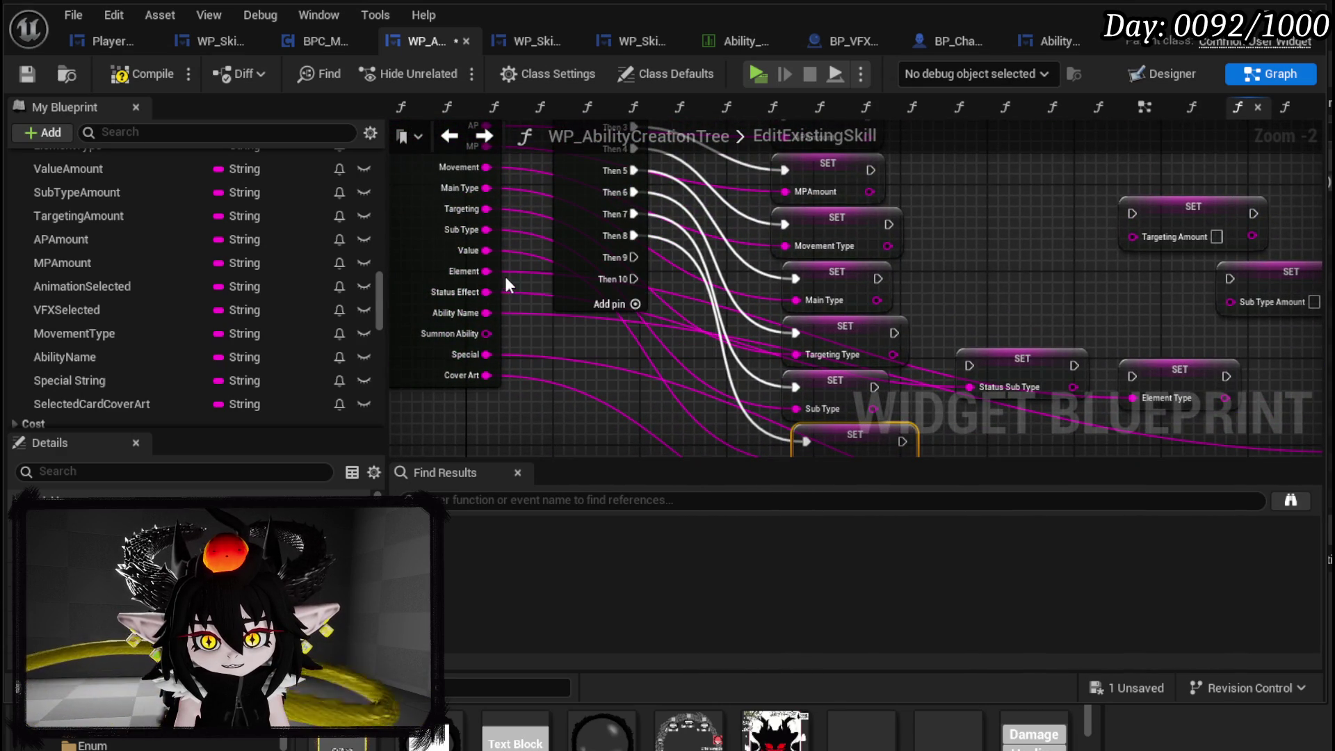
drag(517, 273, 475, 145)
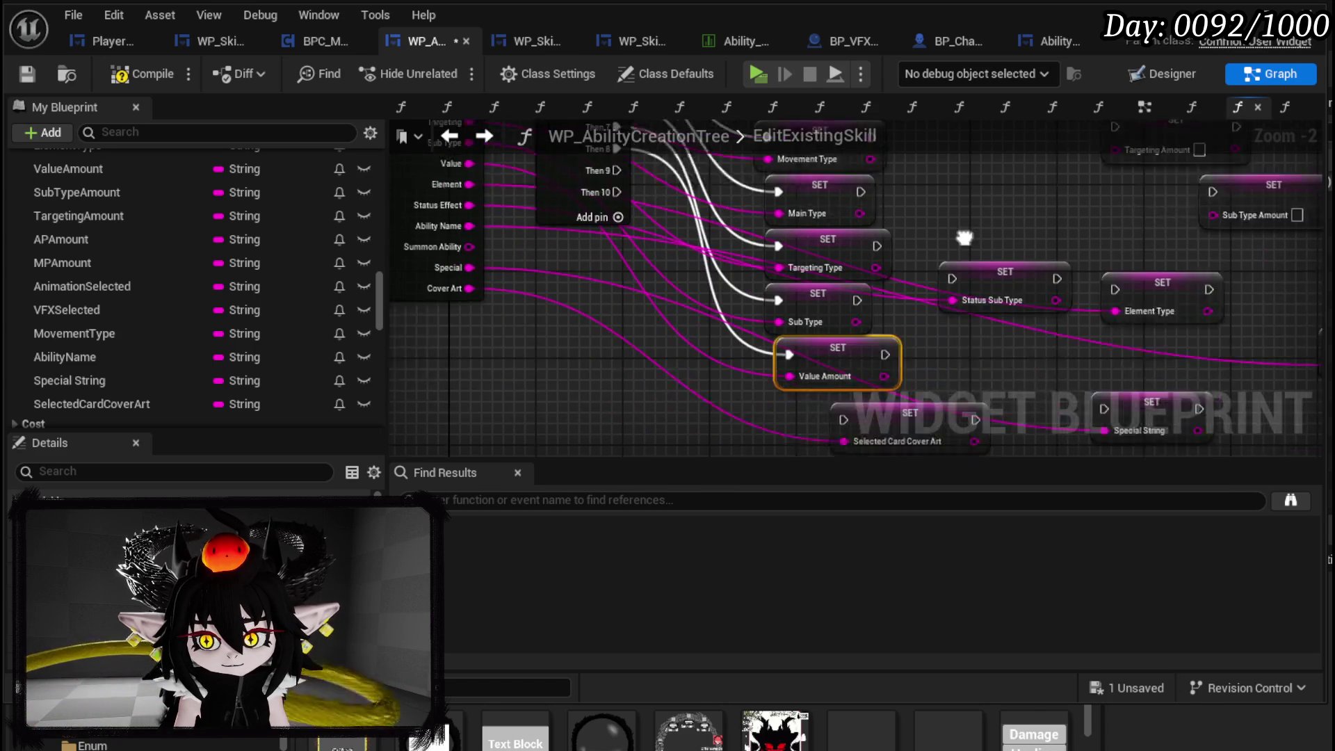
drag(1158, 265, 788, 384)
drag(908, 395, 1002, 395)
mouse_move(593, 149)
mouse_down()
mouse_move(595, 209)
mouse_move(664, 456)
mouse_move(717, 355)
mouse_move(722, 365)
mouse_up()
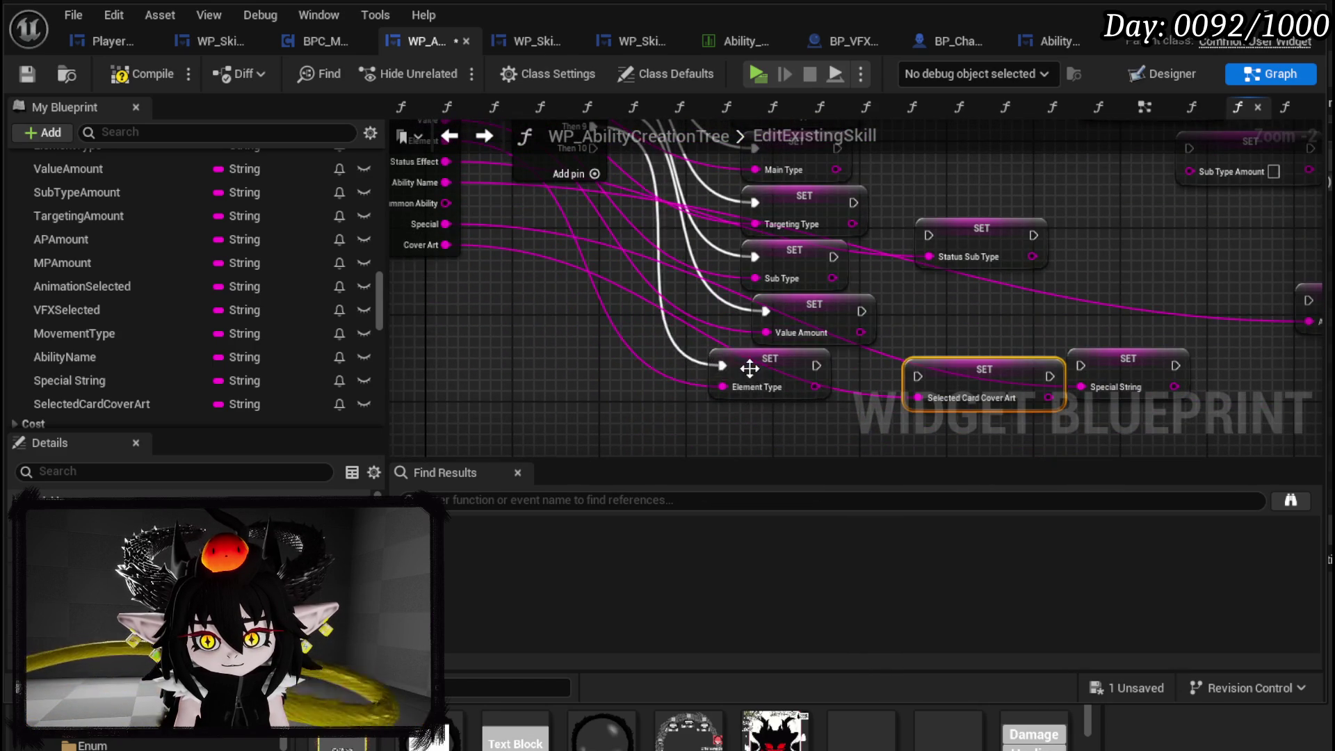
drag(922, 308, 1075, 452)
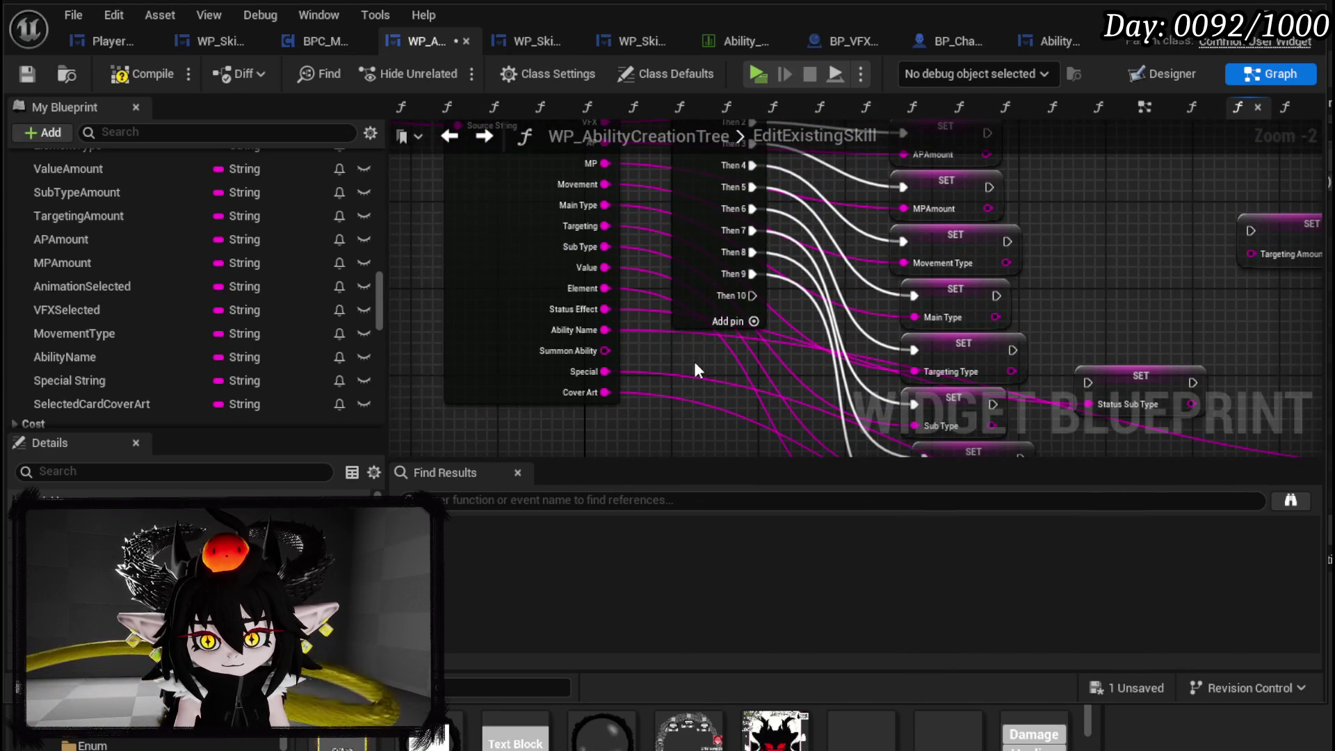
drag(615, 309, 452, 194)
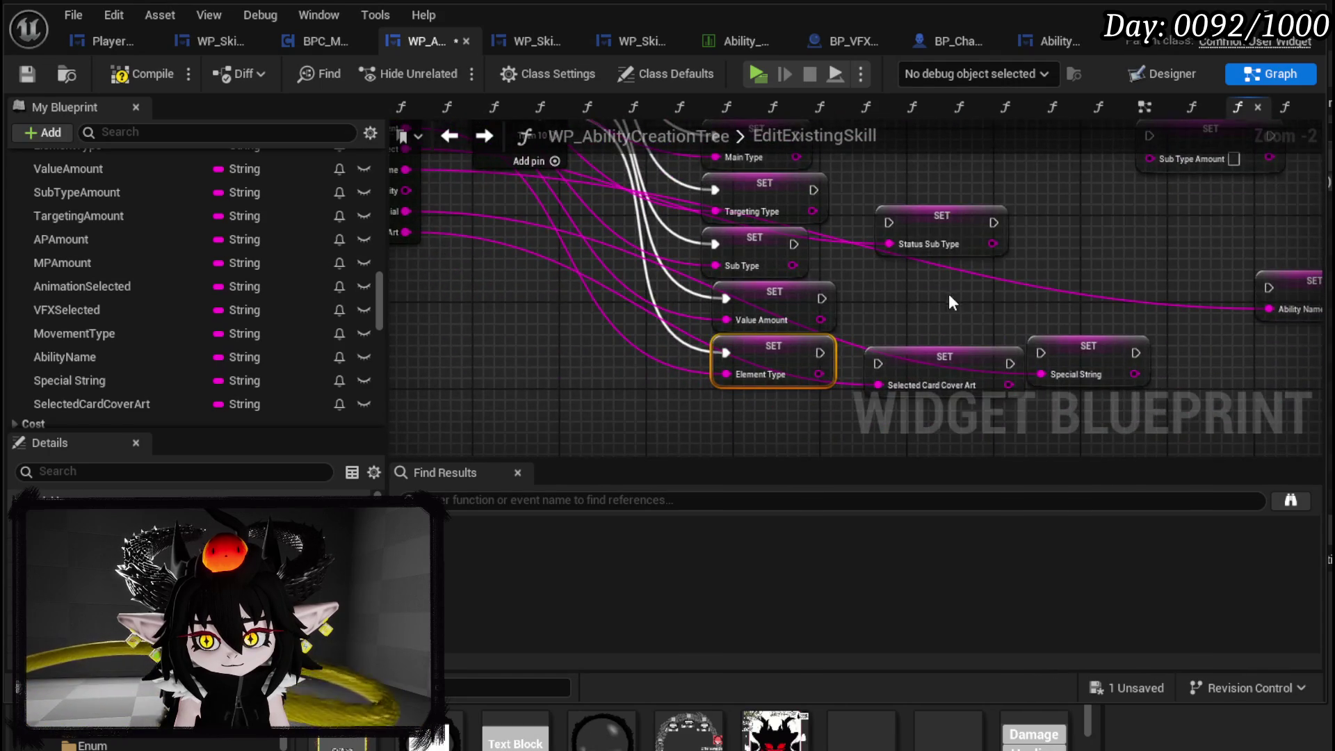
drag(952, 291, 870, 344)
mouse_move(826, 273)
mouse_down()
mouse_move(617, 408)
mouse_move(686, 289)
mouse_up()
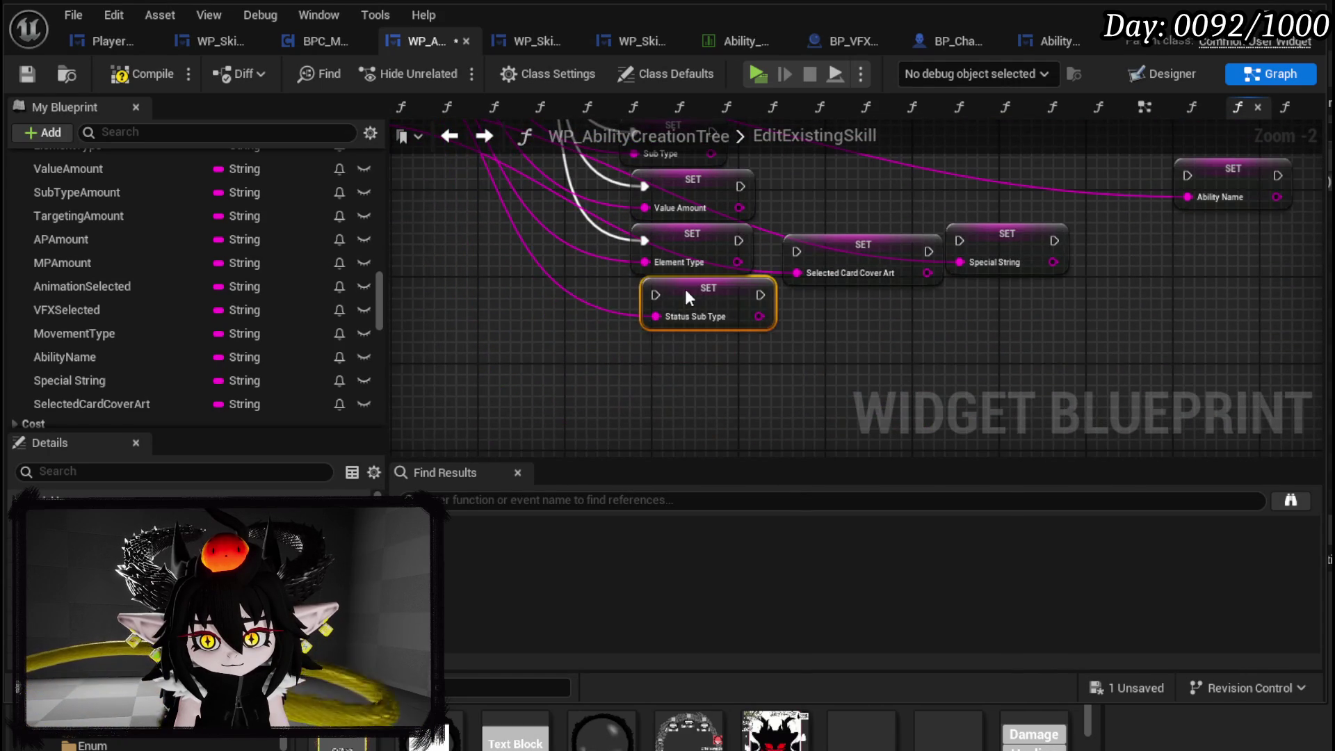
drag(590, 282, 657, 258)
mouse_move(611, 220)
mouse_down()
mouse_move(787, 370)
mouse_move(792, 404)
mouse_up()
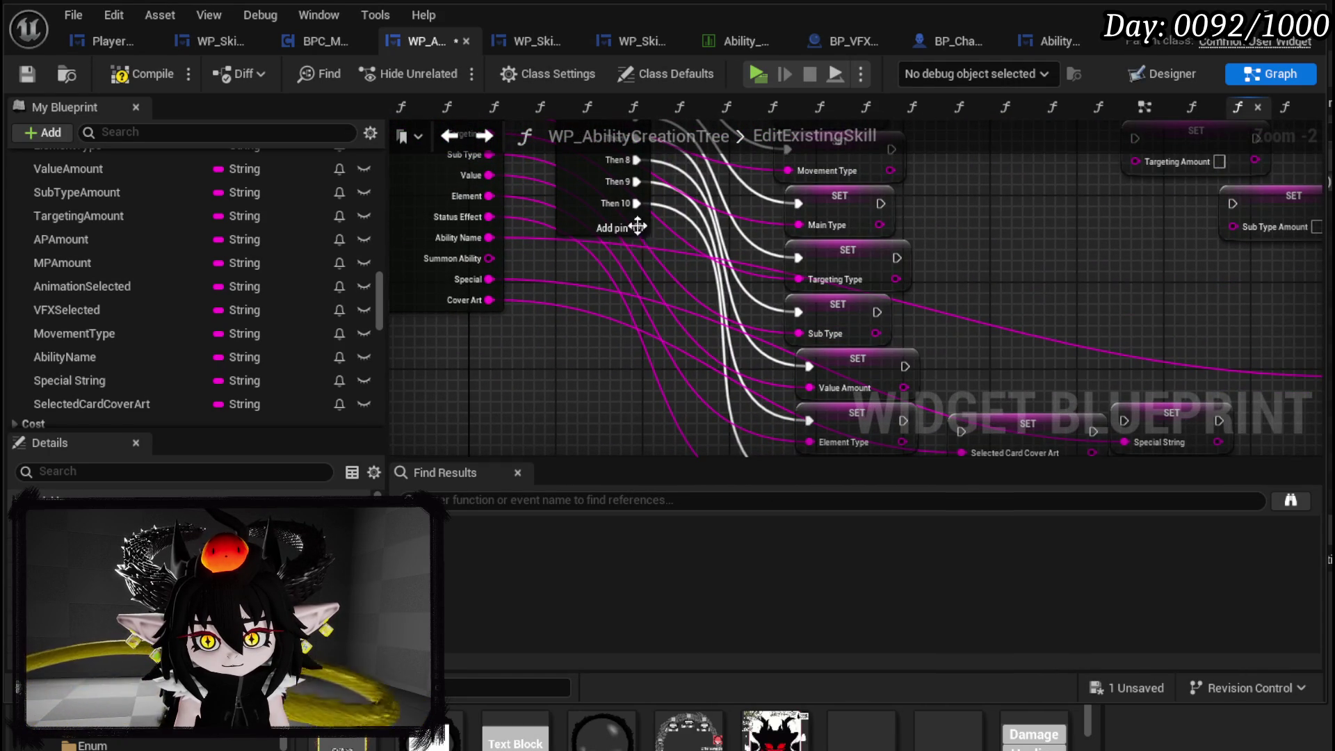
- Add Sequence outputs through Then 13 and run the Ability Name setter from Then 11
click(638, 229)
click(638, 251)
click(638, 271)
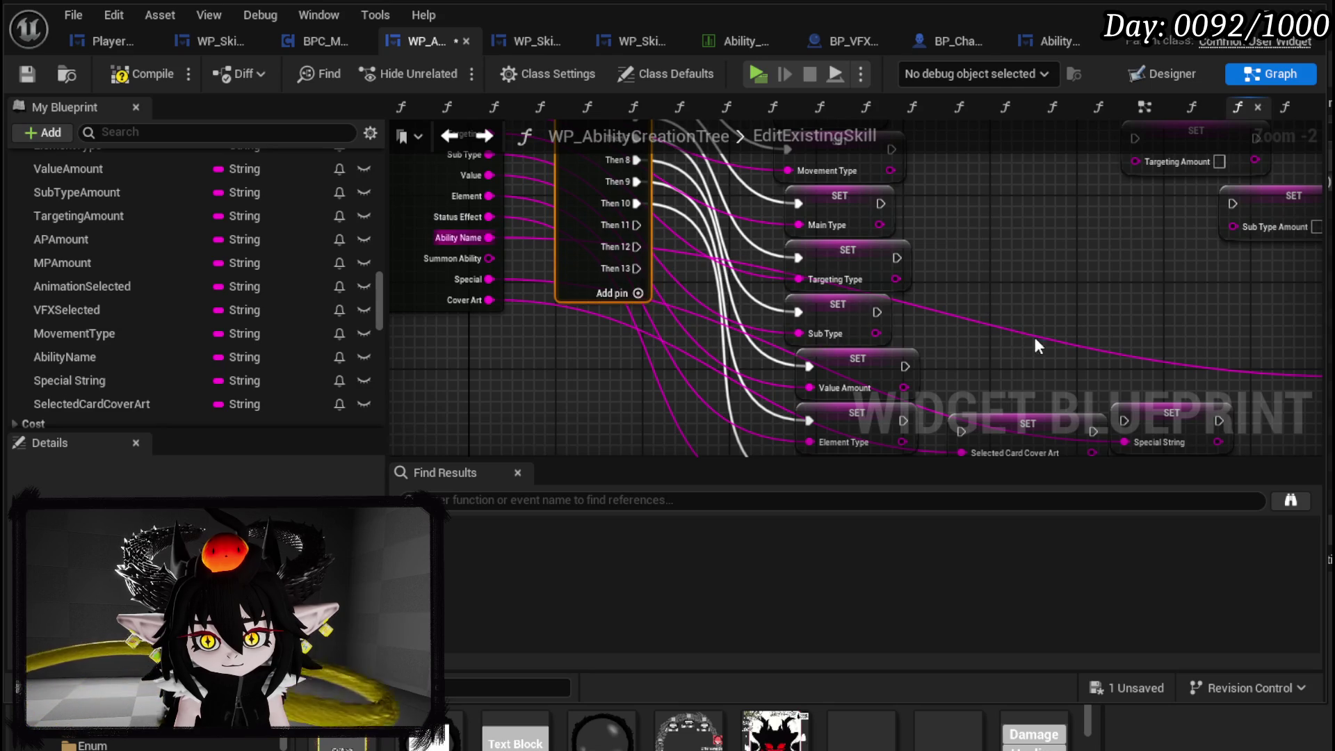
scroll(822, 362, down, 2)
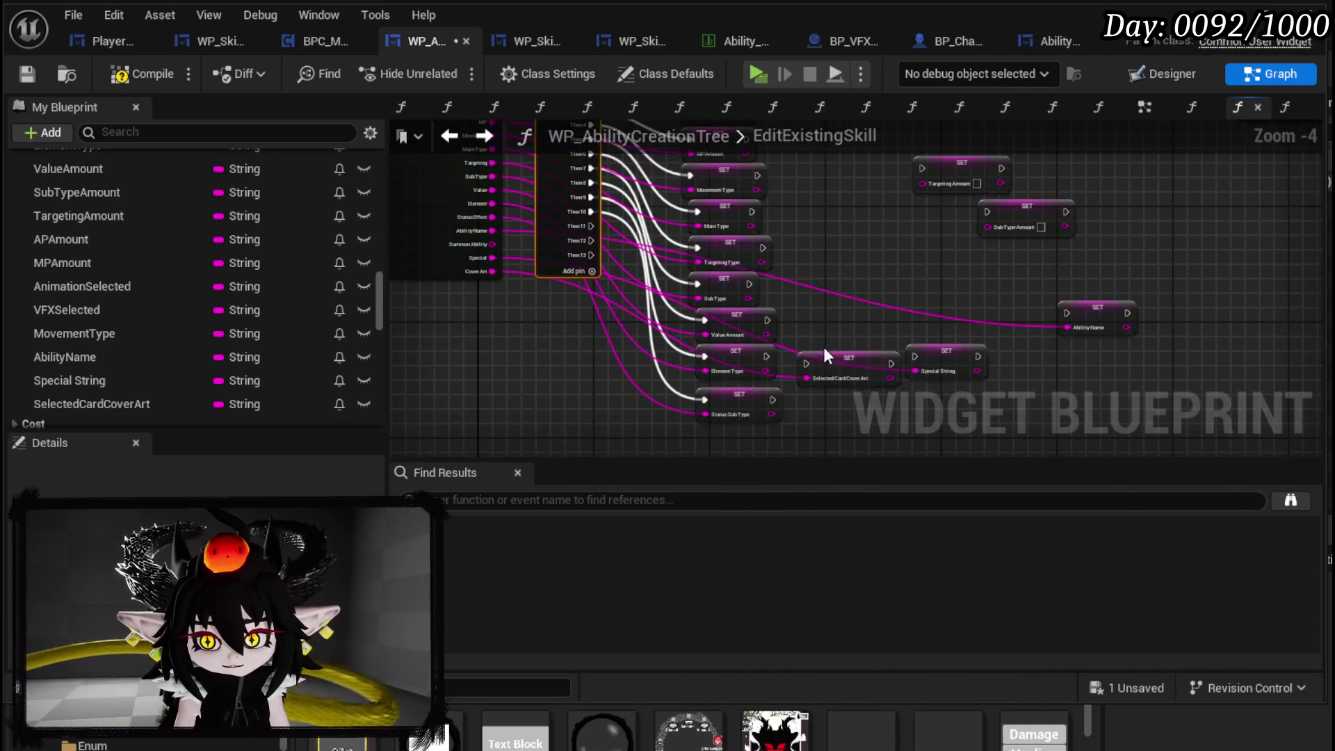
drag(941, 377, 1182, 362)
scroll(583, 256, up, 3)
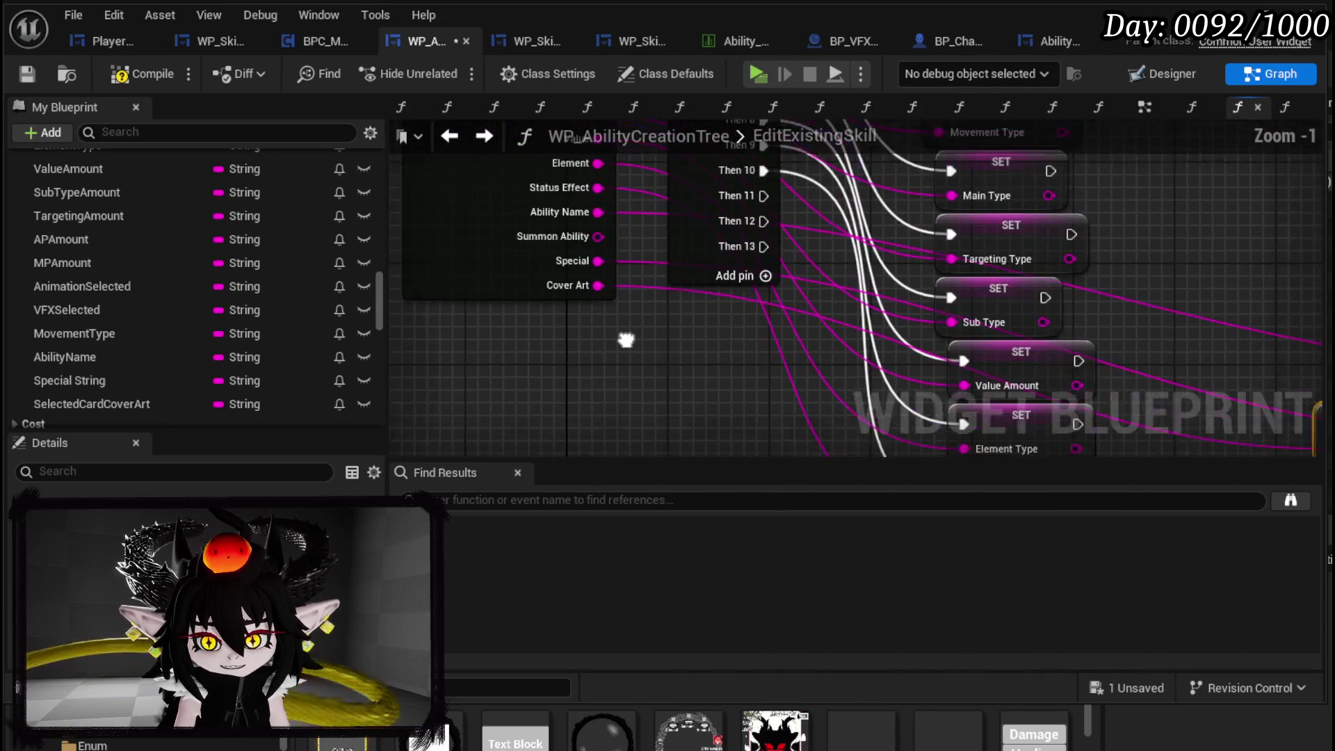
scroll(583, 256, down, 3)
click(778, 365)
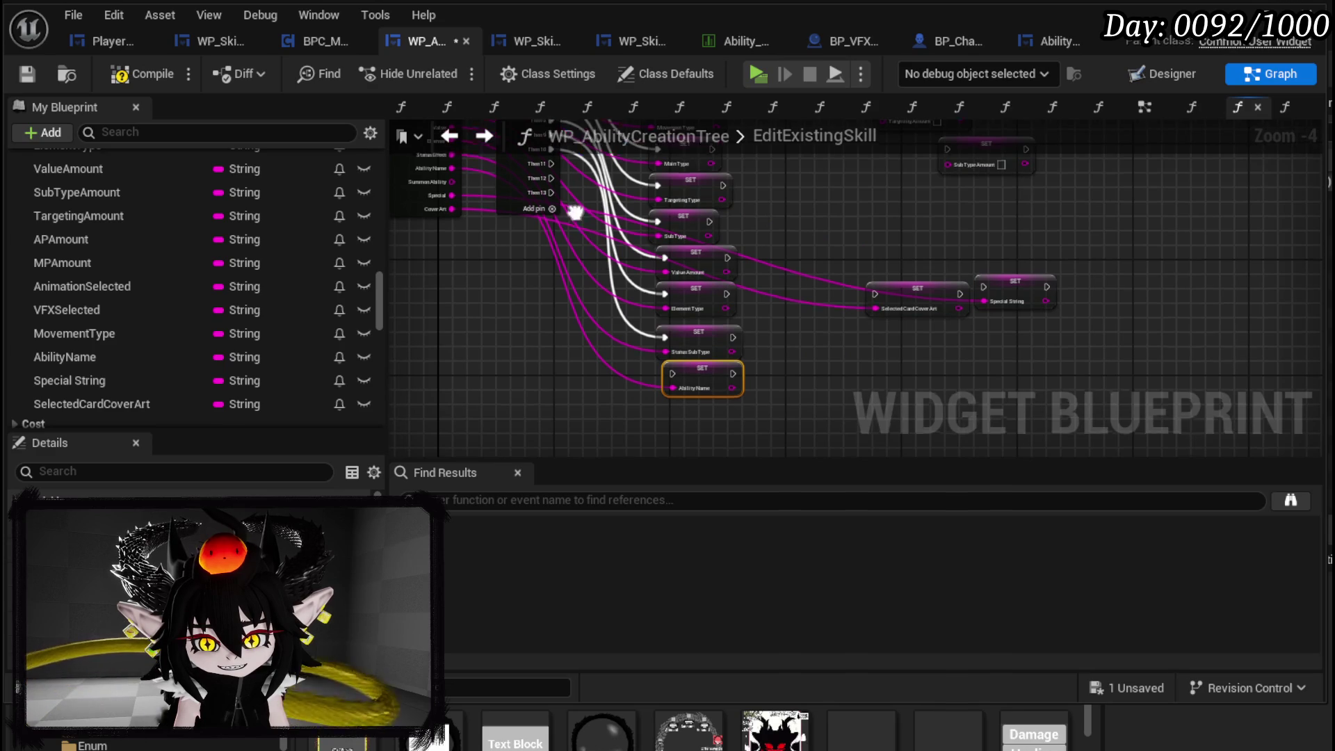
mouse_move(598, 226)
mouse_down()
mouse_move(655, 359)
mouse_move(716, 422)
mouse_move(724, 402)
mouse_up()
- Run Special String from Then 12 and Selected Card Cover Art from Then 13, adding Then 14
drag(957, 370, 879, 284)
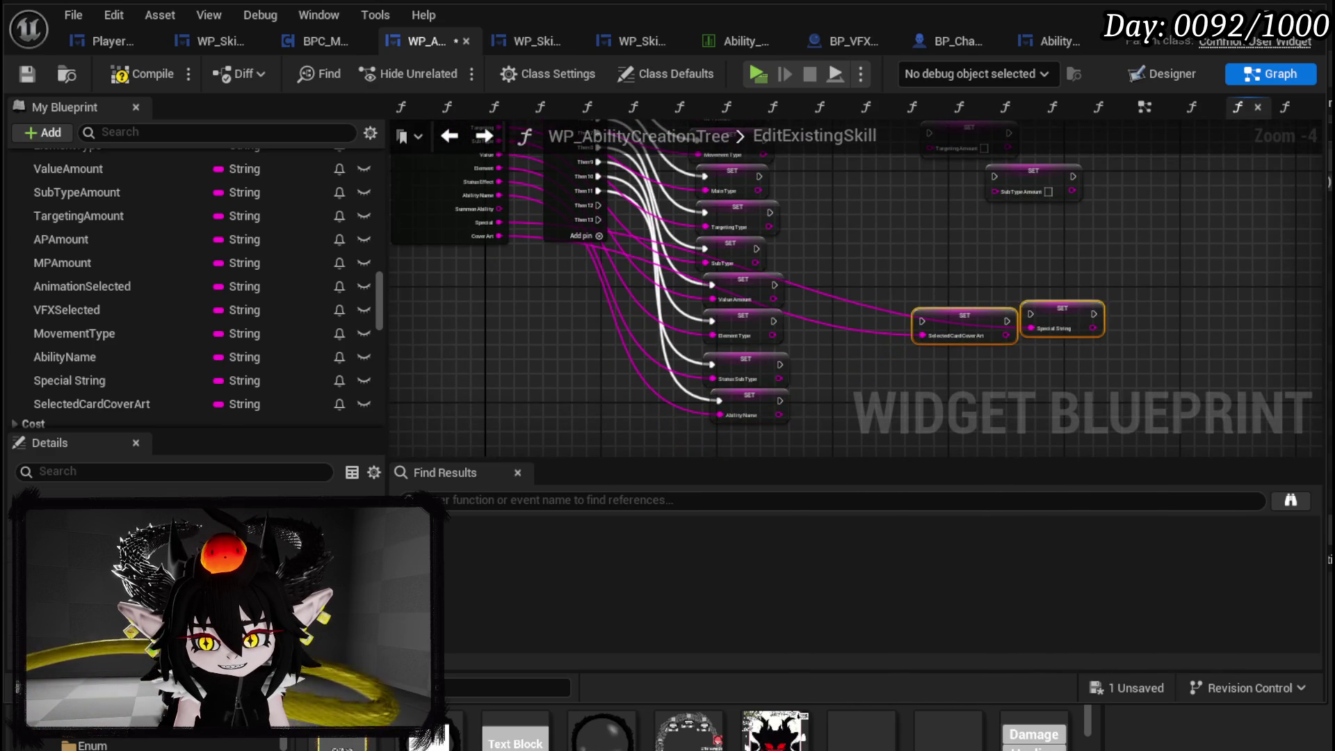
scroll(627, 318, up, 2)
scroll(1021, 315, down, 1)
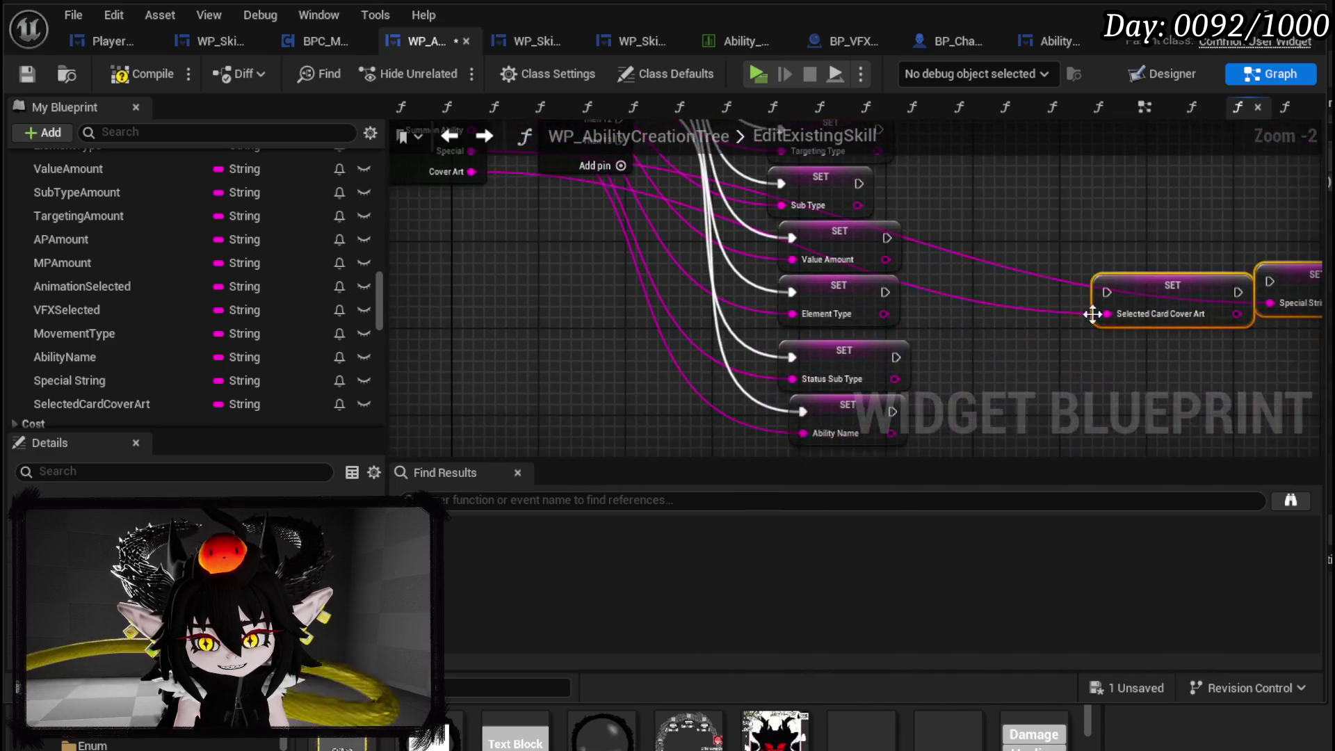
drag(1160, 381, 1085, 348)
mouse_move(1051, 292)
mouse_down()
mouse_move(1002, 335)
mouse_move(796, 448)
mouse_move(823, 333)
mouse_move(828, 438)
mouse_up()
mouse_move(1244, 241)
mouse_down()
mouse_move(1058, 345)
mouse_move(836, 433)
mouse_move(820, 365)
mouse_up()
click(811, 420)
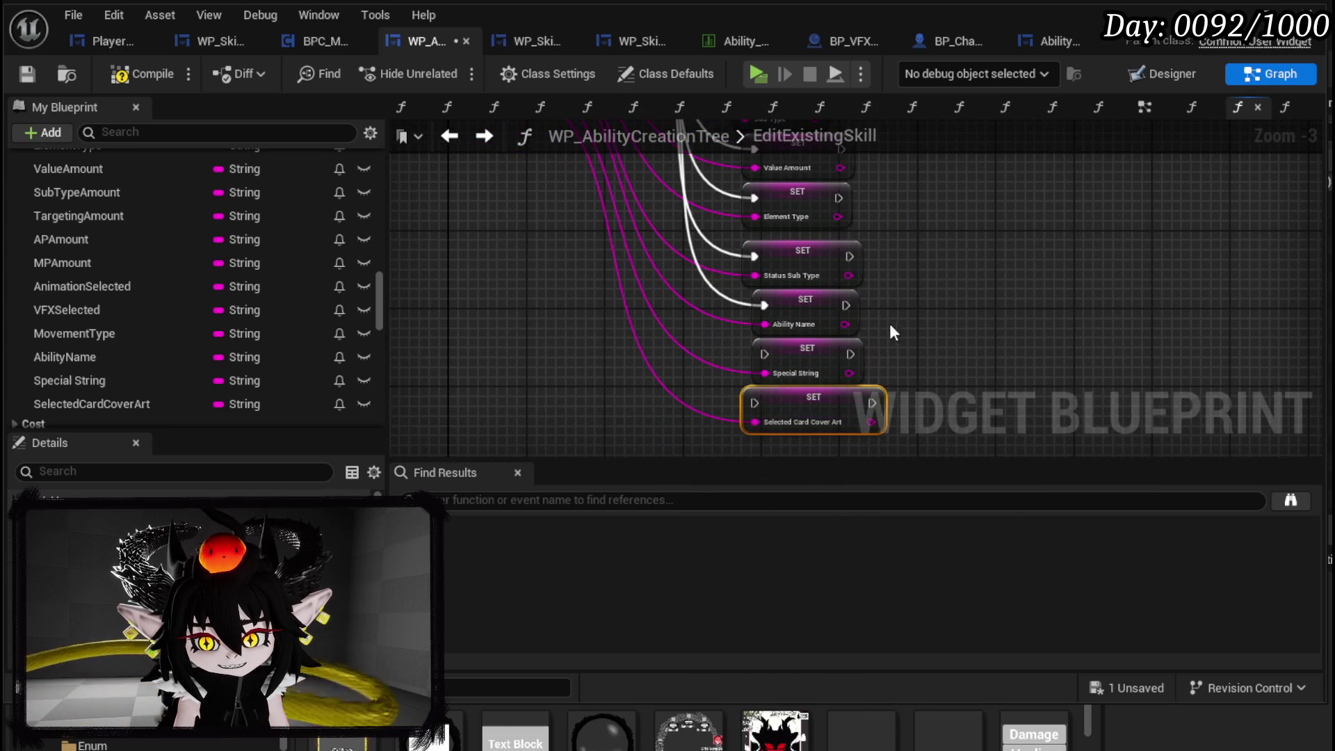
mouse_move(602, 209)
mouse_down()
mouse_move(682, 465)
mouse_move(780, 400)
mouse_move(775, 373)
mouse_up()
mouse_move(625, 256)
mouse_down()
mouse_move(739, 318)
mouse_move(792, 420)
mouse_move(780, 412)
mouse_up()
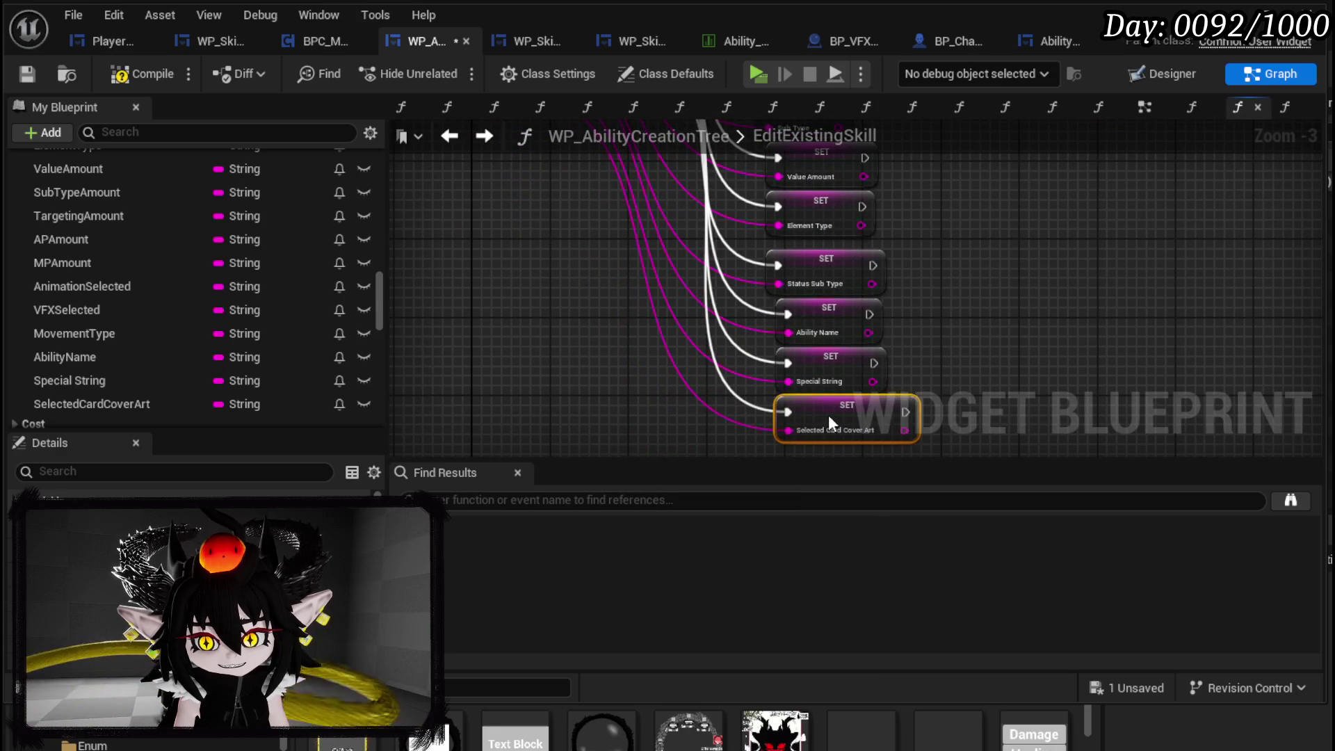
scroll(862, 393, down, 3)
scroll(727, 348, up, 3)
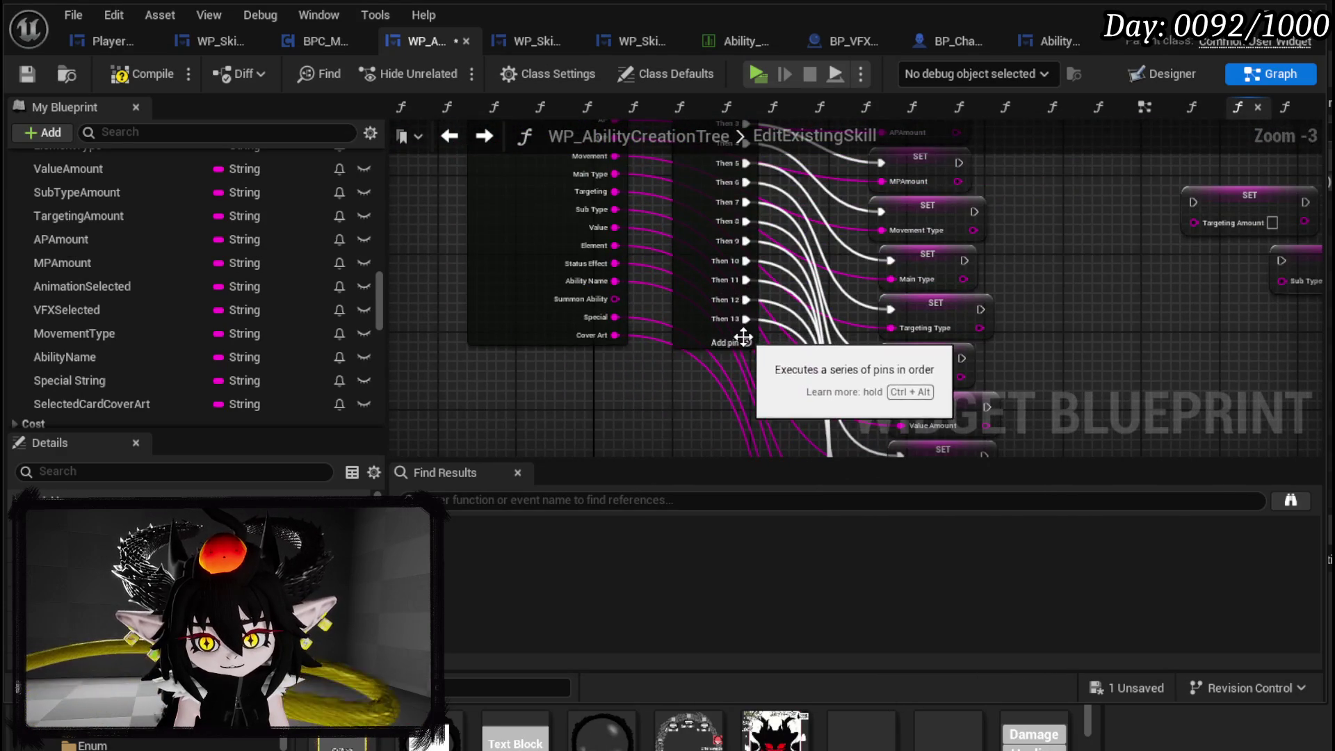
click(743, 341)
- Pull a new execution wire out of the Sequence's Then 14 output
scroll(775, 431, down, 2)
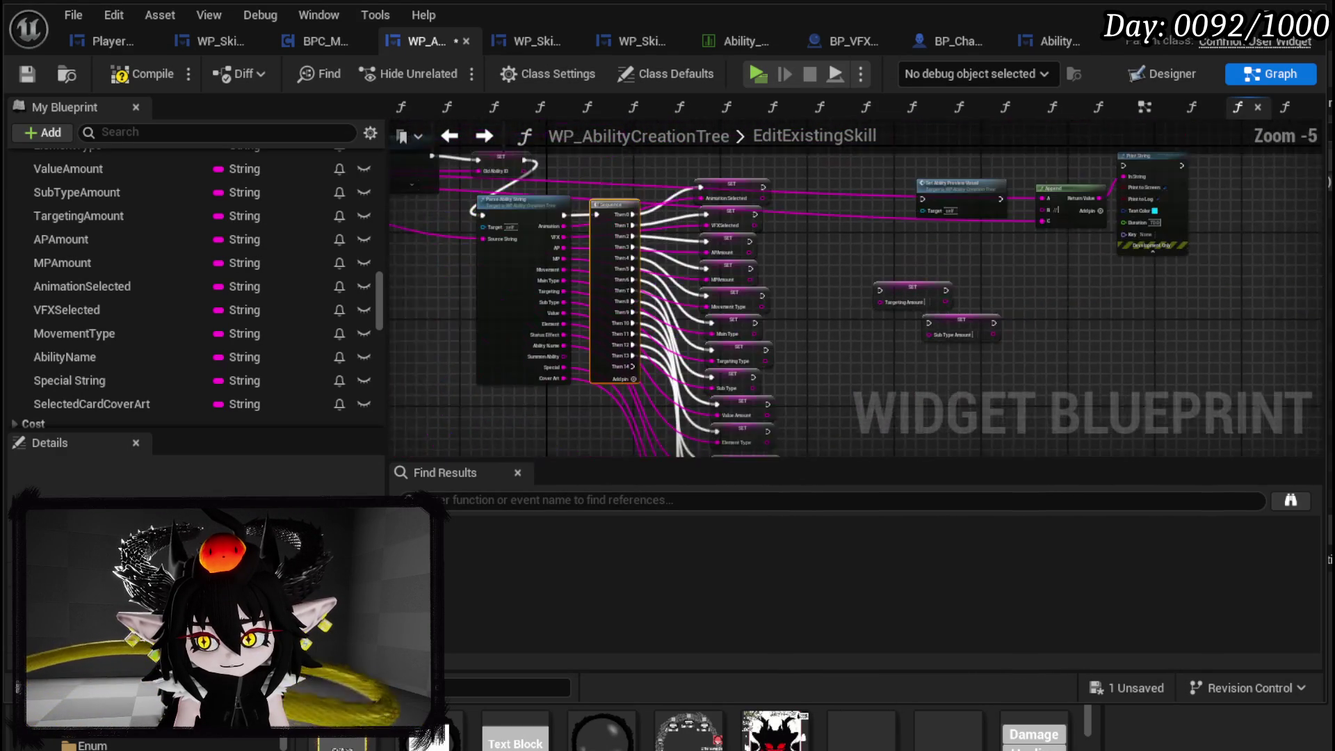
scroll(911, 336, up, 1)
mouse_move(598, 379)
mouse_down()
mouse_move(877, 176)
mouse_move(1000, 147)
mouse_move(991, 222)
mouse_move(939, 252)
mouse_up()
scroll(139, 257, down, 5)
scroll(156, 261, up, 10)
scroll(215, 264, down, 3)
scroll(215, 266, down, 10)
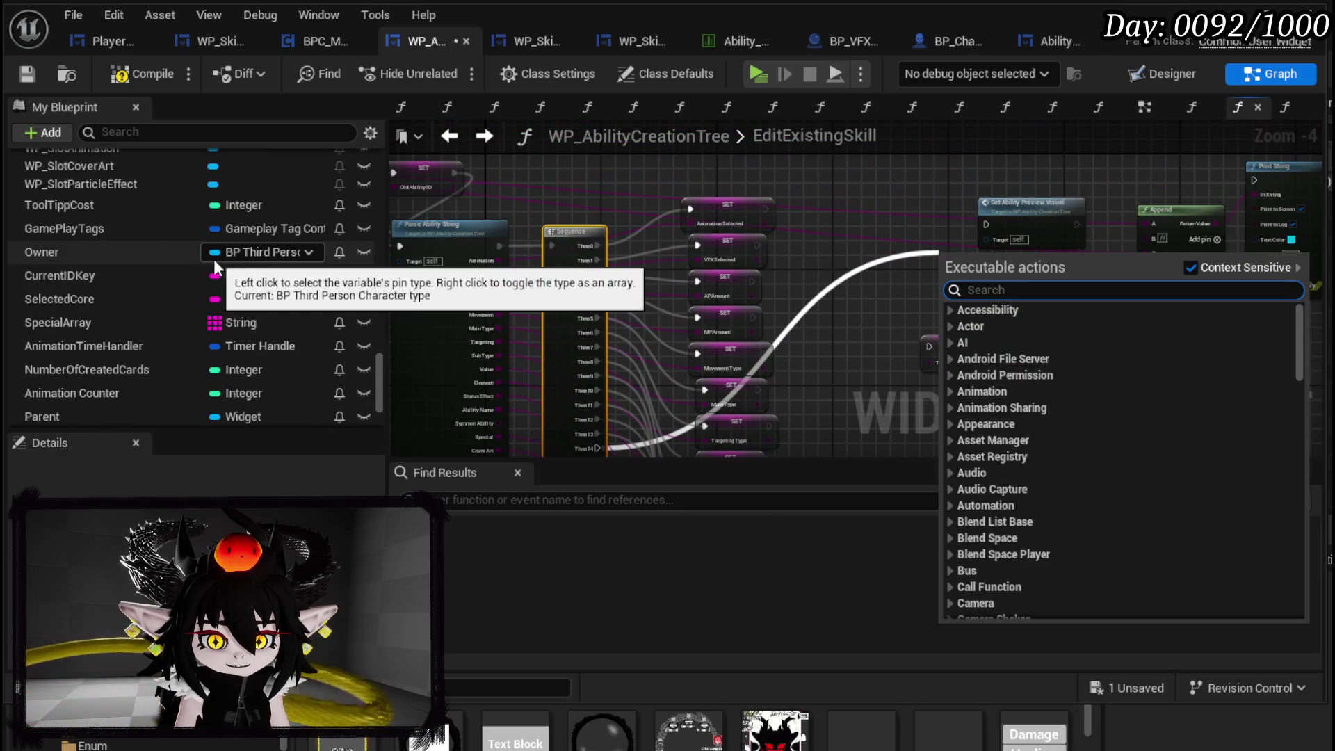
scroll(217, 266, down, 3)
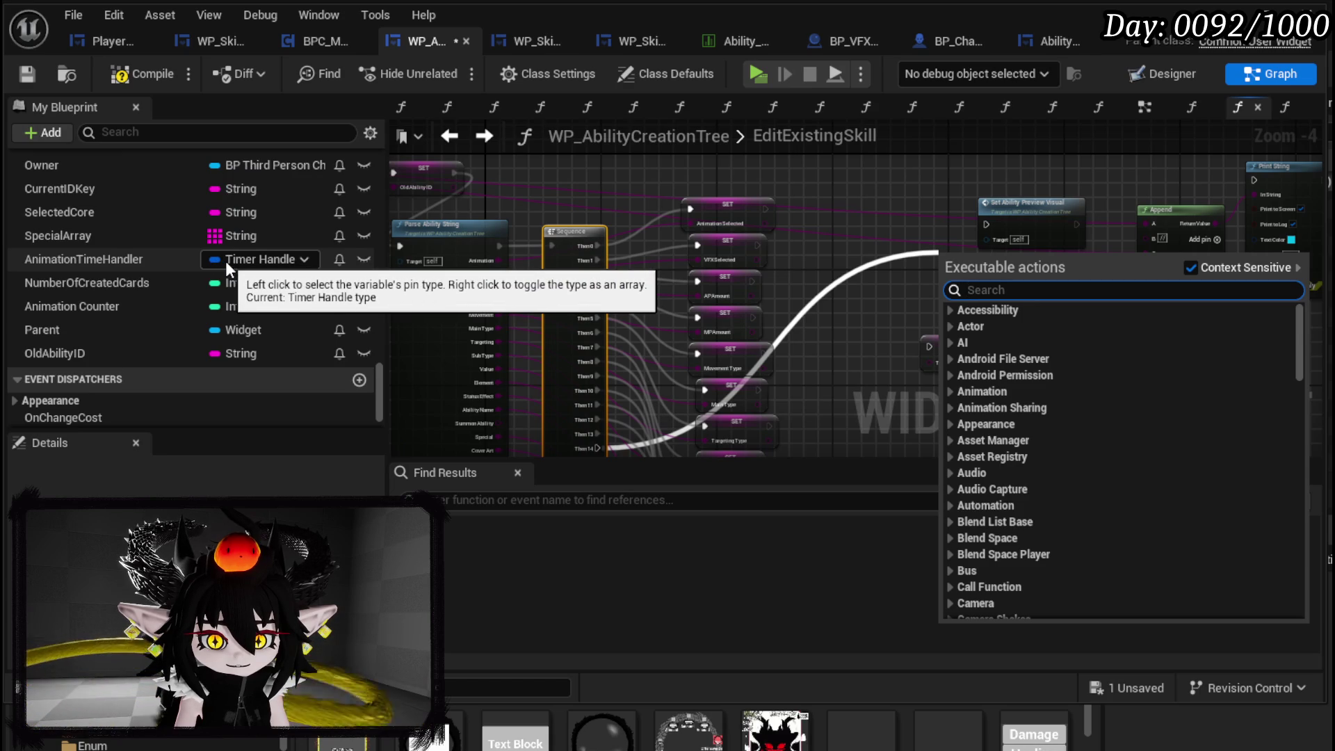
scroll(225, 260, up, 15)
scroll(226, 261, up, 5)
scroll(225, 260, down, 5)
scroll(225, 261, up, 5)
scroll(225, 261, up, 15)
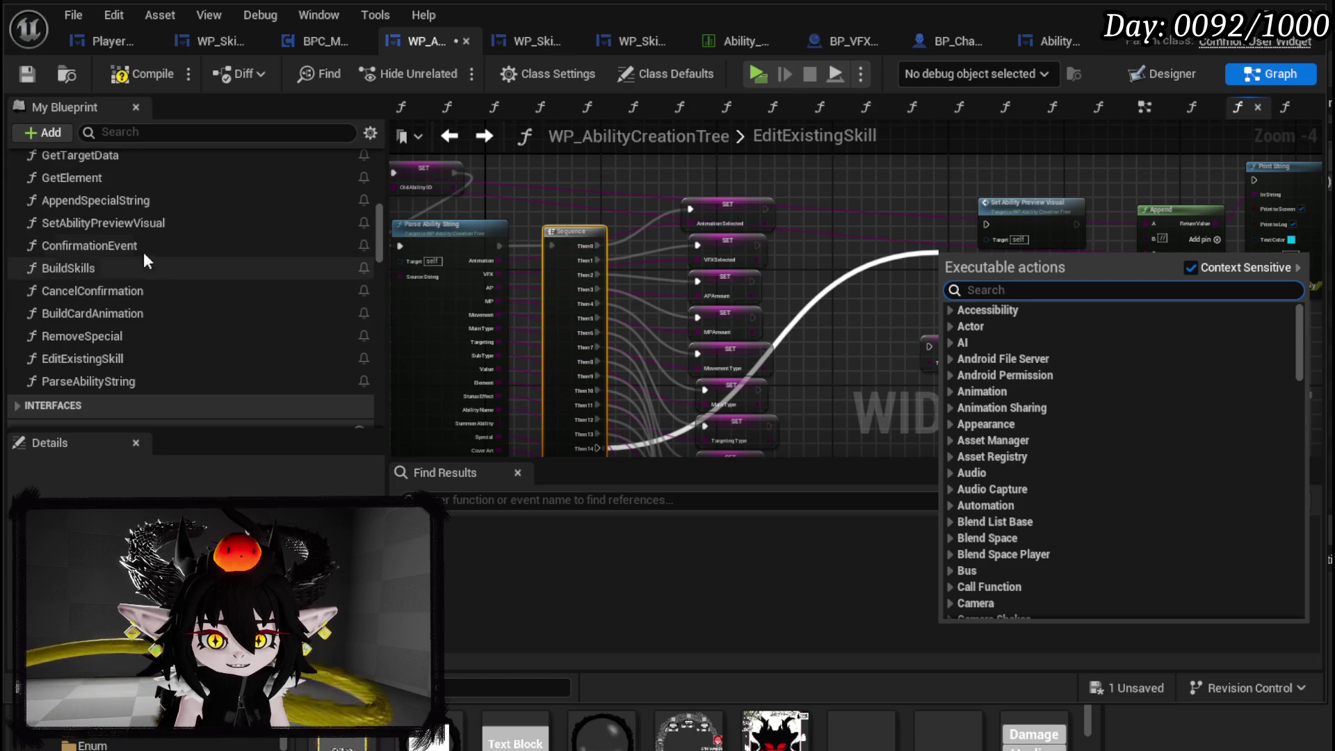
- Place an AppendSpecialString call from My Blueprint Functions beside the targeting setters
drag(119, 199, 959, 318)
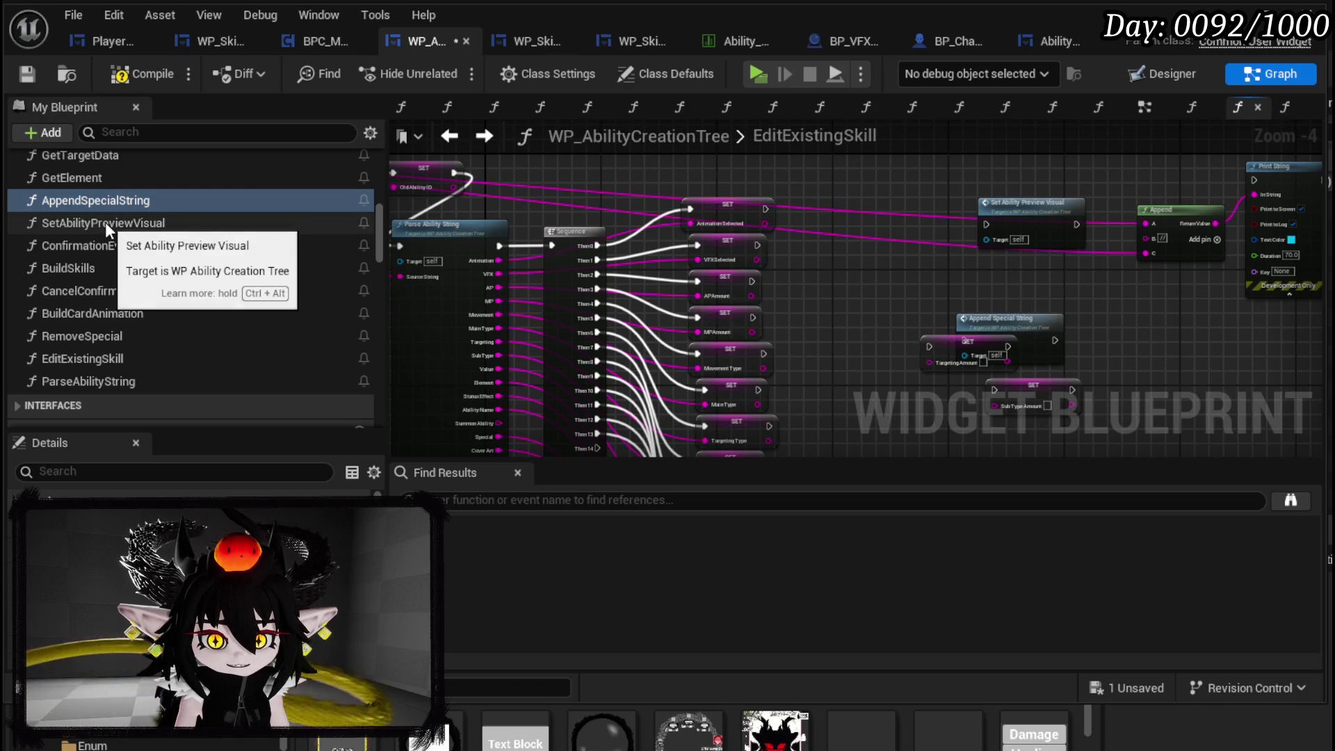
scroll(123, 235, up, 3)
scroll(119, 247, up, 1)
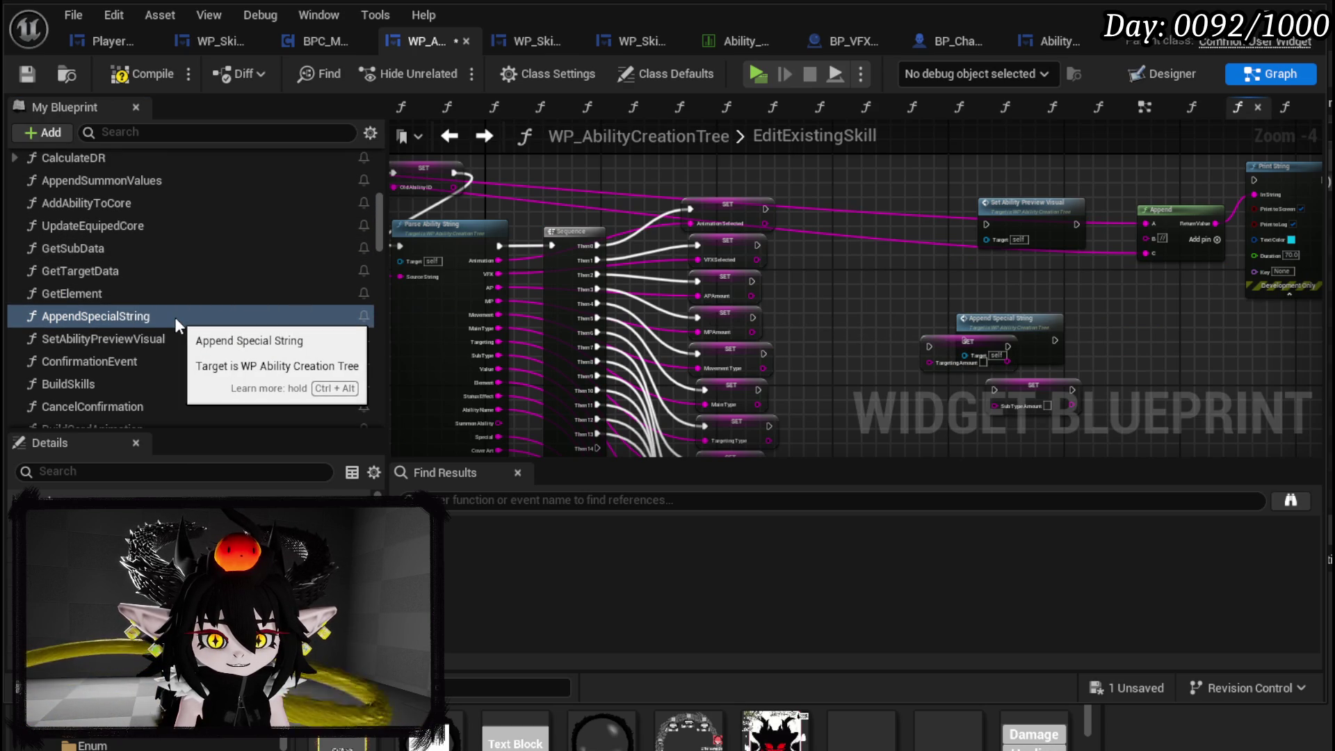
scroll(140, 224, up, 4)
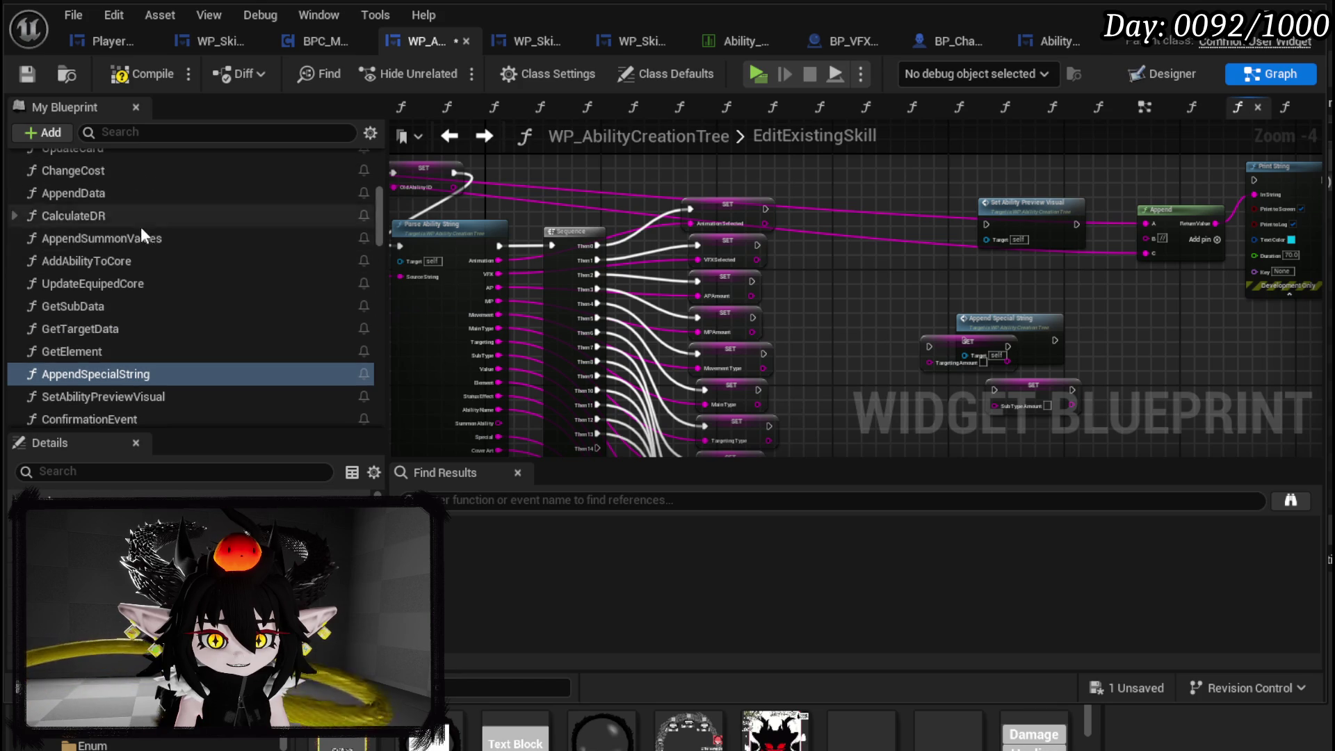
scroll(233, 267, up, 5)
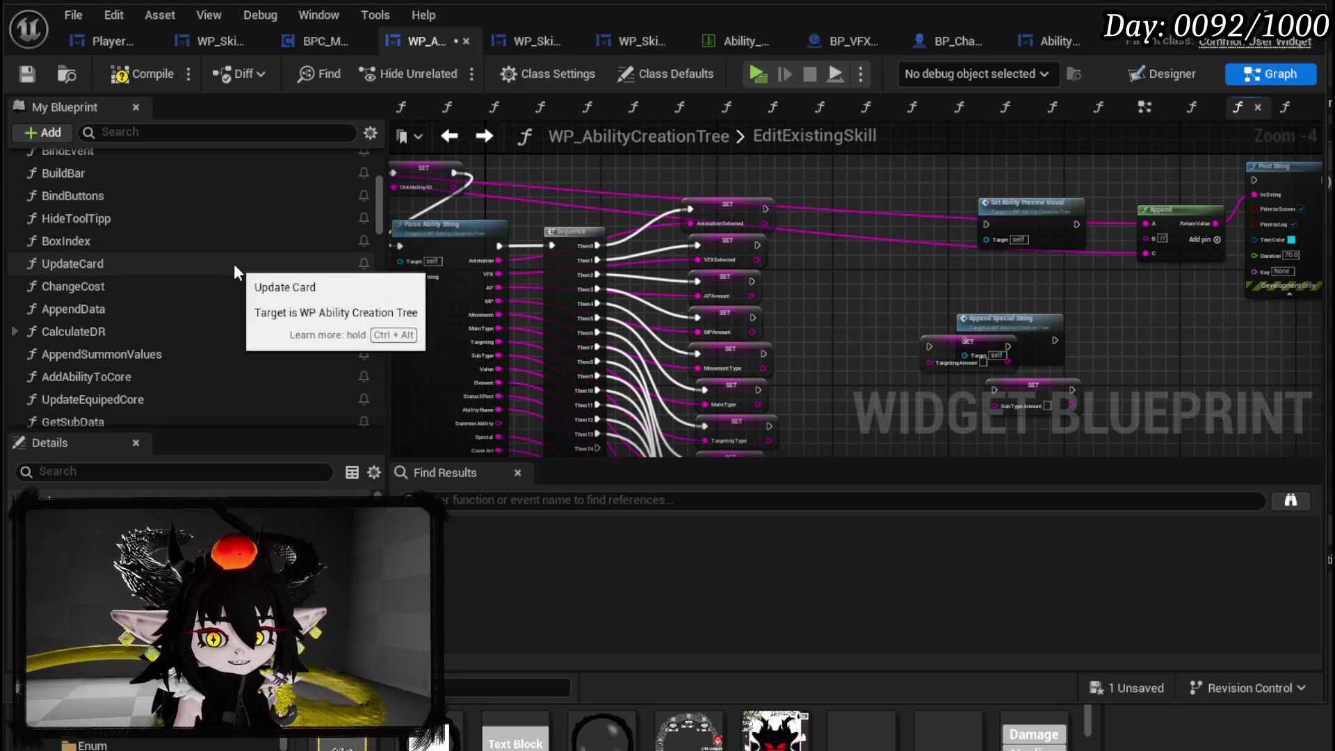
scroll(235, 270, up, 2)
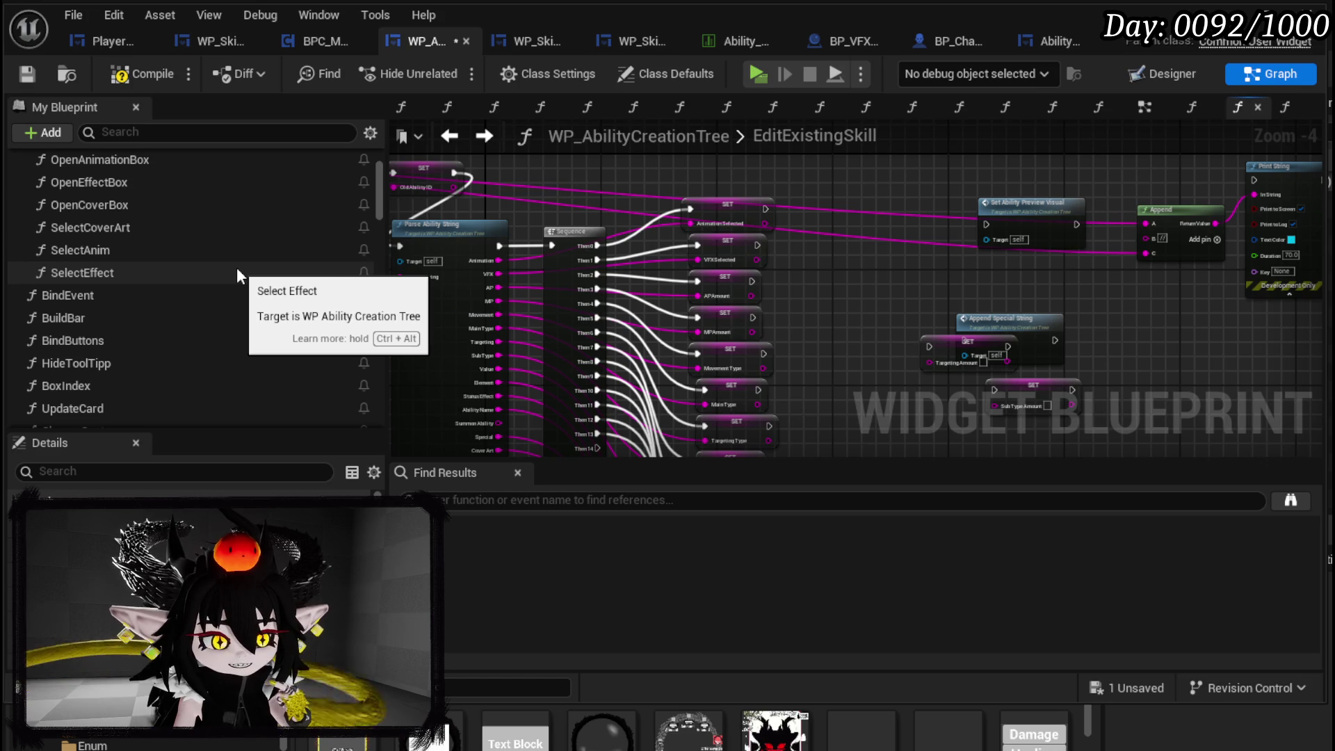
scroll(237, 270, up, 1)
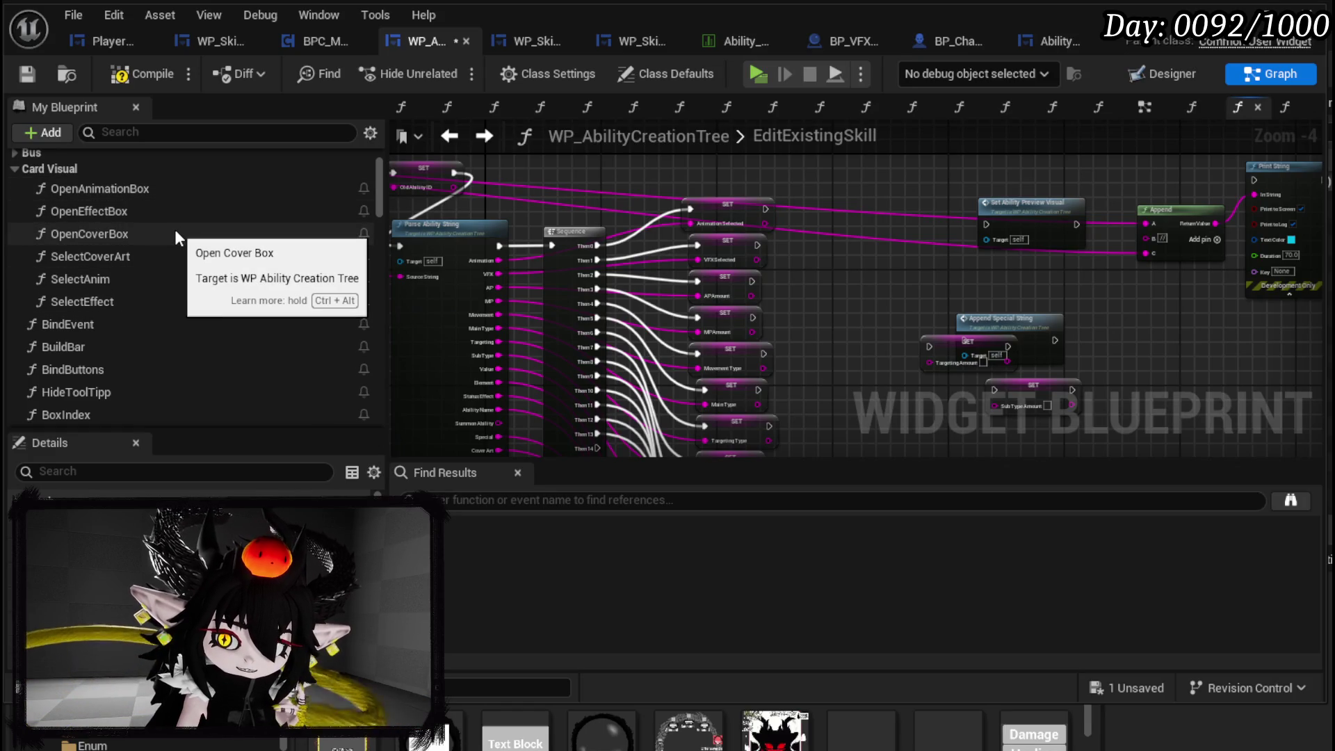
- Nudge the Set Ability Preview Visual node about 40 pixels right, then scroll to review the chain
drag(1030, 235, 1057, 235)
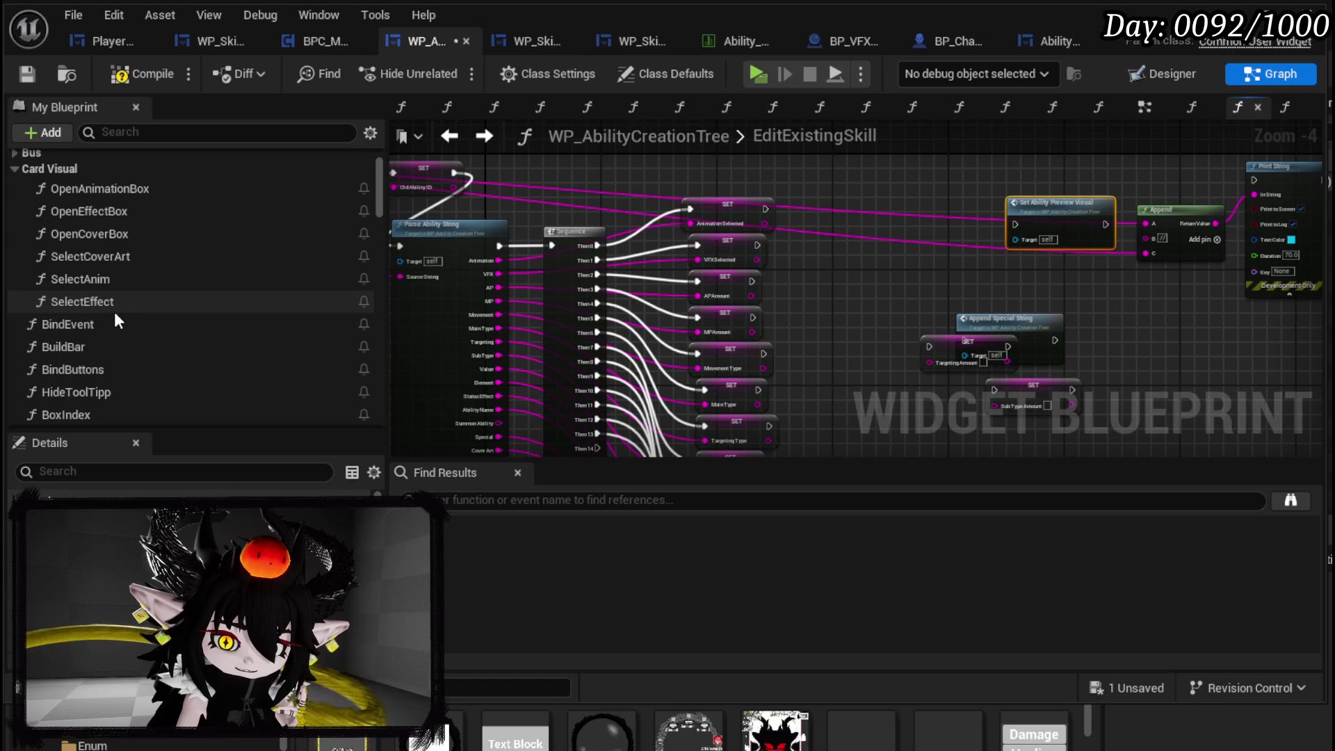
scroll(115, 320, down, 4)
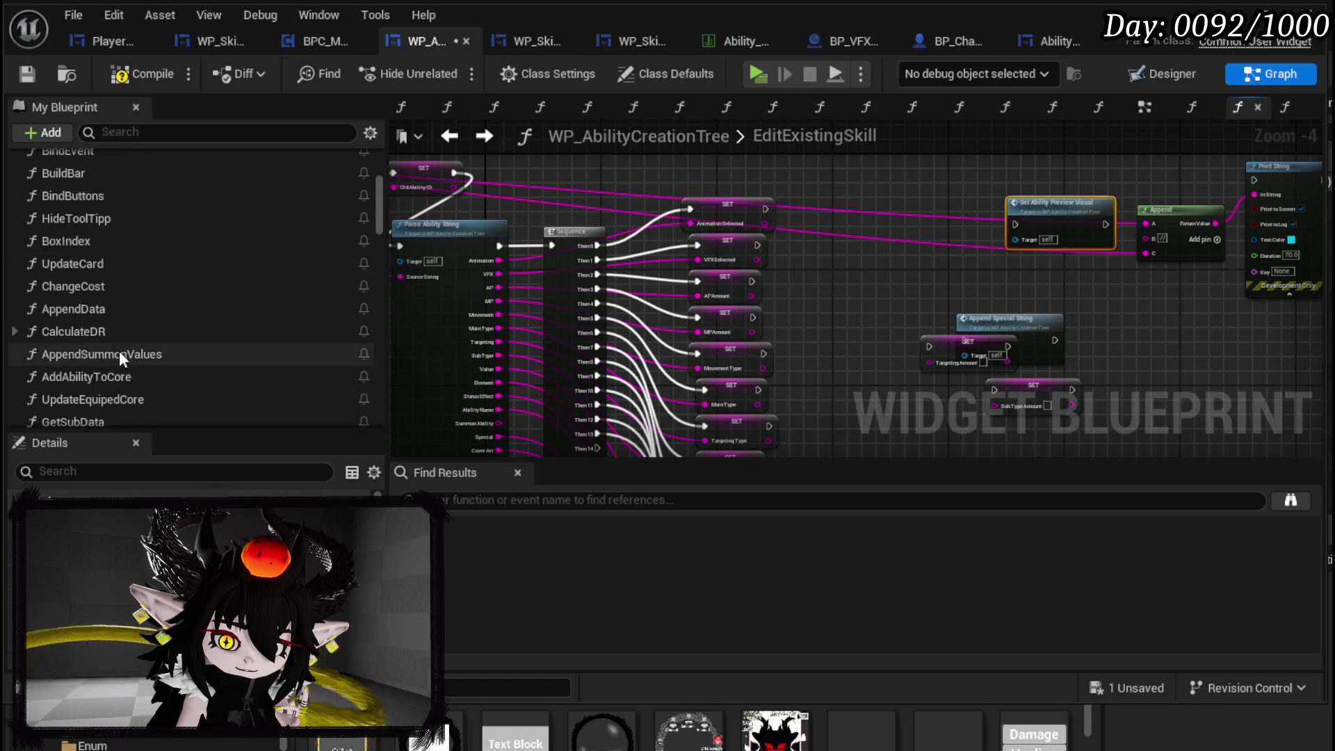
scroll(119, 353, down, 2)
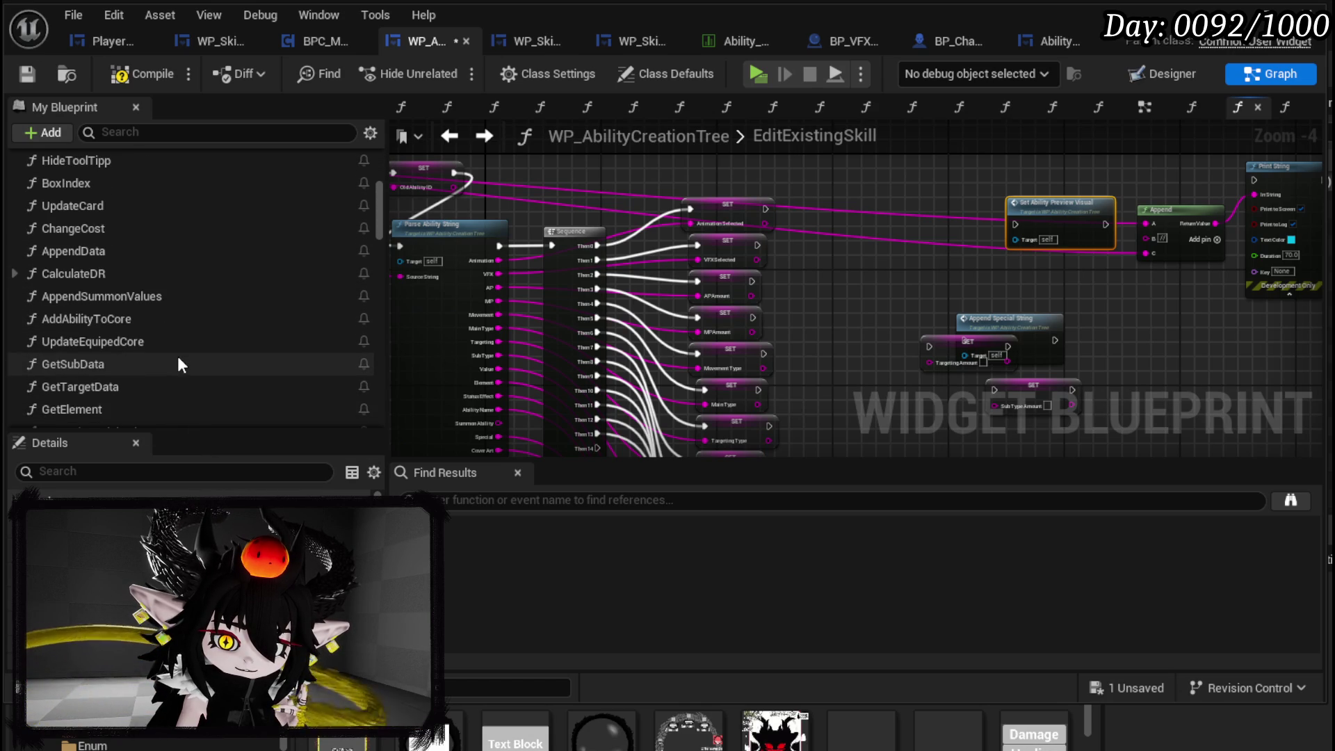
scroll(179, 365, down, 2)
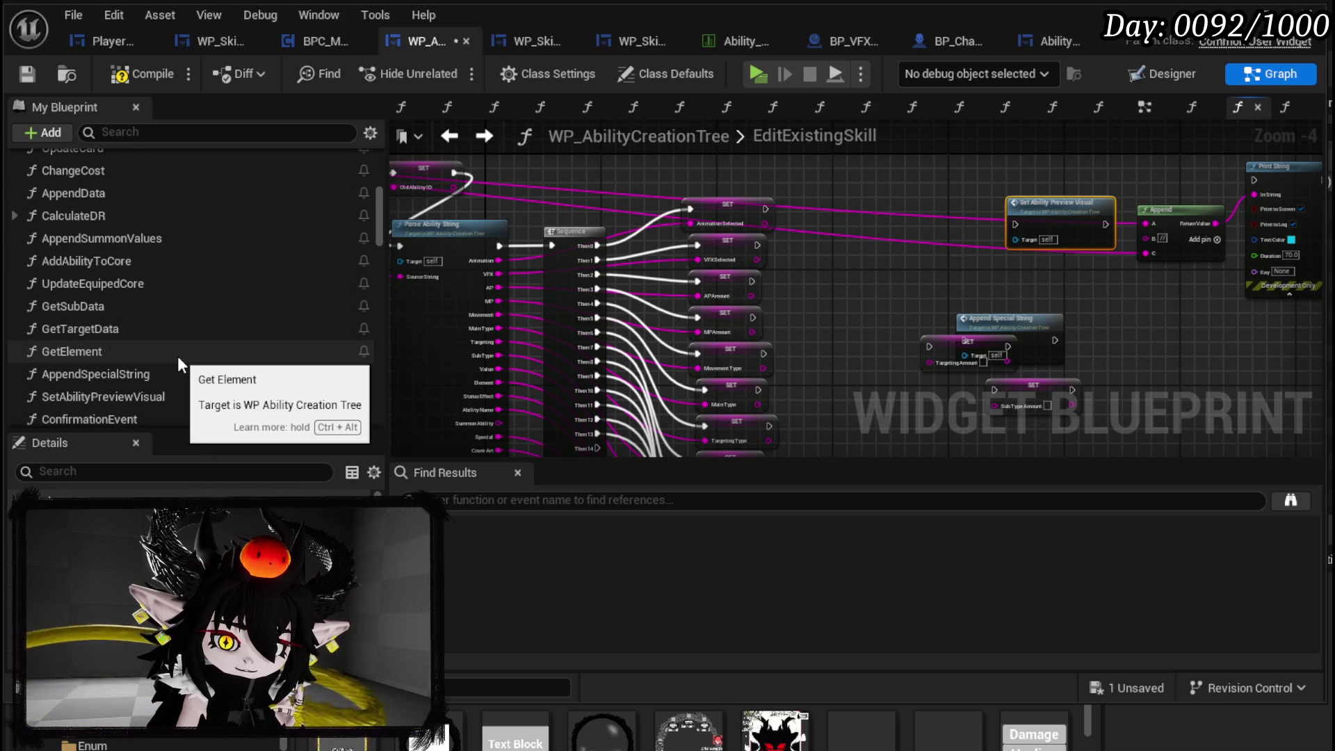
scroll(180, 374, down, 1)
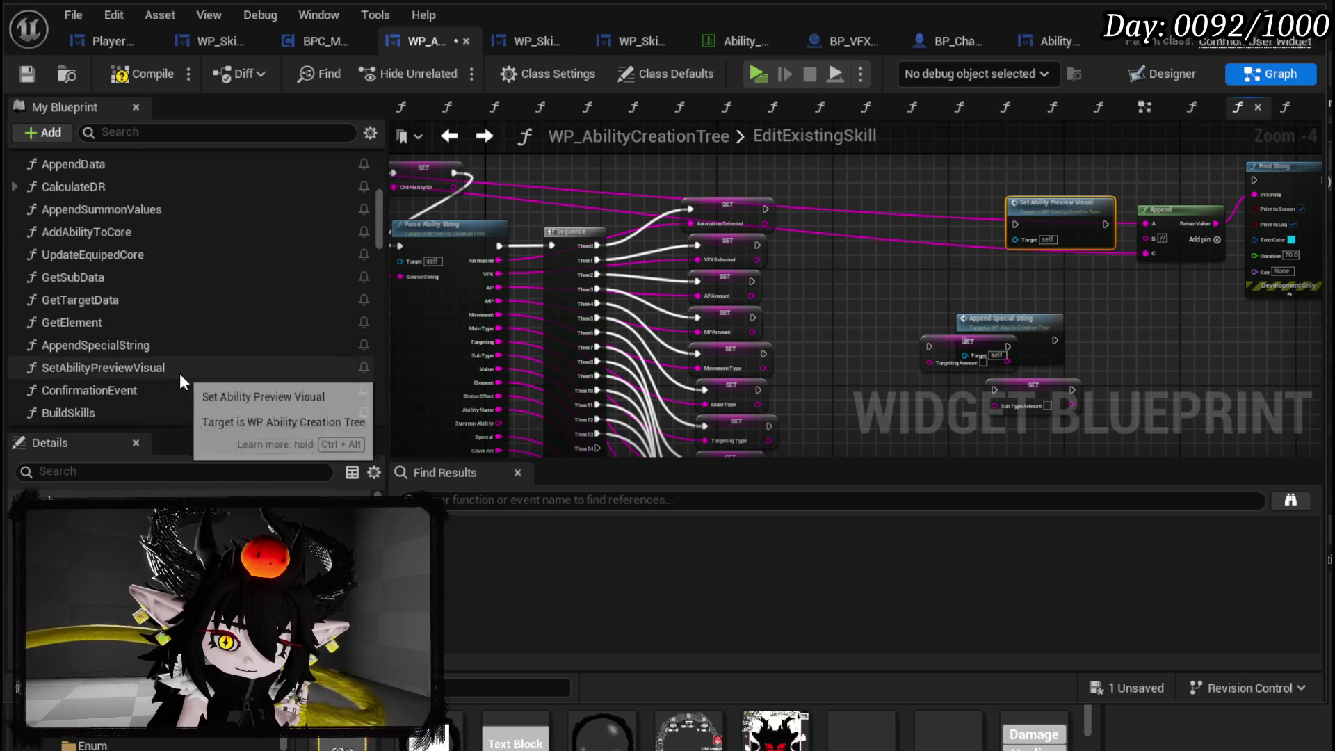
scroll(180, 374, down, 3)
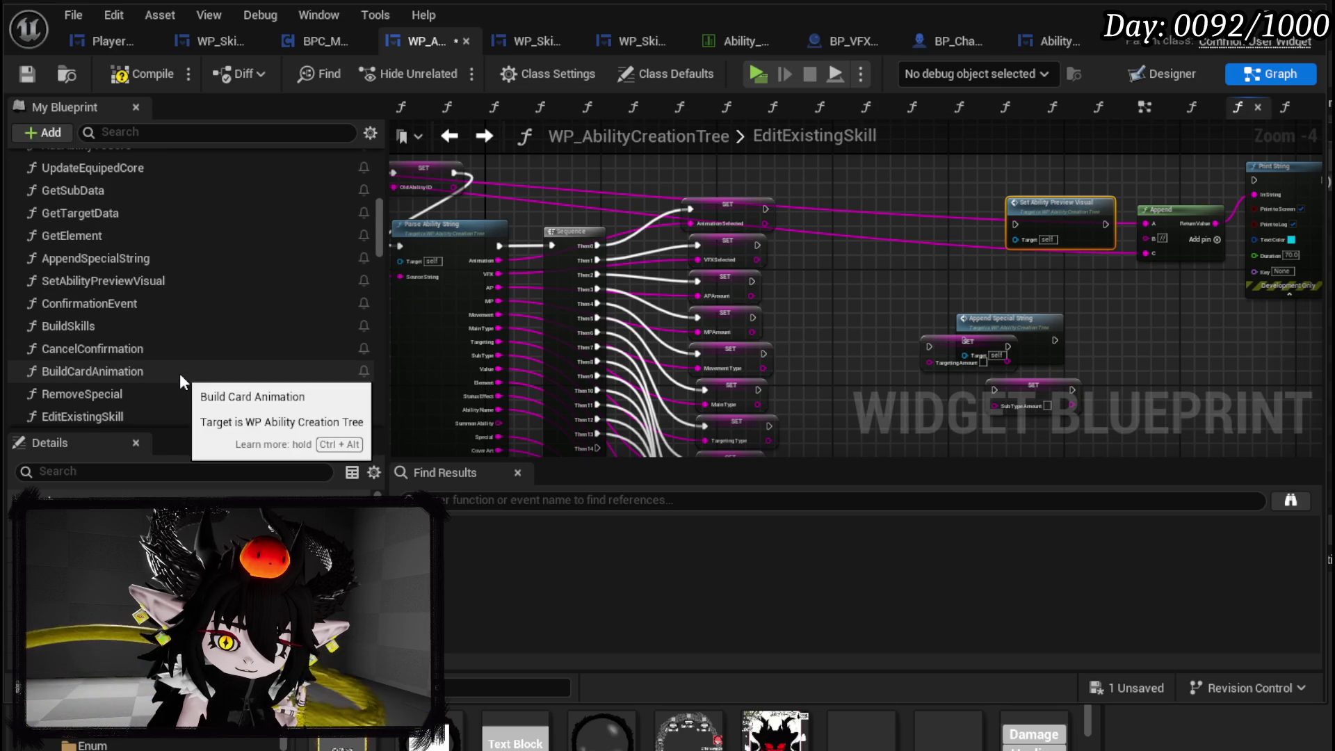
scroll(180, 373, down, 1)
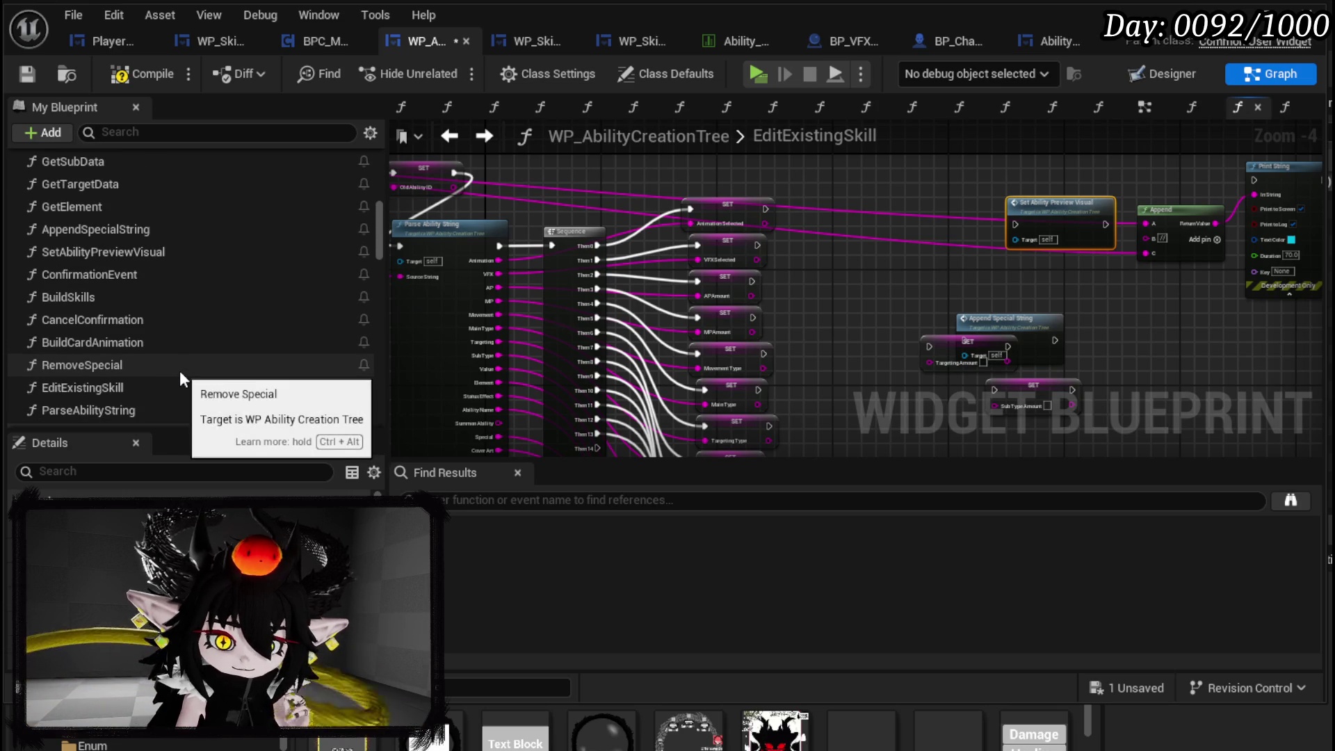
scroll(182, 379, up, 3)
scroll(180, 370, up, 2)
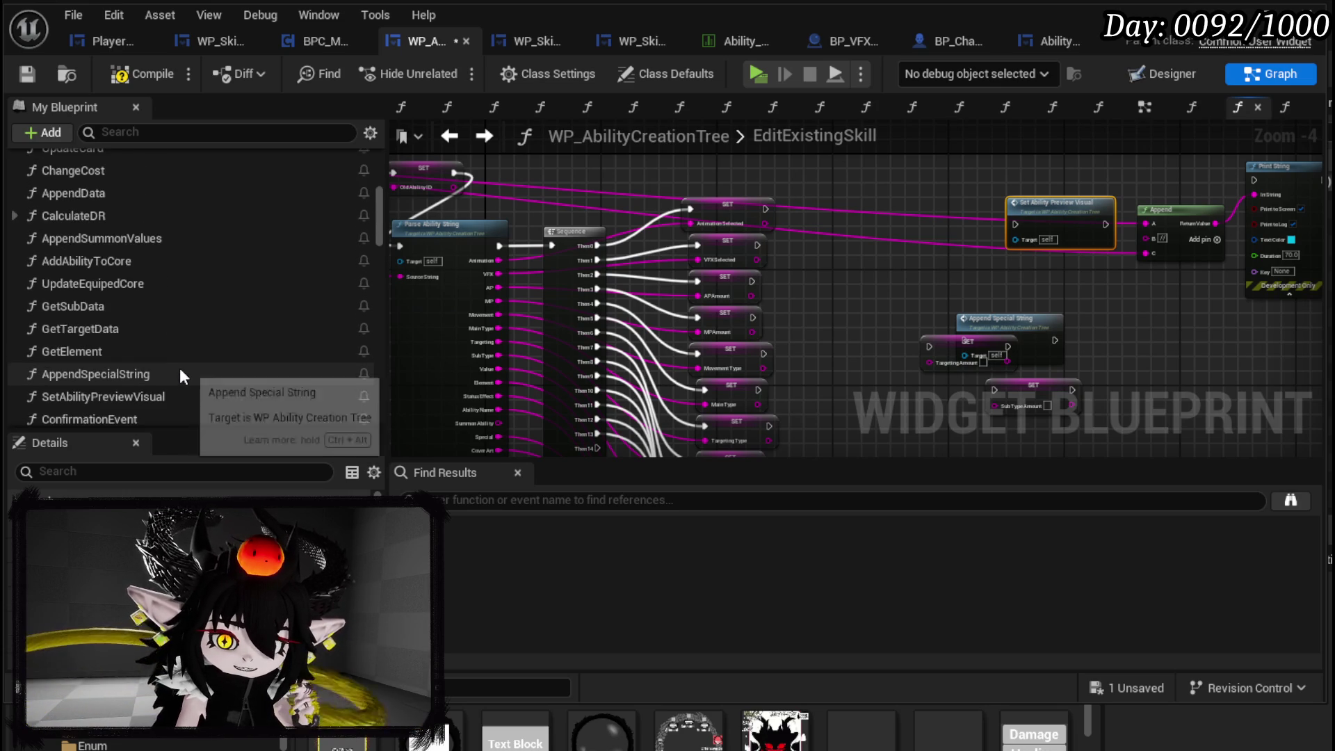
scroll(179, 375, up, 5)
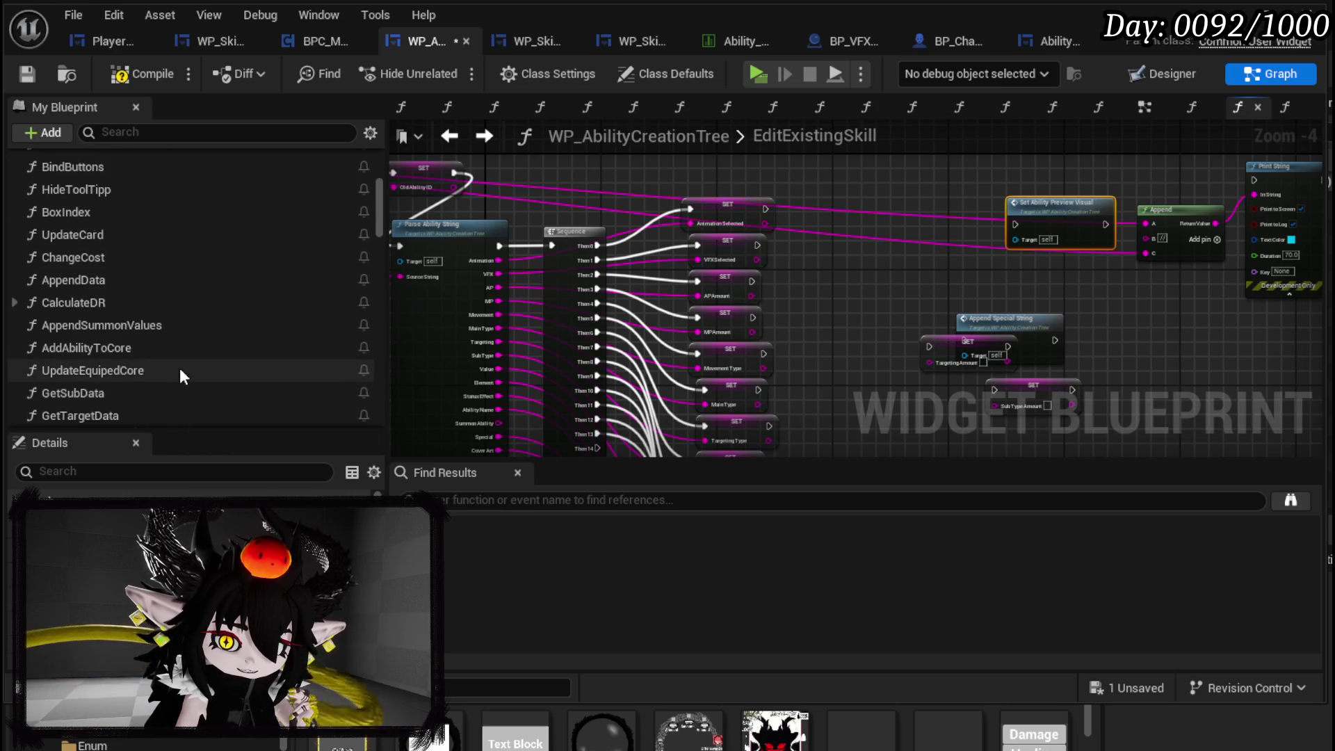
scroll(179, 369, up, 5)
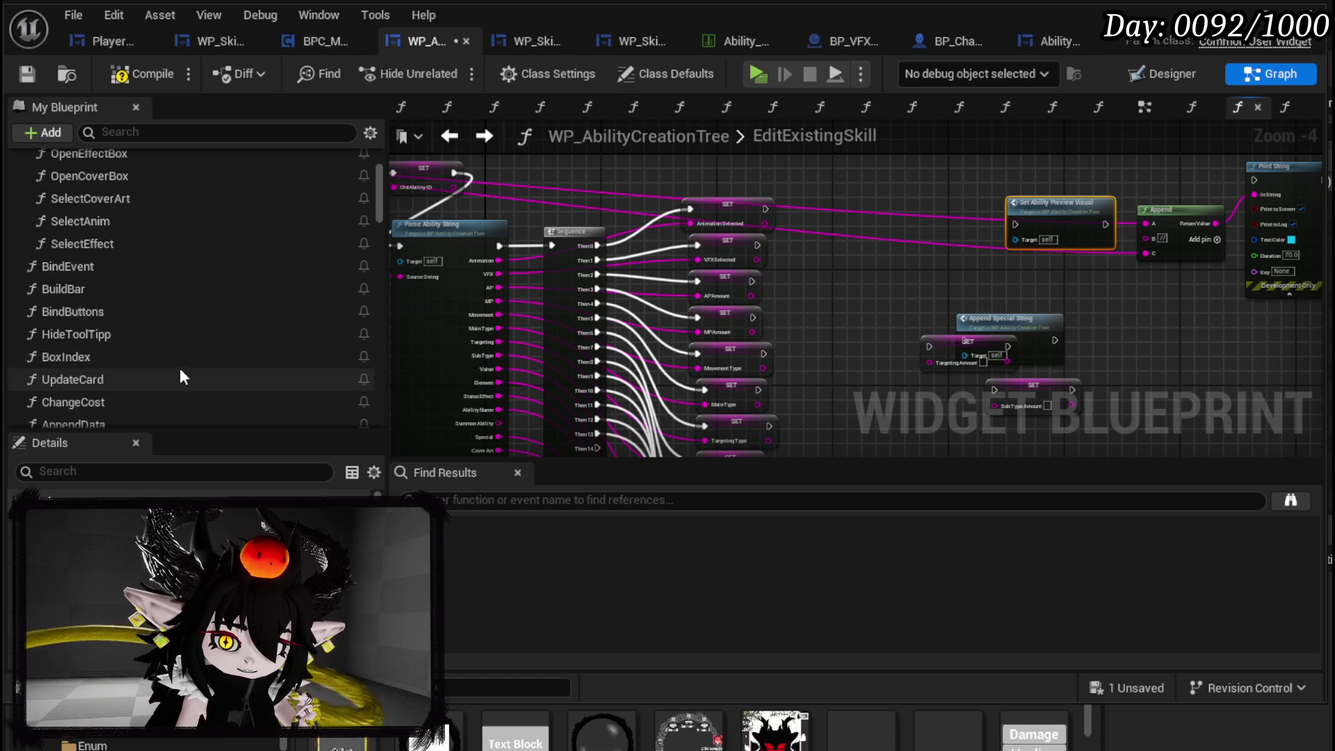
scroll(180, 376, up, 2)
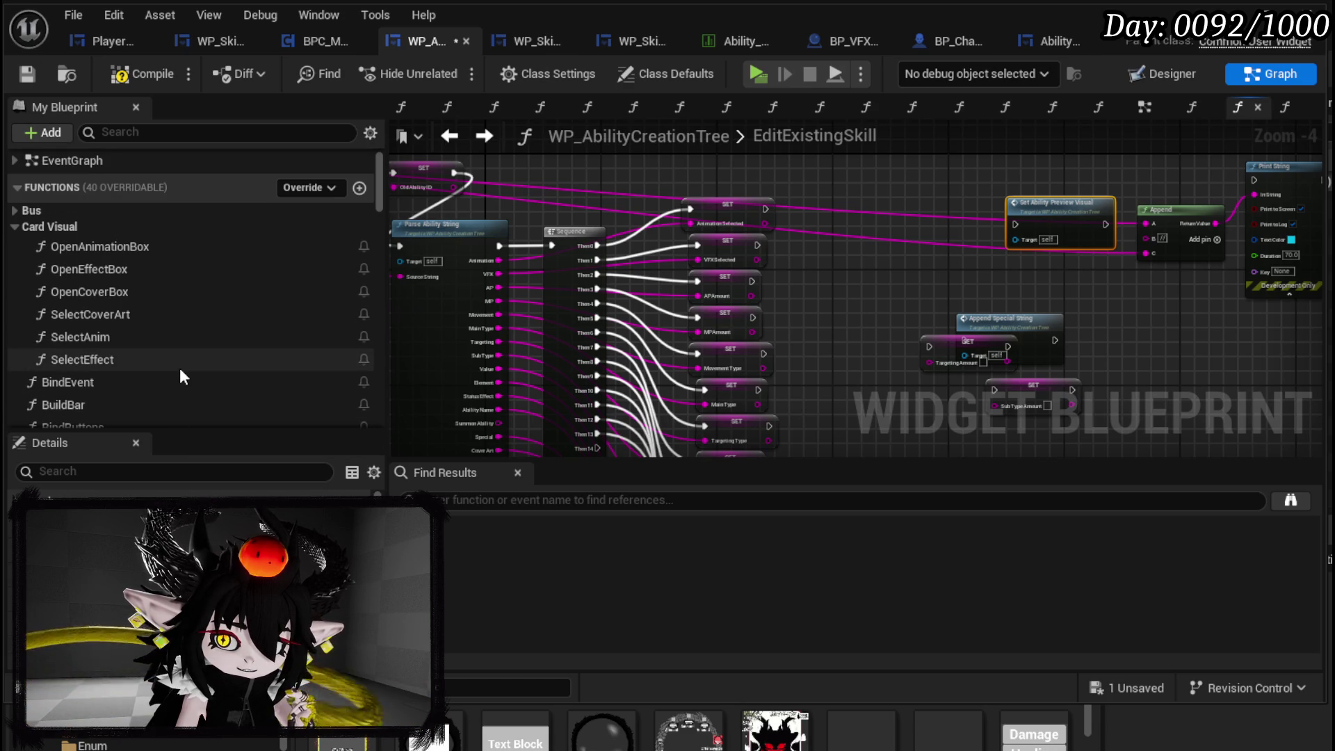
scroll(180, 369, down, 2)
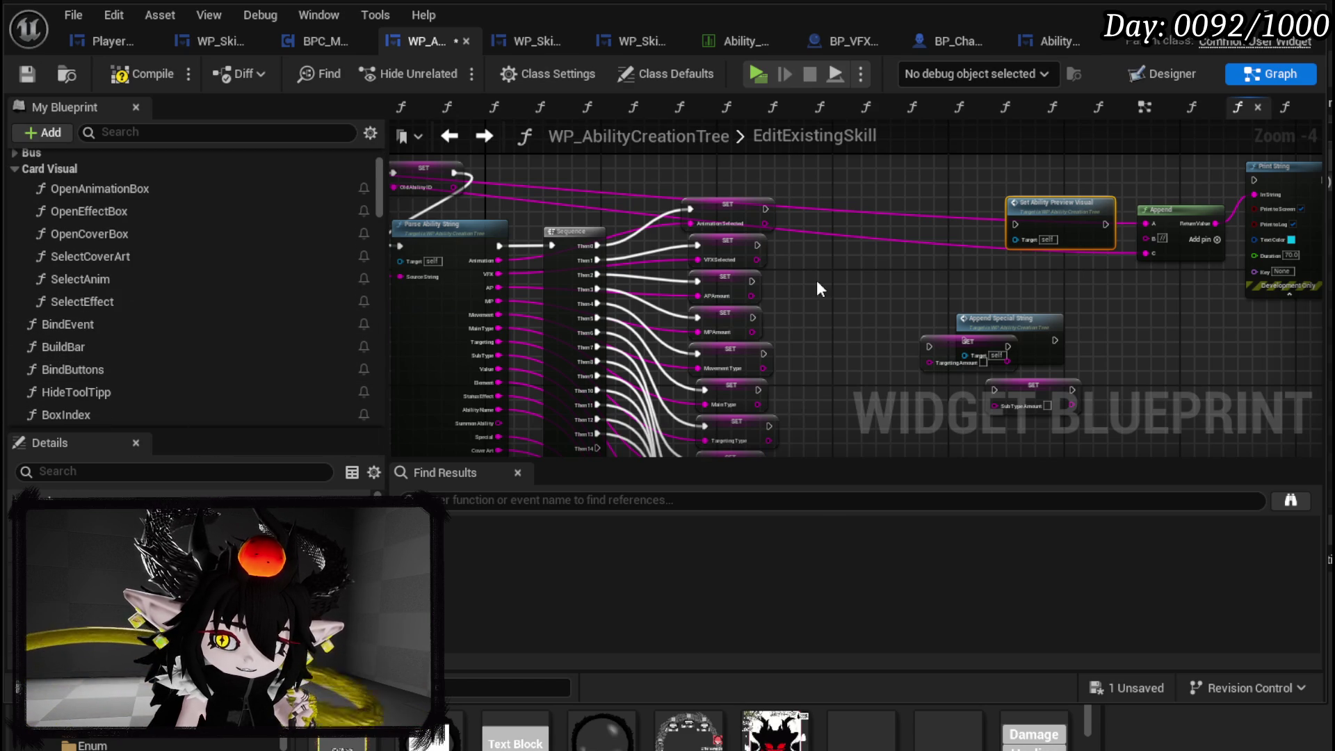
- Add an Append call, wire Then 14 into it, and chain it into Set Ability Preview Visual
right_click(819, 280)
text(append)
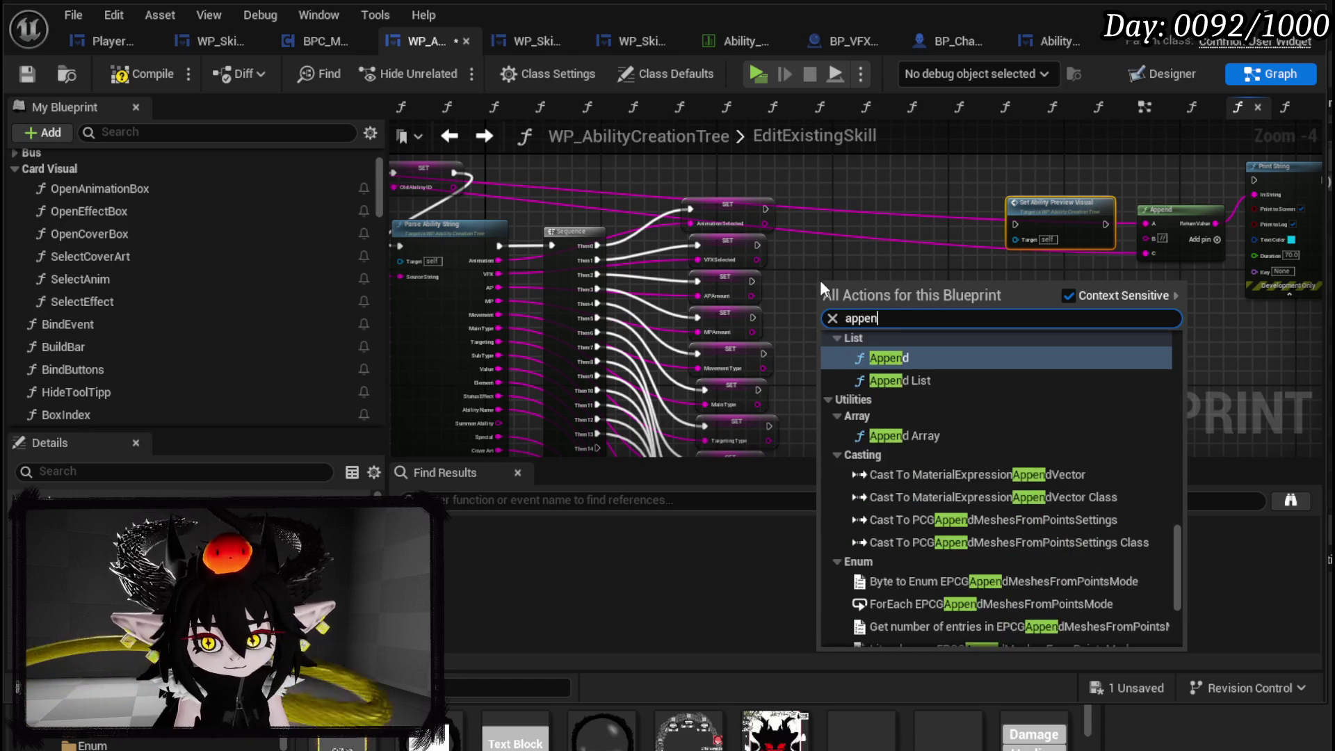
scroll(1008, 461, down, 3)
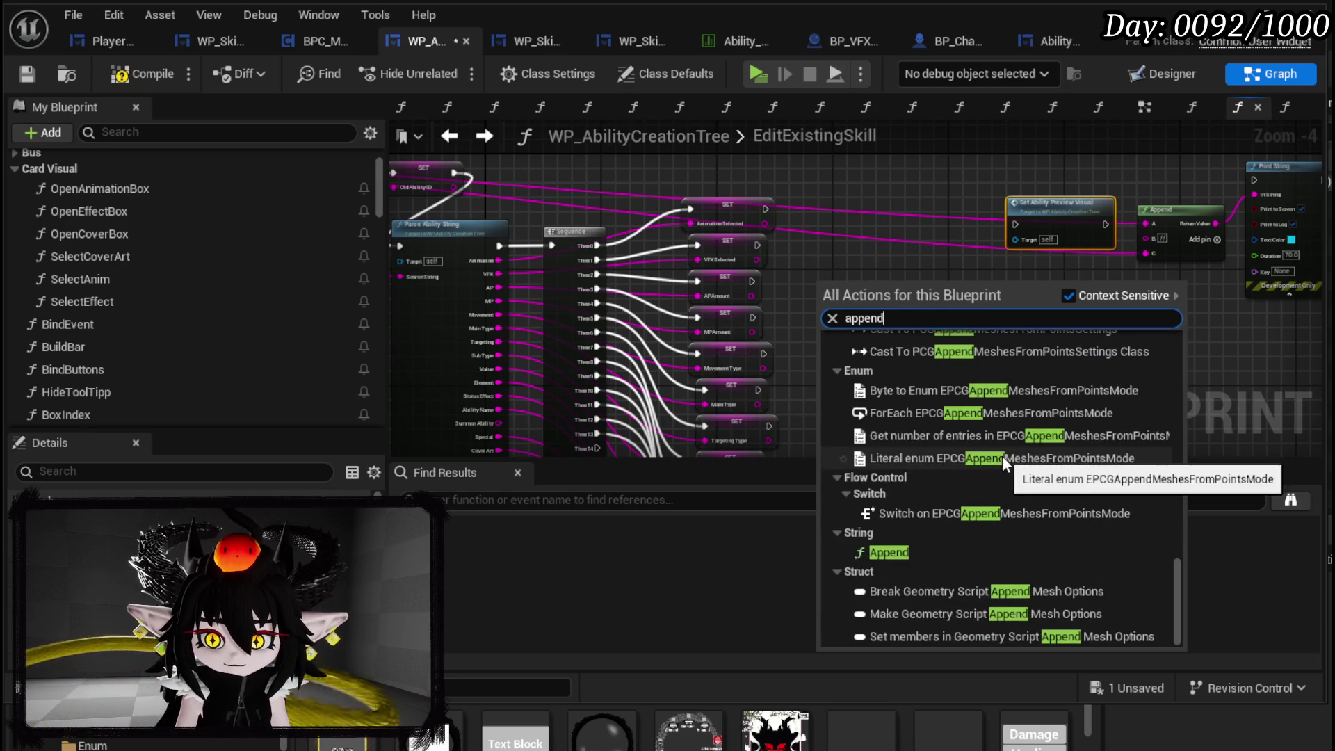
scroll(996, 436, down, 10)
scroll(1026, 435, up, 3)
scroll(1042, 434, up, 10)
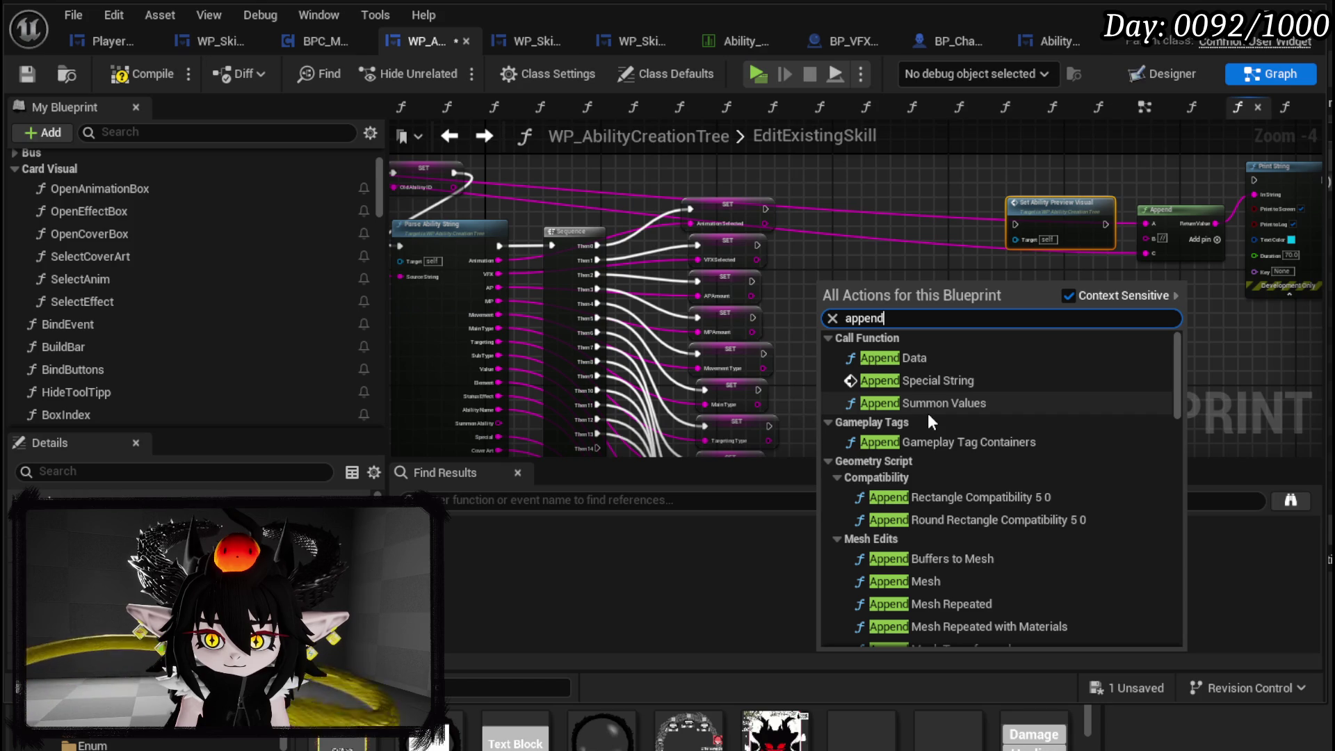
click(897, 358)
mouse_move(597, 448)
mouse_down()
mouse_move(696, 452)
mouse_move(695, 389)
mouse_move(866, 201)
mouse_move(821, 186)
mouse_up()
click(811, 213)
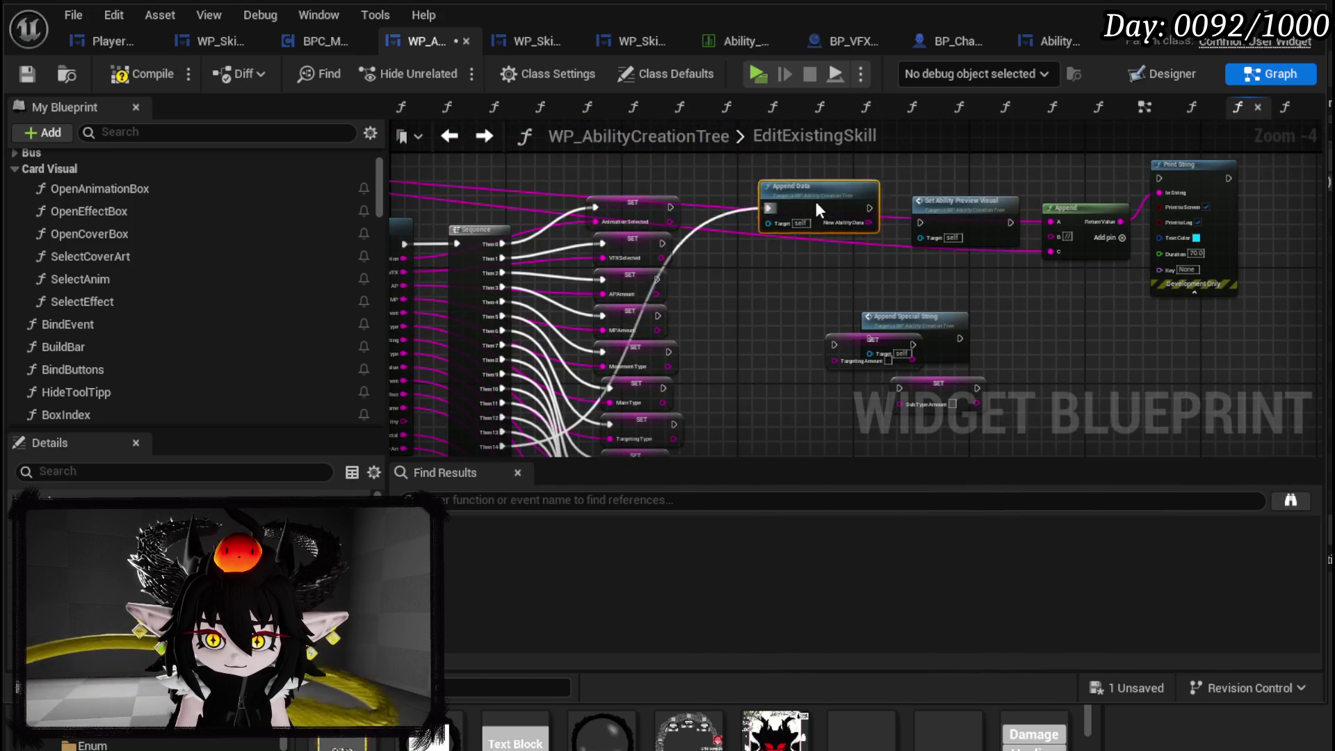
scroll(938, 286, up, 3)
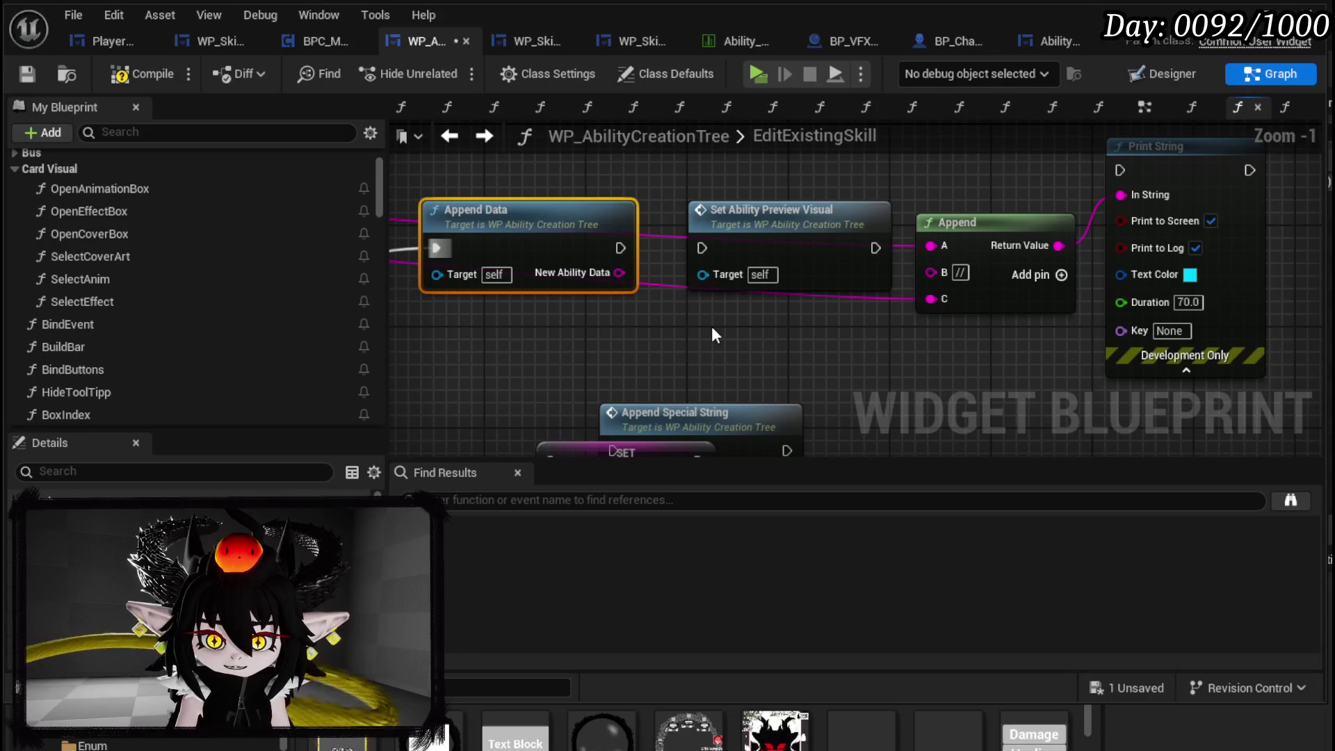
drag(620, 248, 699, 253)
drag(791, 238, 765, 239)
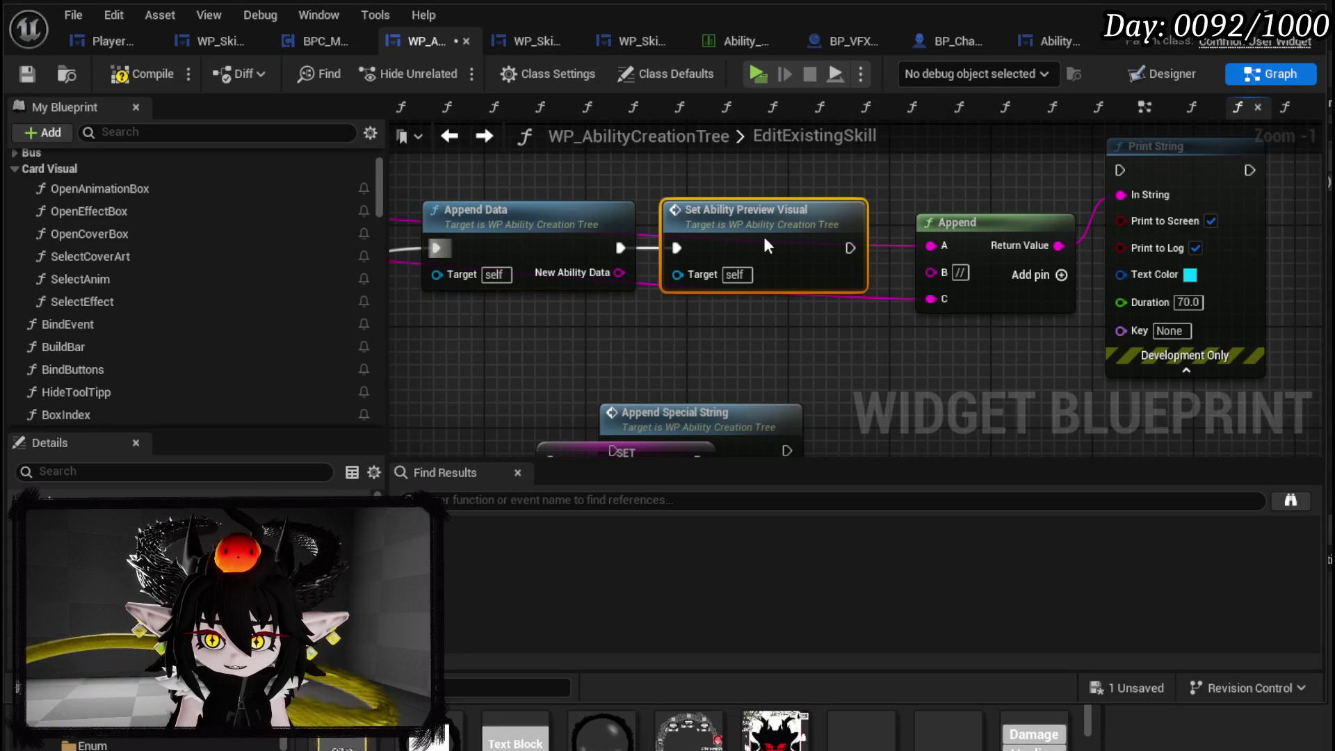
- Move the Targeting Amount, Sub Type Amount and Append Special String nodes down and left
scroll(726, 350, down, 2)
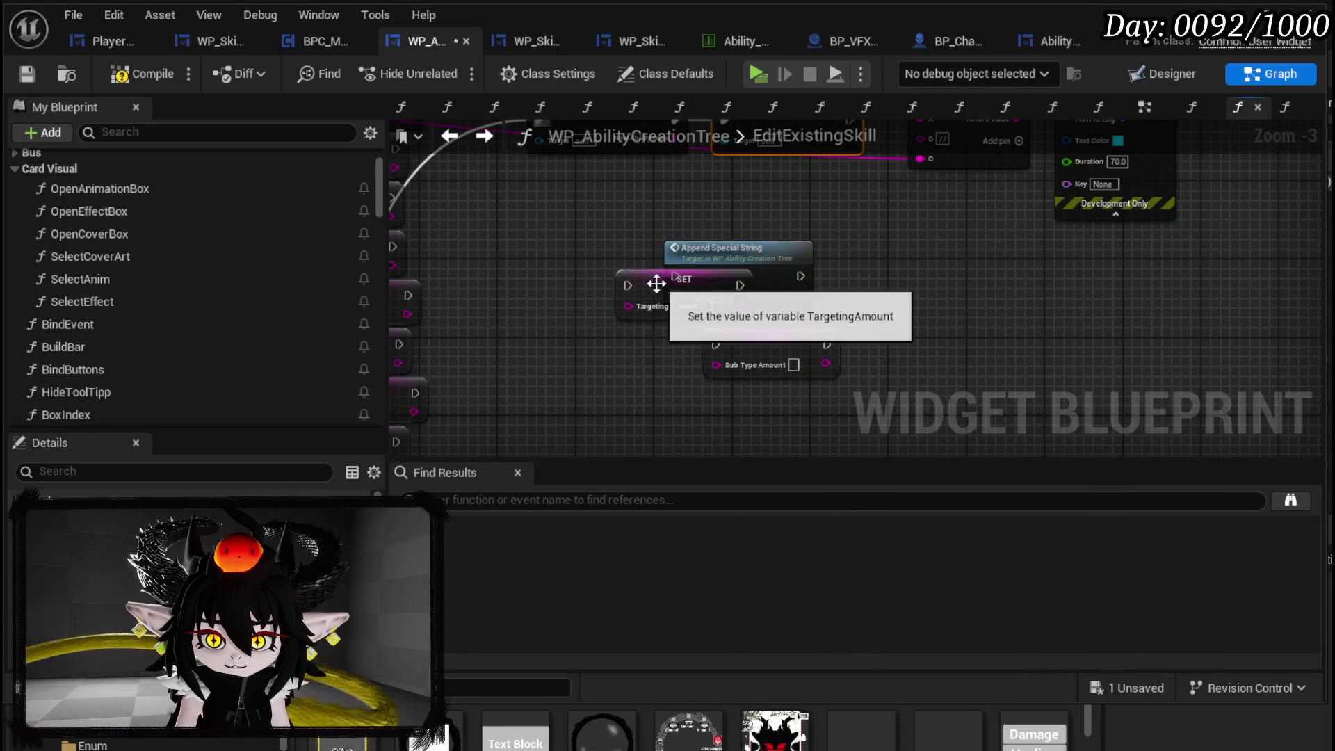
drag(663, 280, 623, 358)
mouse_move(762, 349)
mouse_down()
mouse_move(757, 416)
mouse_move(680, 427)
mouse_up()
ctrl+click(803, 300)
drag(802, 300, 785, 362)
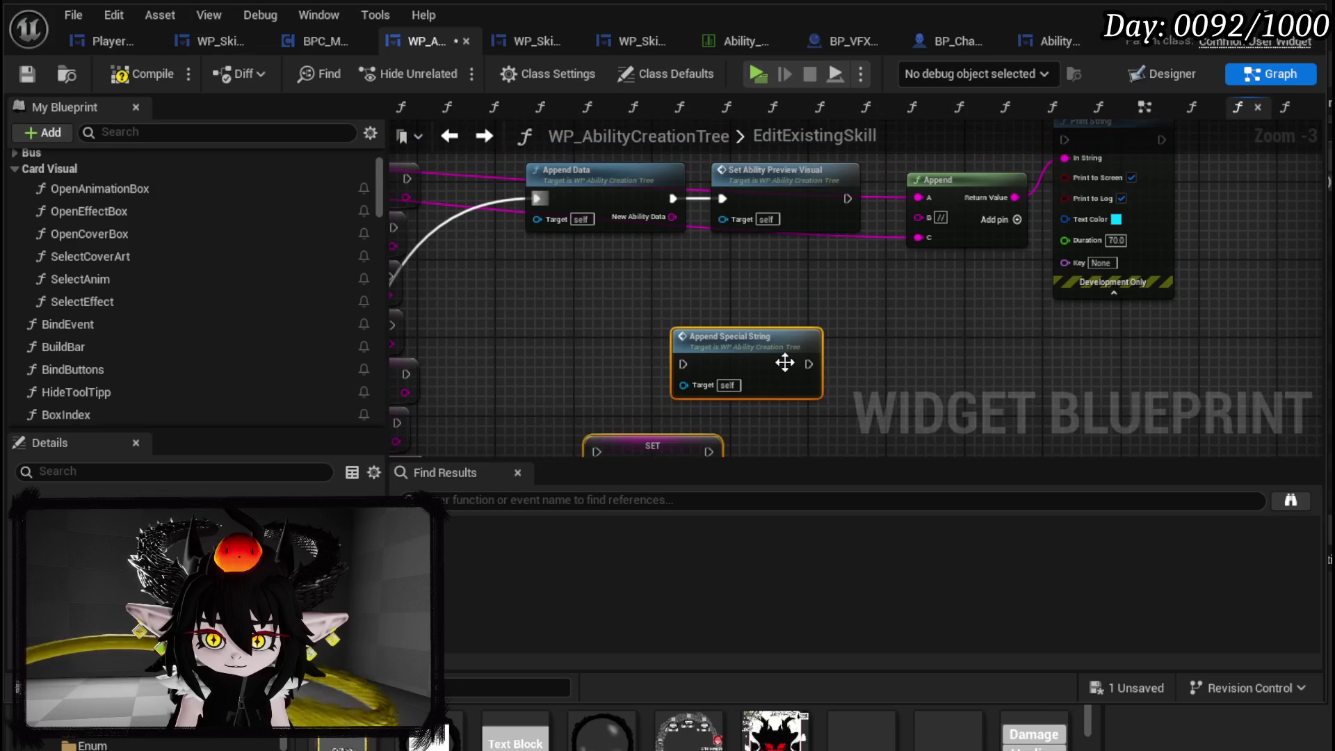
drag(643, 305, 802, 359)
mouse_move(758, 290)
mouse_down()
mouse_move(838, 274)
mouse_move(835, 248)
mouse_up()
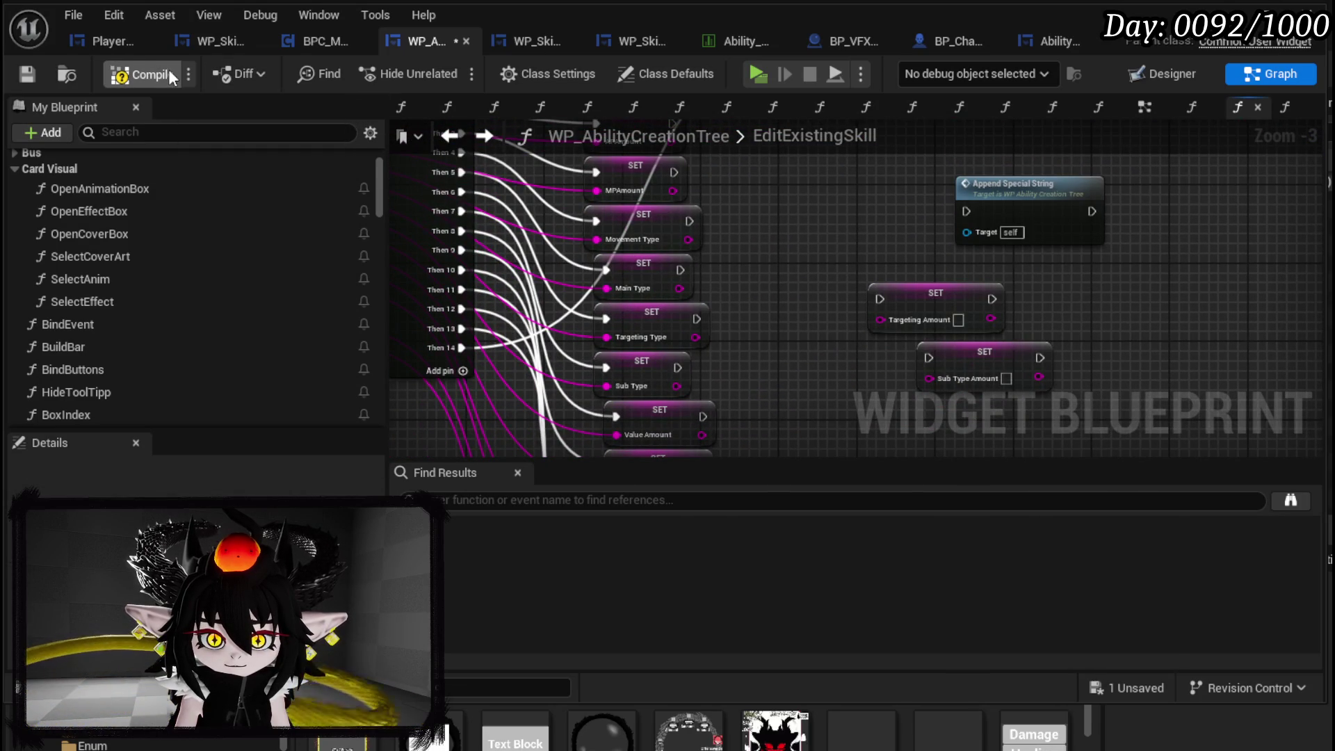
- Compile and save the widget blueprint, then start a play session
click(26, 68)
scroll(575, 197, down, 2)
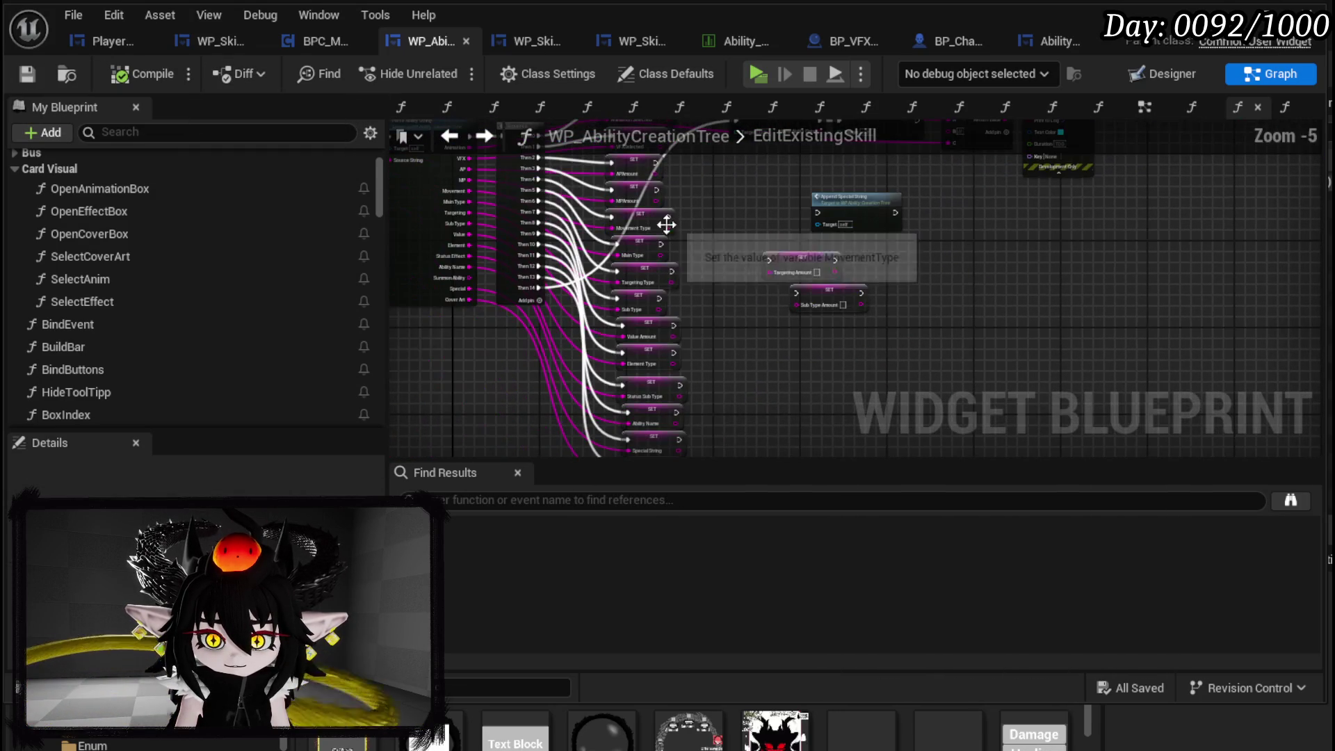
click(1237, 12)
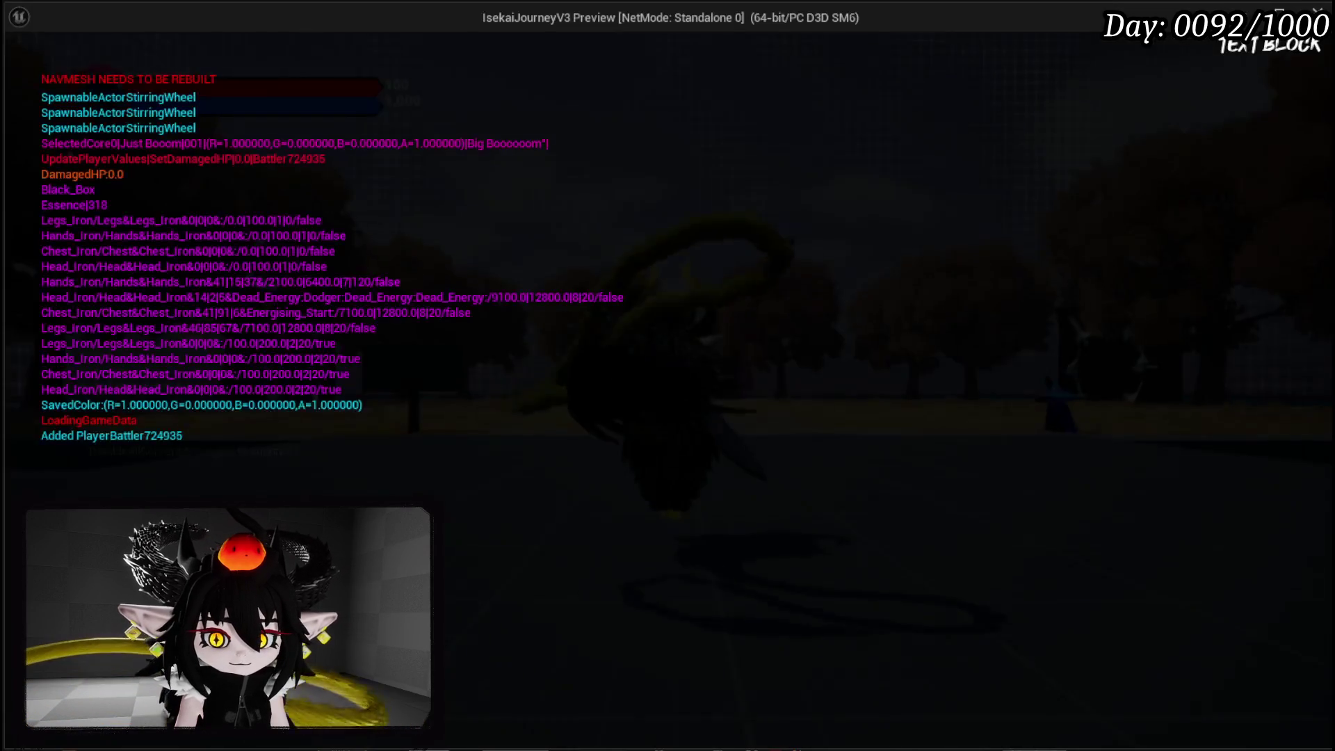
- In the running game, open the book menu with Tab, open the deck, and edit the TEST card
key(Tab)
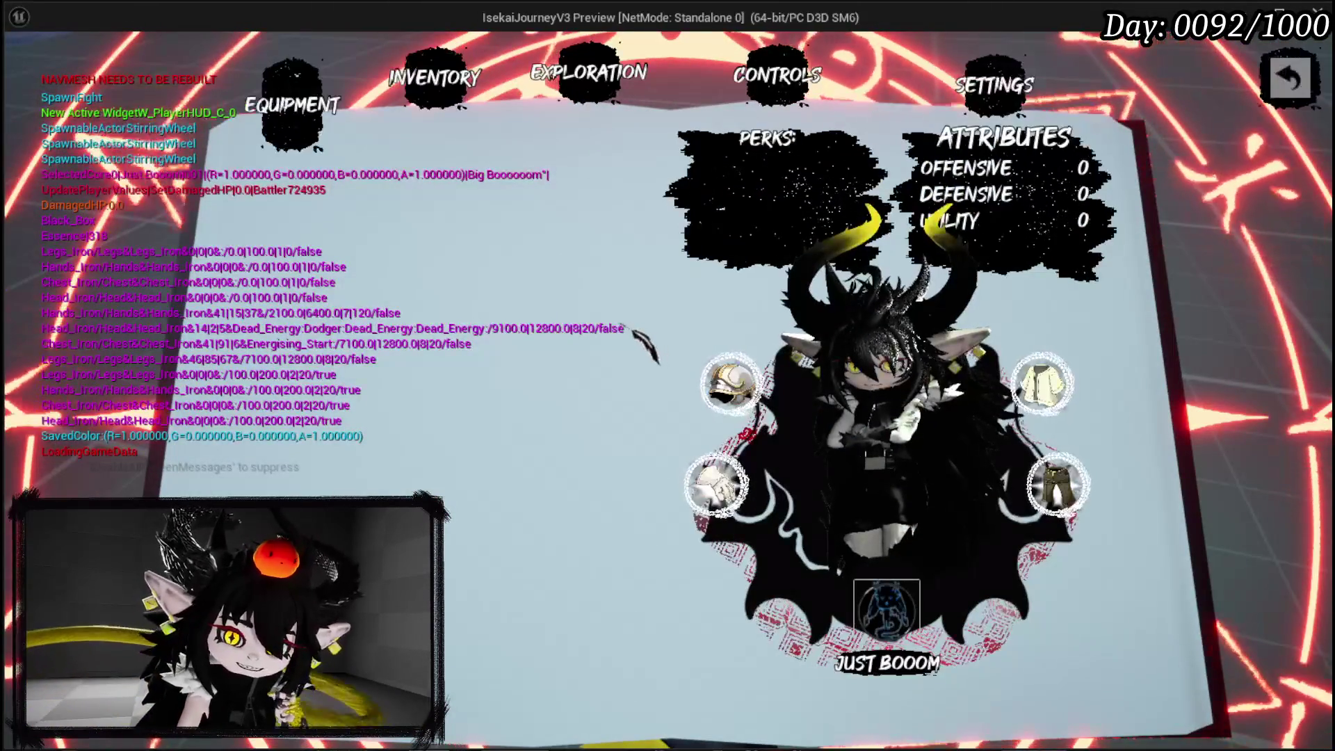
click(351, 382)
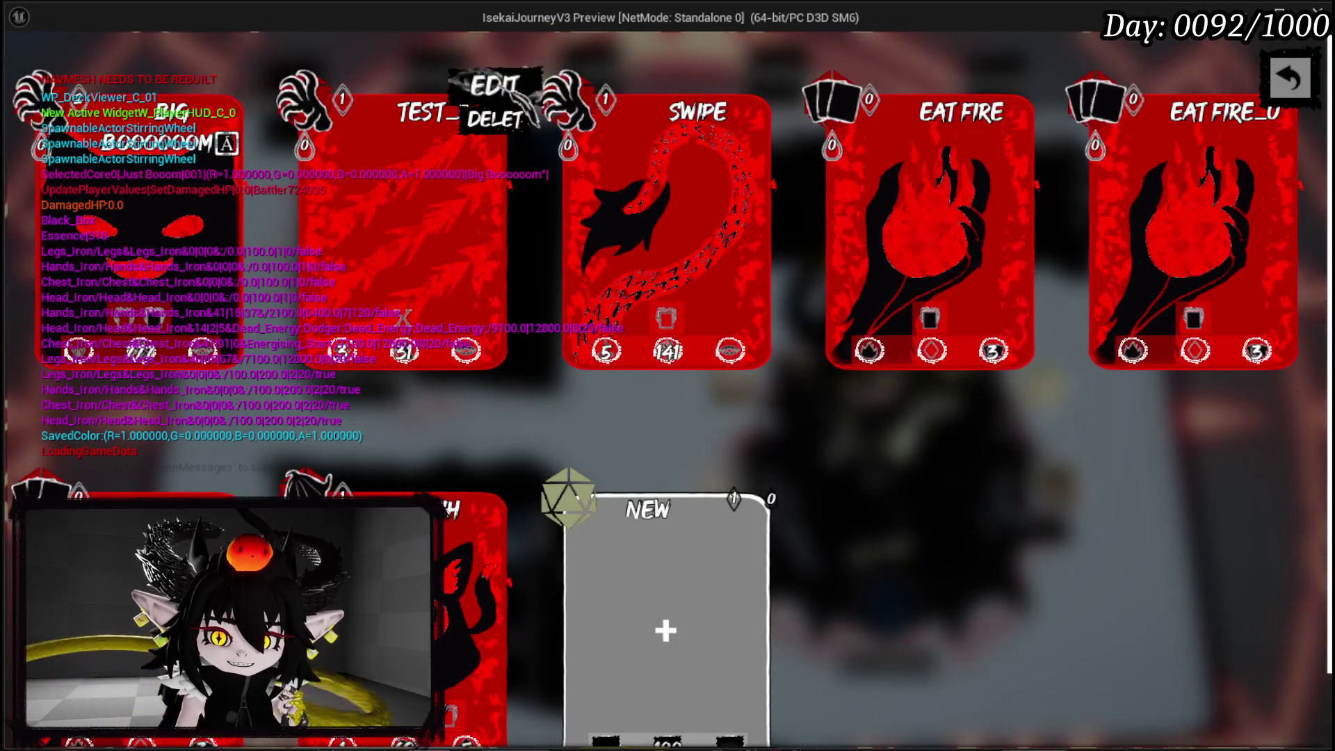
click(495, 85)
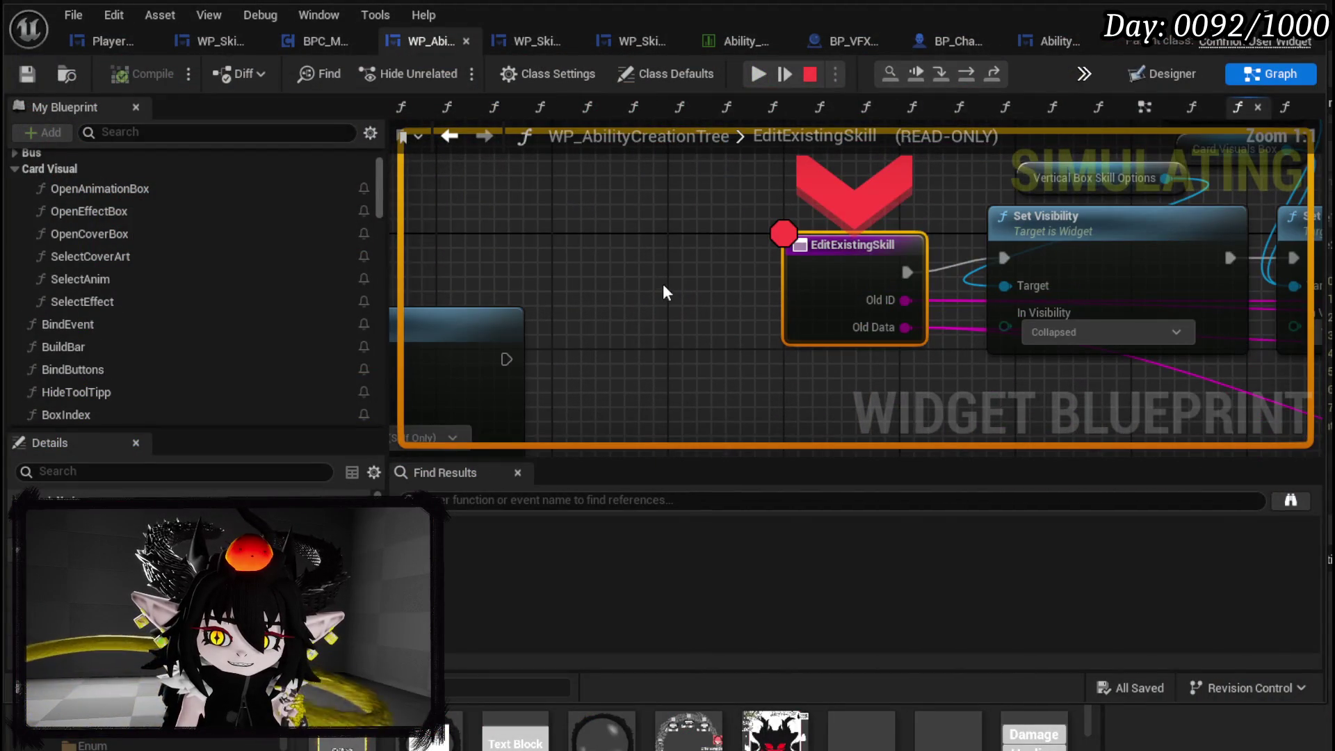
- Step through the Sequence into the Animation, VFX, AP, MP and Movement Type setters, checking values
mouse_move(865, 328)
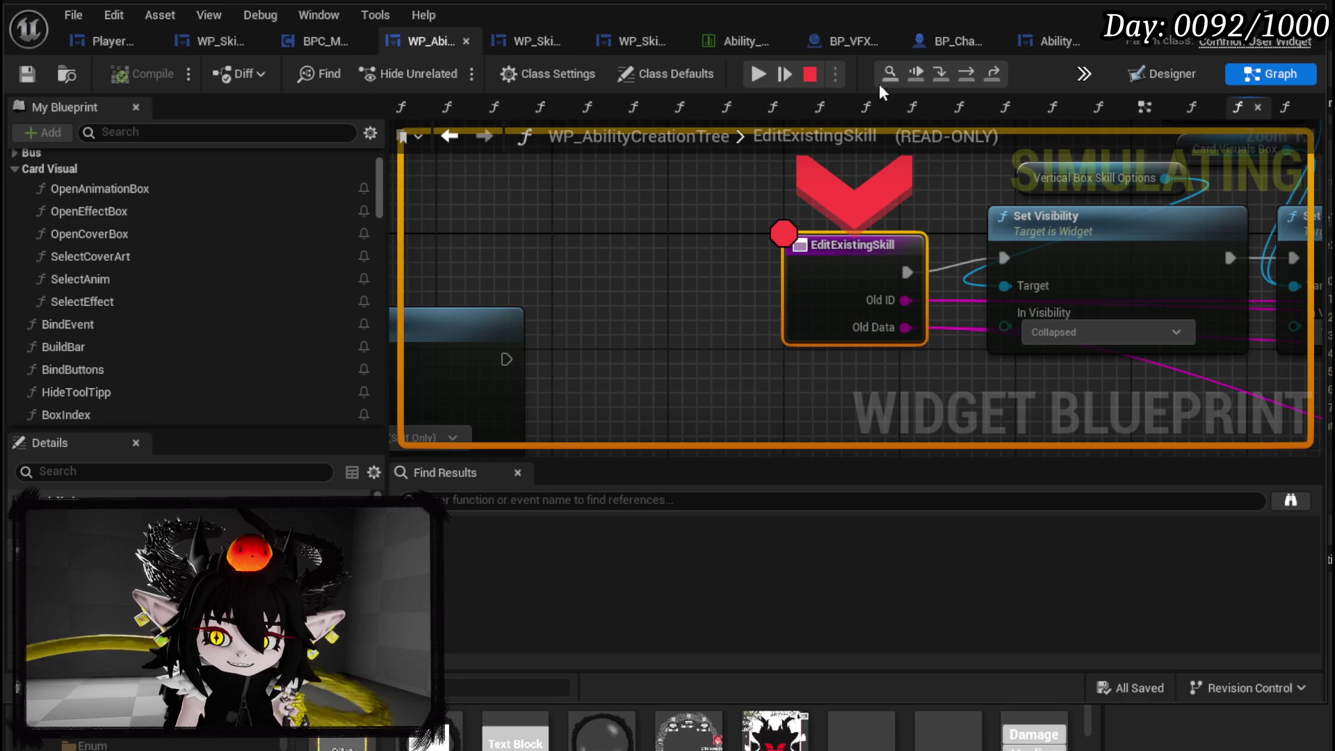
click(966, 74)
click(965, 75)
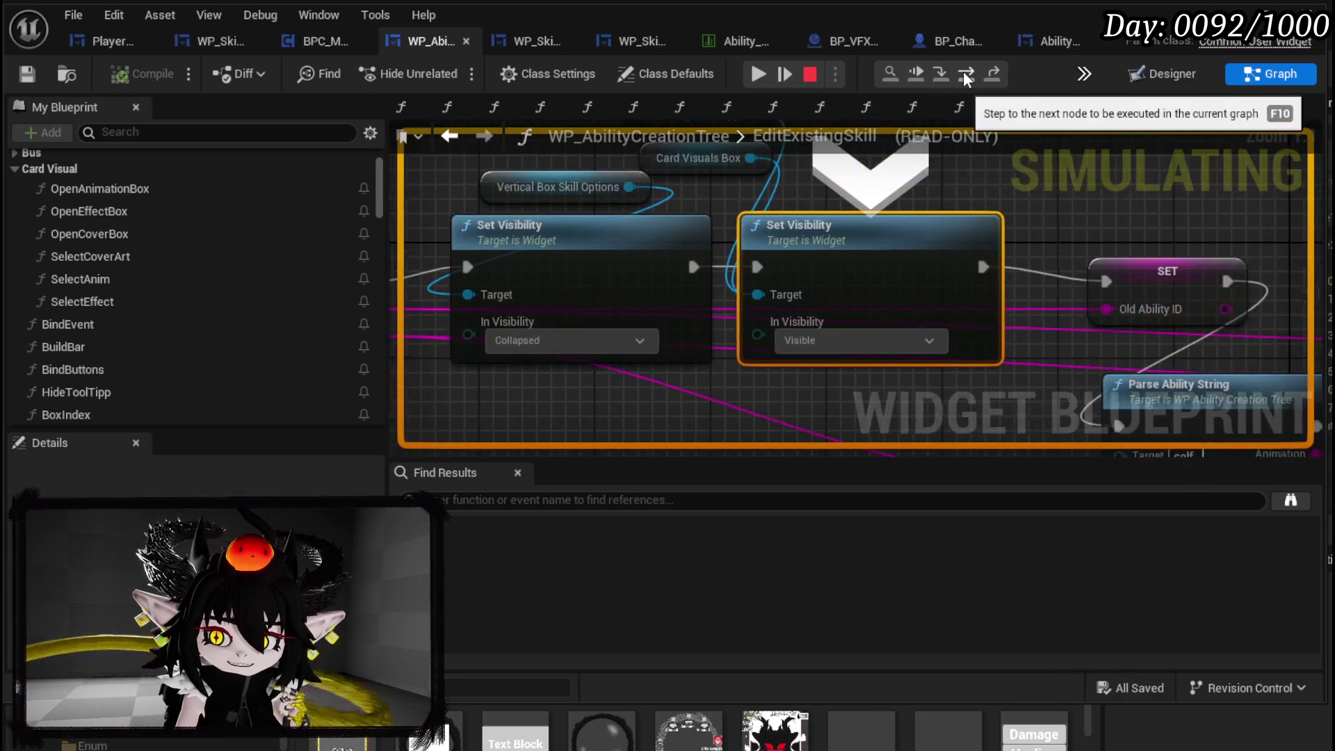
click(965, 76)
click(966, 75)
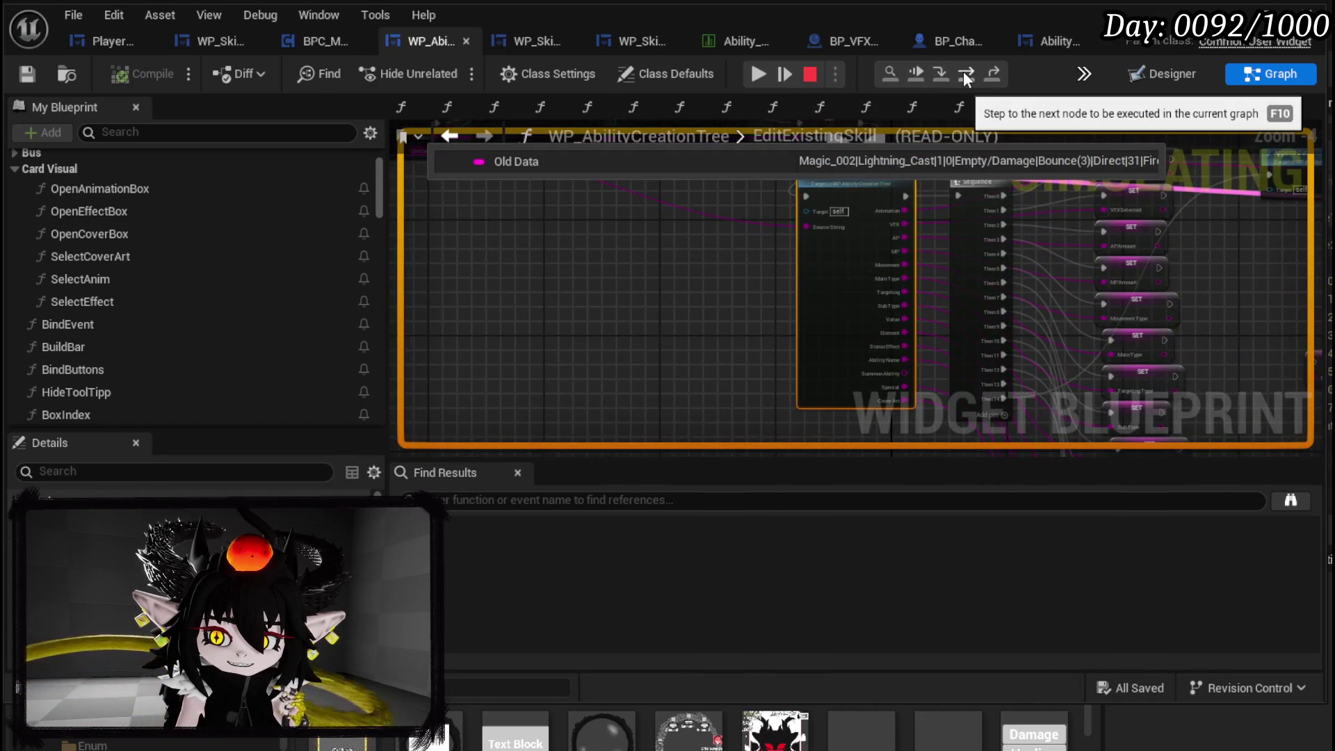
click(970, 73)
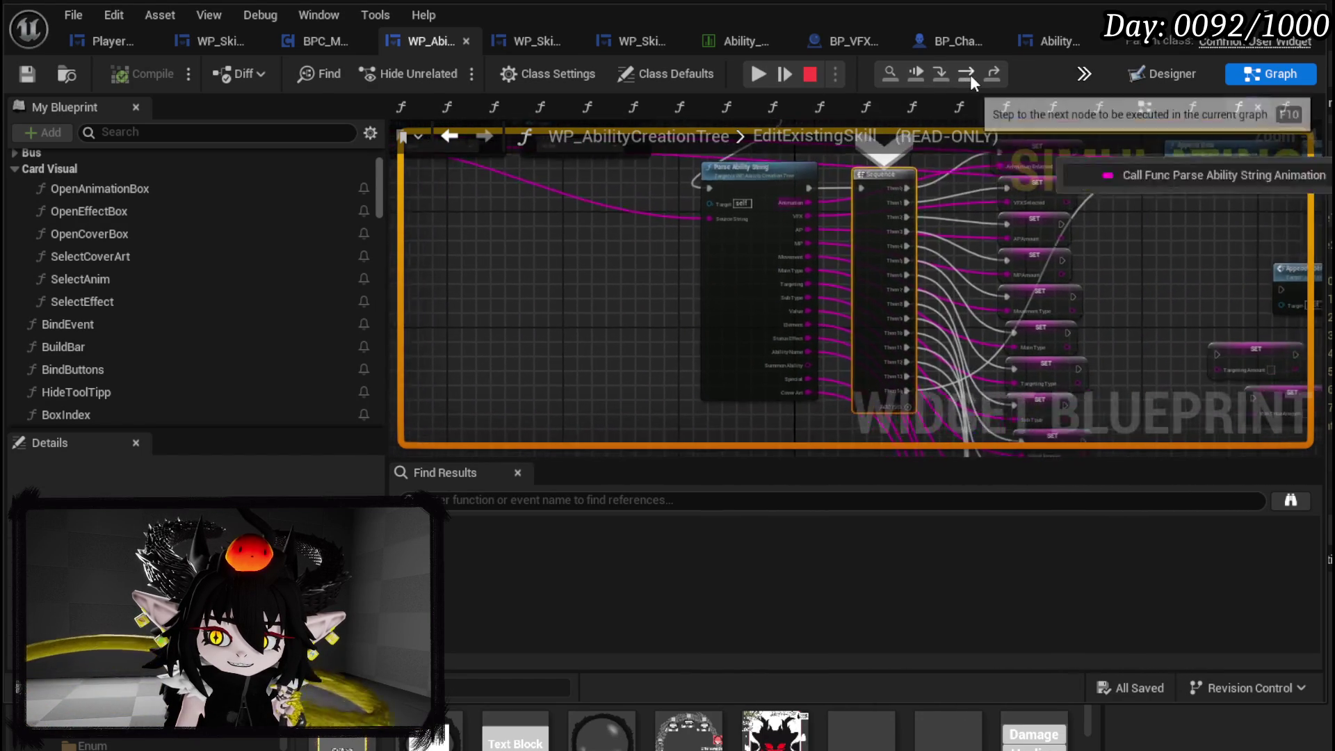
click(971, 74)
mouse_move(798, 302)
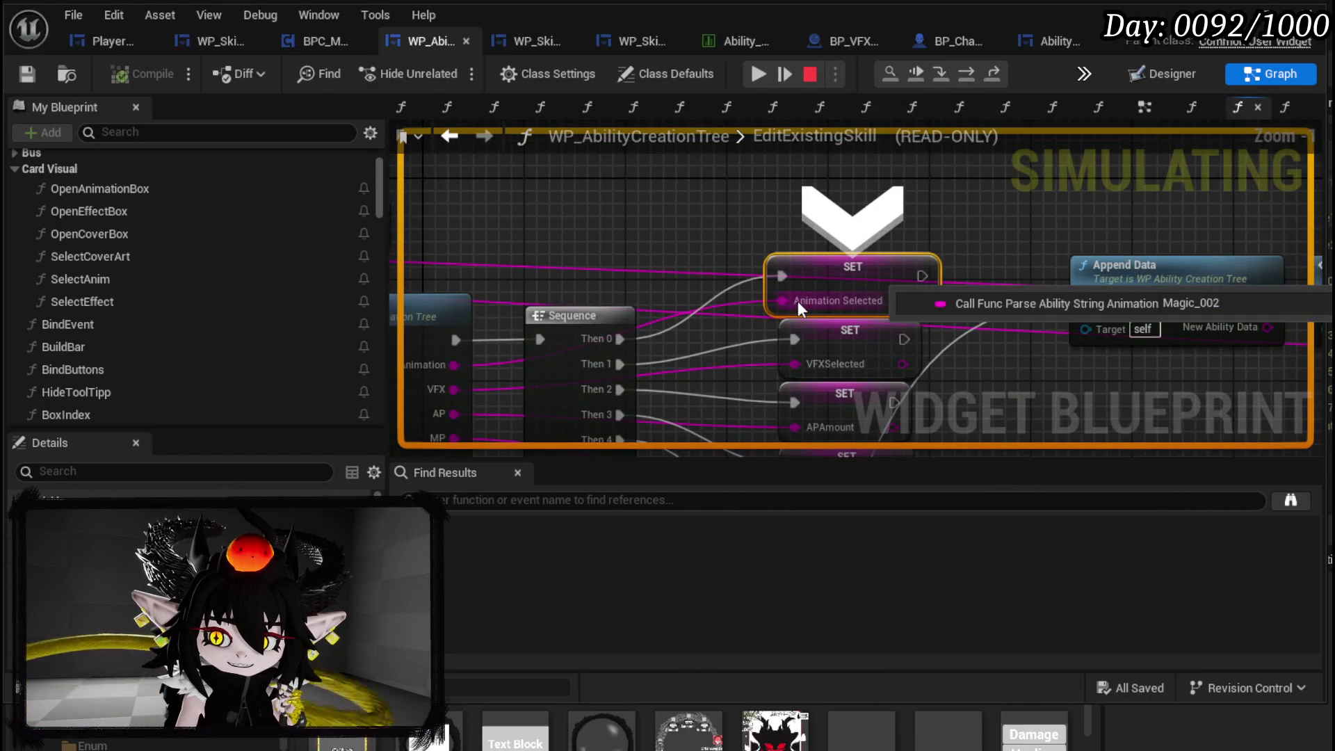
click(966, 73)
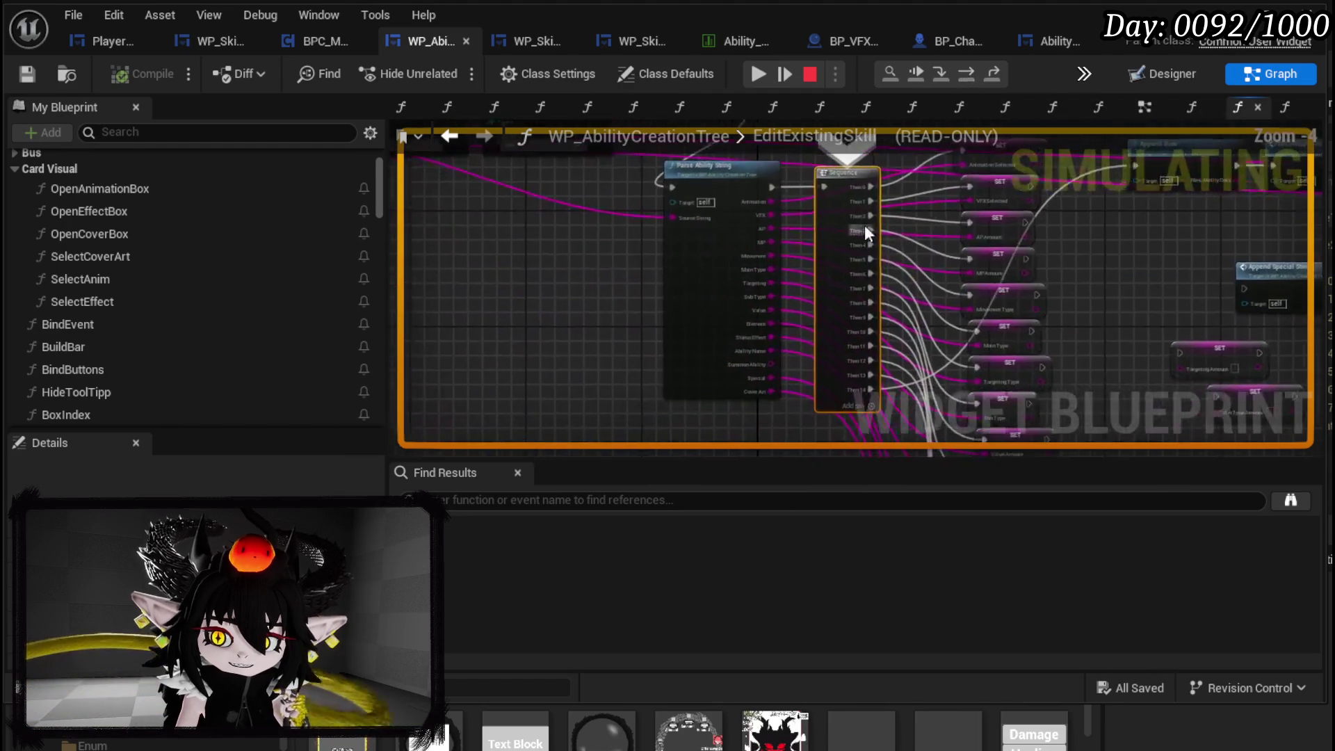
click(966, 74)
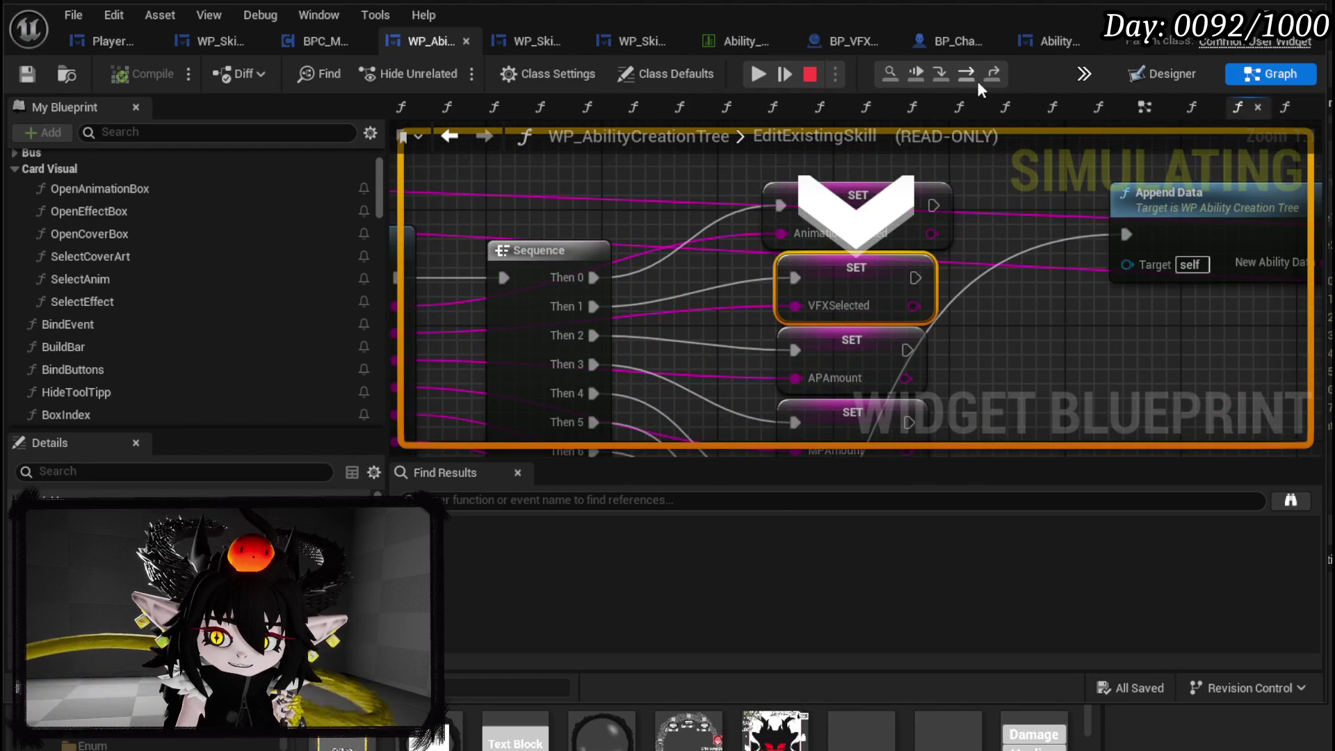
click(974, 74)
click(973, 74)
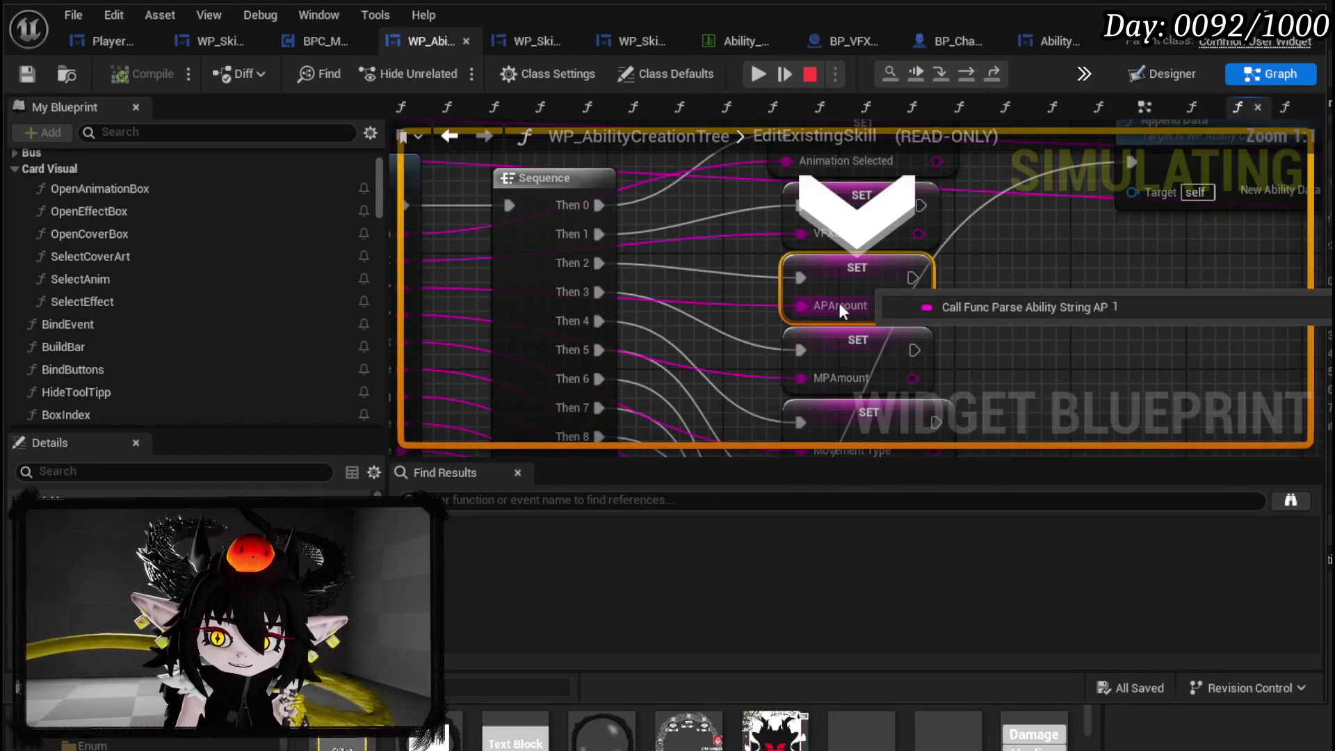
click(967, 74)
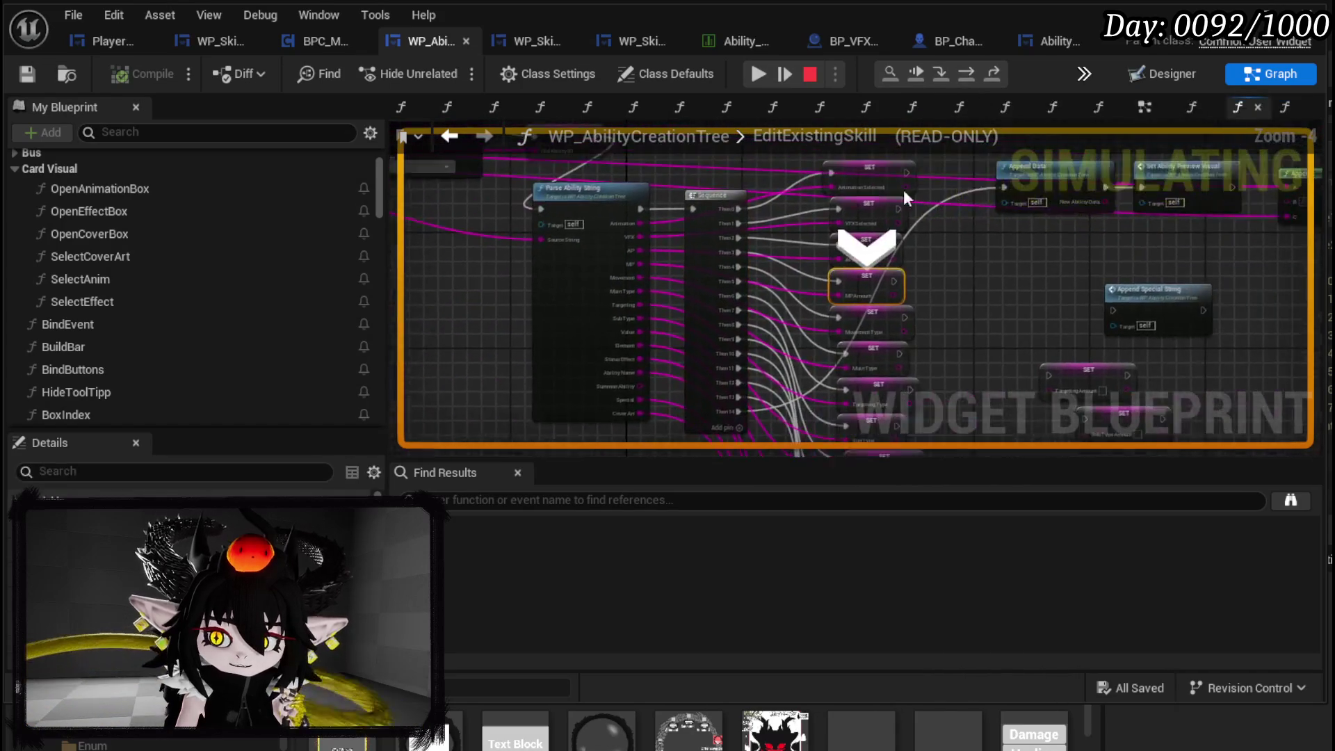
click(966, 75)
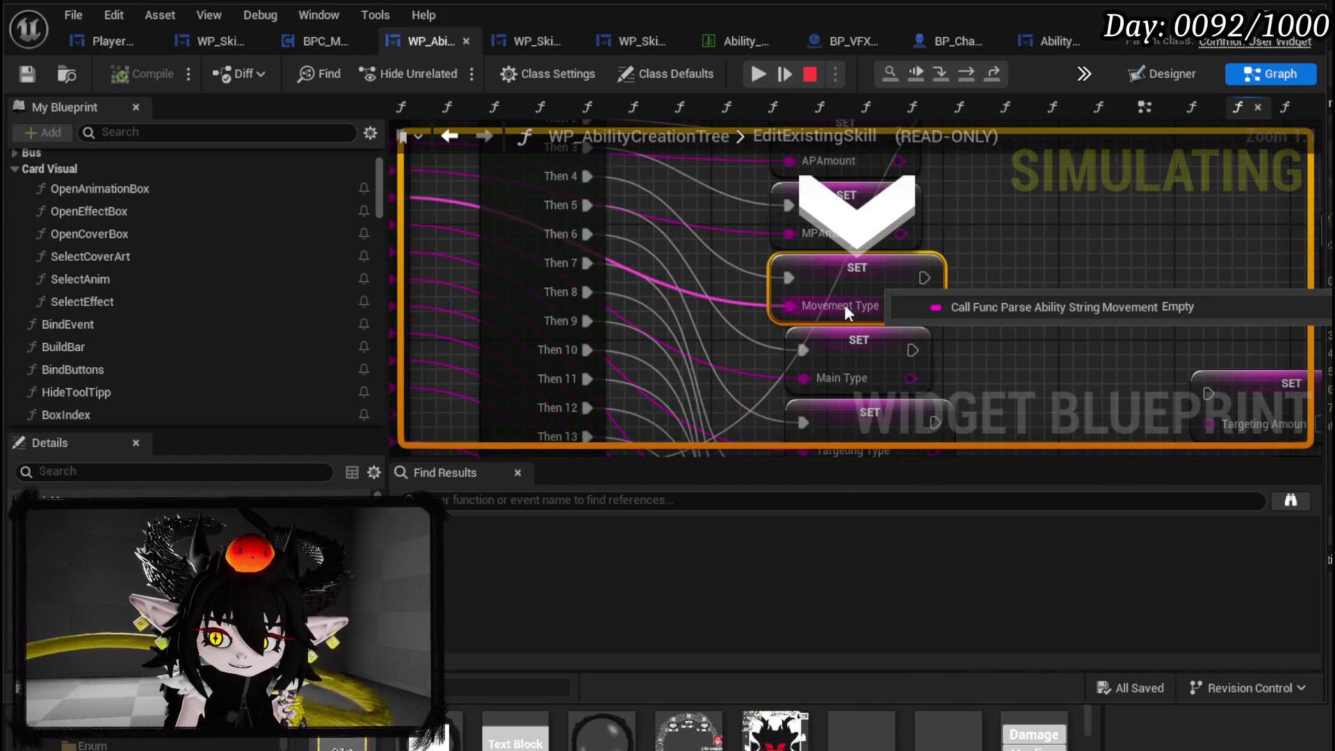
click(970, 69)
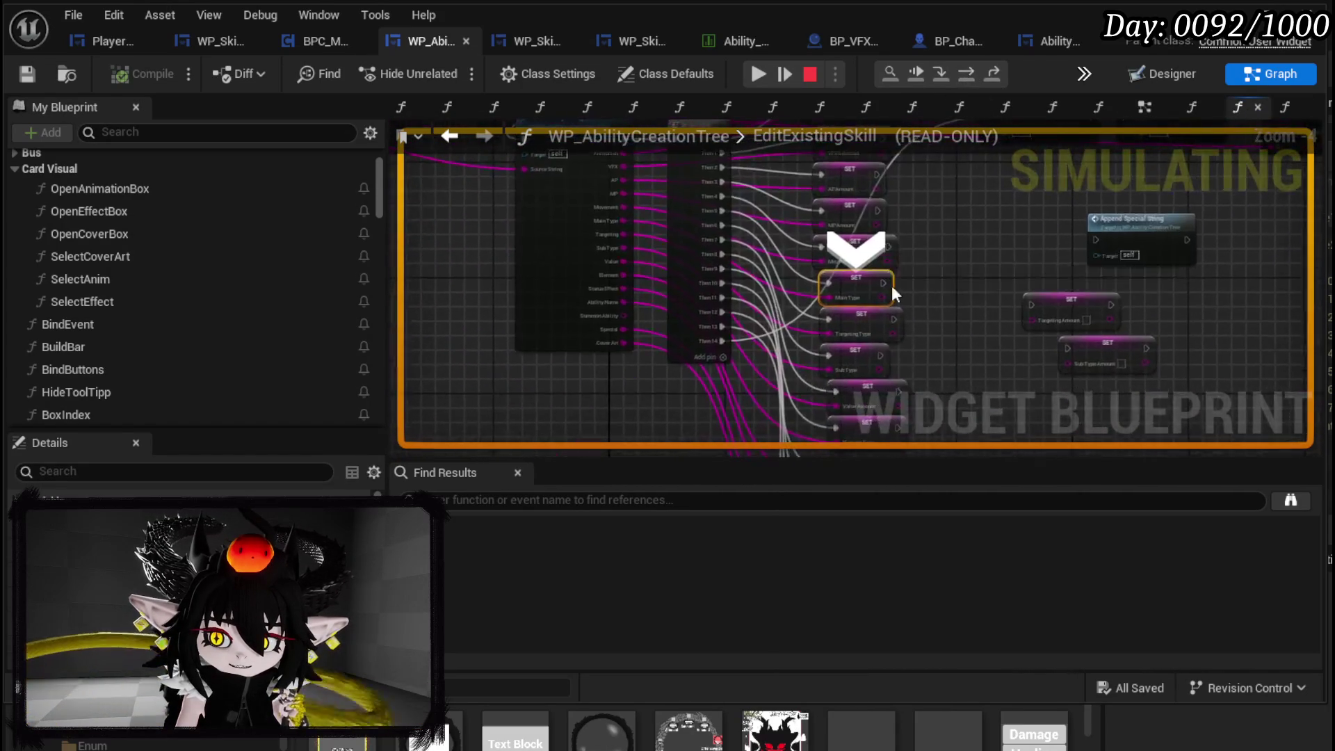
- Step past the Main Type, Targeting Type, Sub Type, Value Amount and Element Type setters, reading each value
mouse_move(832, 311)
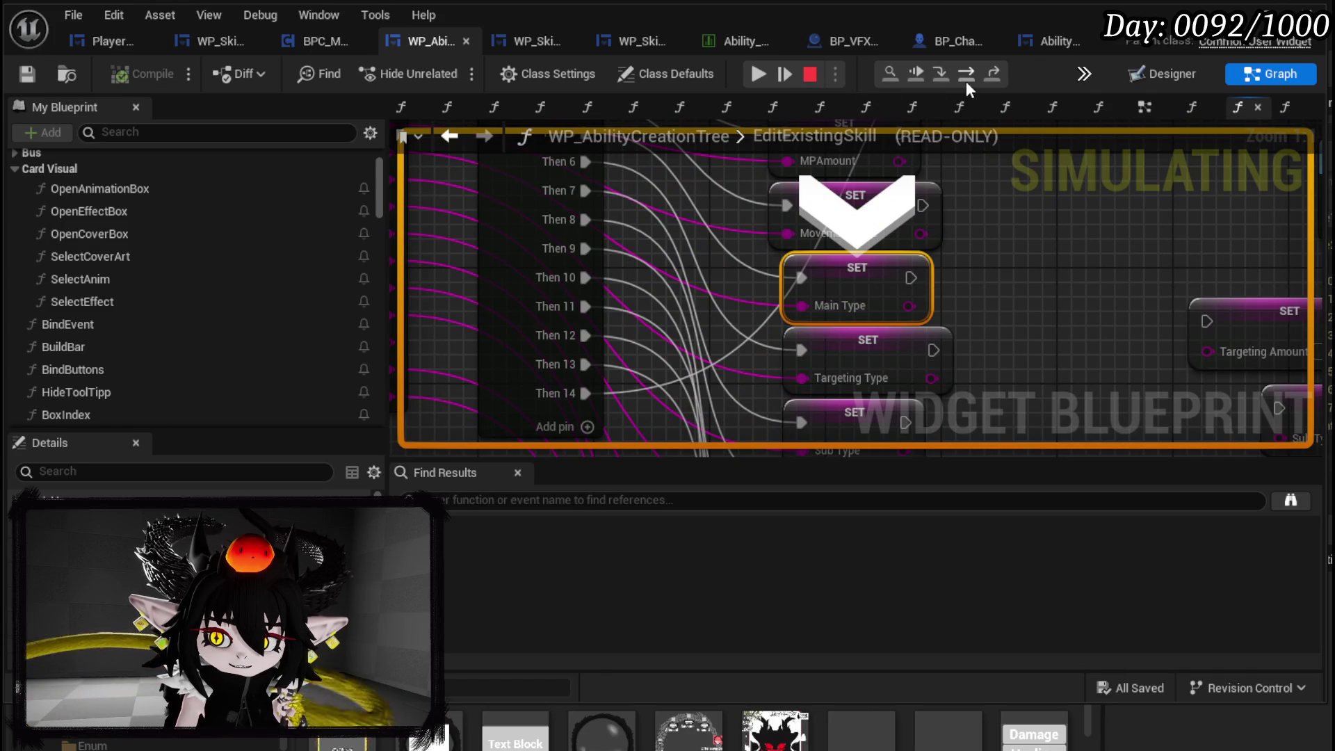
click(966, 82)
mouse_move(826, 307)
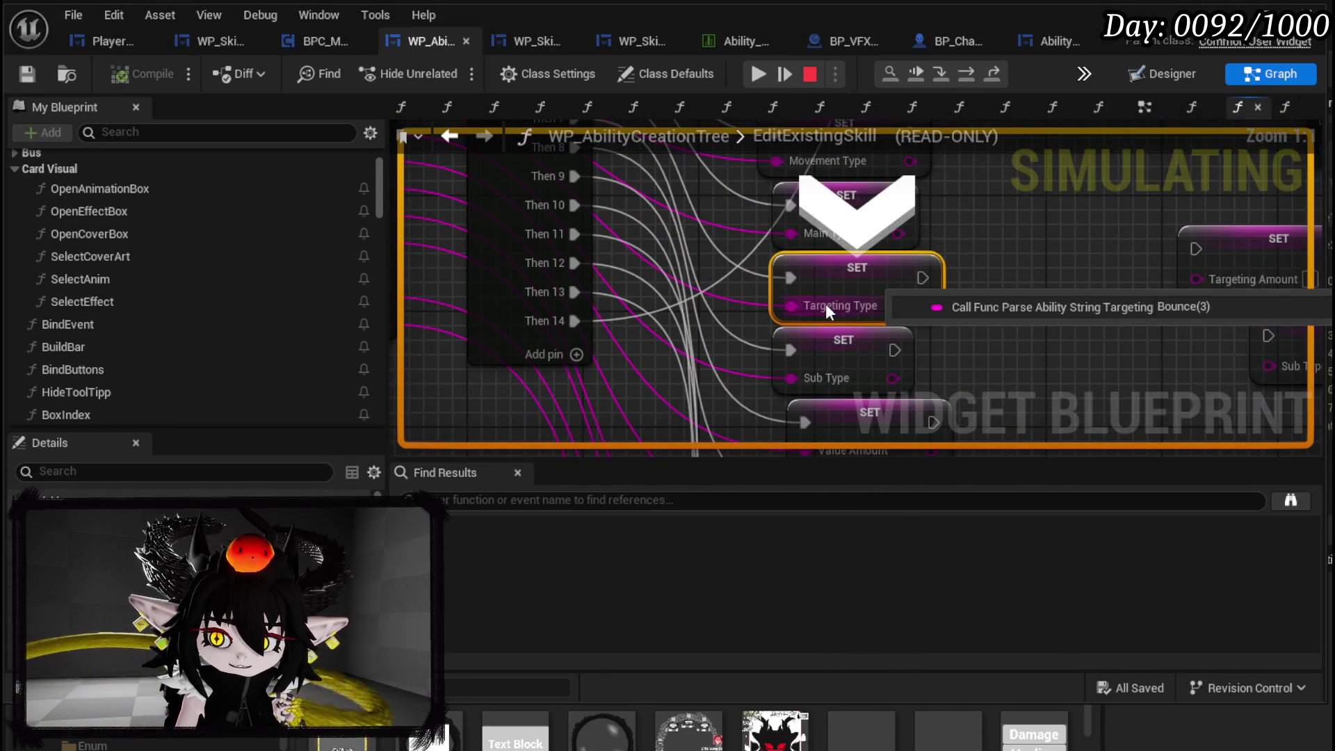
mouse_move(816, 238)
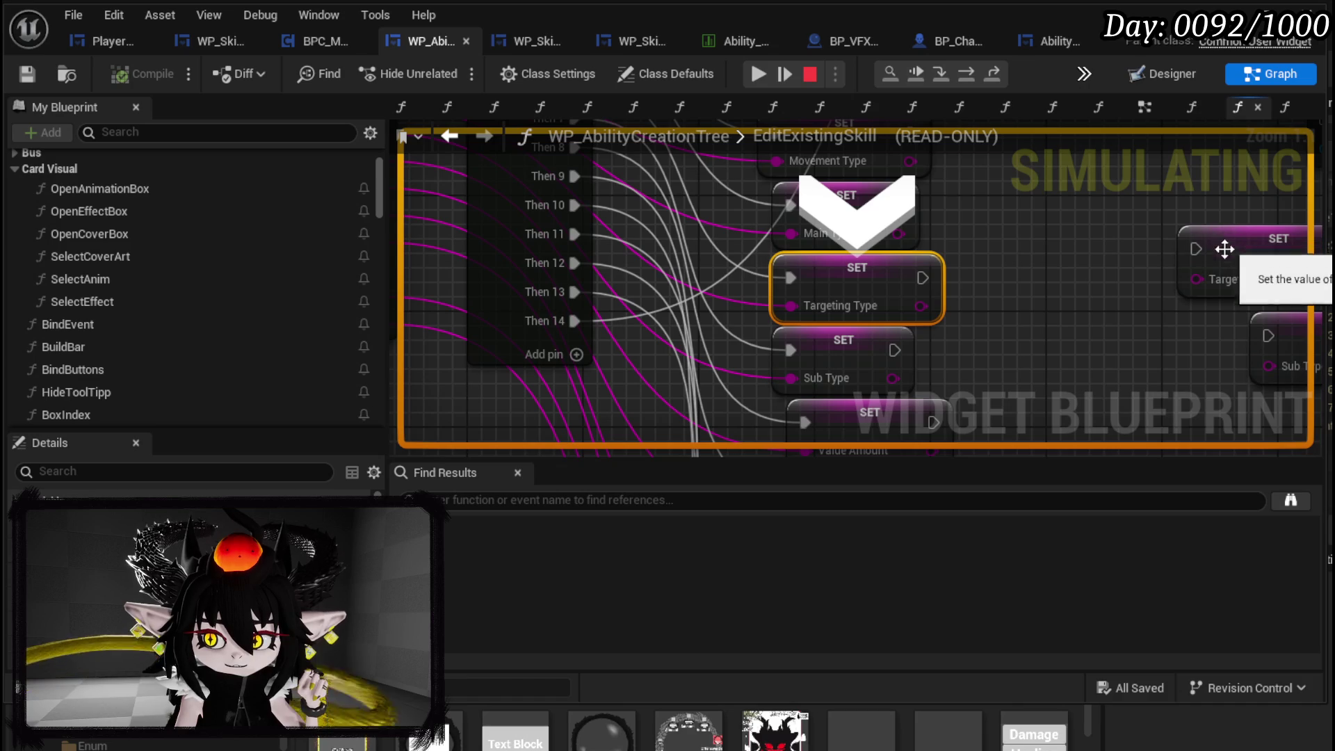
click(974, 70)
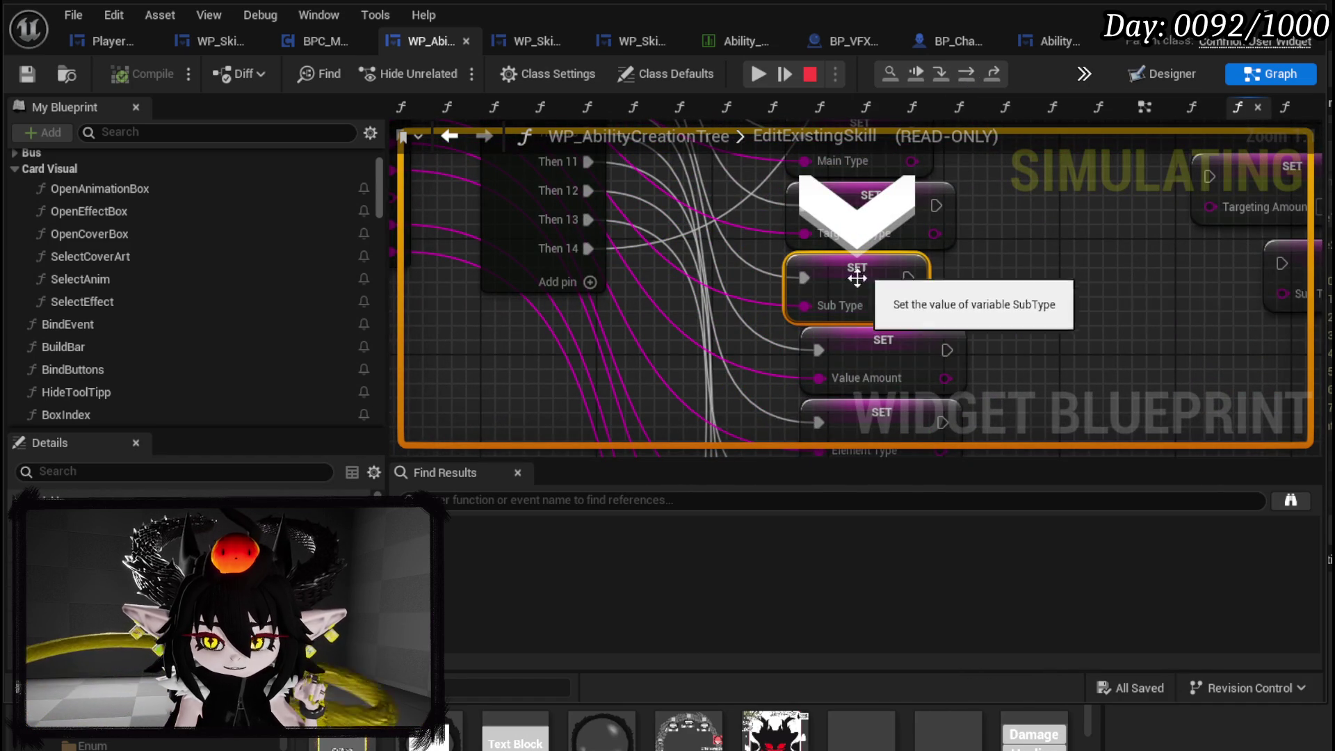
click(965, 75)
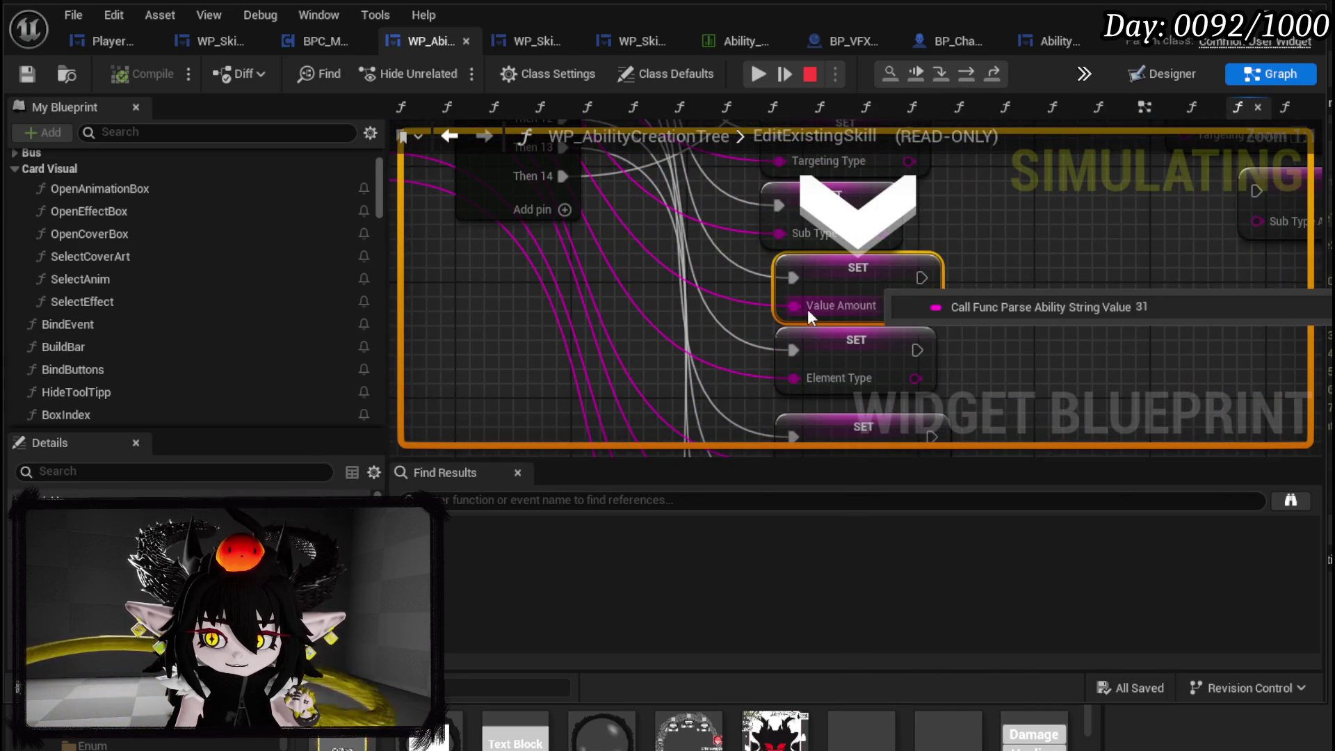
click(975, 72)
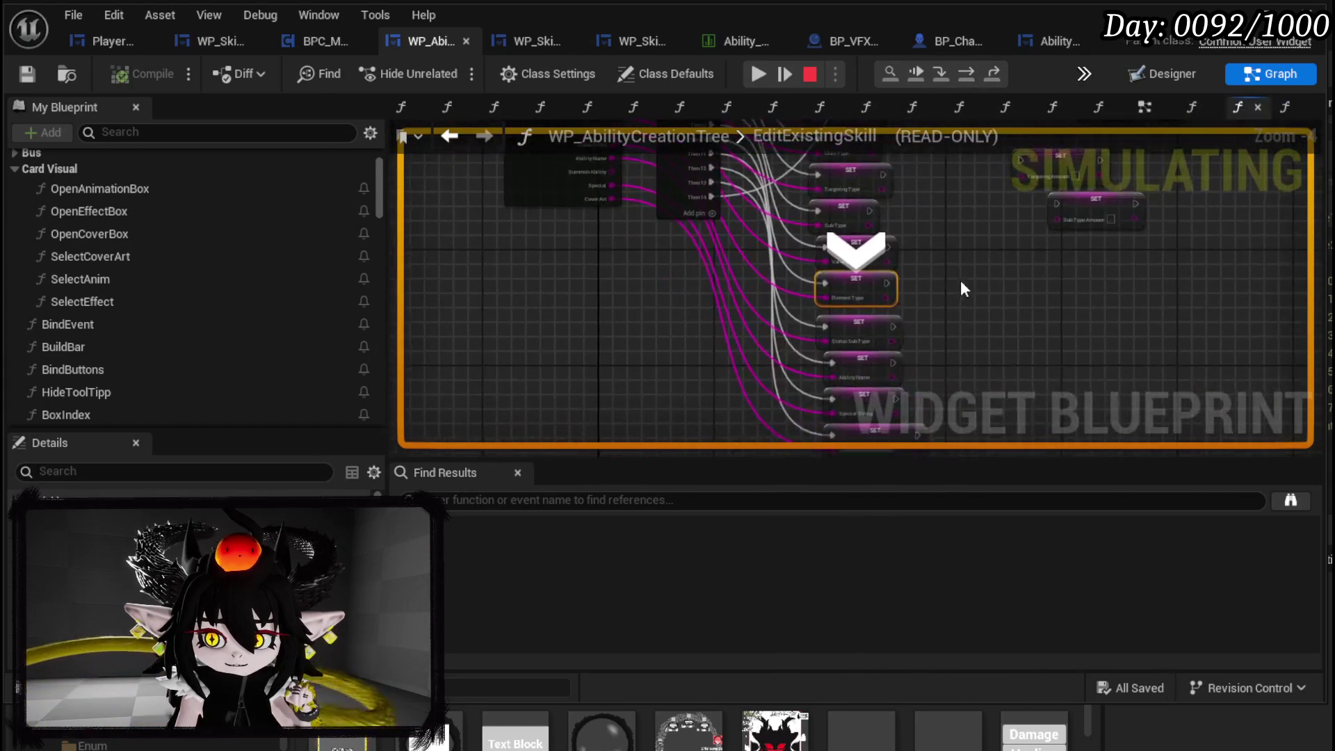
click(971, 68)
- Check Status Sub Type, Ability Name, Special String and cover art Card_Art_011 values, then resume the game
mouse_move(840, 306)
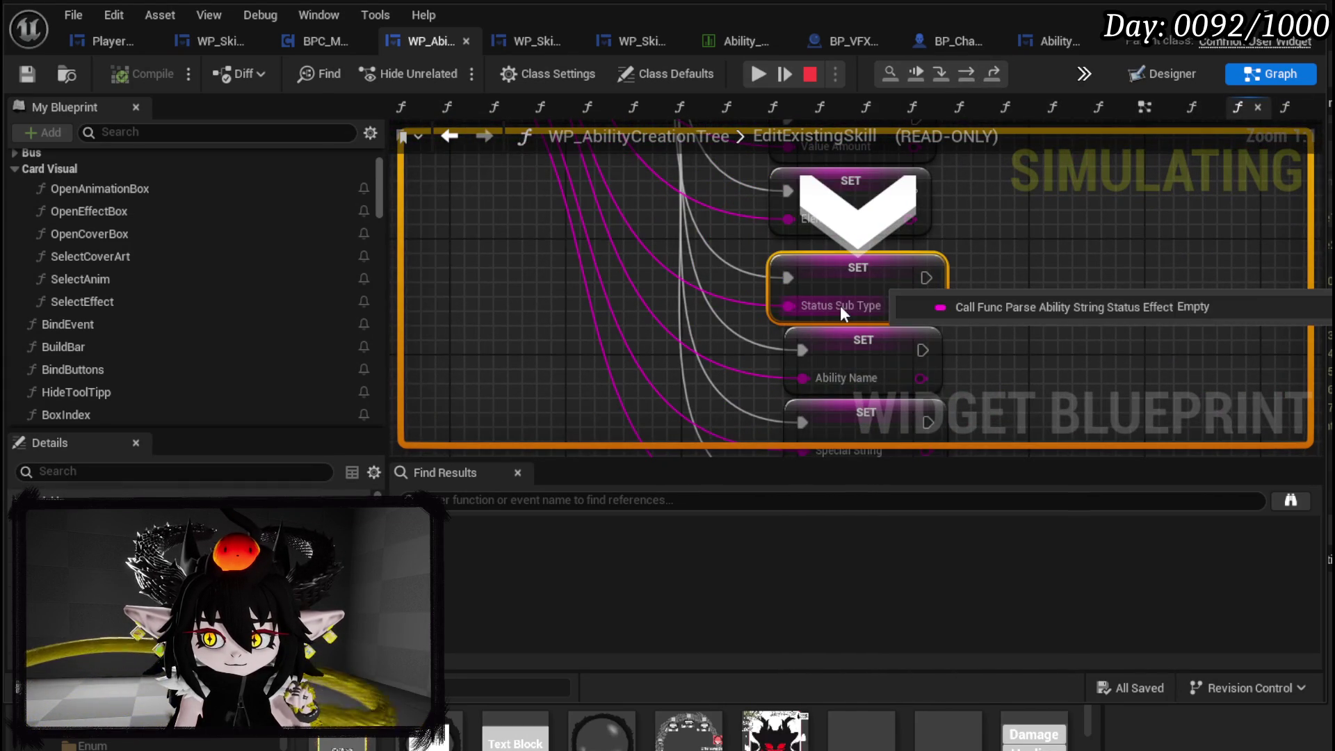
click(964, 75)
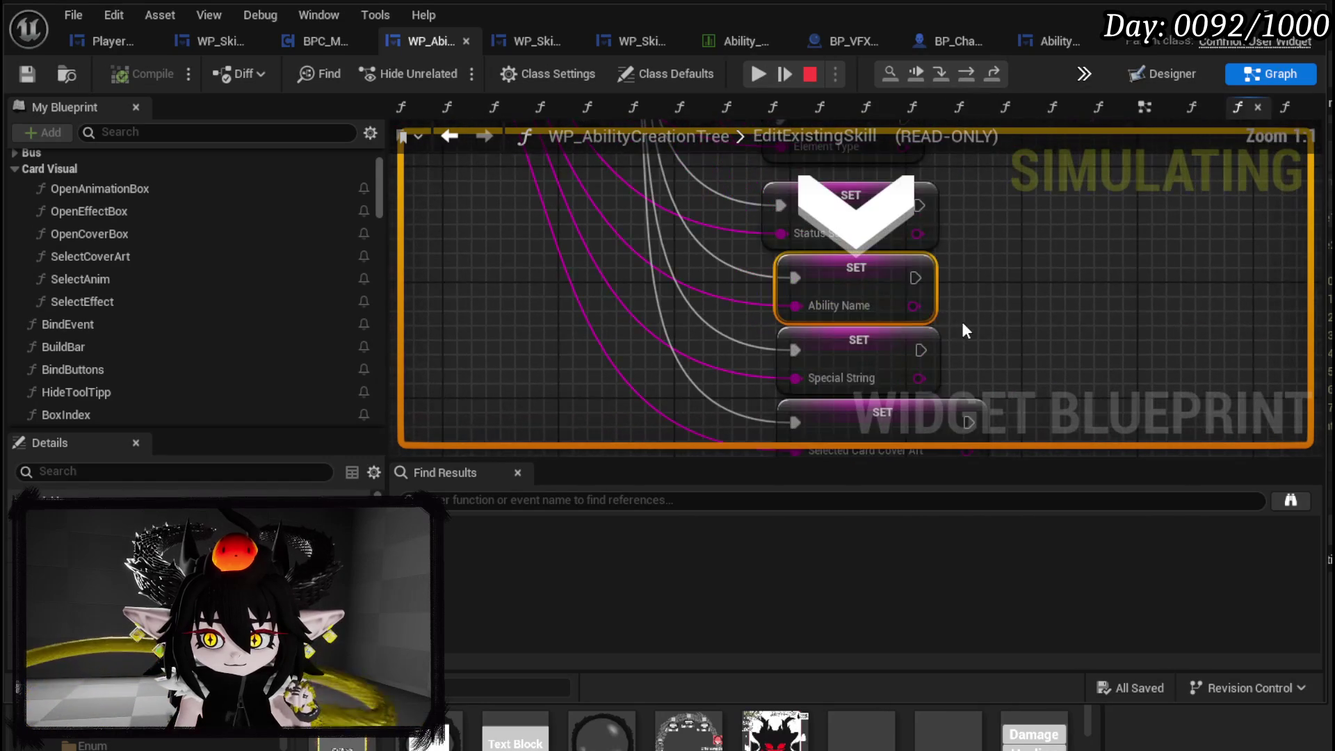
click(970, 74)
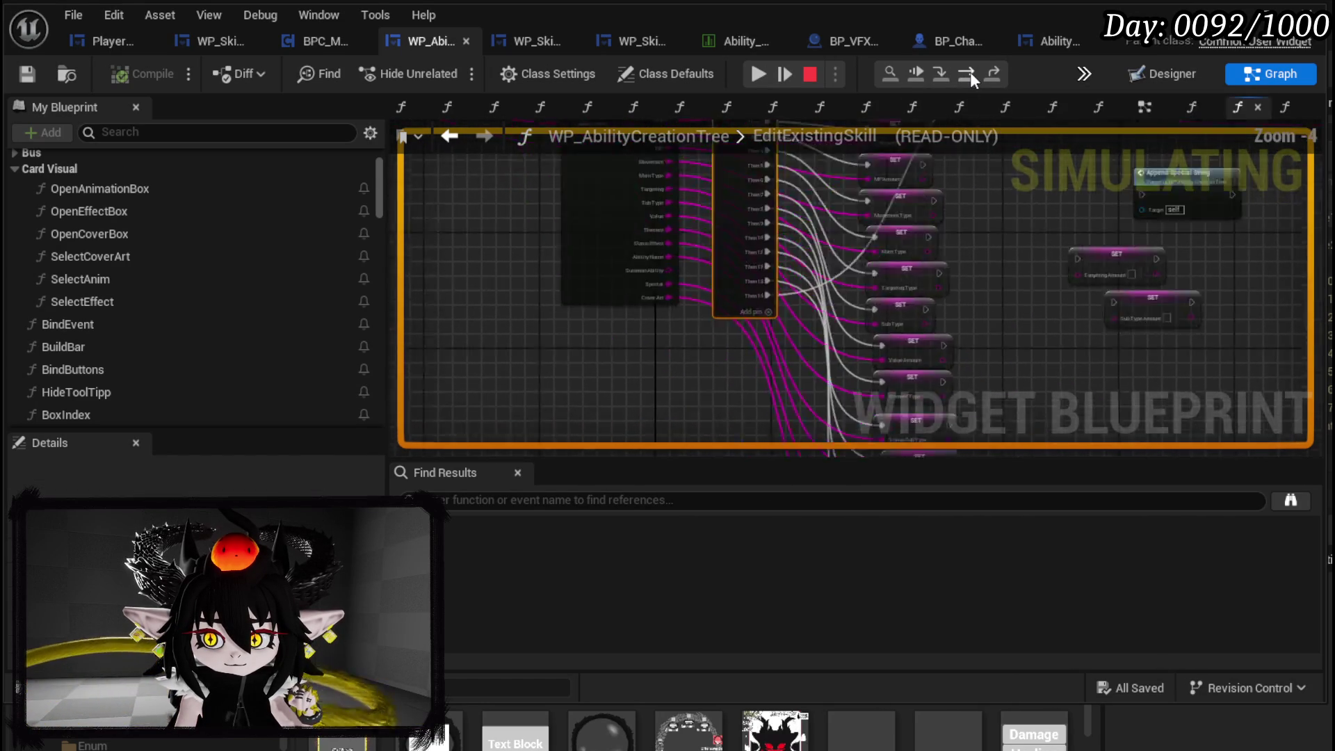
mouse_move(808, 306)
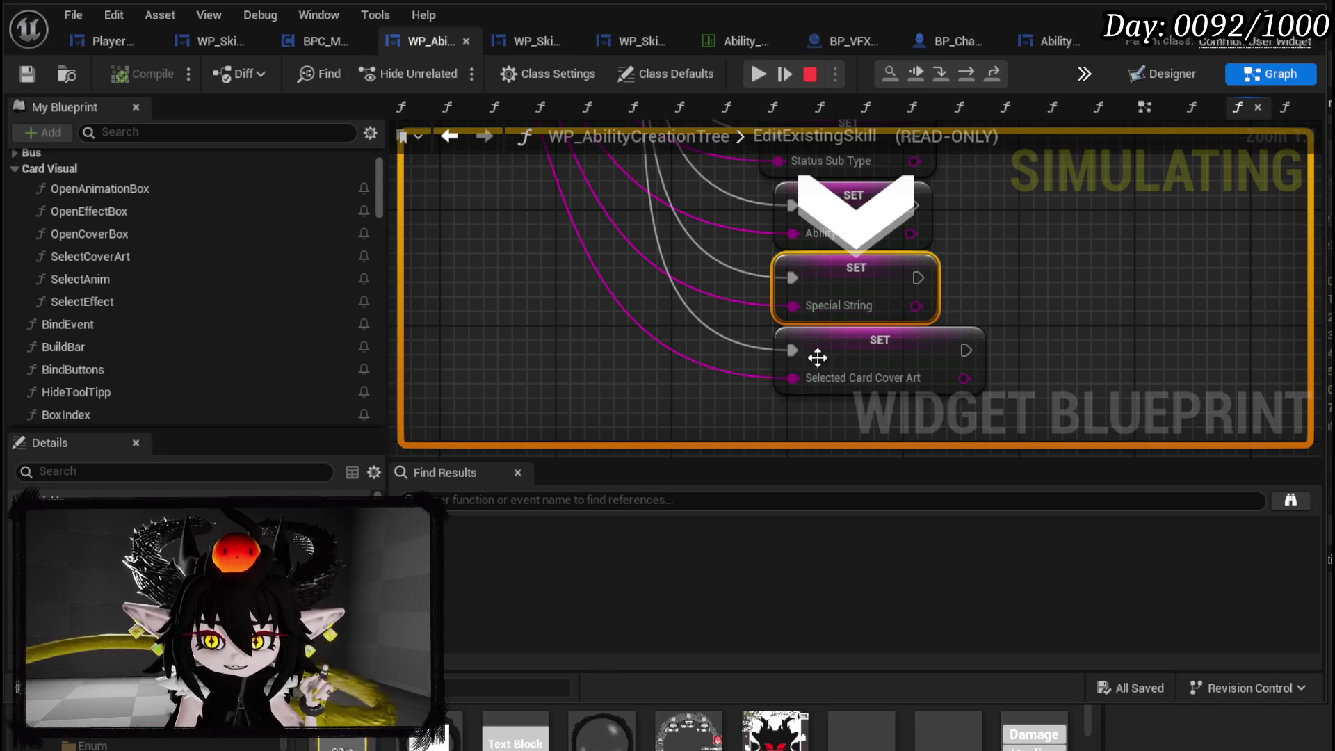
click(966, 75)
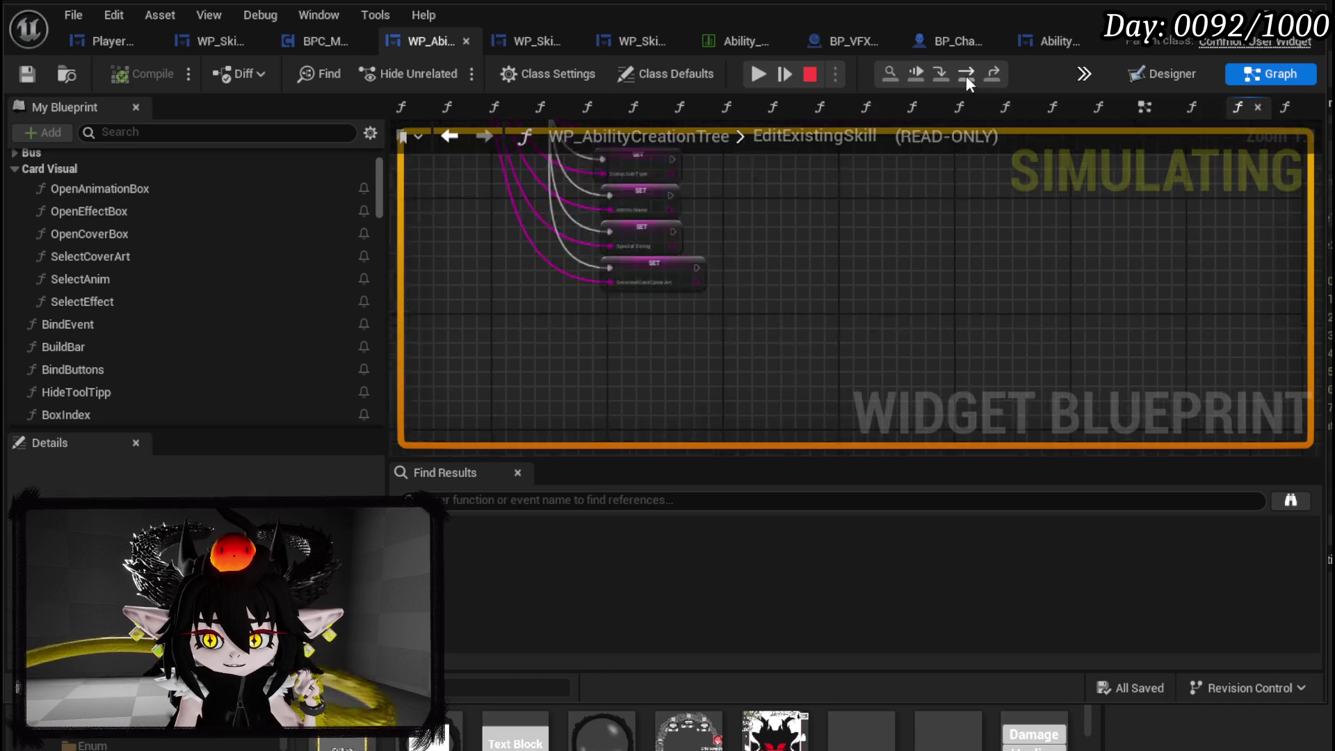
mouse_move(870, 299)
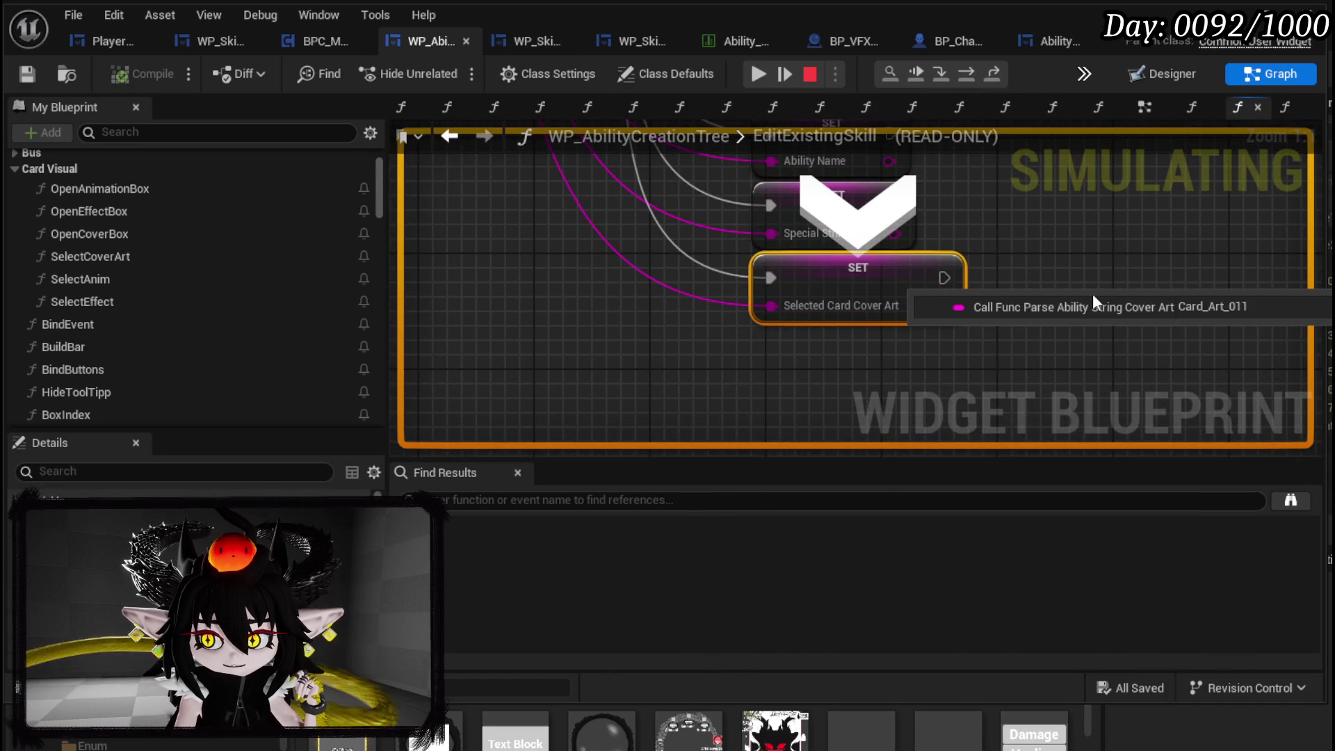
click(757, 74)
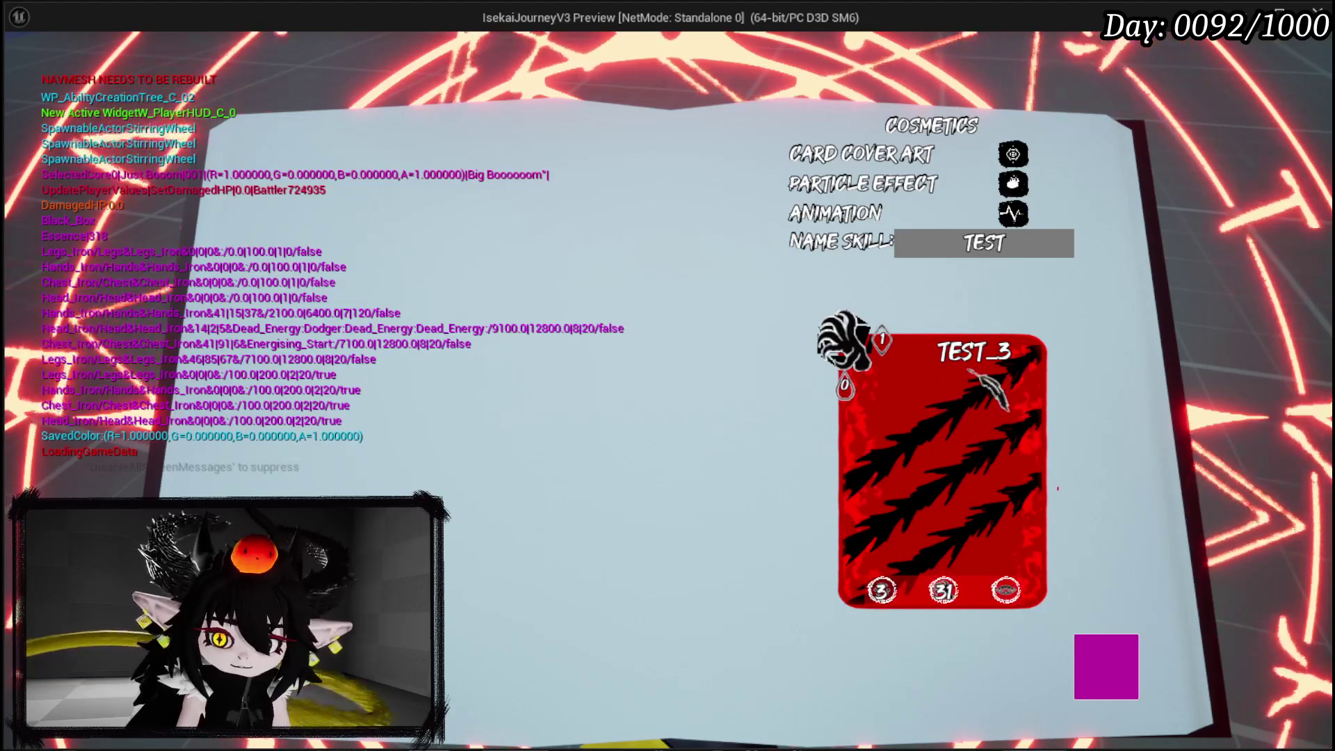
- After seeing TEST_3 load in the card editor, stop the play session with Esc
key(Escape)
scroll(844, 305, down, 4)
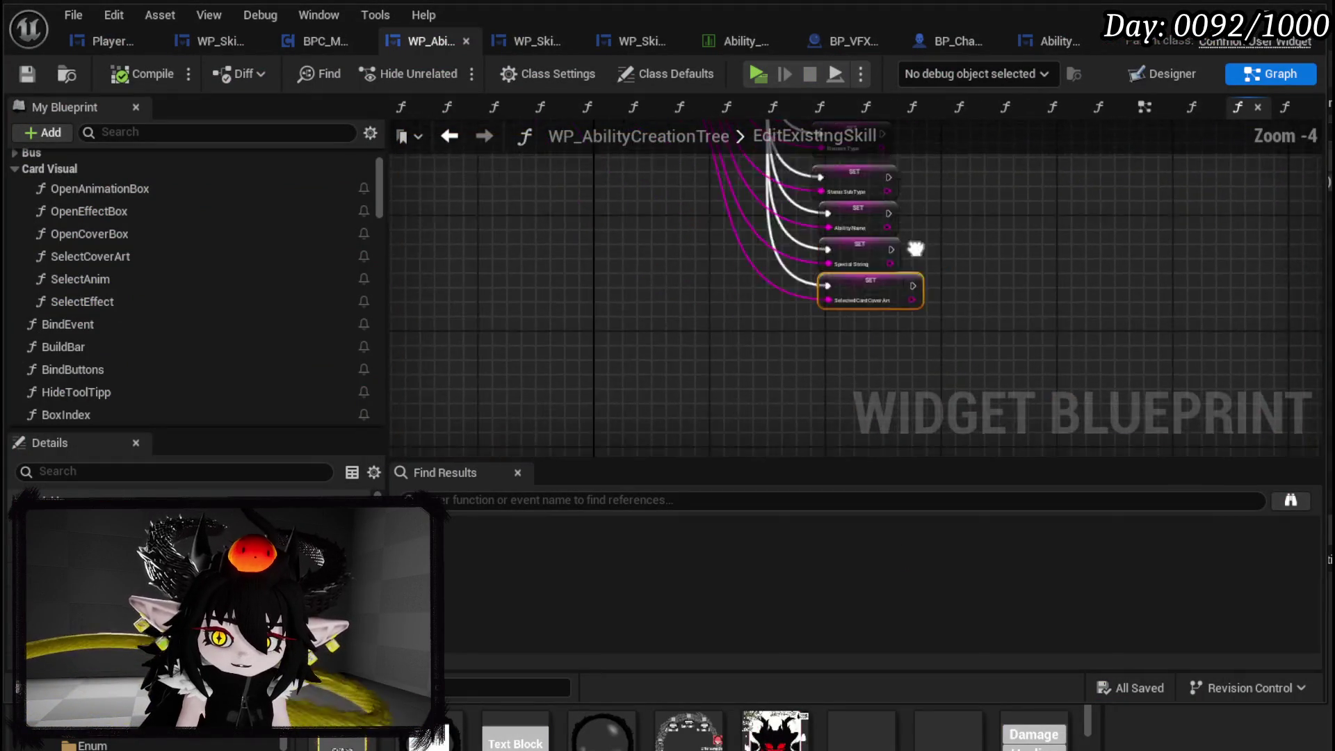
- Marquee-select the SET node column and collapse it into a function named AppendAbilityEdit
scroll(924, 298, up, 1)
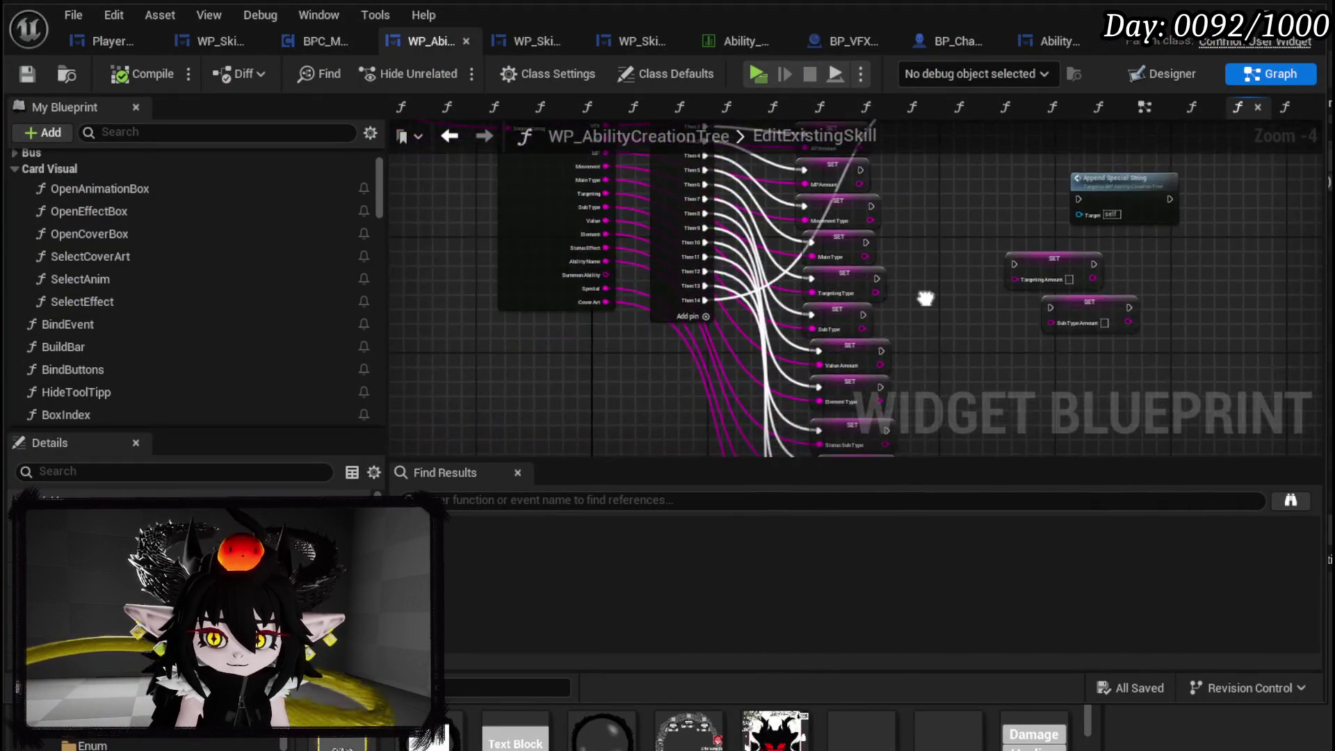
scroll(799, 272, up, 2)
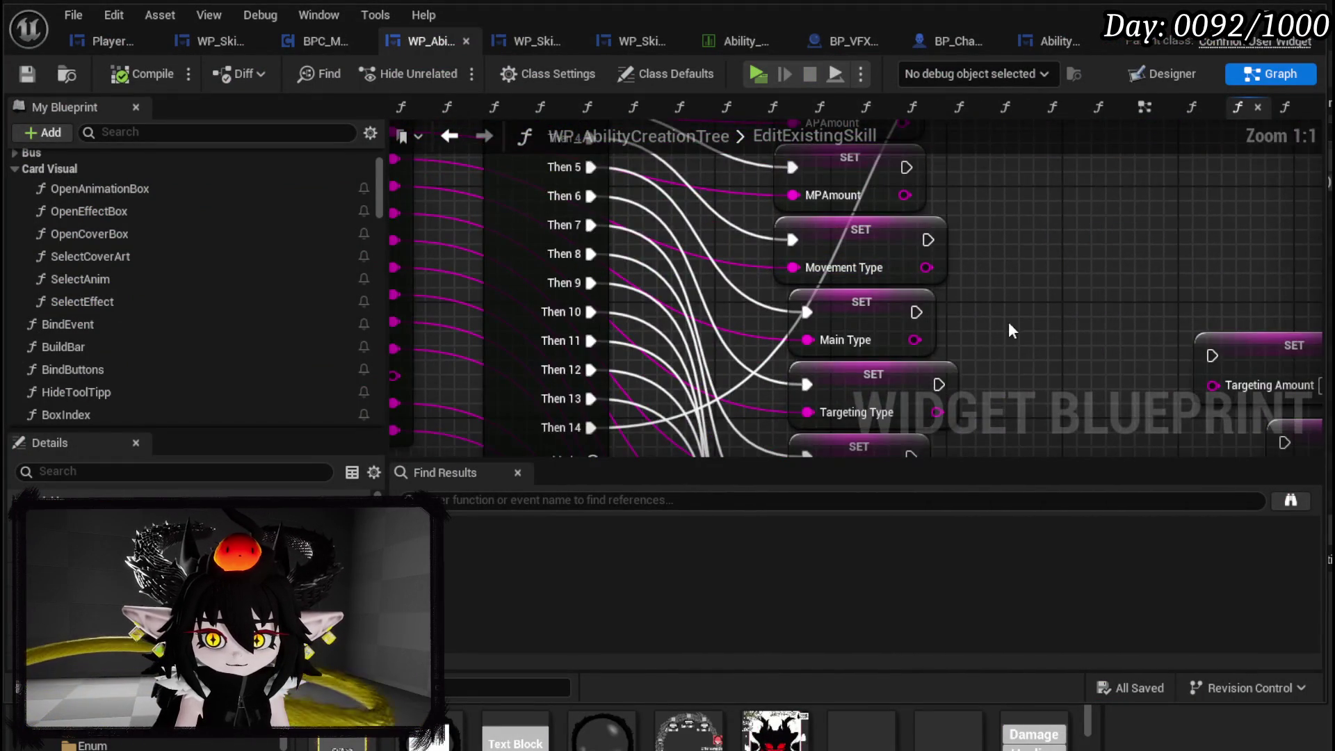
scroll(808, 291, down, 5)
drag(679, 439, 771, 183)
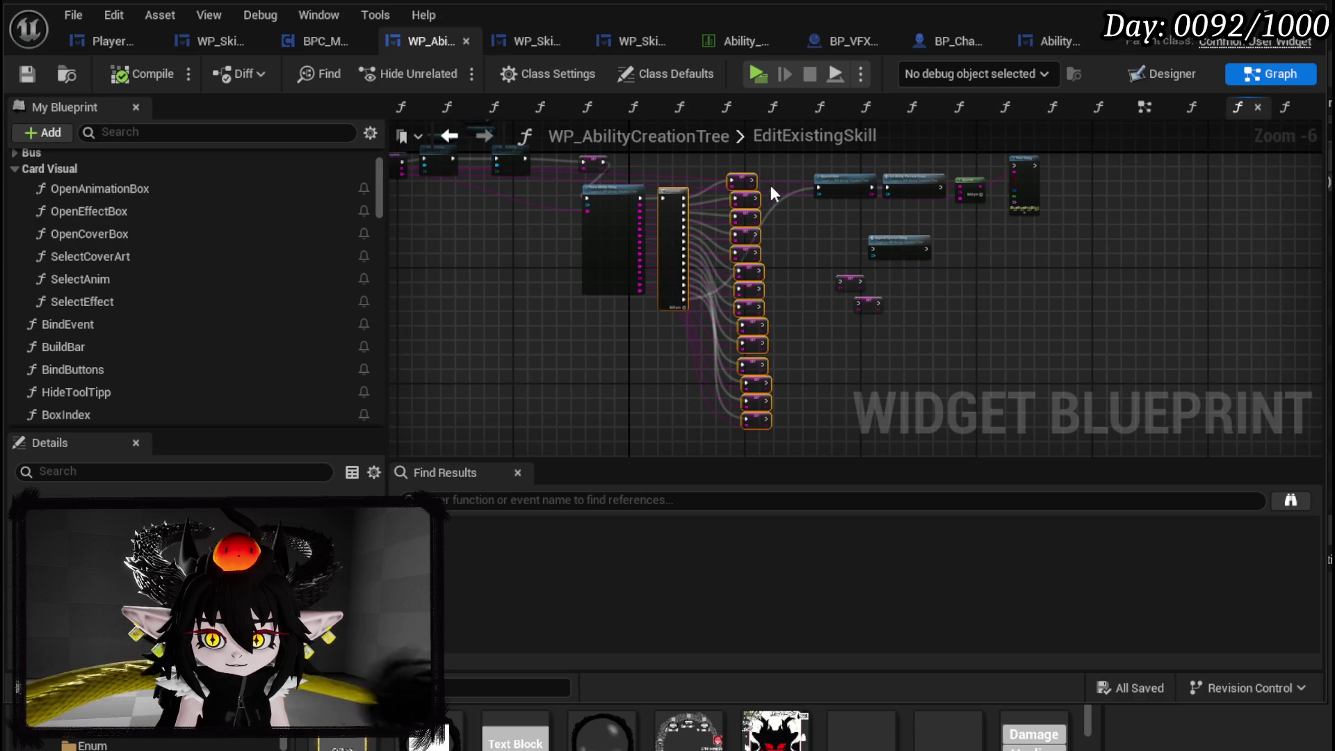
right_click(753, 271)
click(885, 541)
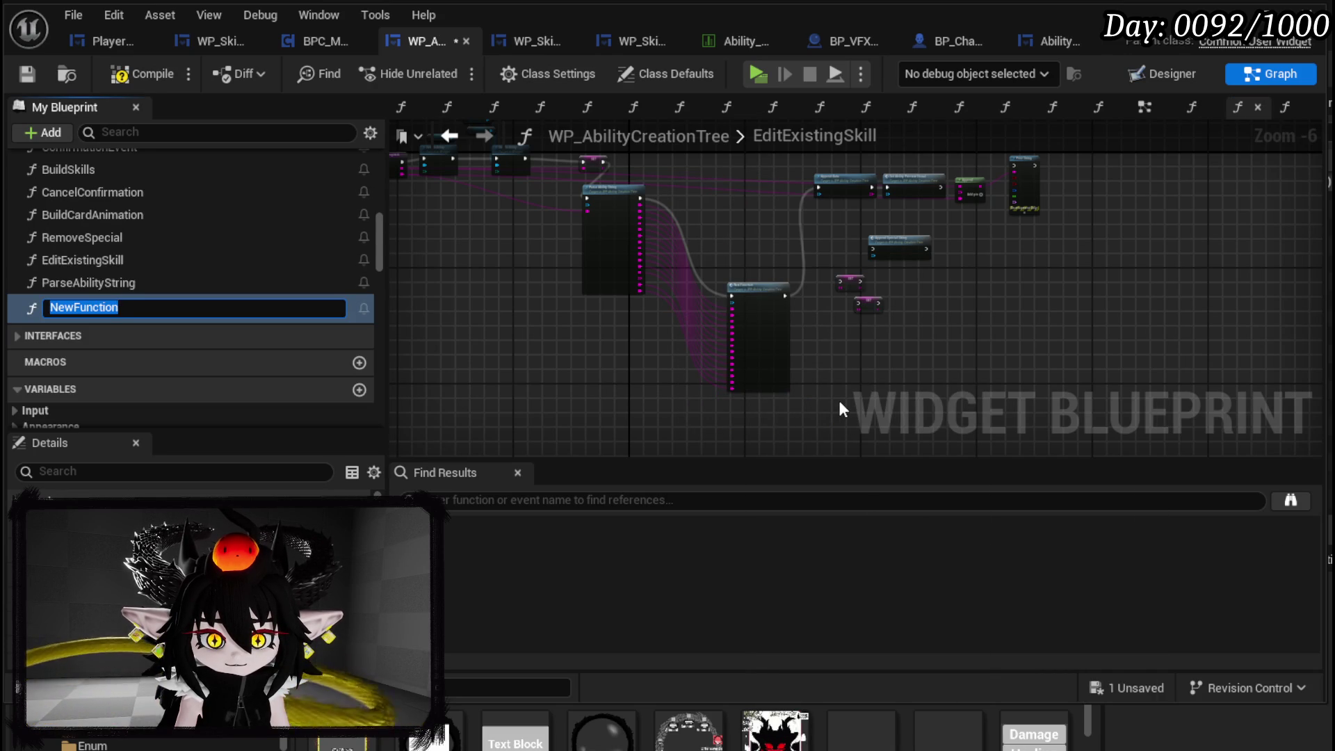
text(AppendAbilityEdit)
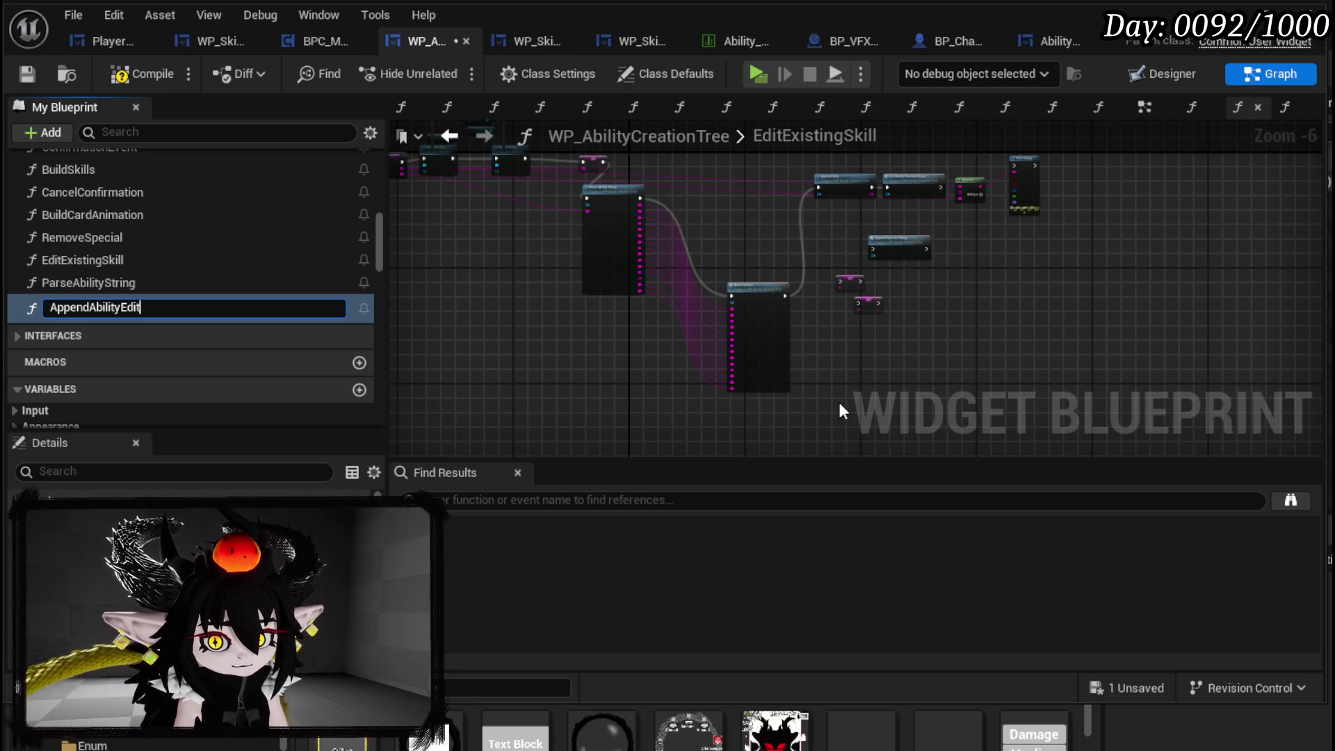
key(Return)
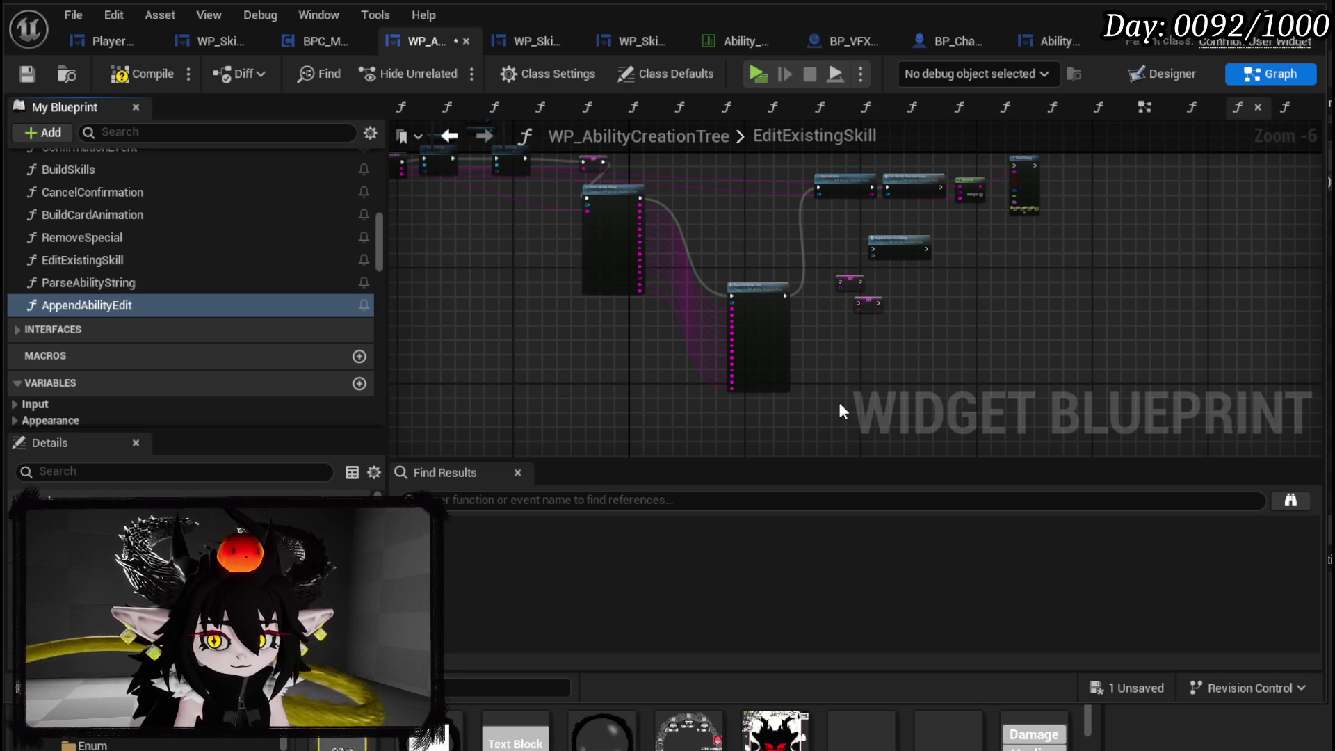
- Reposition the collapsed function node, select the two amount setters, and move Append Special String left
drag(792, 318, 732, 232)
scroll(732, 232, up, 4)
scroll(806, 286, down, 2)
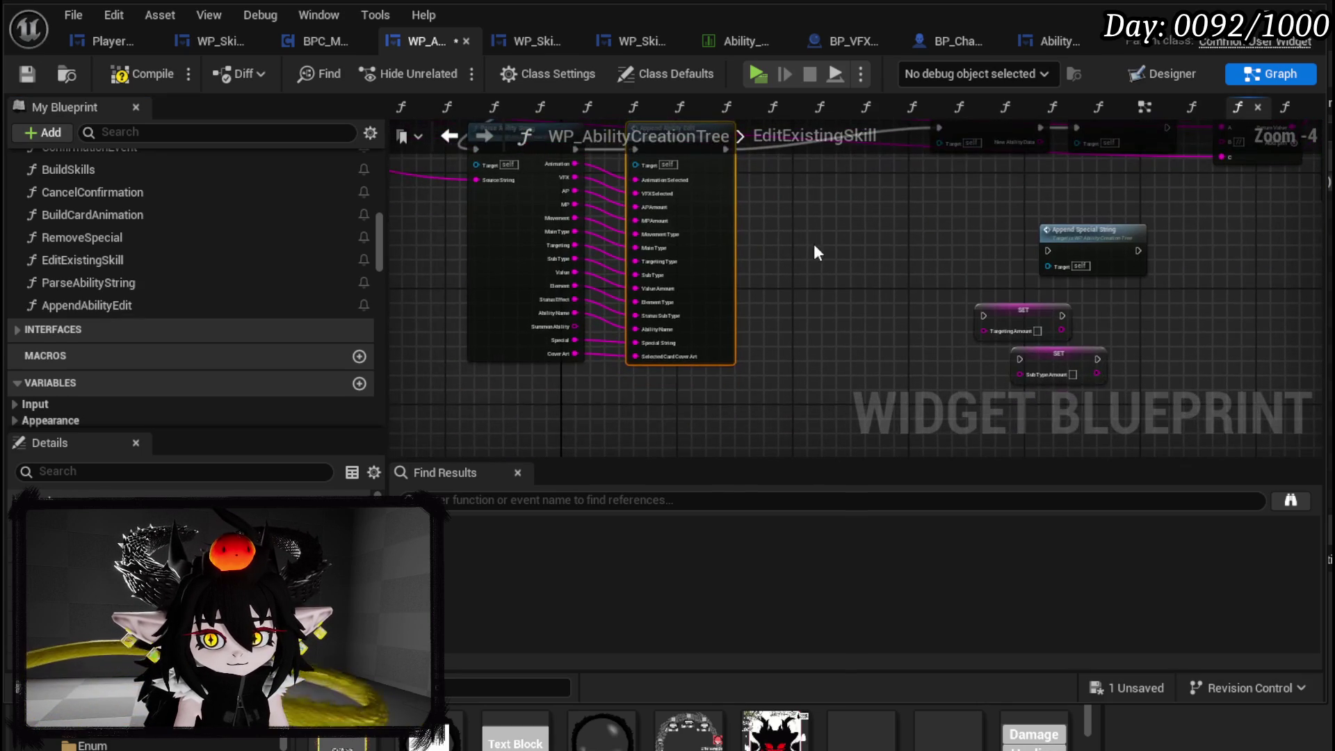
drag(951, 361, 1065, 306)
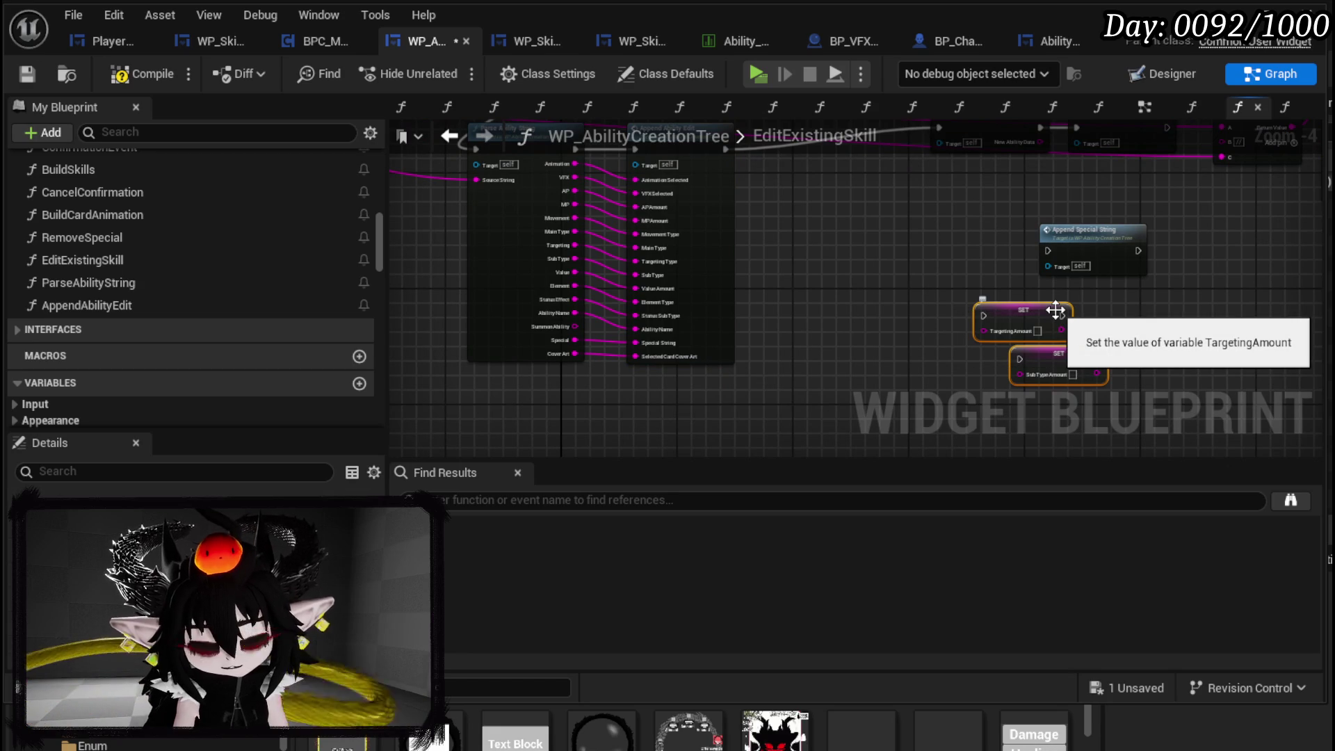
scroll(1056, 311, up, 2)
drag(1065, 248, 973, 254)
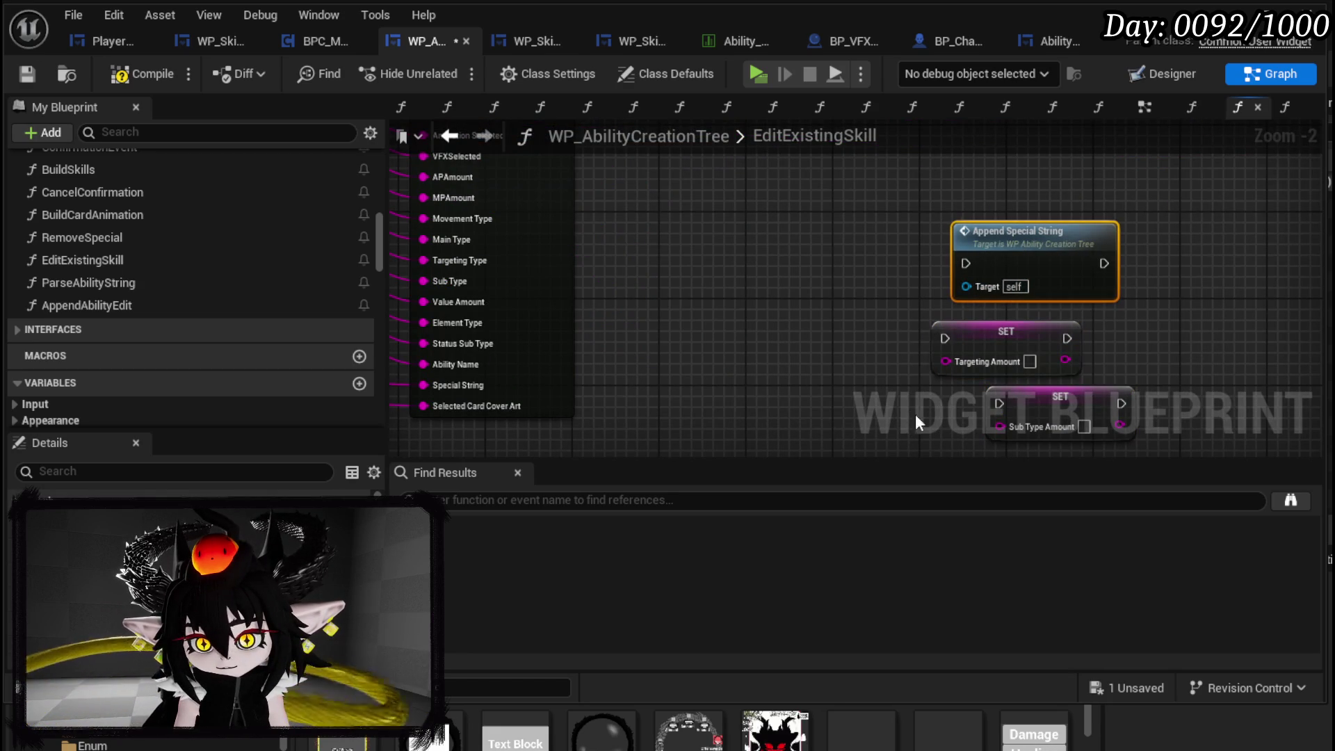
- Copy the Targeting Amount and Sub Type Amount setters and paste them inside AppendAbilityEdit
key(ctrl+z)
double_click(511, 269)
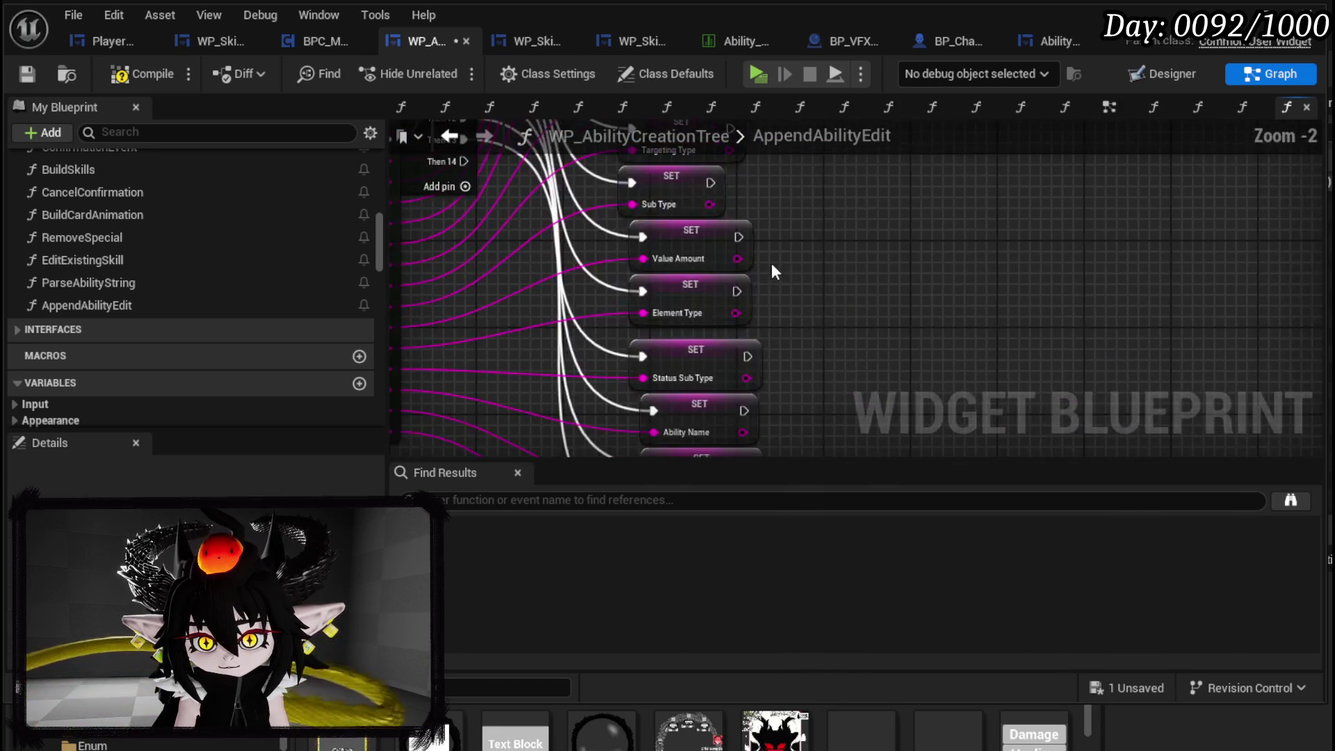
scroll(553, 252, down, 3)
mouse_move(564, 304)
mouse_down()
mouse_move(459, 168)
mouse_move(498, 178)
mouse_up()
scroll(763, 204, up, 4)
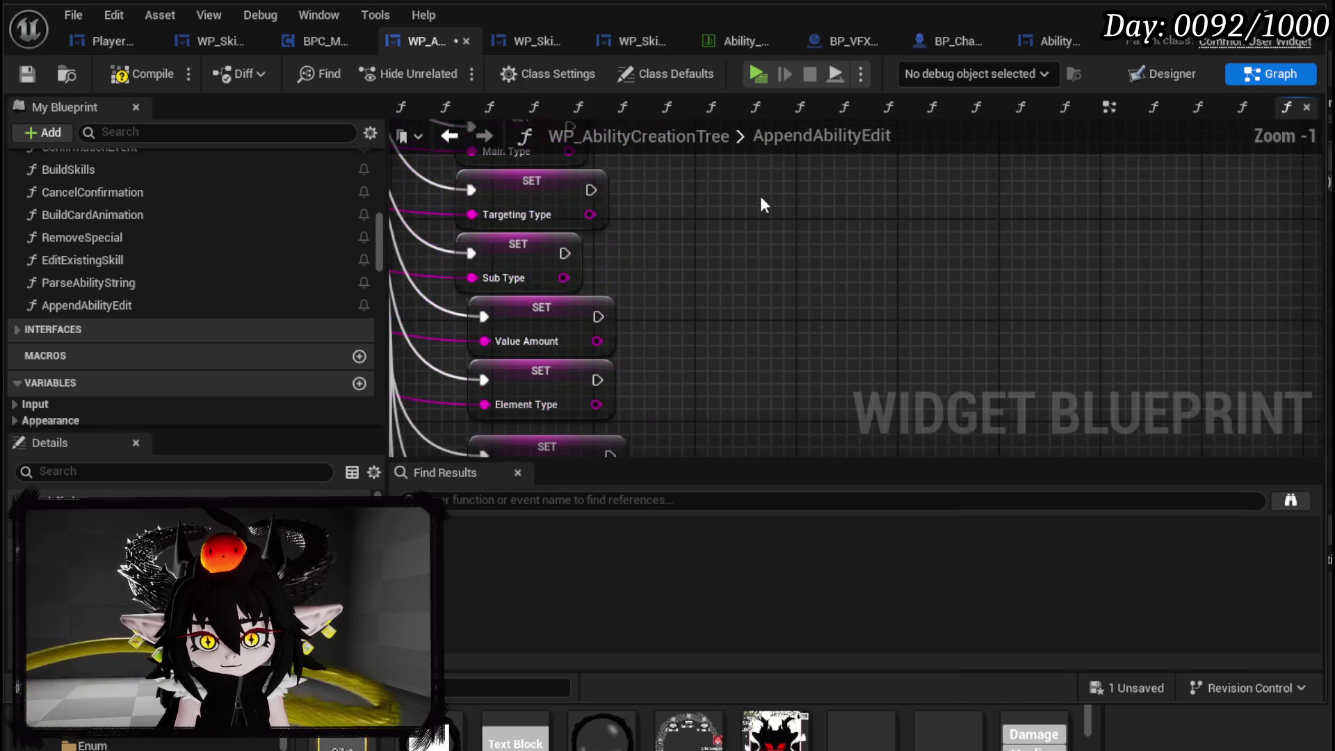
key(ctrl+v)
- Rearrange the SET nodes so the amount setters sit beside Targeting Type and Sub Type
scroll(811, 388, down, 3)
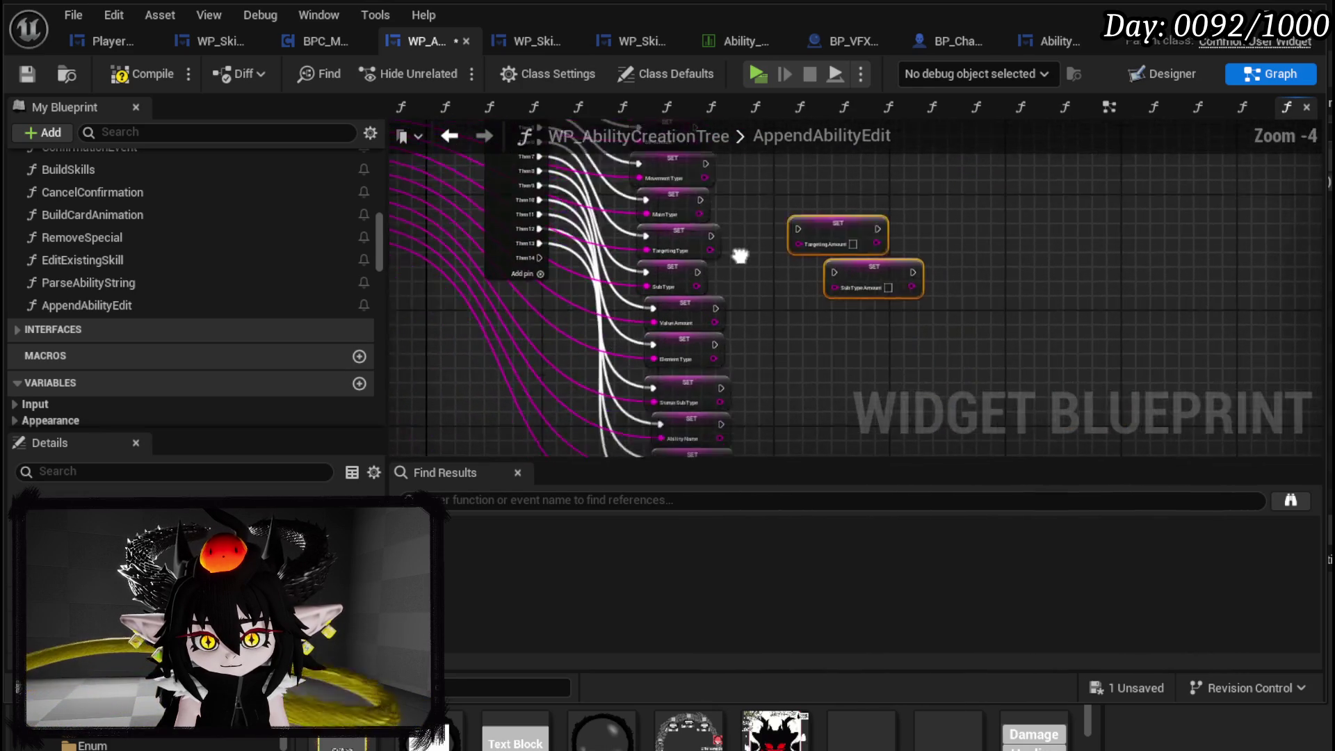
drag(589, 372, 724, 173)
mouse_move(684, 337)
mouse_down()
mouse_move(671, 400)
mouse_move(692, 416)
mouse_up()
mouse_move(706, 265)
mouse_down()
mouse_move(655, 330)
mouse_move(736, 299)
mouse_move(1051, 288)
mouse_move(1071, 222)
mouse_up()
scroll(1018, 281, up, 2)
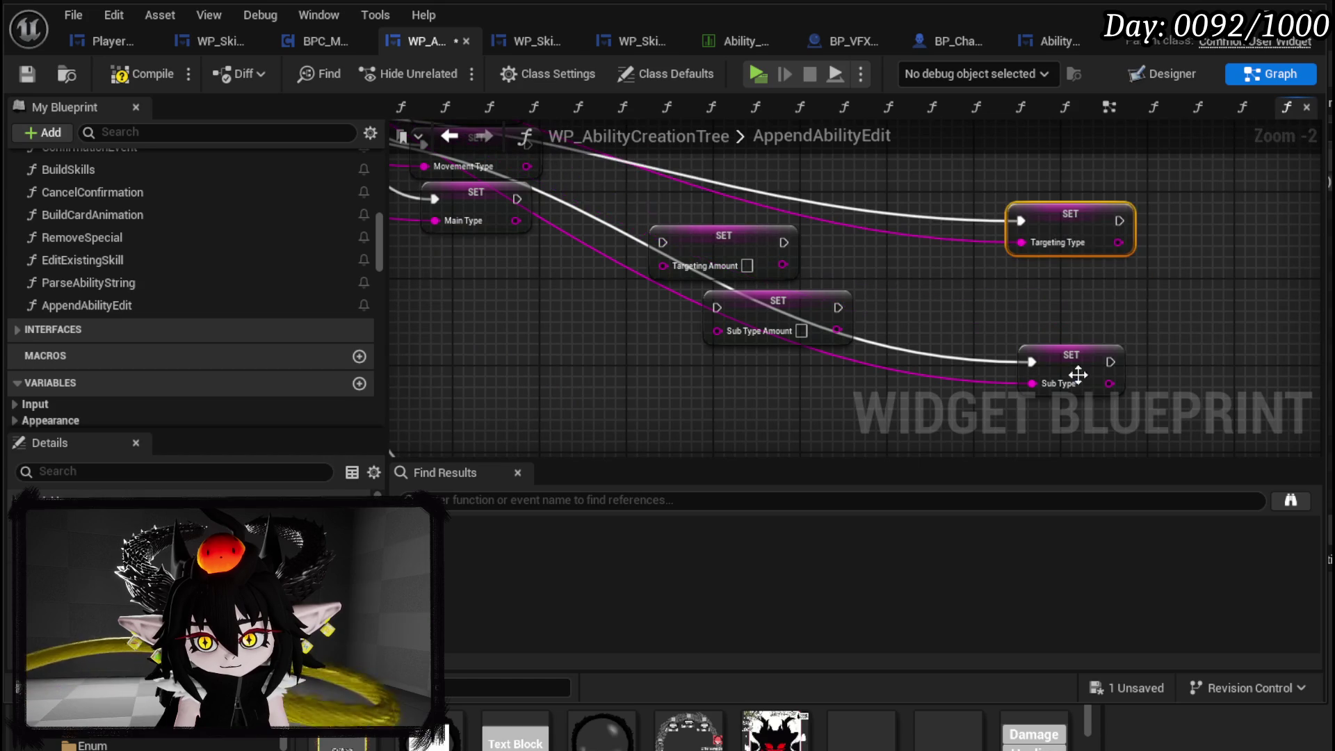
drag(1078, 363, 1099, 373)
mouse_move(756, 263)
mouse_down()
mouse_move(886, 263)
mouse_move(821, 265)
mouse_up()
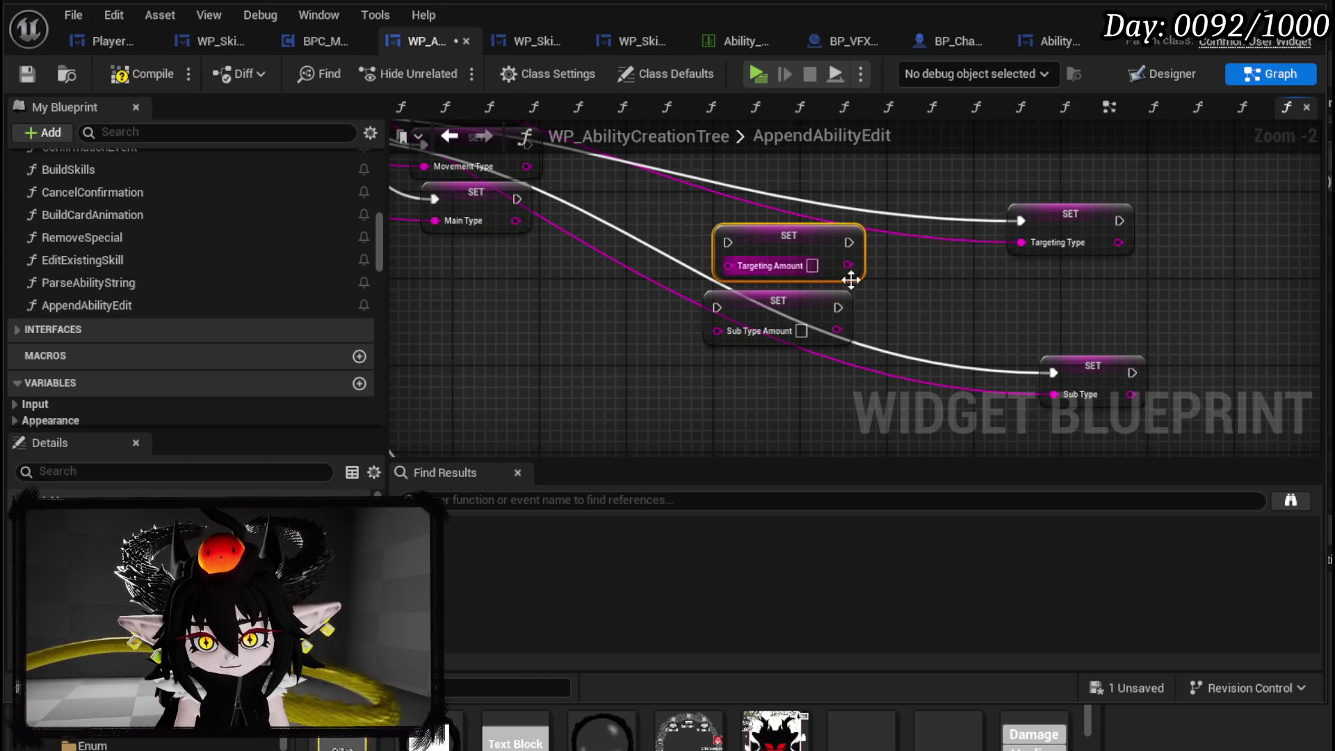
drag(1039, 231, 950, 307)
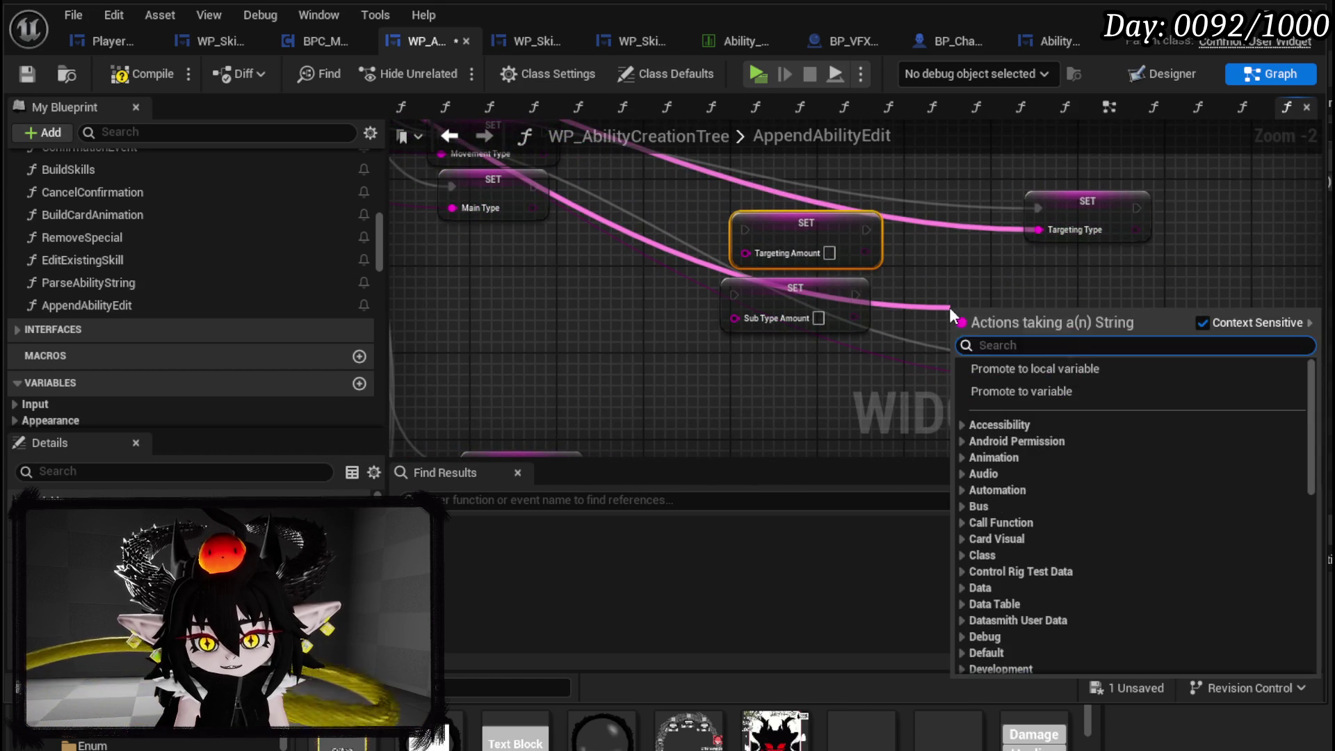
- Add a Parse Into Array node and pull a GET node from its result array
text(parse)
key(Return)
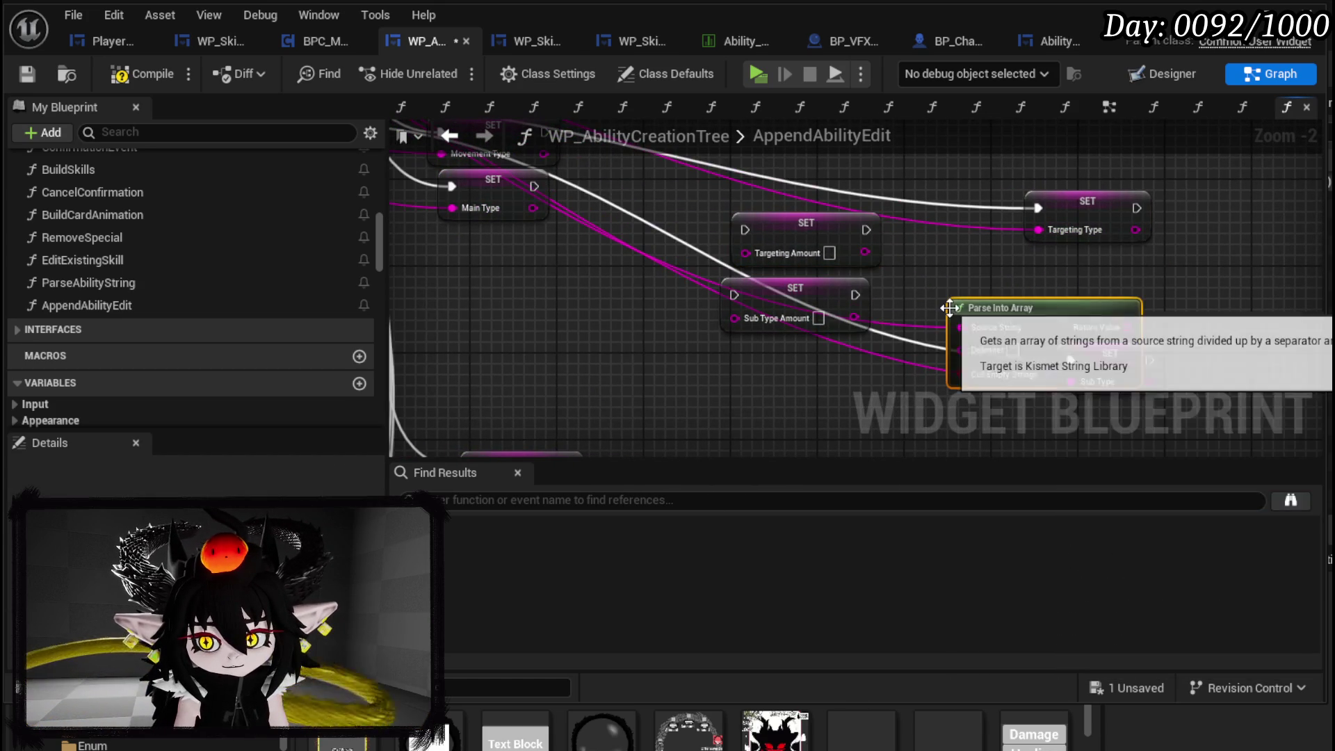
mouse_move(1222, 287)
mouse_down()
mouse_move(733, 285)
mouse_move(1231, 285)
mouse_move(628, 258)
mouse_up()
scroll(688, 296, up, 2)
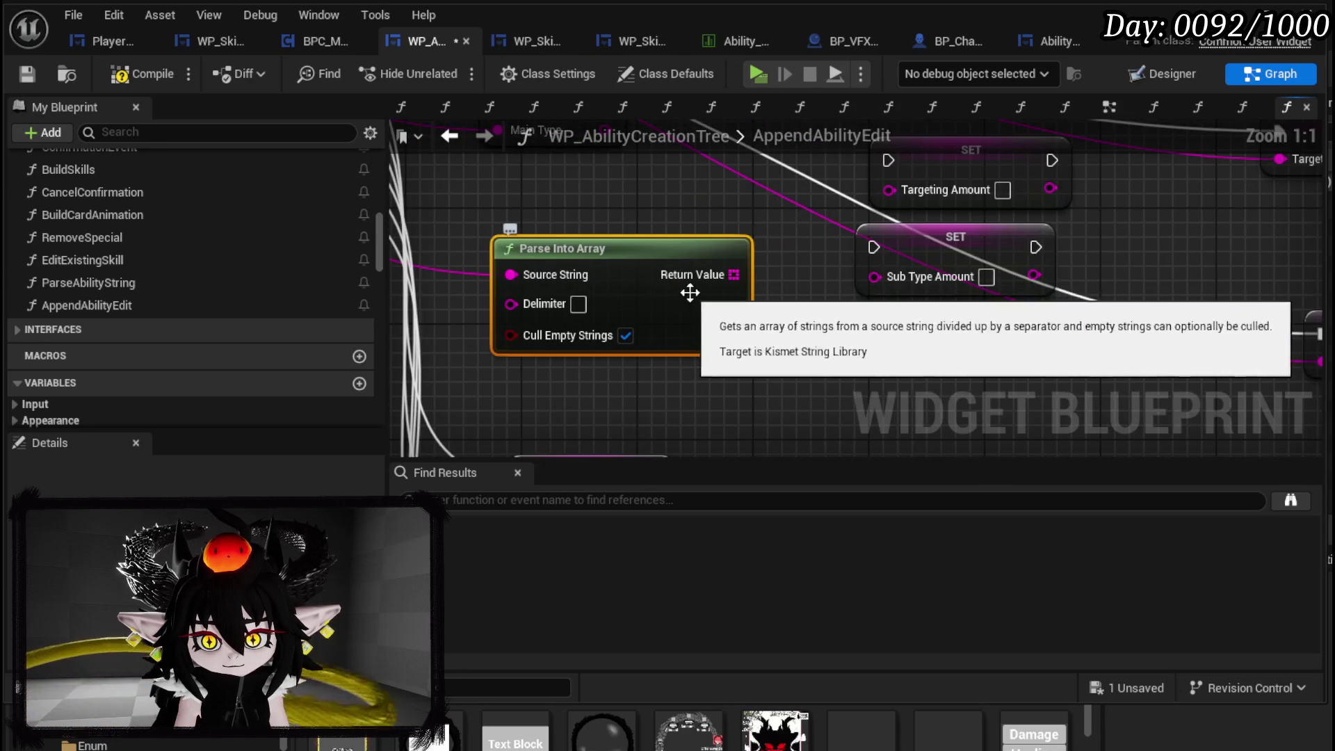
drag(734, 274, 768, 348)
text(get)
click(886, 537)
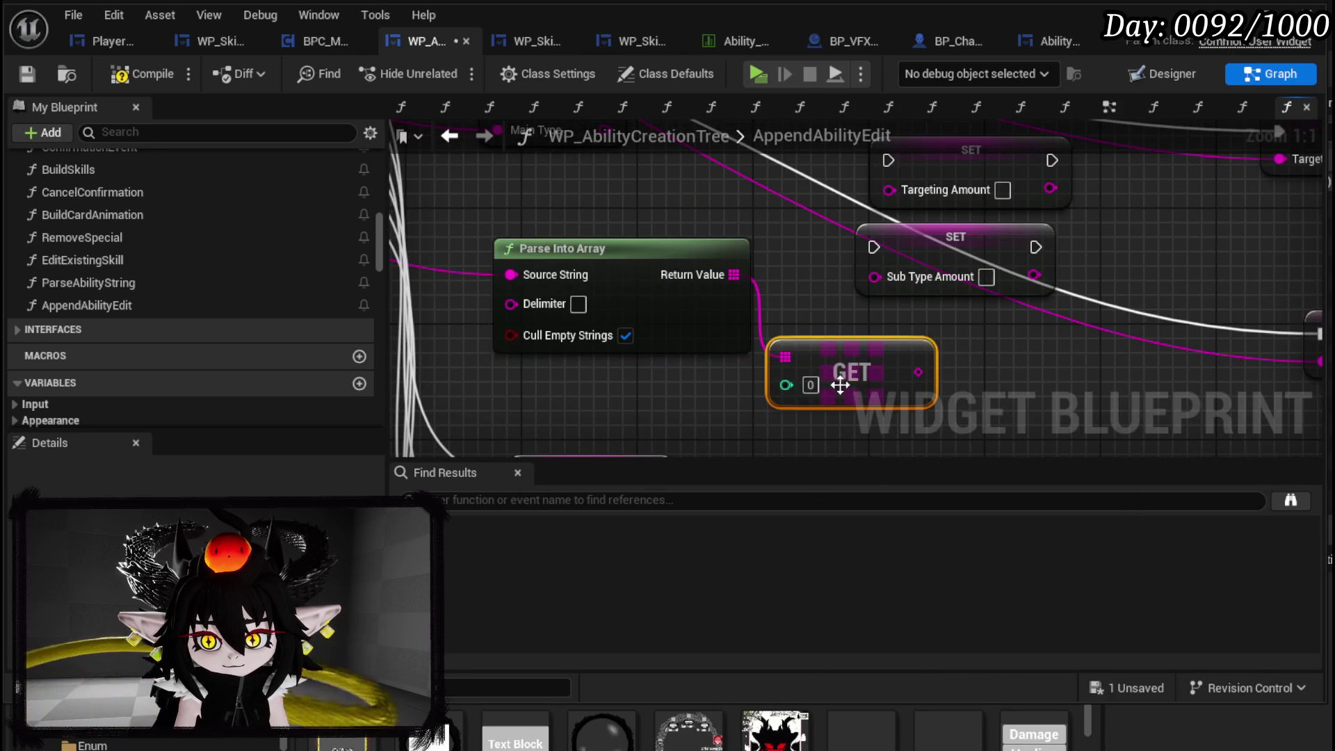
- Edit the Parse Into Array delimiter, turn off Cull Empty Strings, and set the GET index to 1
click(578, 304)
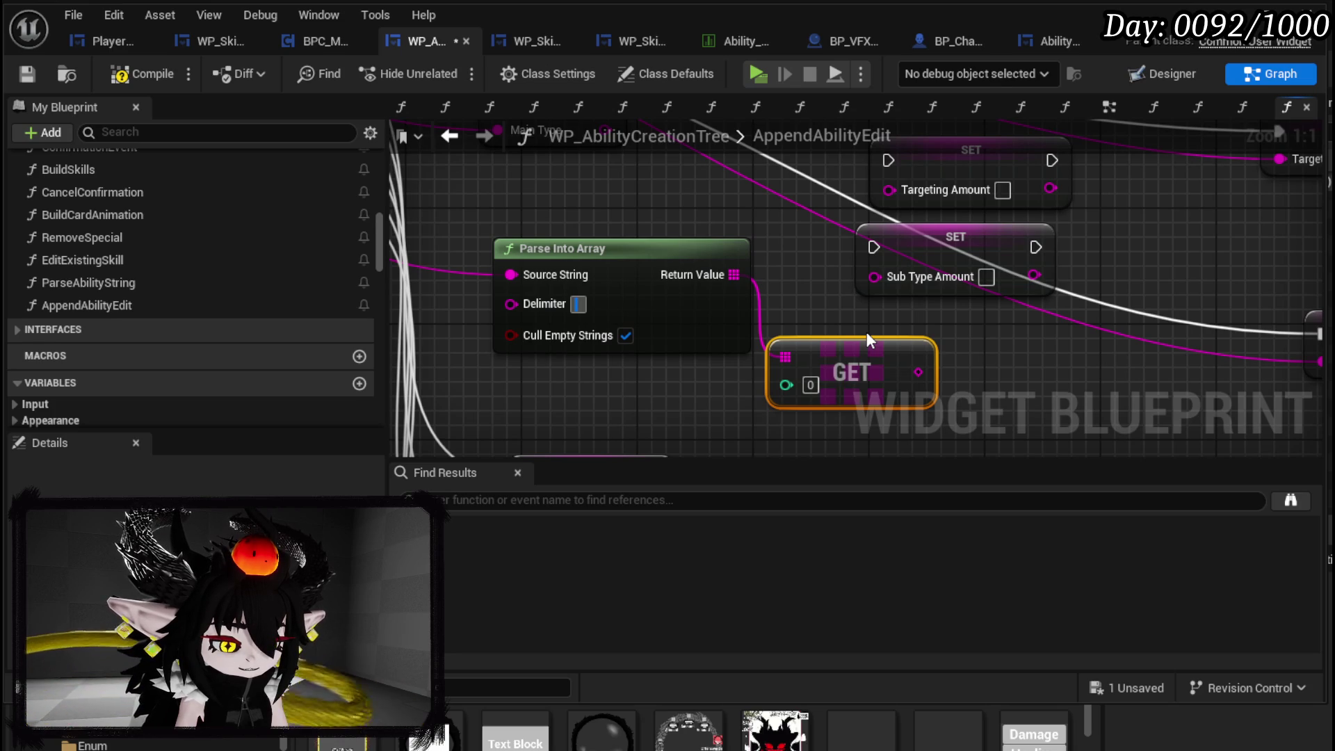
text(()
click(626, 335)
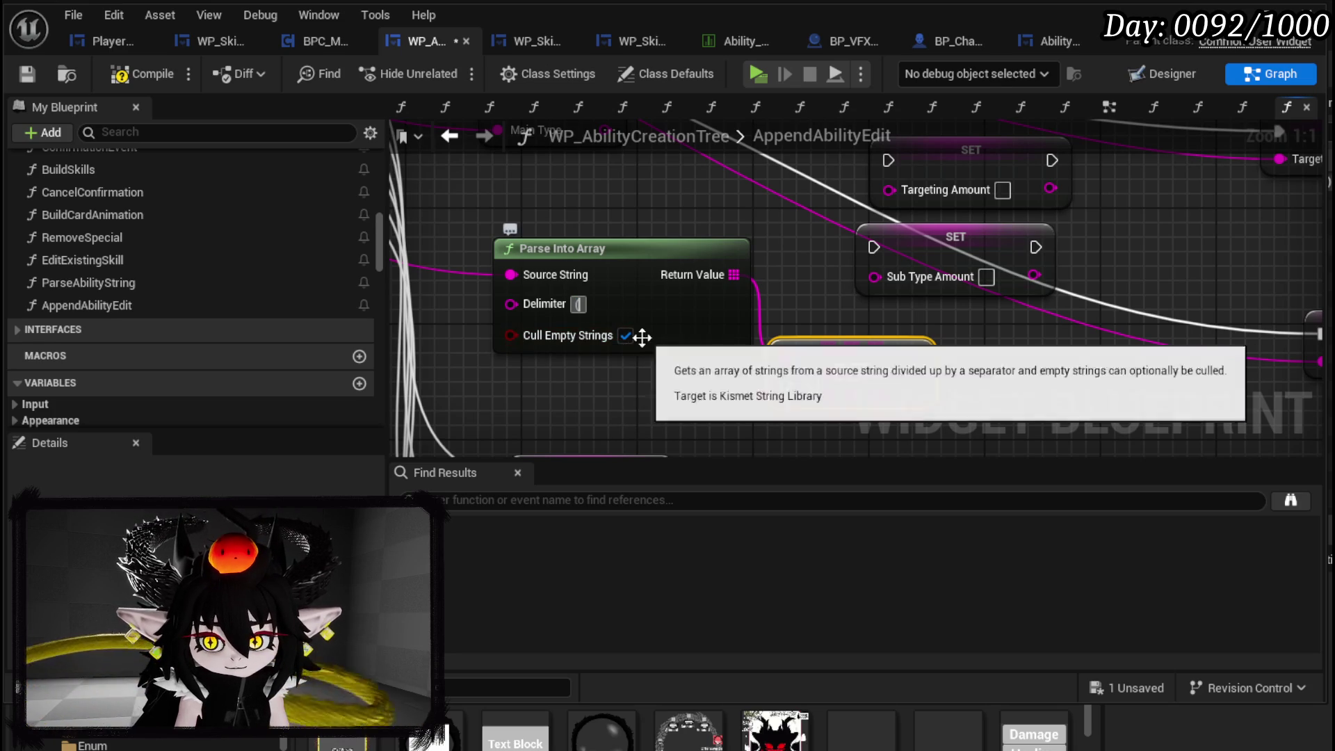
click(810, 384)
text(1)
drag(857, 373, 699, 402)
drag(796, 398, 652, 210)
- Duplicate the parser to split element 1, wiring its first element into Targeting Amount
click(629, 274)
key(ctrl+c)
click(762, 331)
key(ctrl+v)
drag(693, 358, 793, 352)
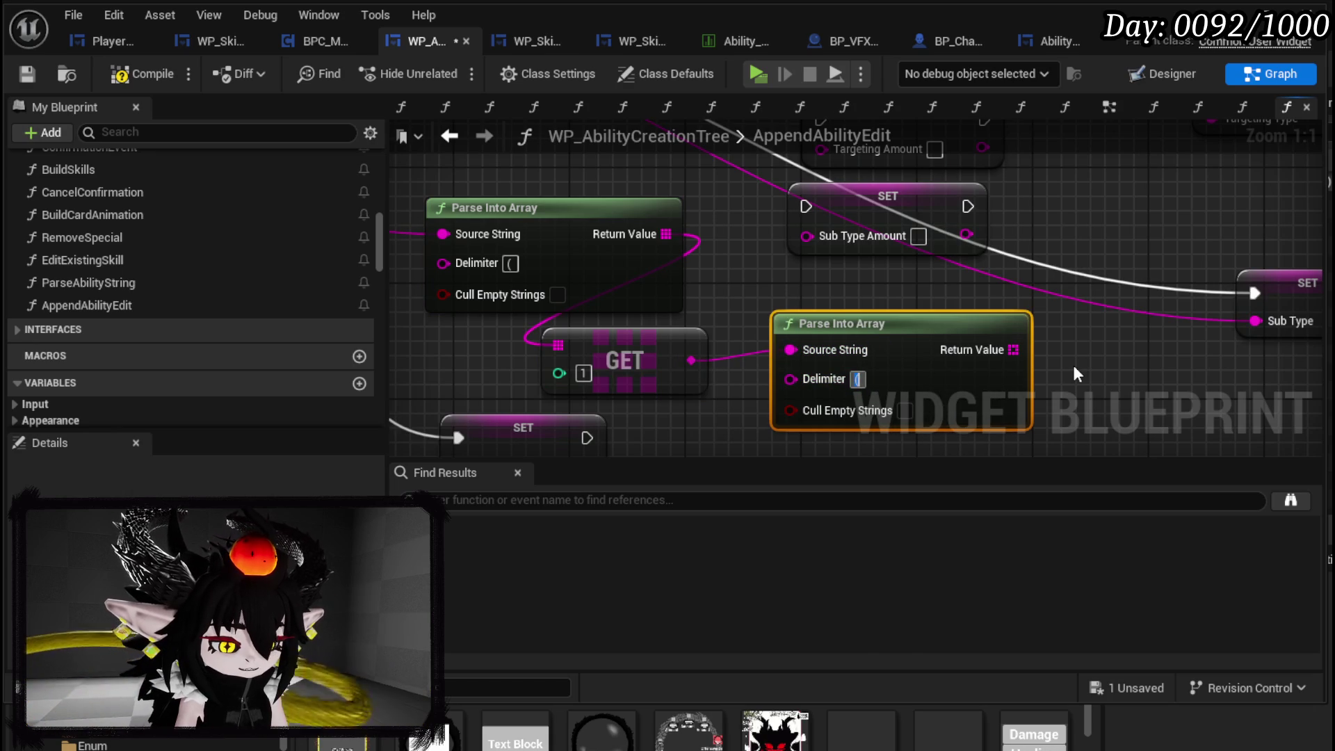
text())
mouse_move(1071, 365)
mouse_down()
mouse_move(911, 391)
mouse_move(931, 377)
mouse_up()
text(get)
click(1014, 562)
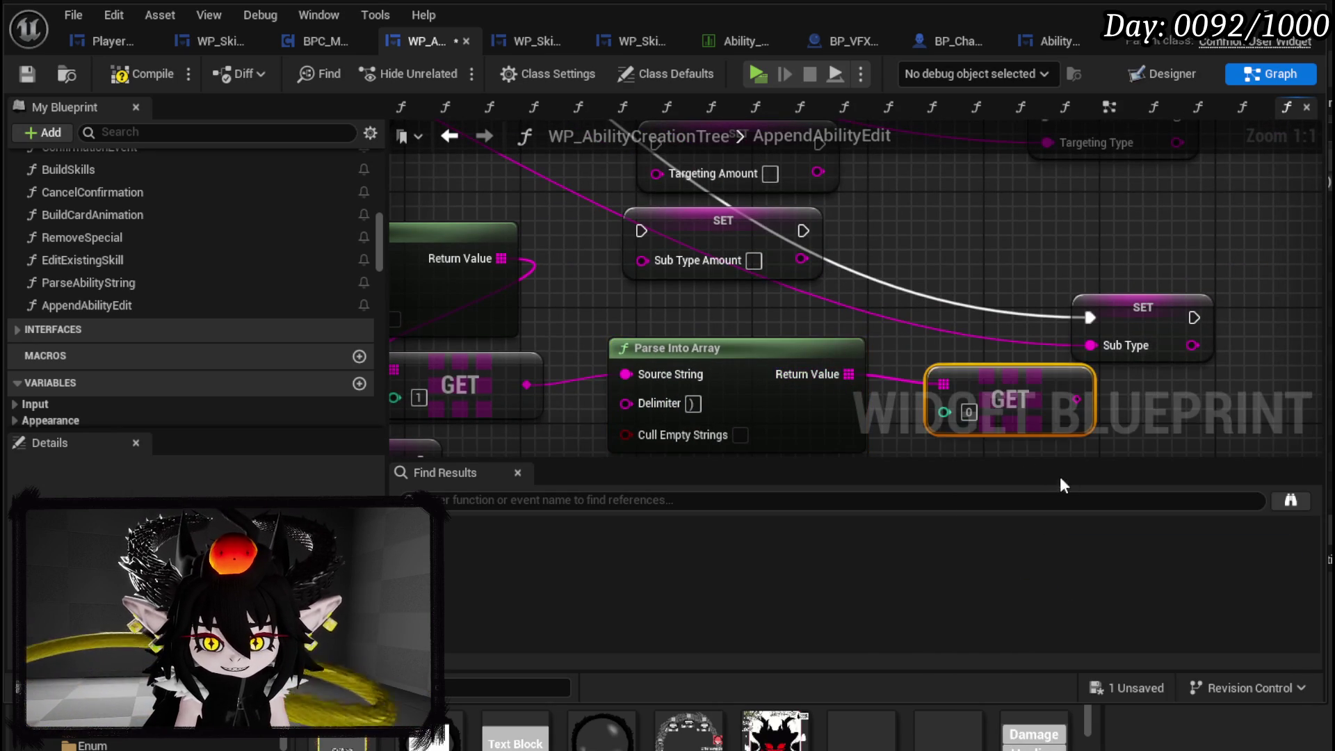
mouse_move(1075, 396)
mouse_down()
mouse_move(1123, 409)
mouse_move(708, 279)
mouse_move(757, 170)
mouse_move(1008, 404)
mouse_move(999, 246)
mouse_move(865, 282)
mouse_move(772, 271)
mouse_move(1191, 229)
mouse_up()
- Feed the first parse's element into Targeting Type and chain that setter into Targeting Amount
scroll(816, 164, down, 1)
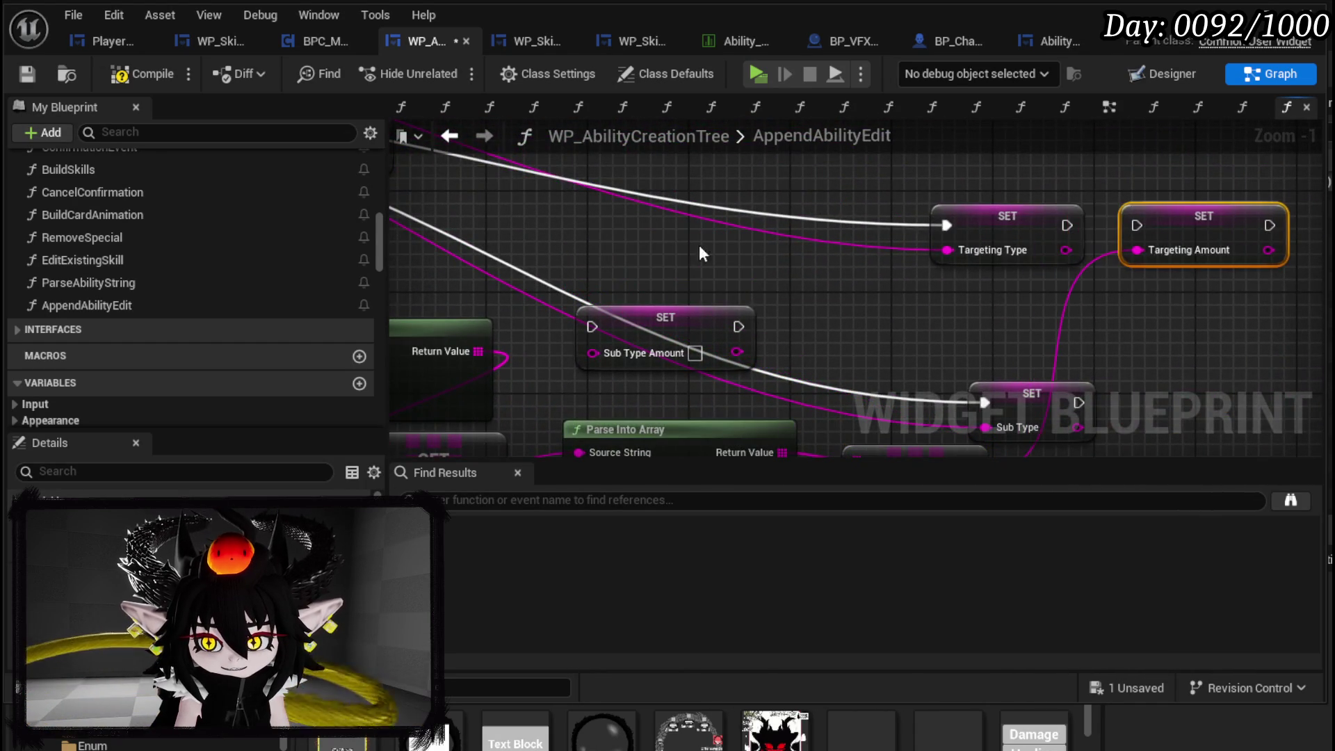
scroll(869, 253, down, 3)
scroll(874, 291, up, 1)
scroll(757, 361, up, 1)
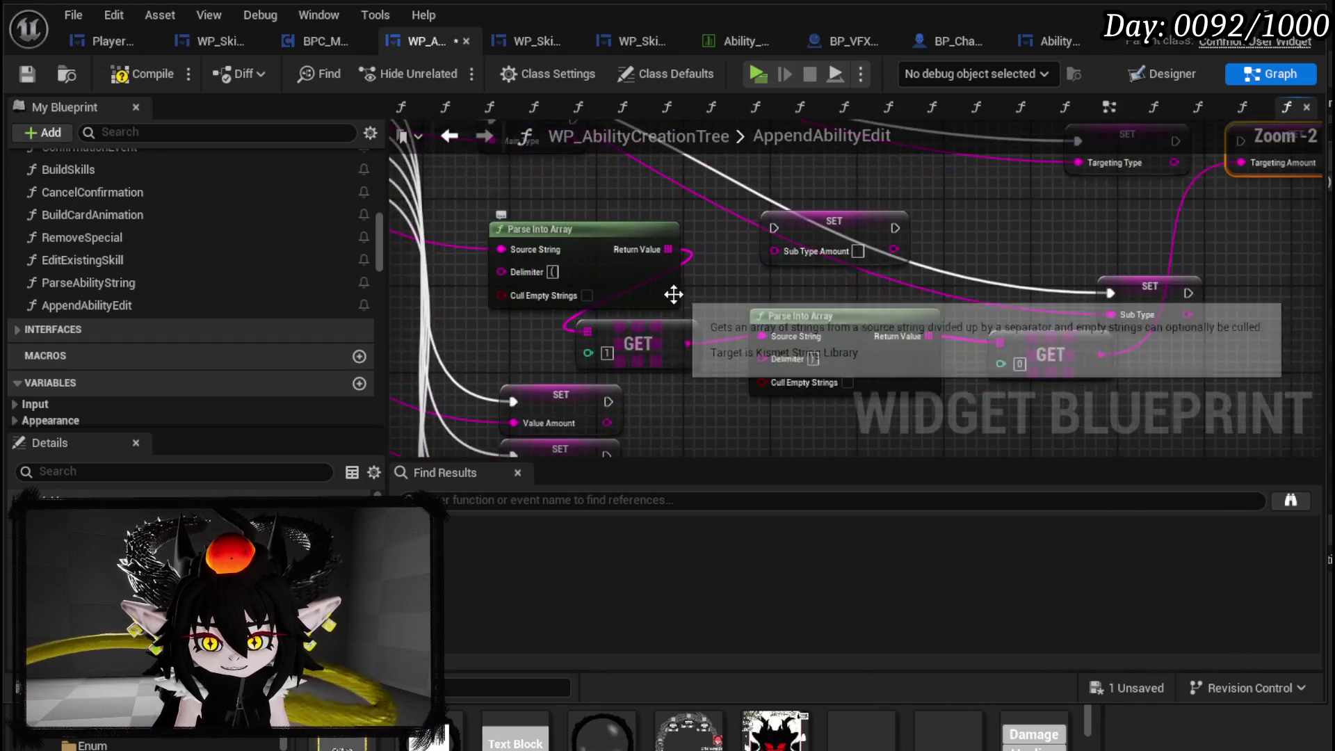
mouse_move(637, 284)
mouse_down()
mouse_move(599, 234)
mouse_move(639, 226)
mouse_up()
text(get)
key(Return)
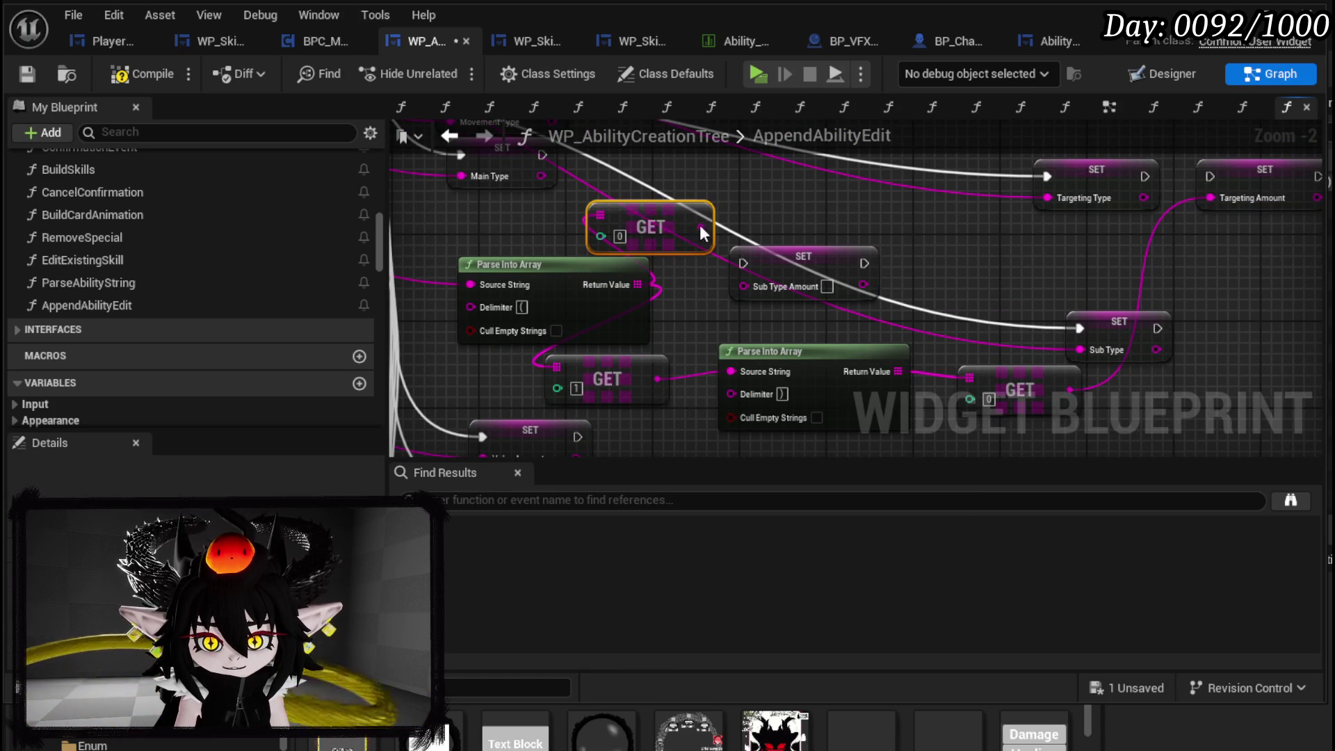
drag(676, 273, 1020, 239)
drag(1047, 180, 1112, 179)
mouse_move(715, 302)
mouse_down()
mouse_move(847, 274)
mouse_move(1274, 291)
mouse_up()
scroll(730, 285, down, 2)
- Rearrange the parse and GET nodes, placing the Sub Type setter below the index 0 GET
drag(520, 339, 643, 233)
ctrl+click(748, 313)
mouse_move(749, 313)
mouse_down()
mouse_move(795, 255)
mouse_move(827, 255)
mouse_up()
drag(634, 358, 611, 398)
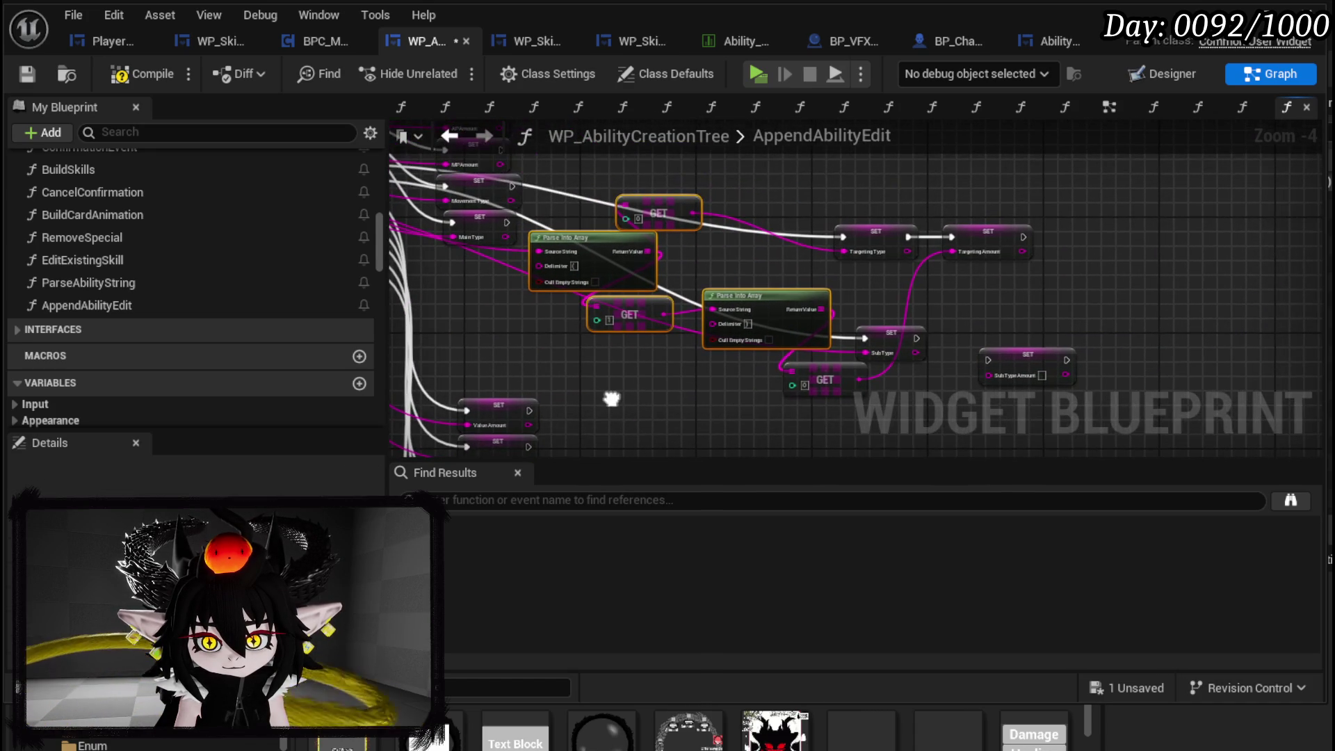
drag(818, 372, 753, 365)
mouse_move(883, 331)
mouse_down()
mouse_move(869, 399)
mouse_move(816, 278)
mouse_move(900, 336)
mouse_move(916, 311)
mouse_up()
drag(846, 367, 934, 434)
mouse_move(846, 366)
mouse_down()
mouse_move(893, 332)
mouse_move(917, 384)
mouse_up()
- Copy the parsing nodes and wire the copy from the source string into Sub Type and Sub Type Amount
mouse_move(647, 191)
mouse_down()
mouse_move(751, 327)
mouse_move(743, 237)
mouse_up()
key(ctrl+c)
key(ctrl+v)
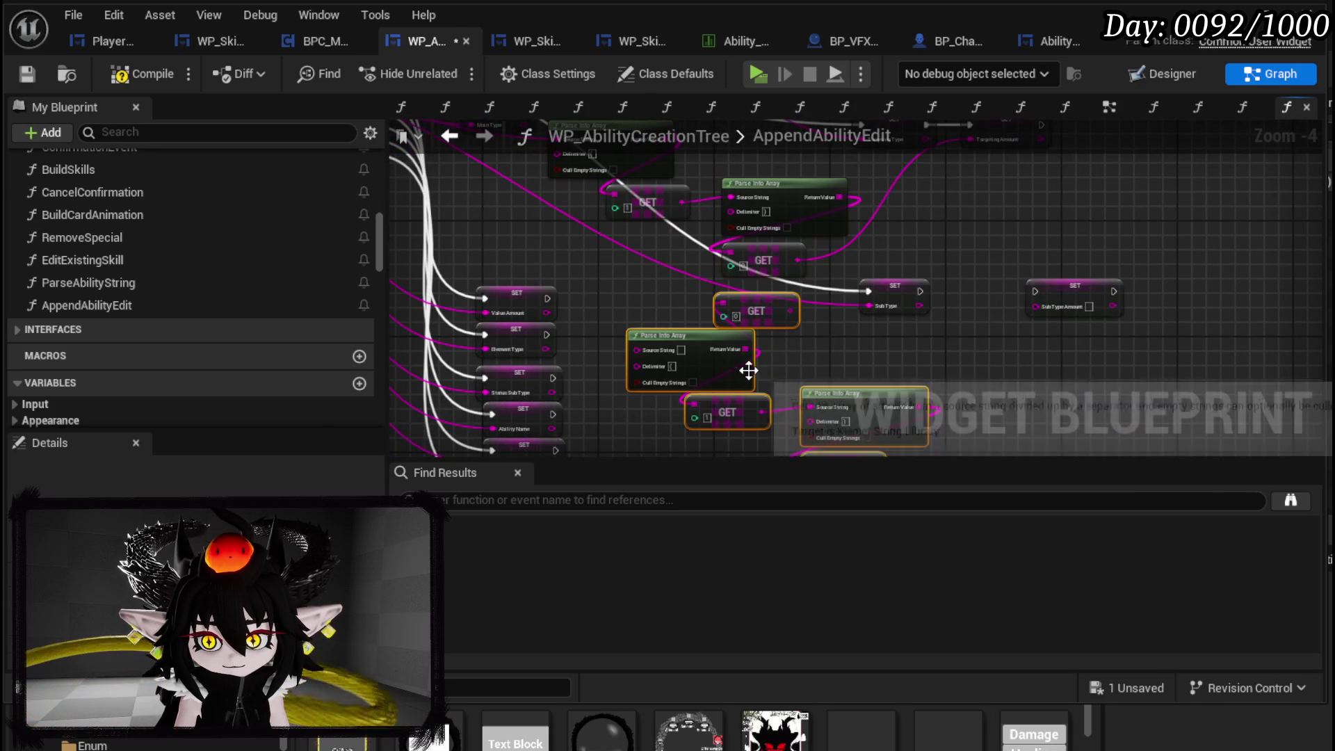
drag(799, 356, 758, 304)
drag(659, 292, 753, 327)
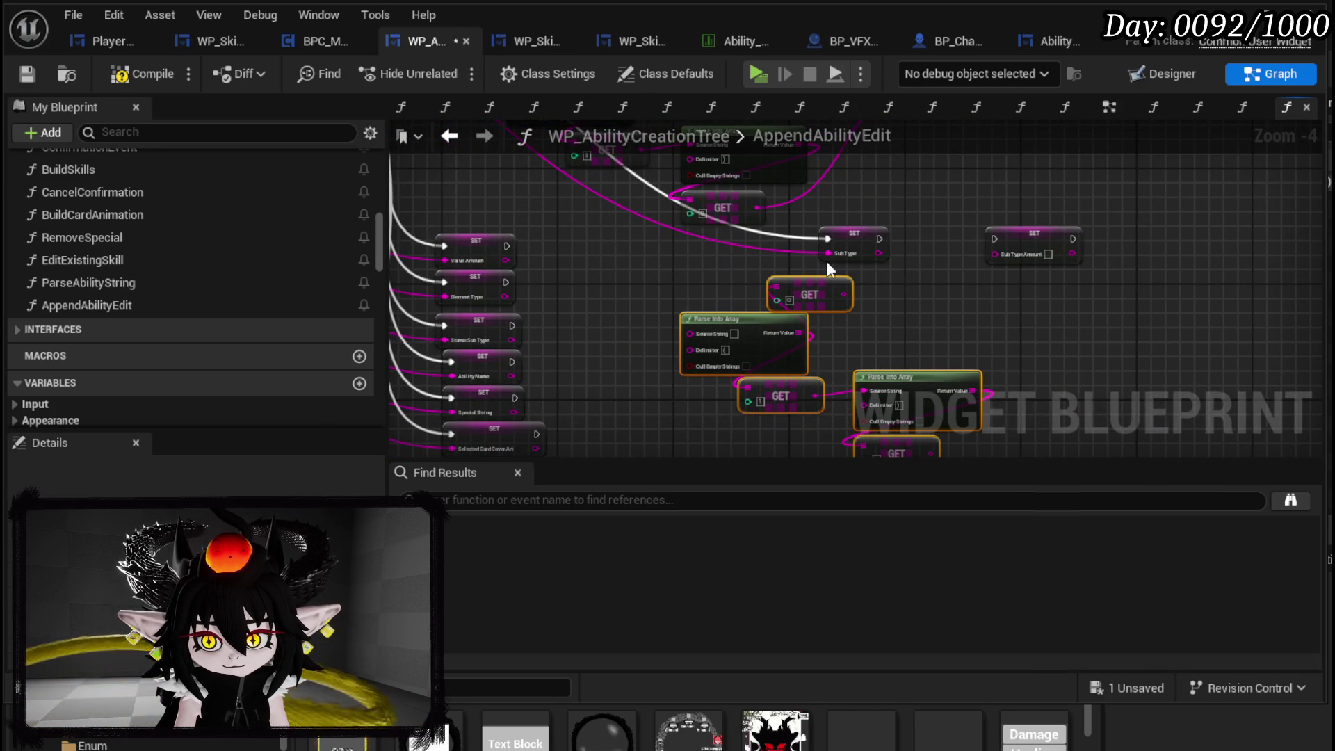
drag(829, 253, 707, 333)
mouse_move(865, 338)
mouse_down()
mouse_move(718, 303)
mouse_move(685, 231)
mouse_up()
drag(788, 430, 852, 235)
mouse_move(738, 216)
mouse_down()
mouse_move(851, 217)
mouse_move(817, 221)
mouse_up()
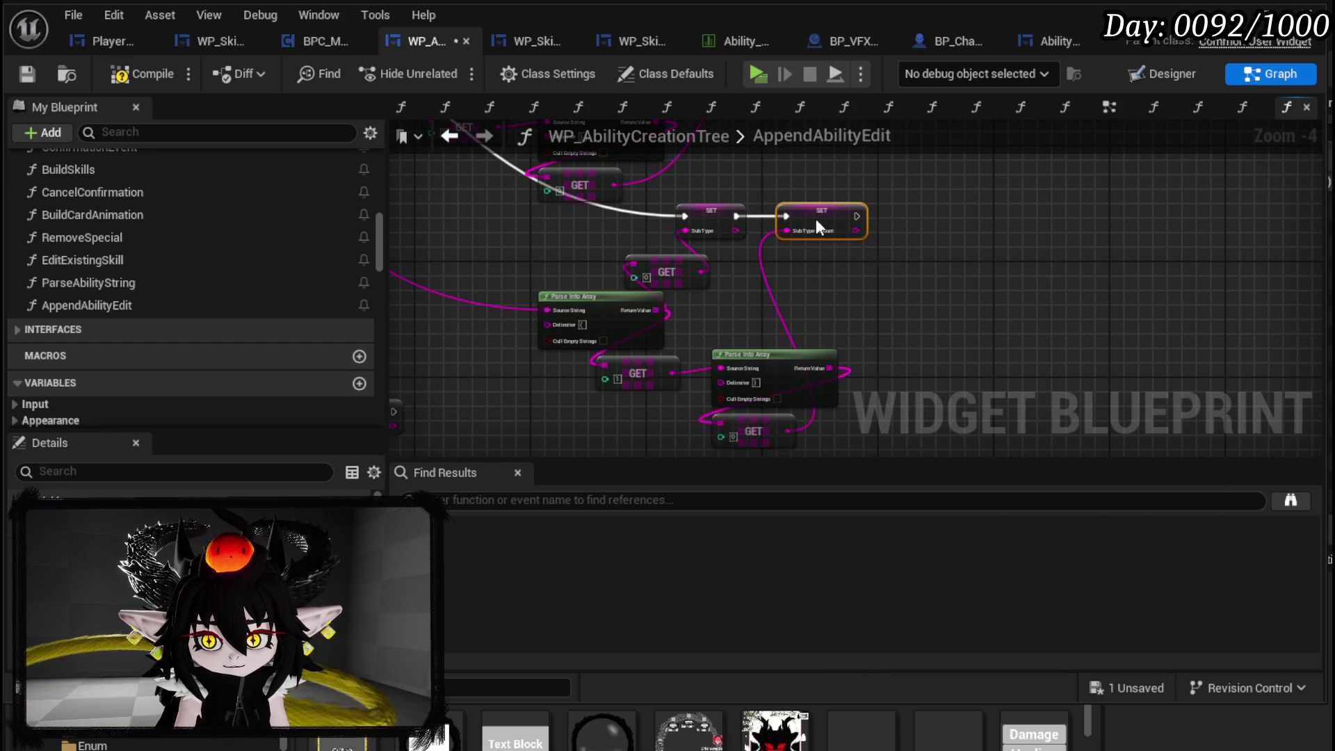
drag(786, 357, 778, 319)
drag(743, 419, 875, 327)
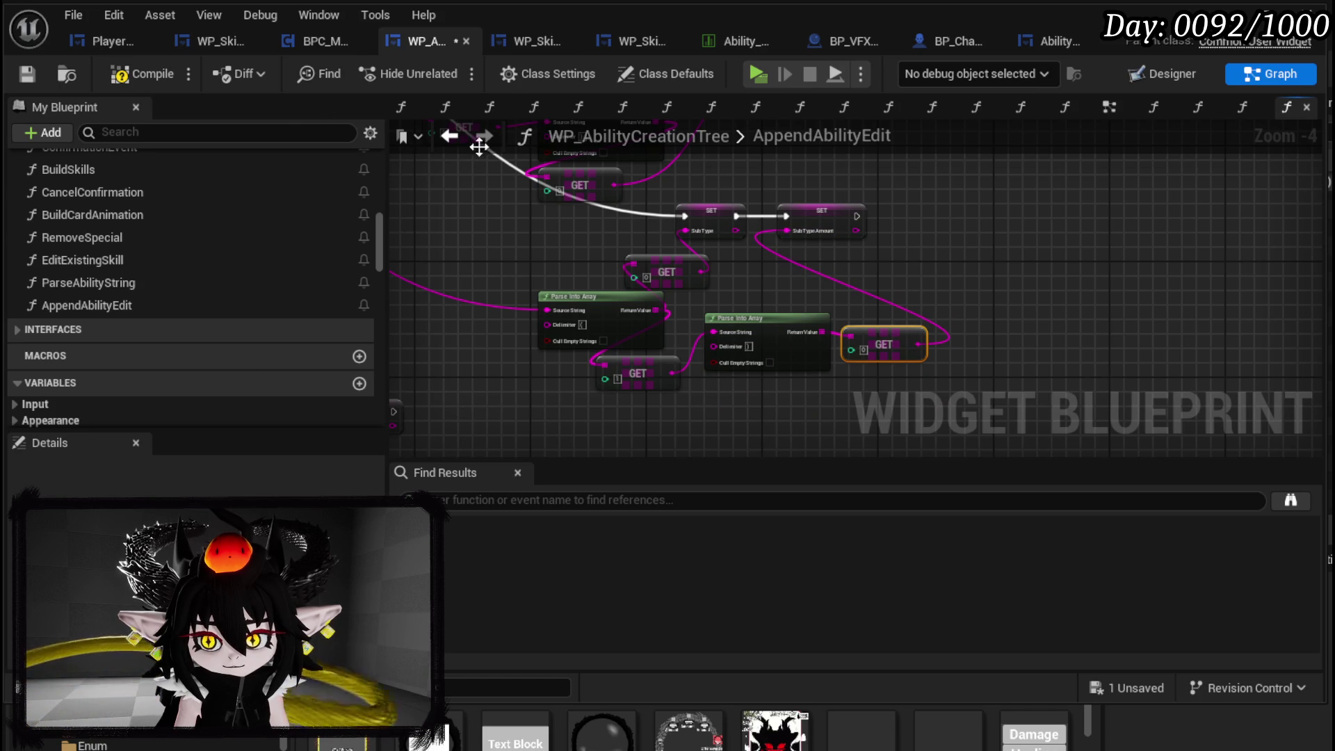
- Compile and save, then move the parsing group right and the Main Type setter down-right
click(27, 71)
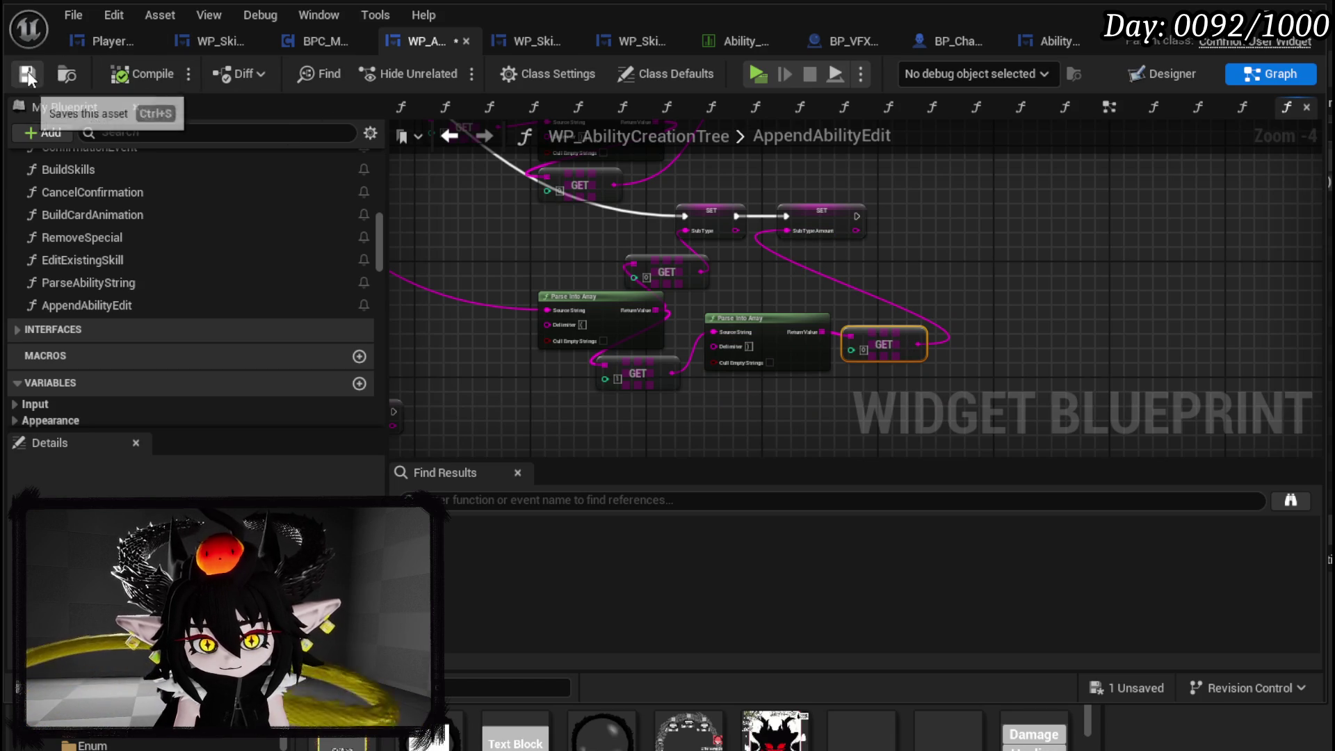
click(619, 390)
drag(577, 409, 870, 241)
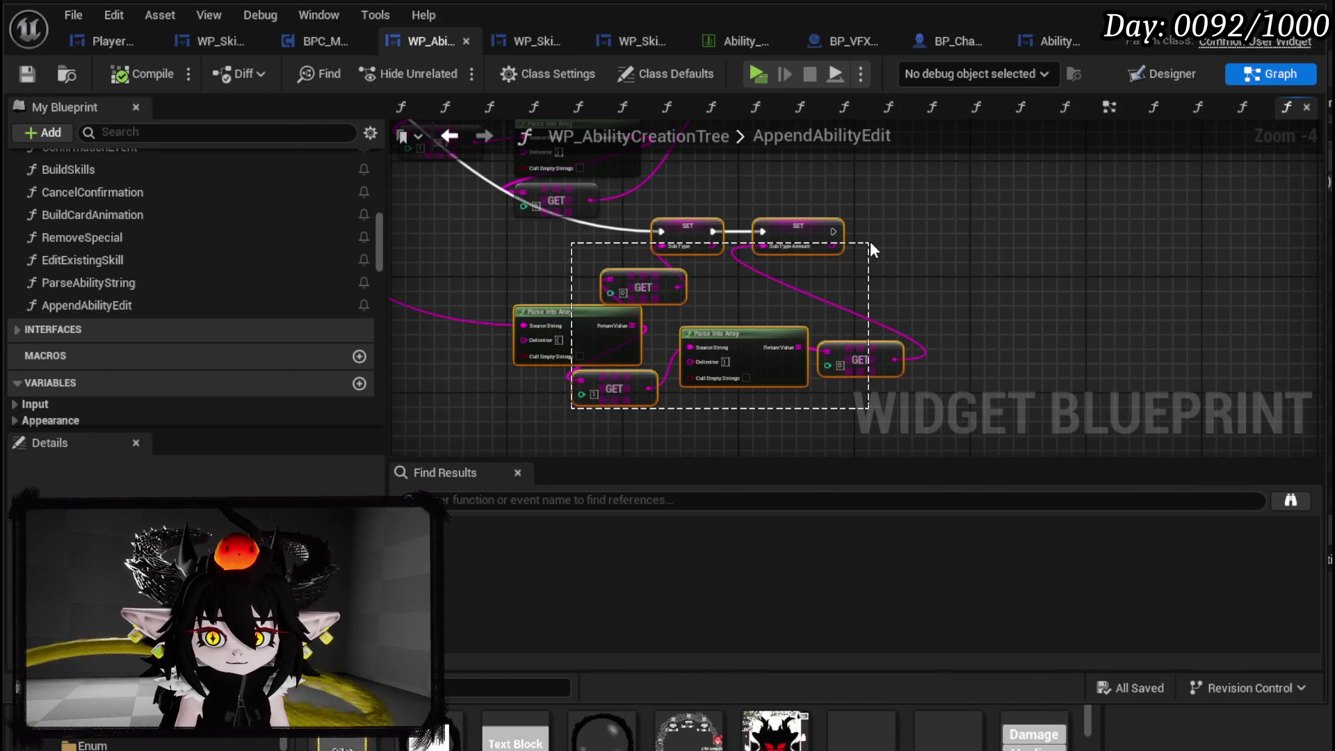
mouse_move(671, 289)
mouse_down()
mouse_move(843, 290)
mouse_move(735, 352)
mouse_up()
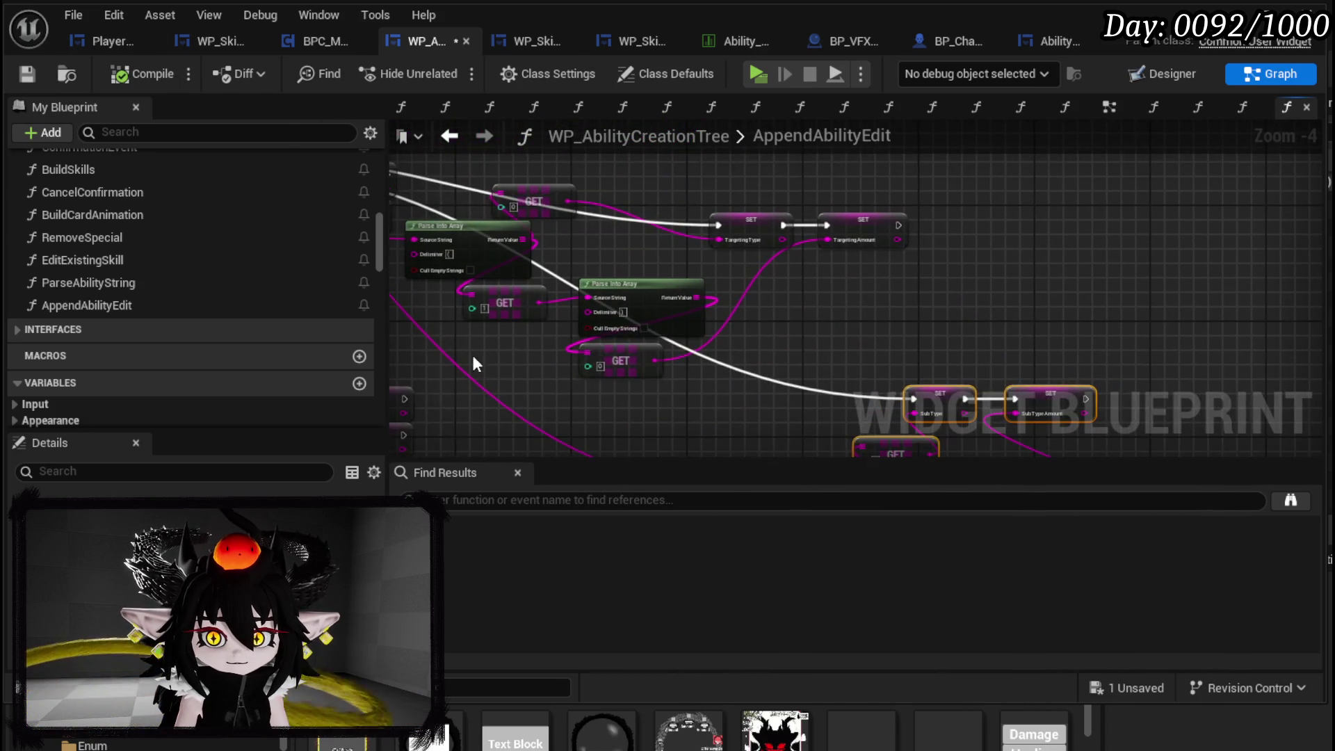
mouse_move(646, 388)
mouse_down()
mouse_move(907, 202)
mouse_move(998, 222)
mouse_up()
drag(630, 244, 1028, 201)
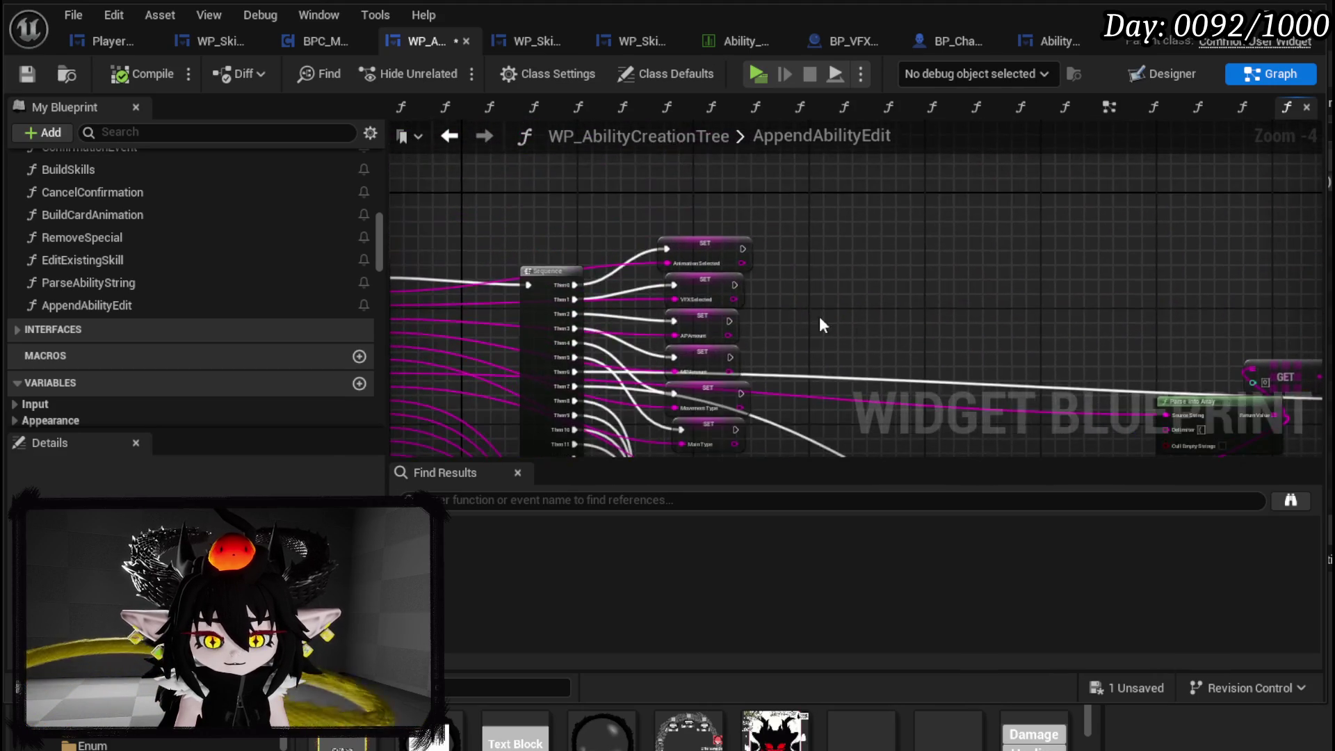
scroll(857, 327, up, 3)
drag(886, 318, 782, 221)
drag(663, 301, 662, 219)
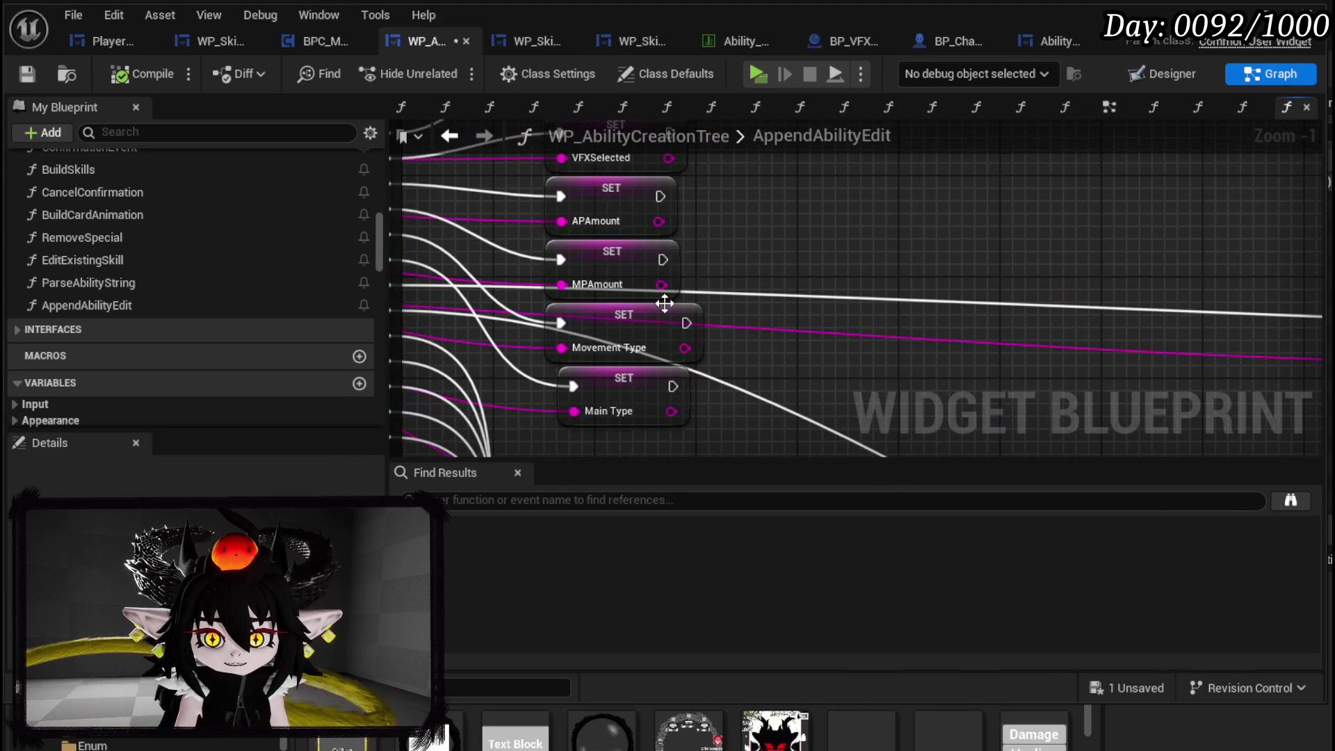
drag(654, 299, 680, 157)
mouse_move(688, 276)
mouse_down()
mouse_move(757, 287)
mouse_move(715, 352)
mouse_move(800, 322)
mouse_move(644, 274)
mouse_move(697, 325)
mouse_up()
- Place a Switch on String node wired from Main Type and add three case pins
text(Switch)
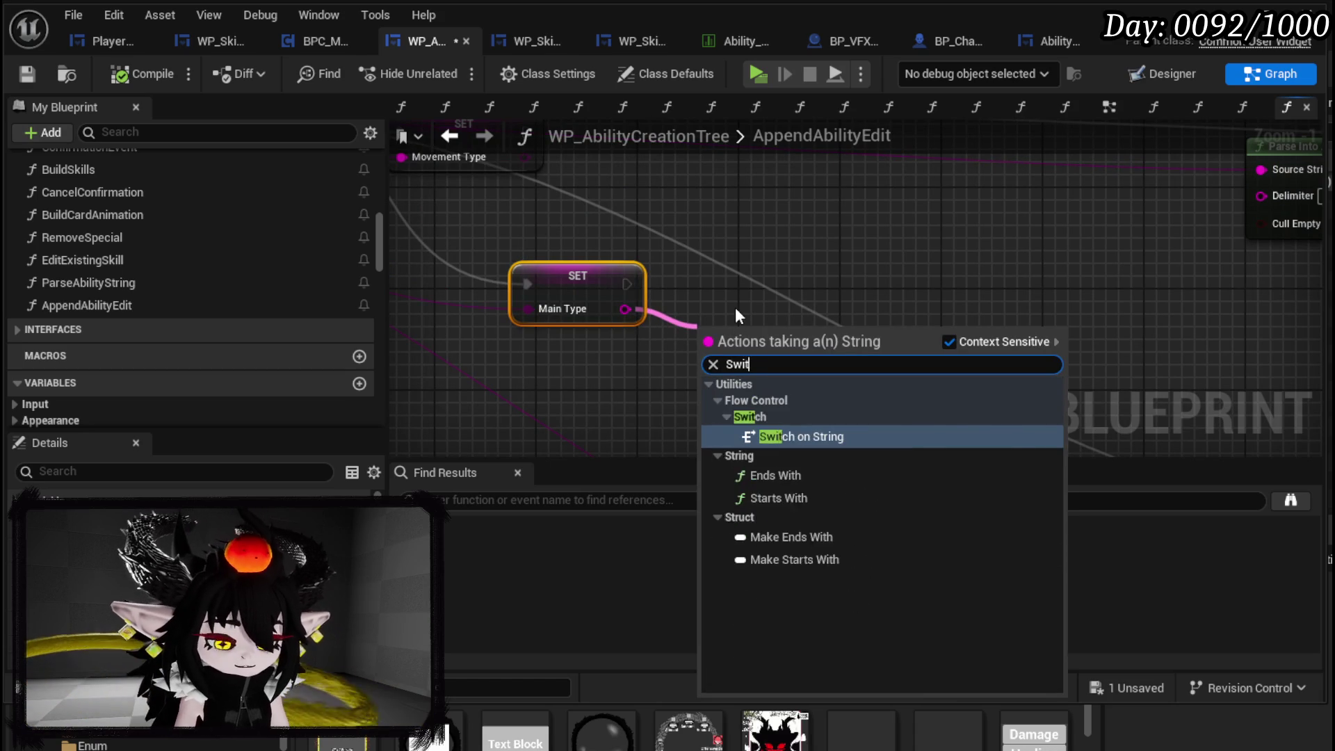
key(Return)
drag(731, 337, 717, 262)
click(818, 322)
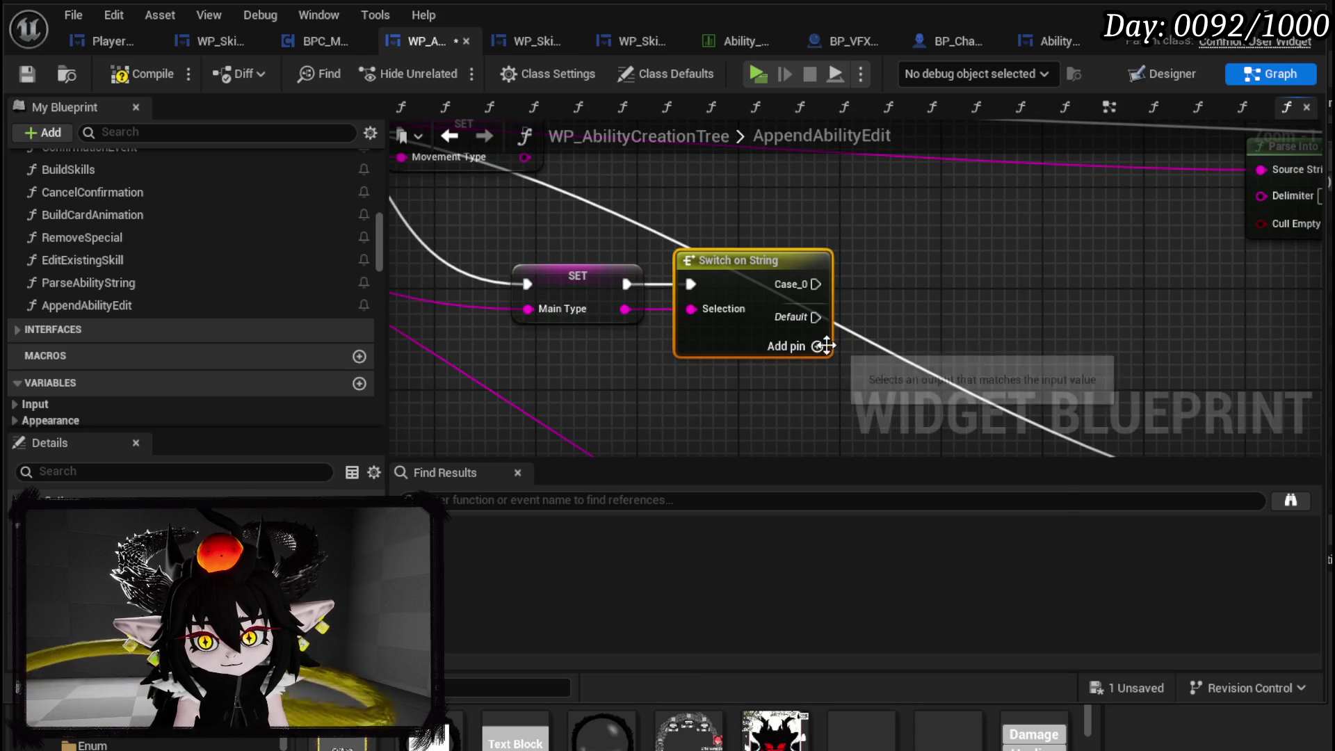
click(817, 347)
click(817, 372)
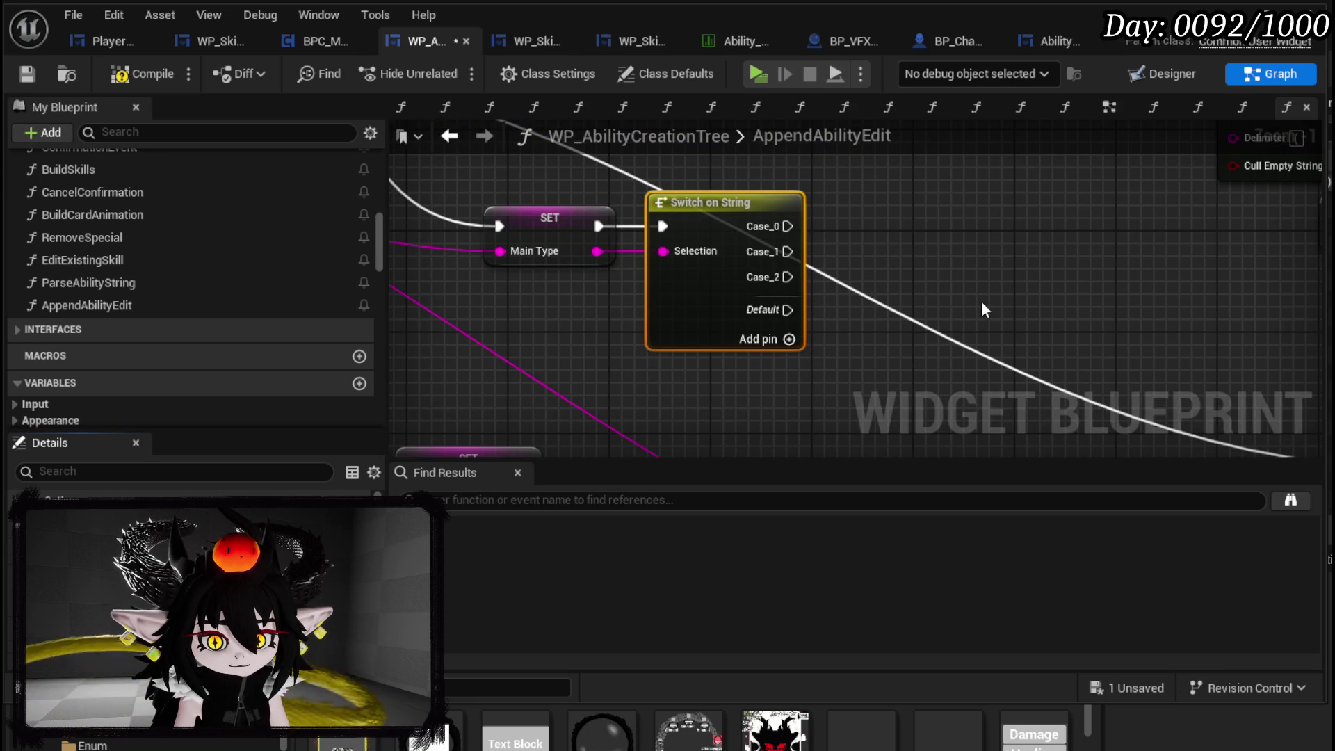
- Name the switch cases Damage, Healing and Card
key(Return)
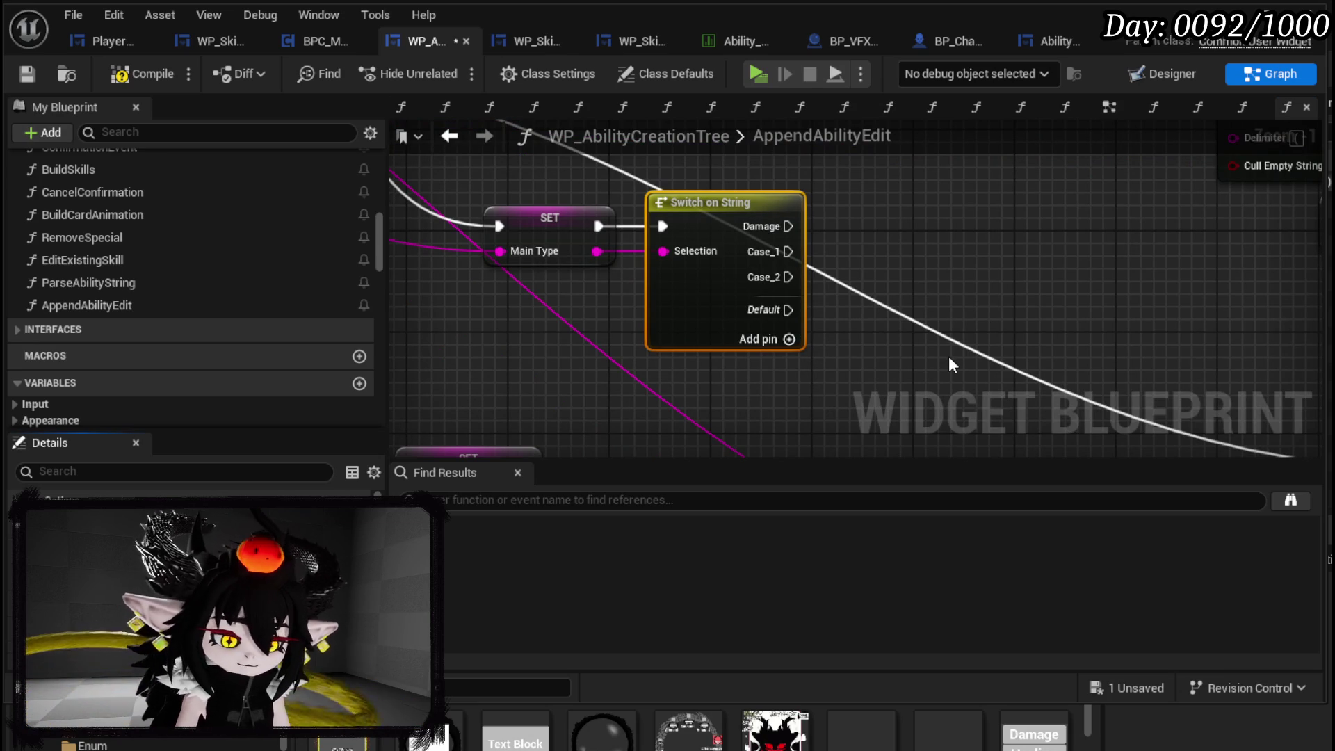
key(Return)
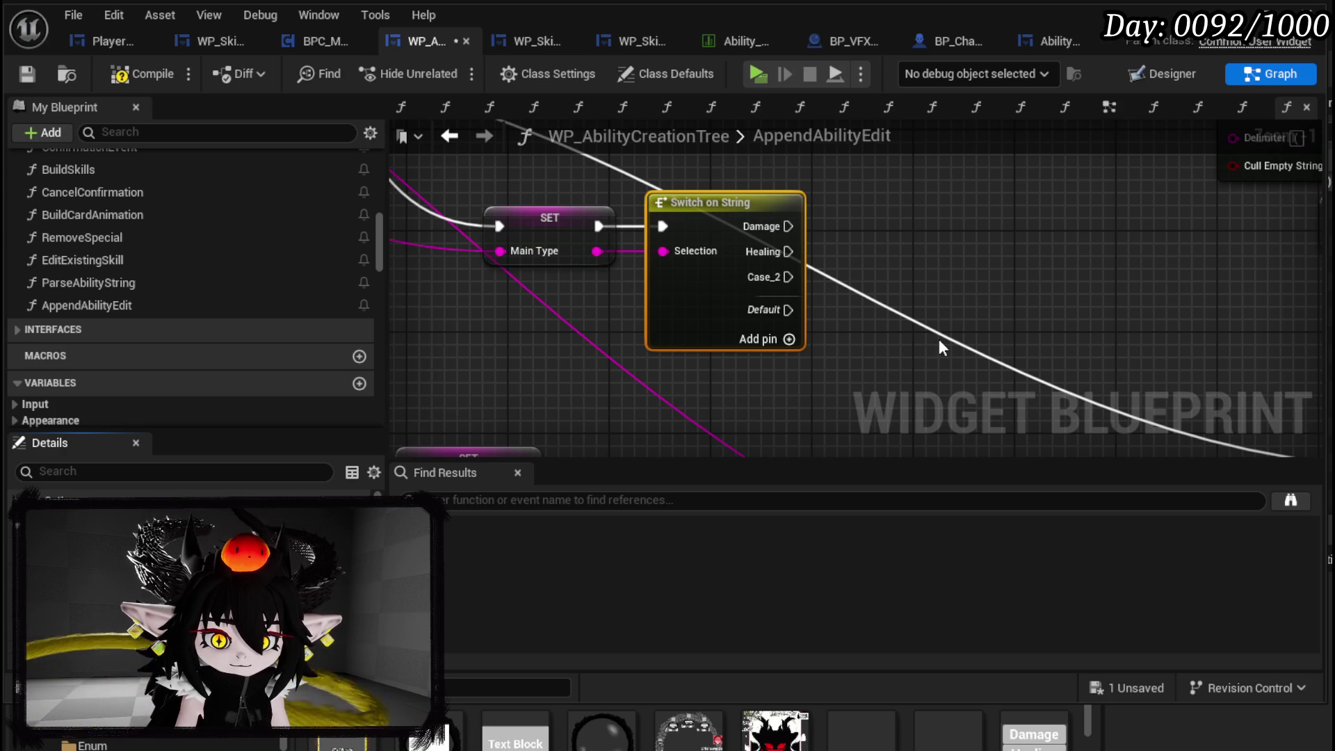
key(Return)
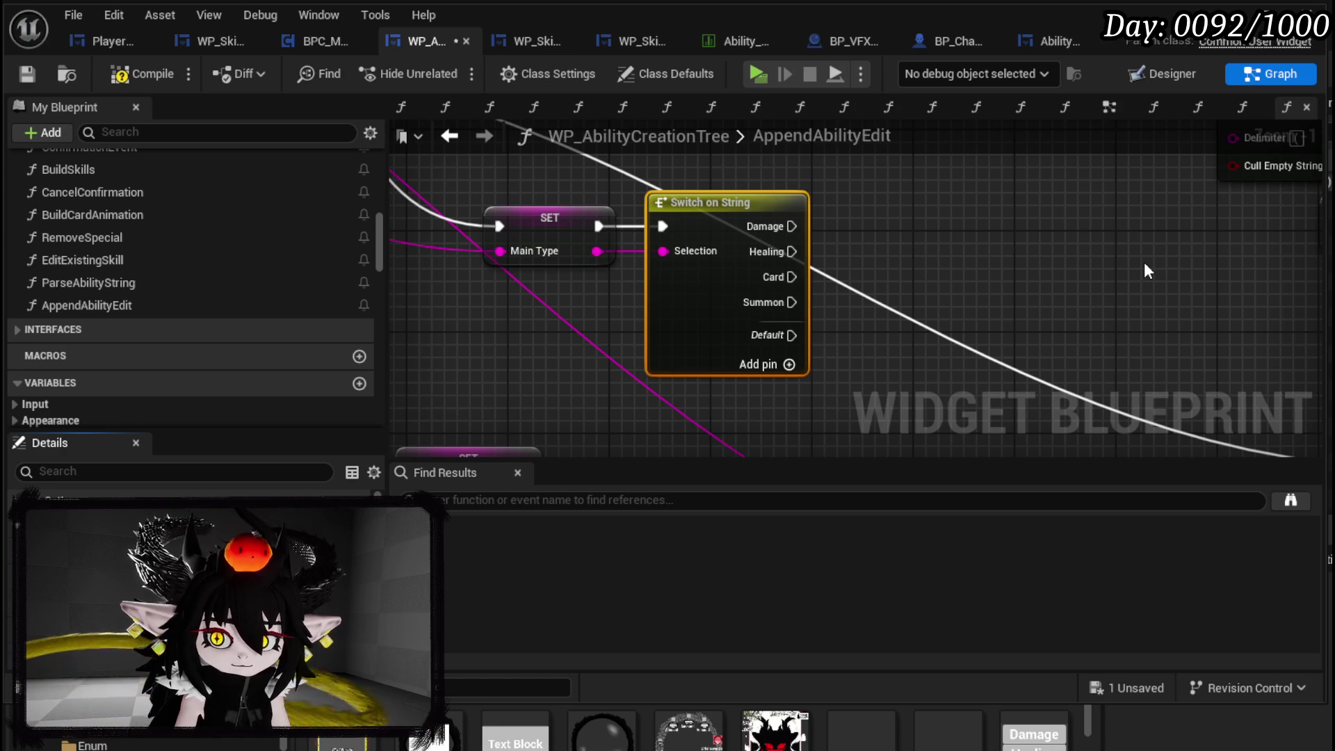
scroll(922, 334, down, 5)
scroll(882, 290, down, 2)
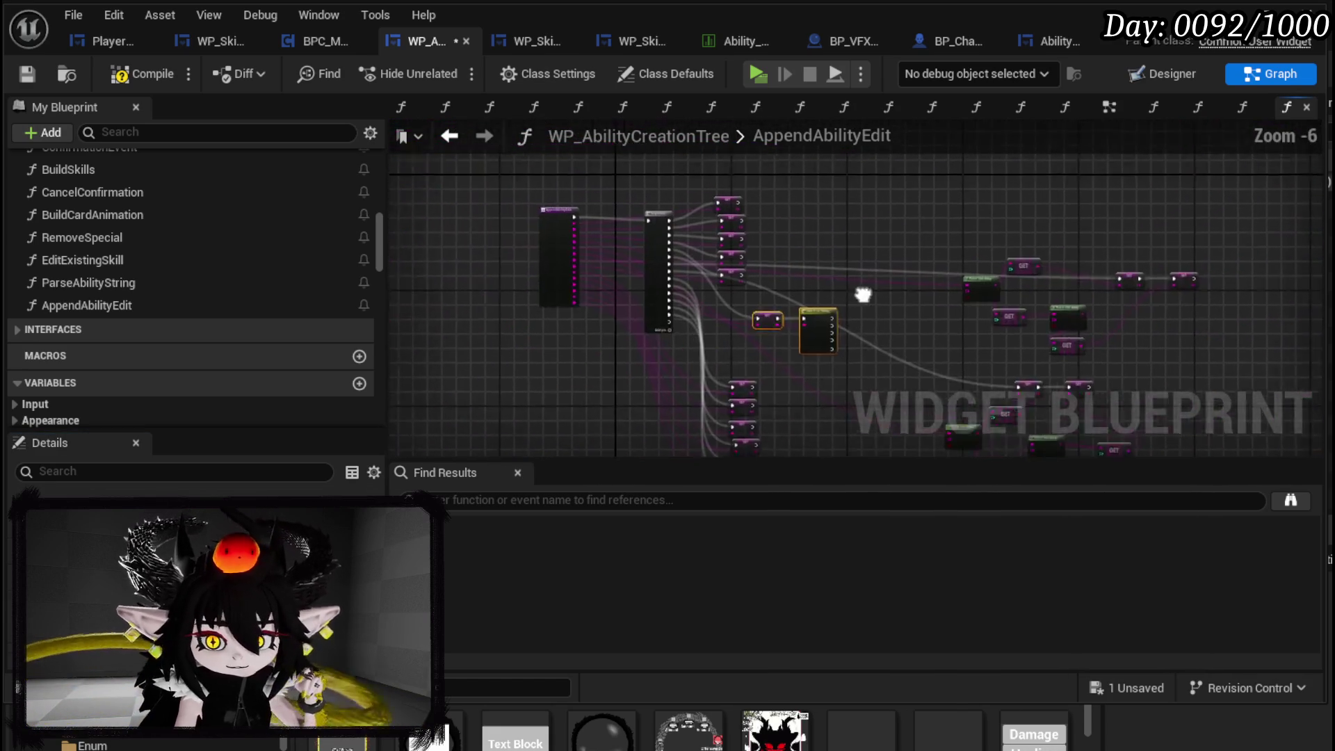
- Move the Selected Card Cover Art and Special String setters lower to make room
drag(765, 323, 827, 177)
scroll(828, 178, up, 4)
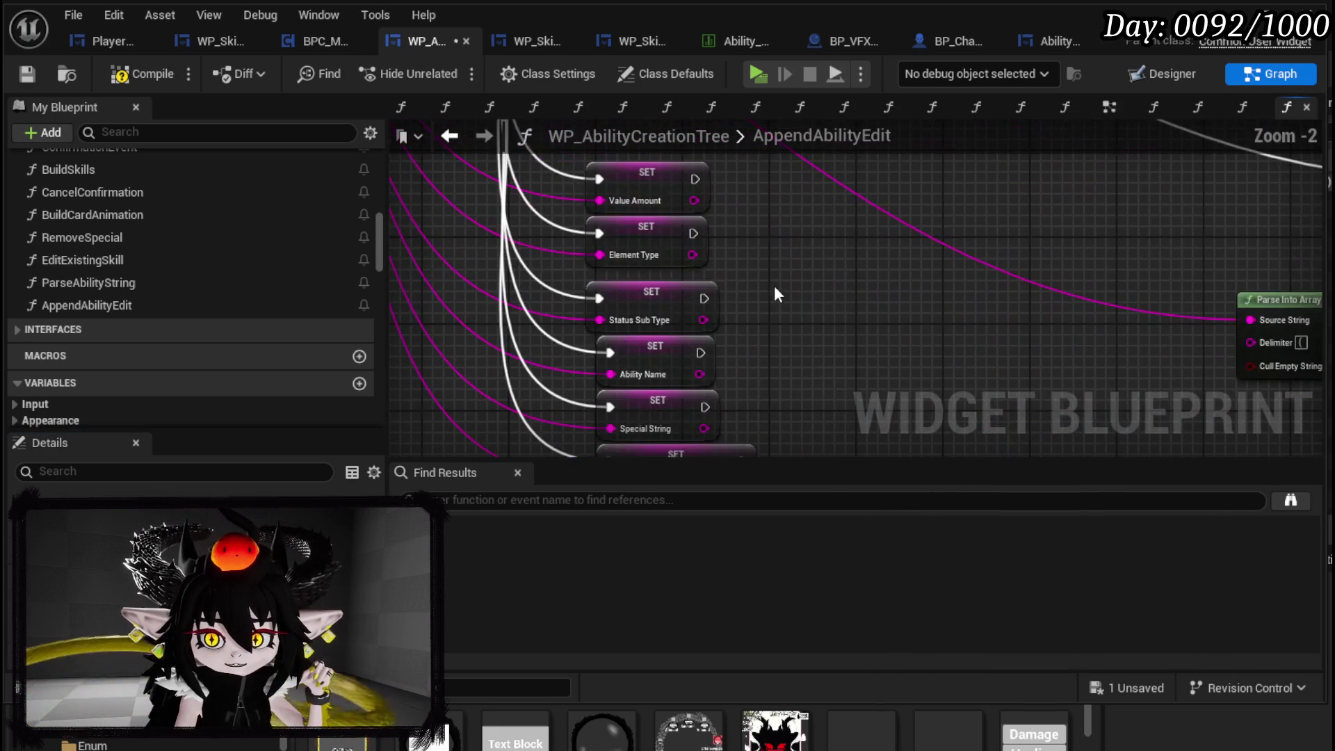
scroll(811, 311, up, 2)
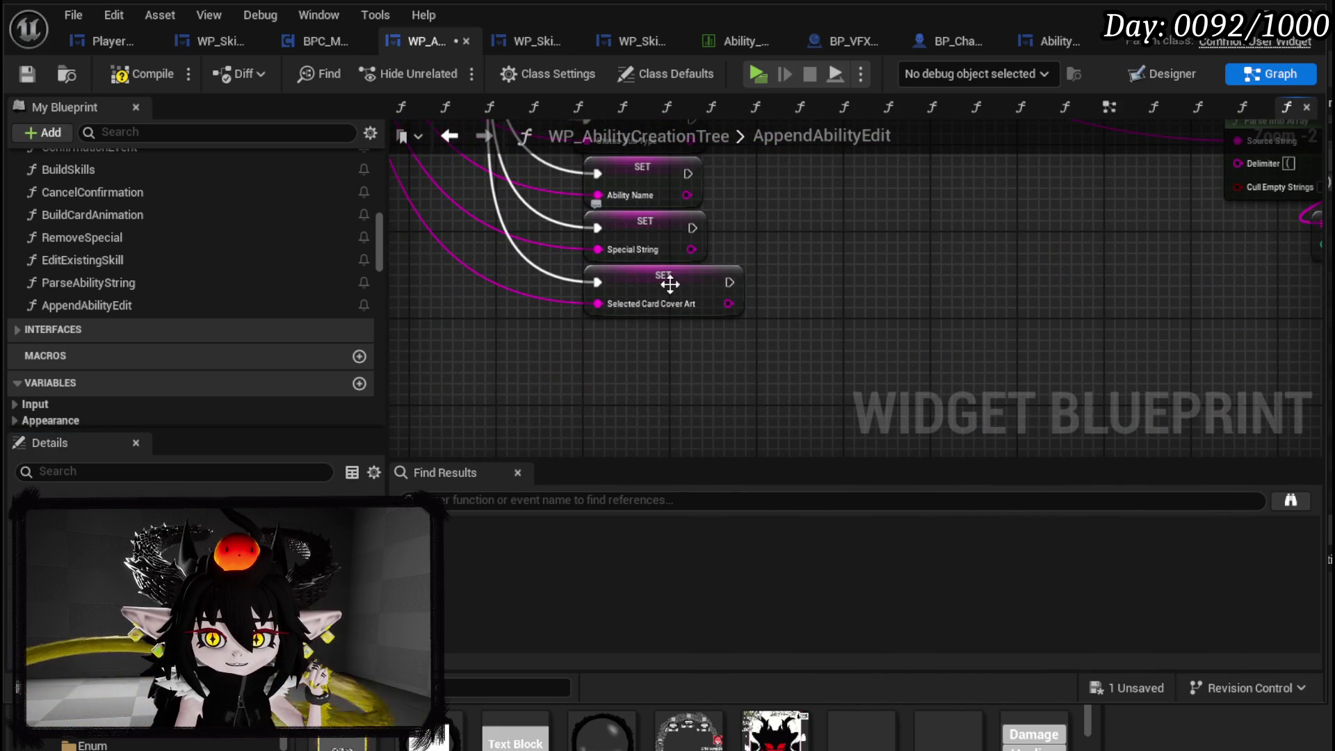
drag(670, 292, 649, 433)
mouse_move(650, 244)
mouse_down()
mouse_move(638, 285)
mouse_move(785, 303)
mouse_up()
scroll(757, 307, up, 2)
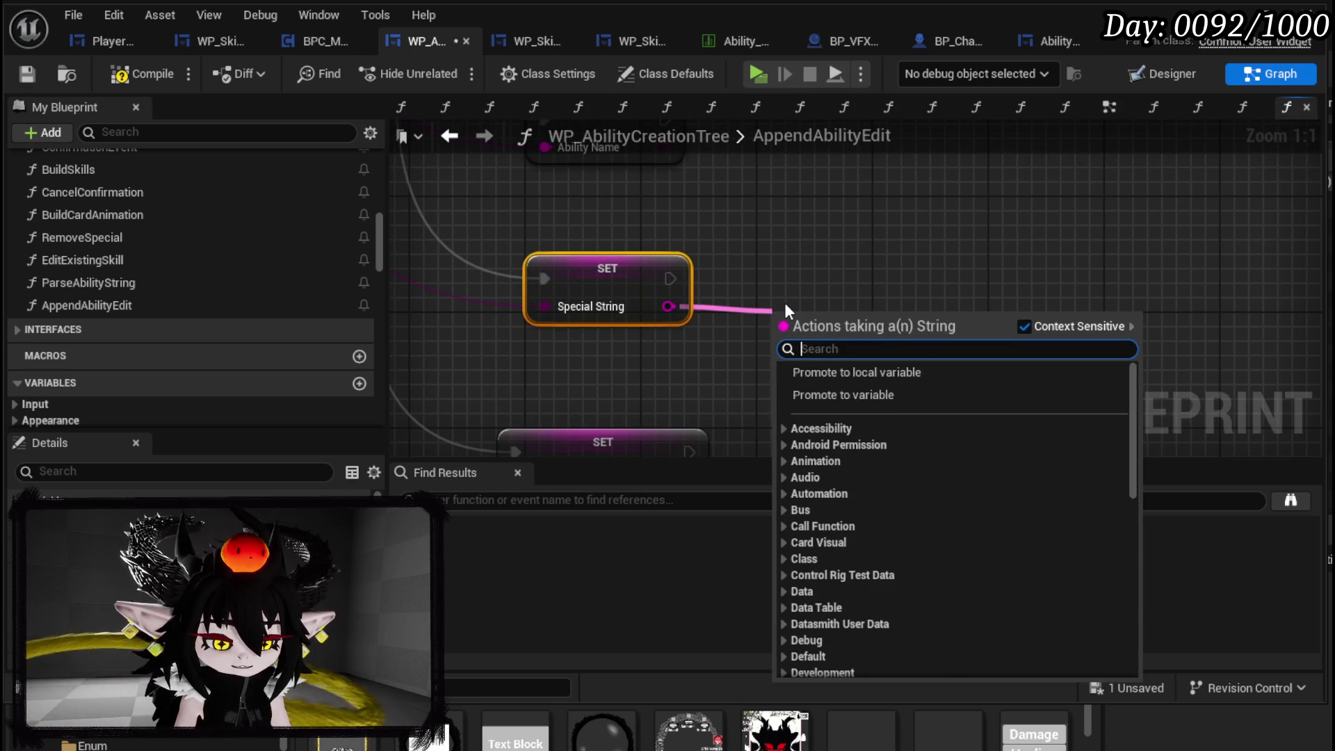
- Add a Parse Into Array node on Special String with delimiter '&'
text(Parse)
key(Return)
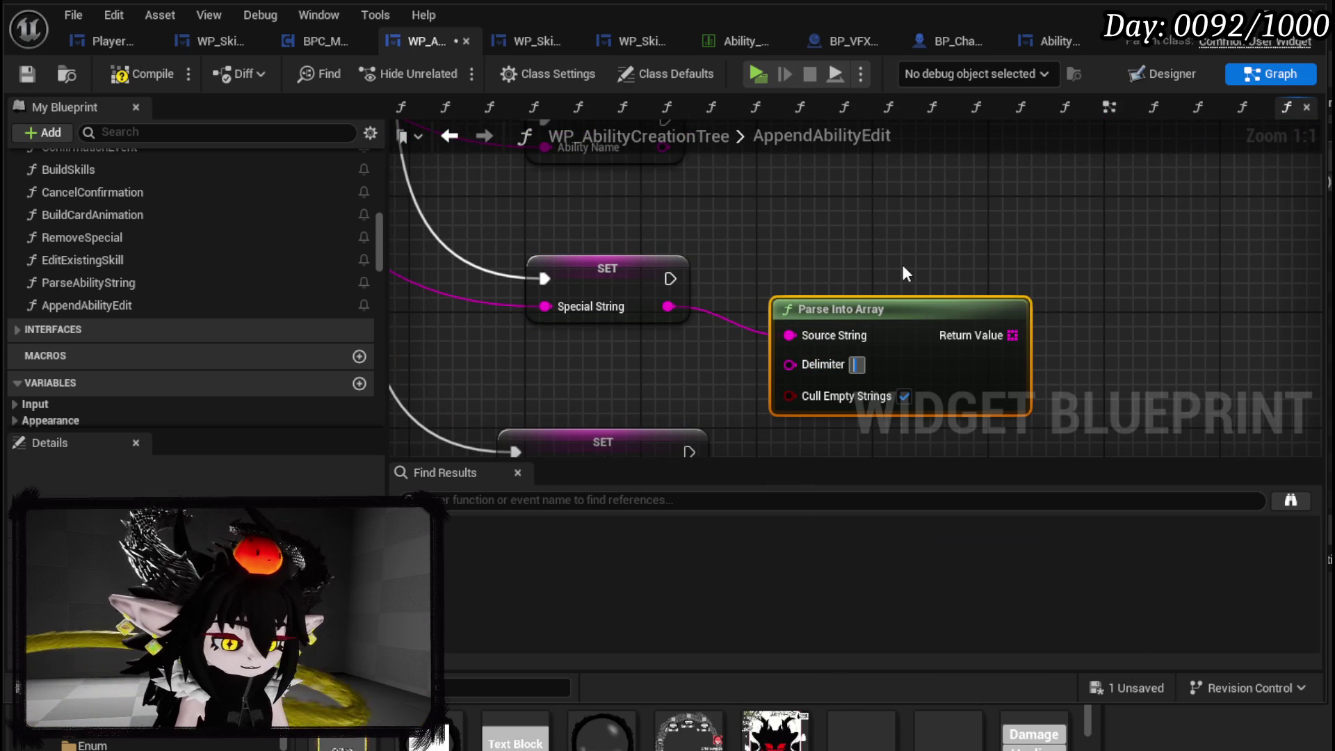
text(&)
drag(932, 317, 889, 317)
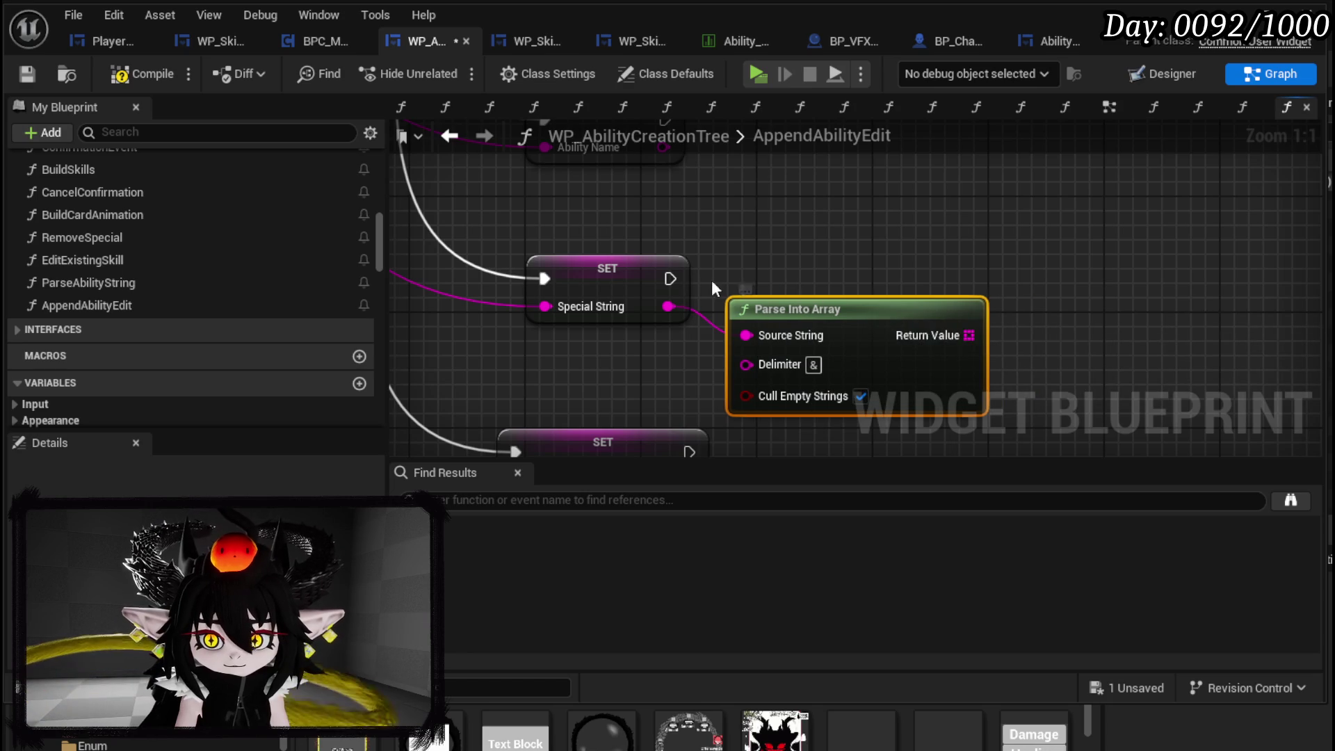
- Add a For Each Loop over the parsed array, running after the Special String setter
drag(713, 287, 580, 273)
drag(836, 321, 891, 328)
text(get)
key(Escape)
drag(798, 364, 898, 364)
text(Loop)
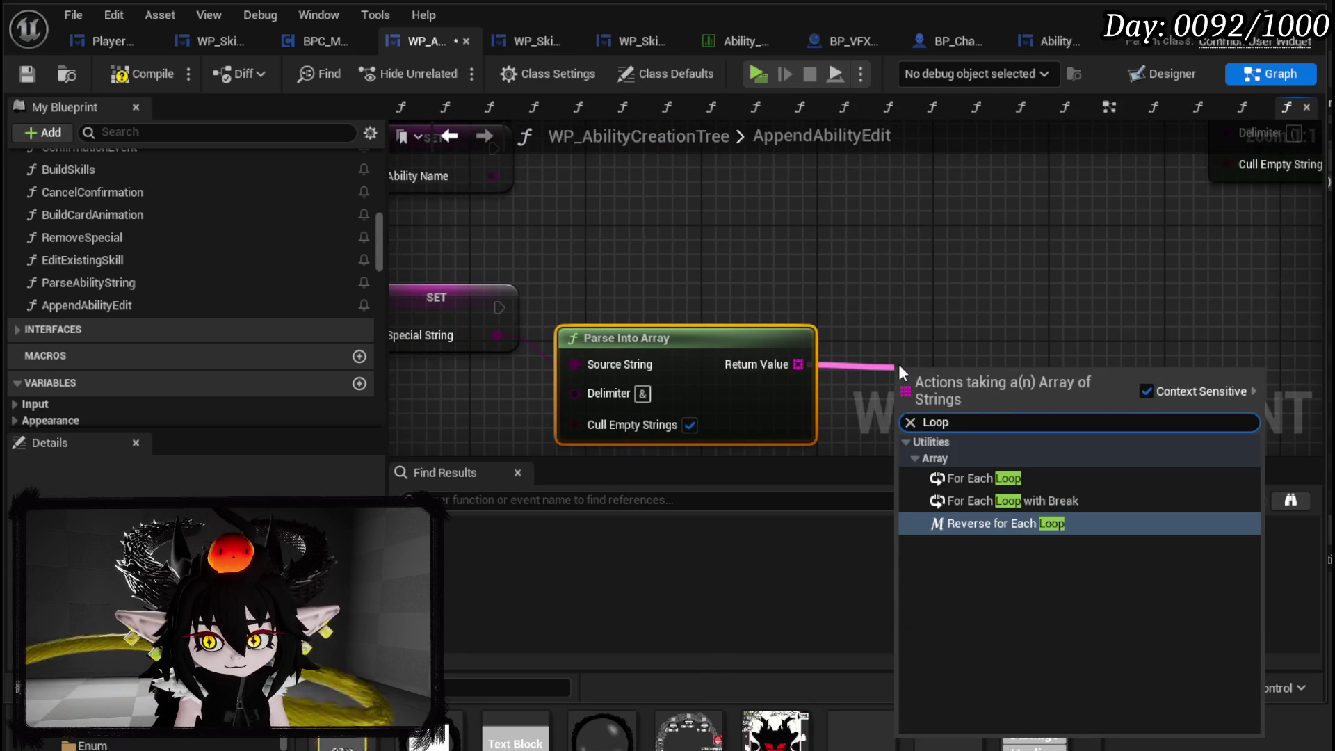
click(977, 478)
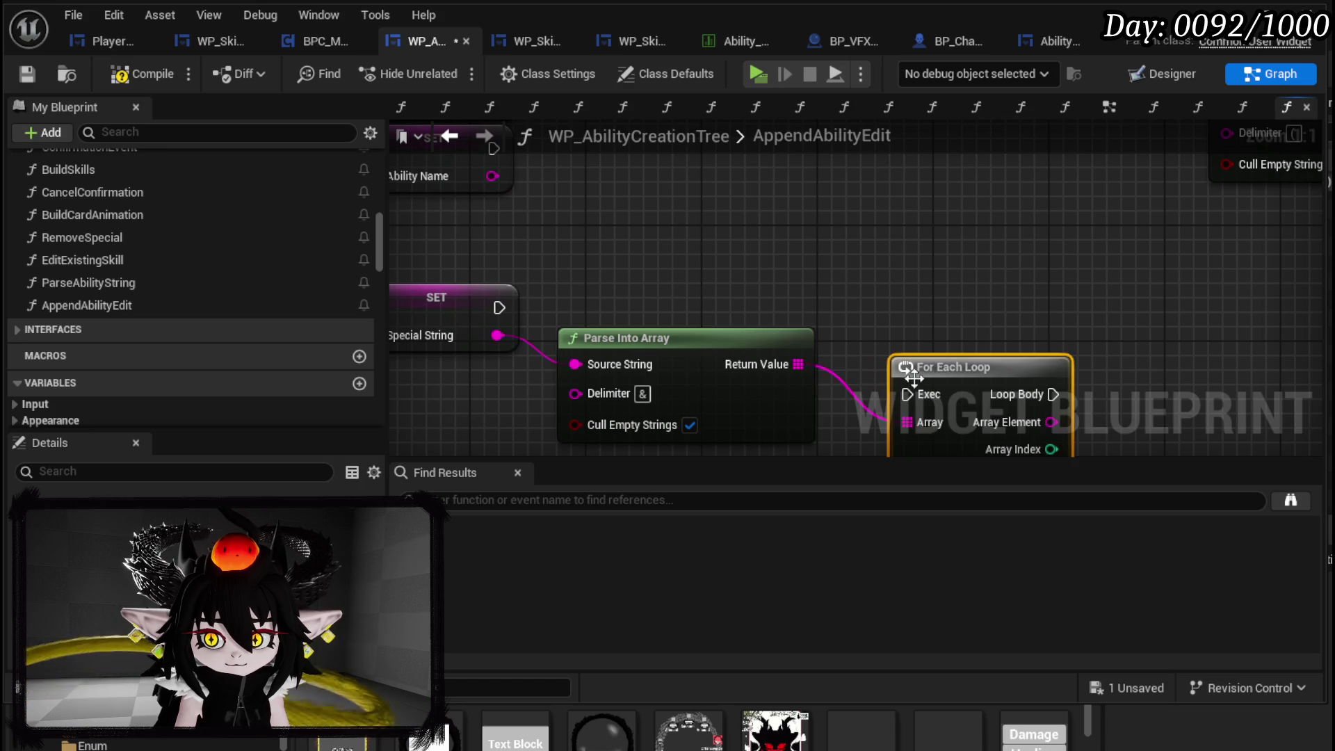
drag(914, 378, 900, 305)
mouse_move(501, 308)
mouse_down()
mouse_move(897, 321)
mouse_move(527, 266)
mouse_move(496, 273)
mouse_up()
- Check each array element with Is Empty and drive a Branch from the result
drag(627, 325, 704, 339)
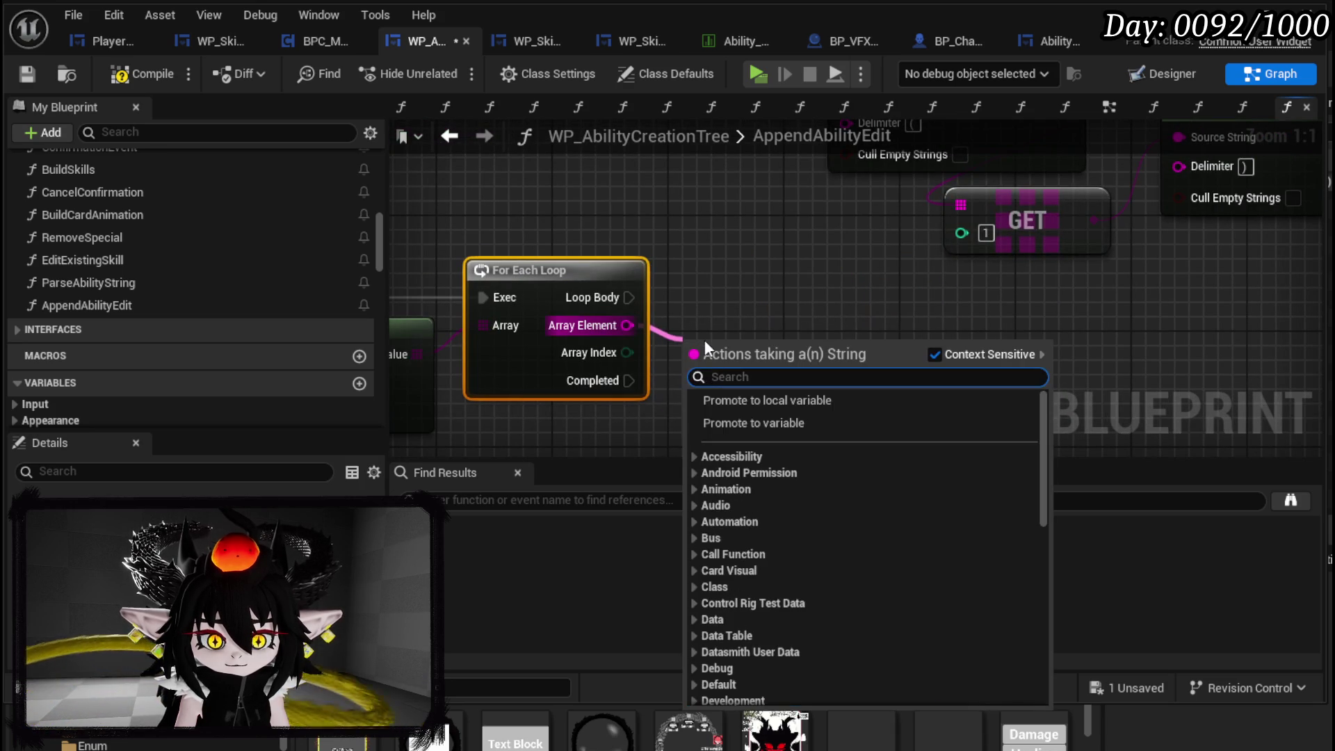
text(is empty)
key(Return)
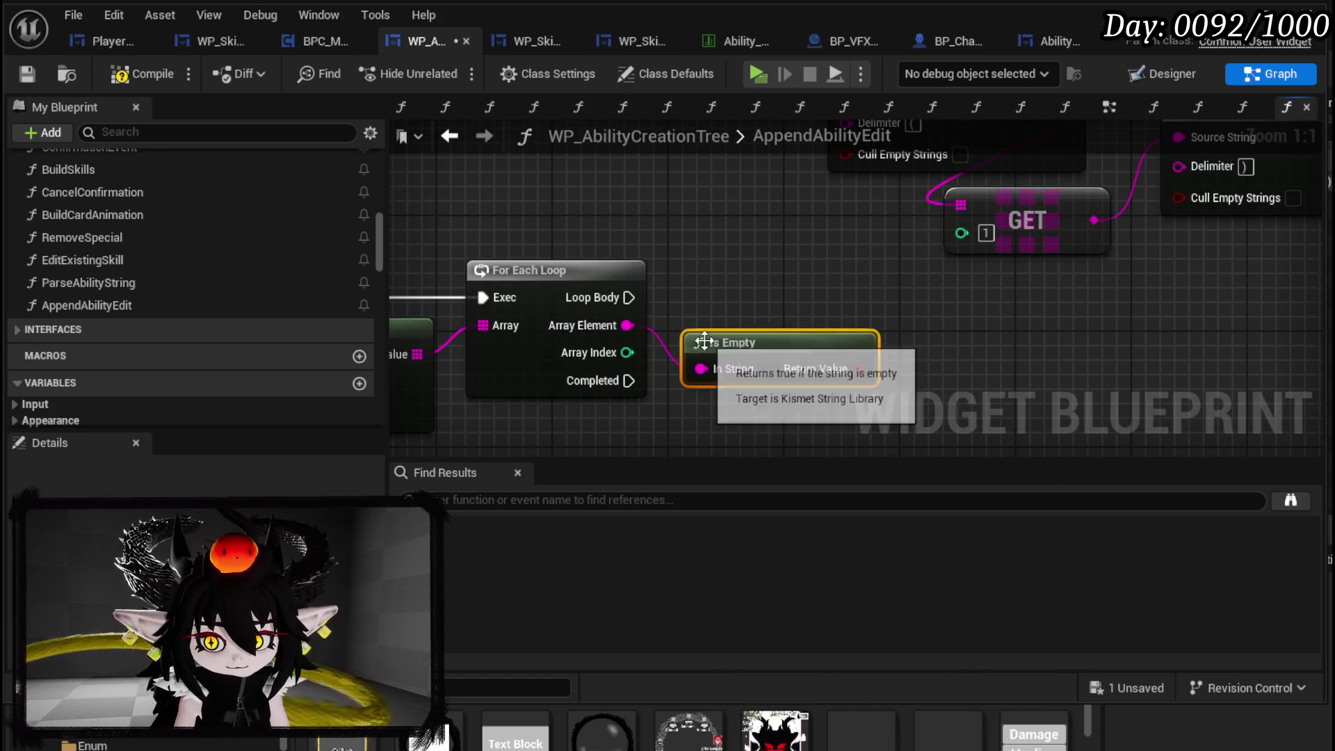
drag(761, 340, 558, 412)
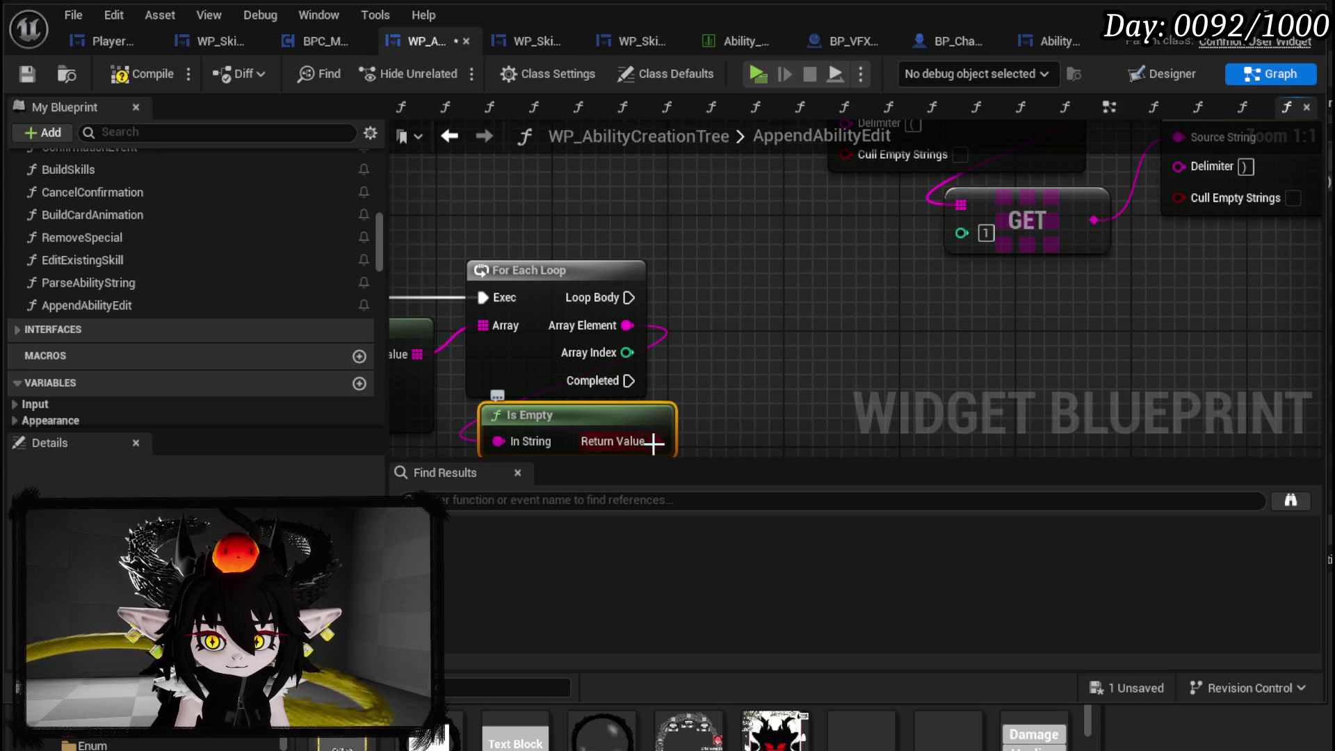
drag(652, 442, 735, 338)
mouse_move(628, 261)
mouse_down()
mouse_move(729, 317)
mouse_move(711, 245)
mouse_up()
scroll(169, 301, down, 10)
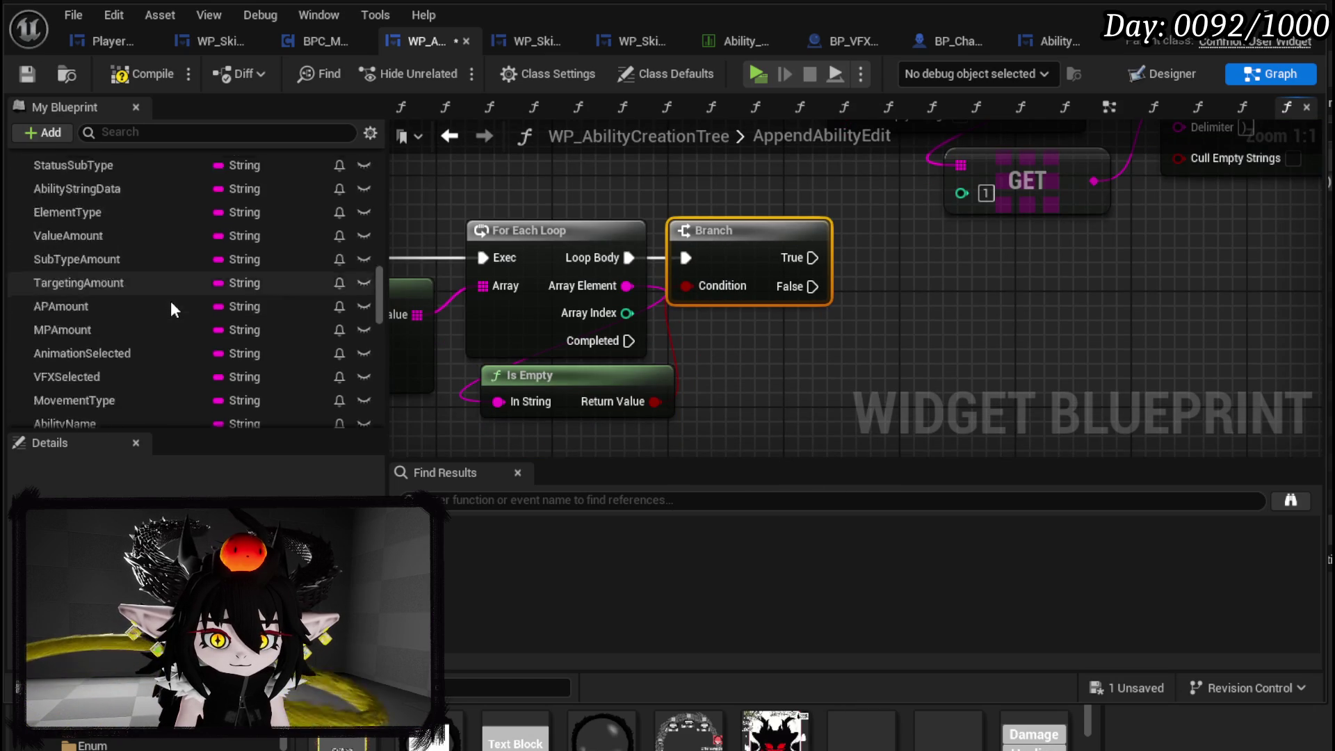
scroll(173, 309, down, 15)
scroll(173, 306, down, 5)
- Get SpecialArray and add an Add Unique node fed by each loop Array Element
mouse_move(106, 300)
mouse_down()
mouse_move(863, 301)
mouse_move(845, 323)
mouse_up()
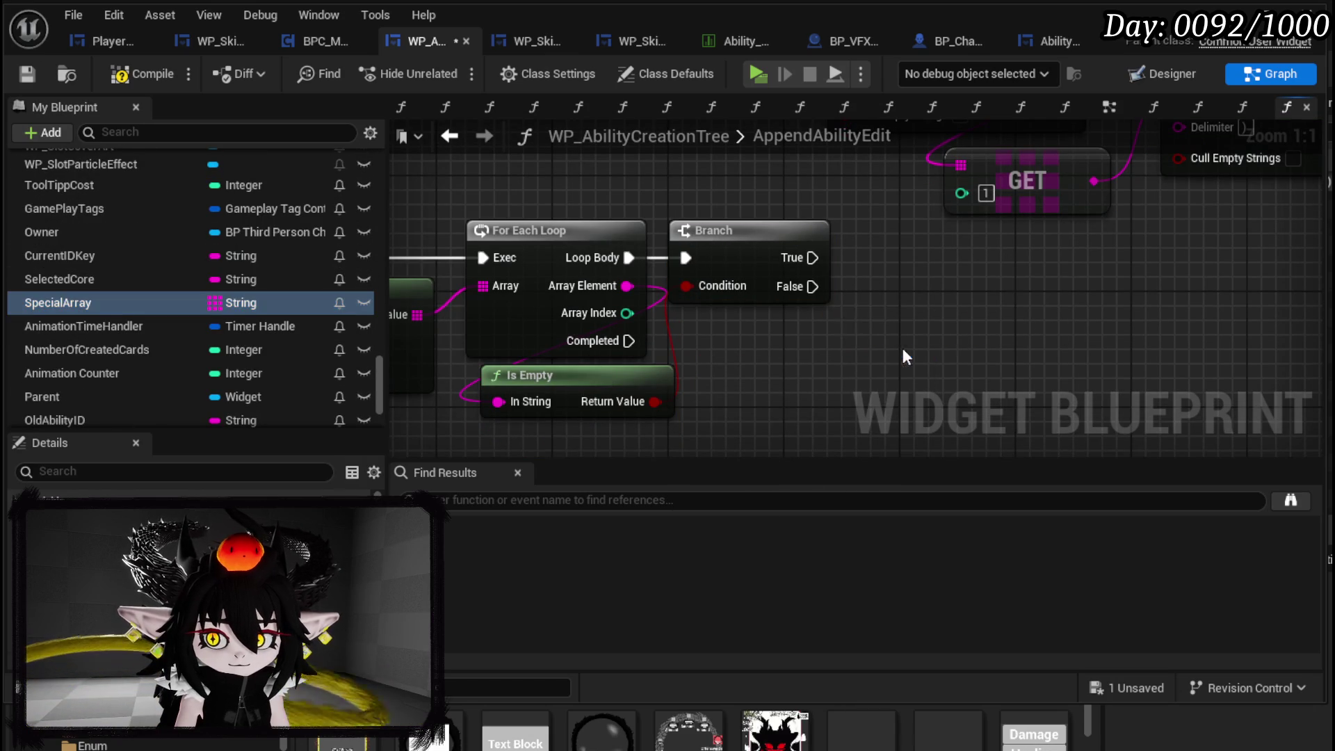
click(906, 350)
mouse_move(954, 323)
mouse_down()
mouse_move(986, 348)
mouse_move(857, 249)
mouse_move(841, 275)
mouse_move(883, 257)
mouse_move(921, 291)
mouse_up()
key(Escape)
click(1073, 577)
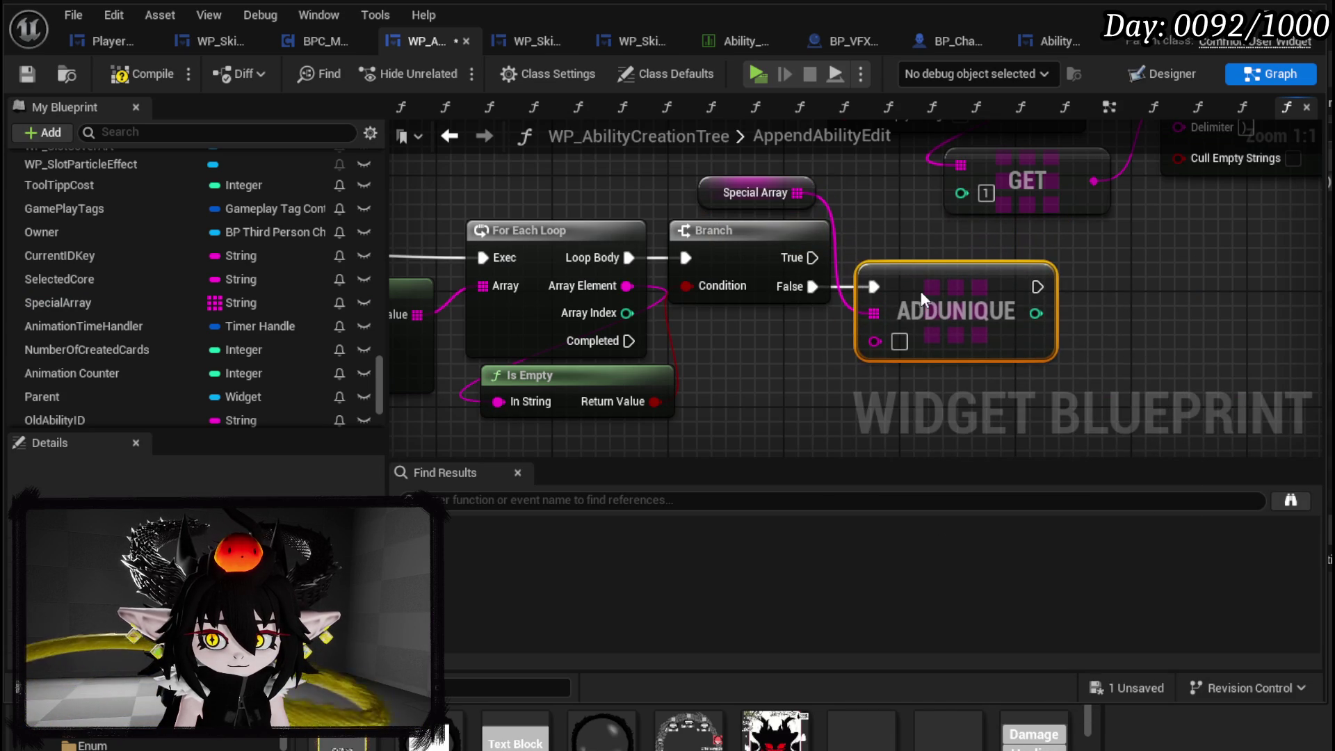
drag(628, 286, 760, 339)
drag(874, 344, 874, 345)
- Remove the Is Empty check and Branch, wiring the loop body straight into Add Unique
scroll(874, 345, down, 3)
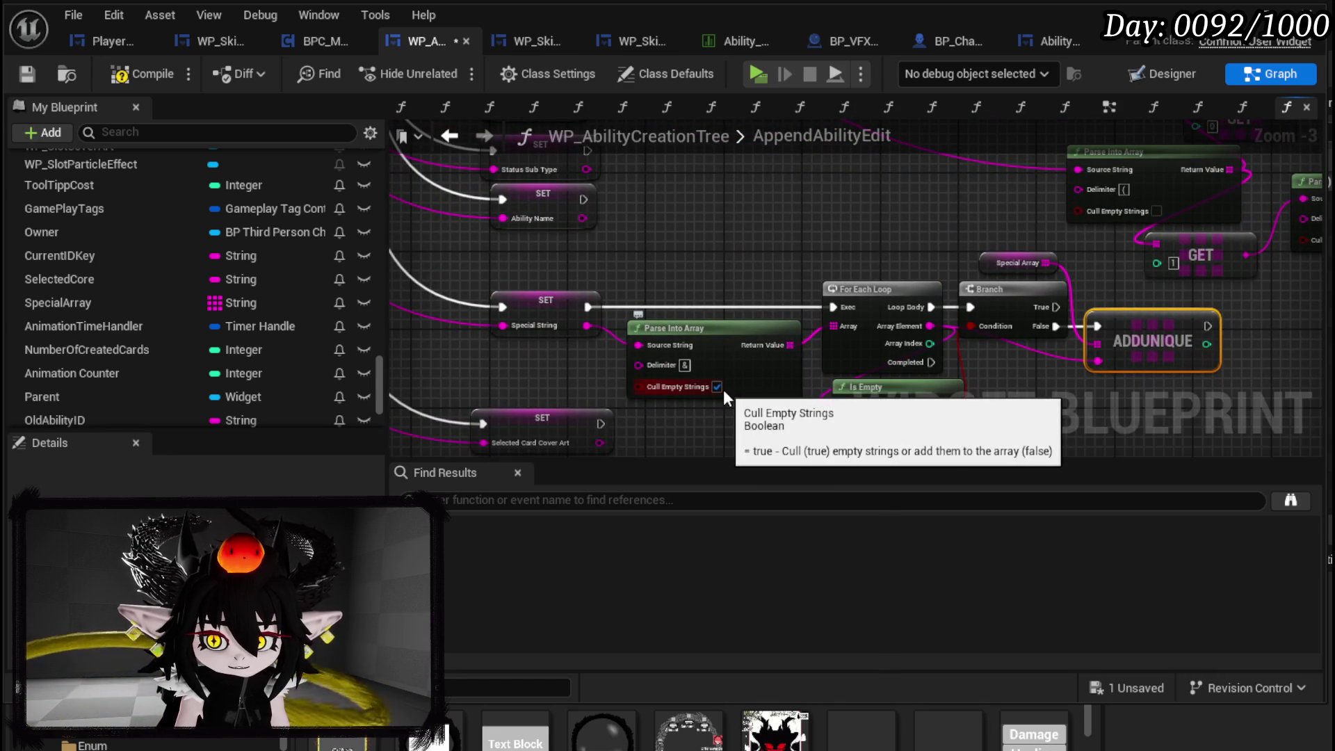
drag(741, 398, 746, 399)
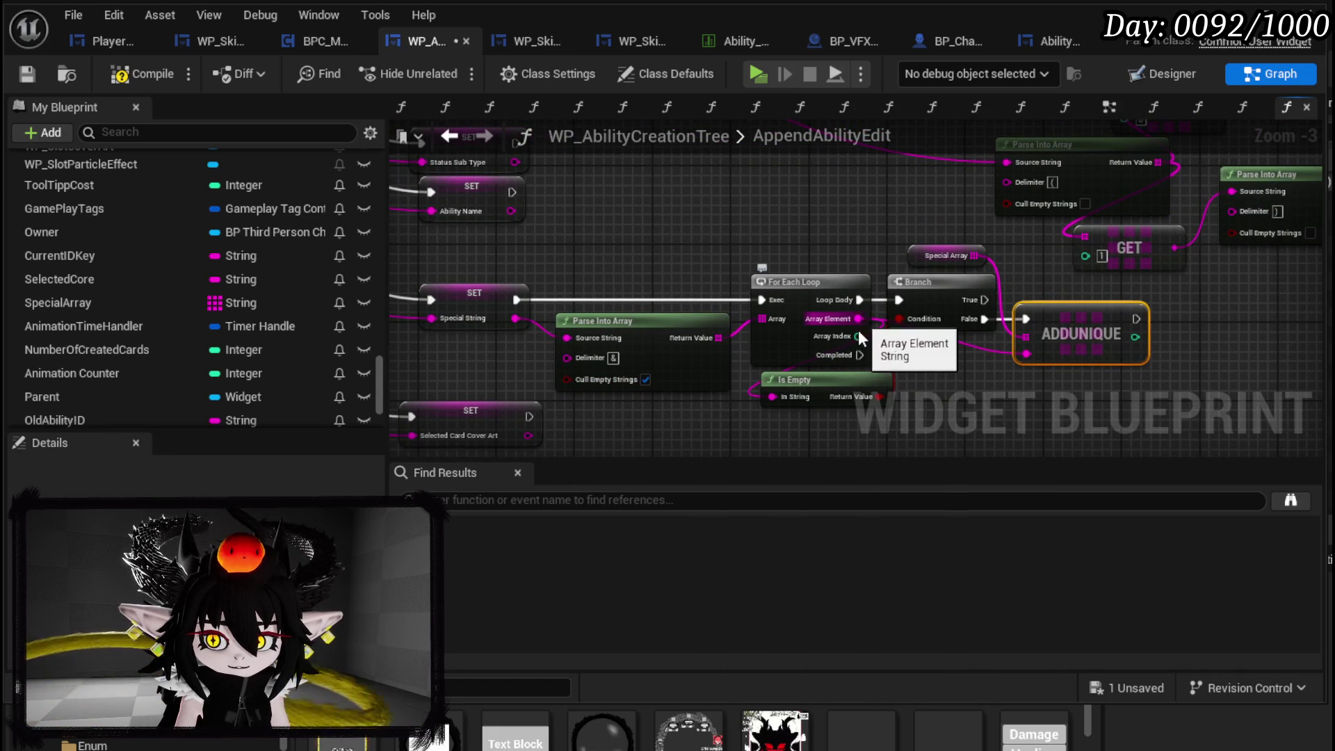
click(835, 388)
key(Delete)
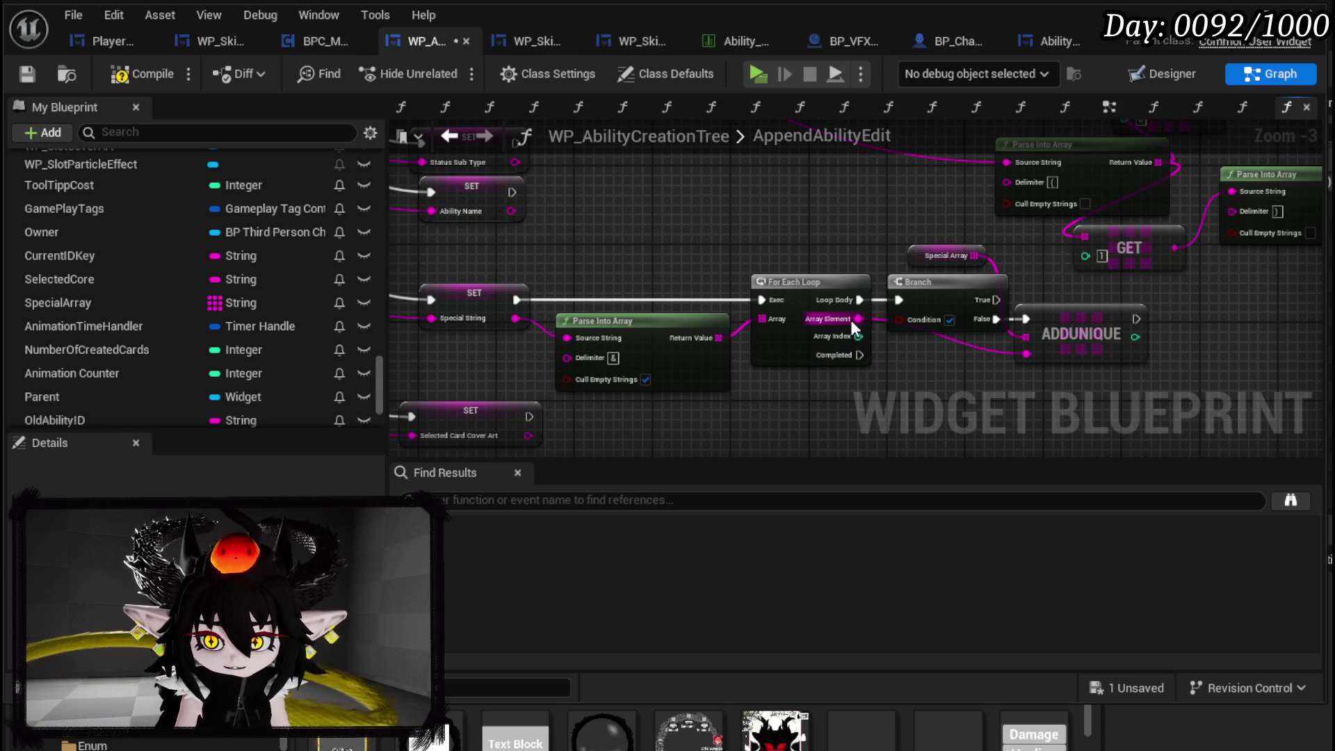
mouse_move(878, 300)
mouse_down()
mouse_move(1025, 319)
mouse_move(970, 295)
mouse_move(944, 306)
mouse_up()
click(946, 282)
key(Delete)
click(966, 265)
ctrl+click(1061, 327)
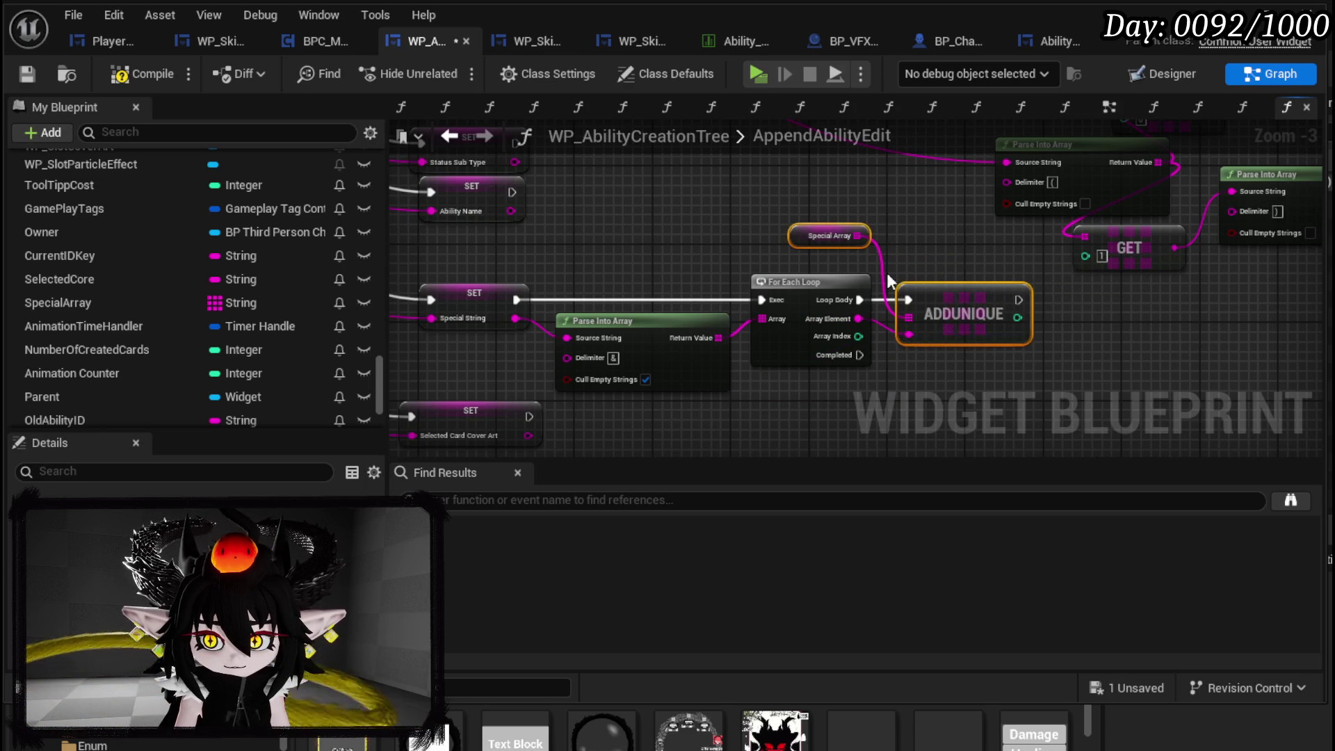
click(753, 255)
scroll(757, 262, down, 2)
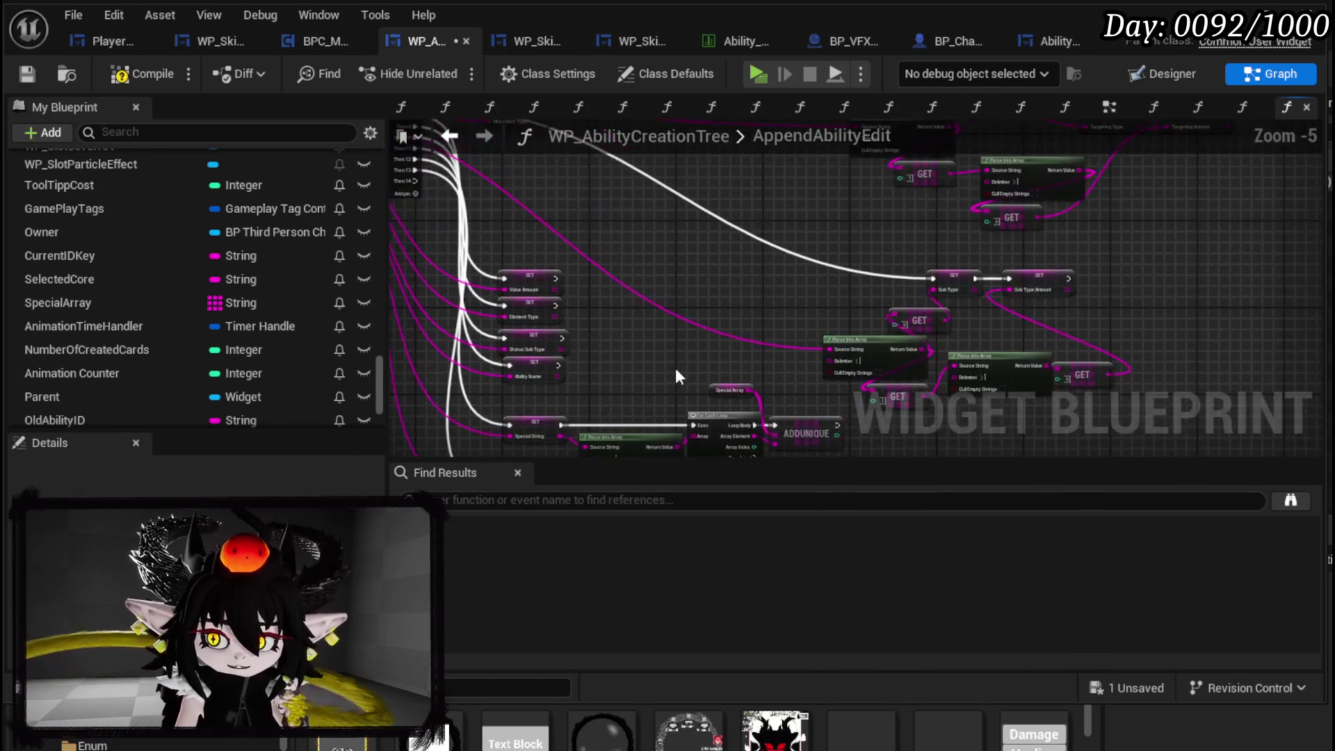
- Move the upper Parse Into Array node left and save the widget blueprint
drag(850, 294, 698, 456)
scroll(737, 396, up, 3)
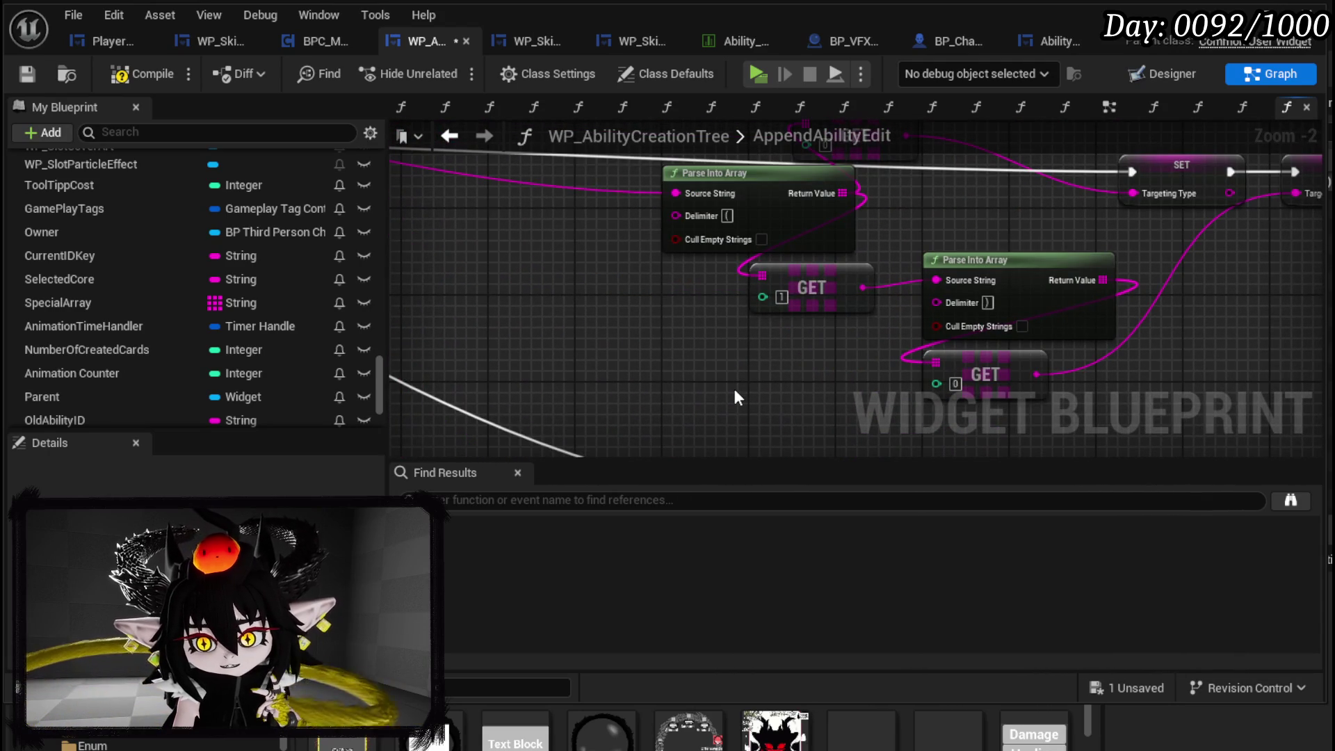
mouse_move(735, 391)
mouse_down()
mouse_move(1010, 197)
mouse_move(982, 320)
mouse_up()
click(899, 357)
drag(898, 357, 902, 297)
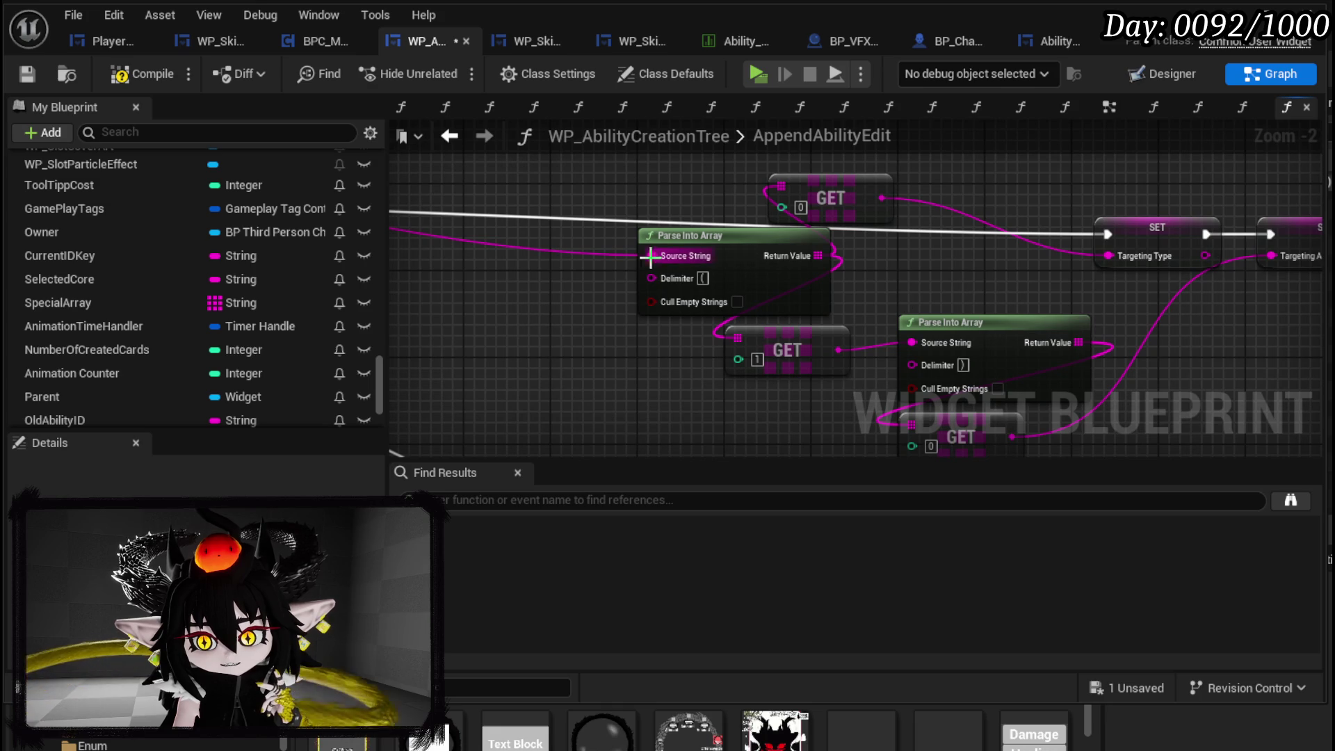
drag(687, 240, 535, 240)
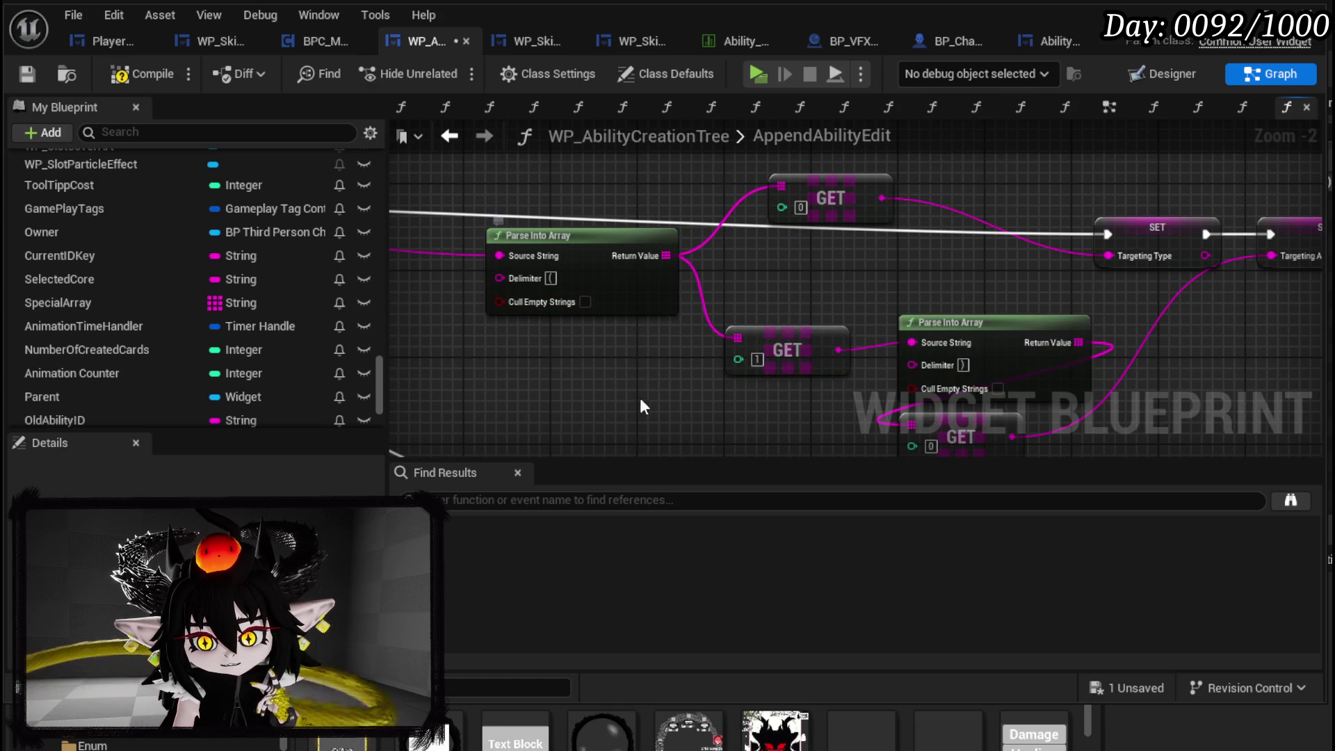
click(26, 73)
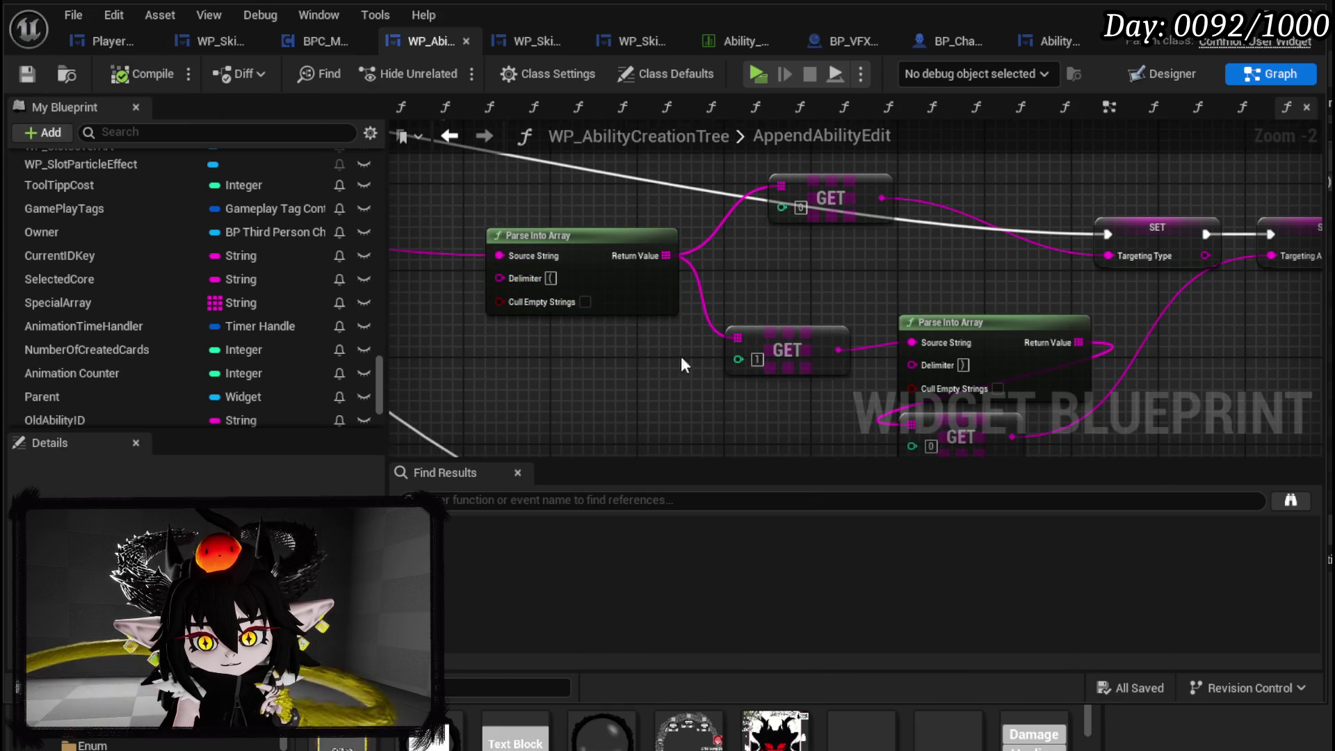
- Look over the SET, Switch on String and Parse Into Array nodes across the function graph
scroll(621, 353, down, 2)
drag(662, 266, 817, 431)
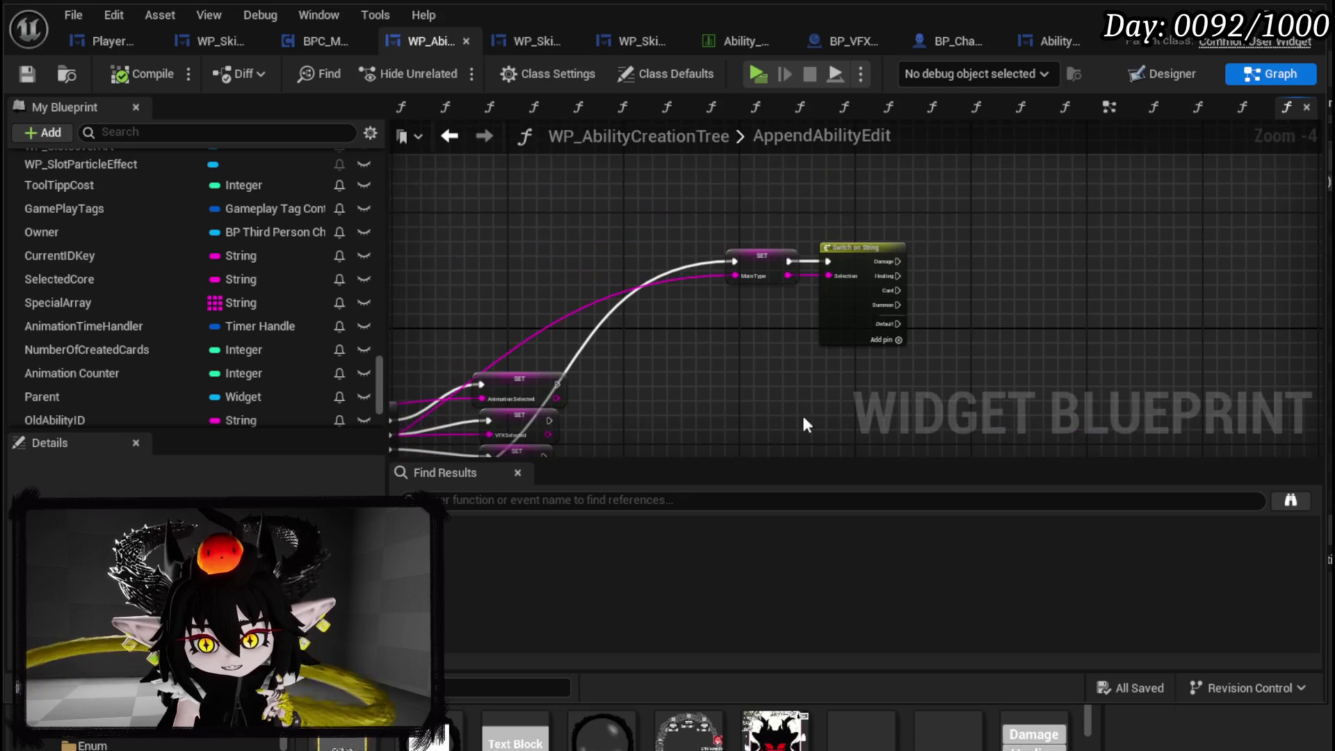
scroll(709, 380, up, 2)
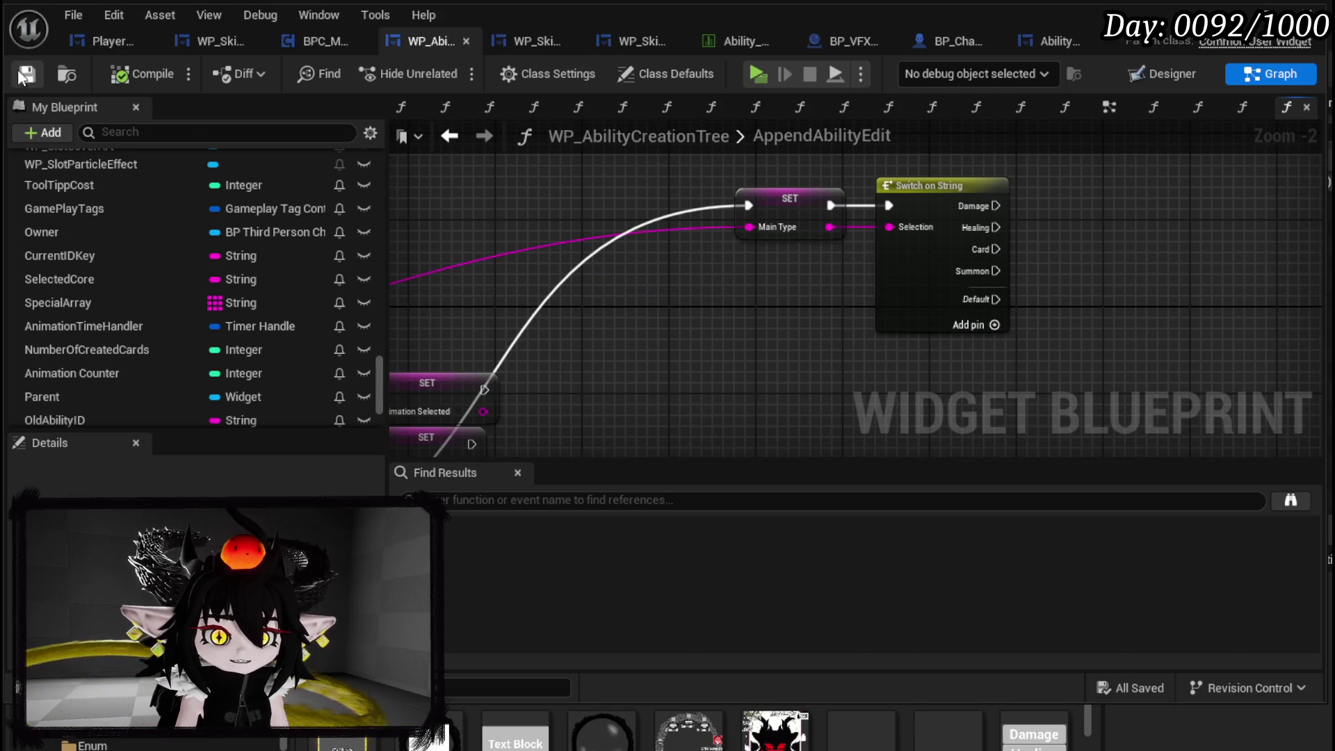
mouse_move(736, 343)
mouse_down()
mouse_move(1044, 172)
mouse_move(1170, 198)
mouse_move(962, 248)
mouse_up()
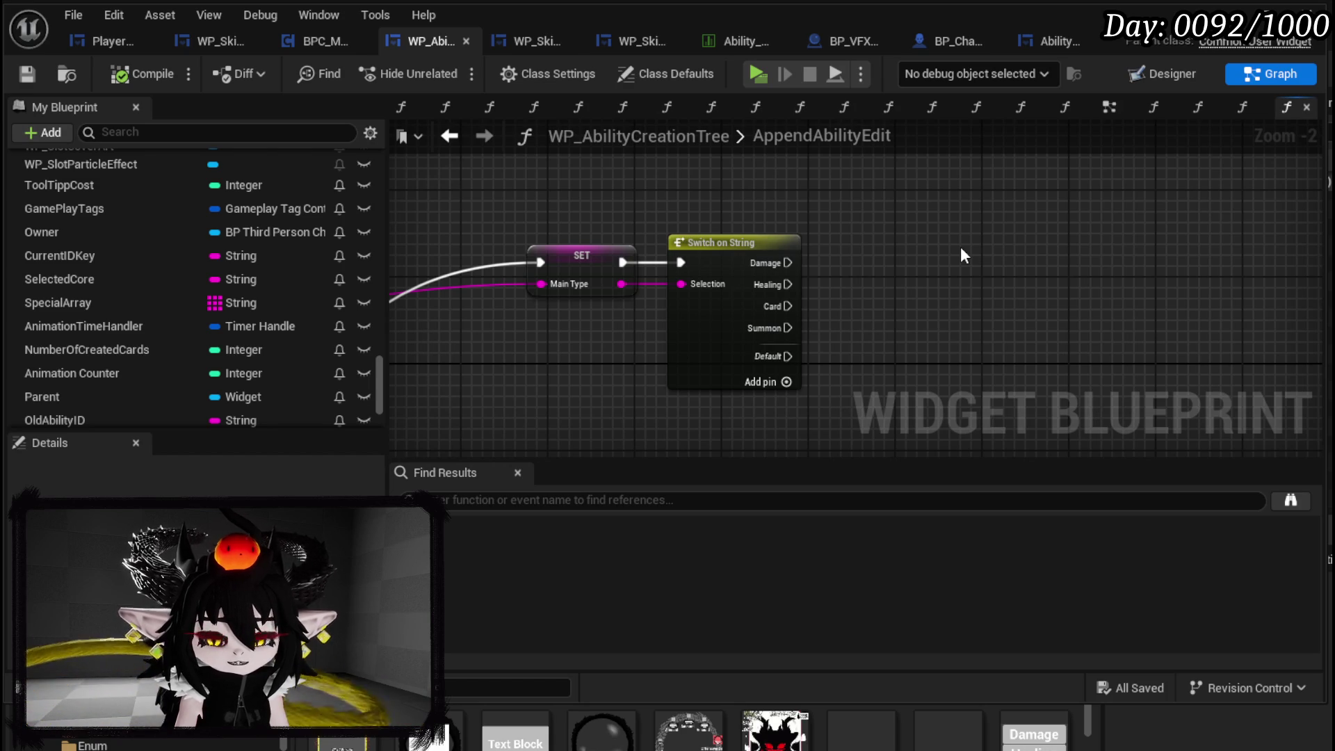
scroll(961, 247, down, 4)
mouse_move(660, 332)
mouse_down()
mouse_move(867, 175)
mouse_move(754, 198)
mouse_up()
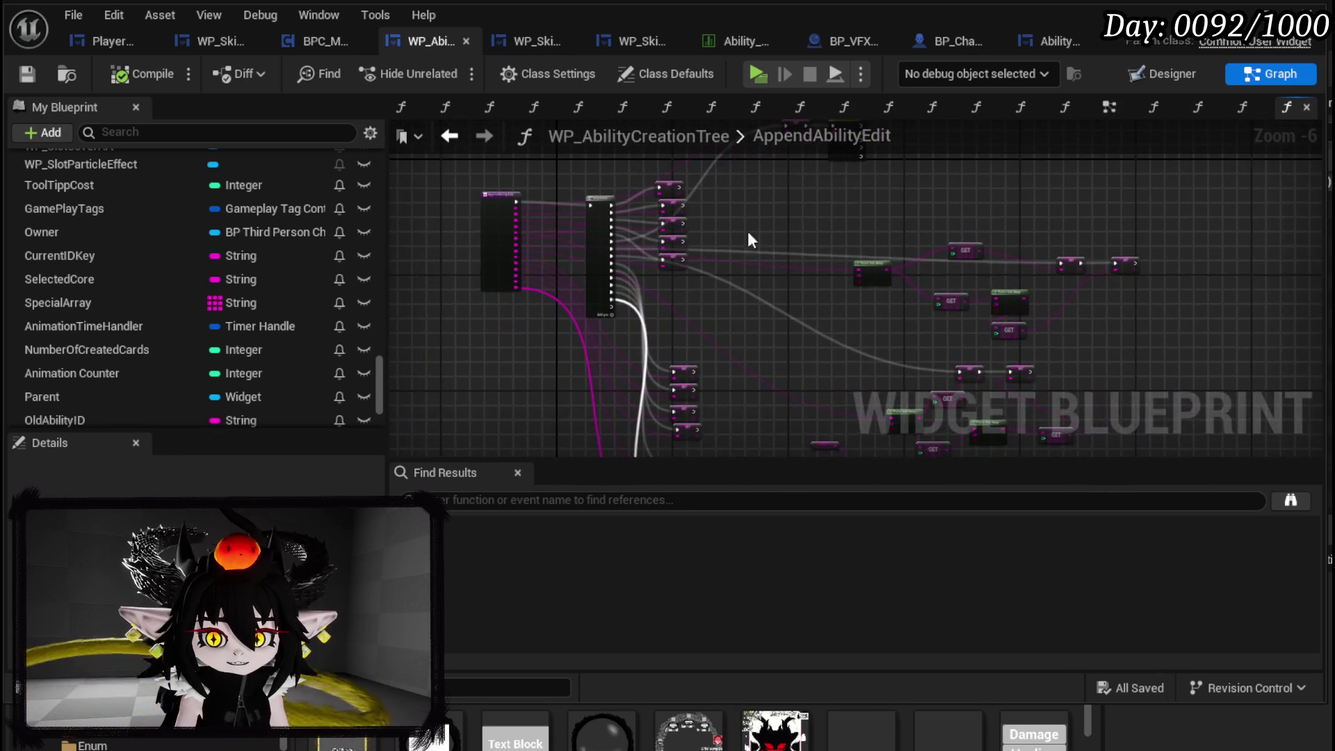
scroll(695, 278, up, 2)
mouse_move(676, 373)
mouse_down()
mouse_move(804, 192)
mouse_move(702, 391)
mouse_up()
mouse_move(655, 254)
mouse_down()
mouse_move(646, 278)
mouse_move(626, 232)
mouse_move(612, 278)
mouse_move(621, 313)
mouse_move(576, 386)
mouse_move(612, 445)
mouse_move(619, 400)
mouse_move(521, 504)
mouse_up()
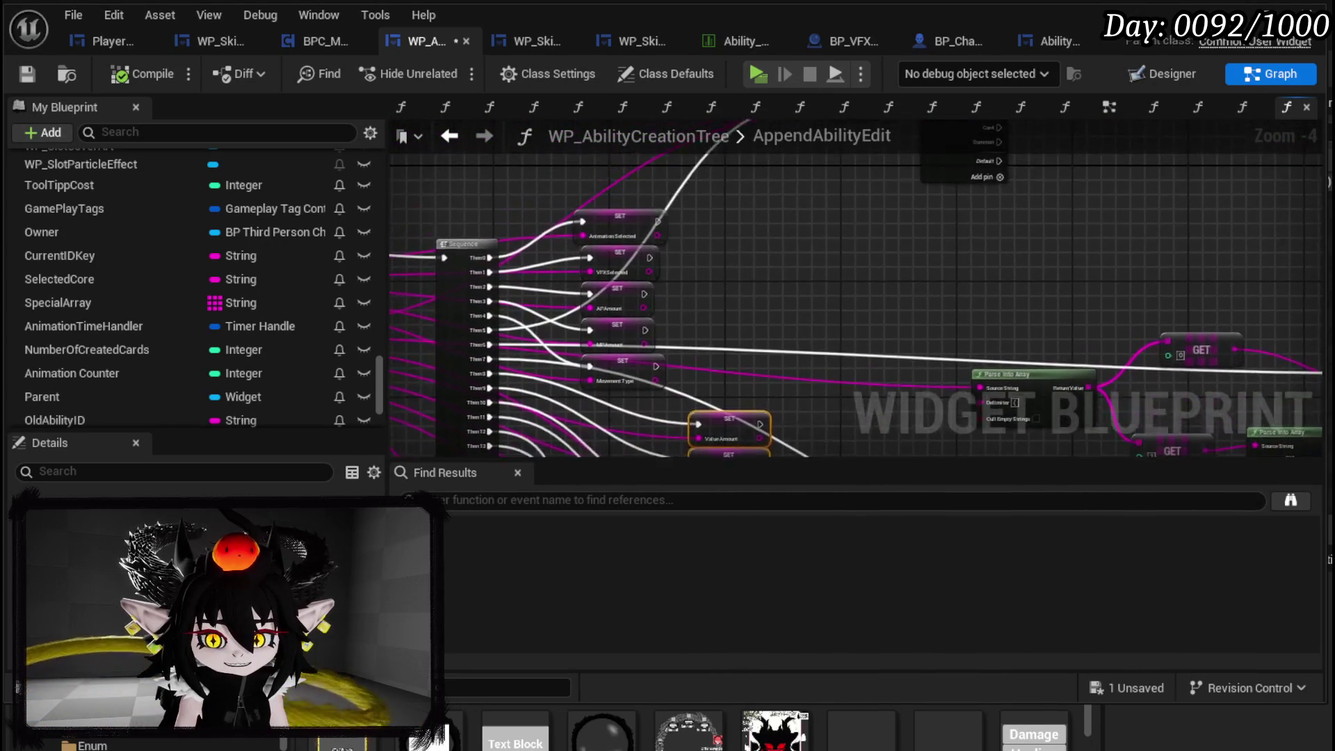
scroll(724, 265, down, 3)
scroll(780, 391, up, 3)
drag(780, 391, 802, 307)
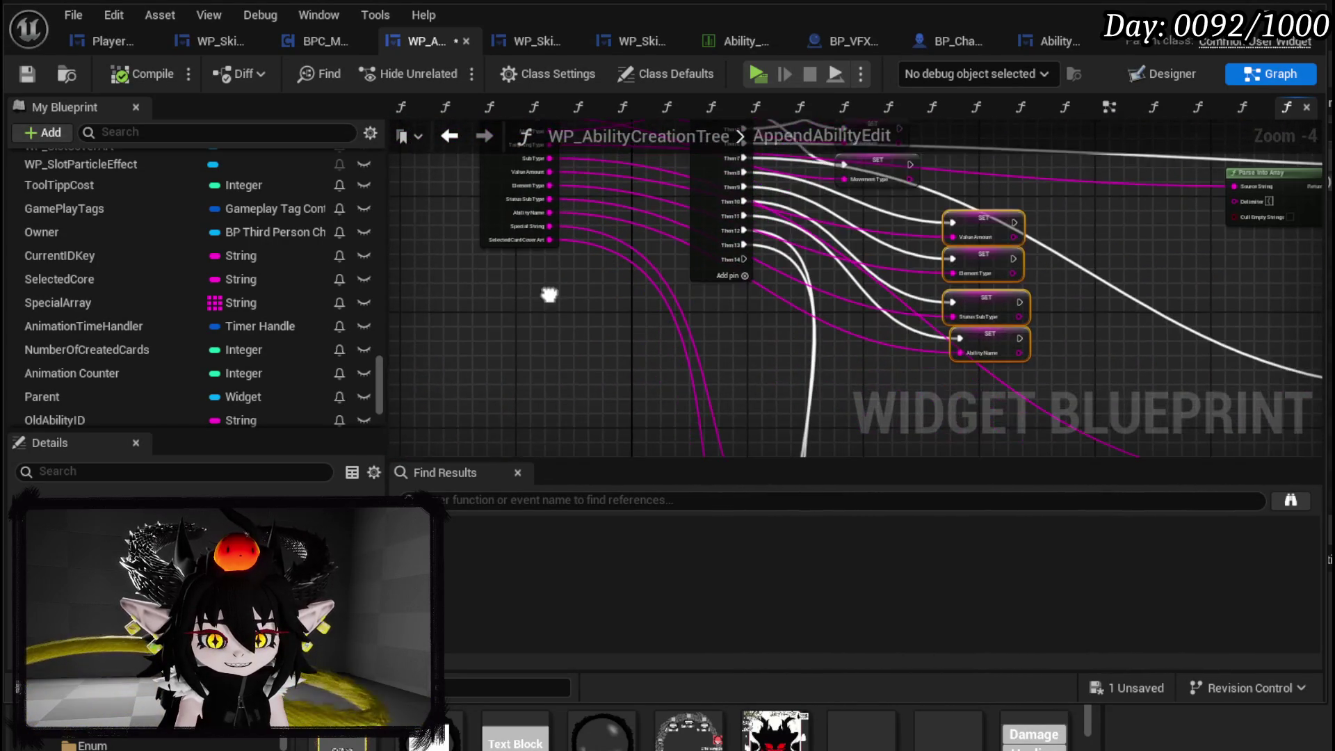
scroll(283, 339, down, 3)
scroll(315, 388, up, 3)
- Remove the unused Then 14 output from the Sequence node
click(490, 222)
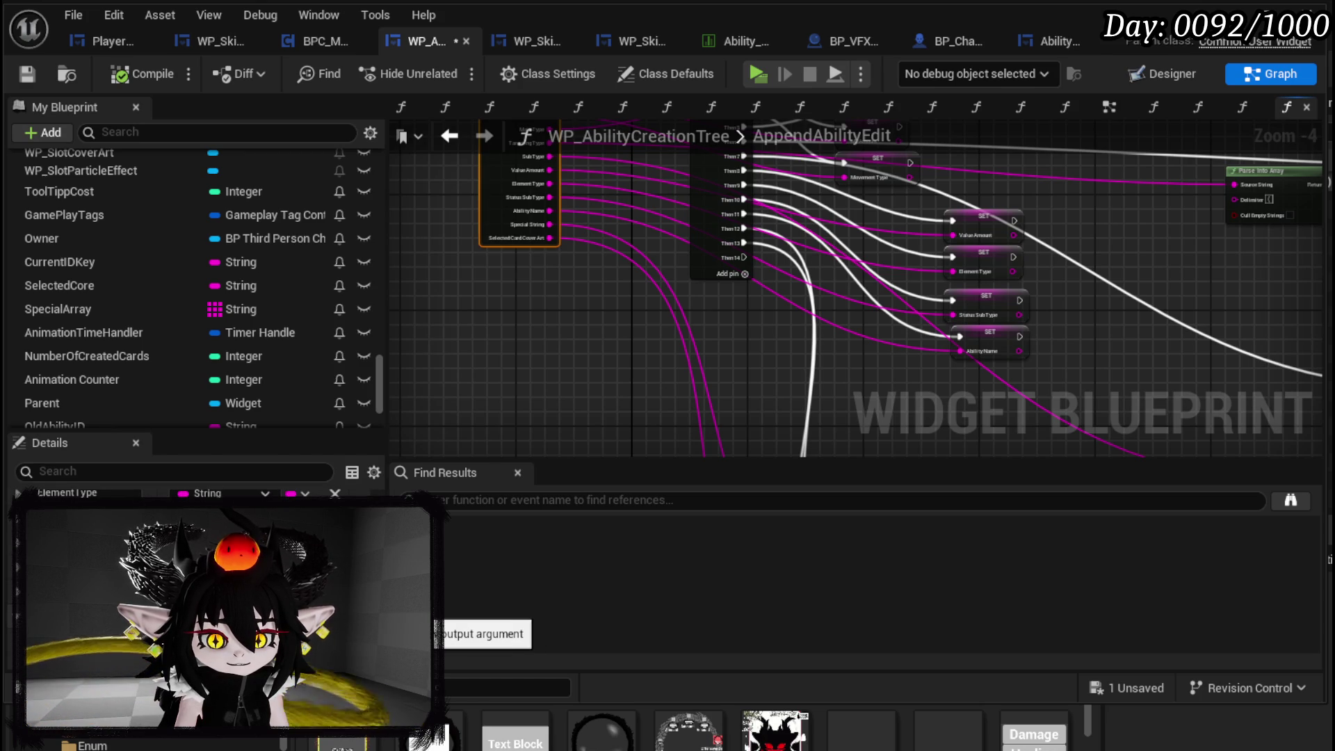
scroll(594, 345, up, 5)
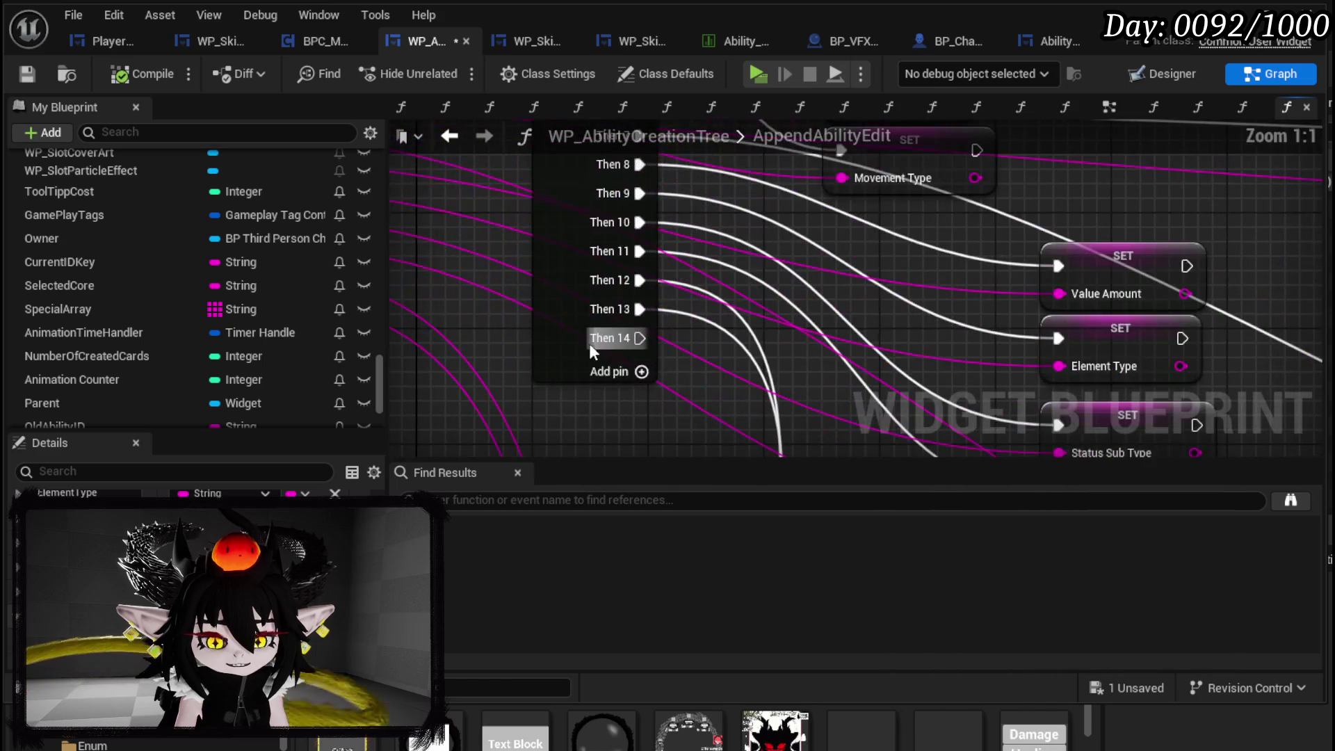
right_click(595, 344)
click(652, 449)
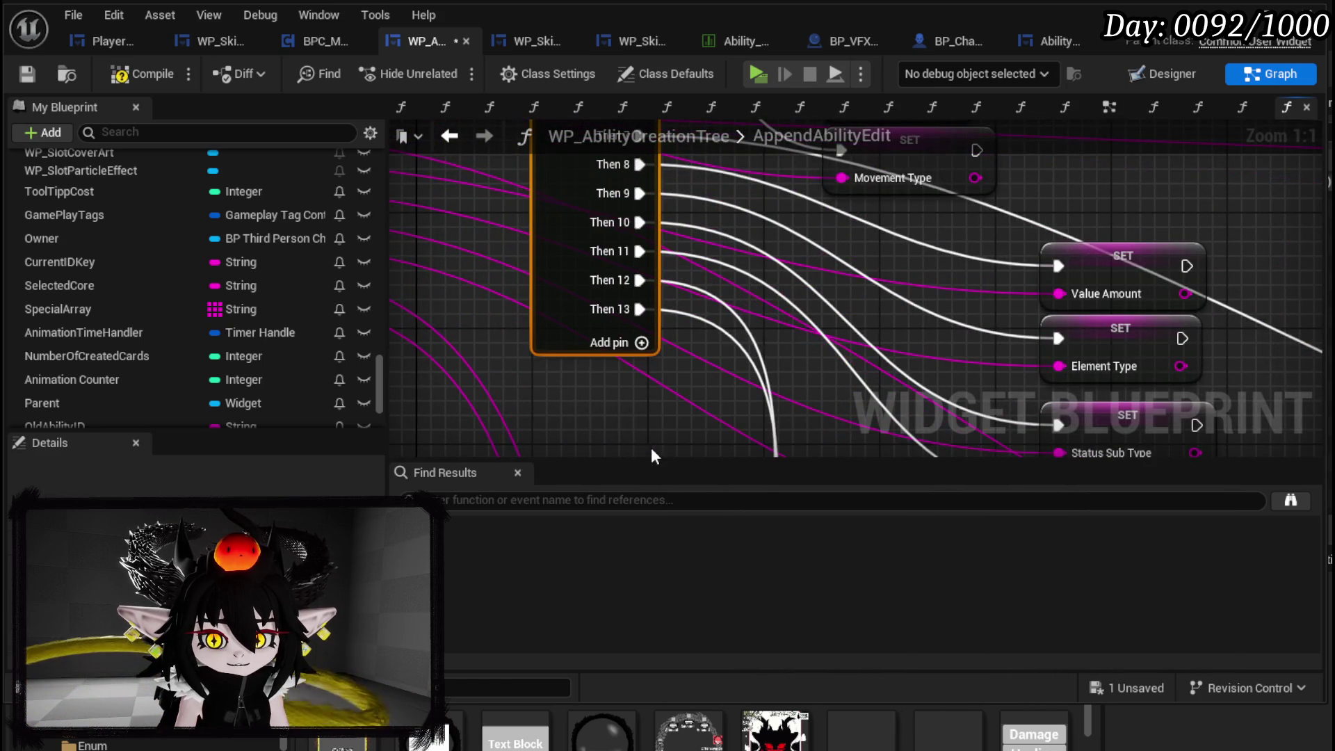
- Compile and save the blueprint, then show the widget's Designer layout
scroll(708, 365, down, 2)
drag(708, 365, 644, 381)
scroll(644, 381, down, 3)
drag(686, 330, 812, 399)
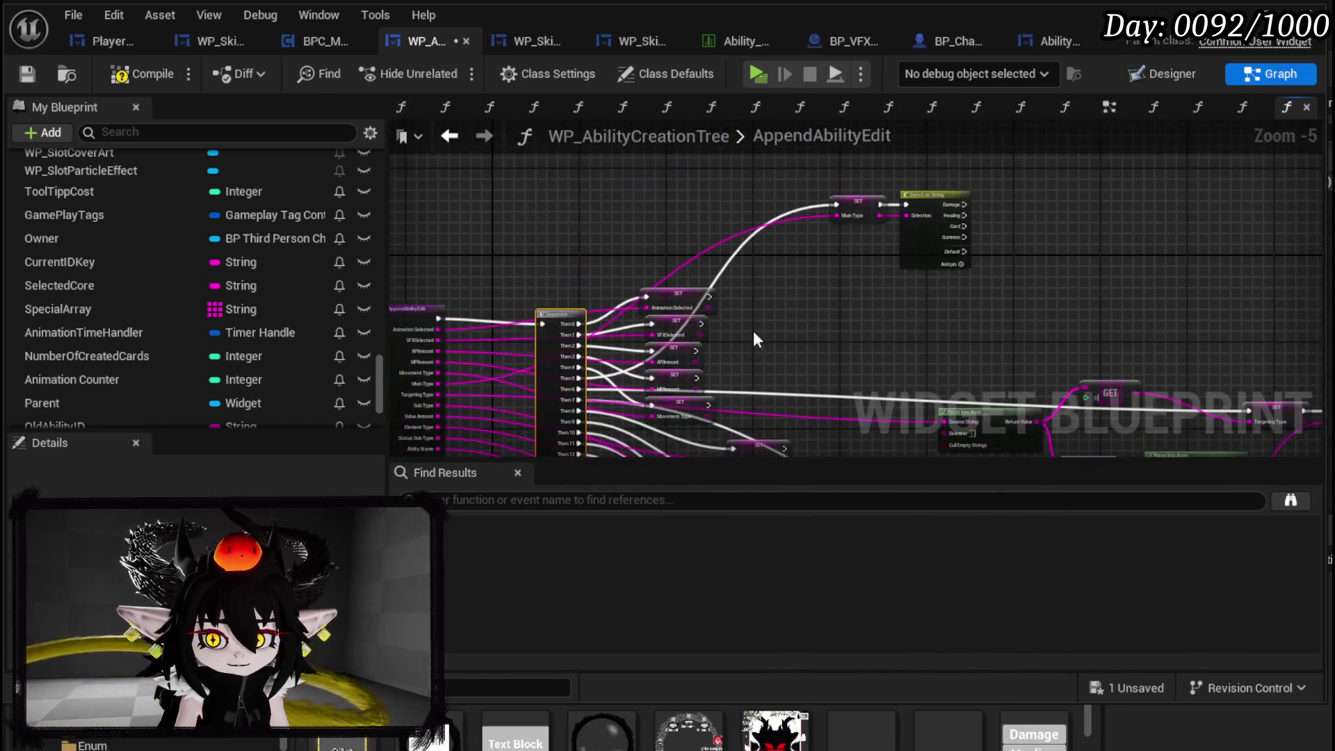
click(142, 74)
click(27, 74)
mouse_move(821, 182)
mouse_down()
mouse_move(1024, 295)
mouse_move(911, 380)
mouse_up()
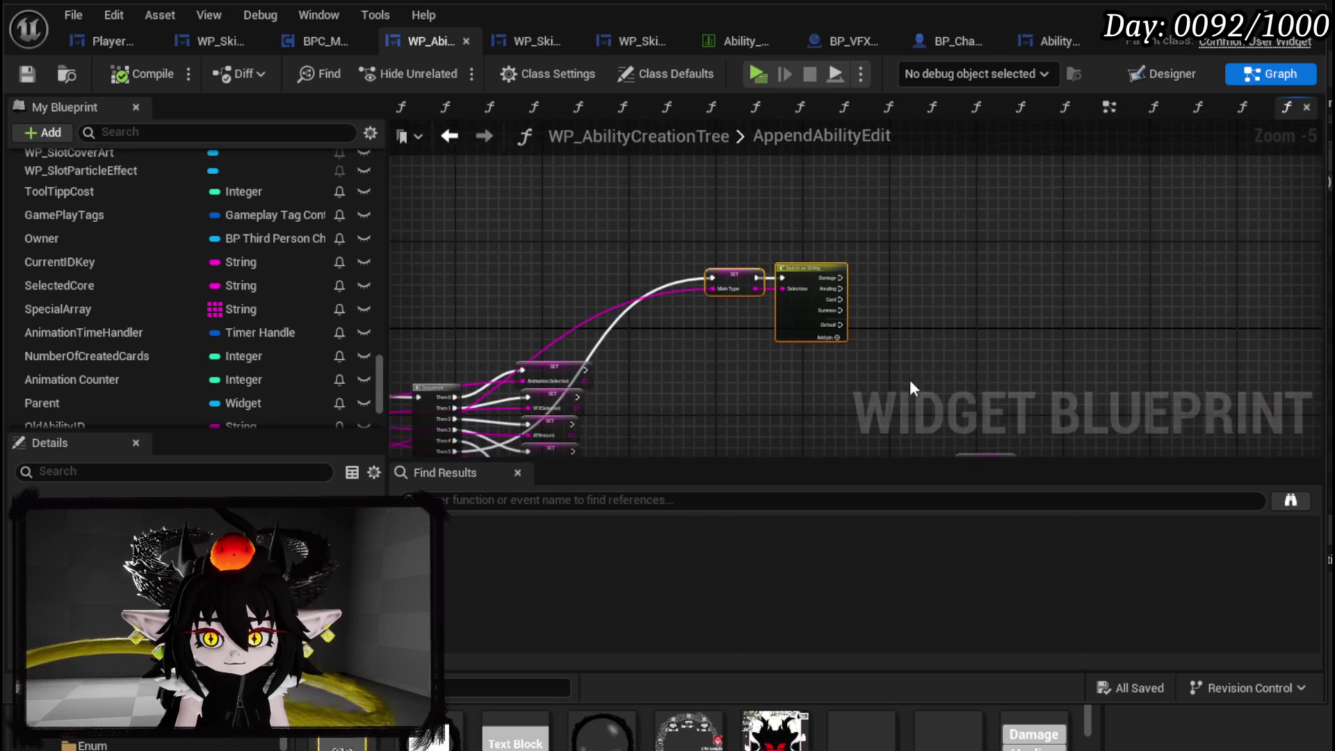
click(1153, 80)
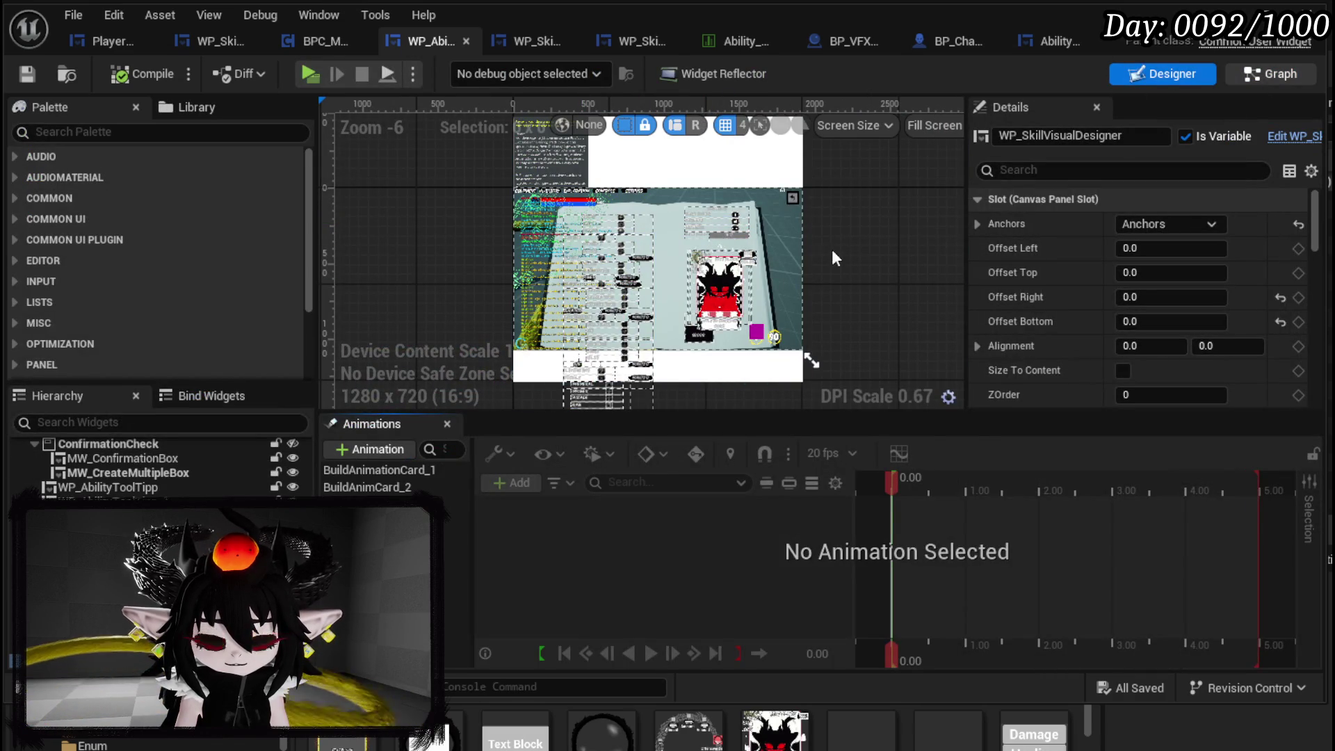
- Copy the Widget Switcher 751 and Set Active Widget nodes from EventGraph into AppendAbilityEdit
click(1265, 78)
click(1108, 107)
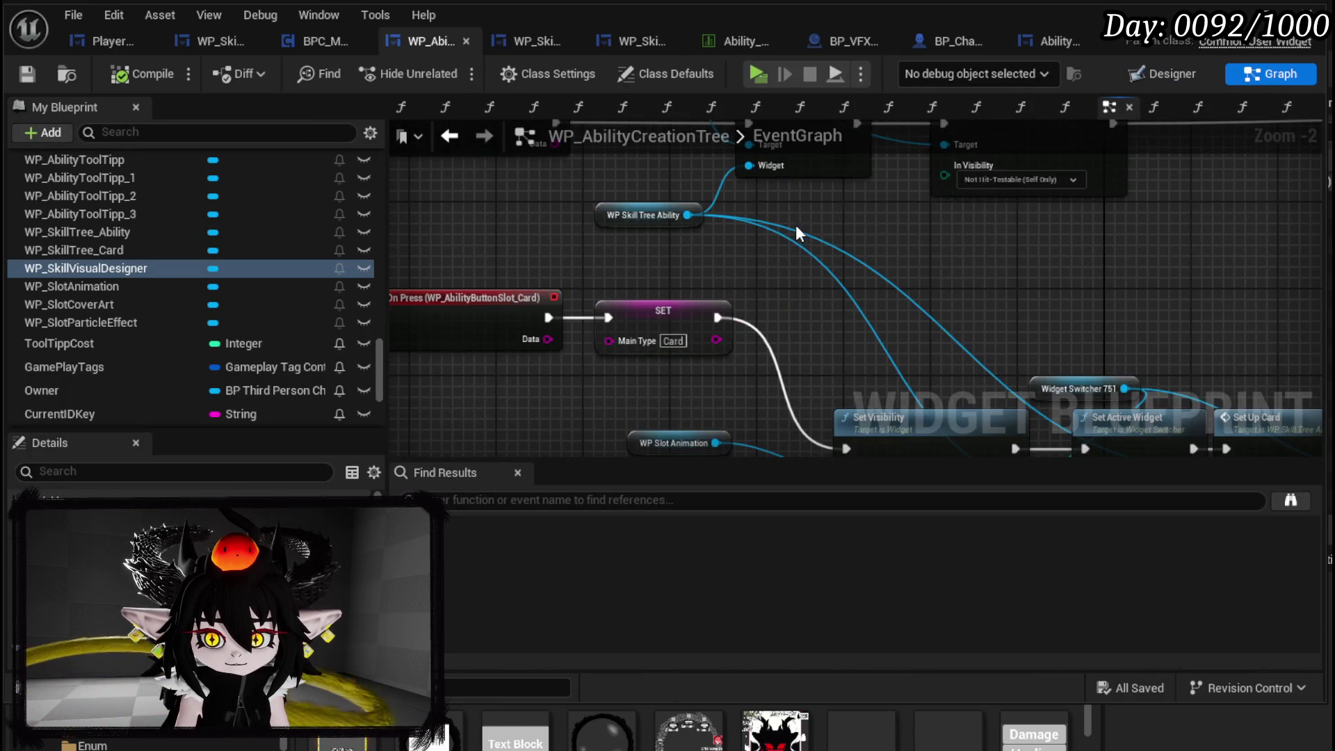
drag(795, 223, 768, 374)
drag(610, 395, 762, 173)
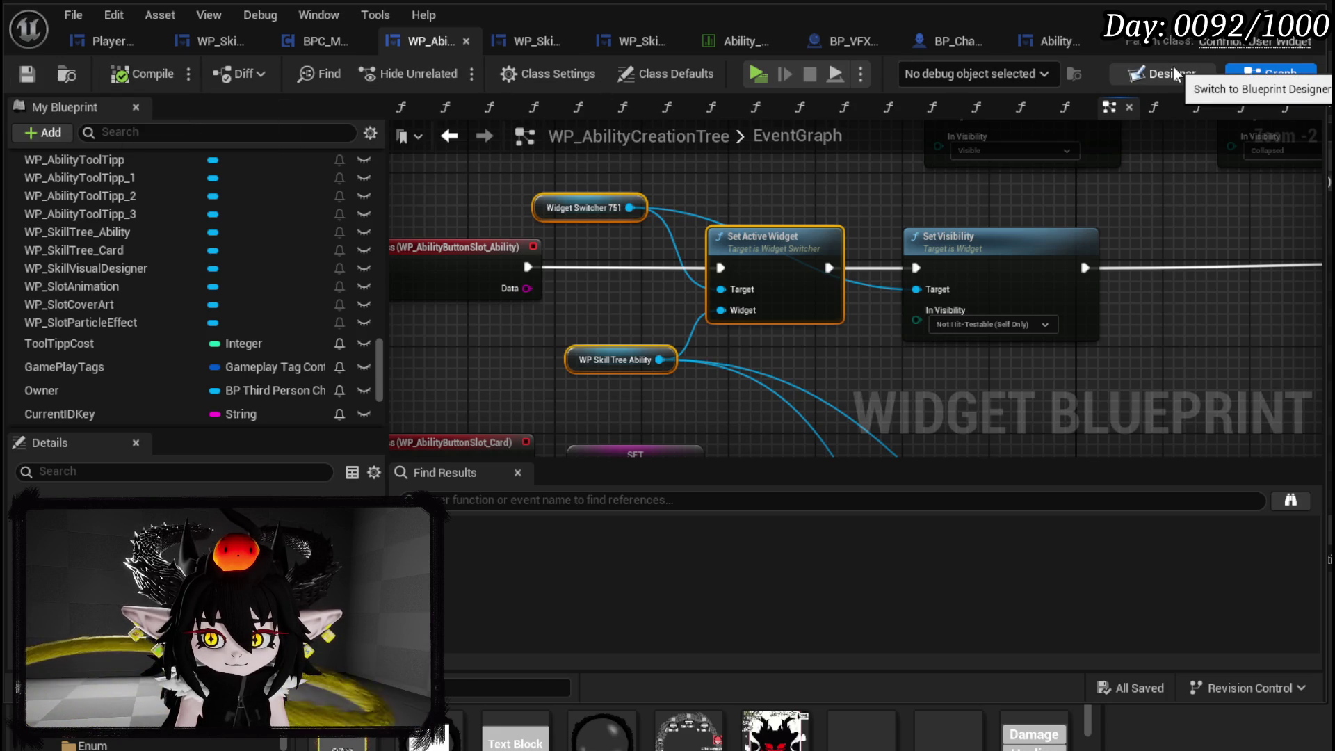
click(1288, 106)
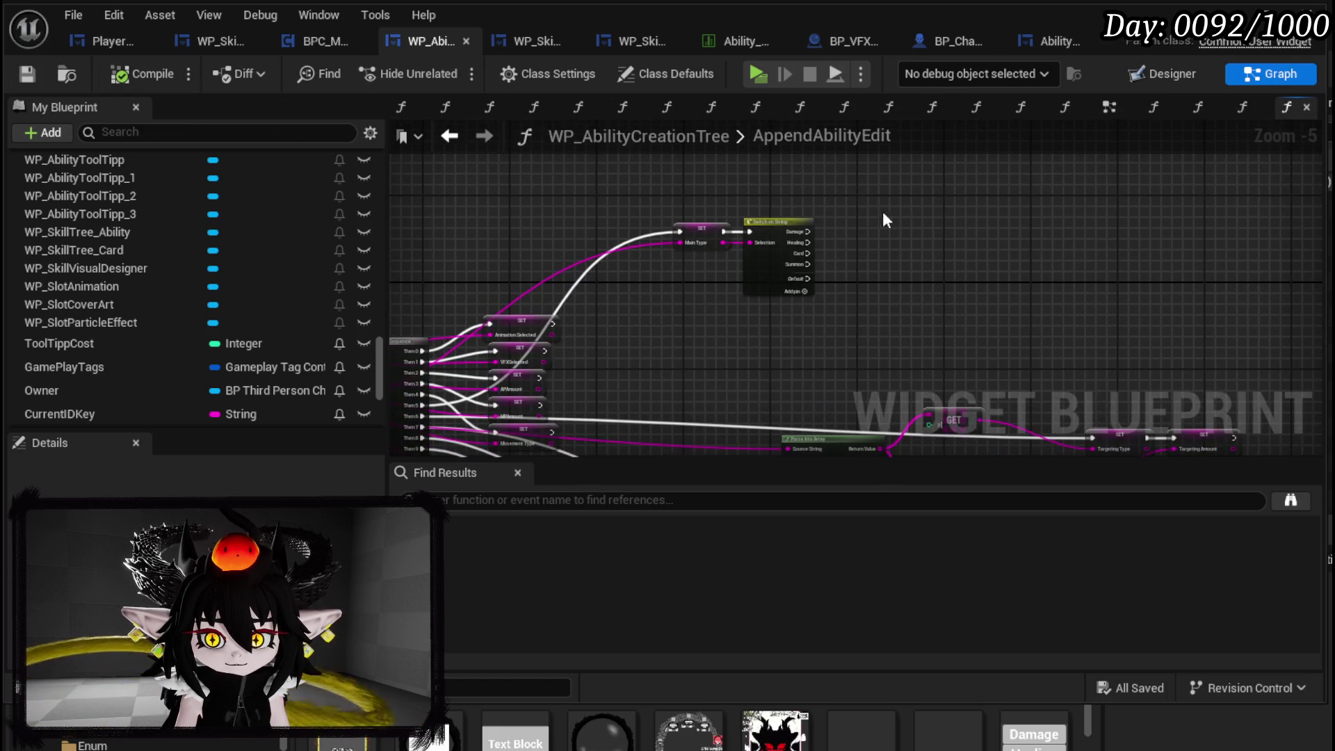
- Wire the Damage, Healing, Card and Summon switch branches to Set Active Widget
scroll(854, 216, up, 2)
scroll(849, 209, up, 1)
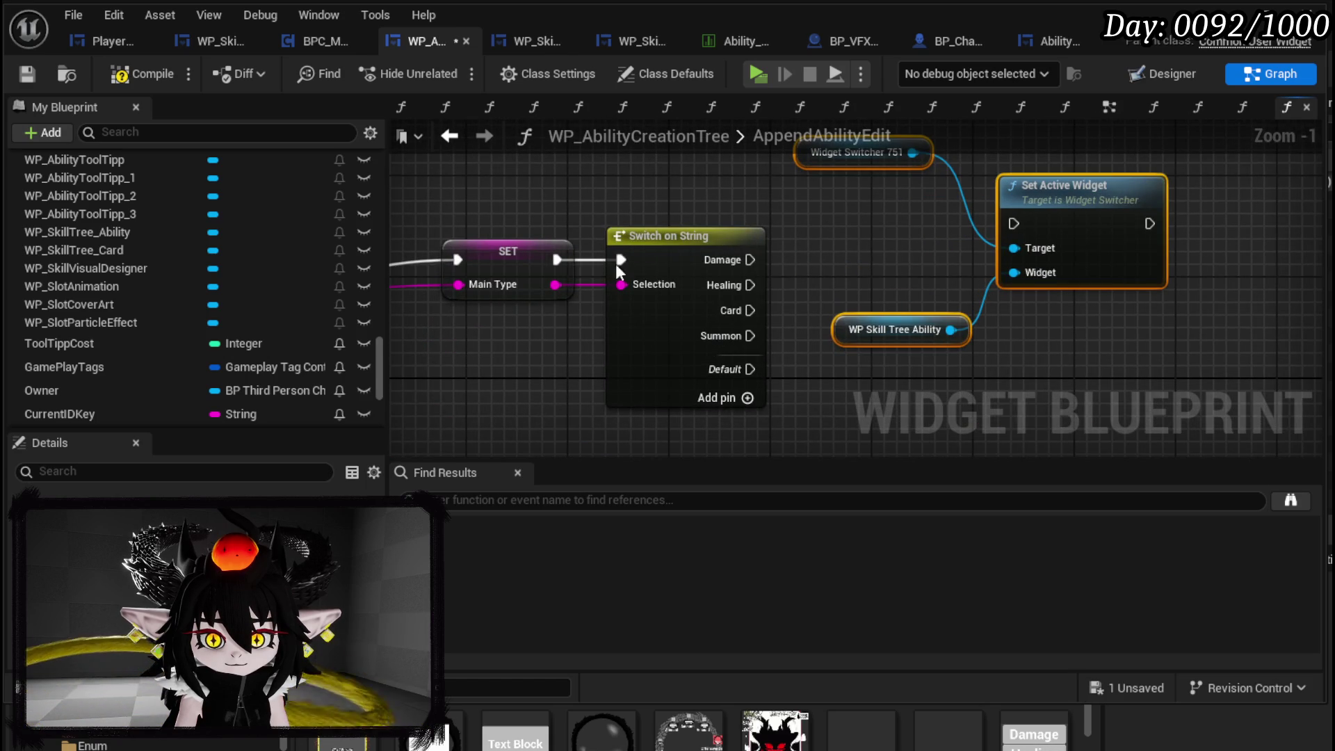
drag(750, 260, 1015, 223)
drag(750, 285, 1015, 224)
drag(755, 310, 1015, 224)
drag(752, 336, 1033, 219)
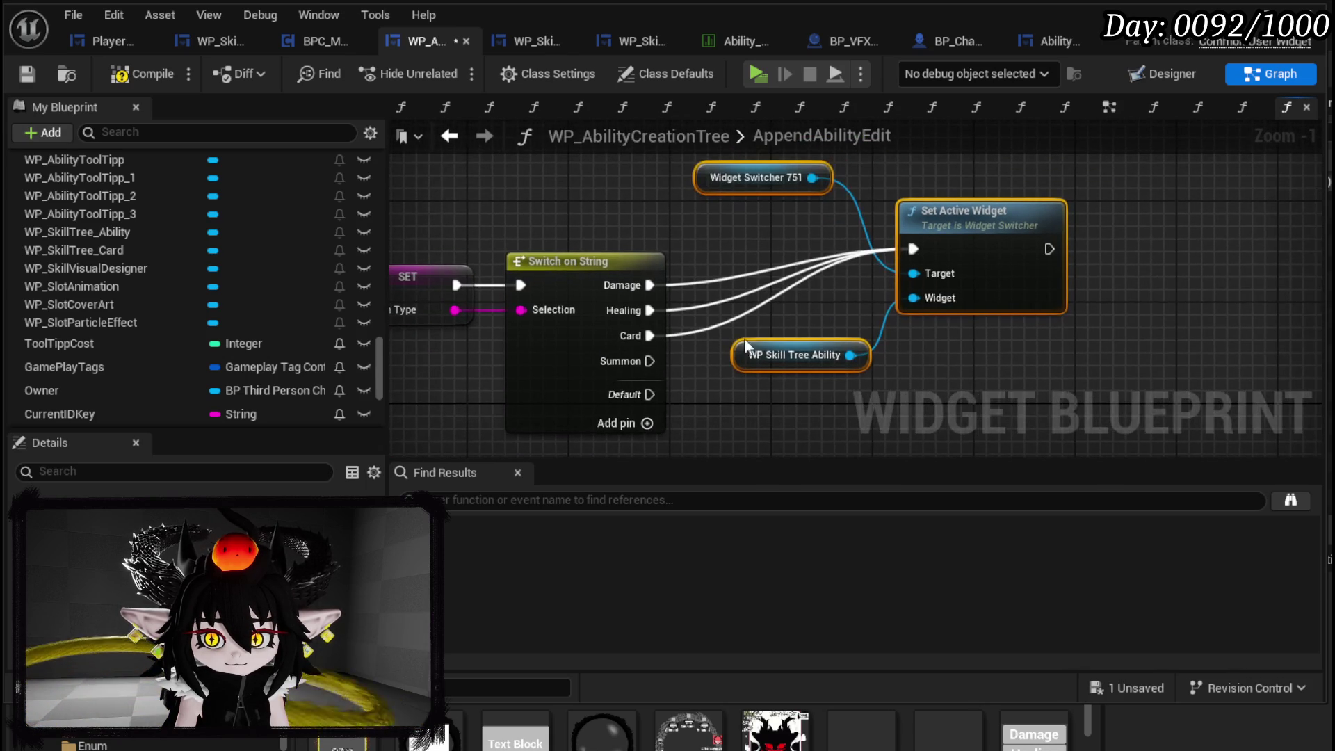
drag(648, 361, 920, 245)
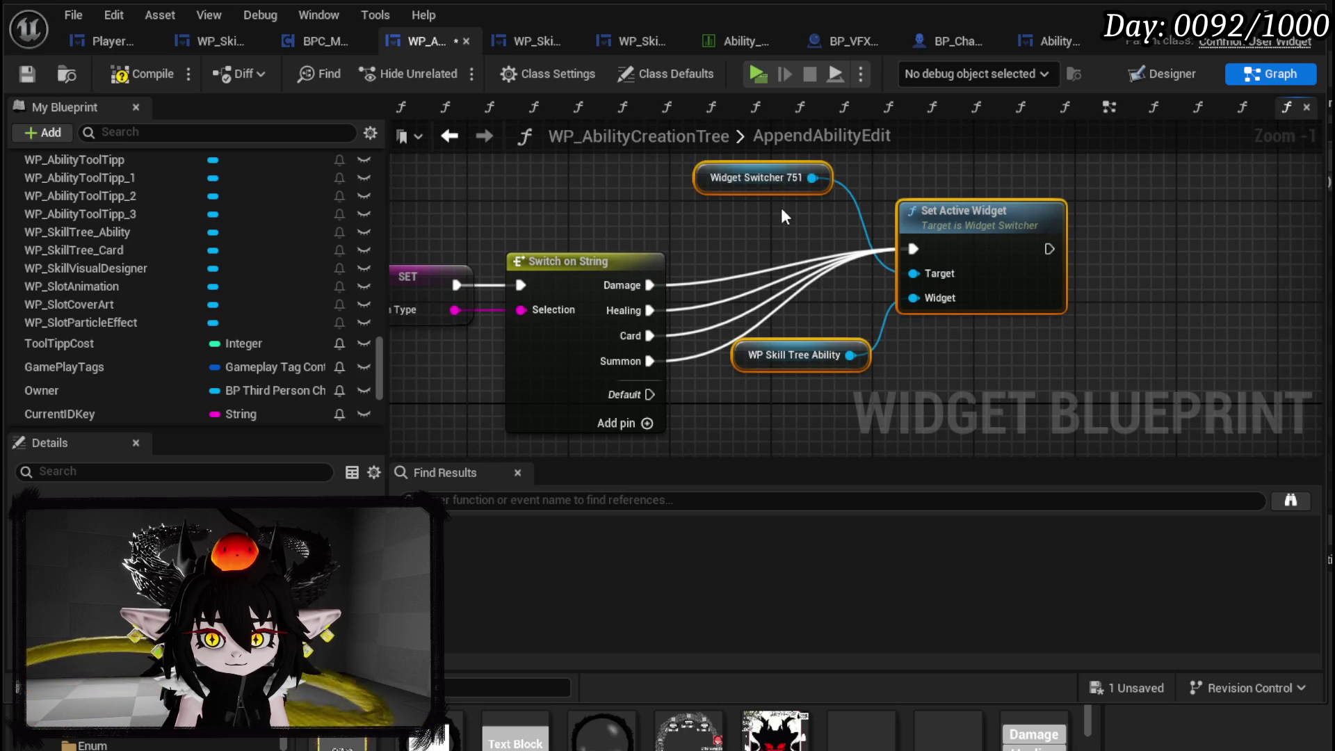
- Insert a Set Up Card node on the Card branch before Set Active Widget and save
drag(782, 258, 931, 278)
text(Card)
click(976, 375)
mouse_move(581, 238)
mouse_down()
mouse_move(774, 272)
mouse_move(908, 328)
mouse_up()
mouse_move(826, 231)
mouse_down()
mouse_move(1011, 231)
mouse_move(1051, 280)
mouse_move(1082, 265)
mouse_up()
drag(852, 378, 840, 315)
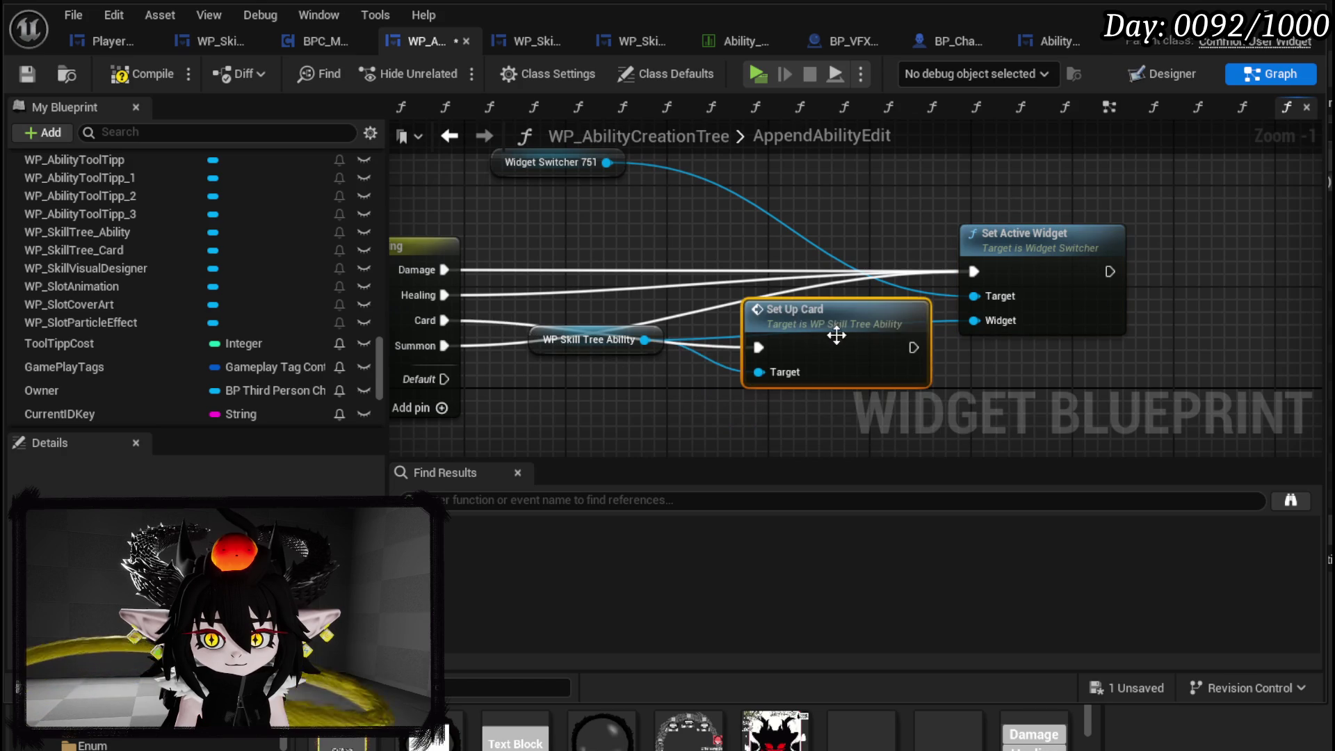
drag(914, 348, 974, 272)
drag(841, 320, 817, 294)
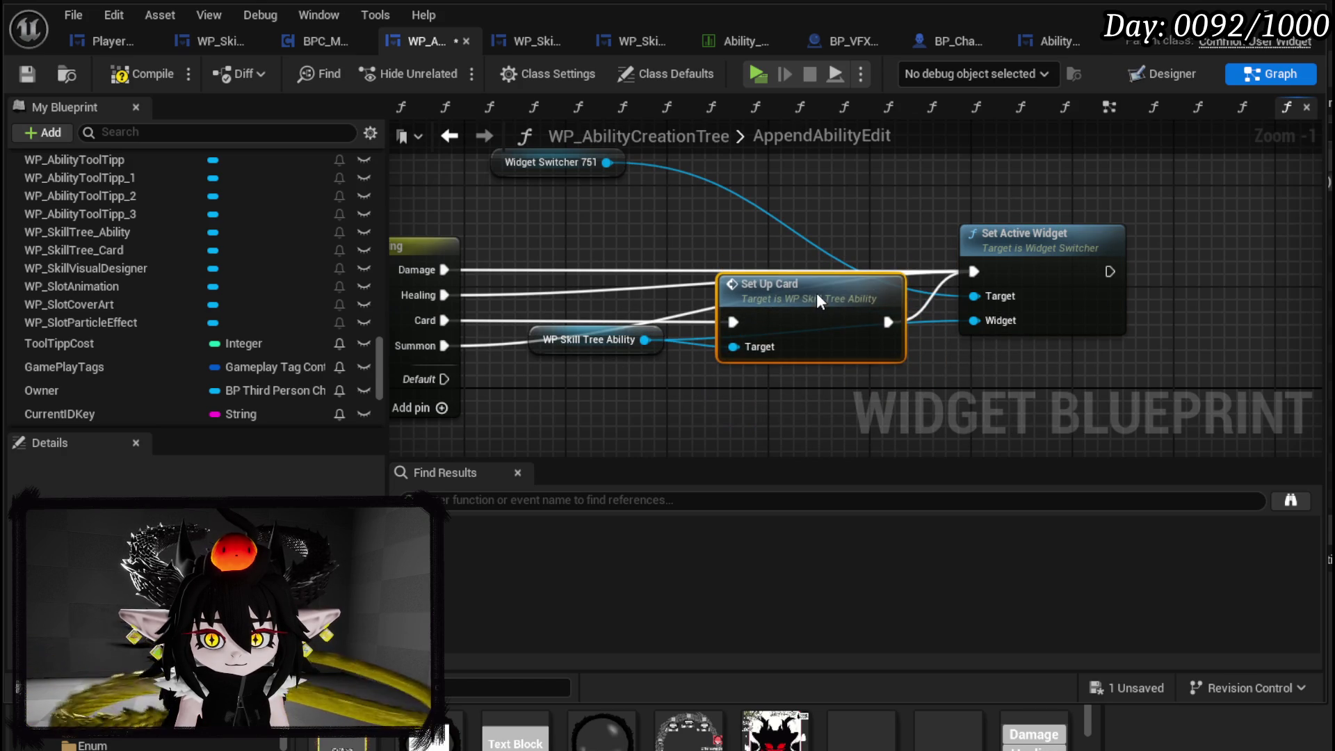
click(29, 70)
click(1231, 14)
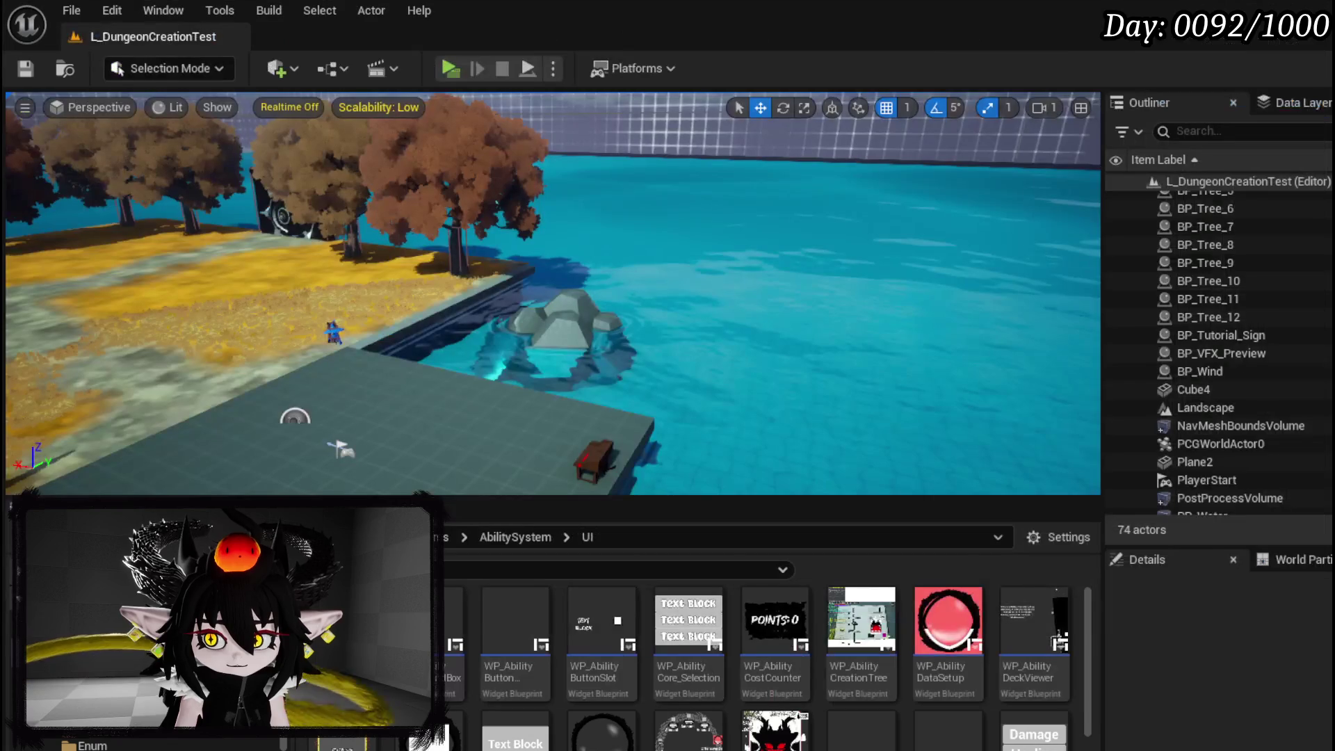
- Play a standalone preview, open the card deck, edit TEST_3 and resume past the breakpoint
key(alt+p)
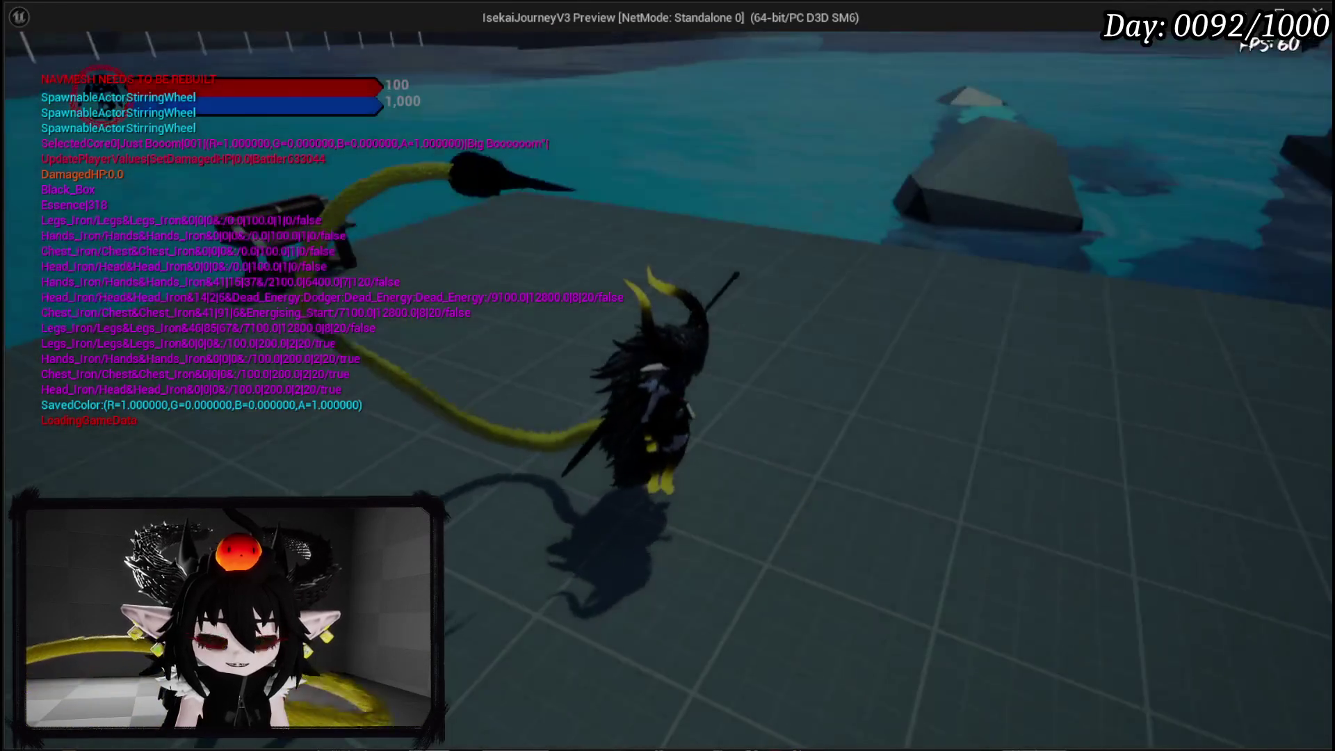
key(Tab)
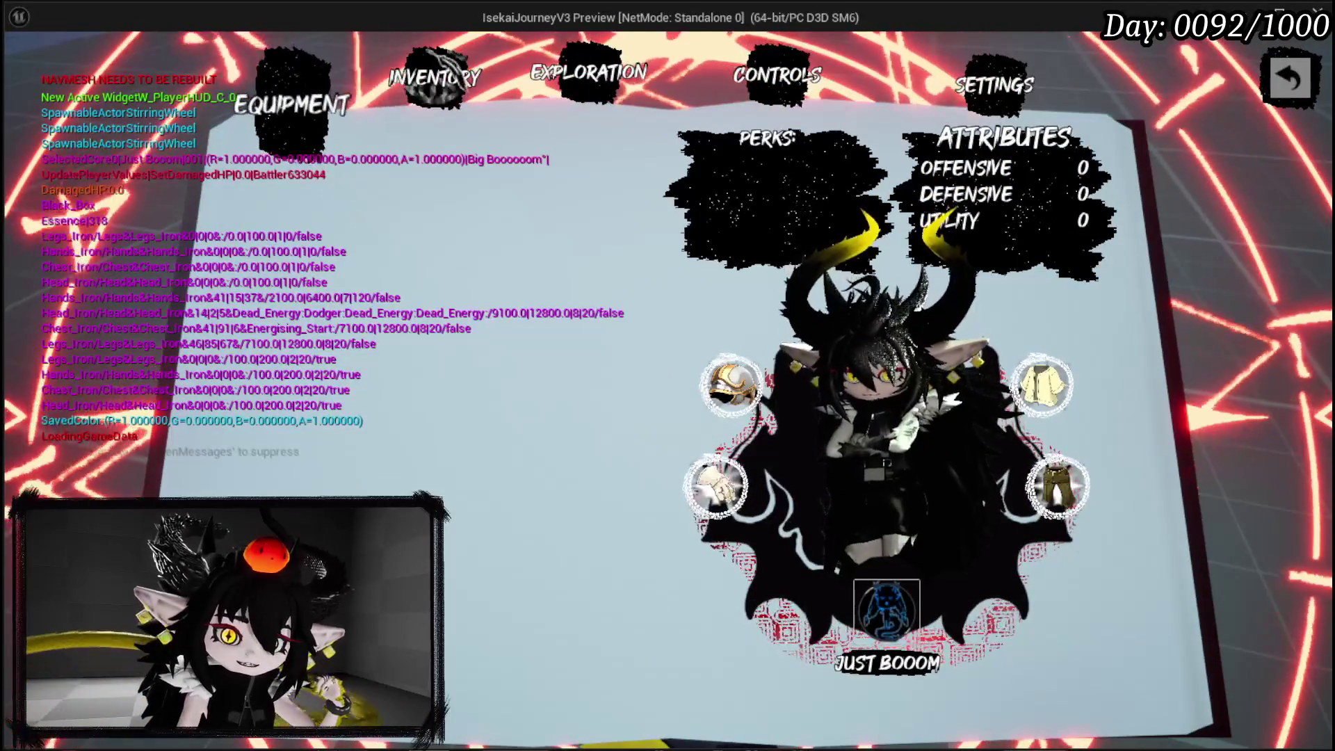
click(896, 619)
click(901, 623)
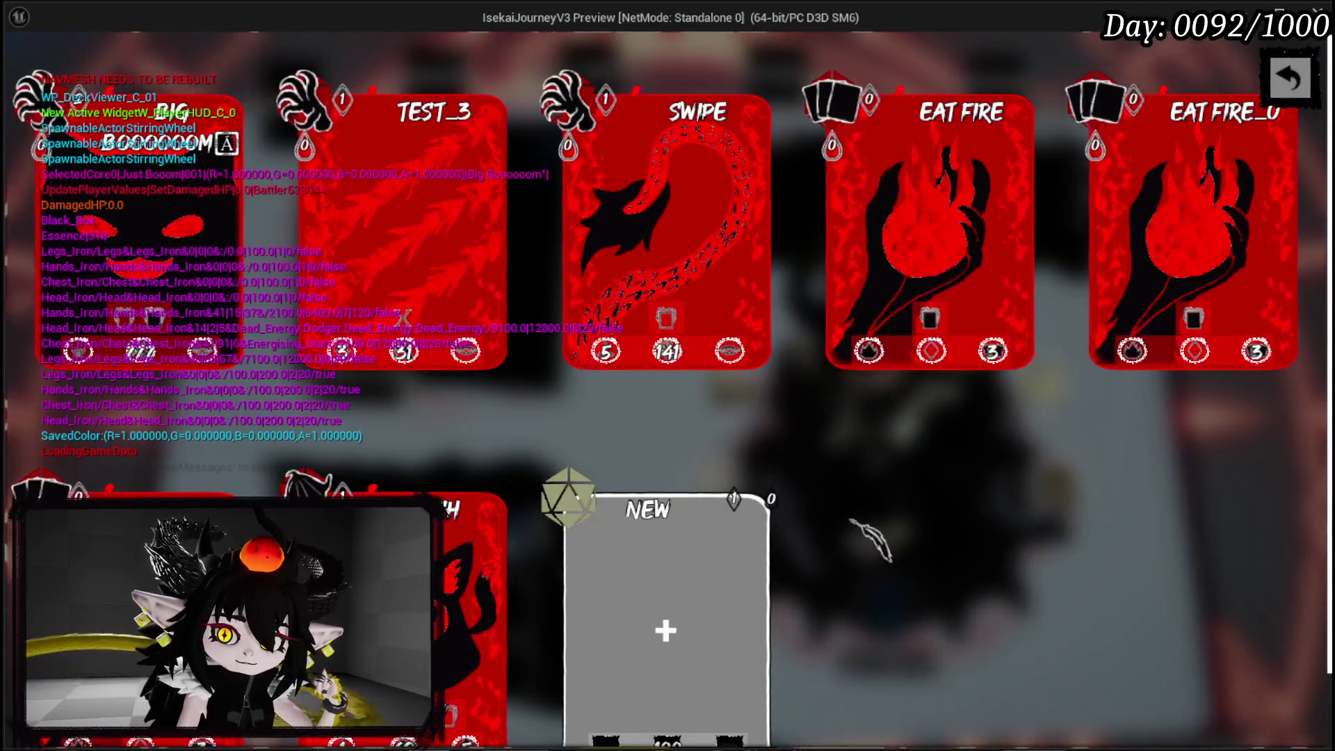
mouse_move(459, 275)
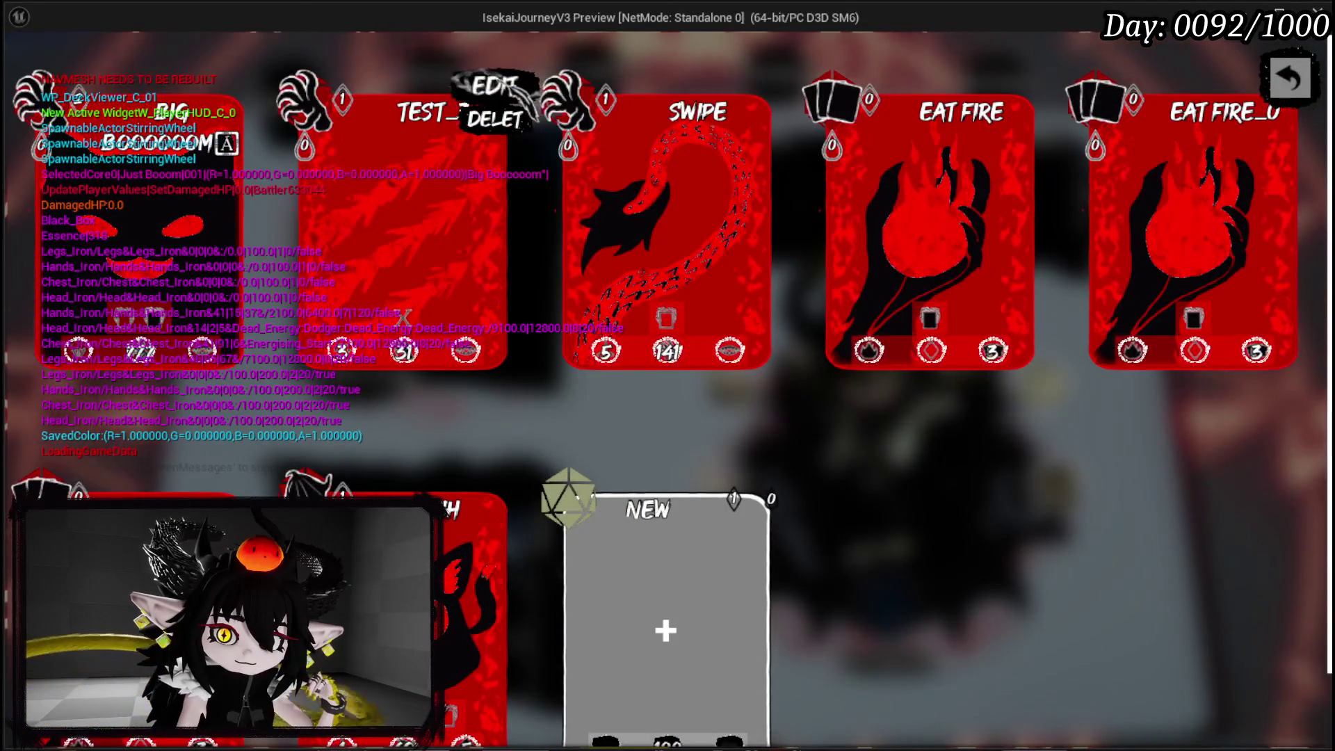
click(495, 83)
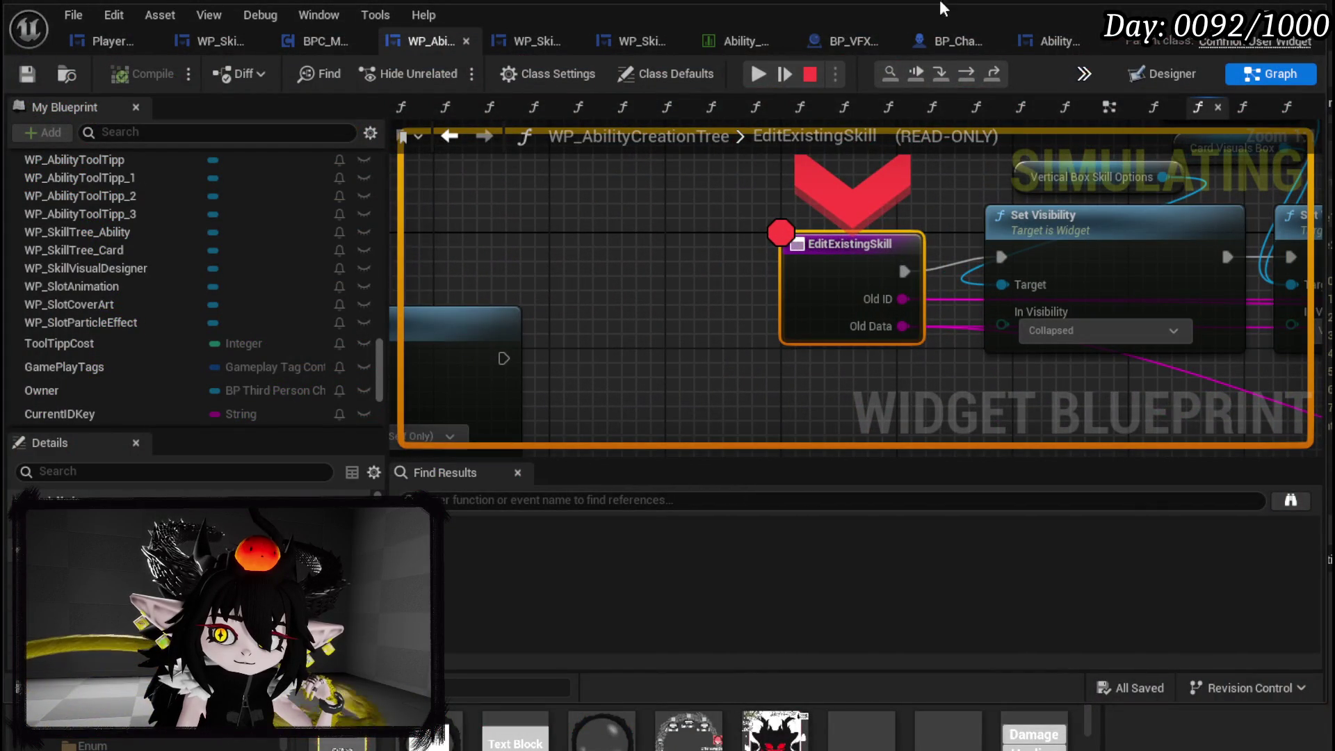
click(752, 82)
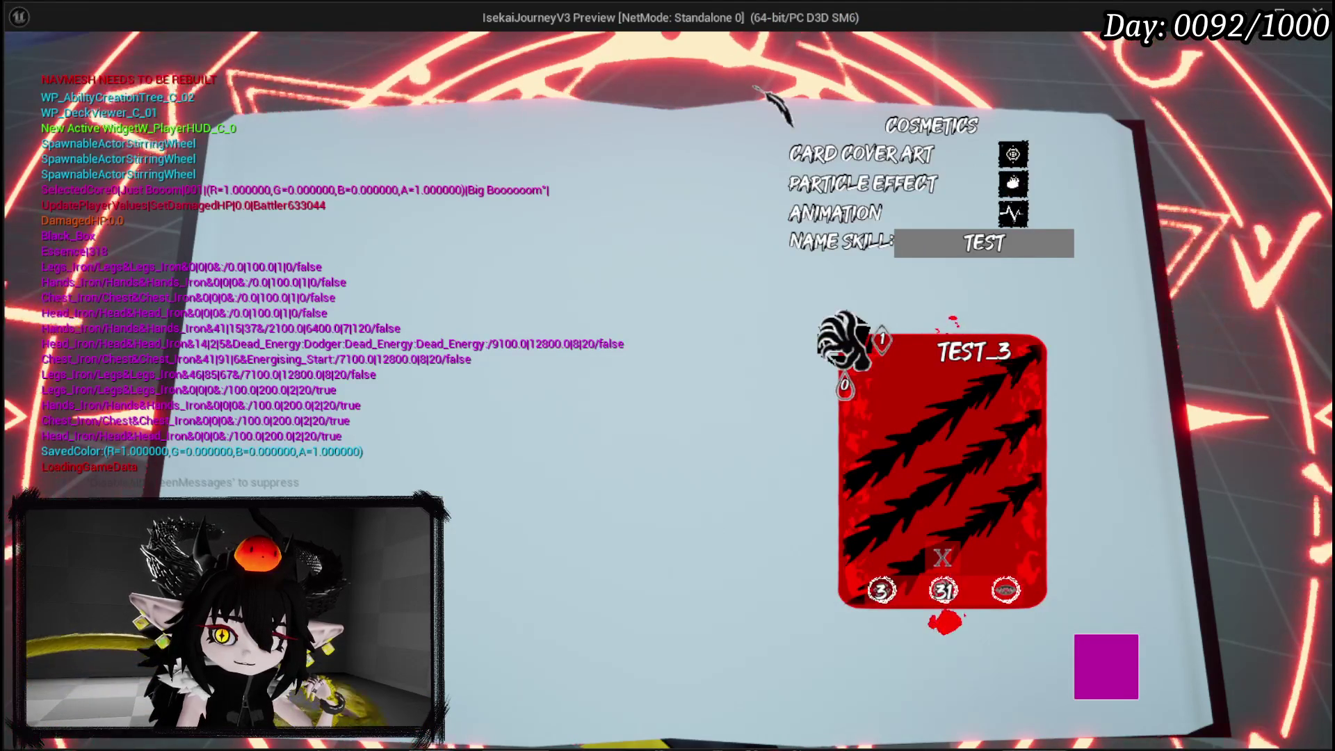
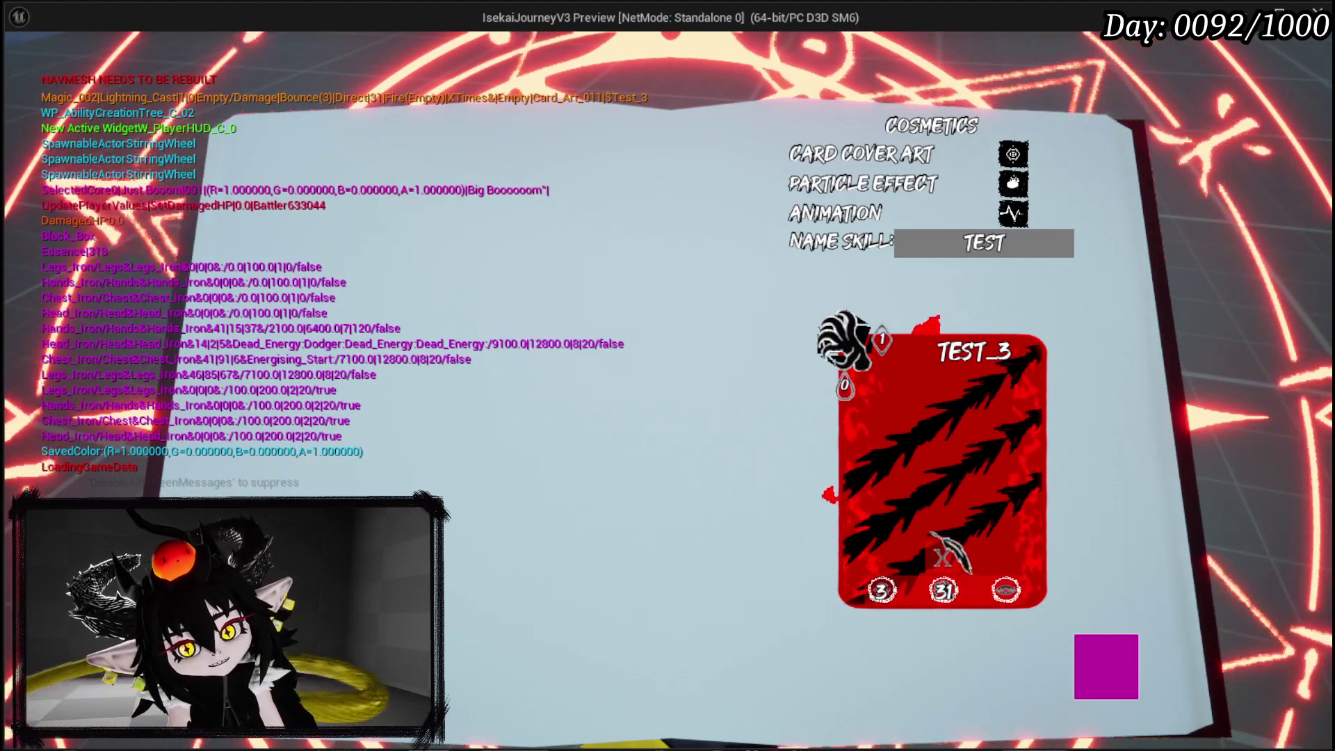
- Stop the game preview, shift the EditExistingSkill node up-left, and save the blueprint
key(Escape)
scroll(601, 278, down, 2)
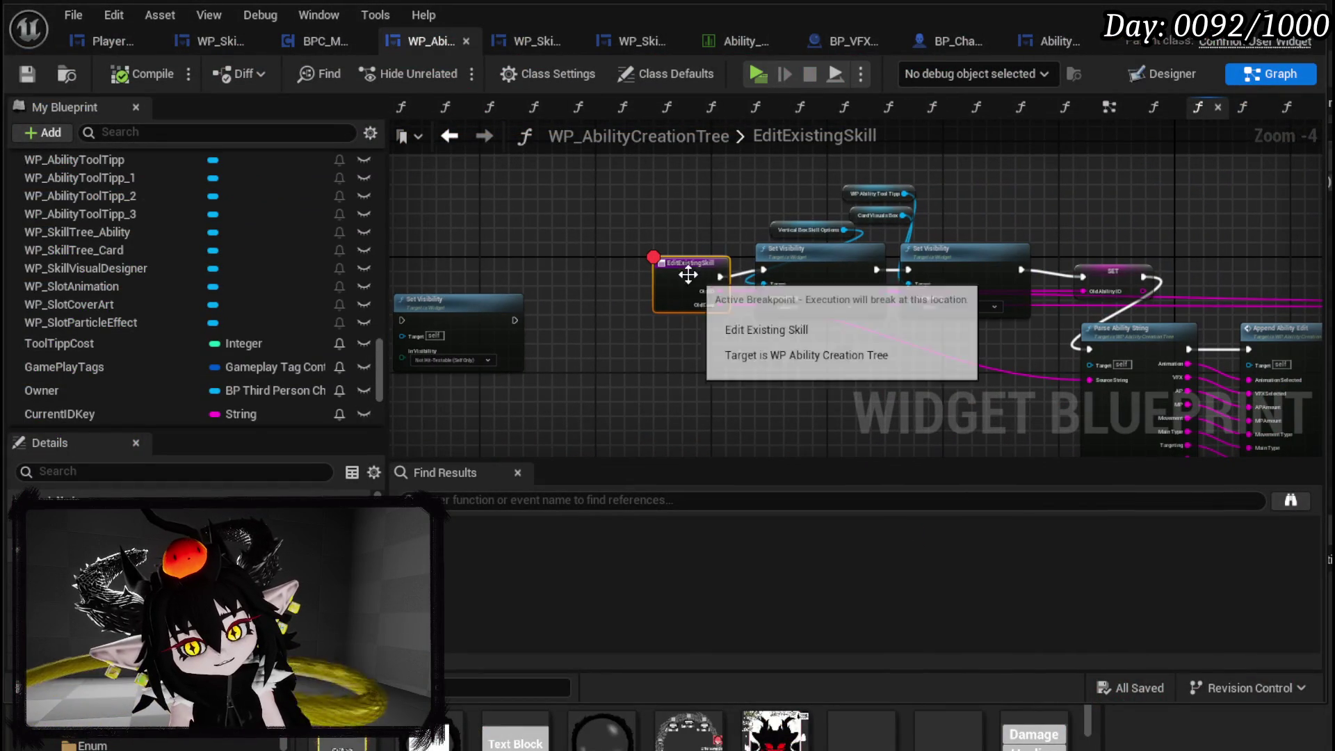
drag(694, 274, 665, 267)
click(583, 168)
click(27, 74)
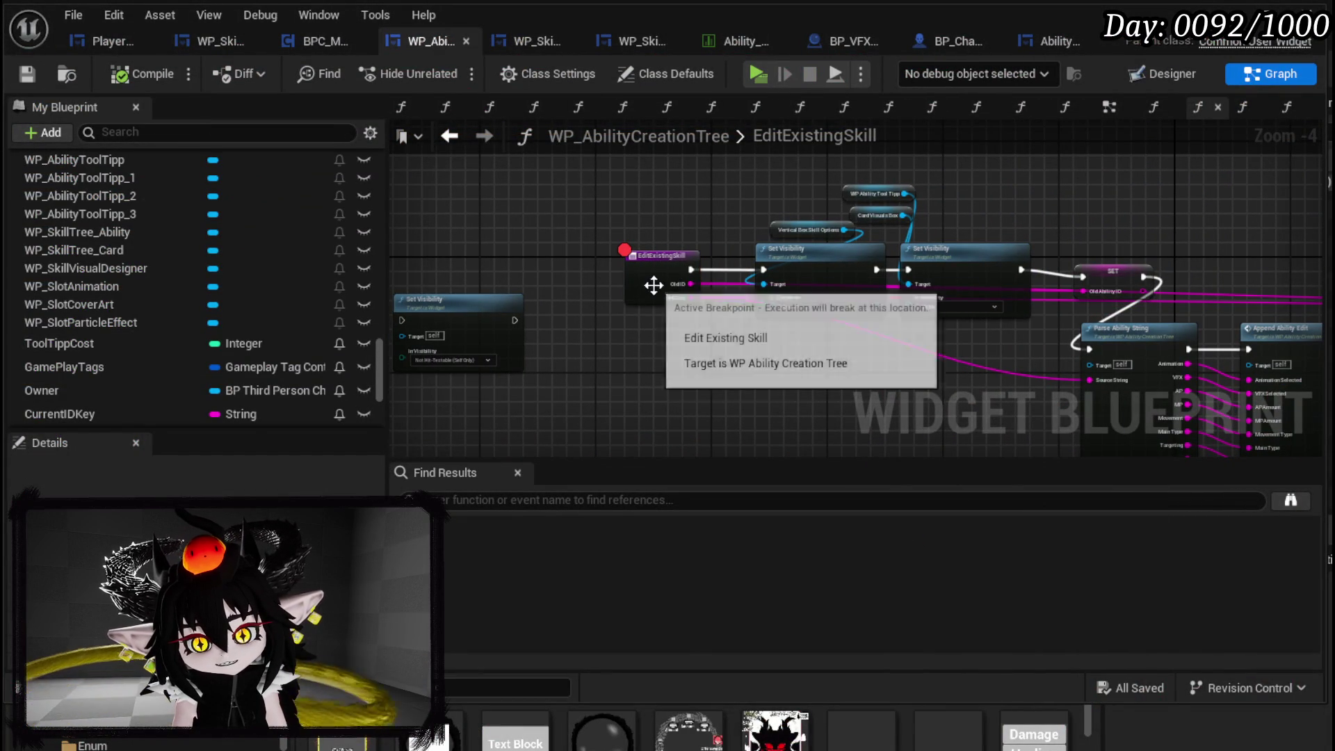
scroll(918, 192, up, 4)
drag(920, 191, 1066, 199)
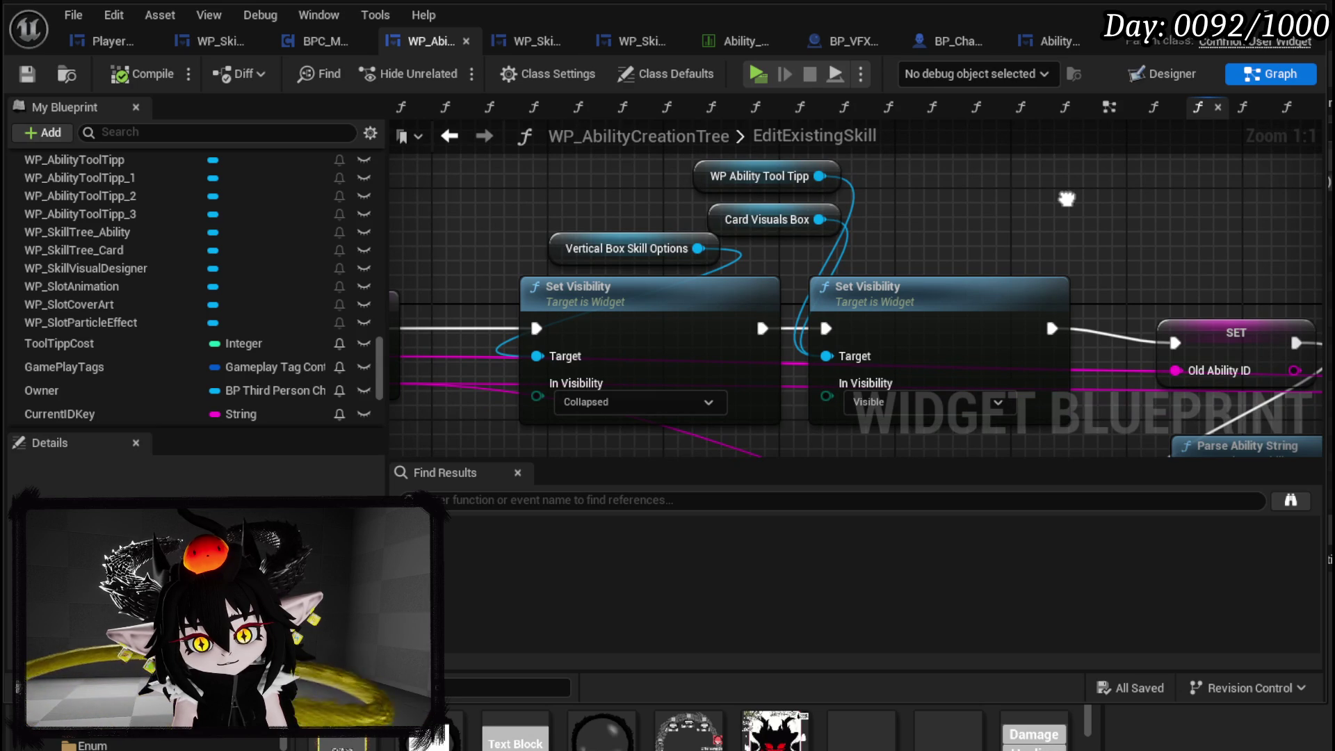
- Tidy the graph by moving the Vertical Box Skill Options and first Set Visibility nodes
drag(1067, 199, 1108, 216)
mouse_move(697, 265)
mouse_down()
mouse_move(598, 211)
mouse_move(487, 214)
mouse_up()
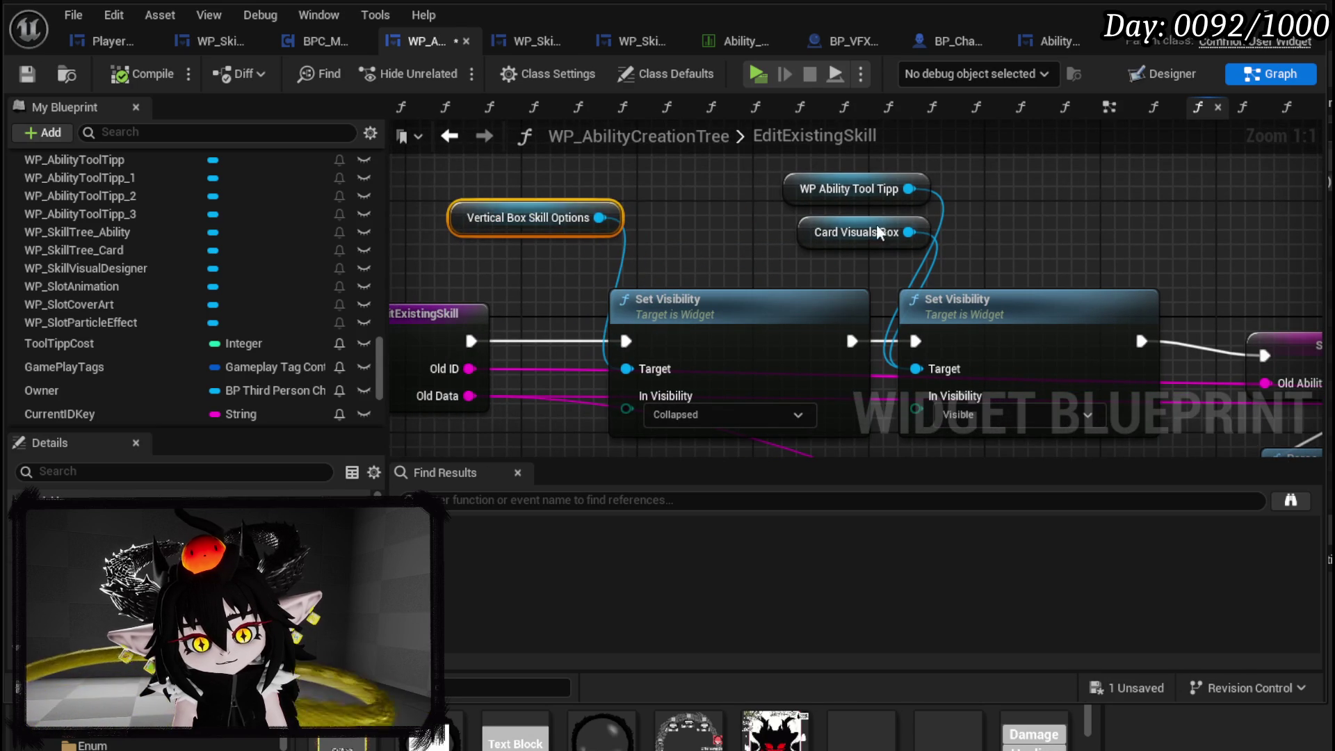
drag(1018, 230, 798, 219)
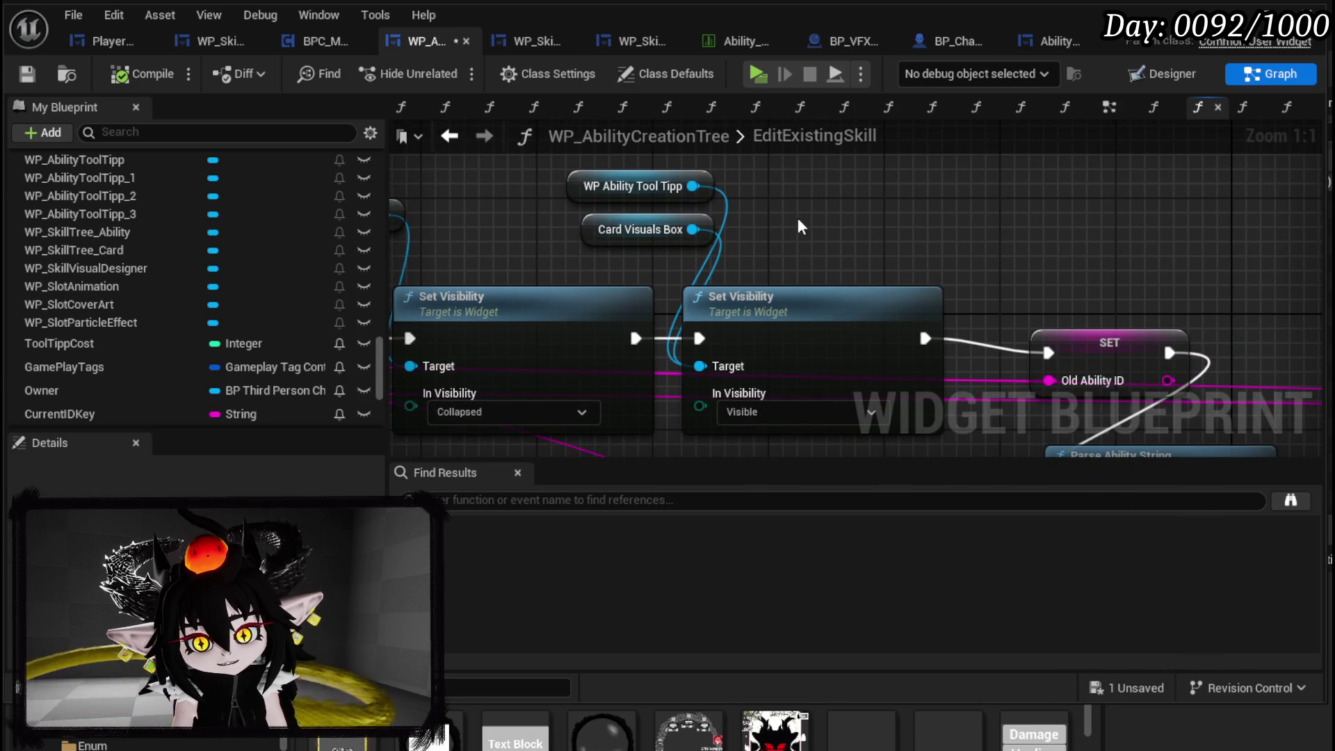
scroll(940, 243, down, 3)
mouse_move(941, 243)
mouse_down()
mouse_move(806, 288)
mouse_move(939, 245)
mouse_up()
click(597, 265)
drag(597, 266, 567, 266)
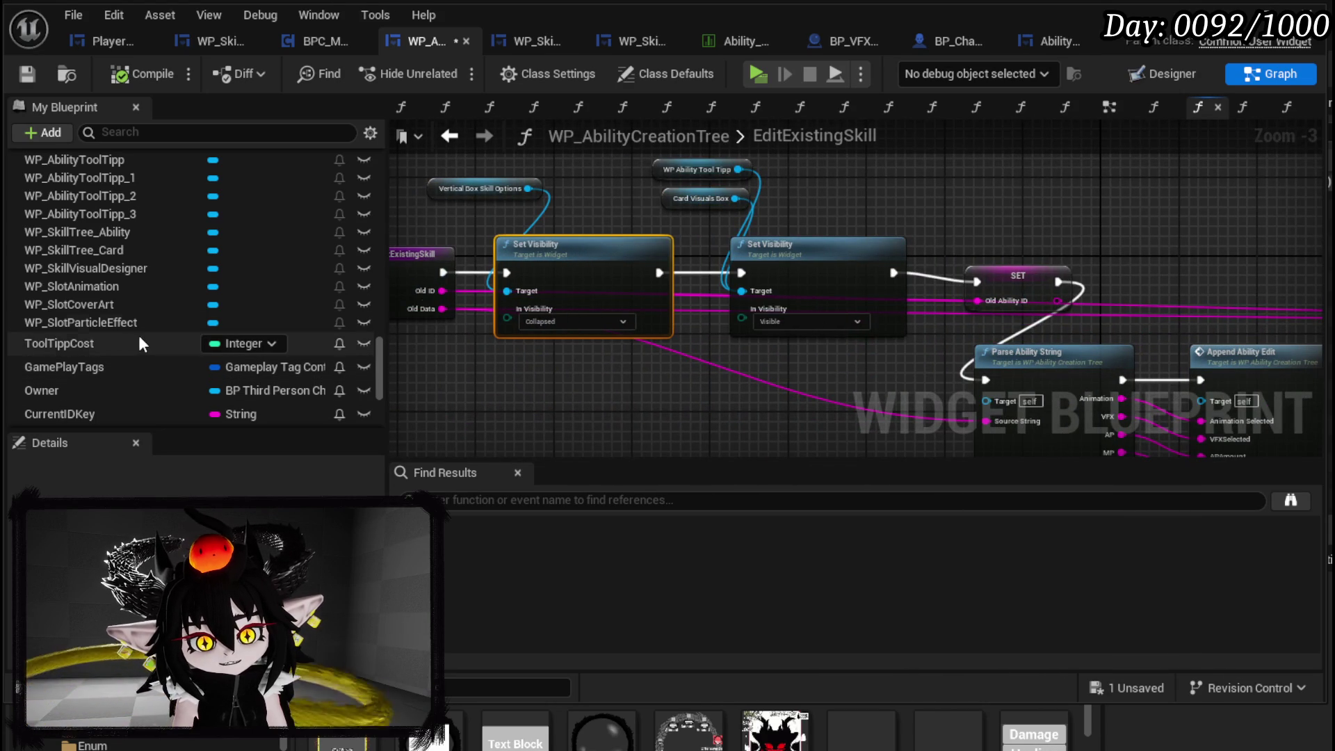
scroll(805, 237, up, 2)
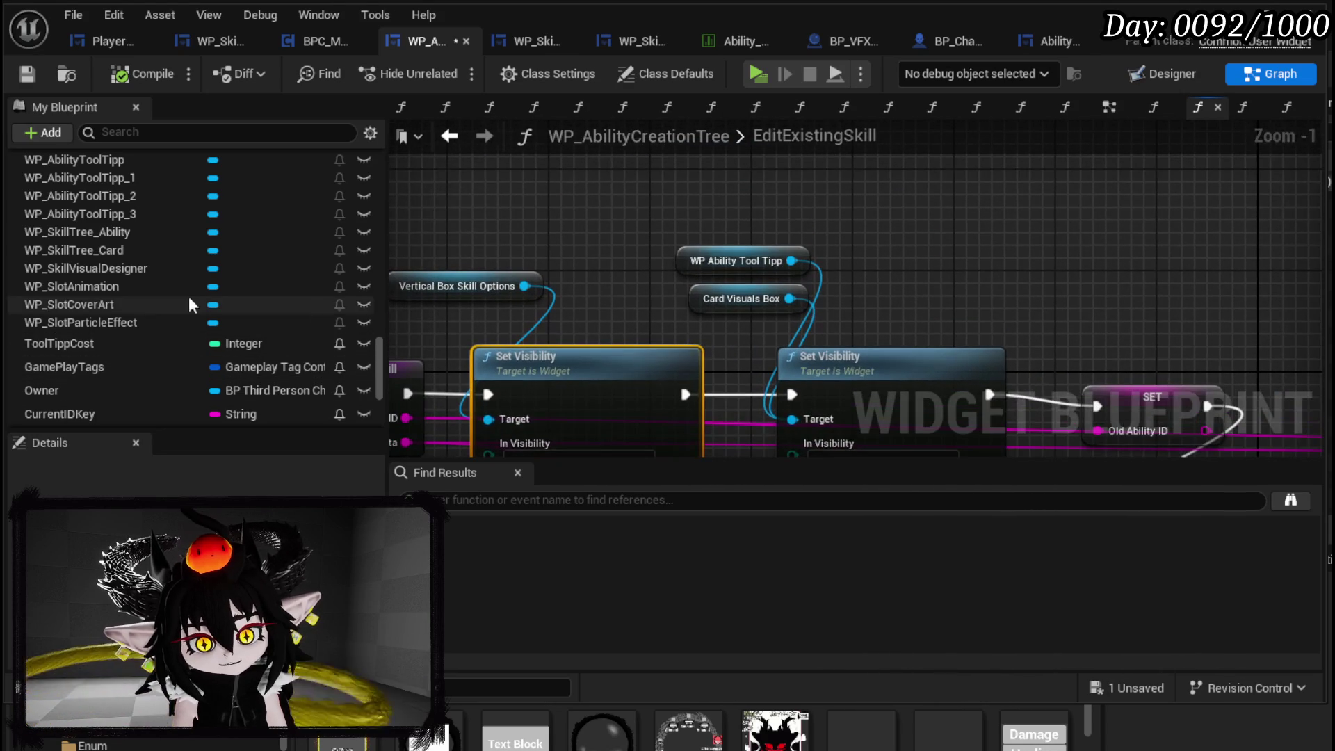
scroll(120, 322, up, 2)
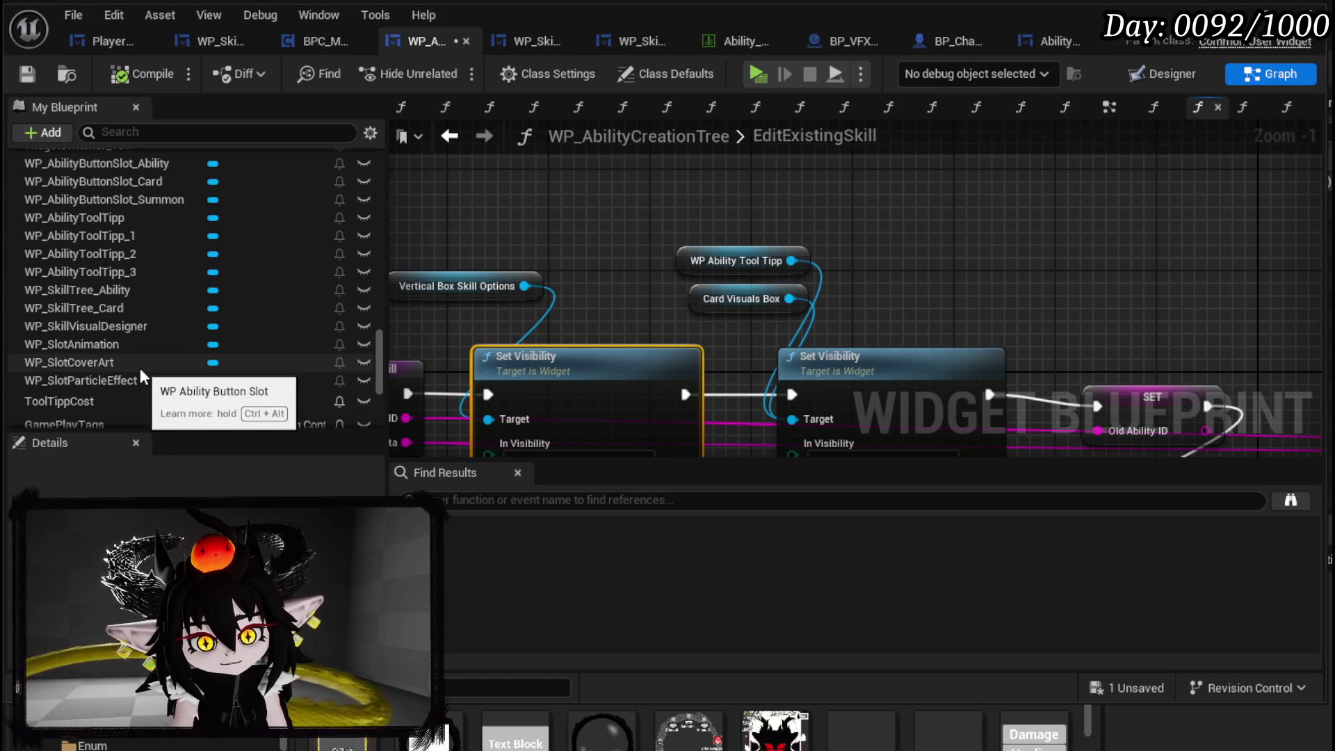
scroll(149, 321, up, 5)
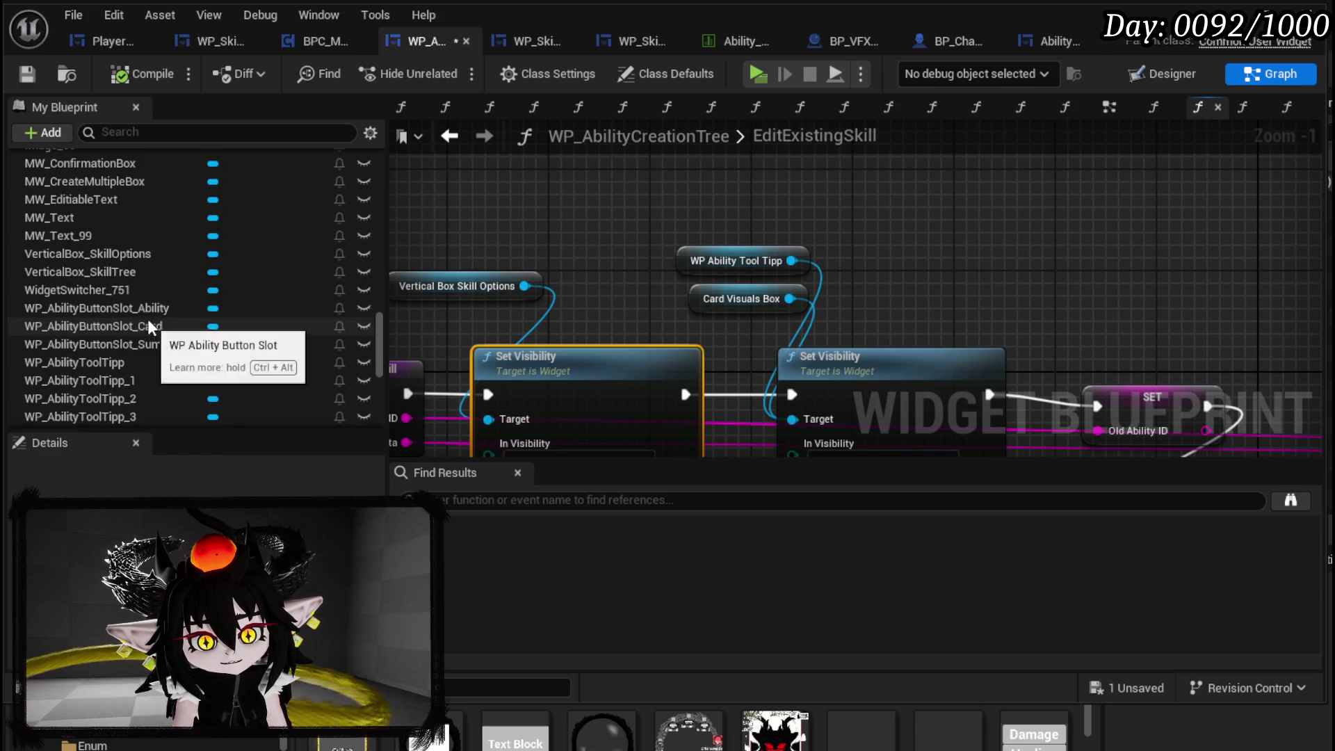
- Wire a WidgetSwitcher_751 getter into the second Set Visibility target, save, and return to the level
drag(82, 291, 650, 202)
click(756, 235)
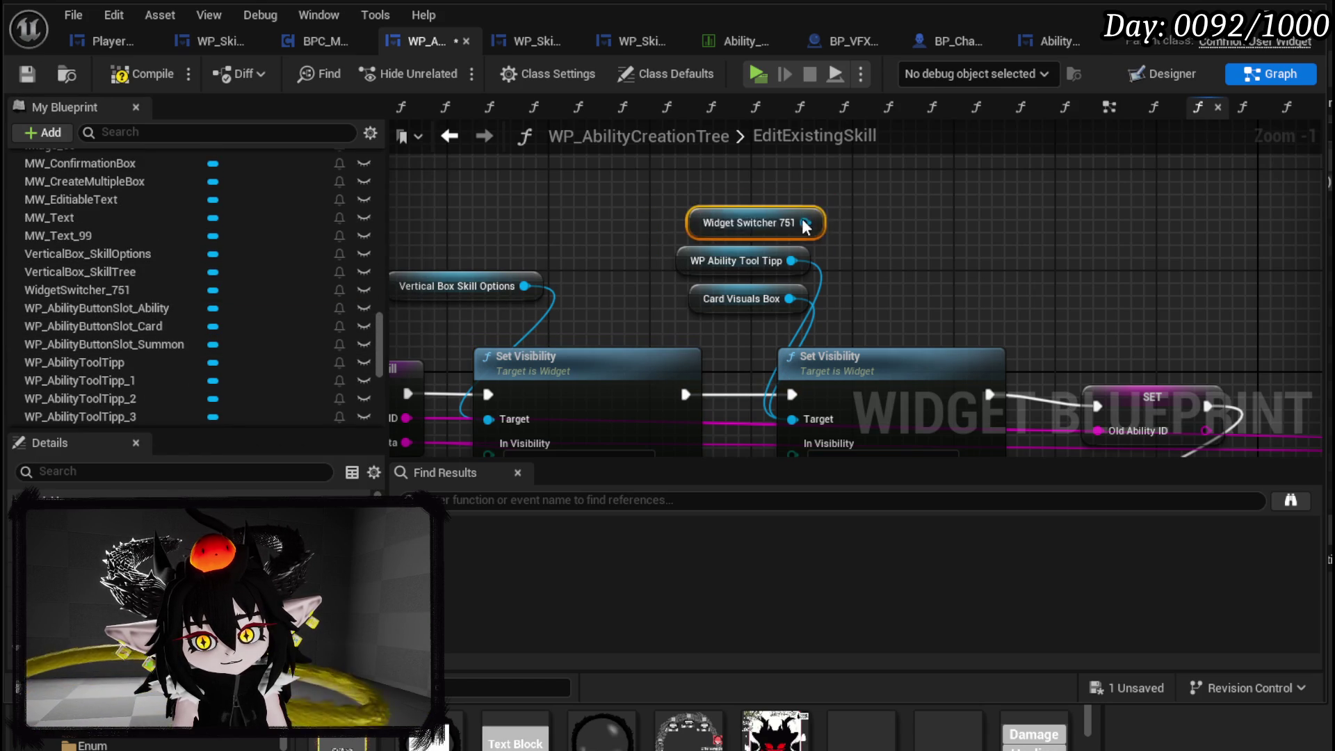
drag(807, 189, 807, 386)
click(28, 74)
click(1232, 15)
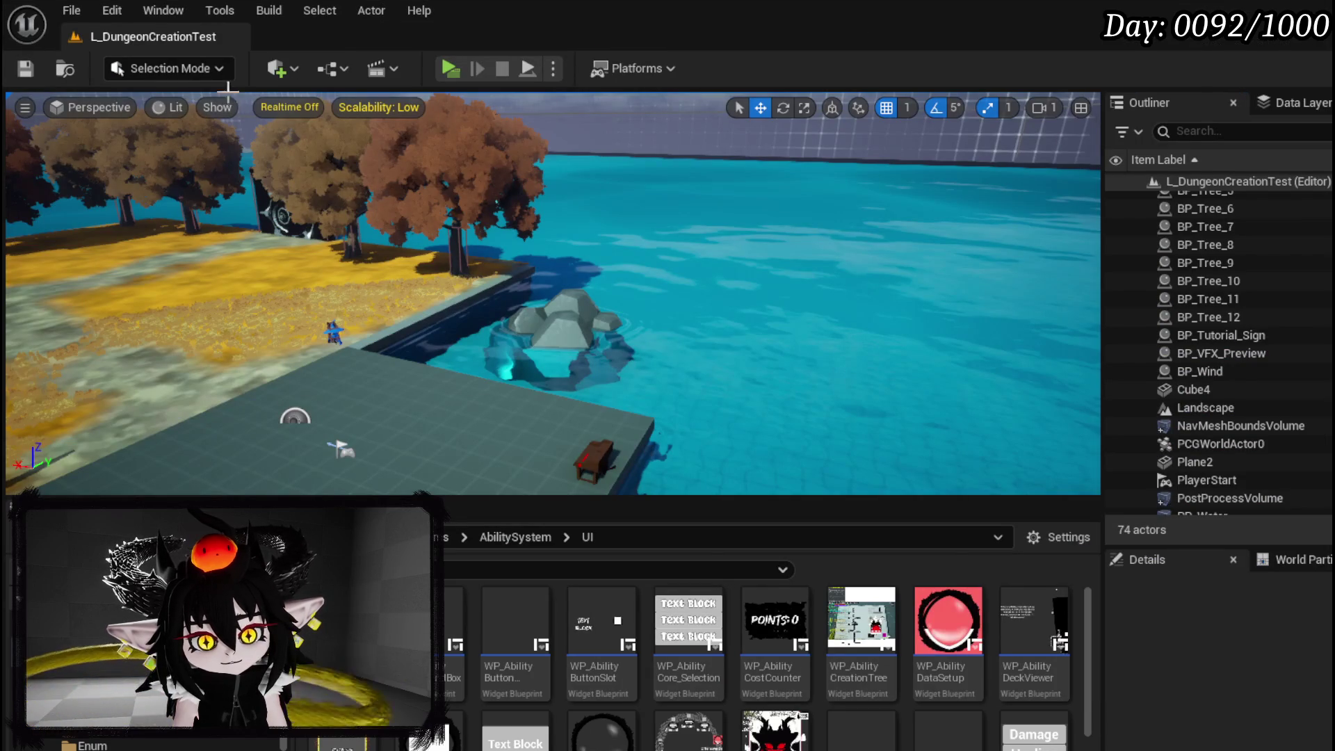
- Play, open the deck viewer, edit TEST_3, and resume past the EditExistingSkill breakpoint
click(449, 68)
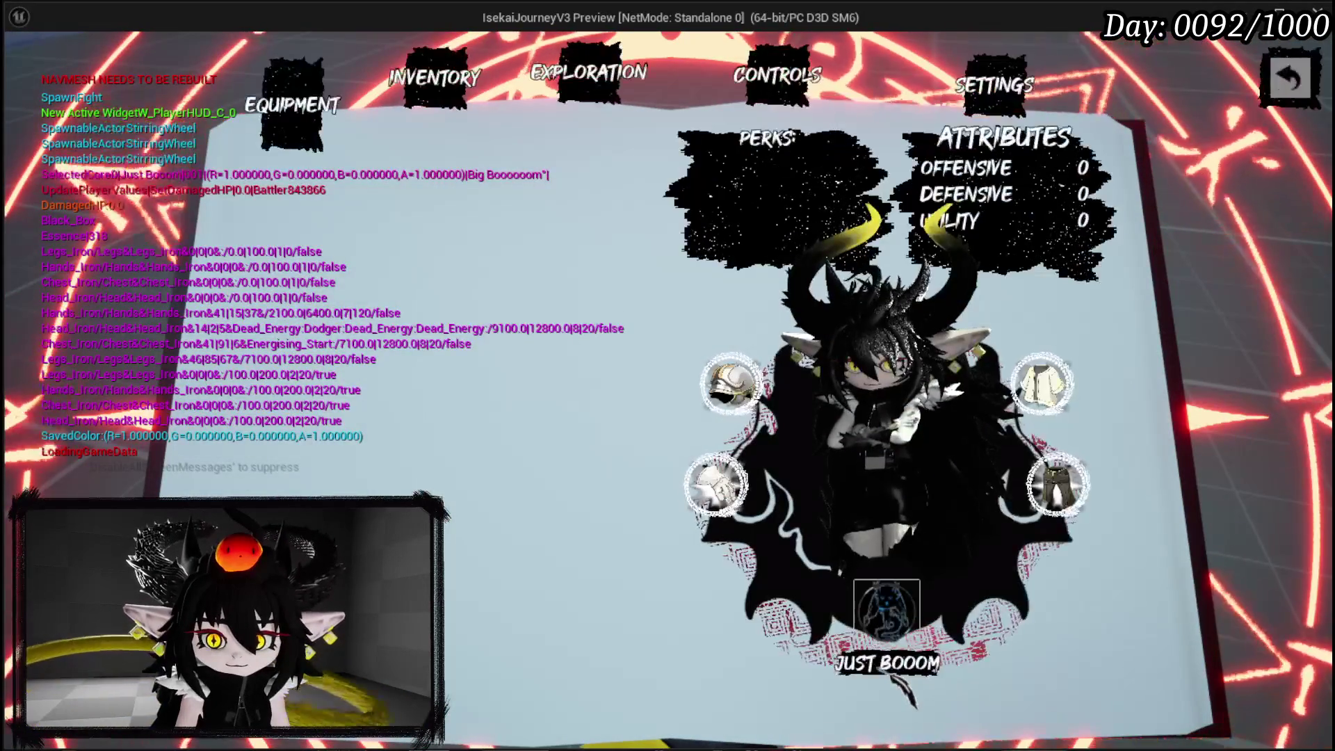
click(883, 619)
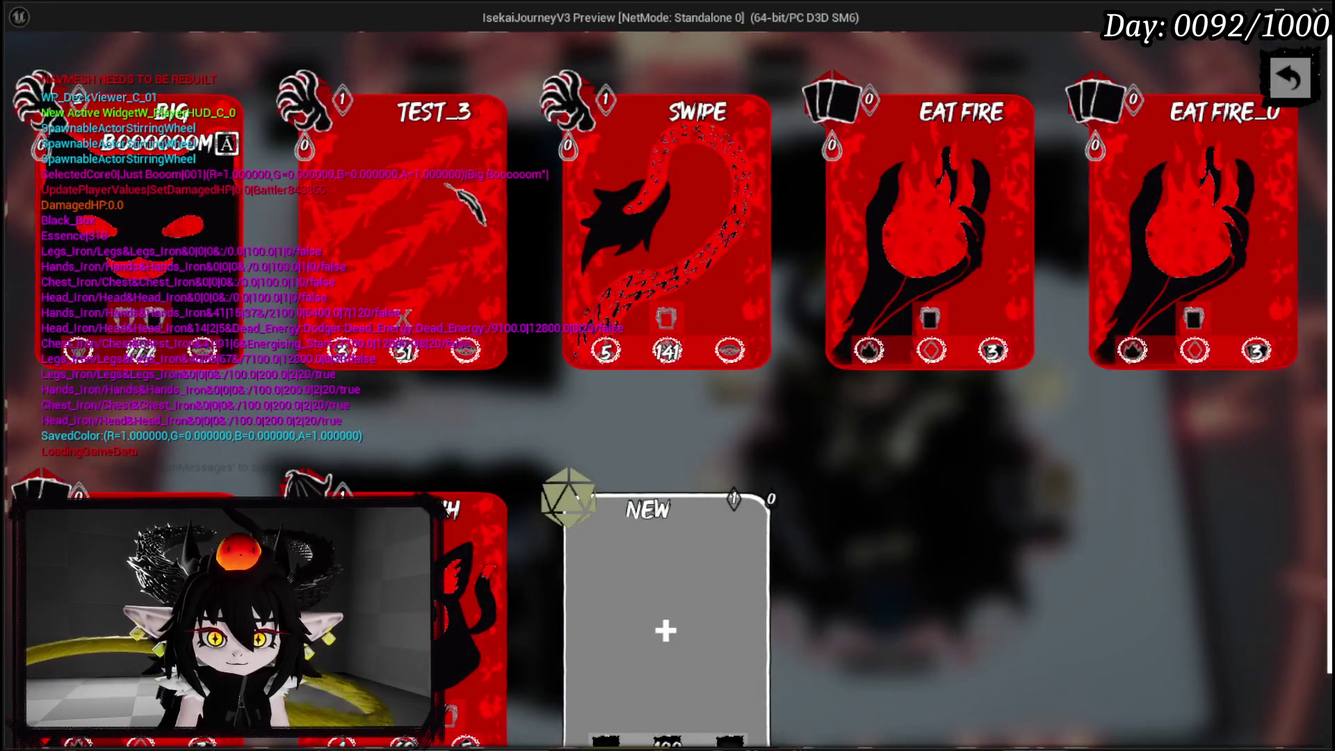
click(495, 89)
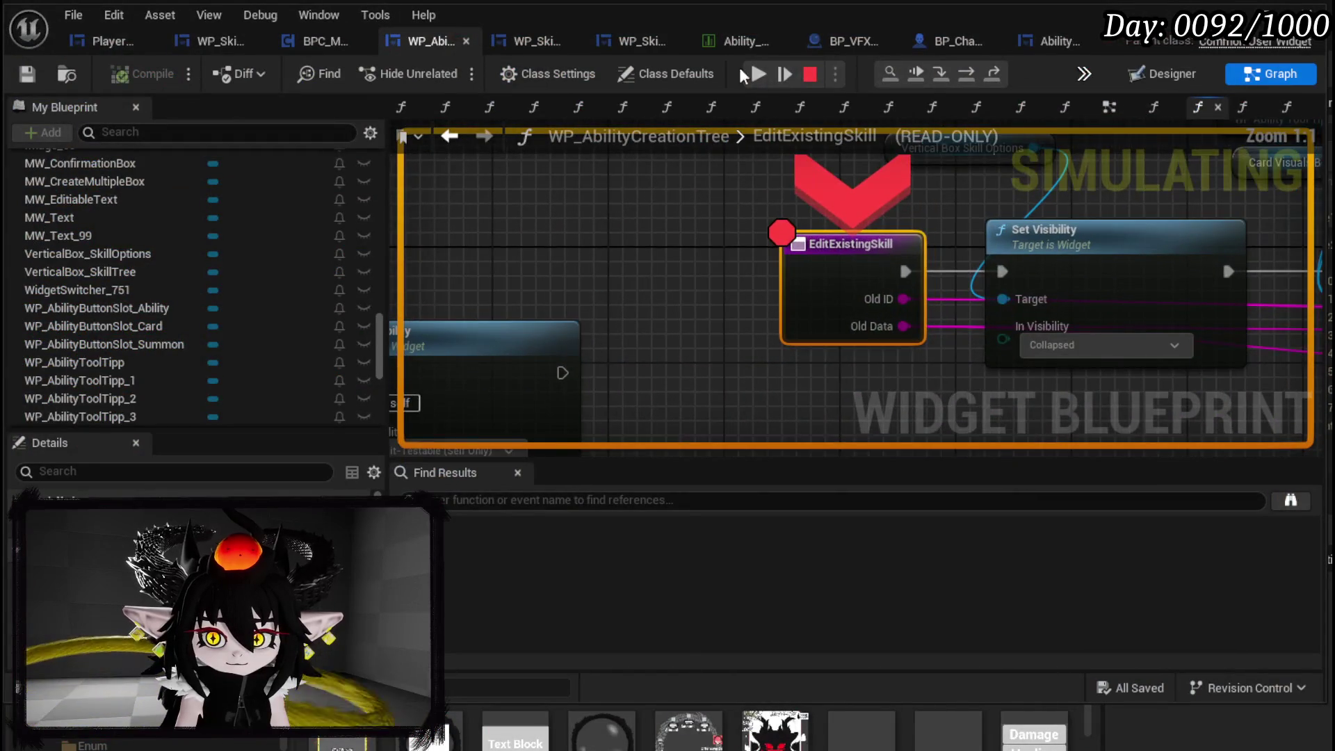
key(F5)
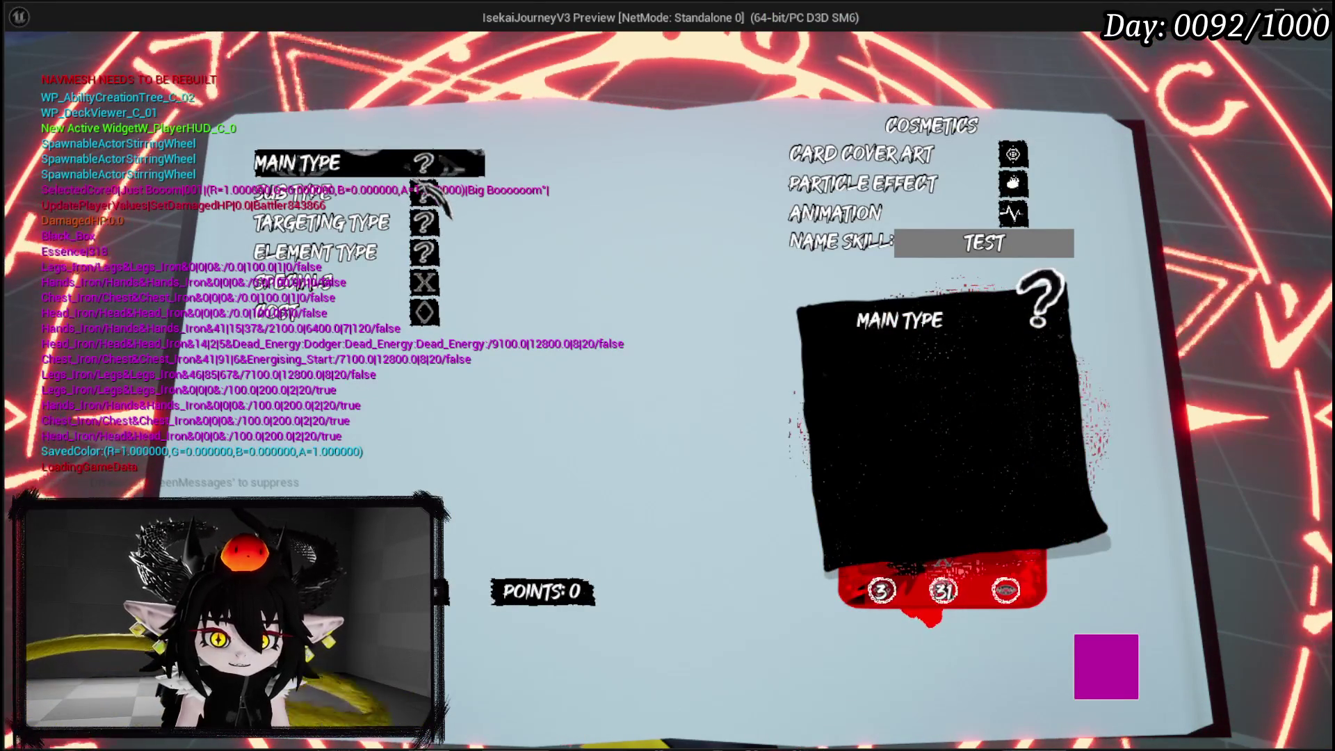
mouse_move(400, 317)
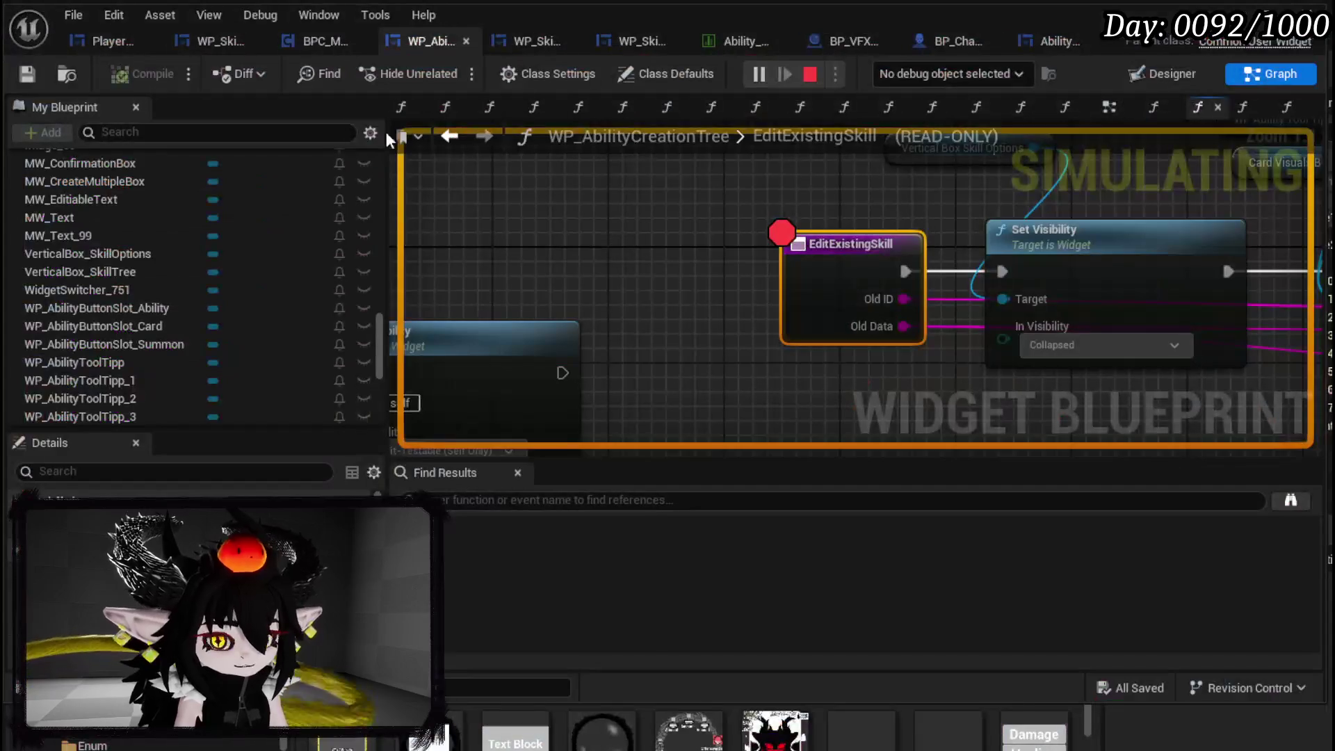
scroll(591, 201, down, 3)
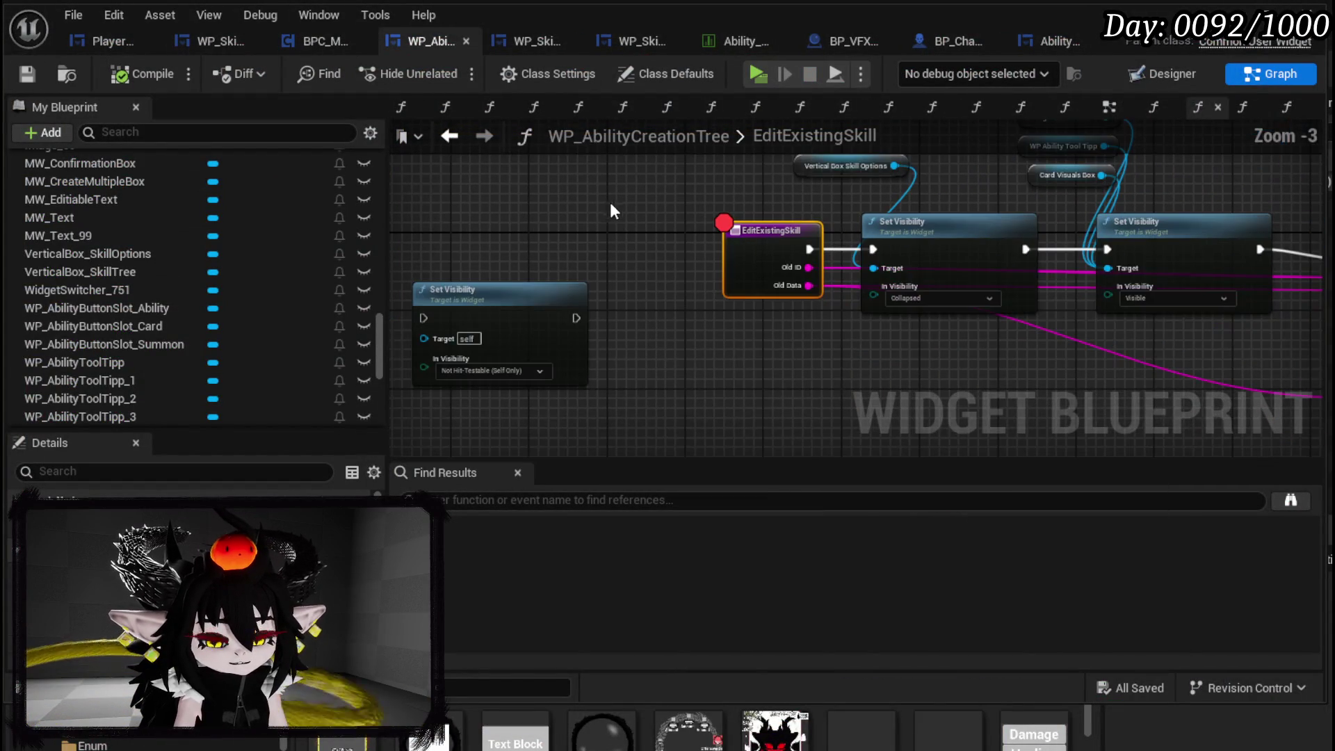
- Locate the Parse Ability String and Append Ability Edit nodes and open Append Ability Edit
mouse_move(1000, 238)
mouse_down()
mouse_move(826, 218)
mouse_move(954, 290)
mouse_up()
scroll(772, 268, down, 1)
drag(772, 268, 584, 209)
scroll(753, 227, up, 2)
drag(754, 227, 959, 179)
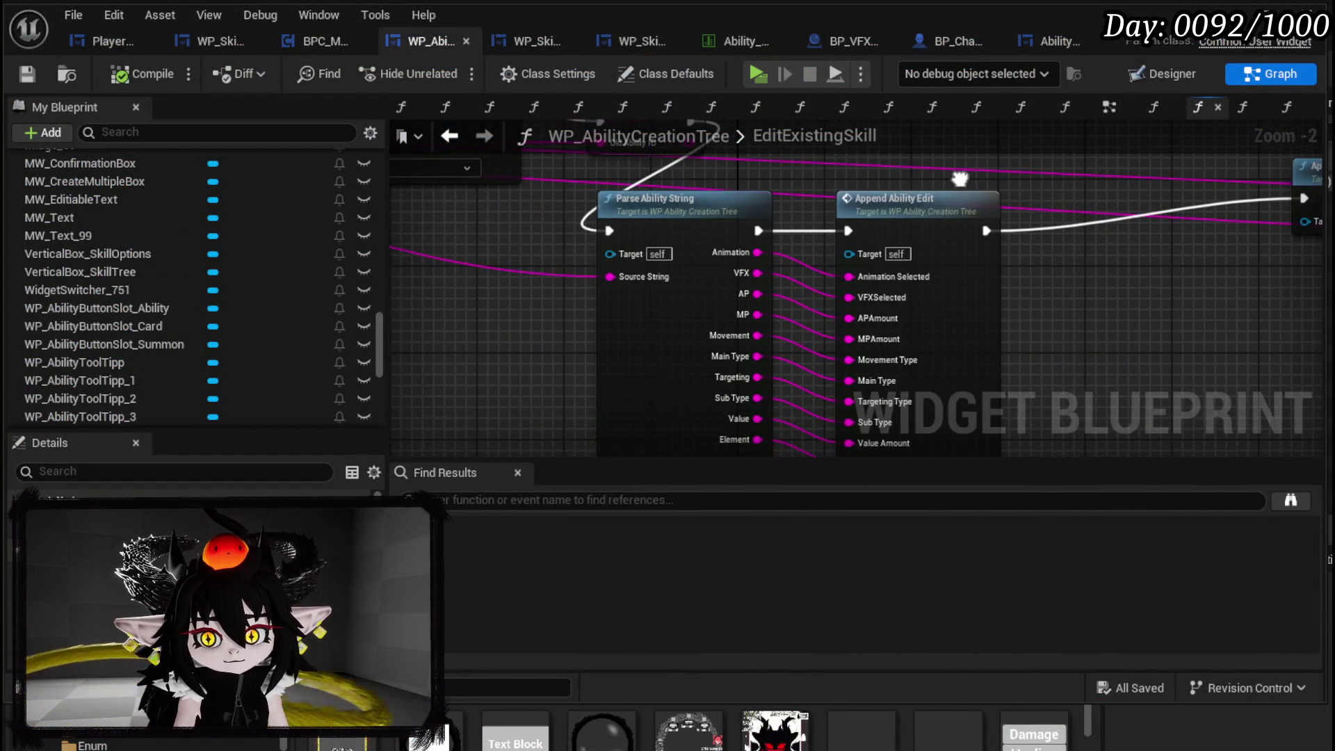
double_click(937, 218)
- Inspect AppendAbilityEdit, shifting its entry node, then go back to EditExistingSkill
scroll(590, 306, down, 7)
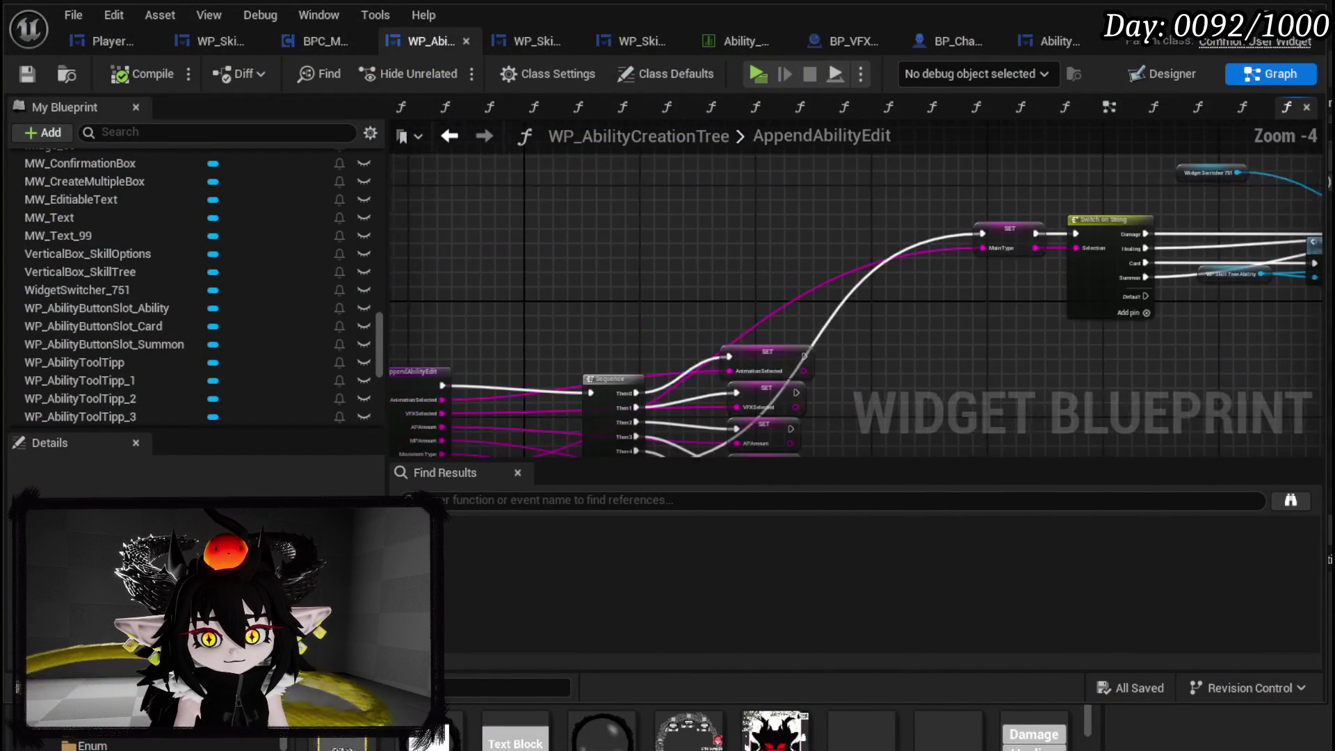
scroll(612, 299, up, 2)
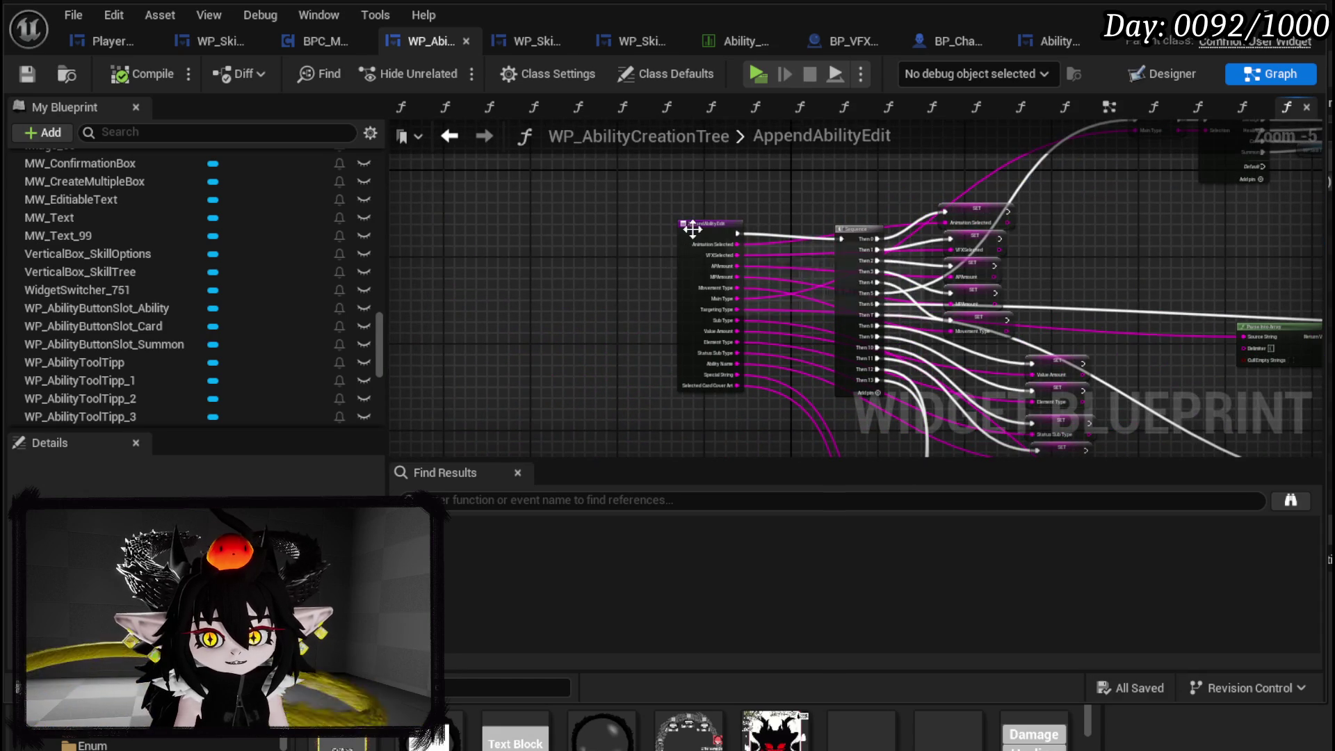
drag(691, 230, 626, 241)
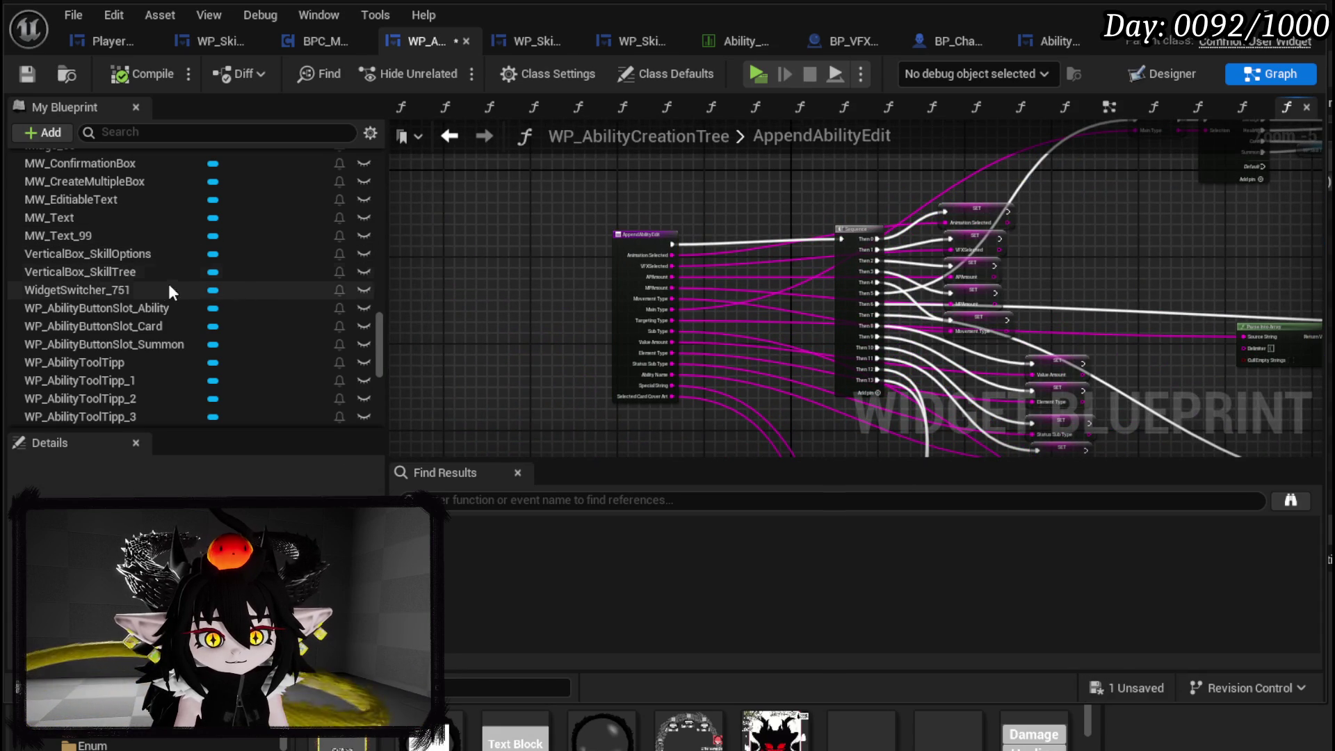
scroll(156, 257, up, 3)
scroll(155, 258, down, 5)
scroll(131, 362, down, 5)
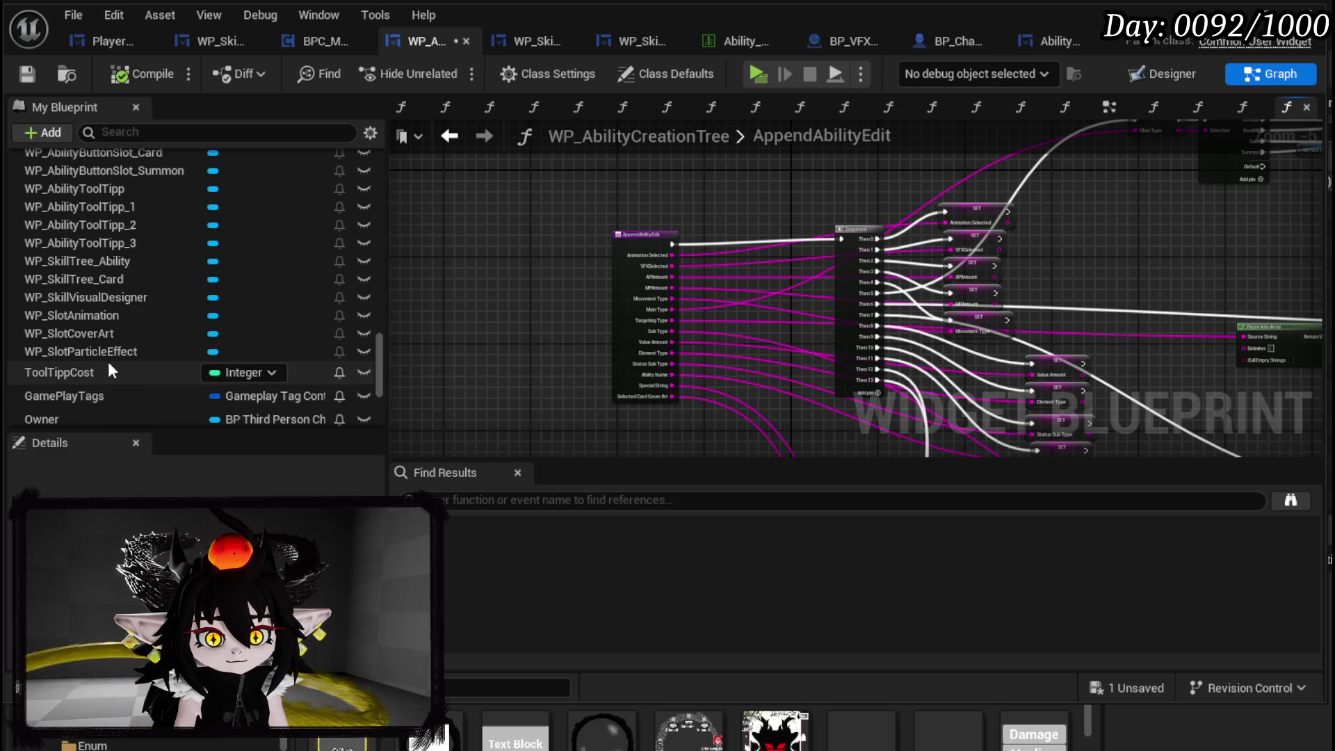
scroll(107, 361, up, 3)
scroll(107, 359, up, 3)
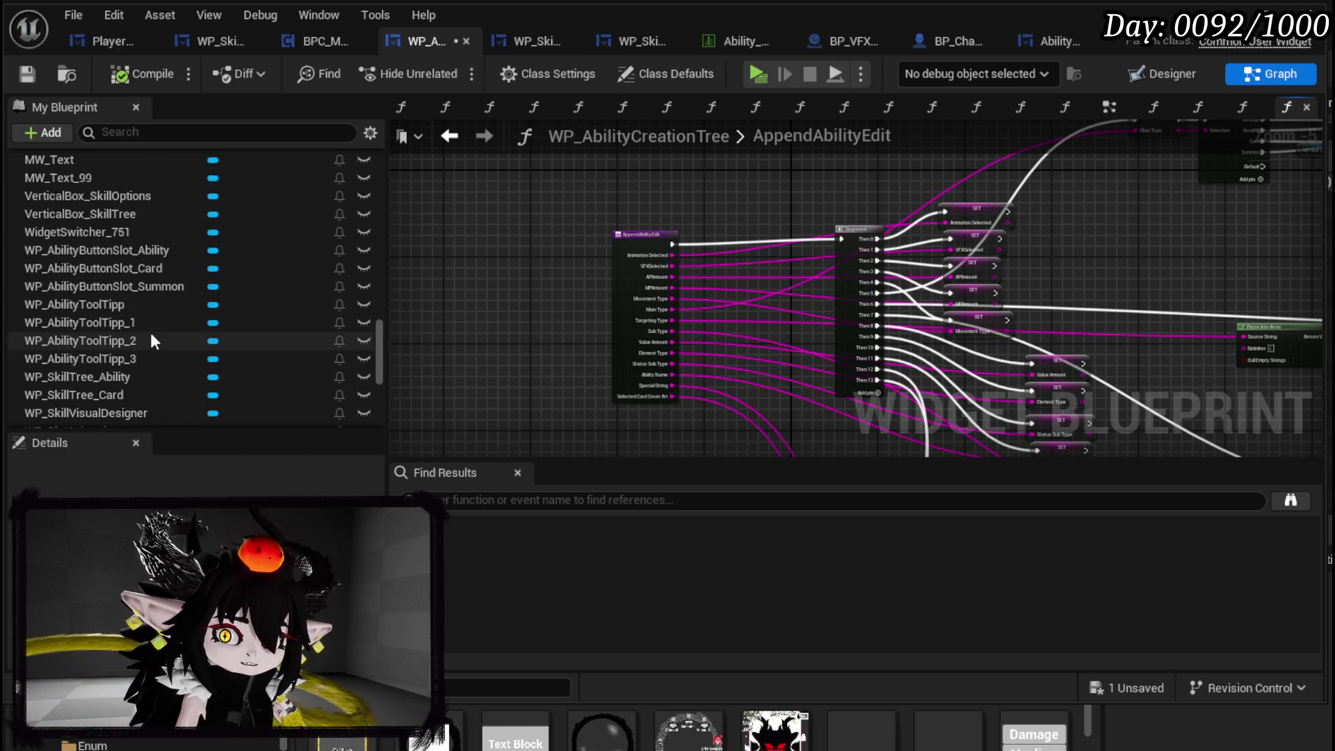
scroll(151, 335, up, 3)
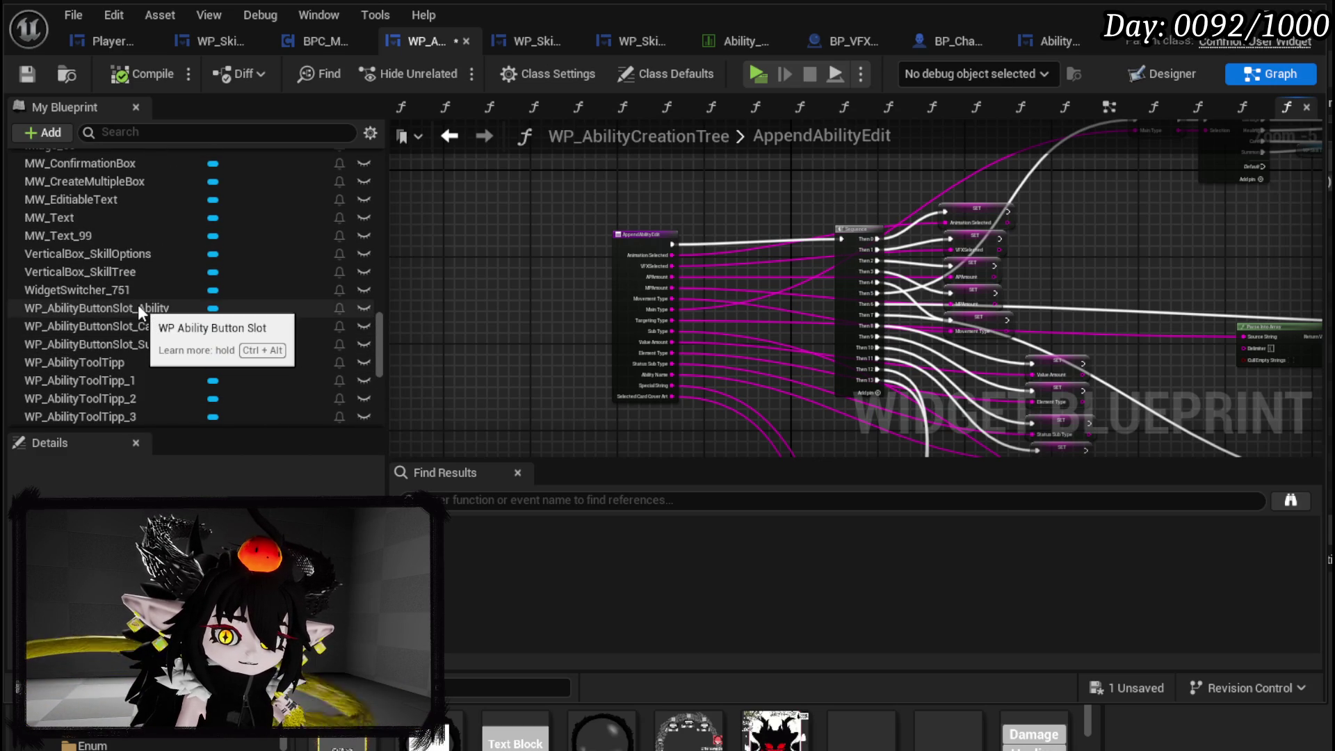
scroll(122, 282, up, 2)
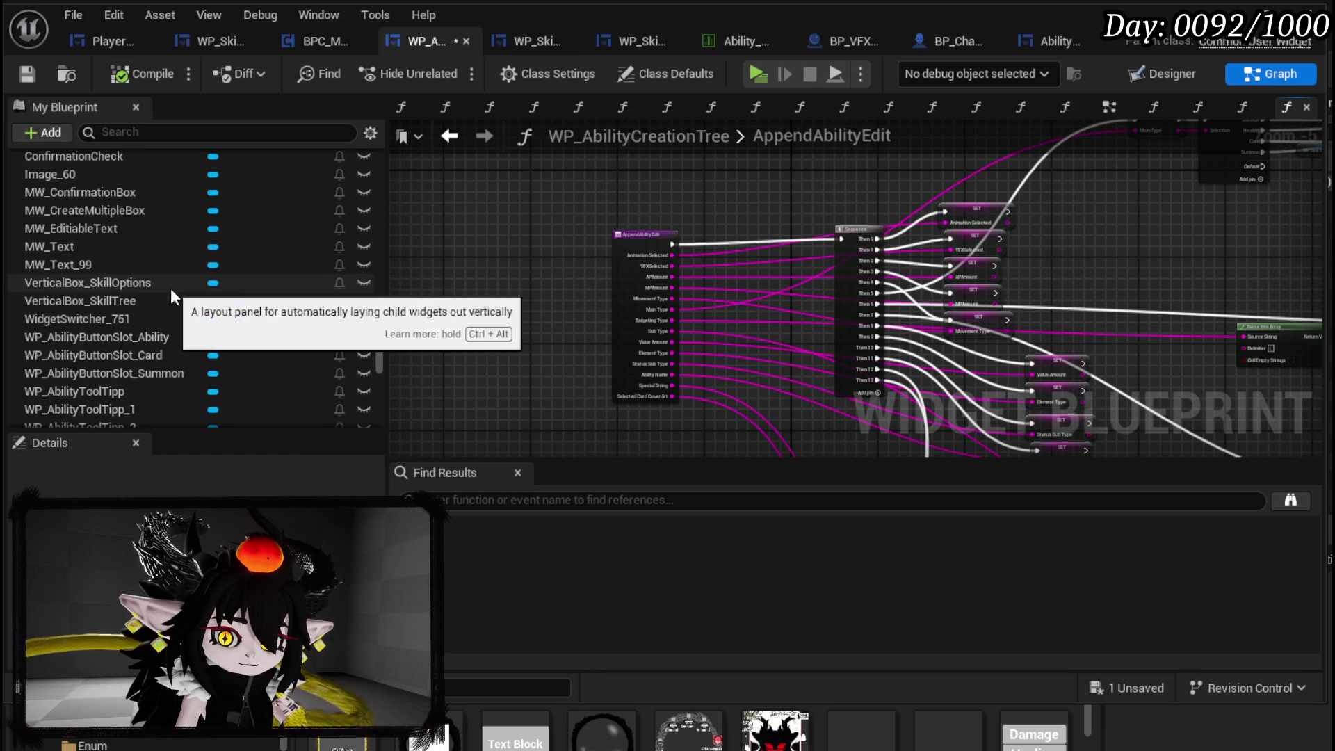
scroll(169, 288, up, 5)
scroll(253, 275, down, 6)
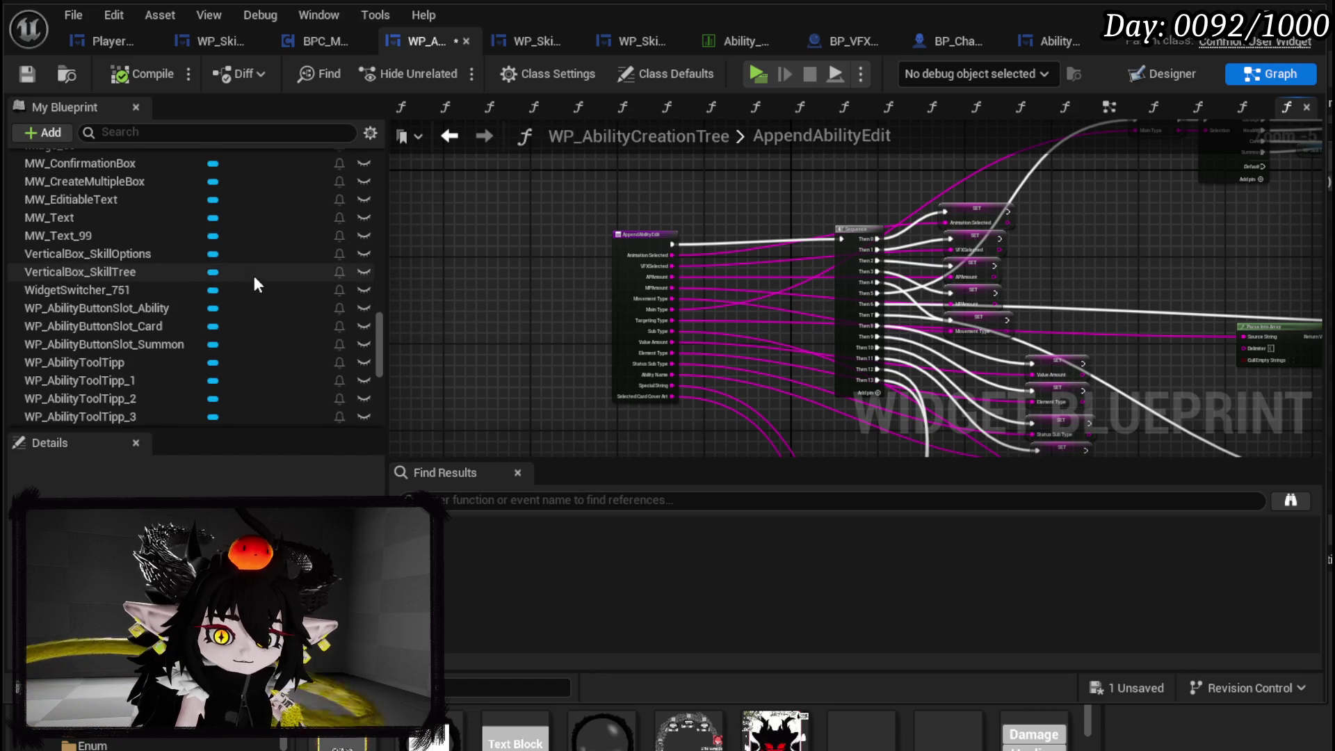
scroll(253, 276, down, 6)
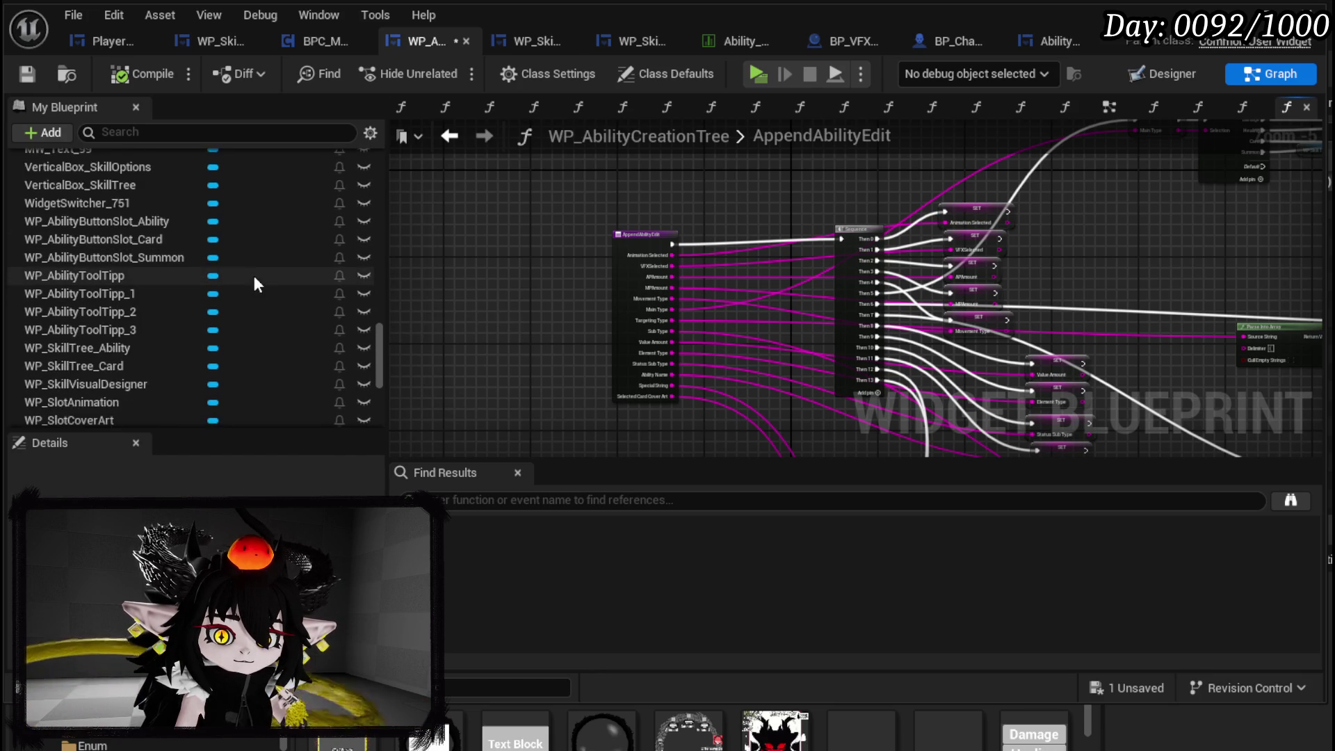
scroll(253, 275, down, 8)
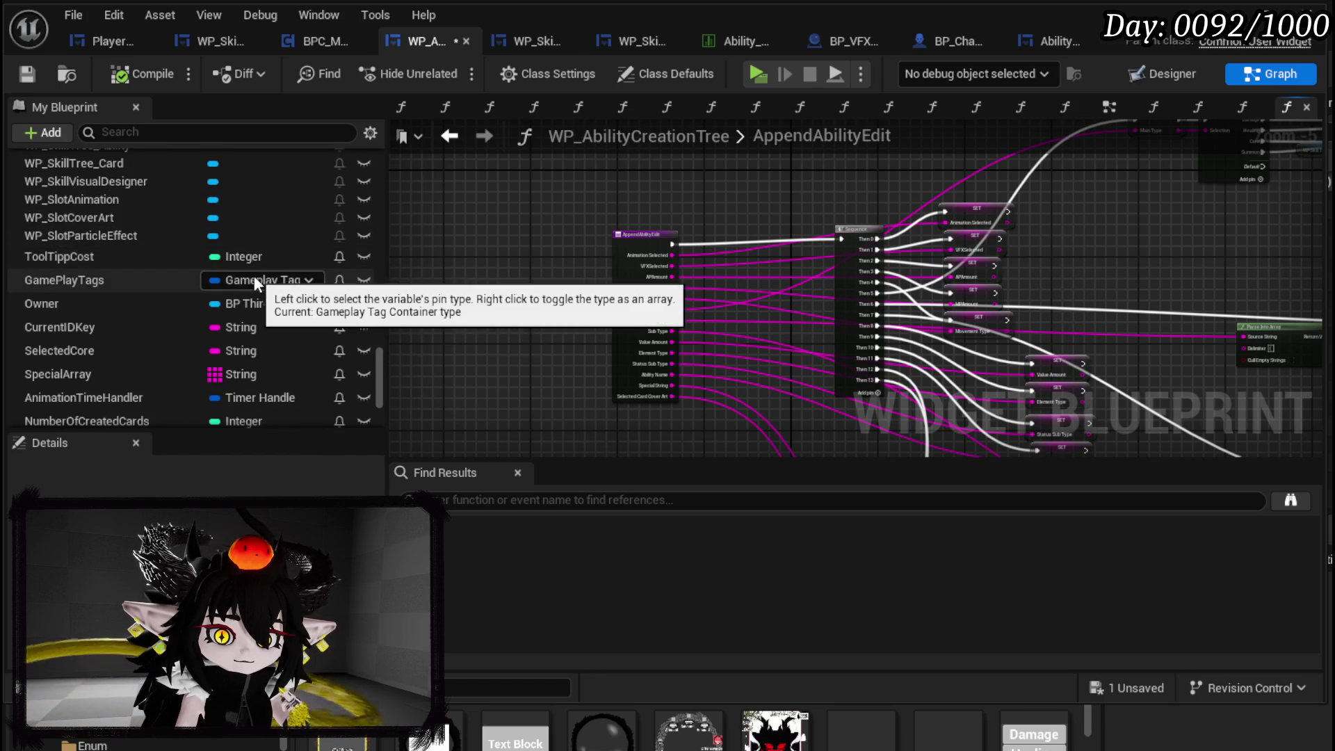
click(447, 137)
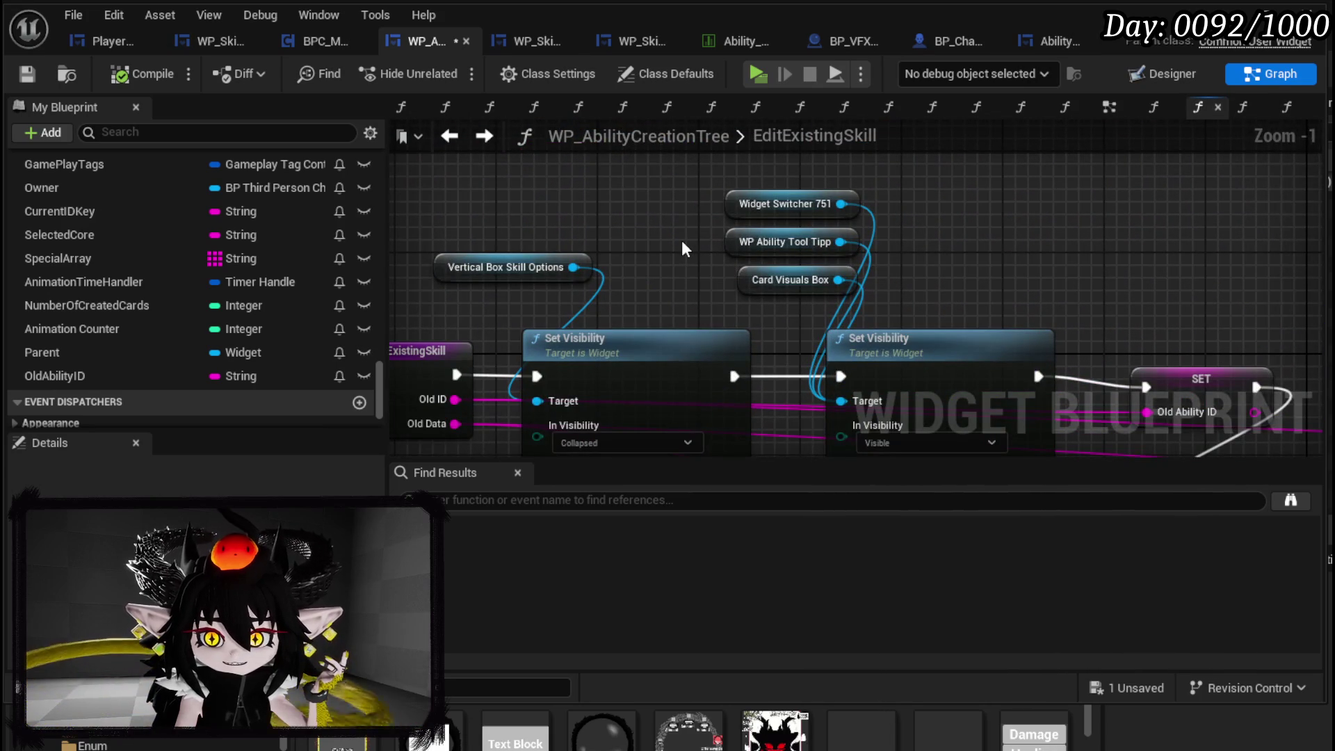
- Zoom out and switch WP_AbilityCreationTree to Designer mode with Shift+F4
scroll(452, 362, down, 5)
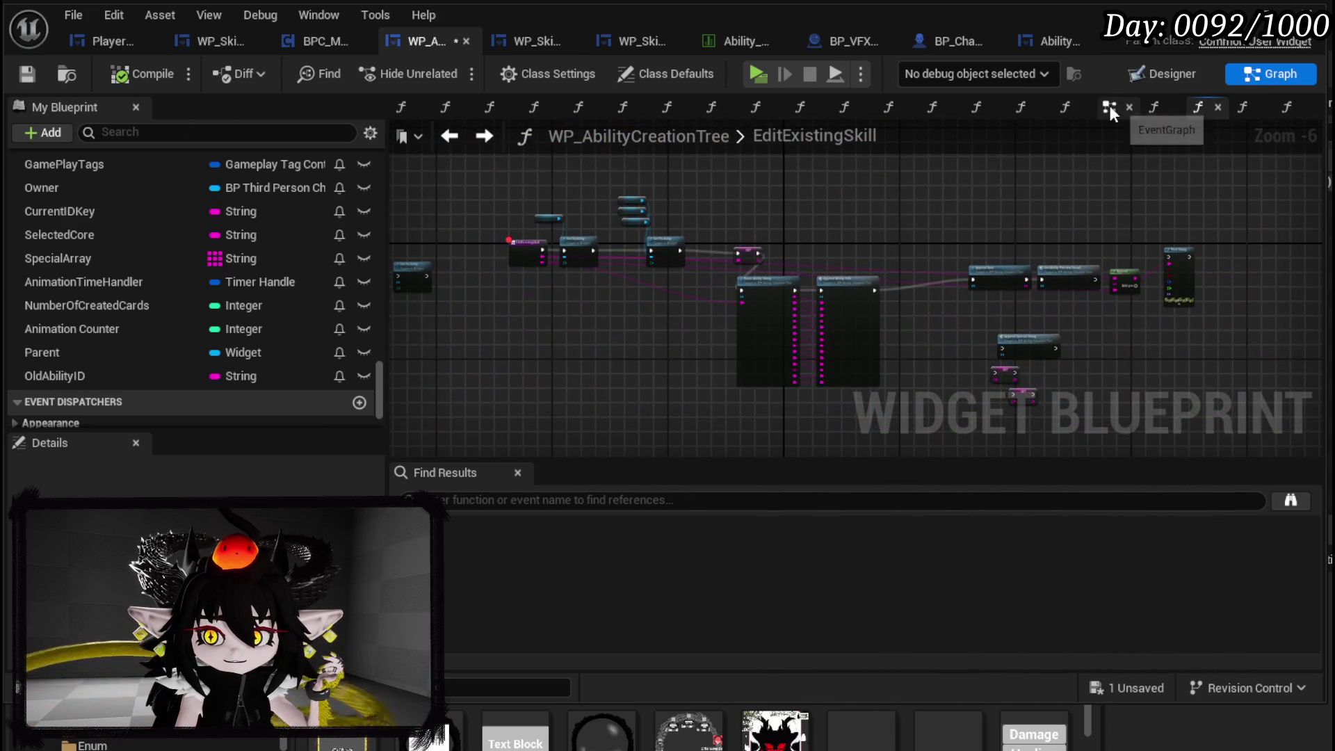
key(shift+F4)
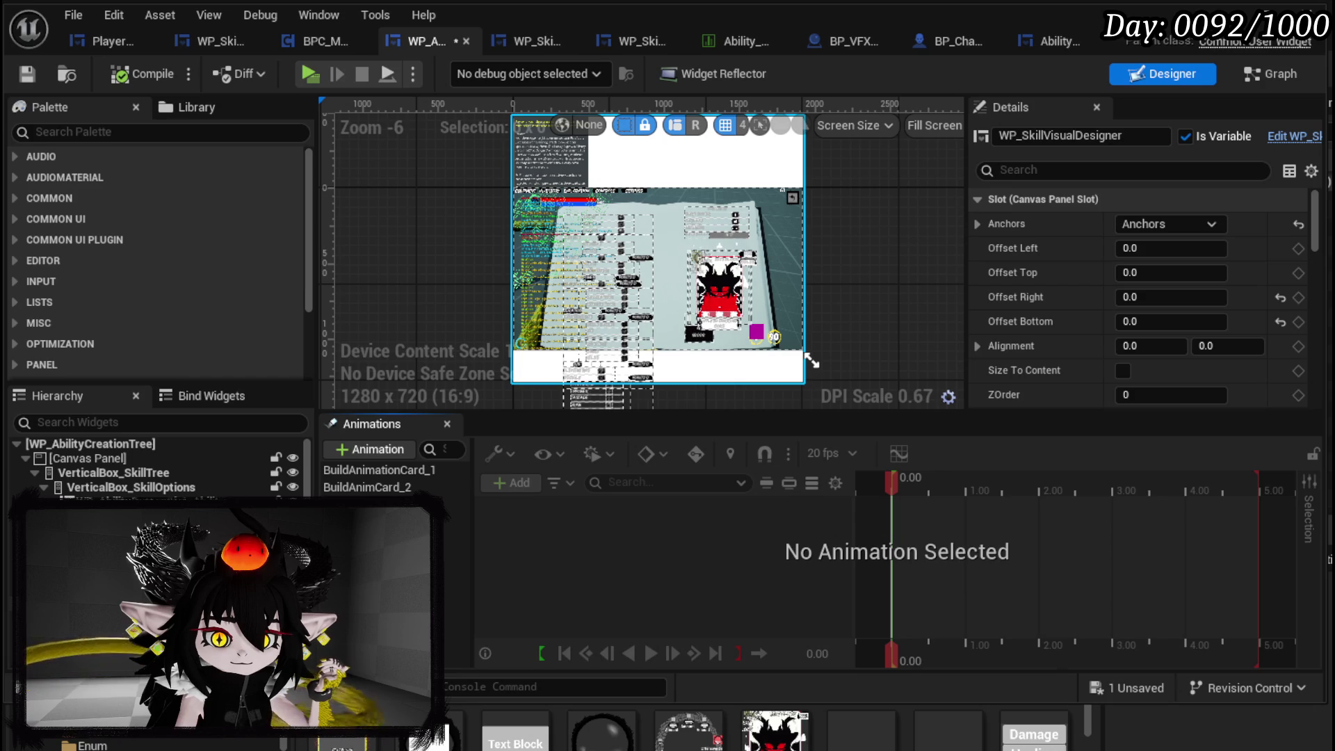
- Select WP_SkillTree_Card, then WP_SkillTree_Ability, and compile, getting WP_SkillTree_Card-not-found errors
click(608, 310)
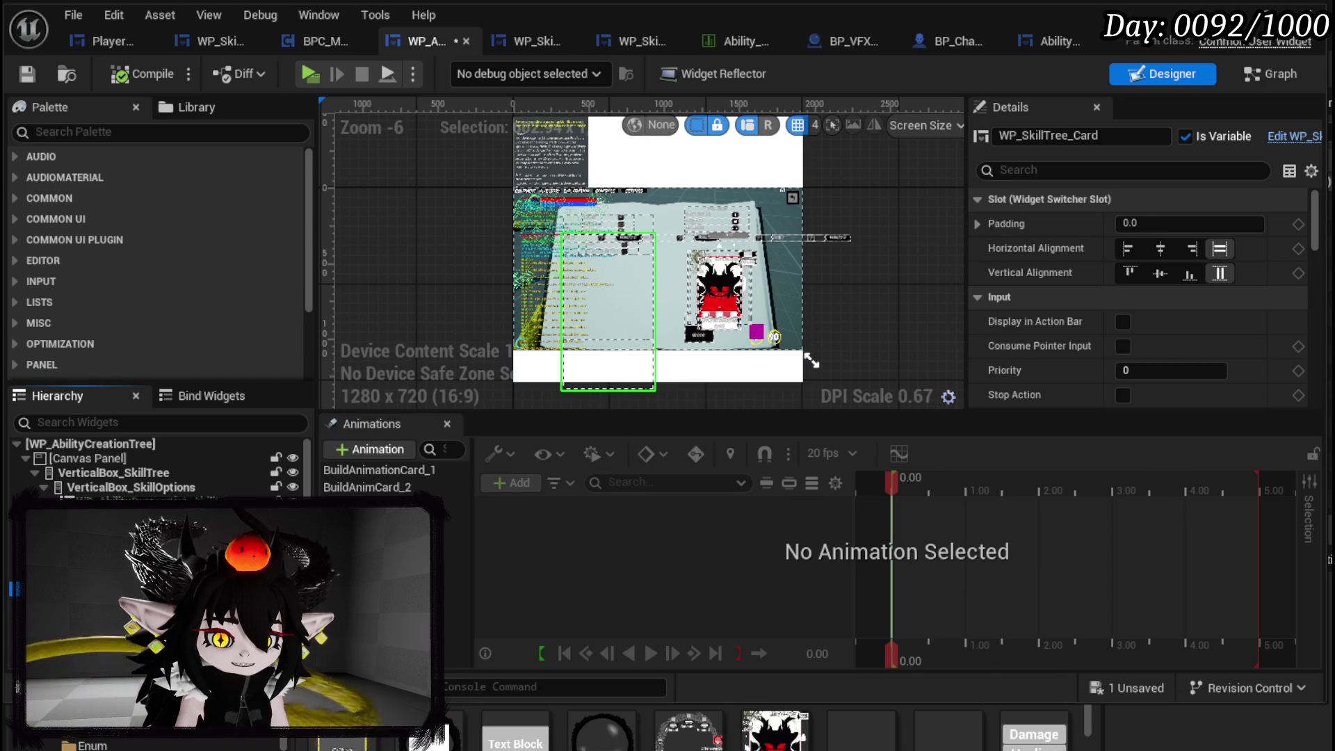
click(1130, 273)
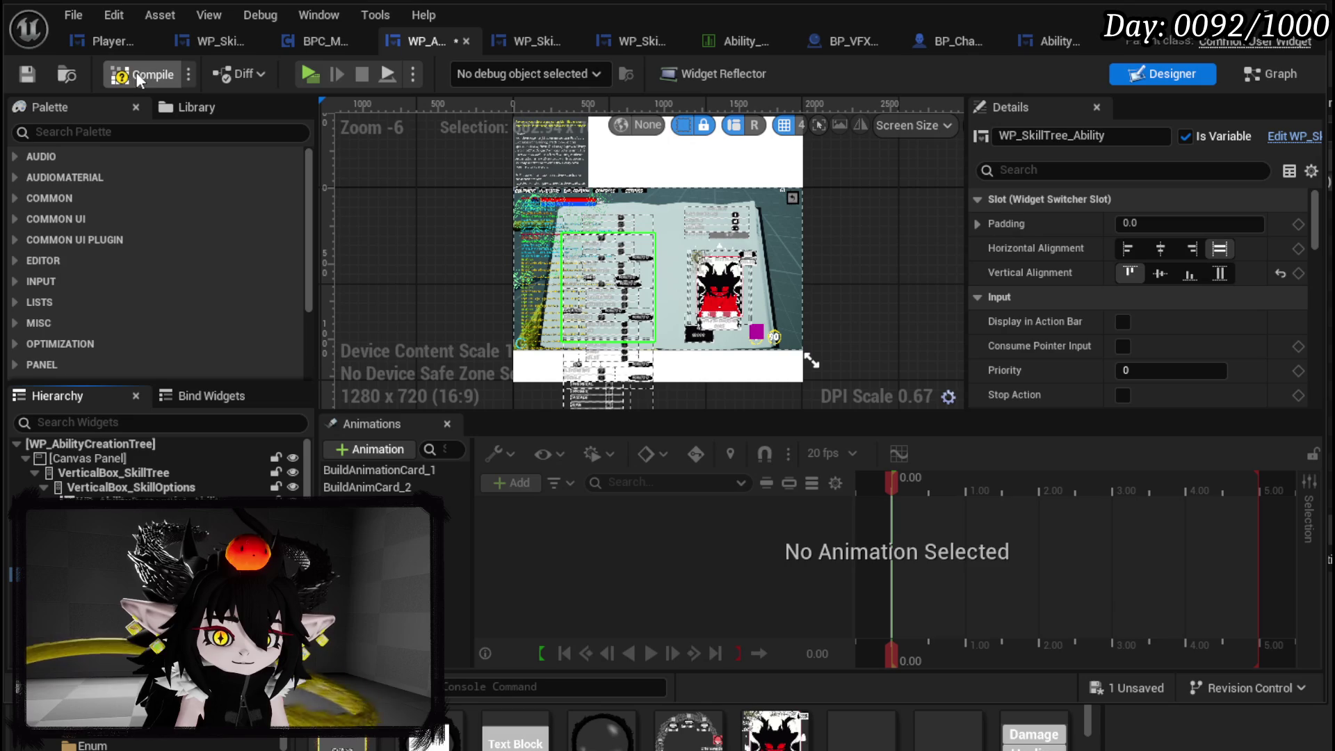
click(32, 69)
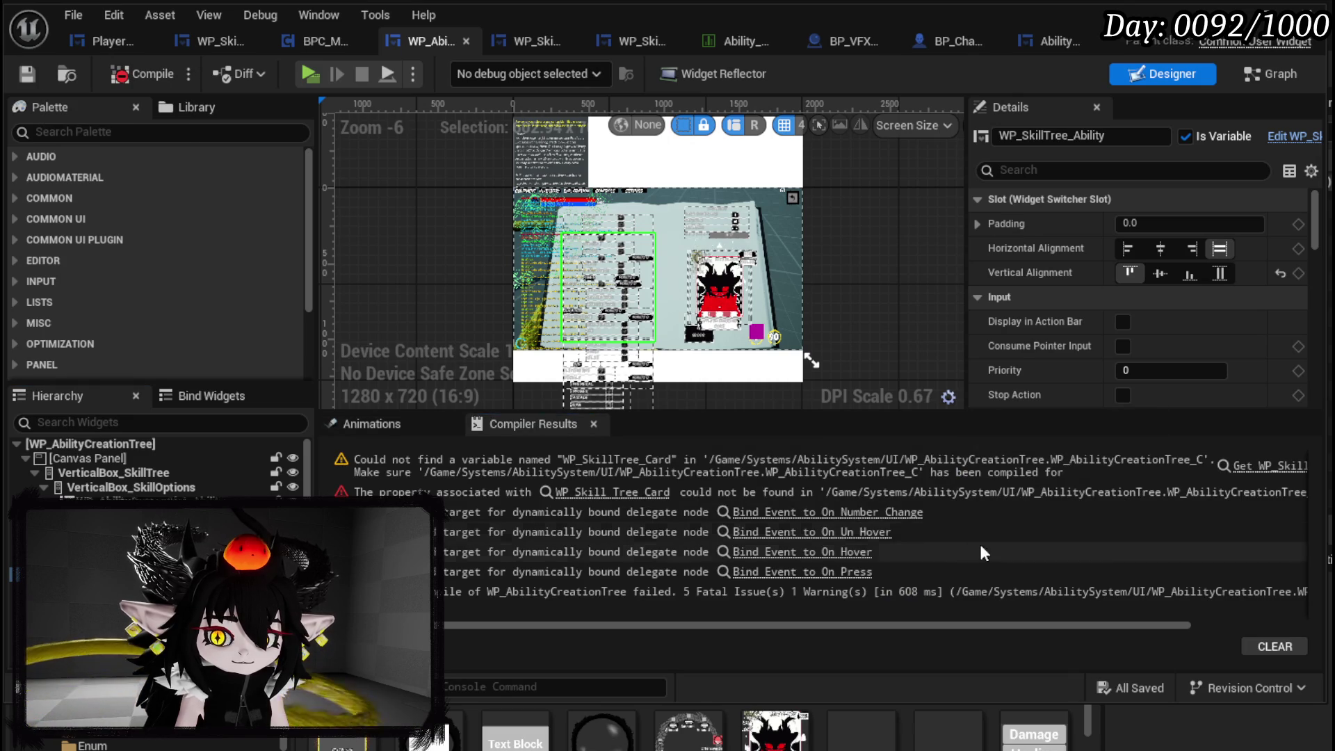
- Jump to the BindButtons error and delete the broken Bind Event and Create Event nodes
click(869, 455)
drag(550, 266, 604, 281)
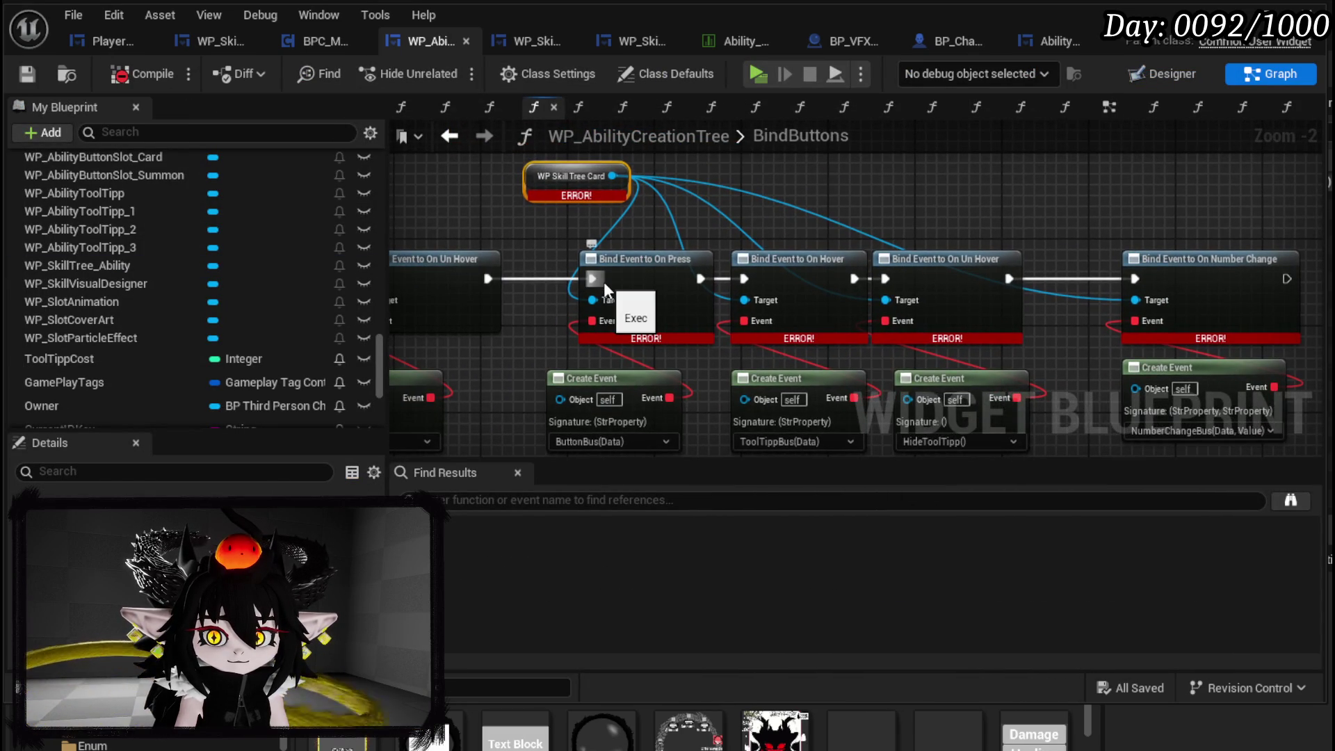
scroll(605, 289, down, 4)
scroll(602, 285, up, 1)
drag(586, 193, 1072, 415)
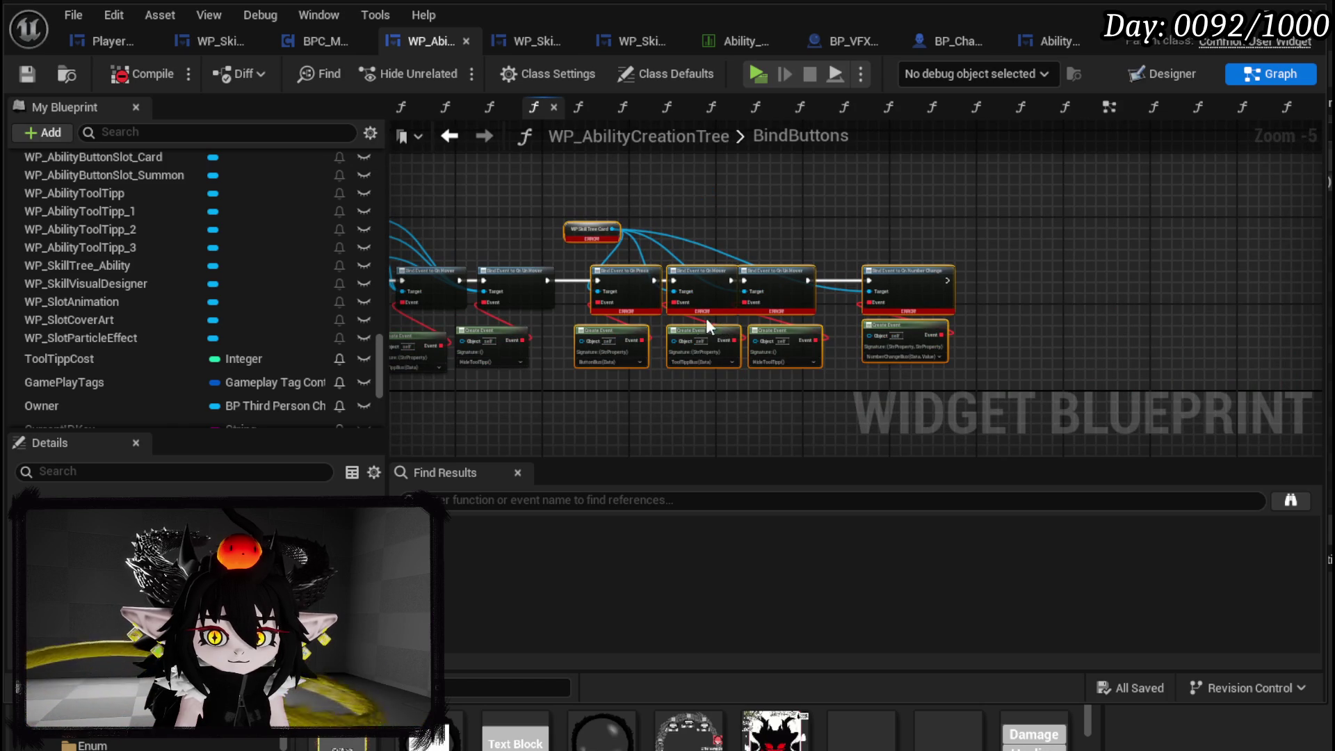
key(Delete)
- Recompile and save the fixed blueprint, then start a play session
drag(585, 272, 769, 289)
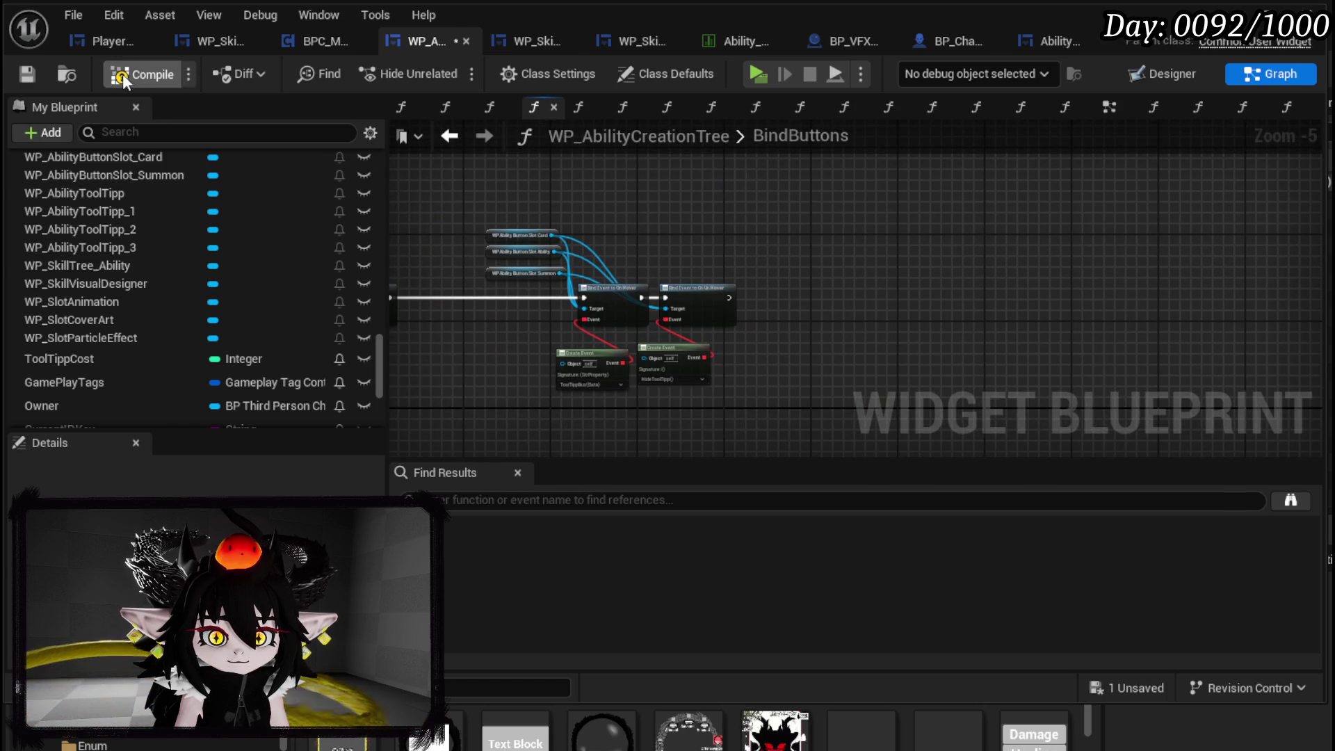
click(20, 73)
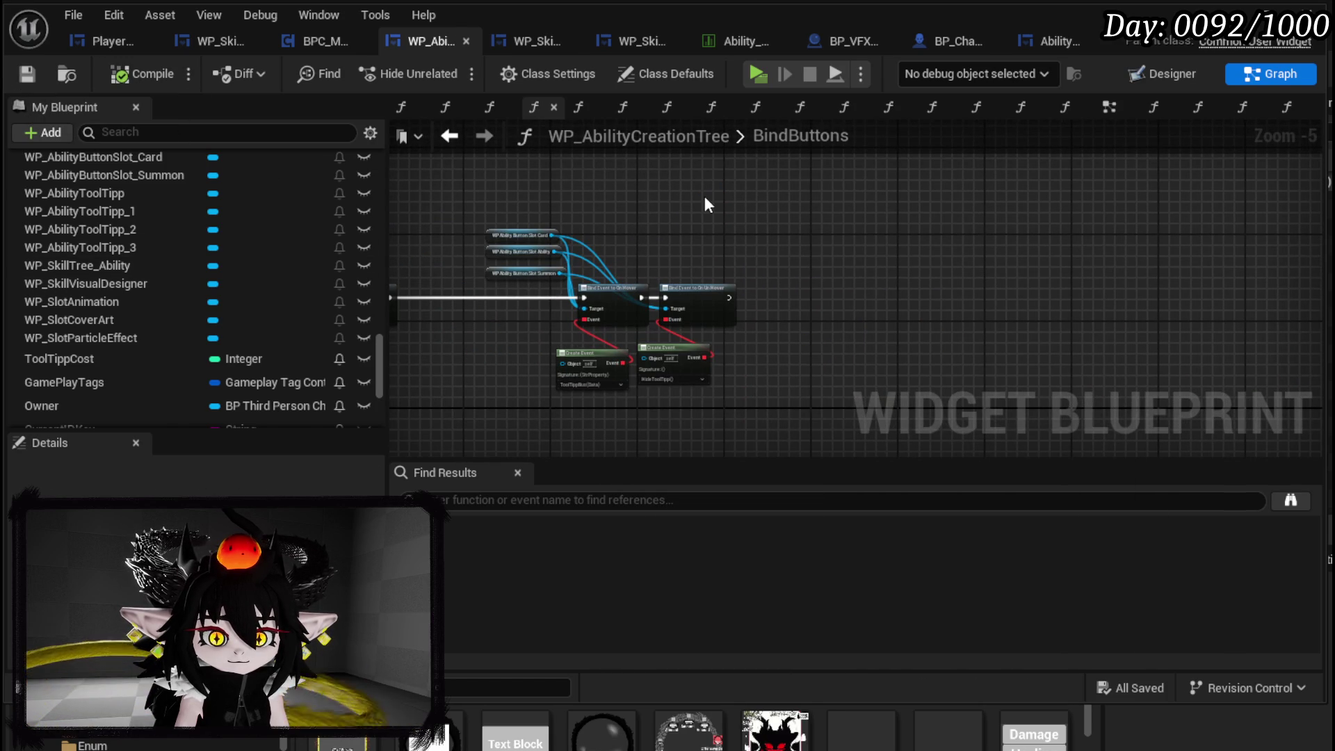
drag(704, 202, 971, 213)
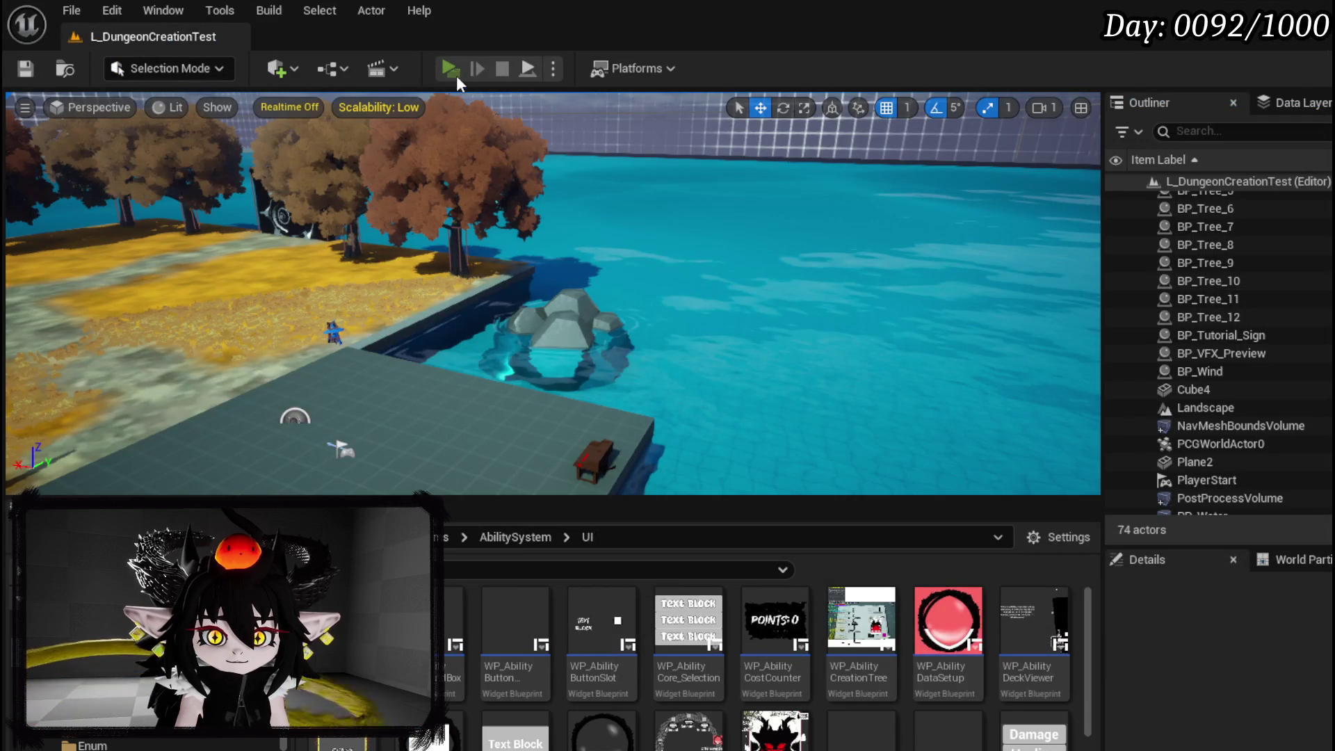
click(453, 72)
- Flip the in-game menu through deck viewer, ability creation and card creation pages, then stop
key(Tab)
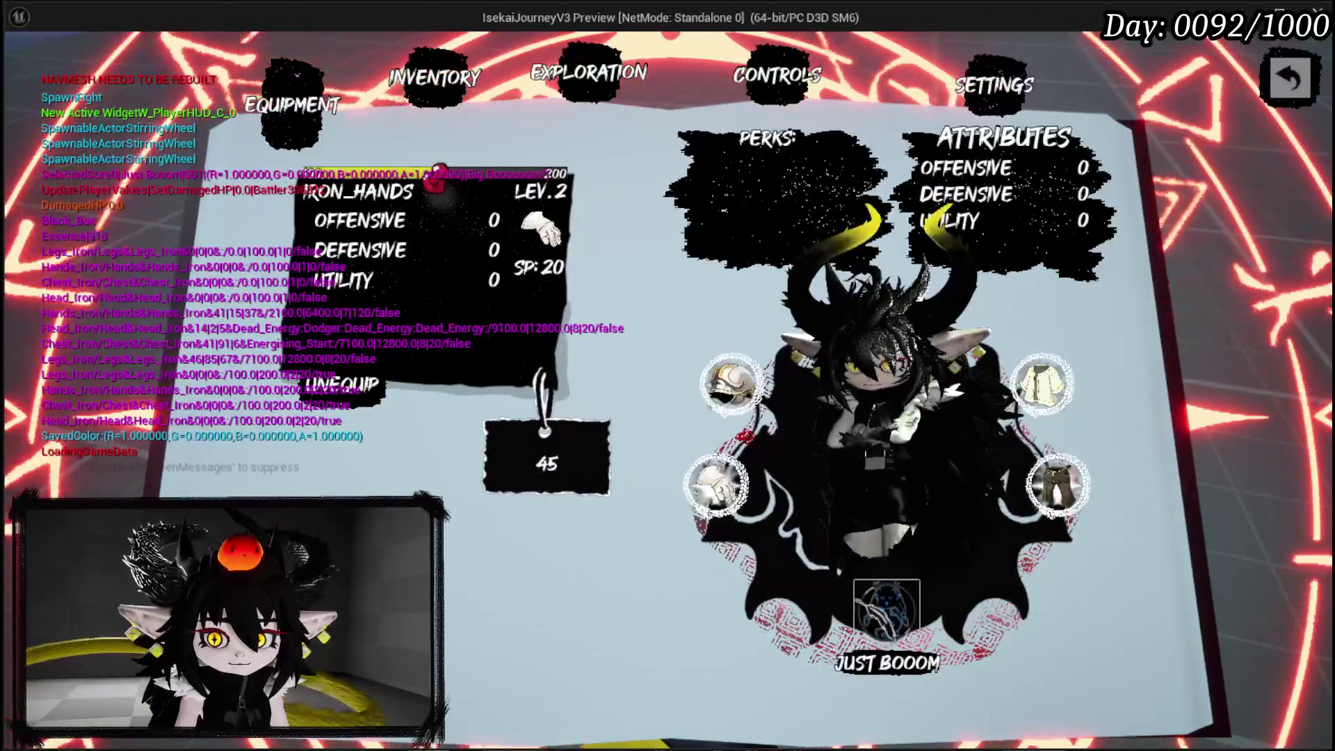
click(883, 612)
click(722, 596)
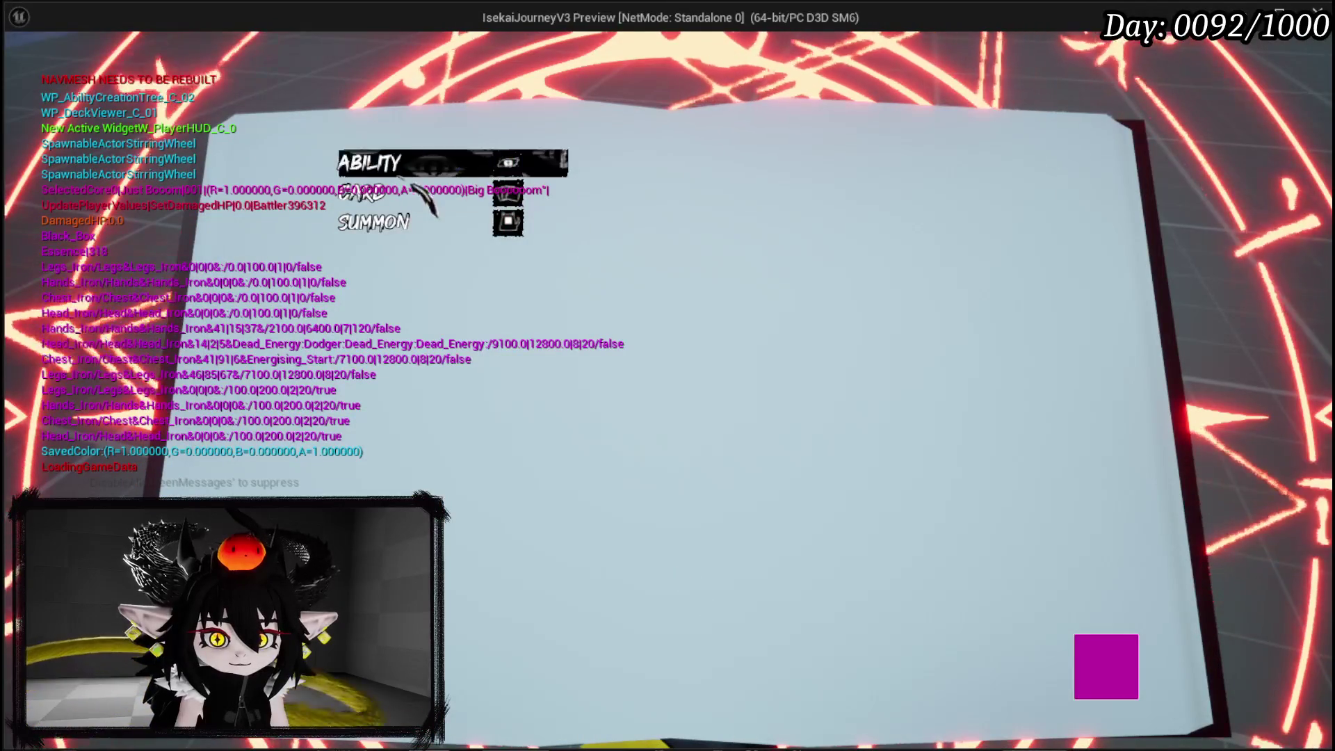
click(418, 186)
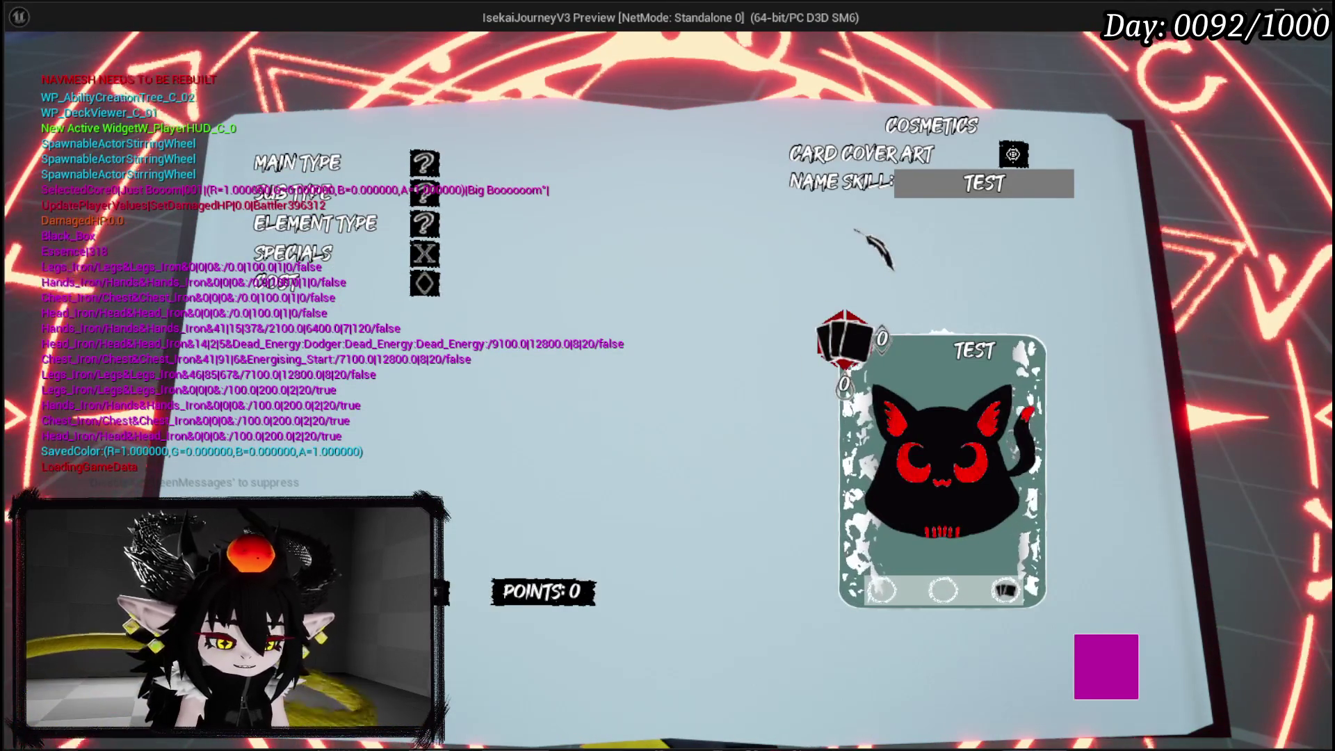
key(Escape)
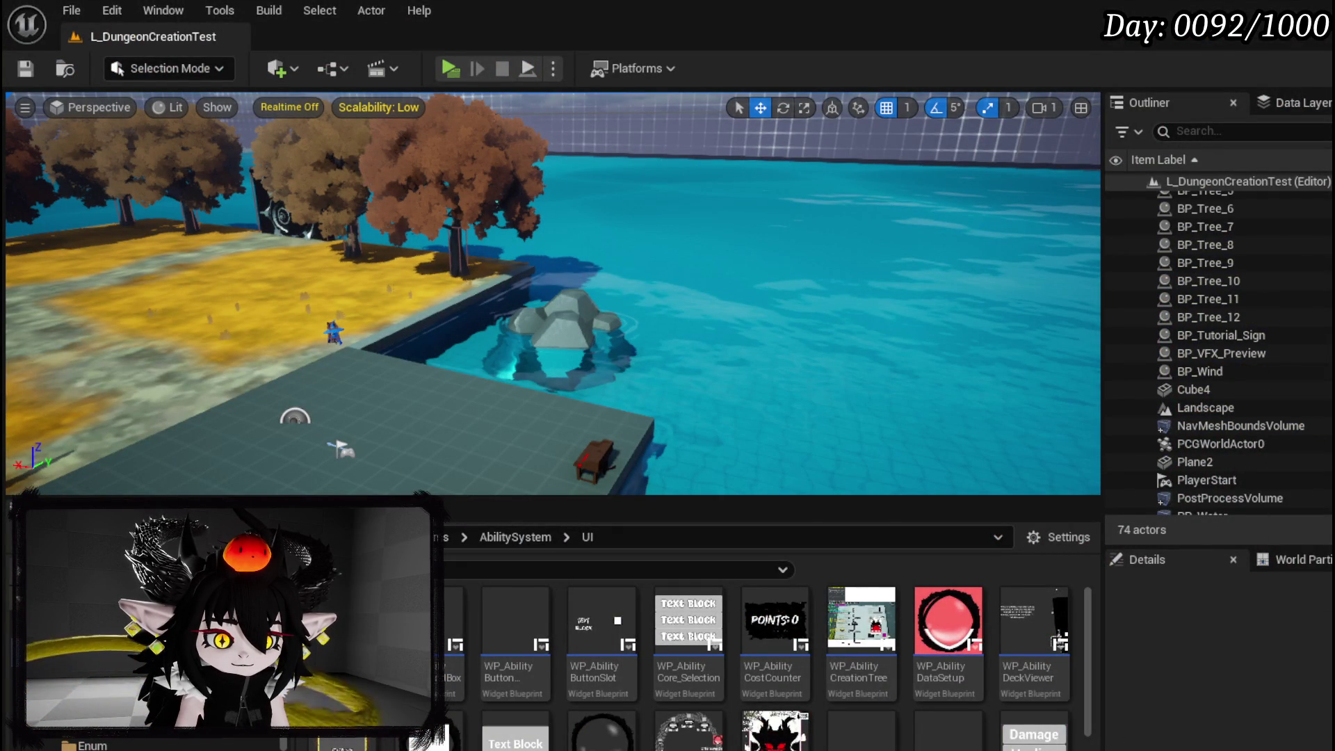
- Pan across the BindButtons bind chain, then view WP_SkillVisualDesigner's PressEffect graph
key(alt+Tab)
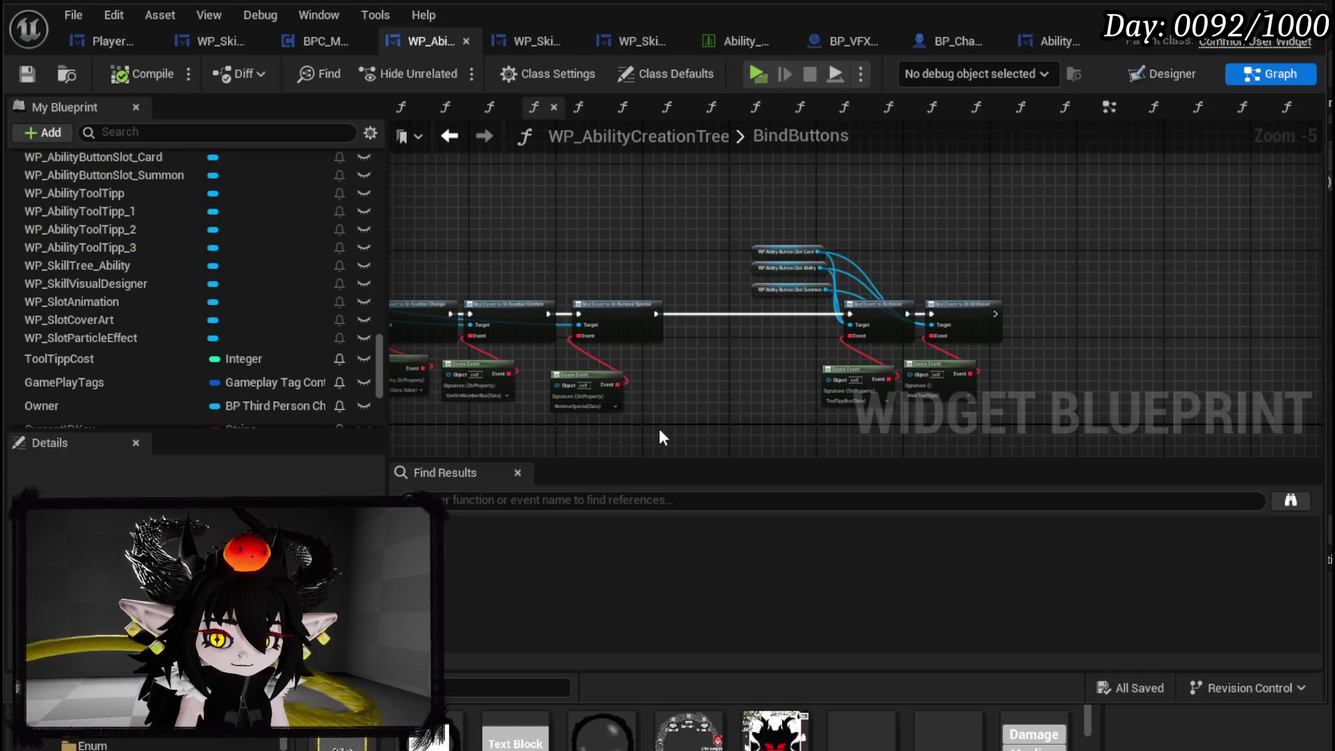
scroll(98, 282, down, 2)
scroll(162, 275, down, 2)
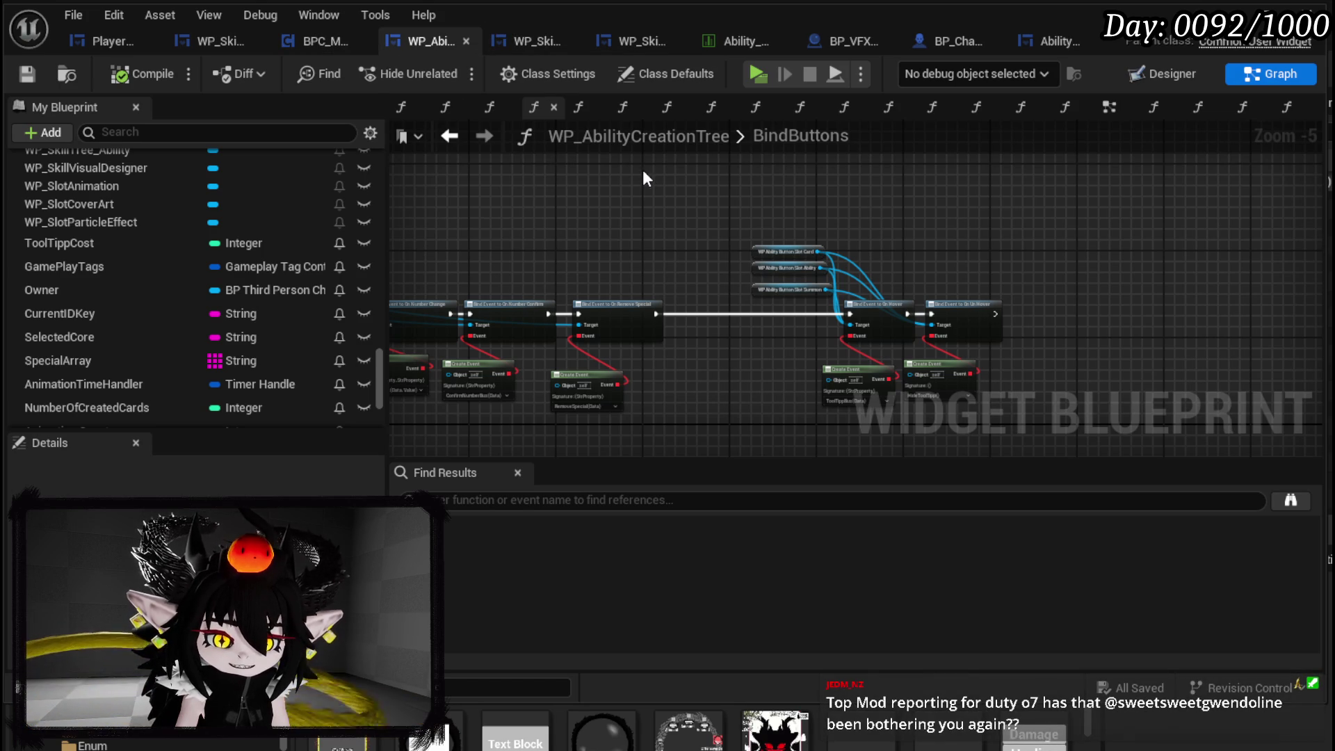
drag(625, 165, 718, 172)
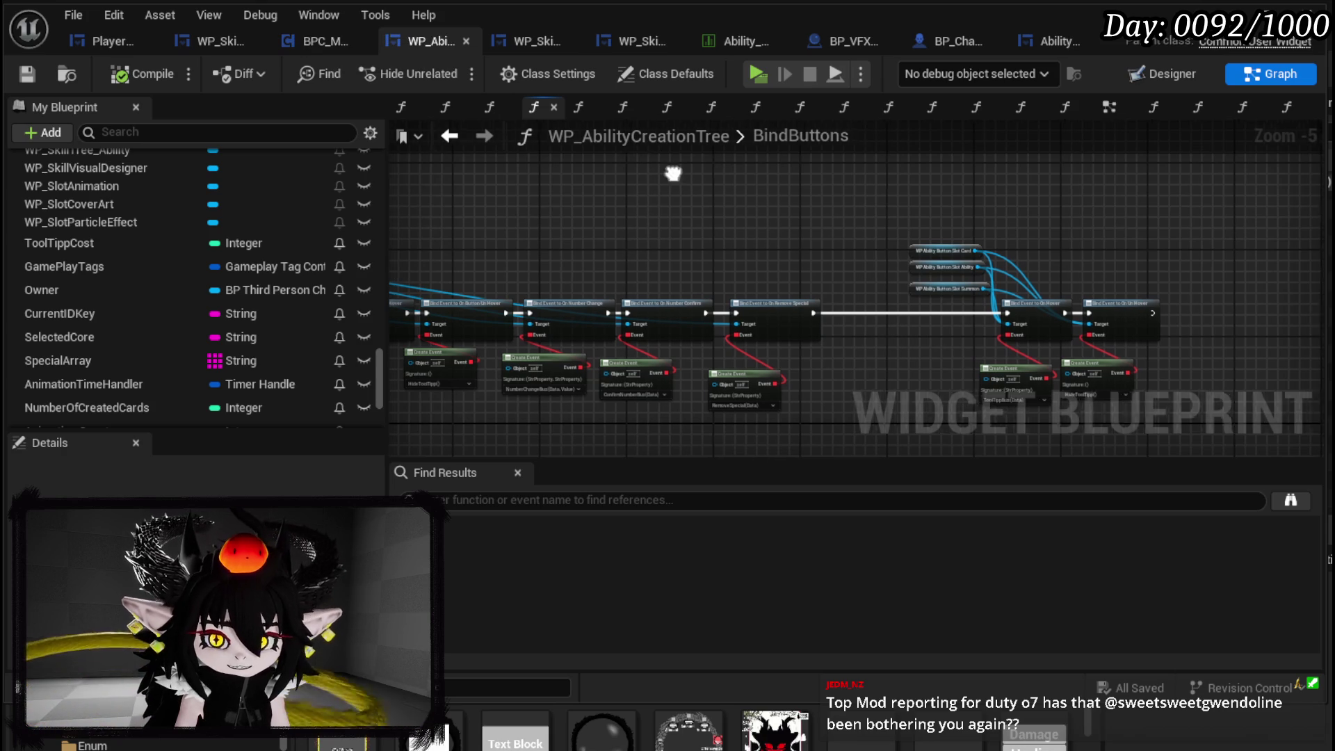
drag(673, 180, 756, 179)
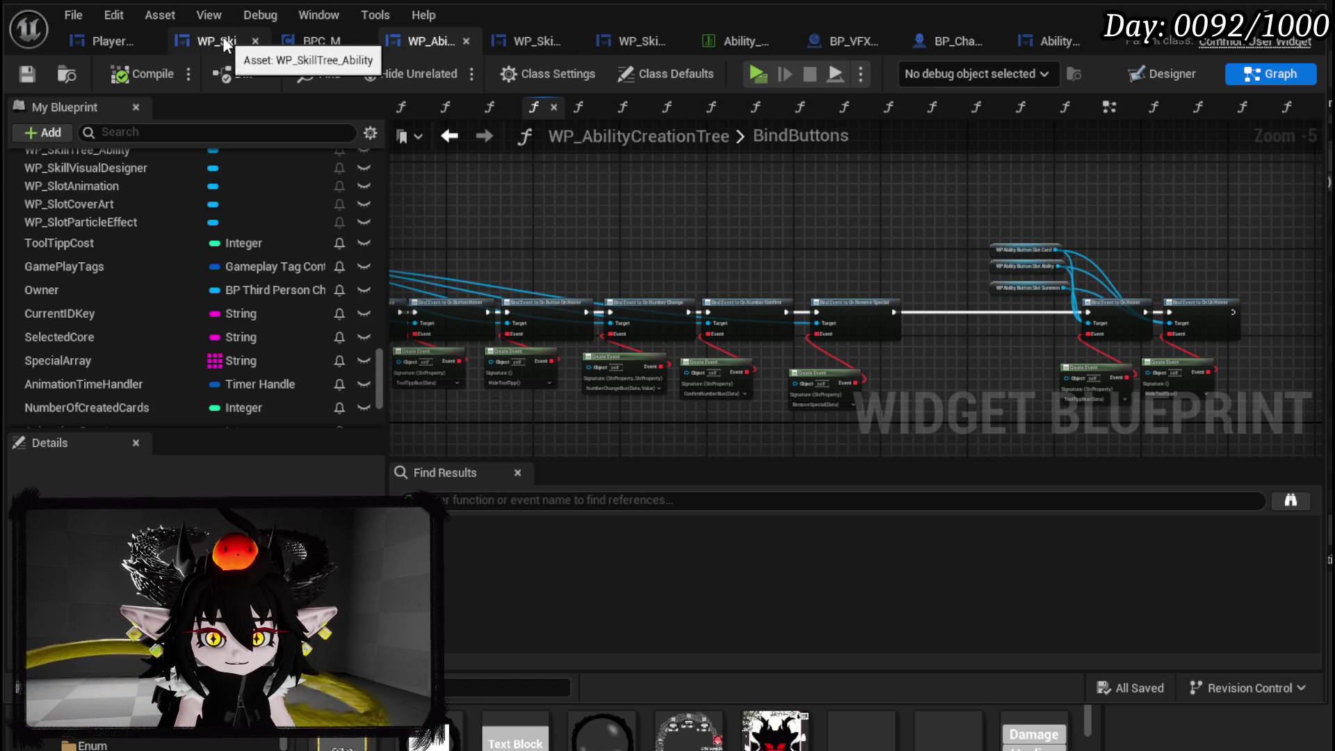
click(642, 45)
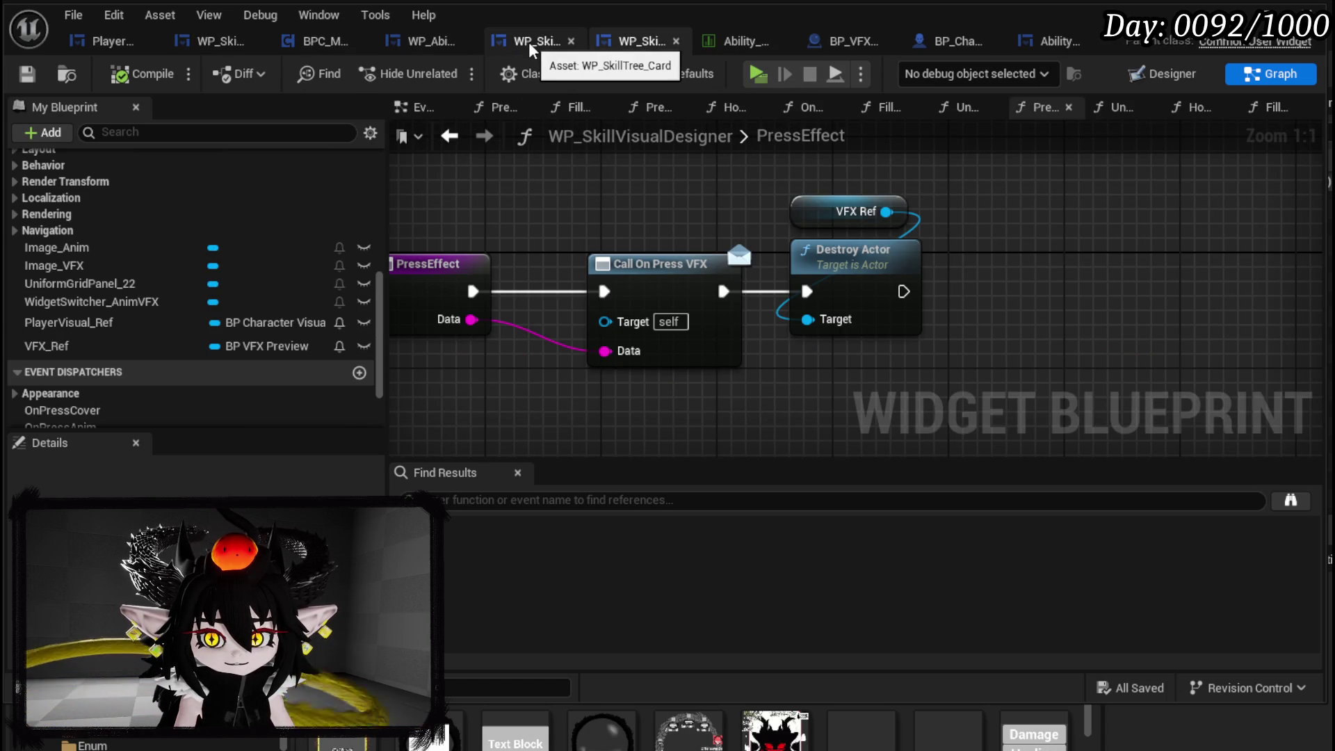
- Pan WP_AbilityCreationTree's bind chain, minimize the Blueprint editor, and open WP_SkillTree_Ability
click(416, 39)
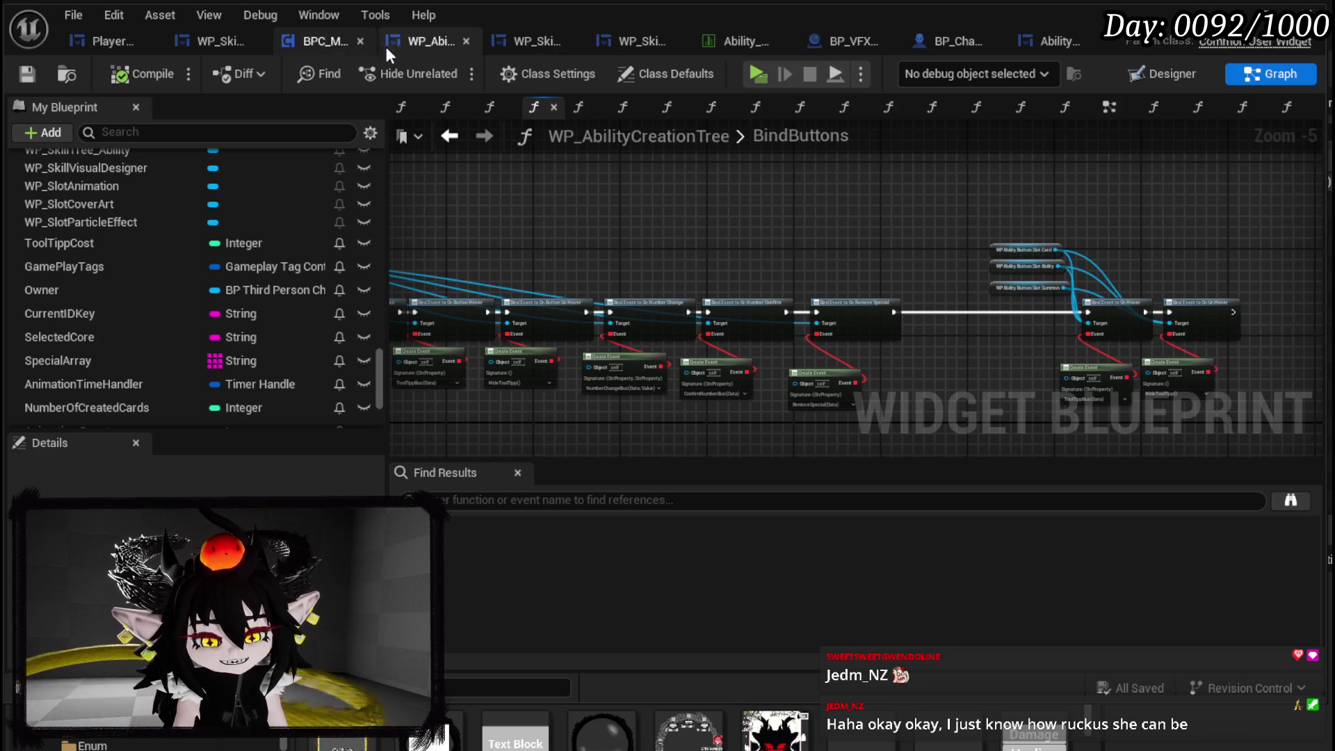
drag(895, 177, 1041, 161)
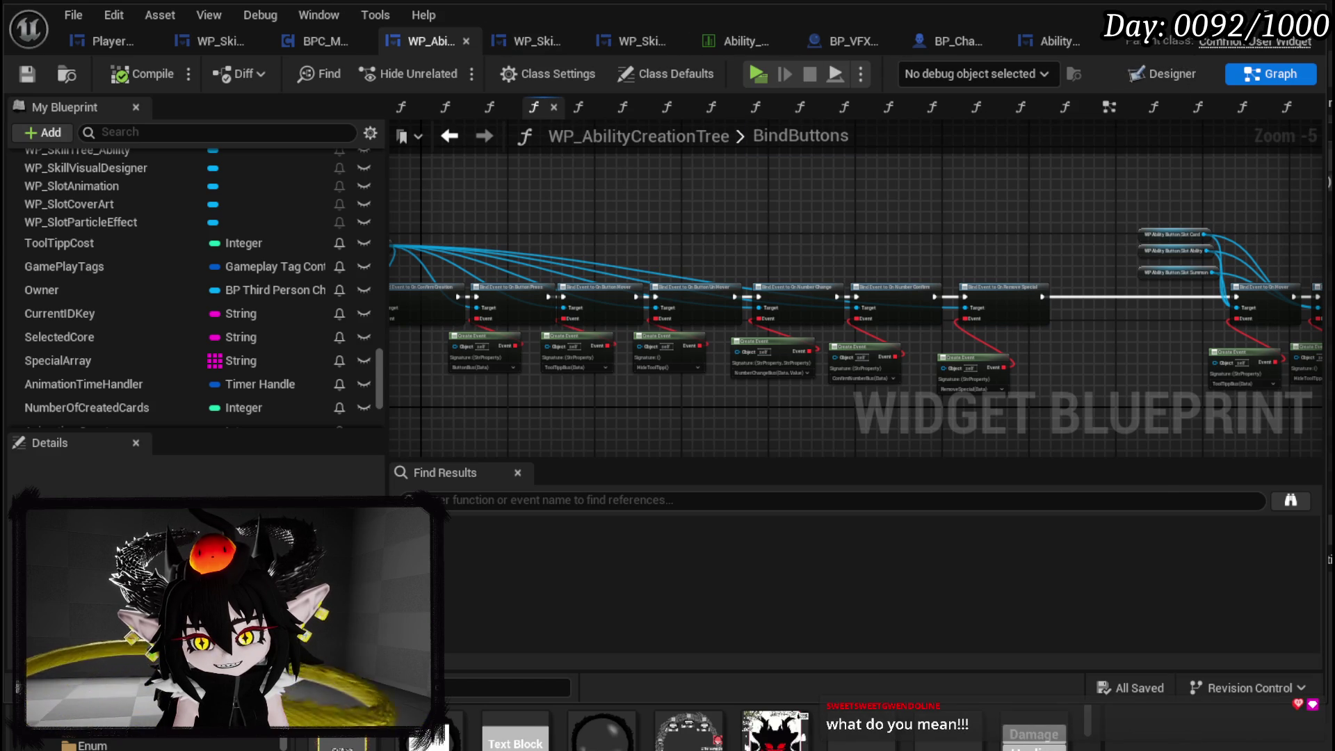
click(1269, 11)
scroll(691, 651, down, 2)
double_click(701, 706)
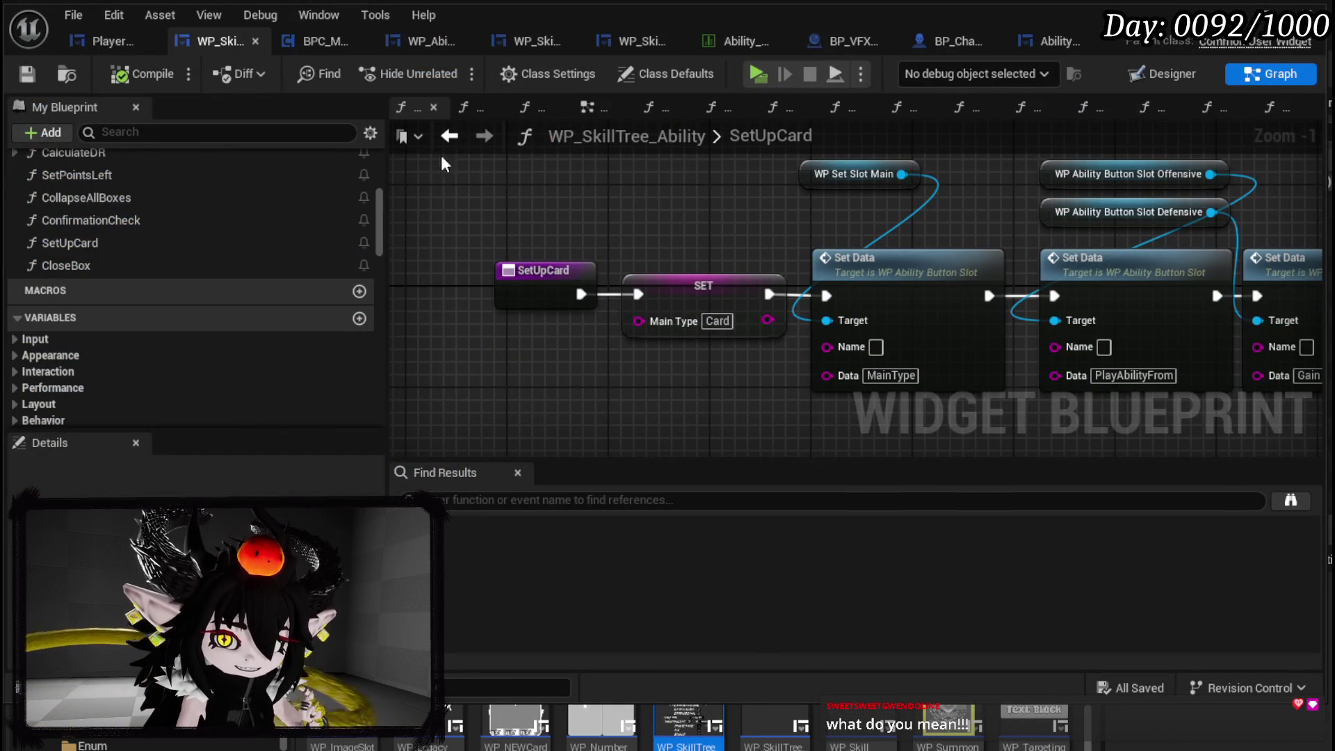
- Review WP_SkillTree_Ability's Designer layout of Main Type, Sub Type and Status options, then return to the level editor
click(1172, 67)
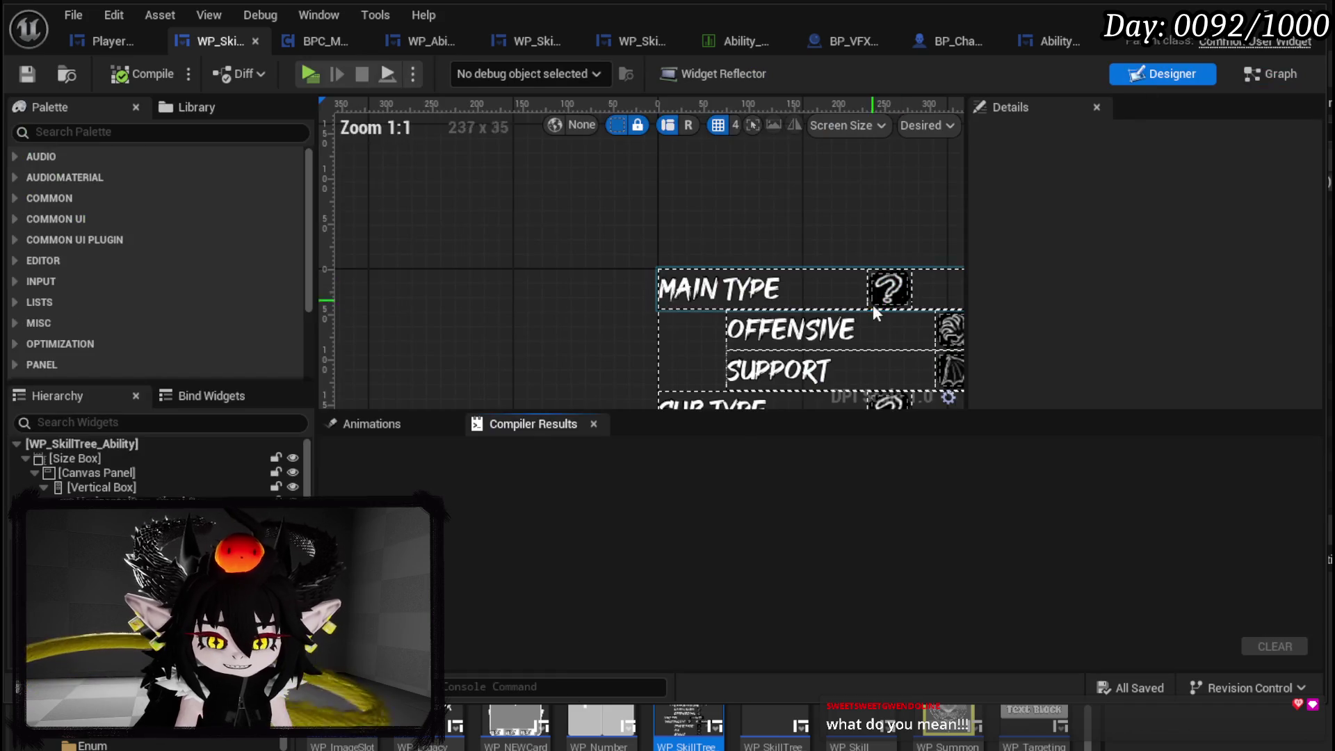
scroll(707, 329, down, 2)
scroll(530, 210, down, 3)
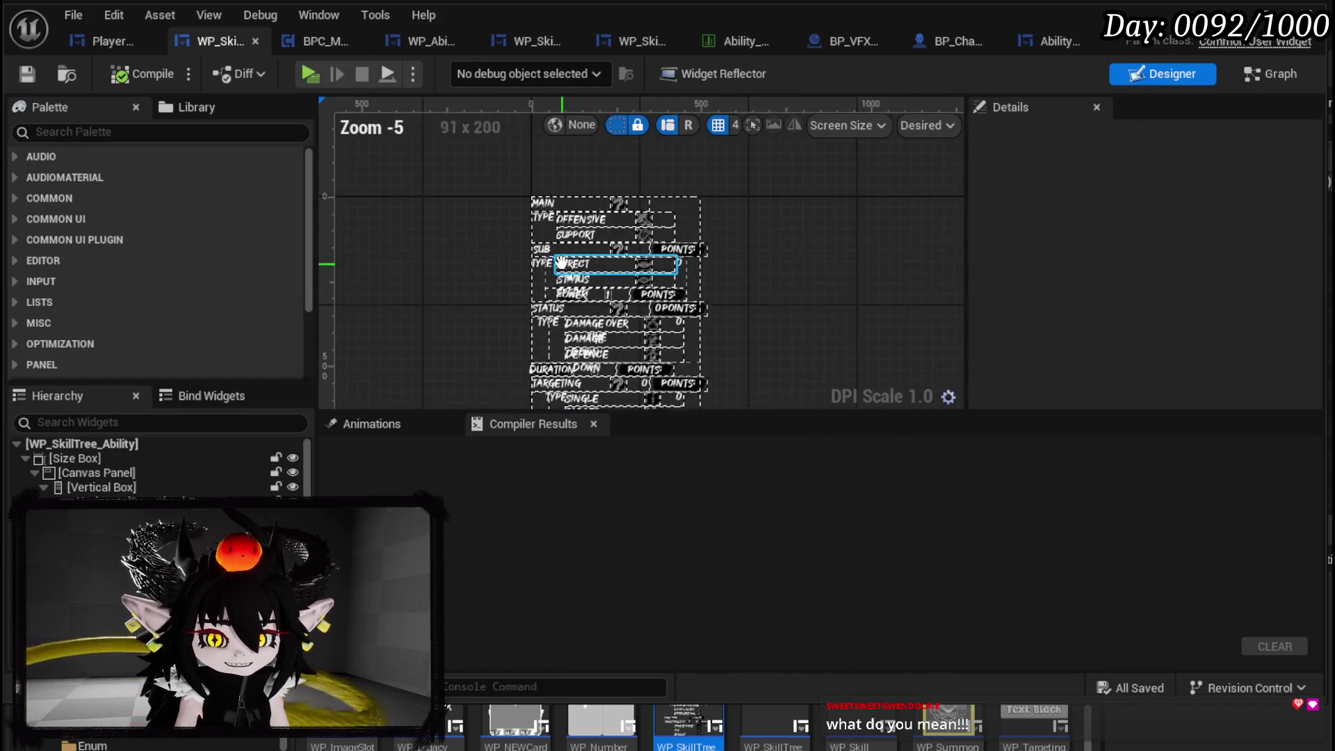
scroll(549, 157, up, 3)
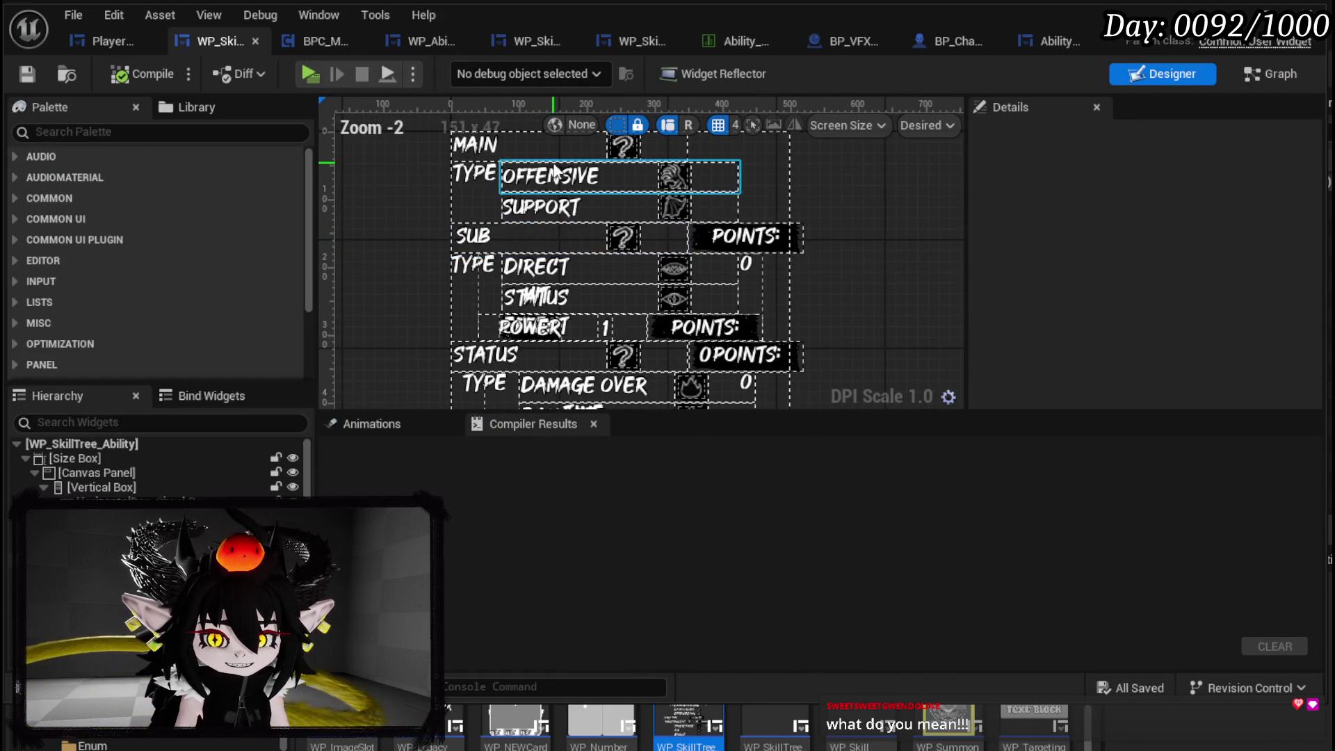
scroll(796, 169, down, 1)
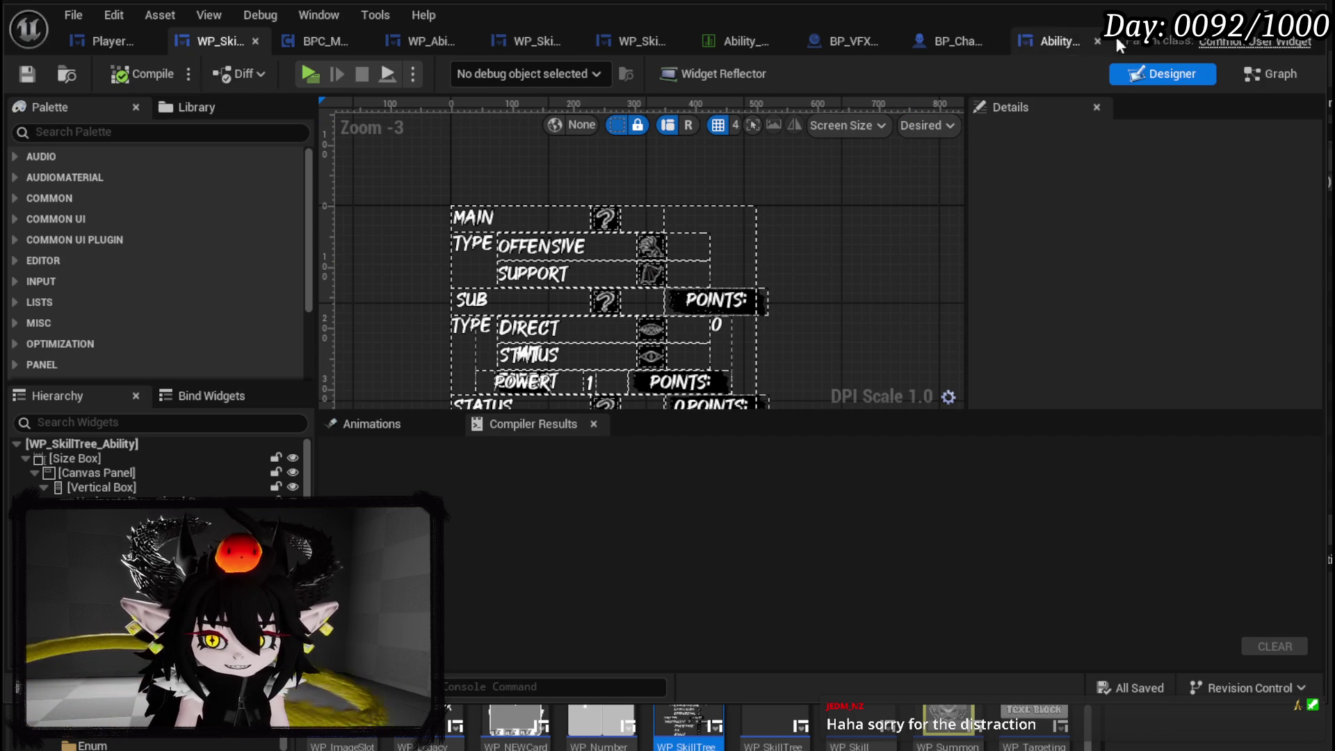
key(alt+Tab)
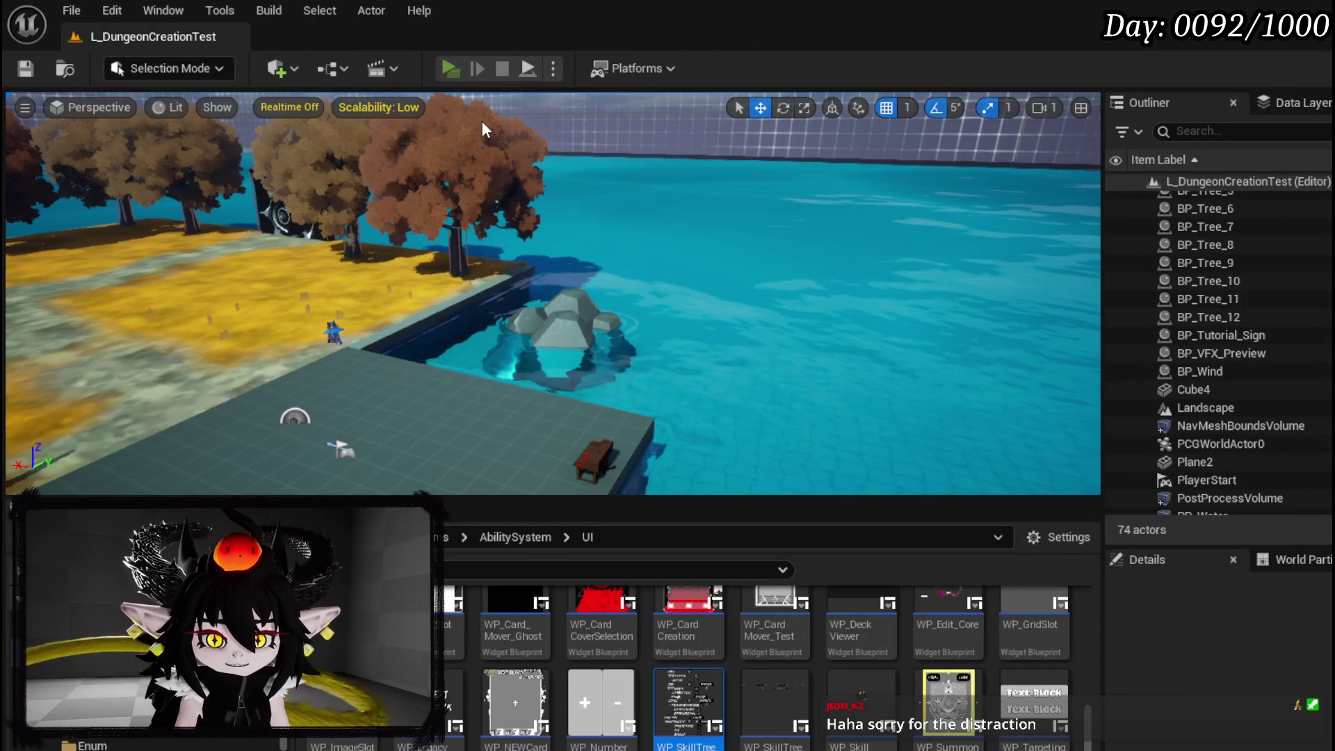
- Launch a standalone preview, dismiss the checklist, run and jump along the platform, then open the character menu
key(alt+p)
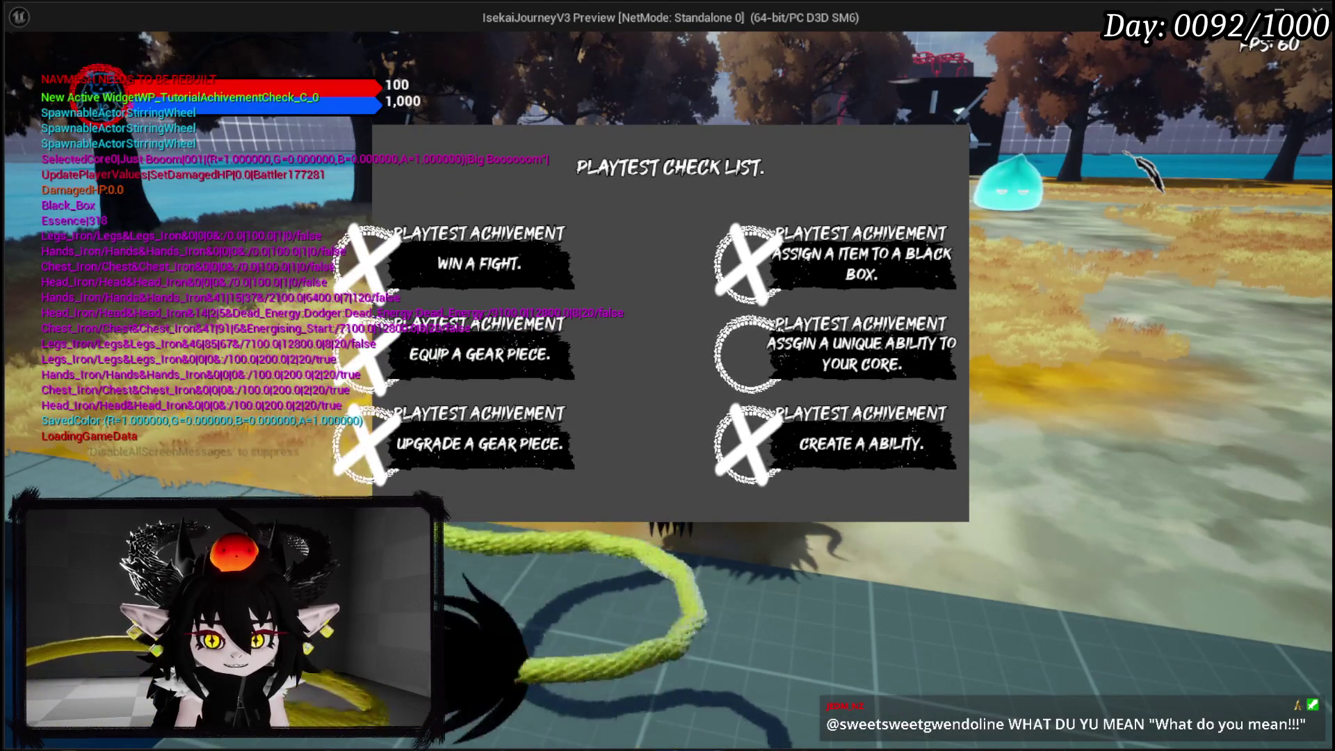
key(Escape)
key(w)
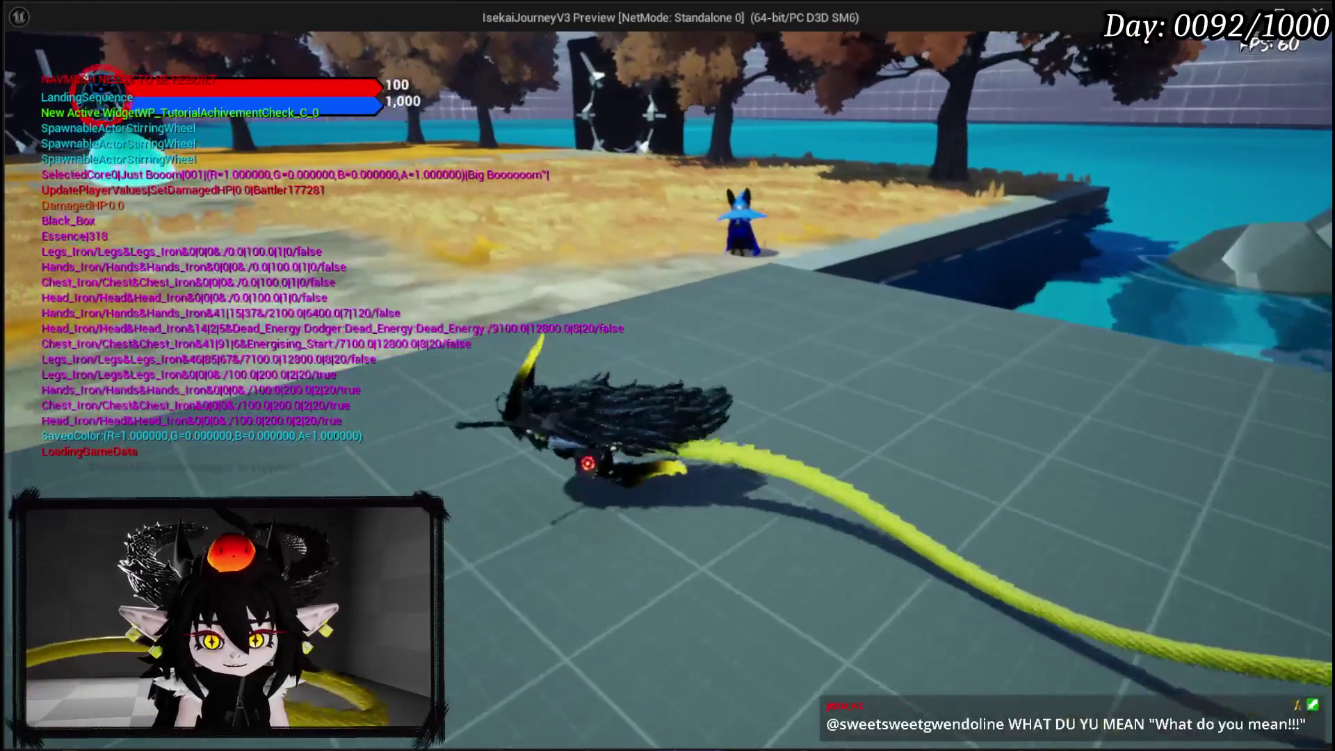
key(space)
key(w)
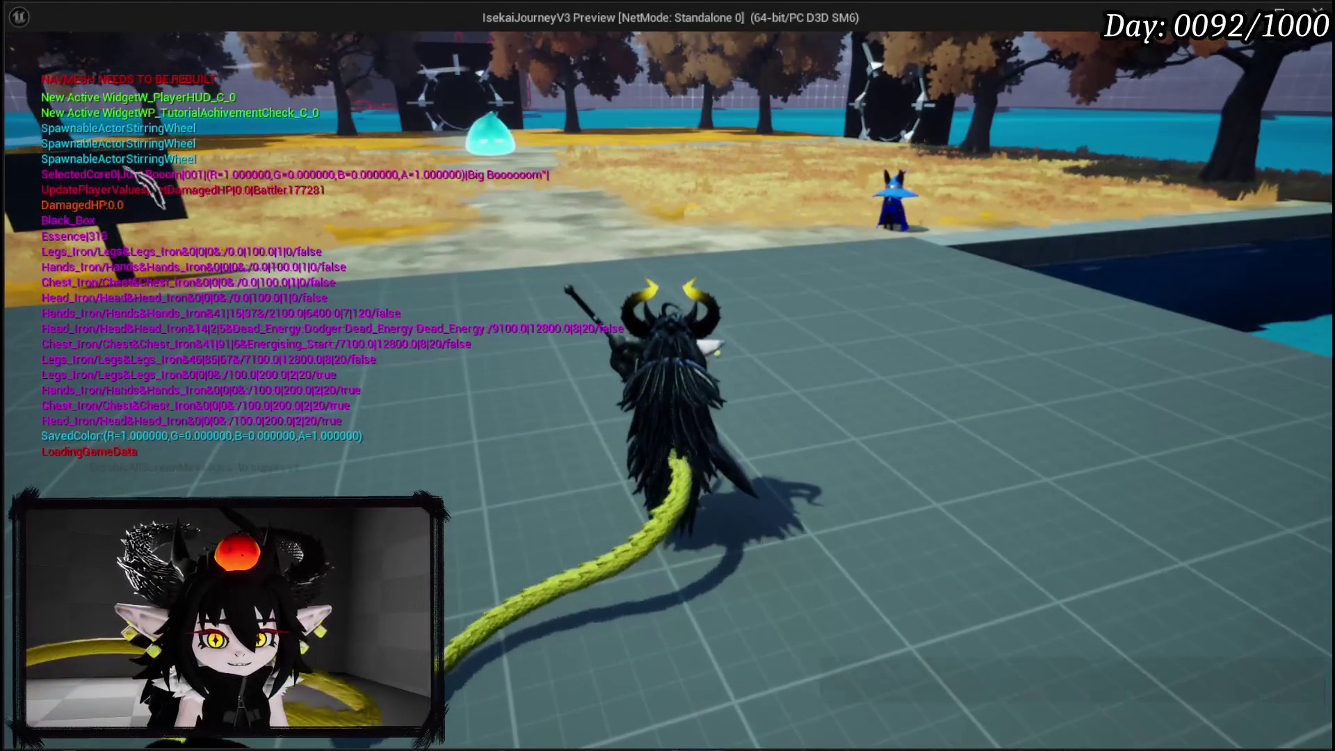
key(Tab)
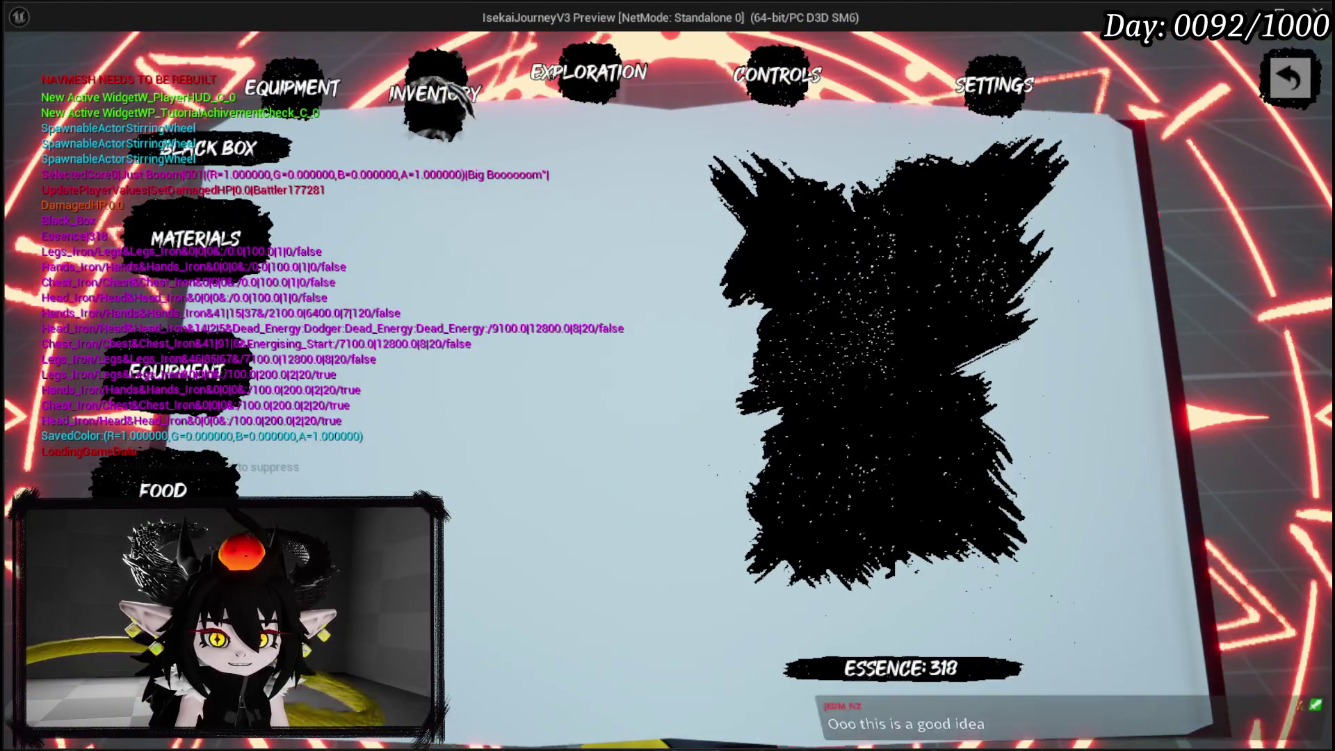
- Browse the Black Box inventory and the Crafting page's gear list
click(278, 166)
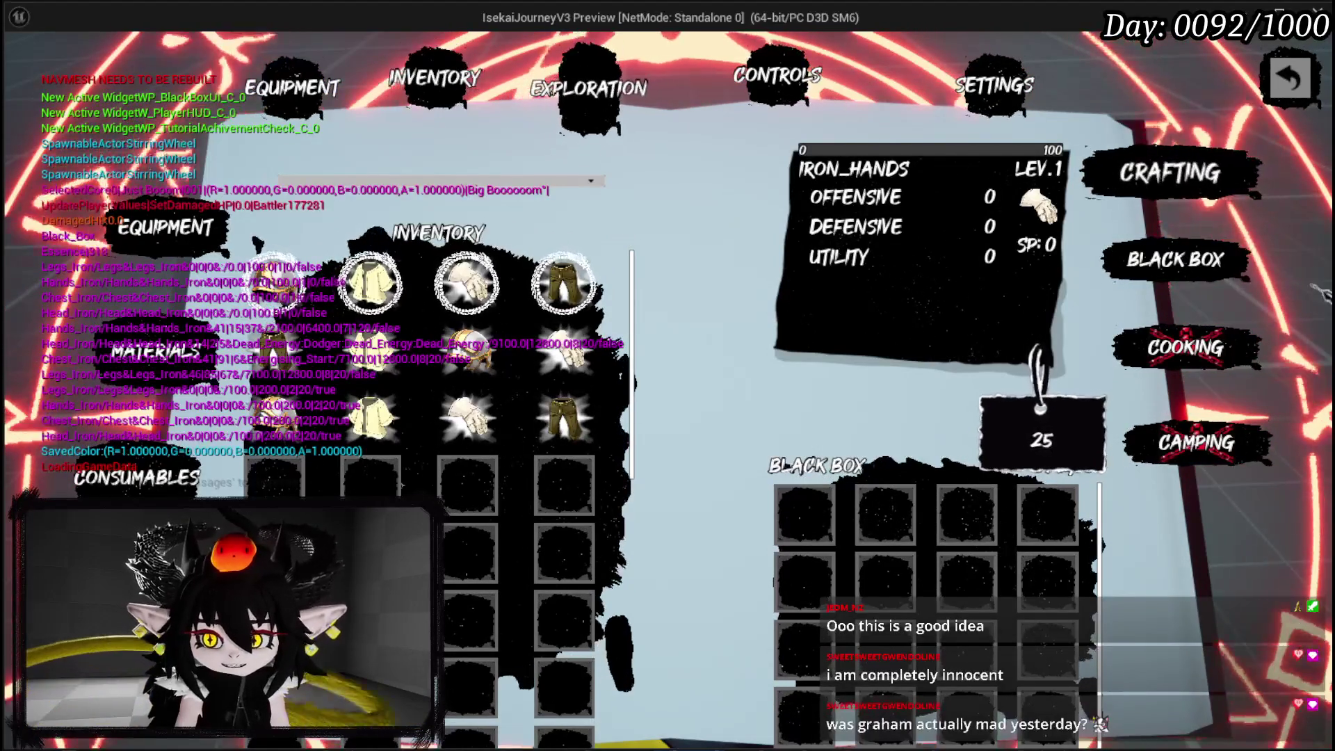
click(1170, 160)
click(164, 313)
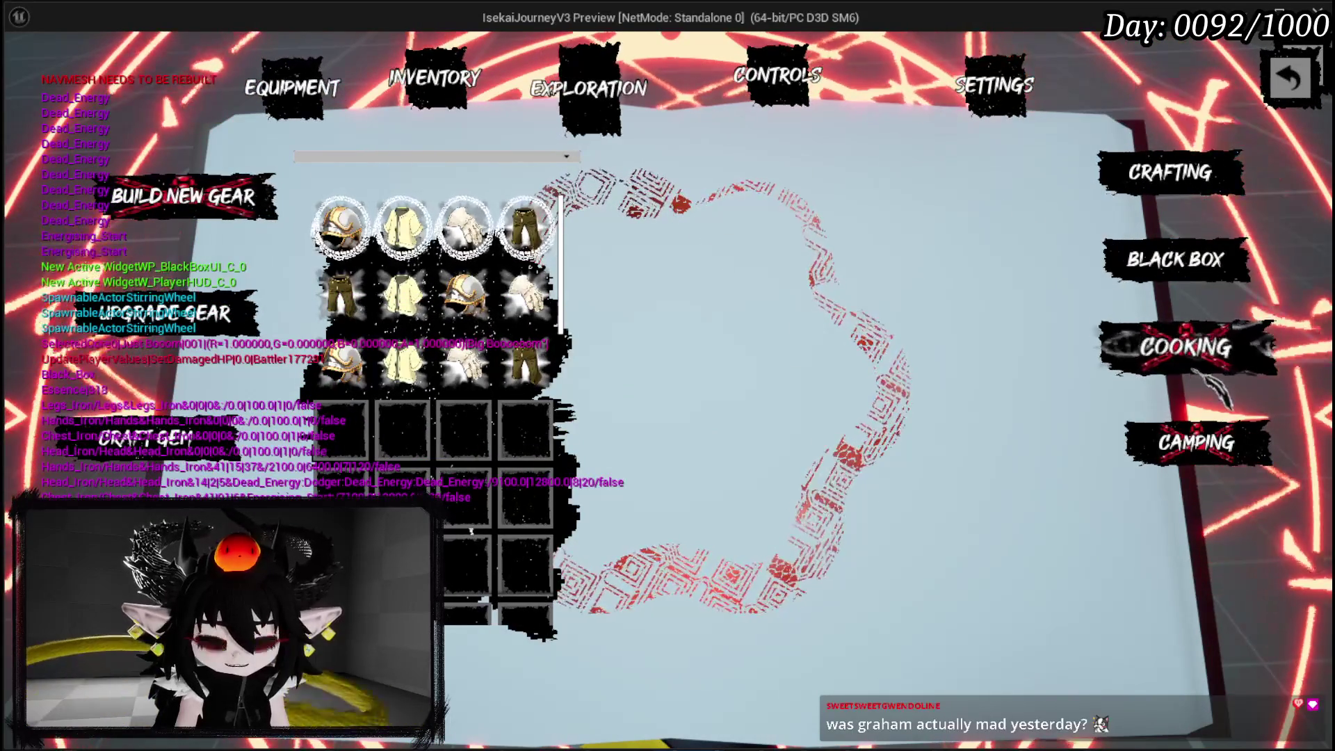
- Return to the Equipment page and open the equipped Just Booom core's card deck
click(354, 108)
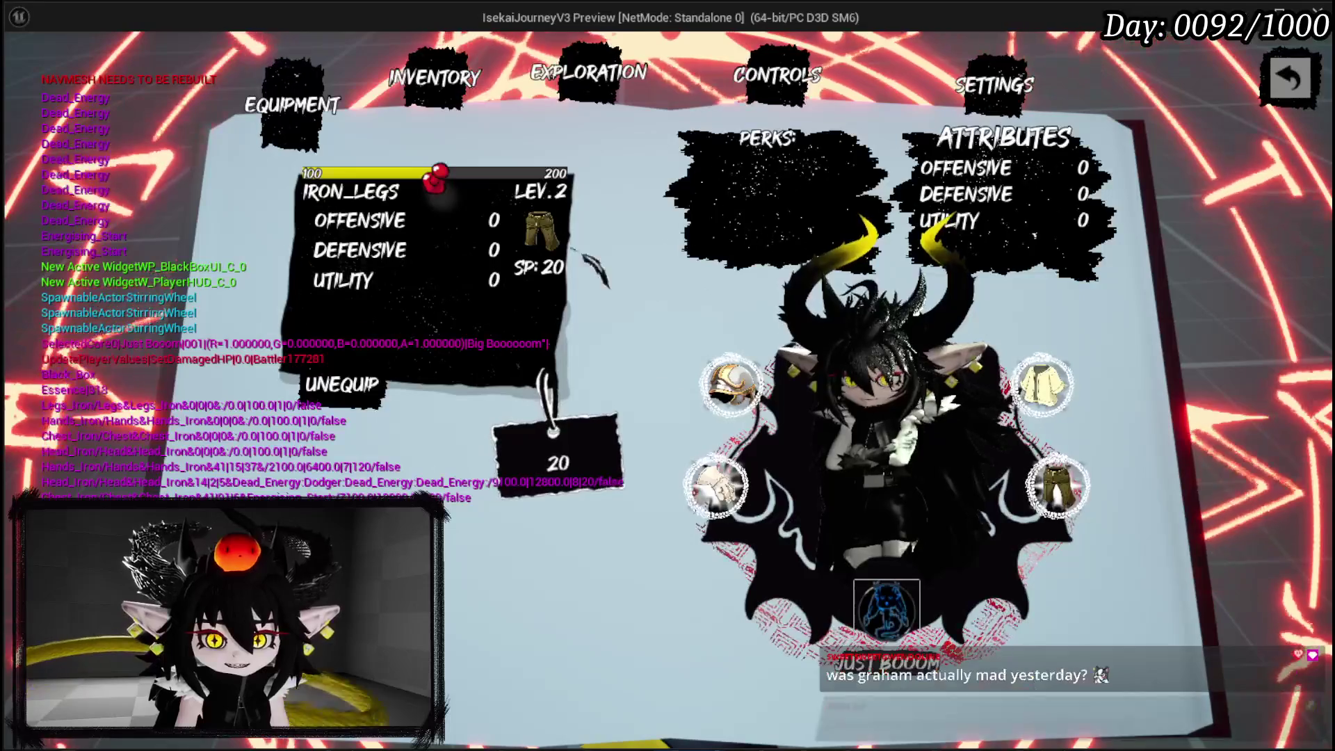
click(886, 608)
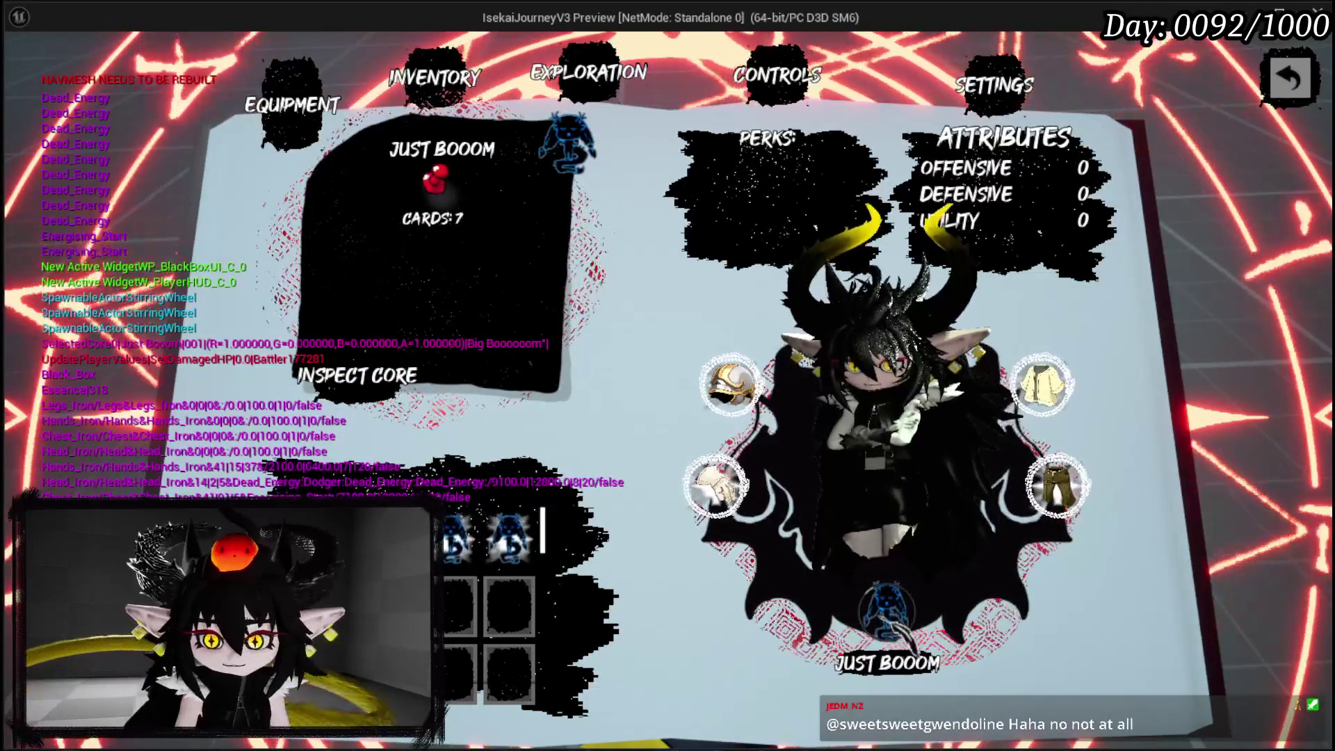
click(887, 612)
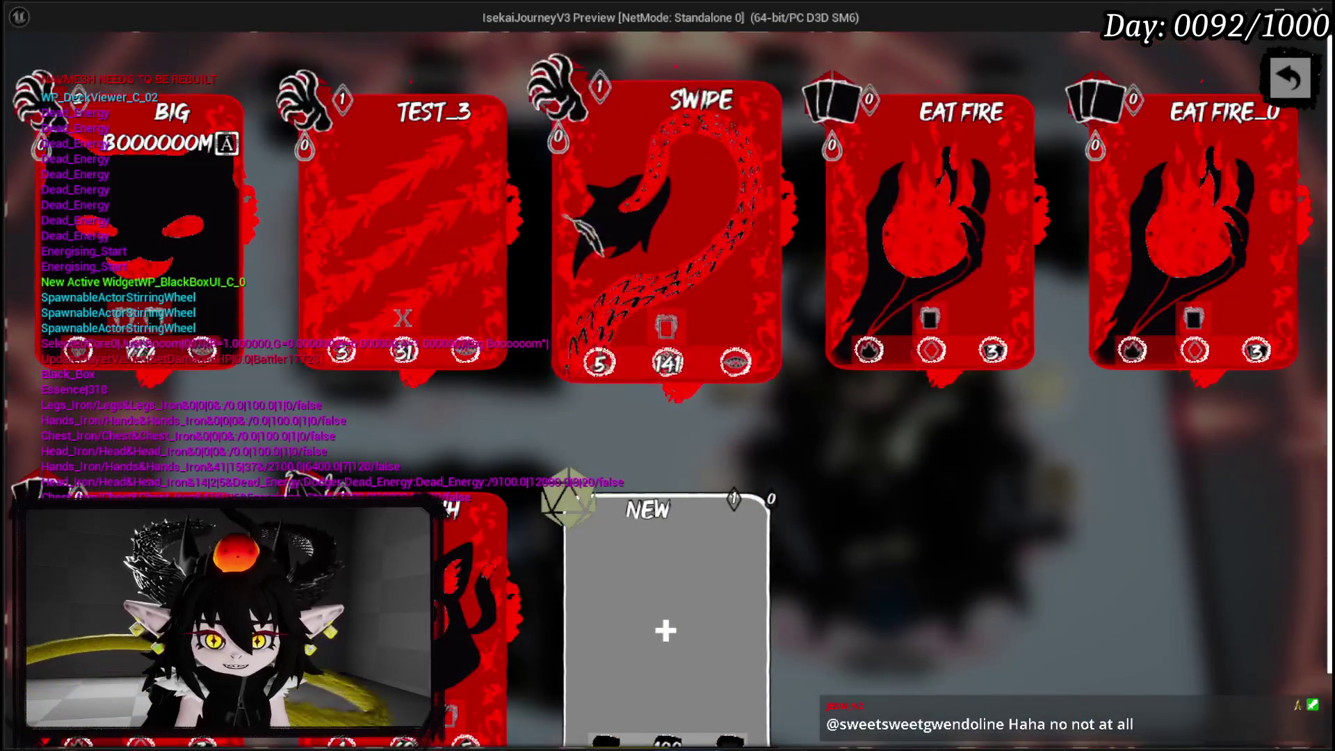
- Check the Test_3 card's Edit/Delete options, scroll the Just Booom deck, then close it
click(487, 111)
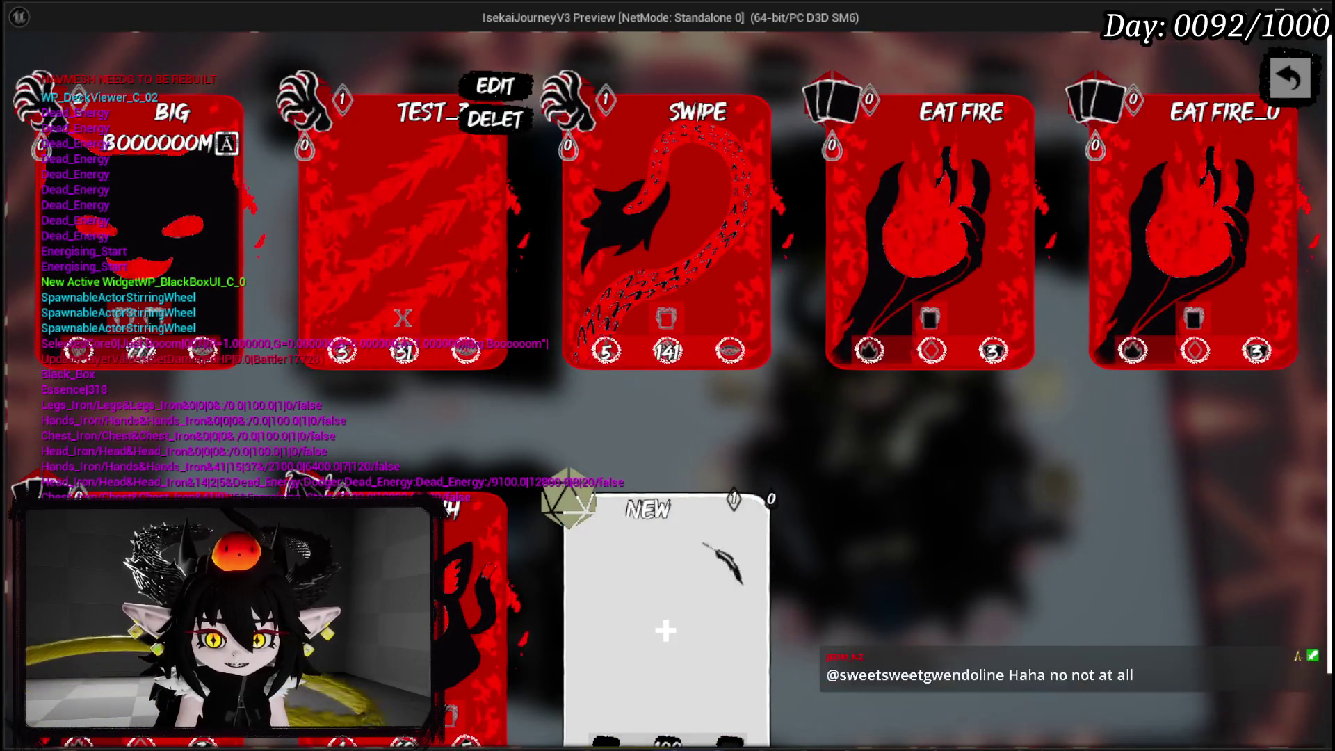
scroll(865, 377, down, 1)
scroll(866, 376, up, 1)
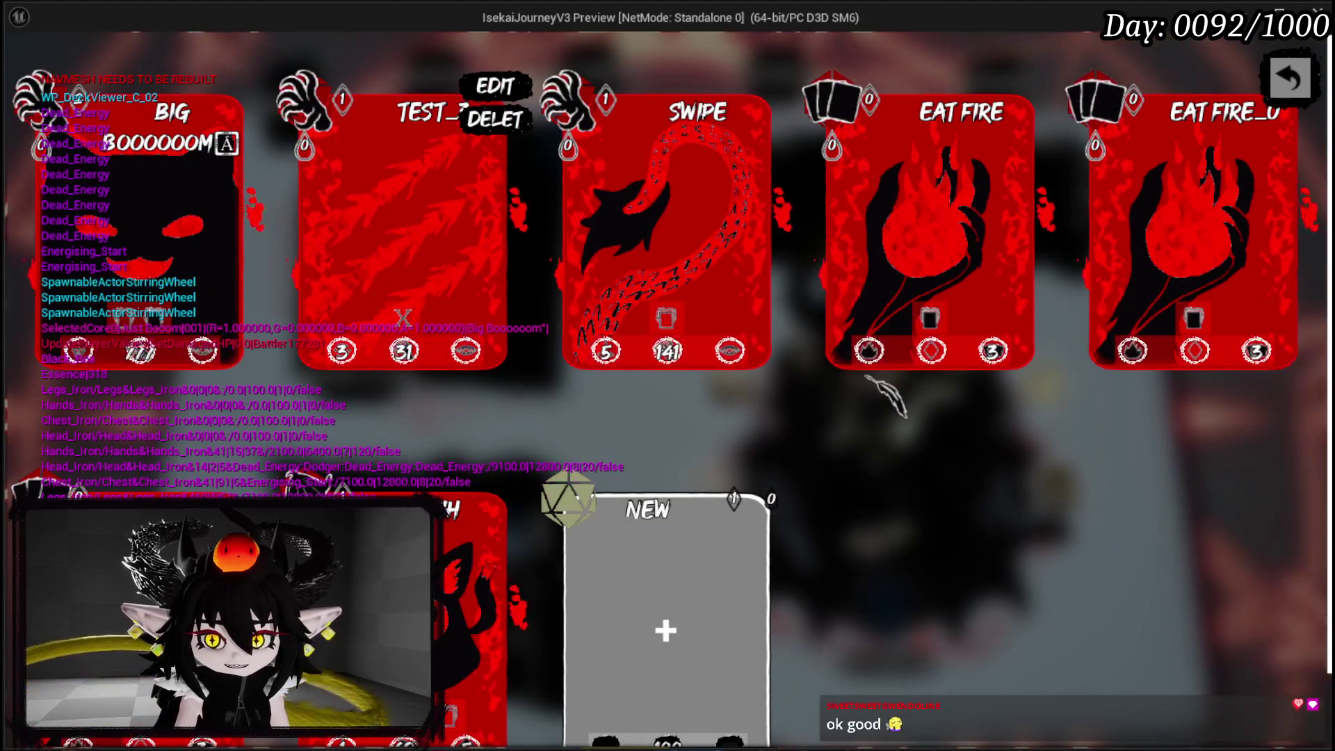
scroll(866, 377, down, 2)
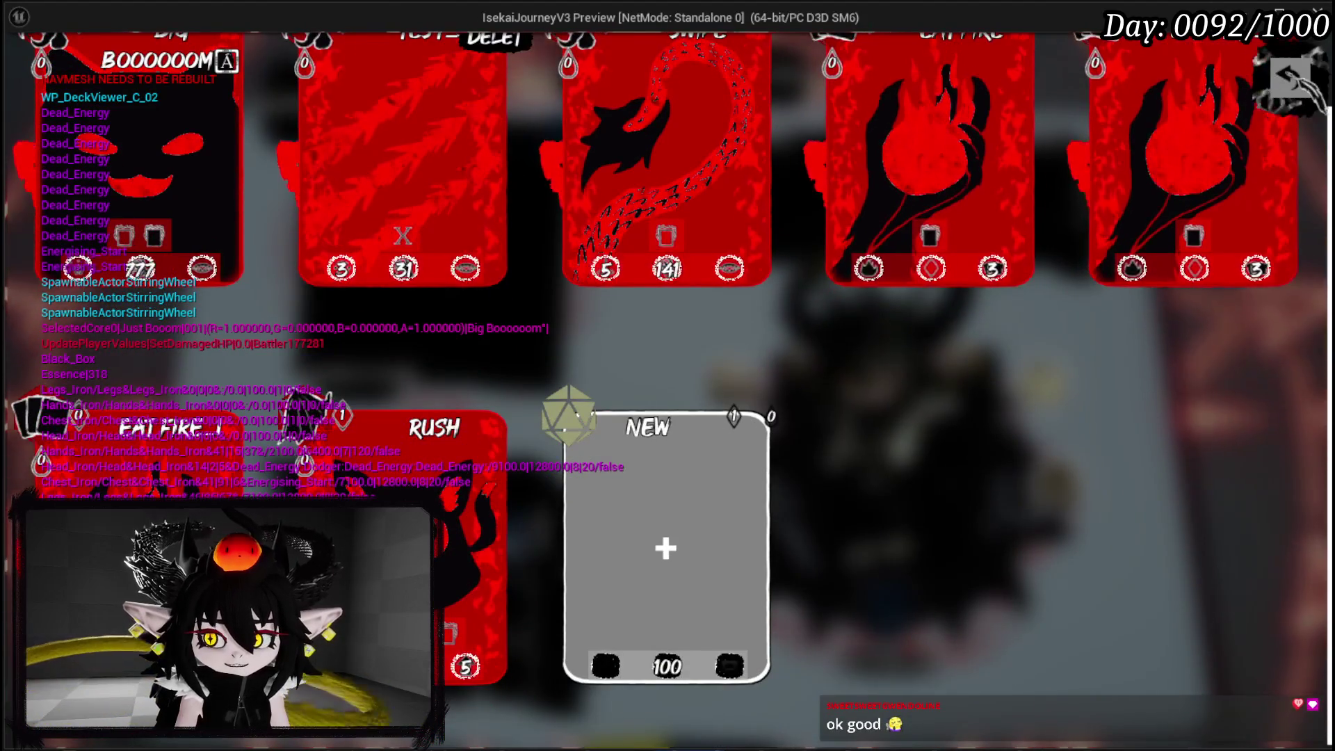
key(Escape)
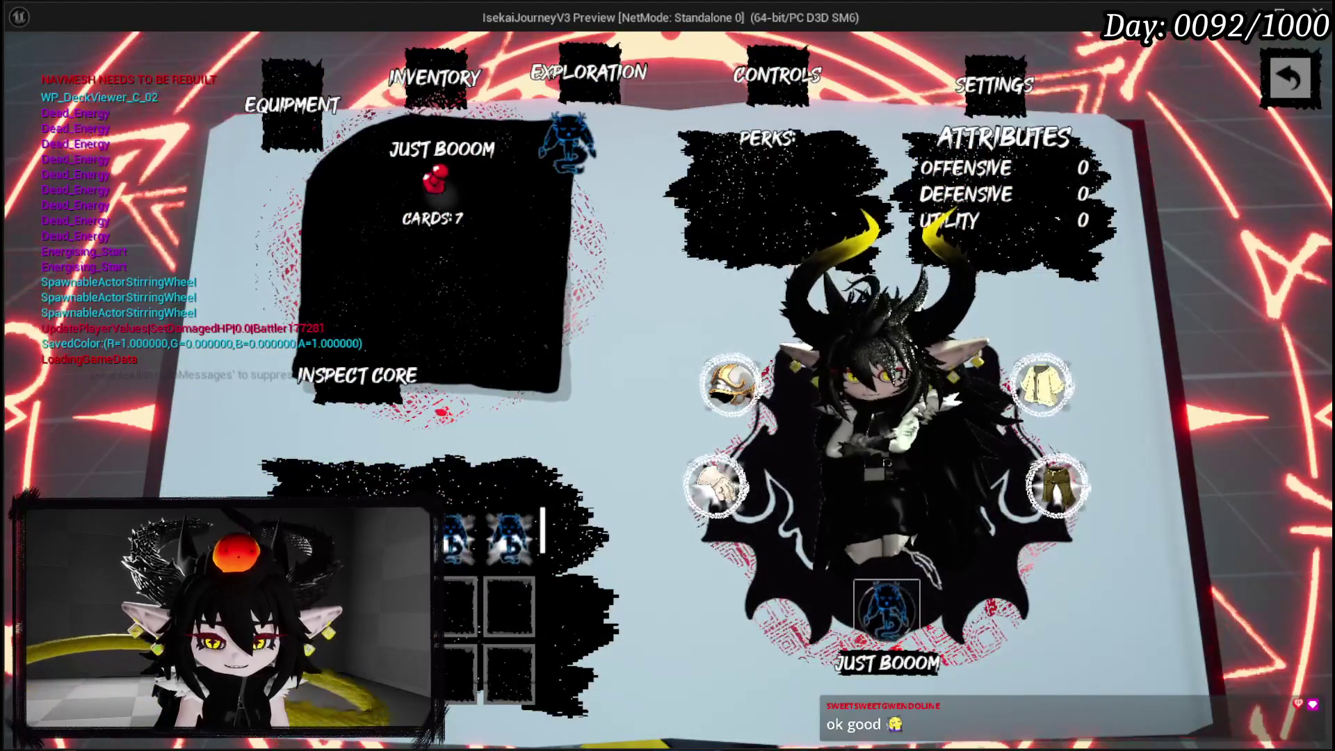
click(893, 612)
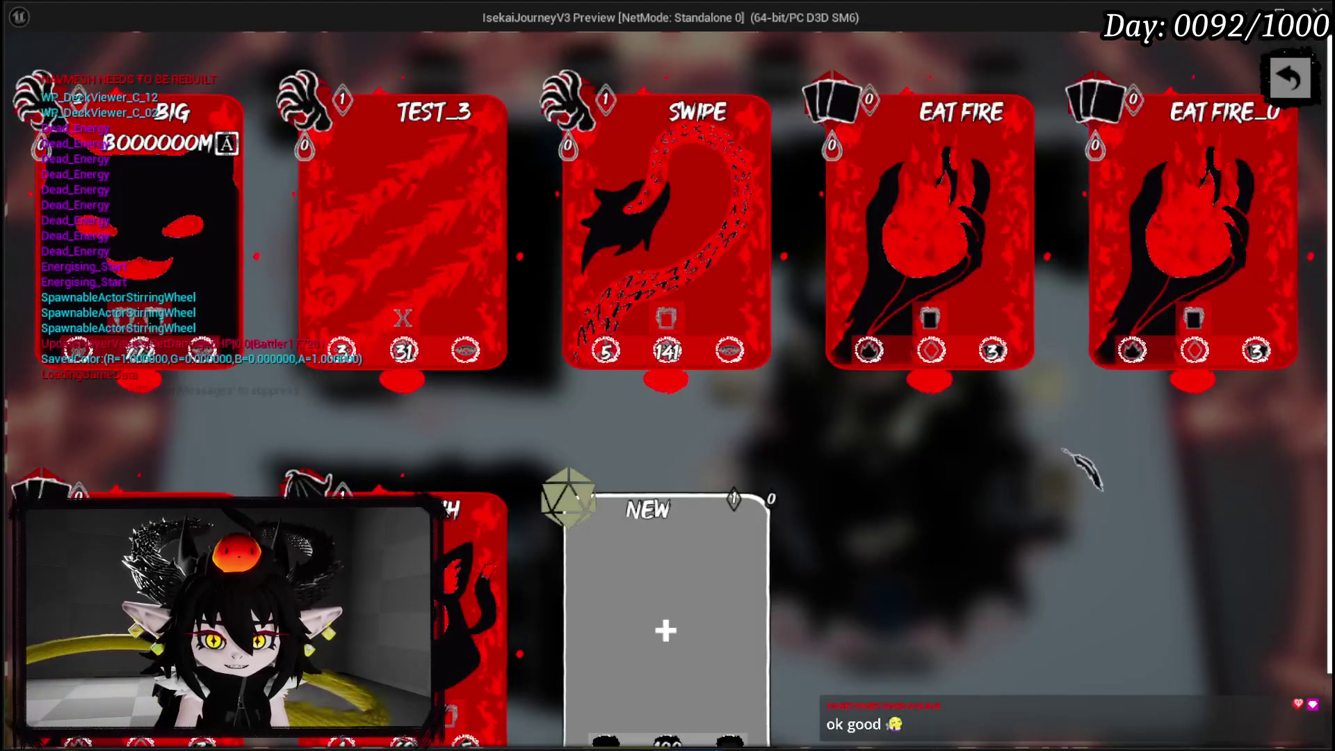
key(Escape)
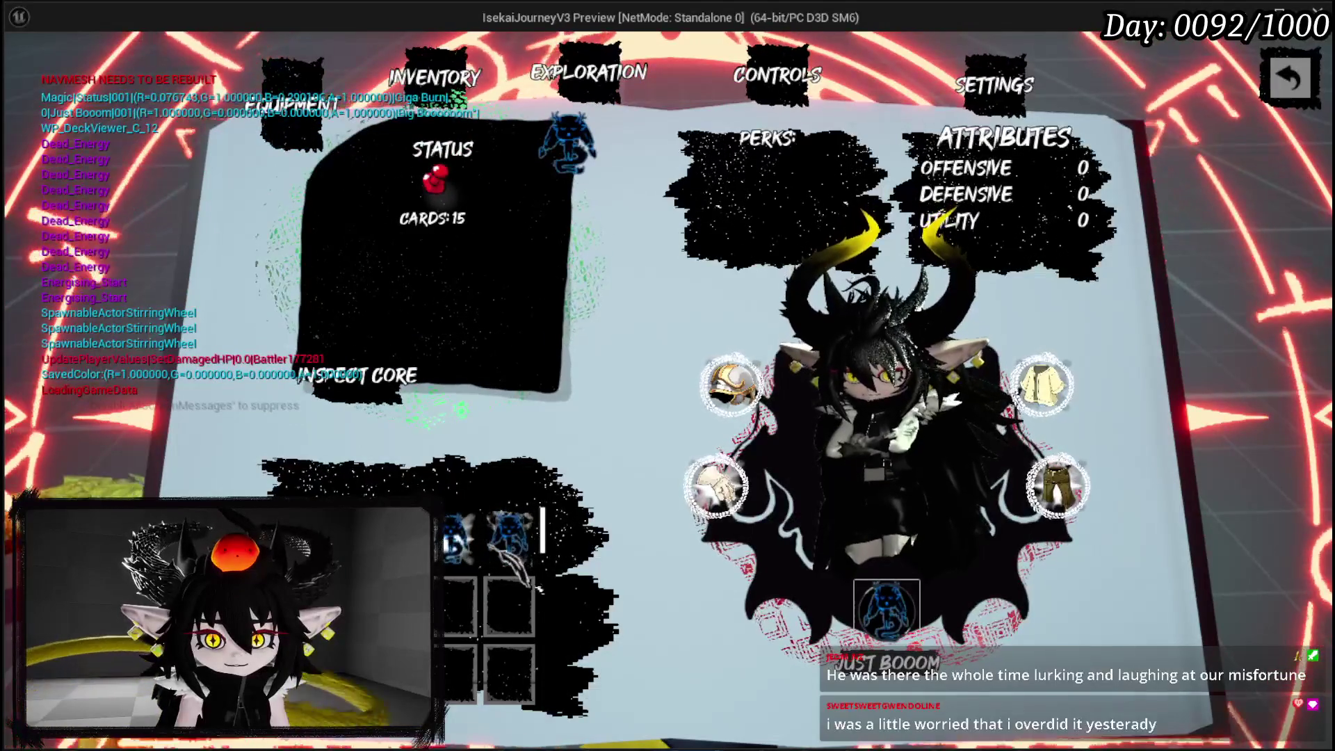
- Open and scroll through the Status core's 15-card deck, then close it
click(430, 416)
scroll(443, 407, down, 5)
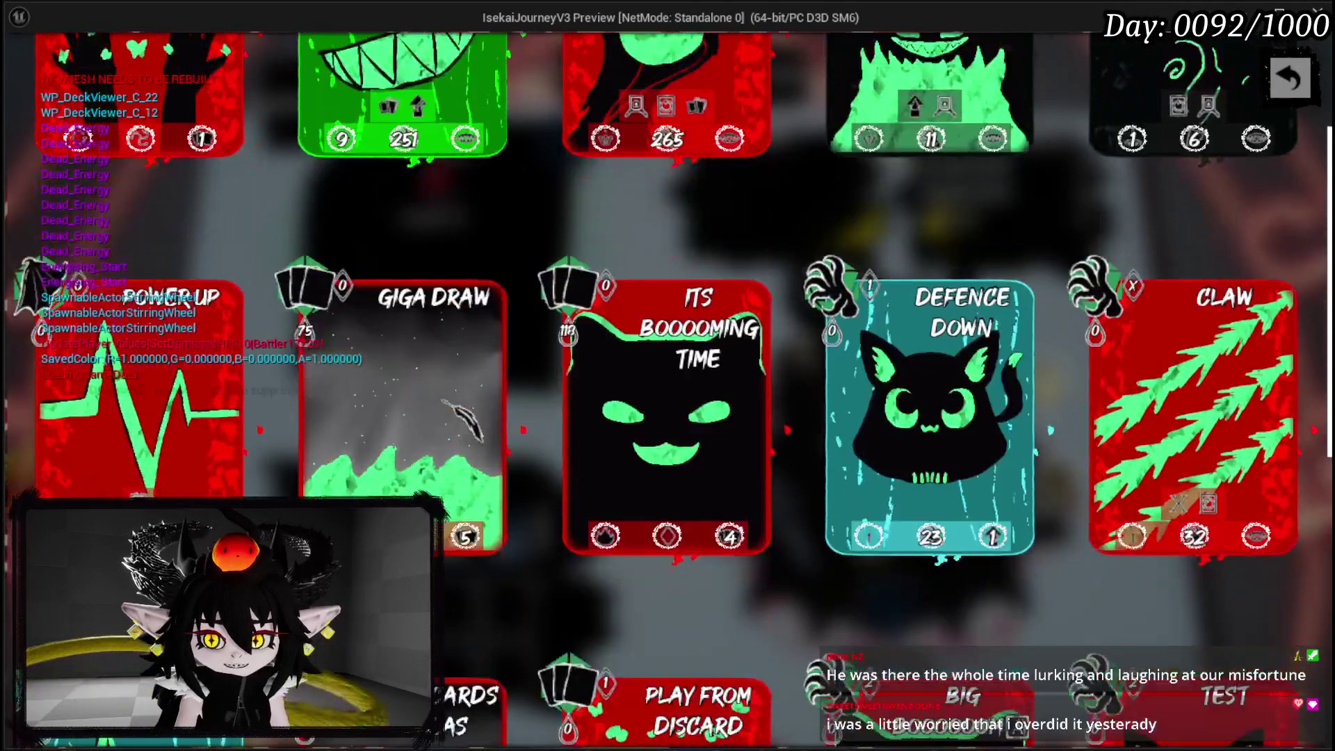
scroll(441, 402, down, 5)
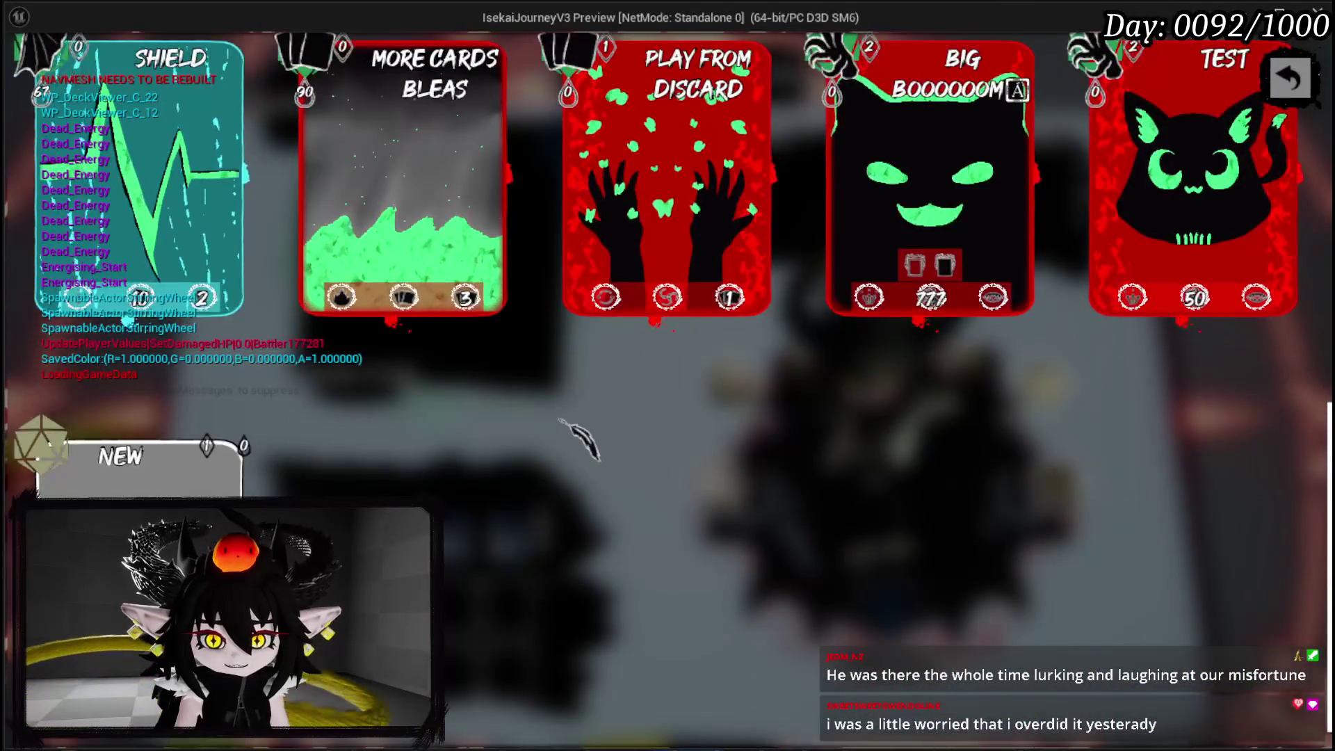
scroll(562, 422, up, 10)
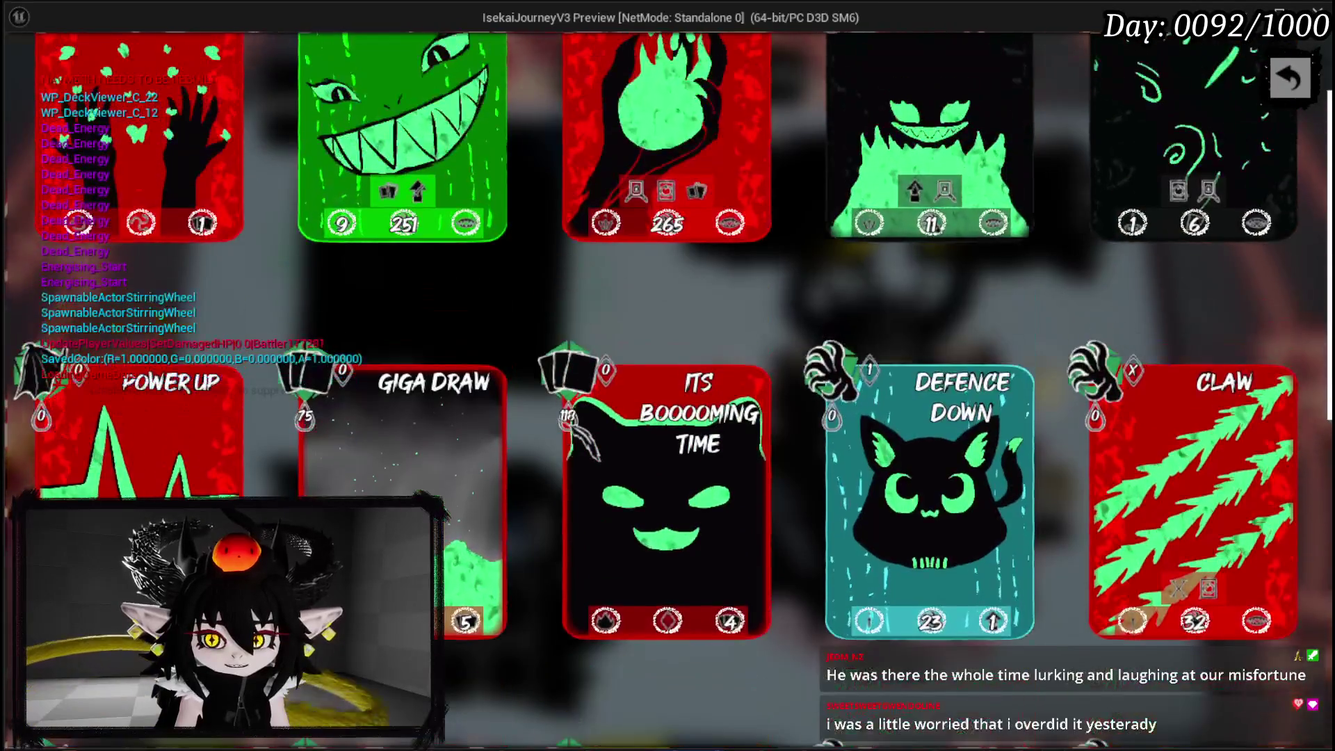
scroll(562, 422, up, 1)
scroll(562, 422, down, 10)
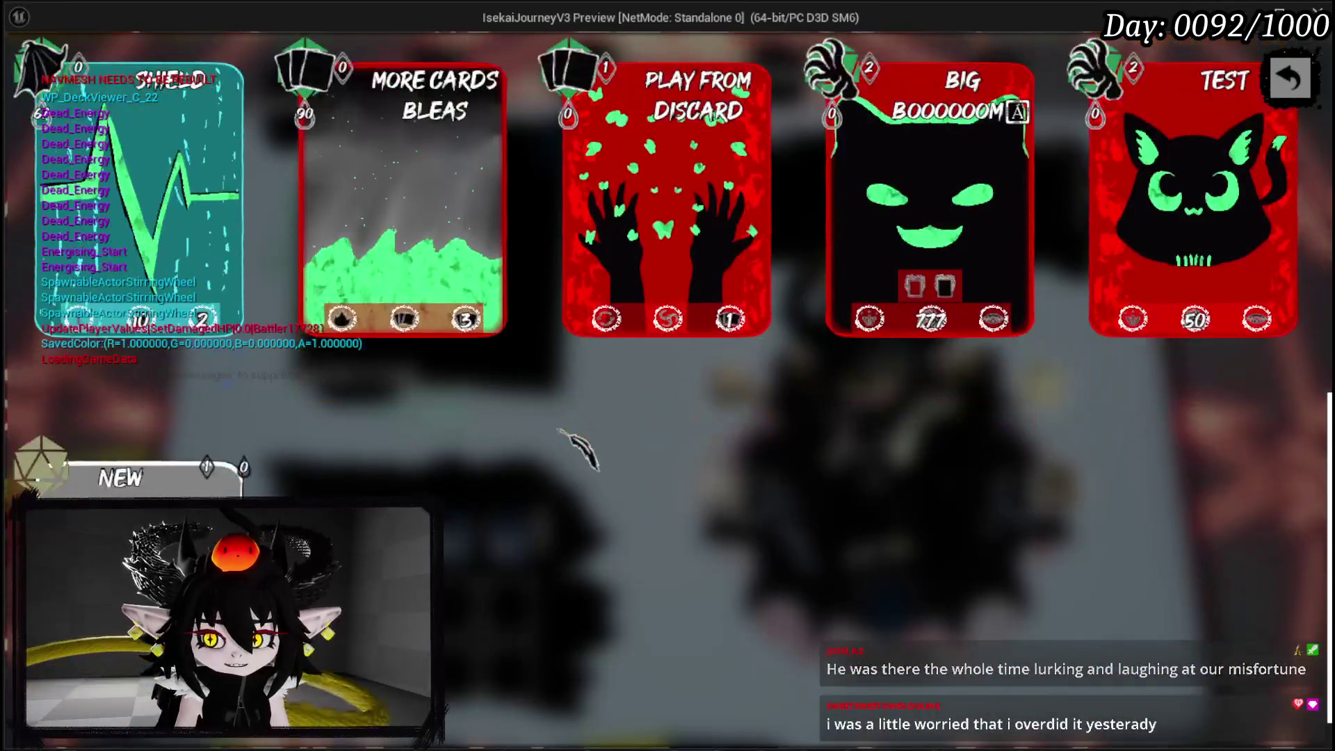
scroll(582, 447, down, 1)
key(Escape)
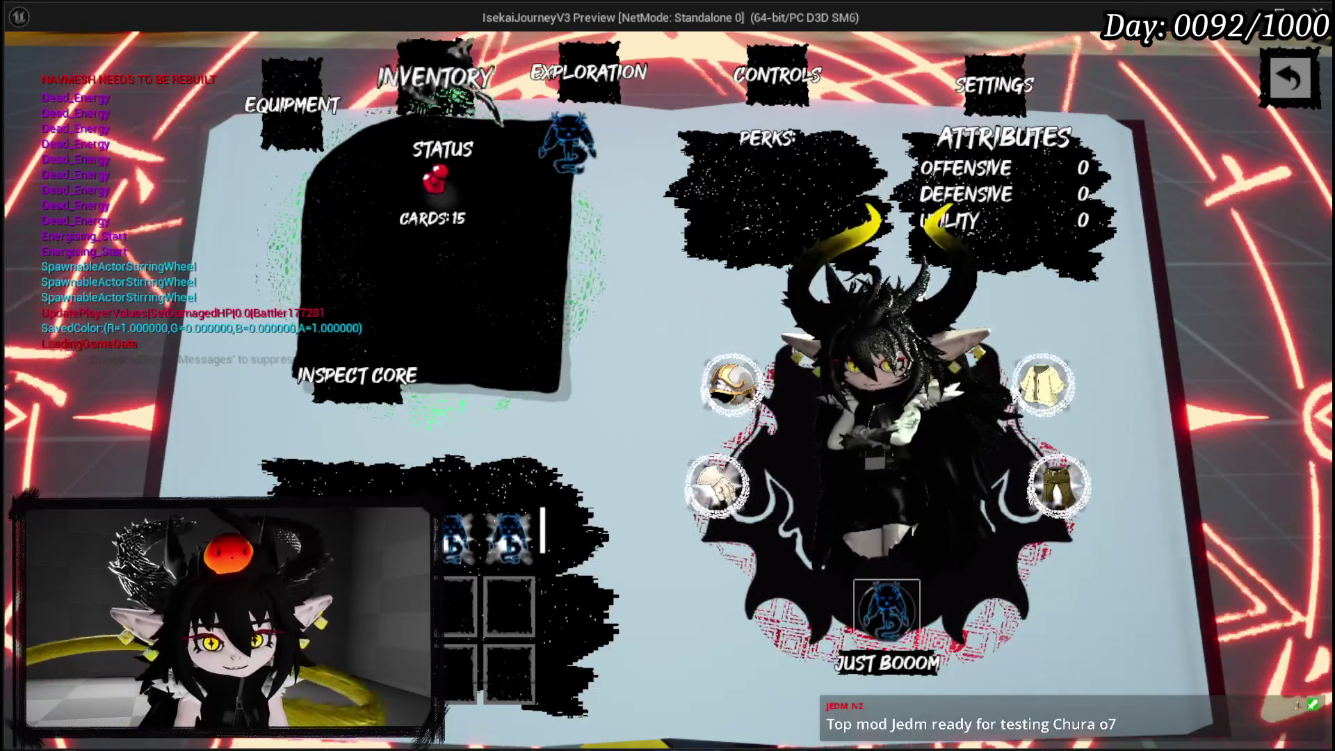
- Close the menu, chase the cyan water slime into battle, and target it with an ability card
key(Escape)
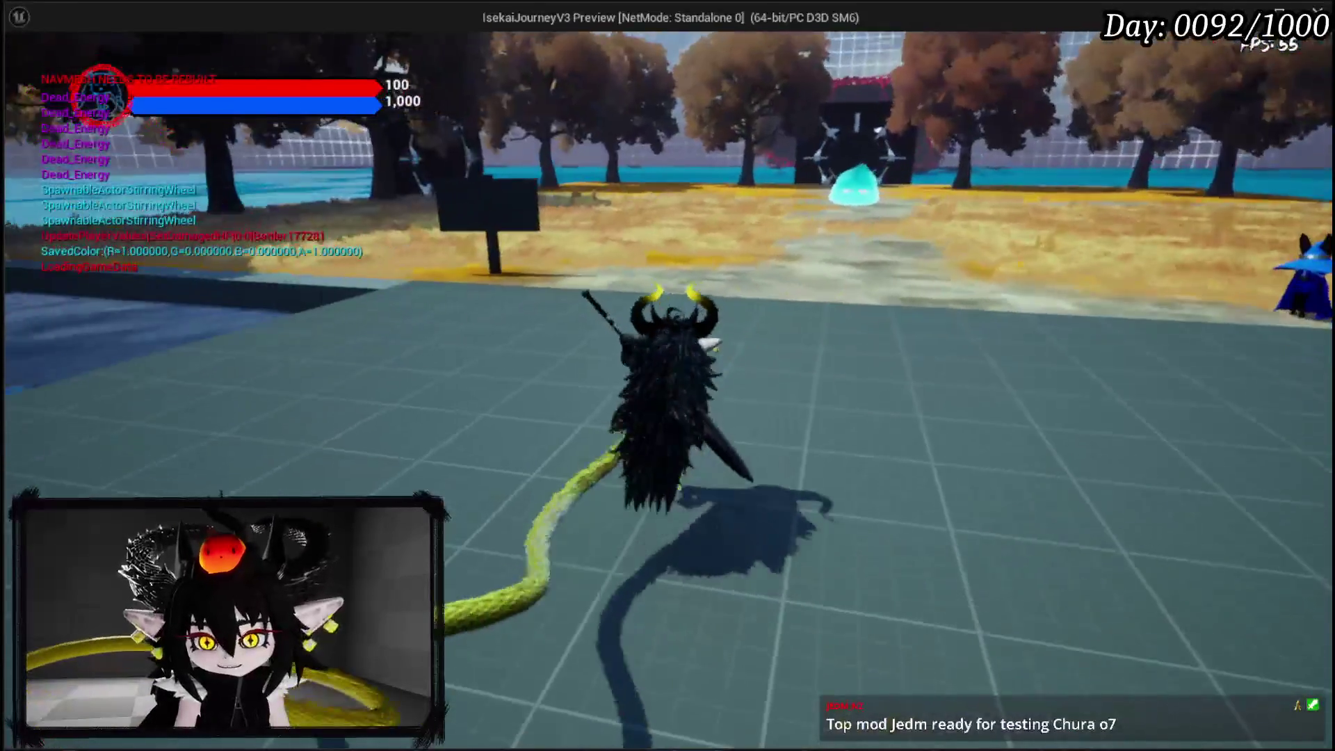
key(w)
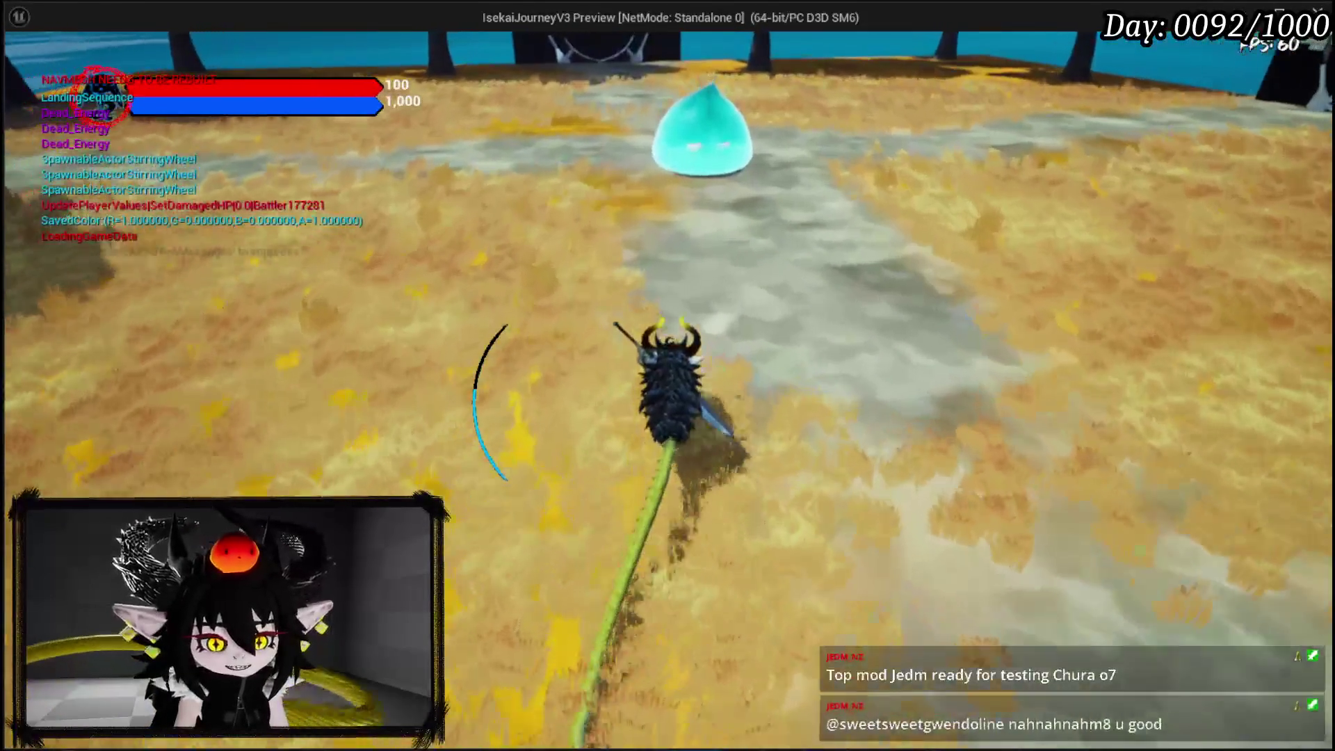
key(1)
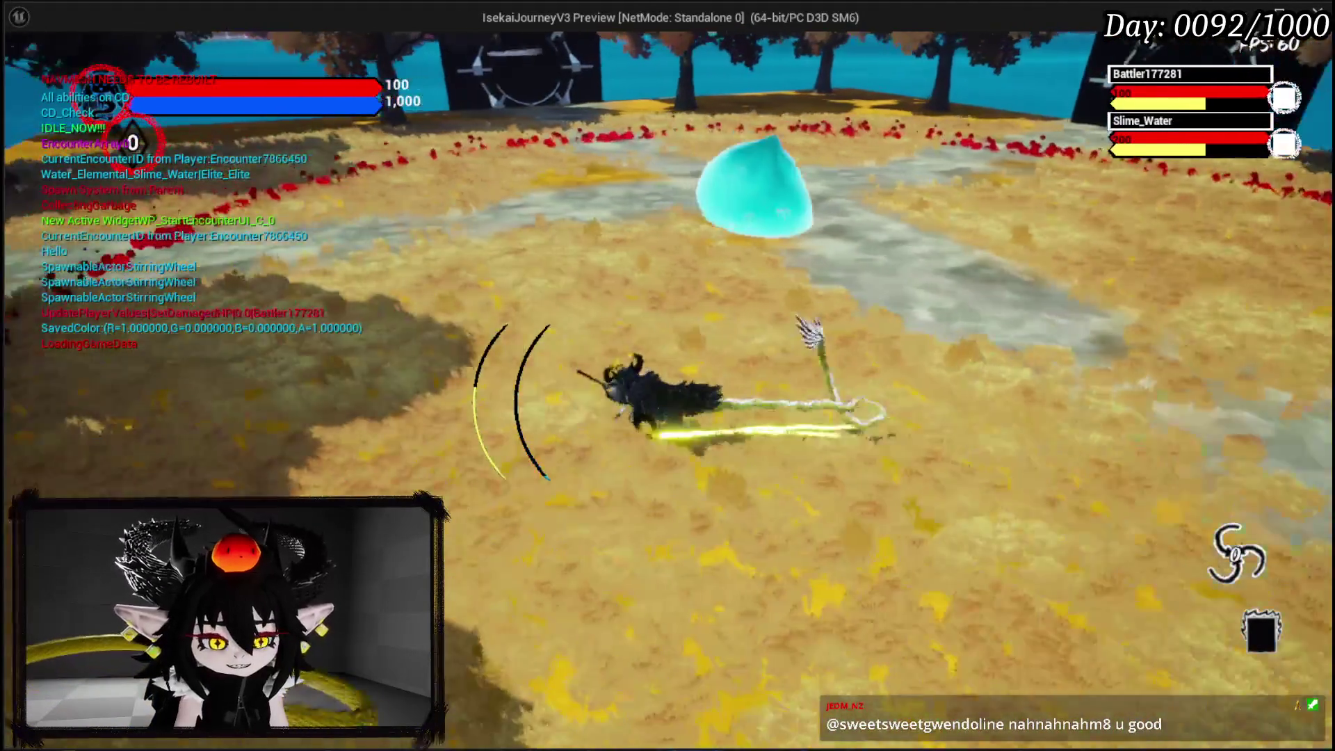
key(w)
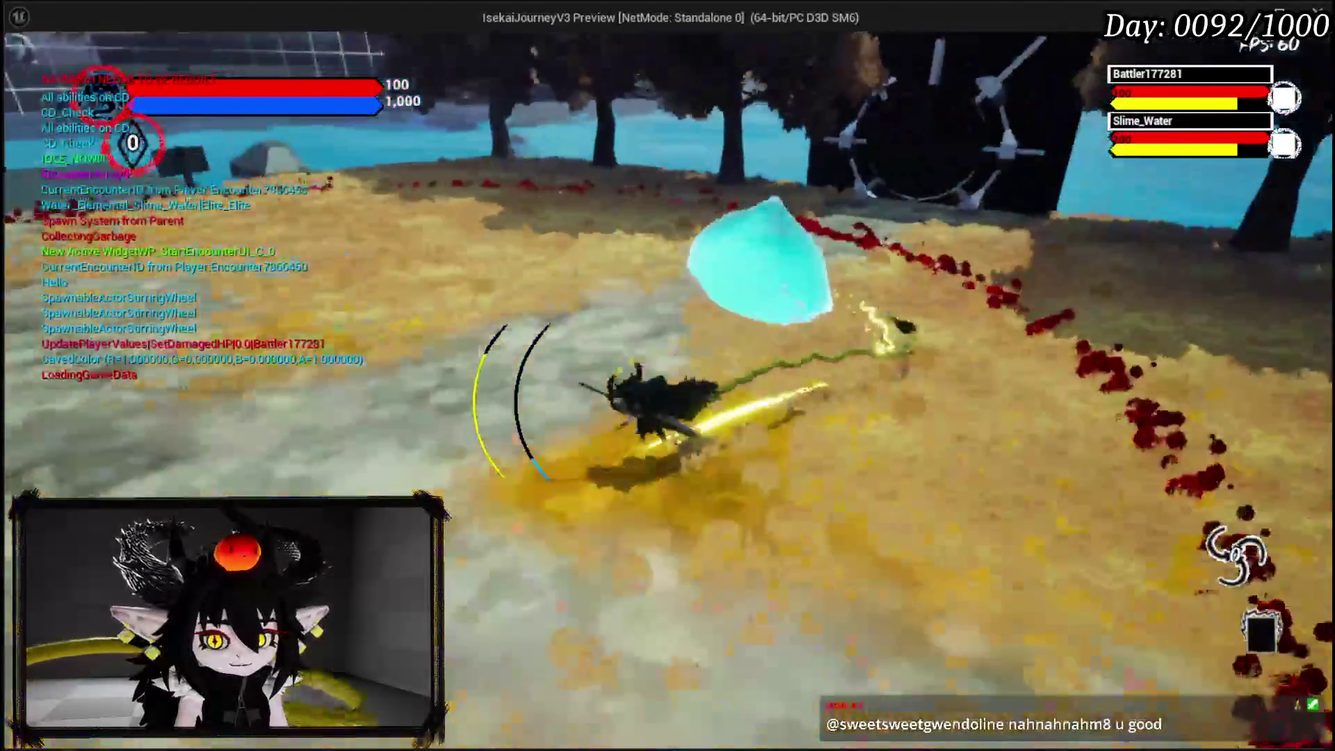
key(w)
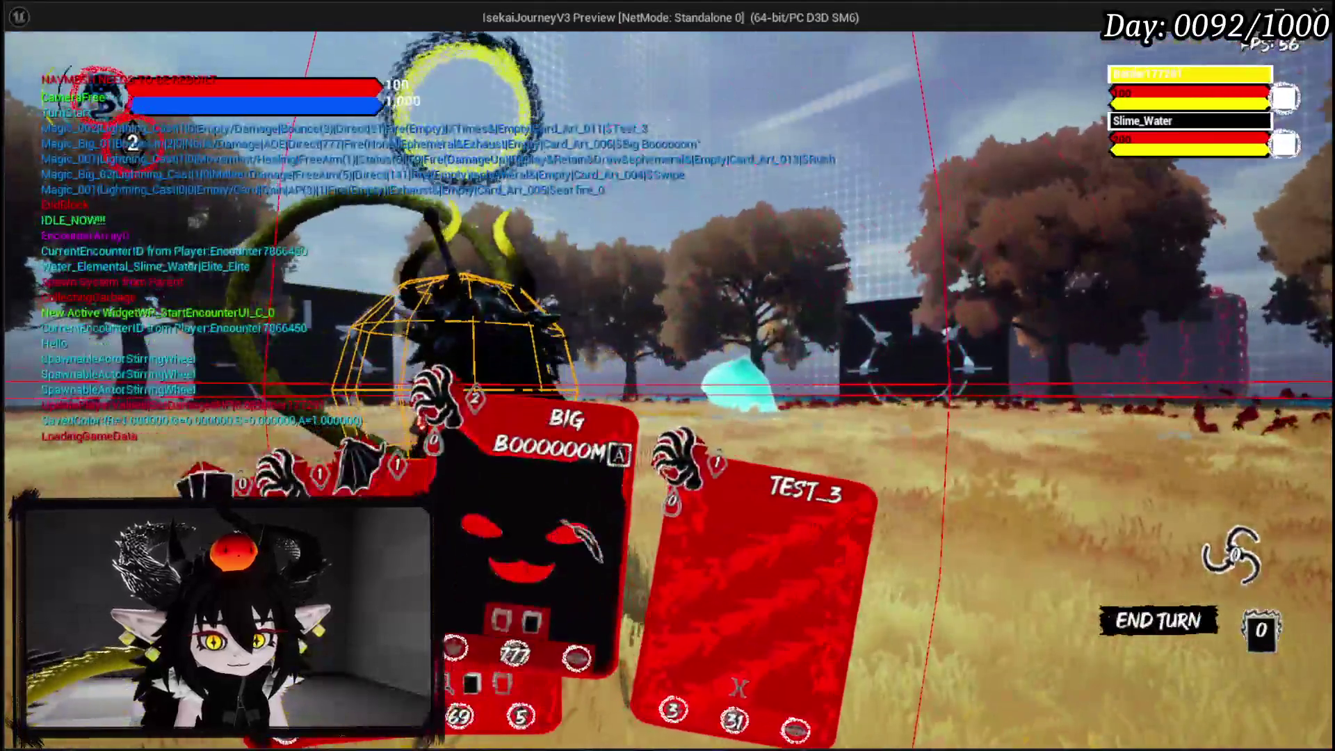
click(565, 523)
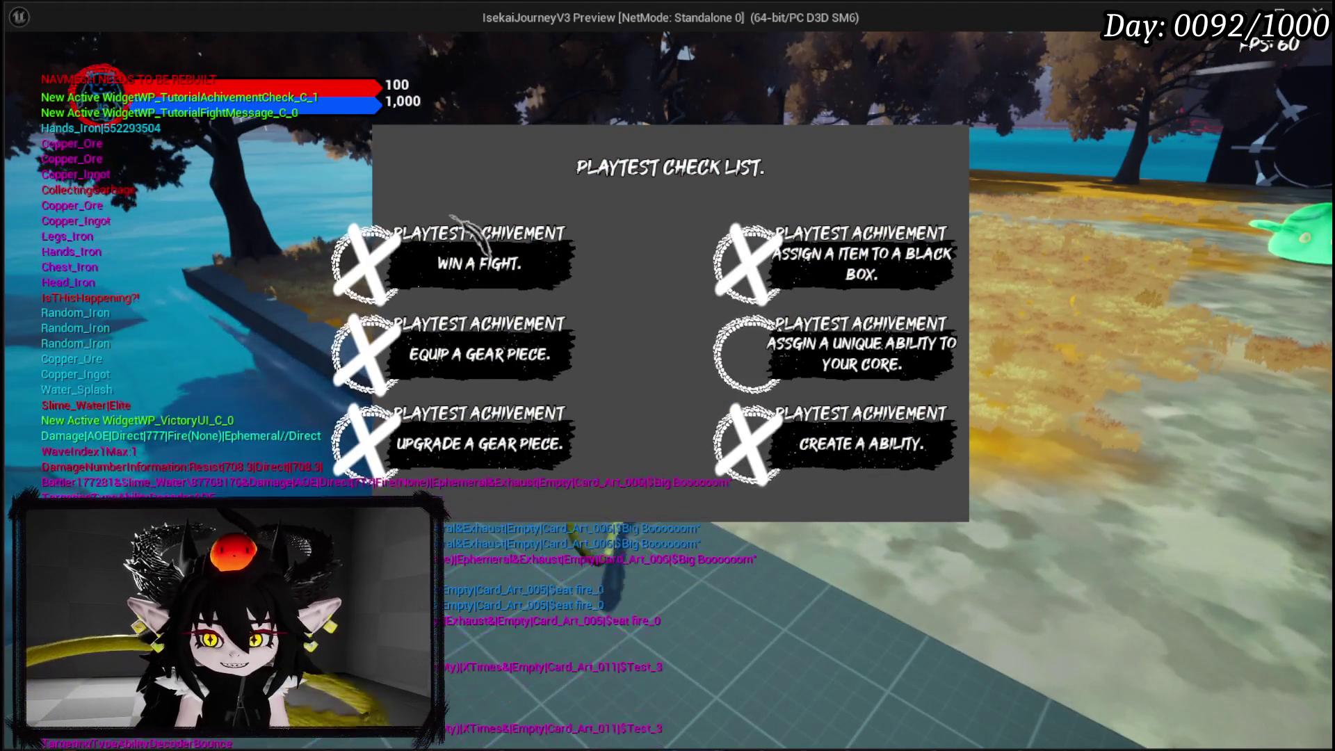
- Dismiss the playtest checklist and walk the character around the tiled platform
click(772, 327)
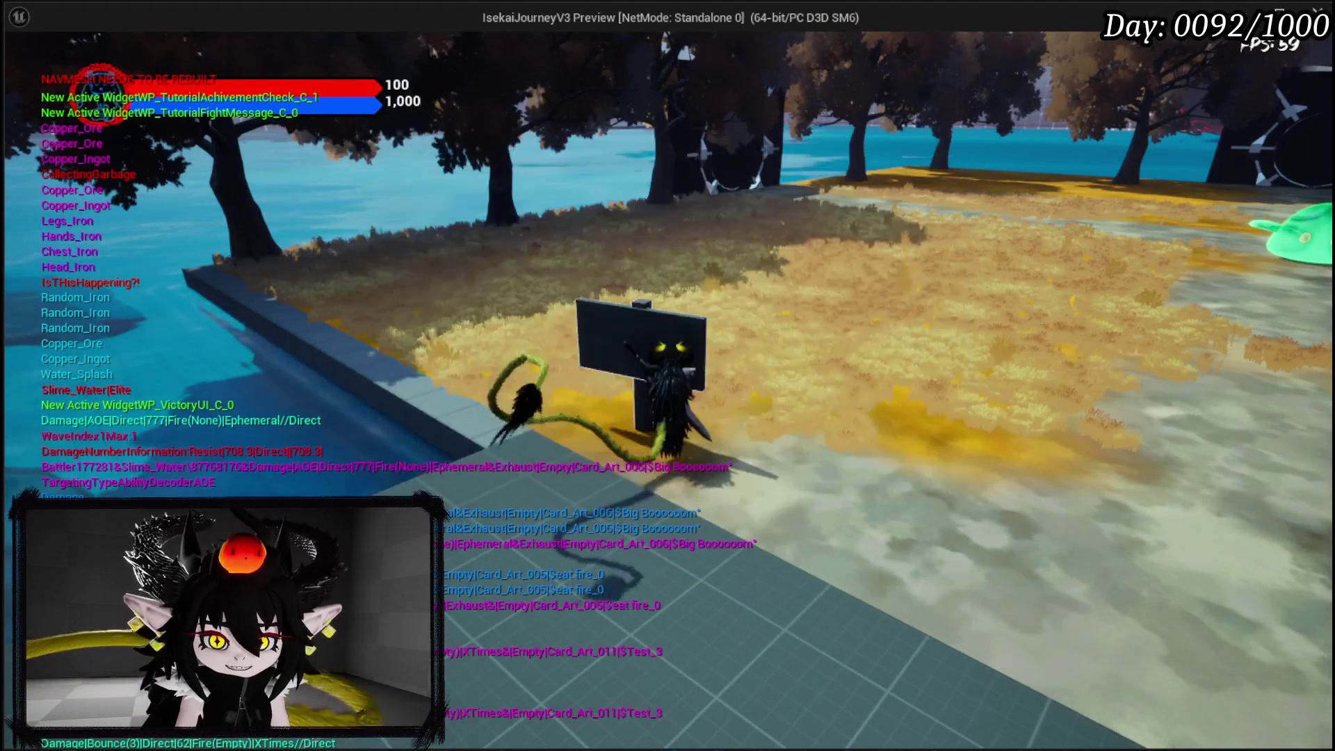
key(w)
key(a)
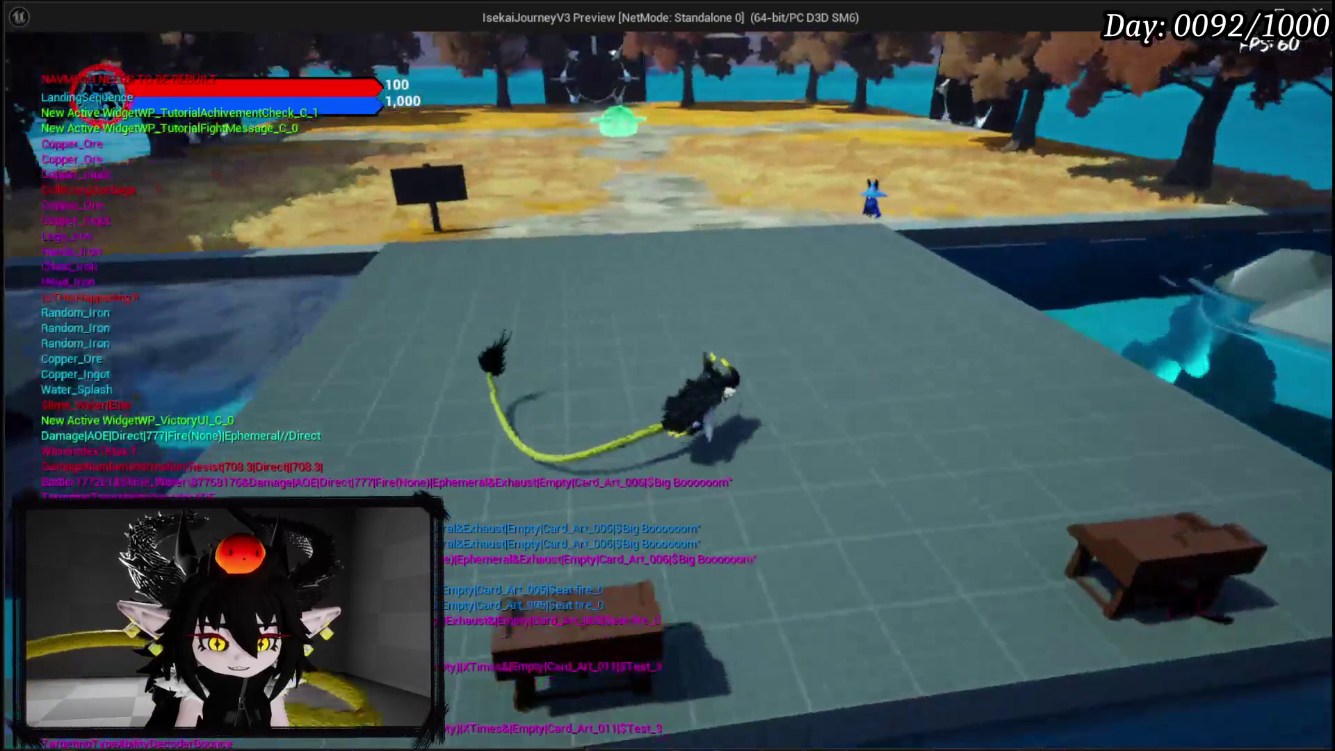
key(w)
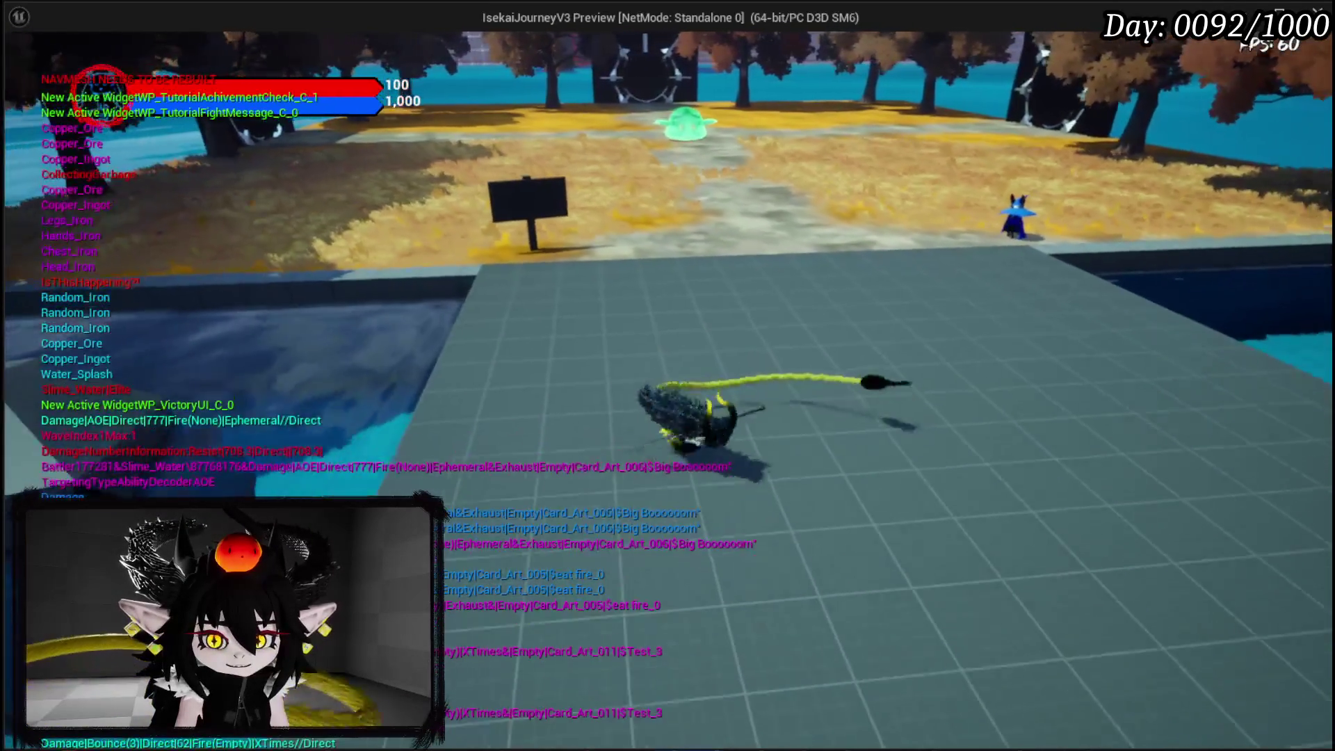
- Stop the game preview, save the pending packages, and open the WP_SkillTree_Ability widget blueprint
key(Escape)
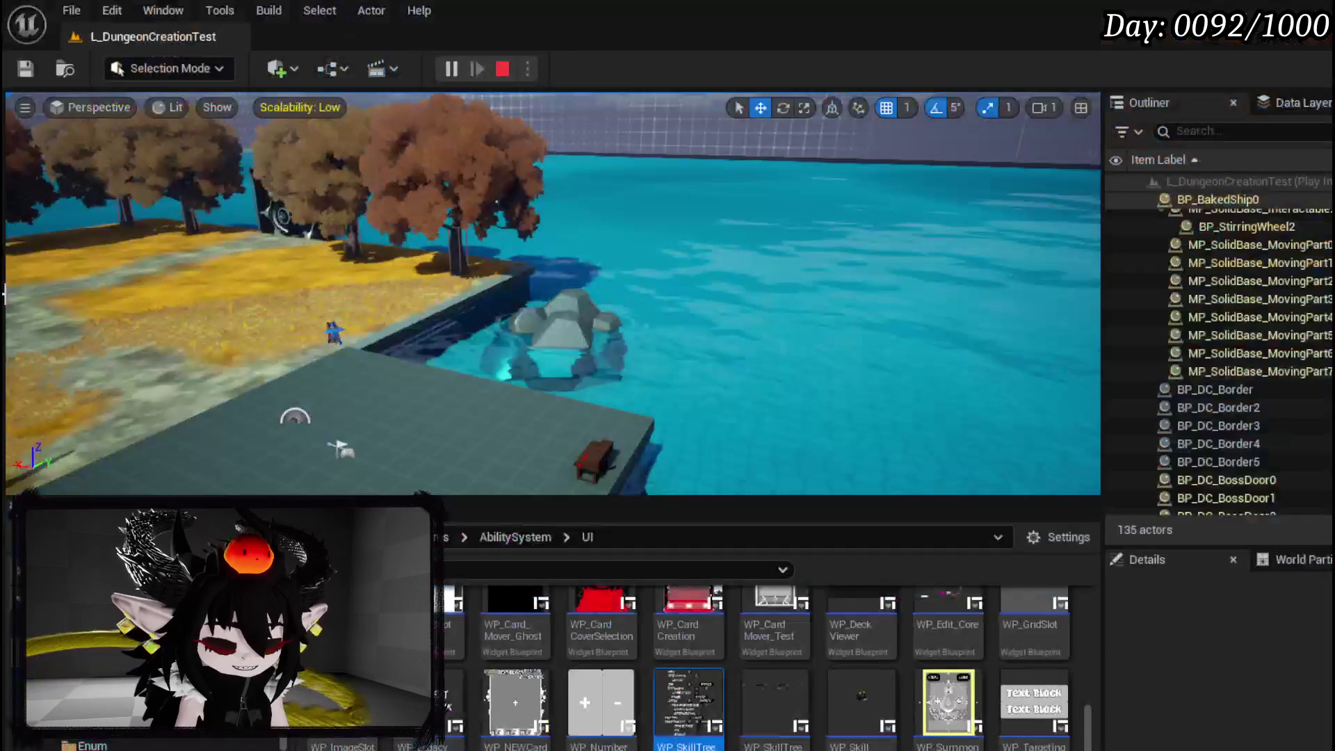
click(30, 72)
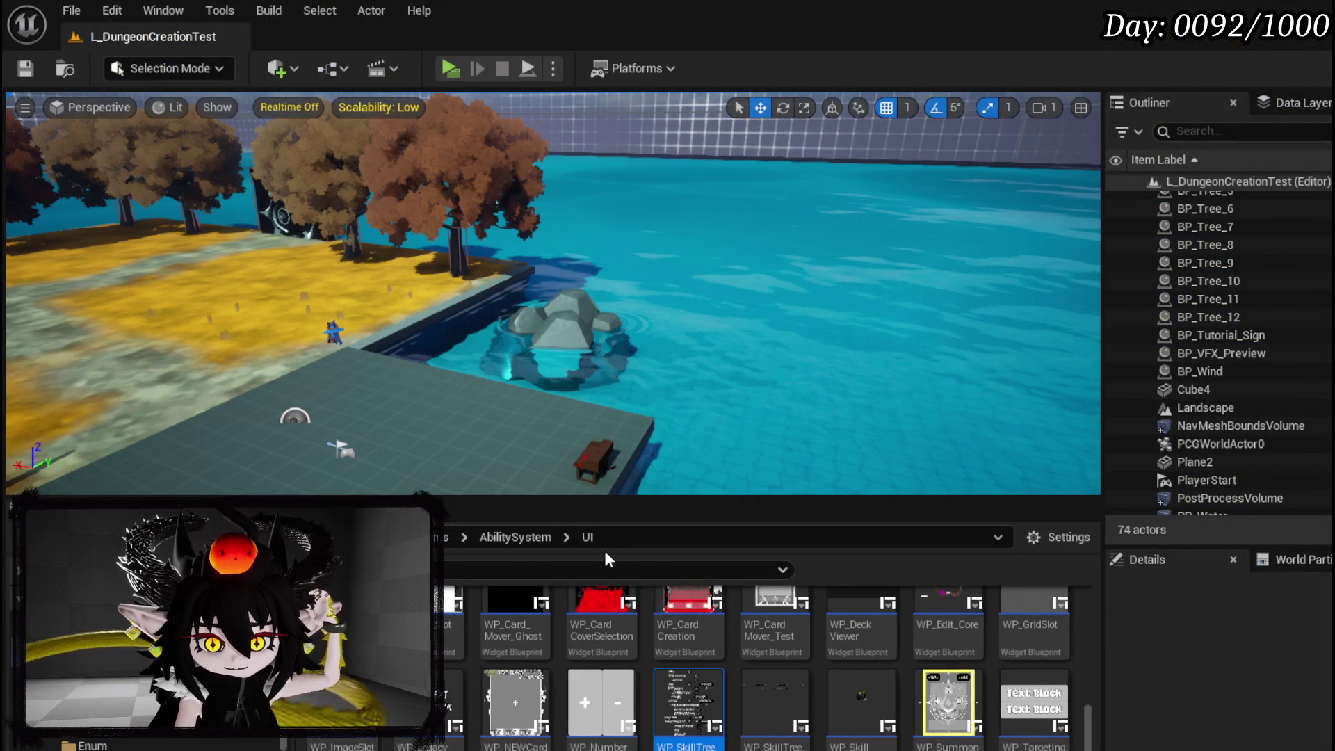
double_click(686, 685)
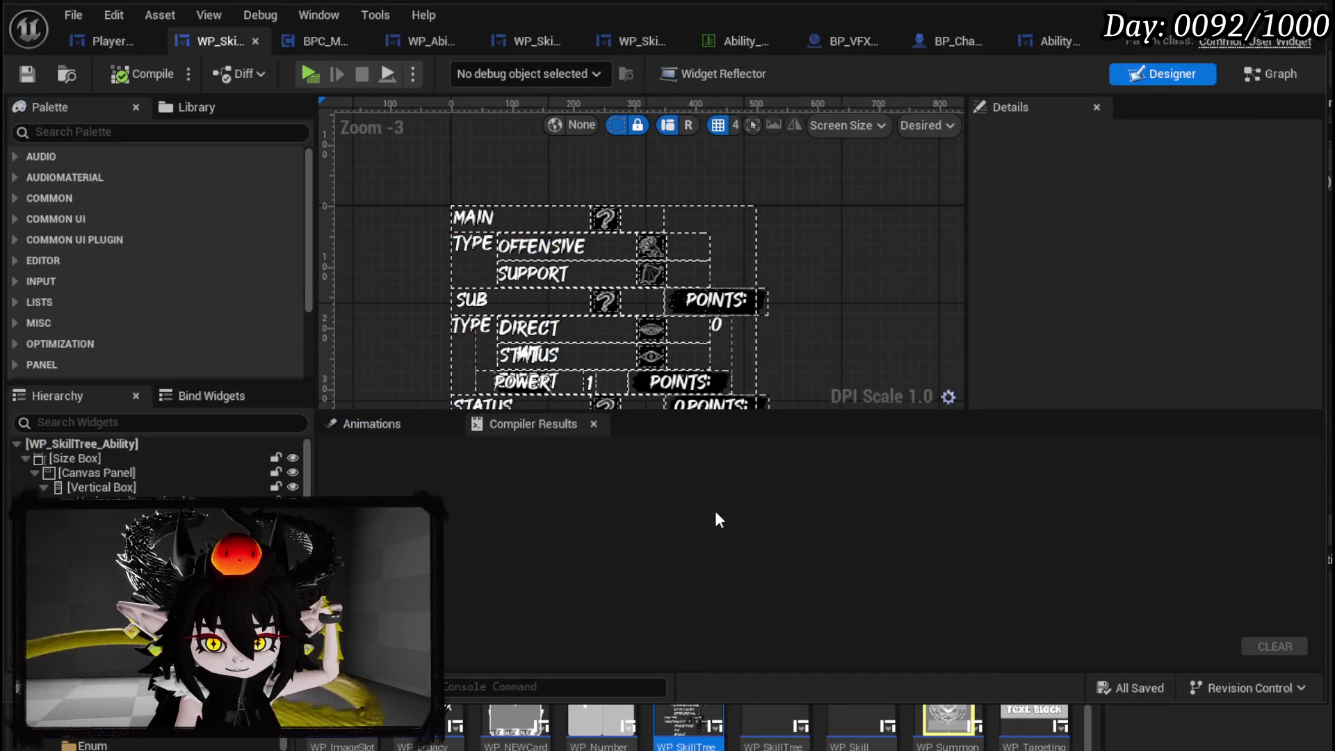
- Look over the card layout, select the MAIN text block, and switch to the Graph view
scroll(895, 210, down, 4)
mouse_move(895, 210)
mouse_down()
mouse_move(769, 185)
mouse_move(691, 48)
mouse_up()
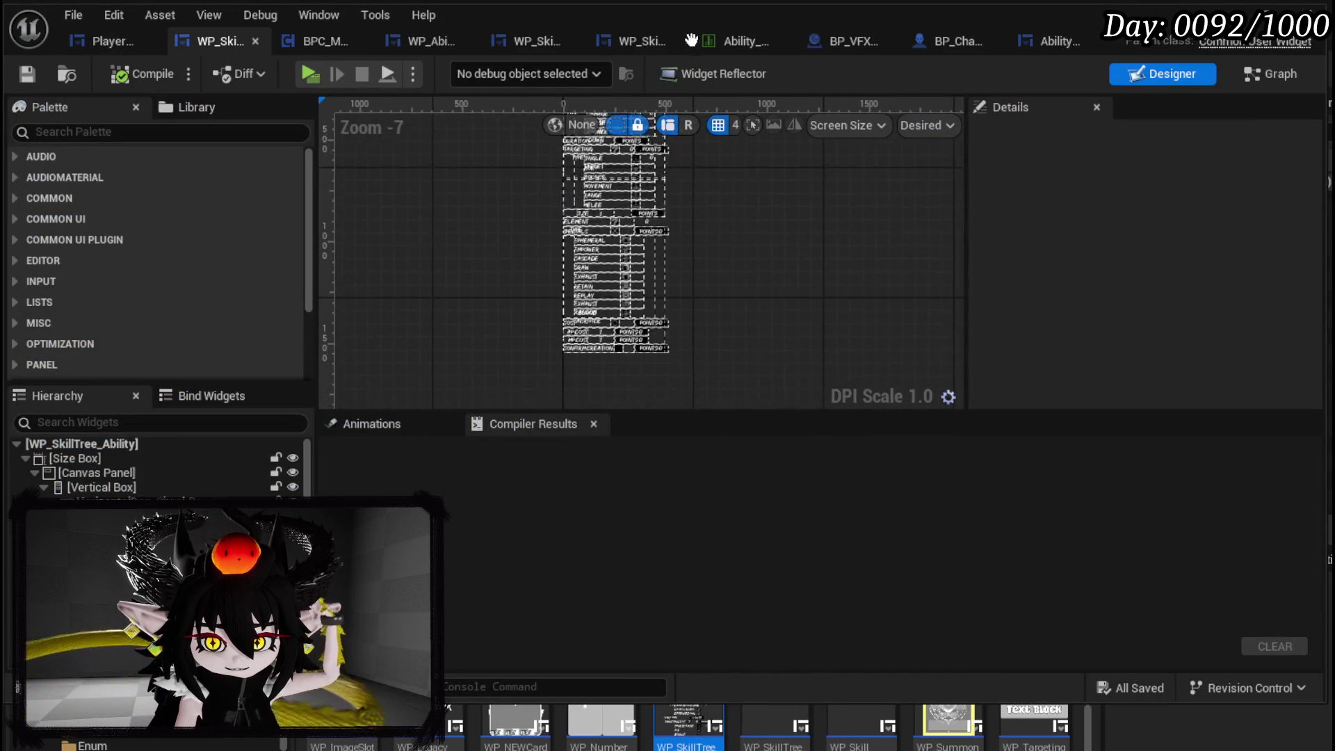
scroll(699, 201, up, 4)
mouse_move(707, 227)
mouse_down()
mouse_move(865, 310)
mouse_move(925, 229)
mouse_up()
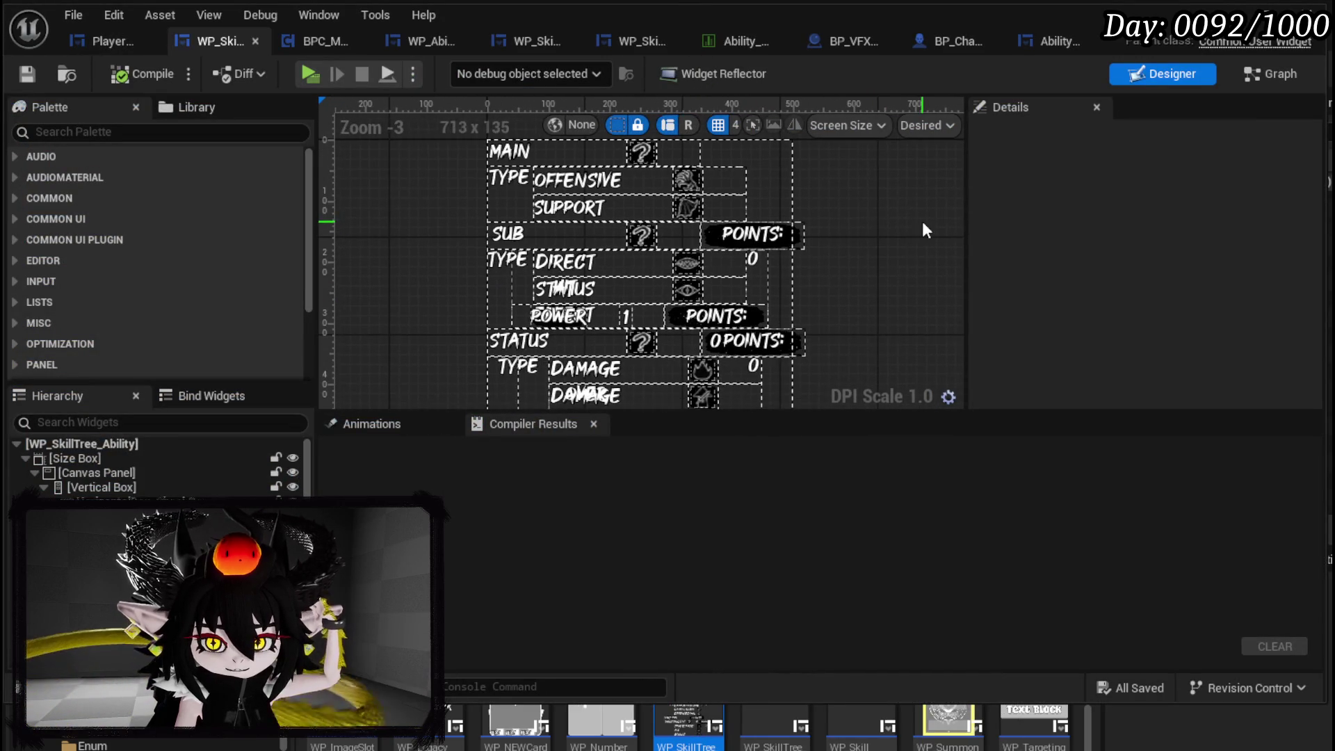
click(516, 165)
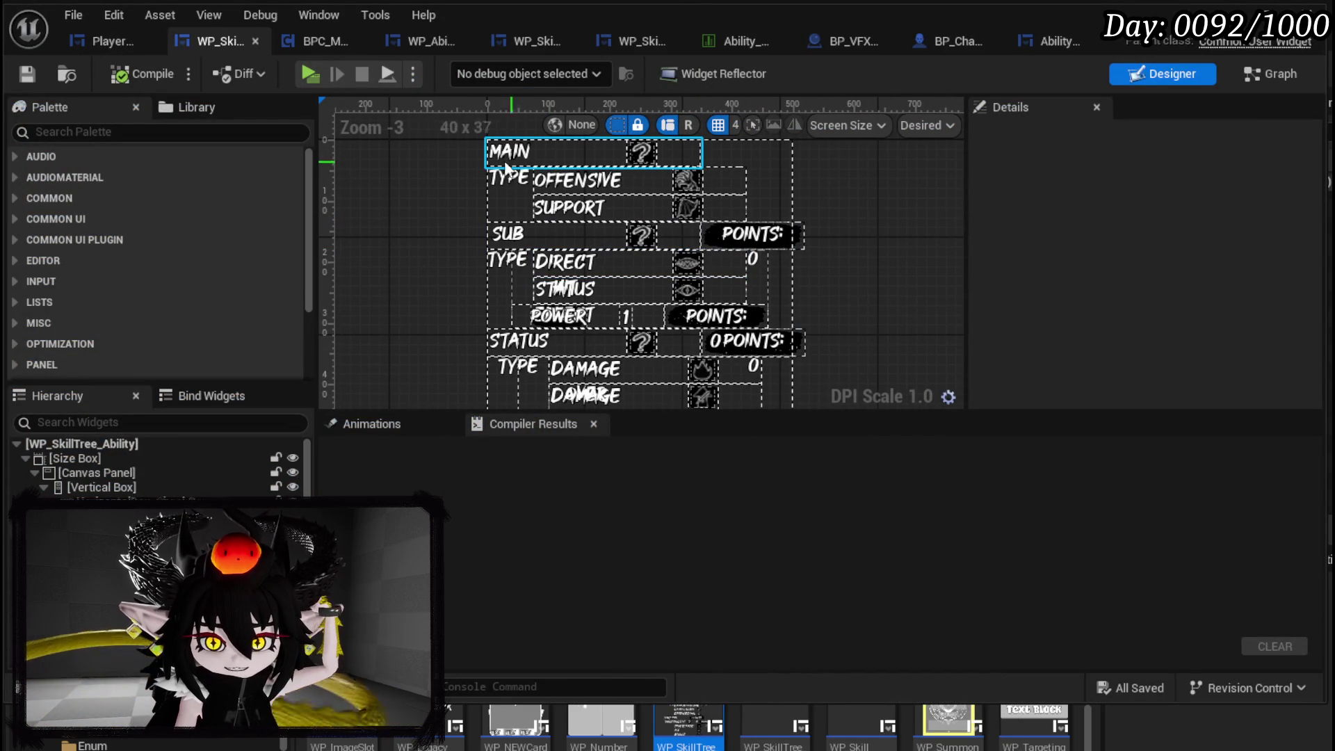
click(1256, 76)
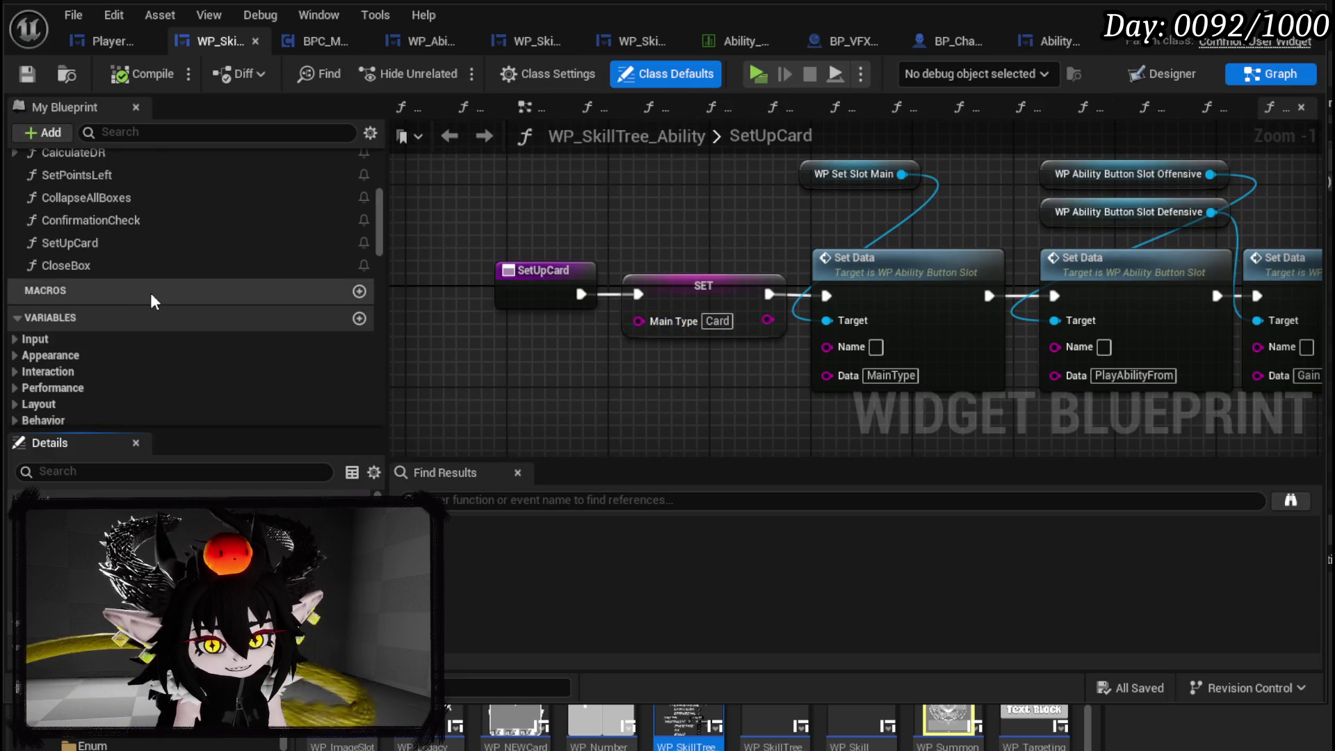
scroll(151, 293, up, 10)
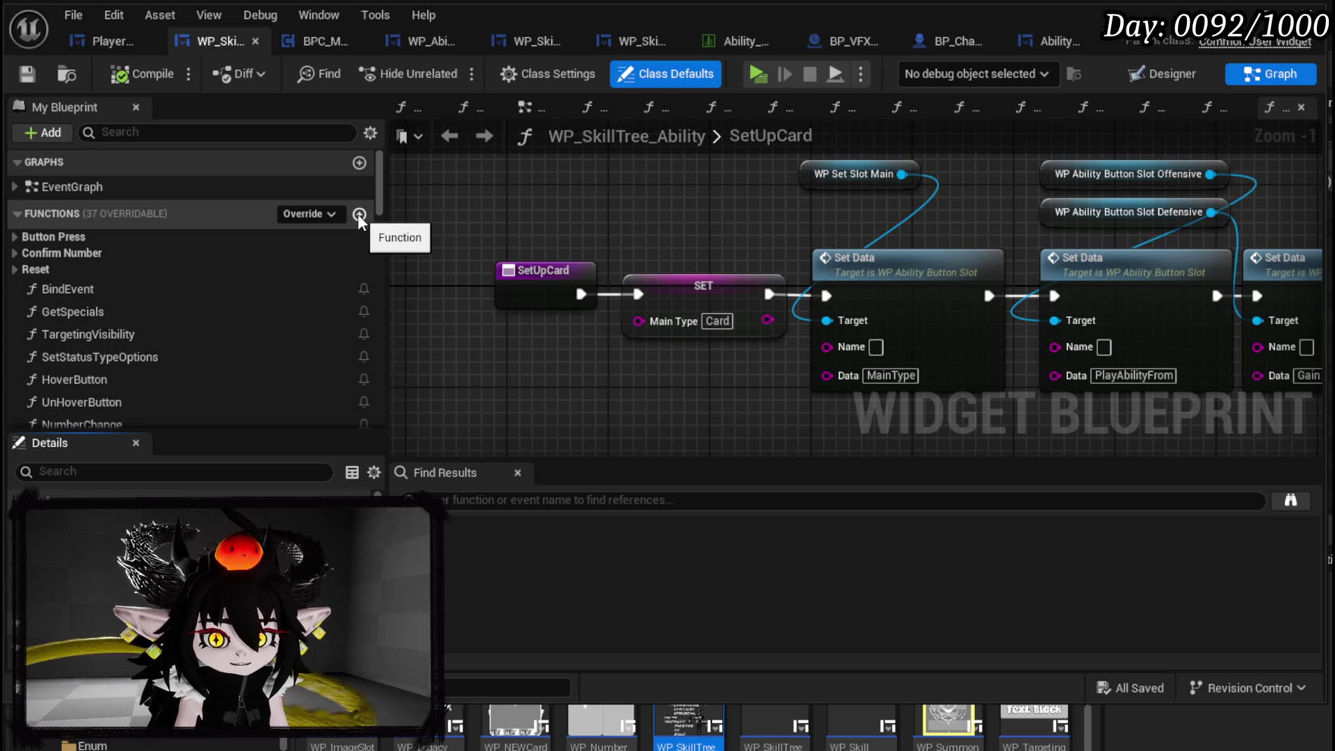
click(360, 215)
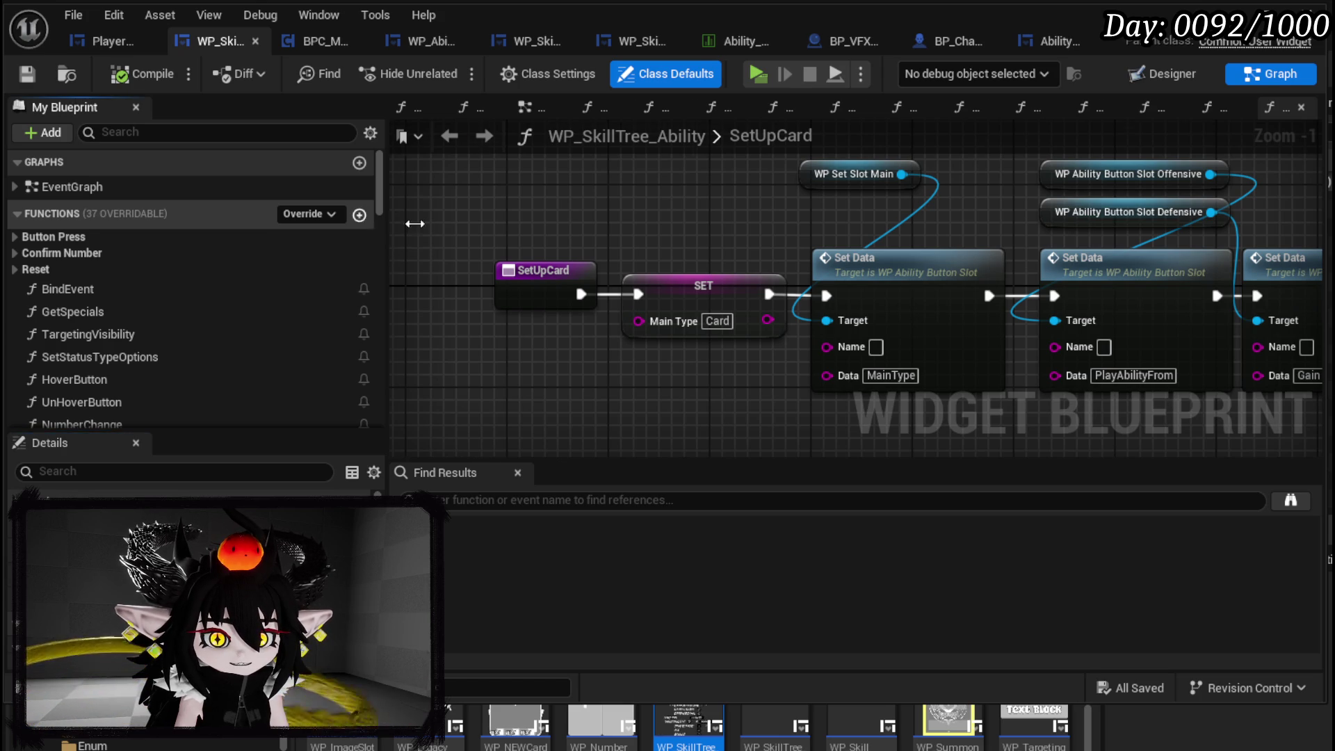
- Name the new function PreSetData and save the compiled widget blueprint
text(Pre)
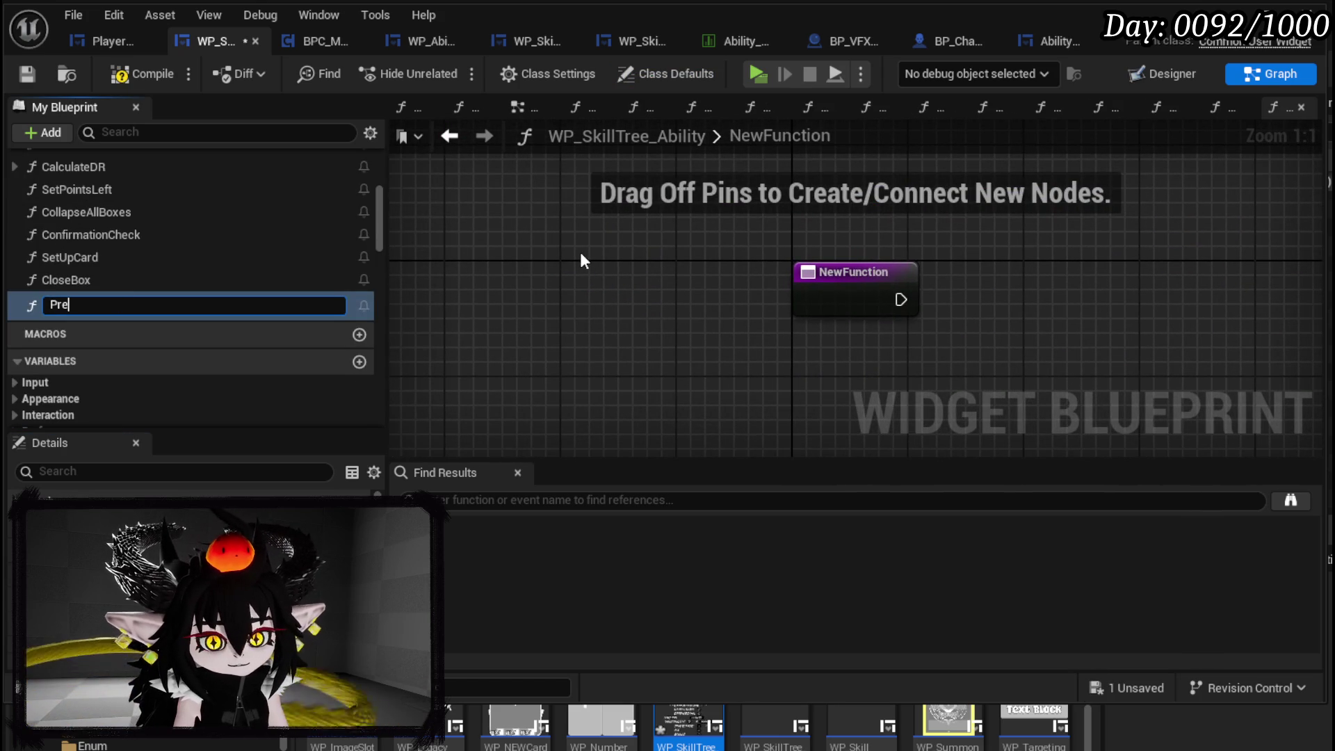
text(SetData)
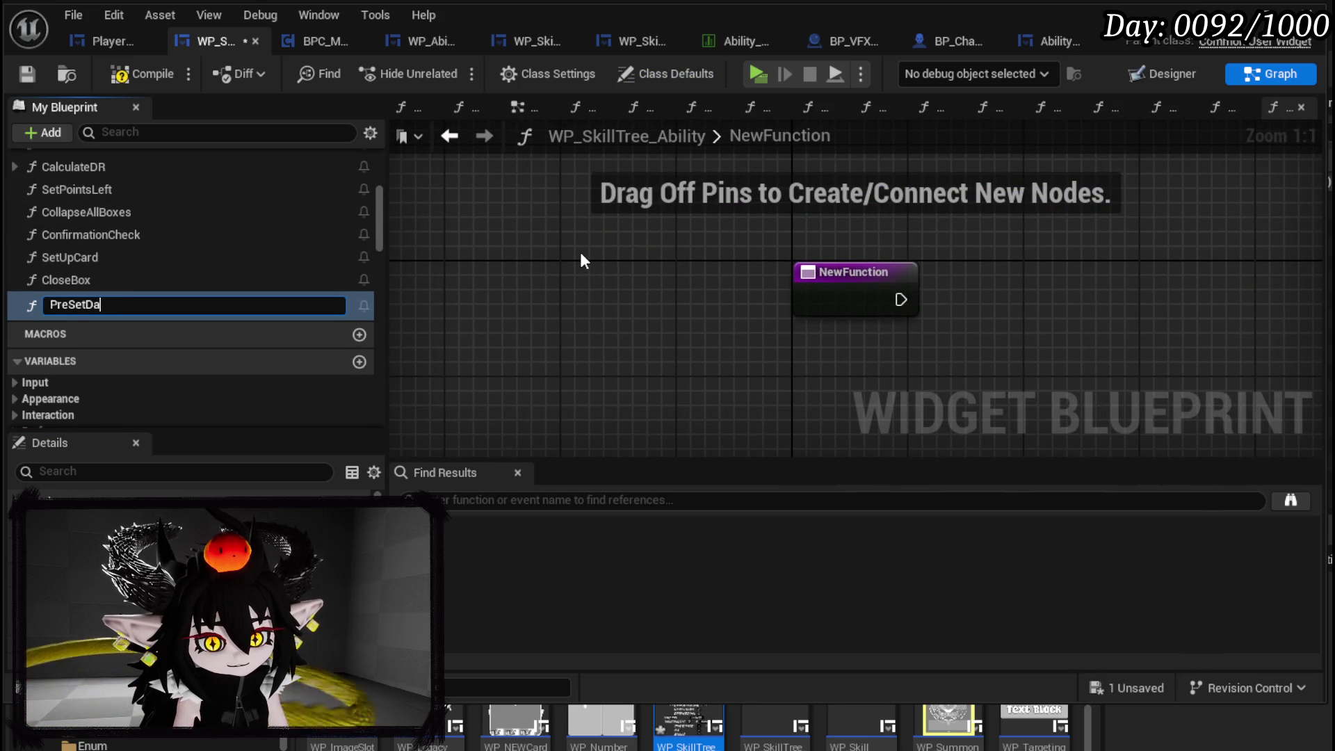
key(Return)
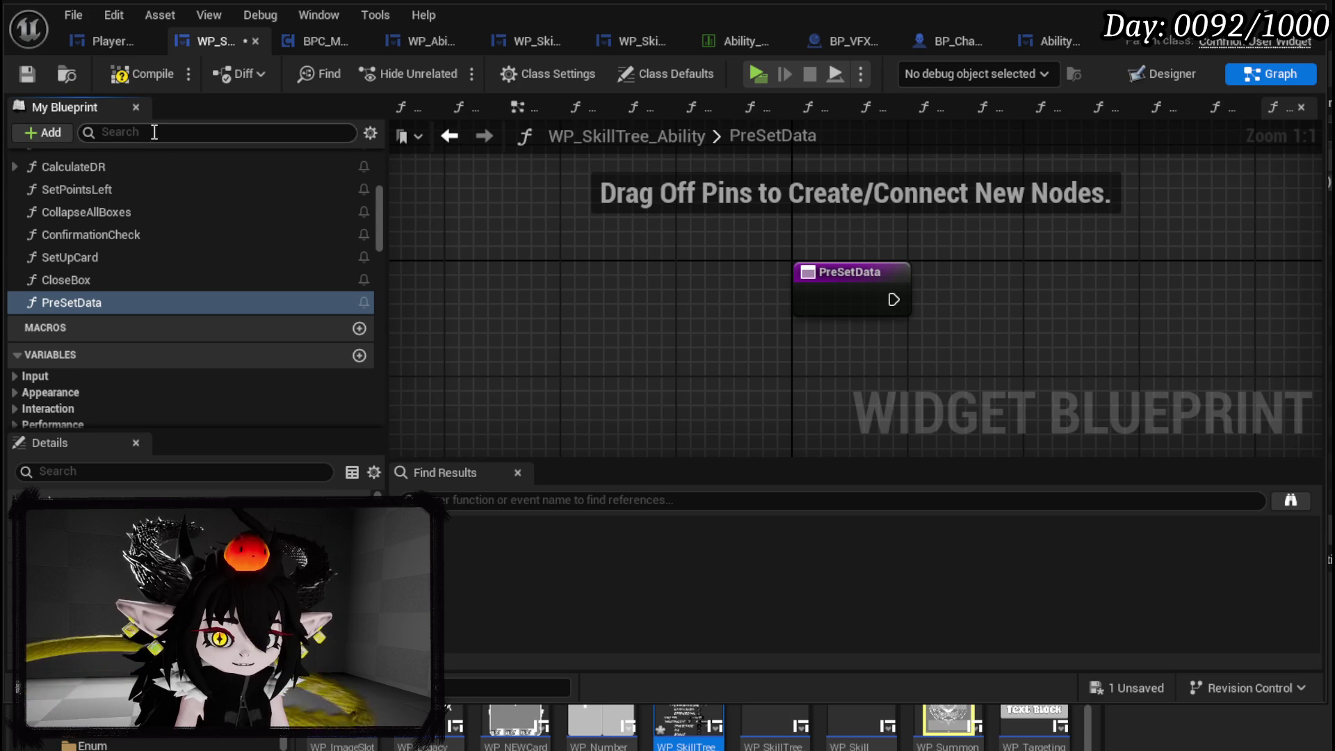
click(28, 73)
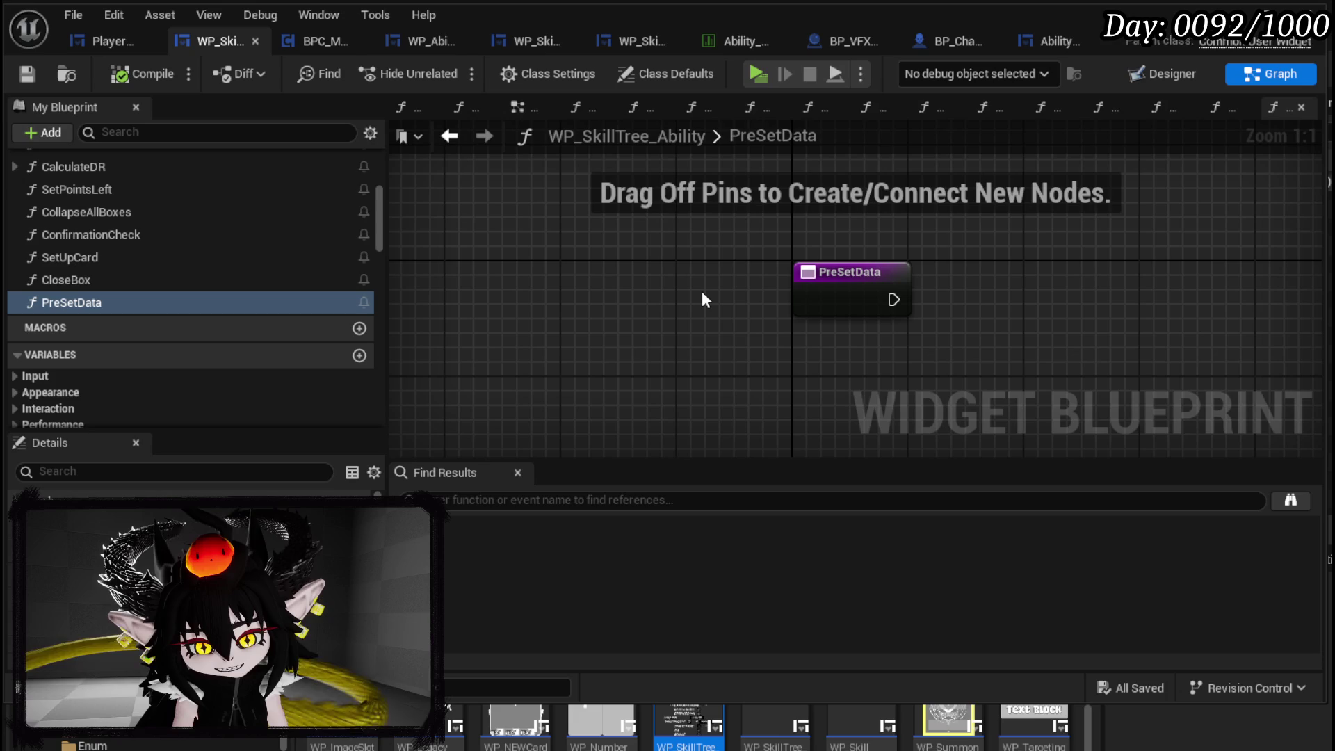
scroll(119, 248, up, 2)
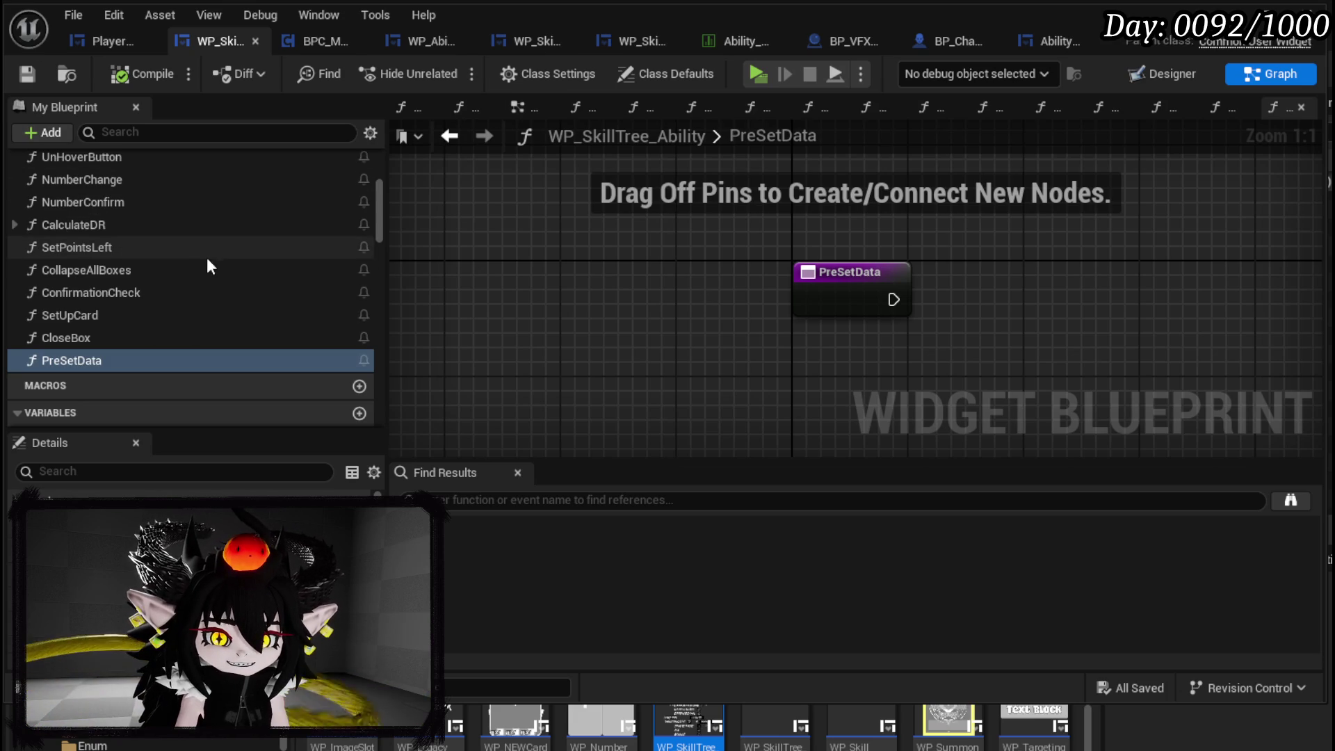
scroll(191, 263, up, 2)
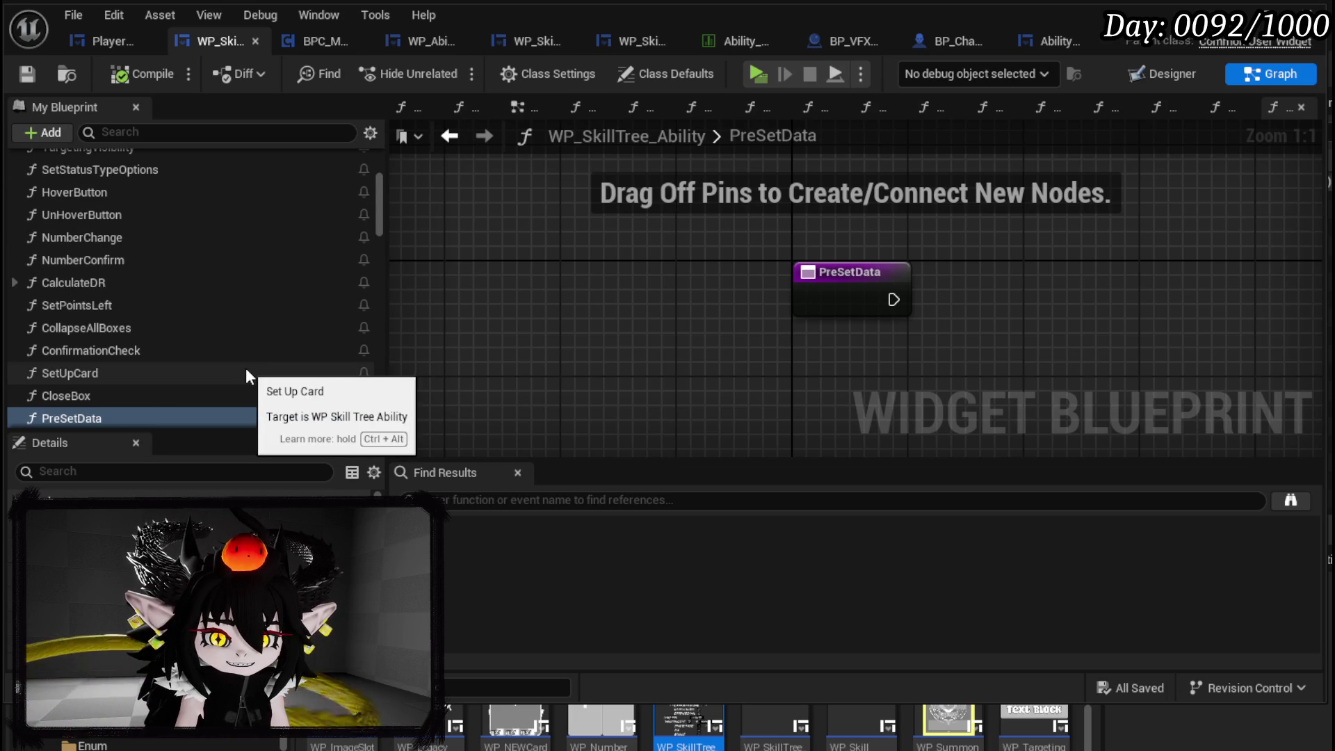
scroll(245, 369, up, 5)
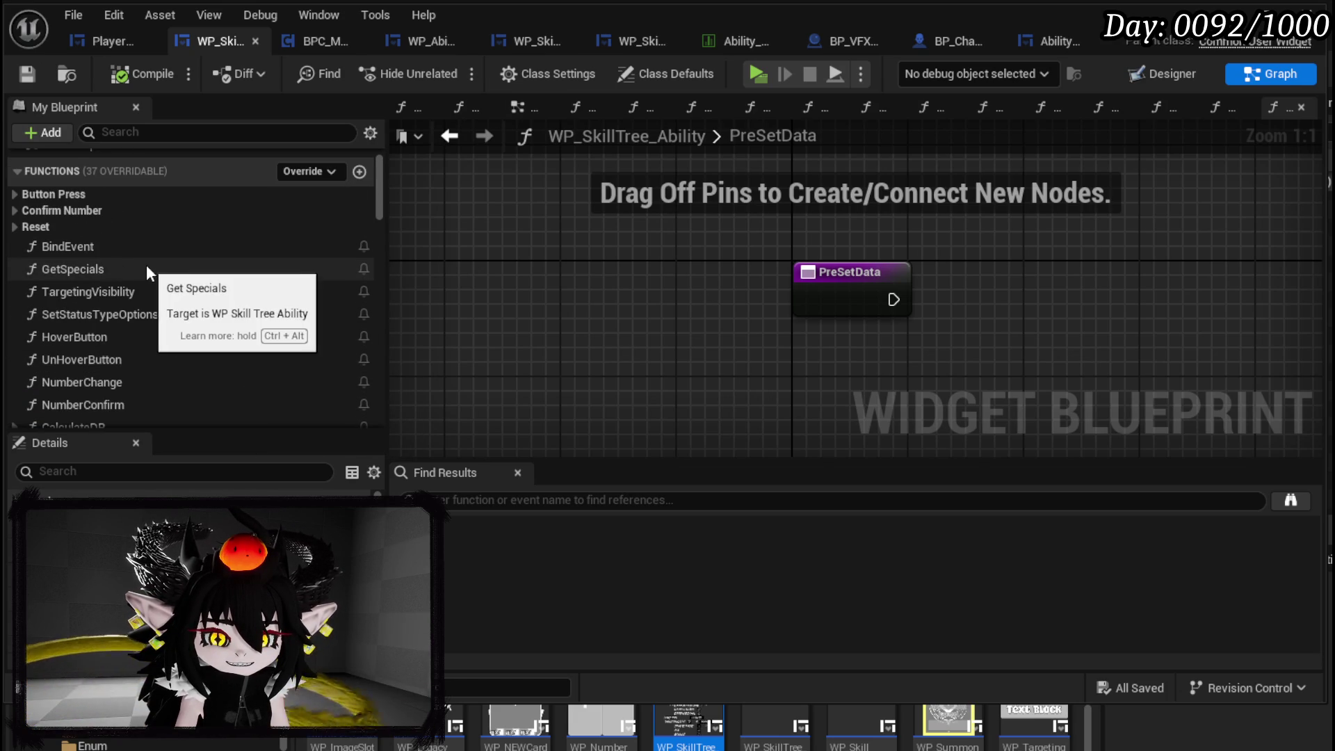
scroll(93, 245, down, 5)
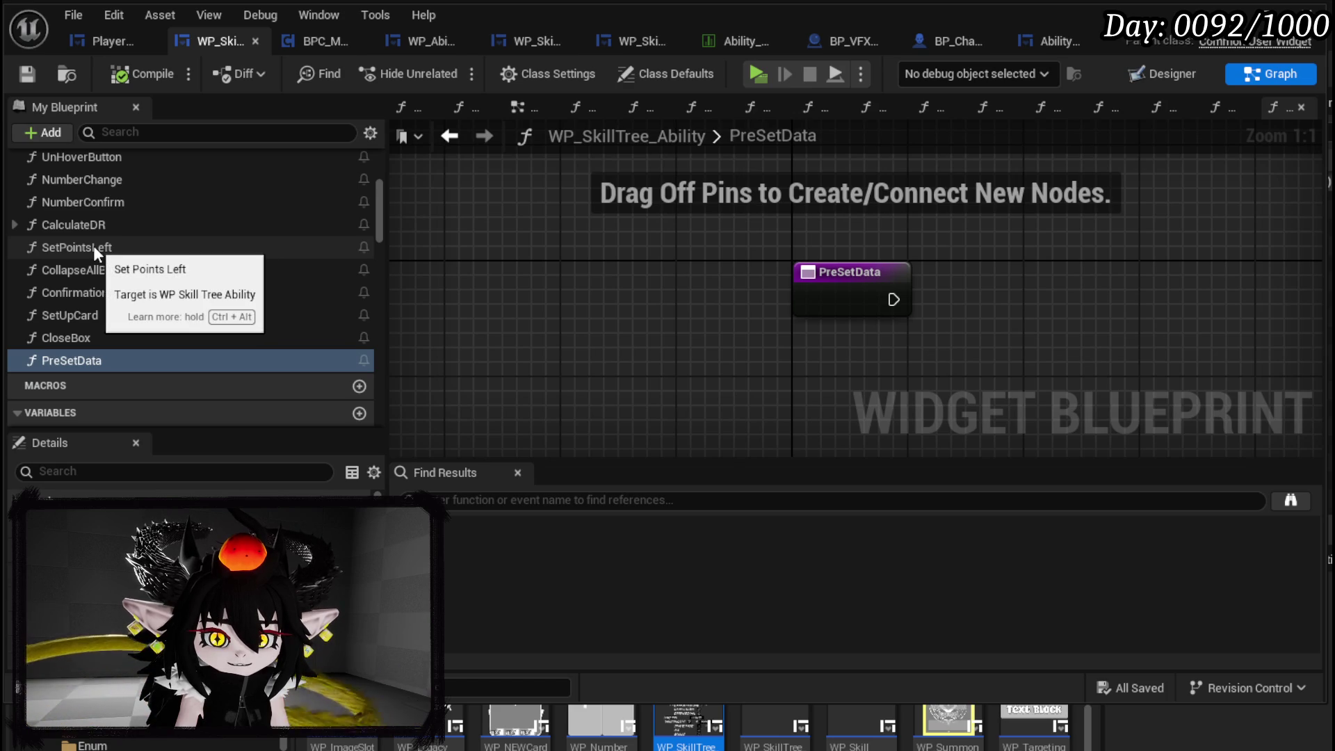
scroll(243, 279, up, 3)
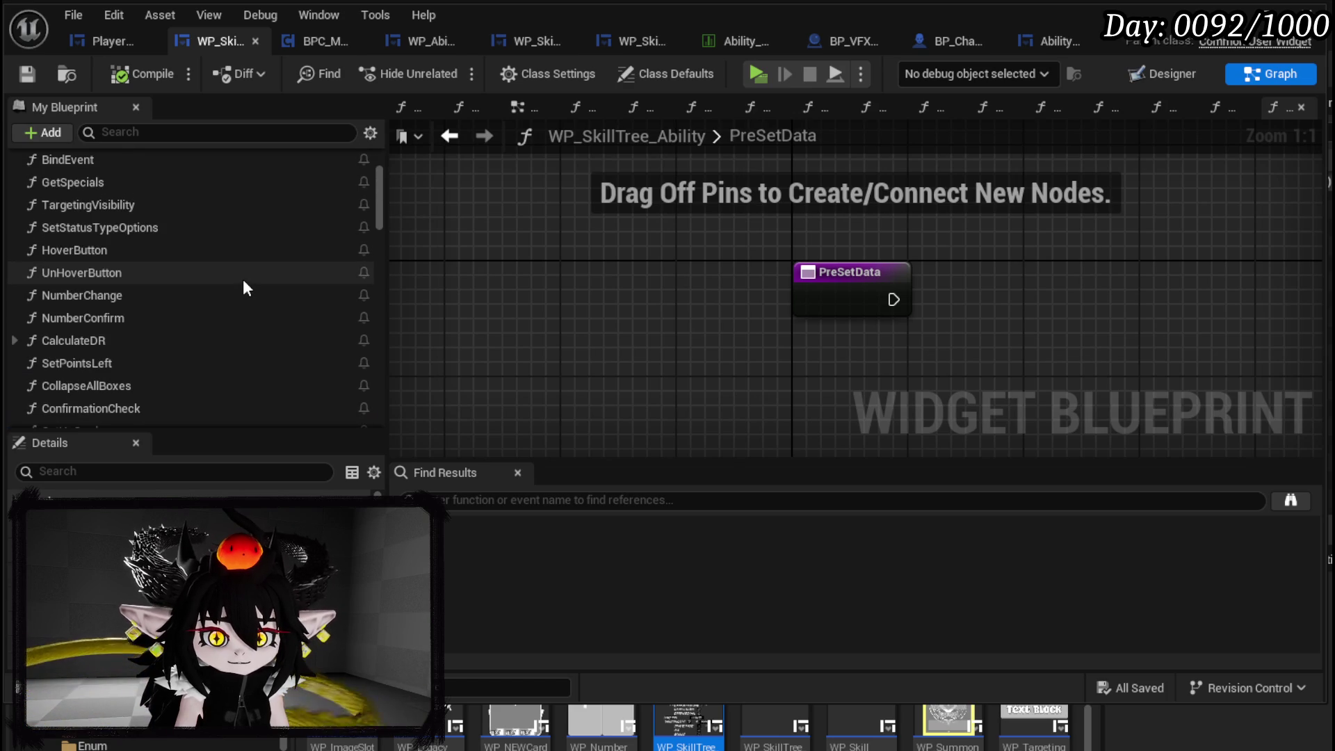
scroll(245, 288, up, 3)
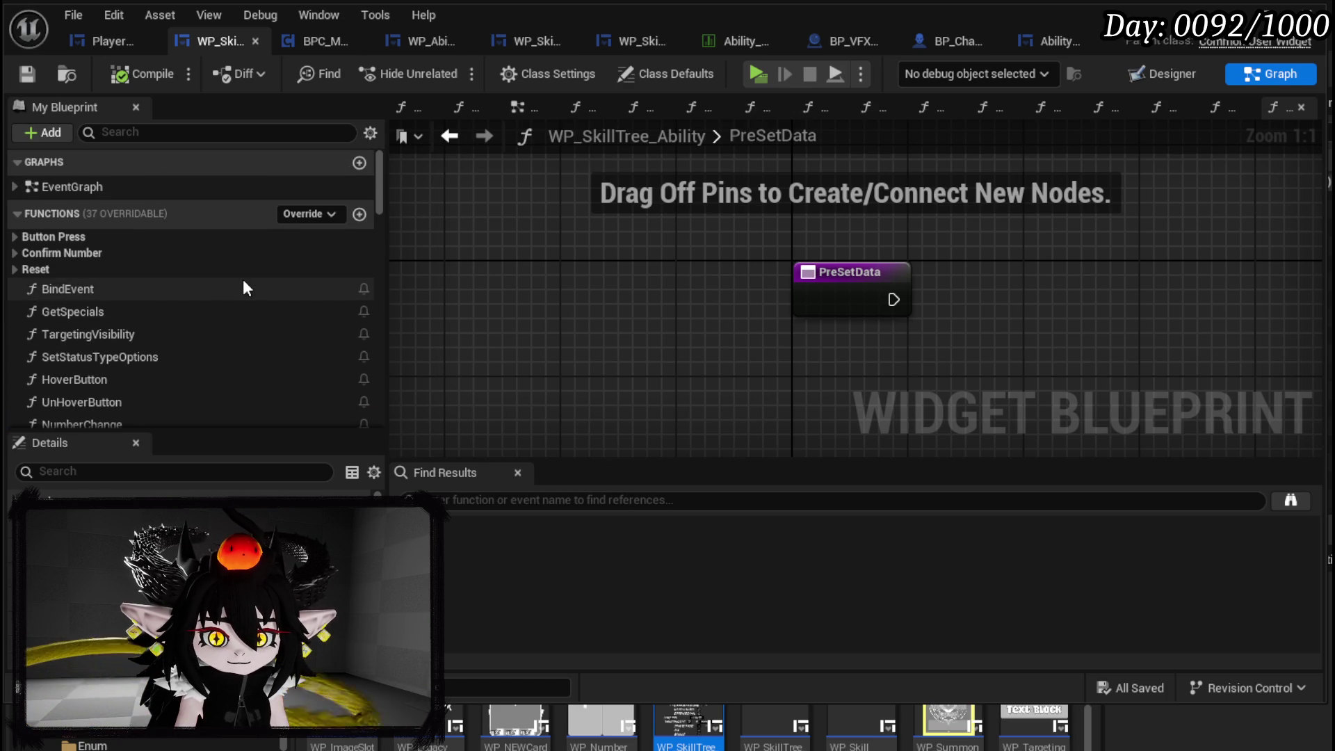
click(18, 237)
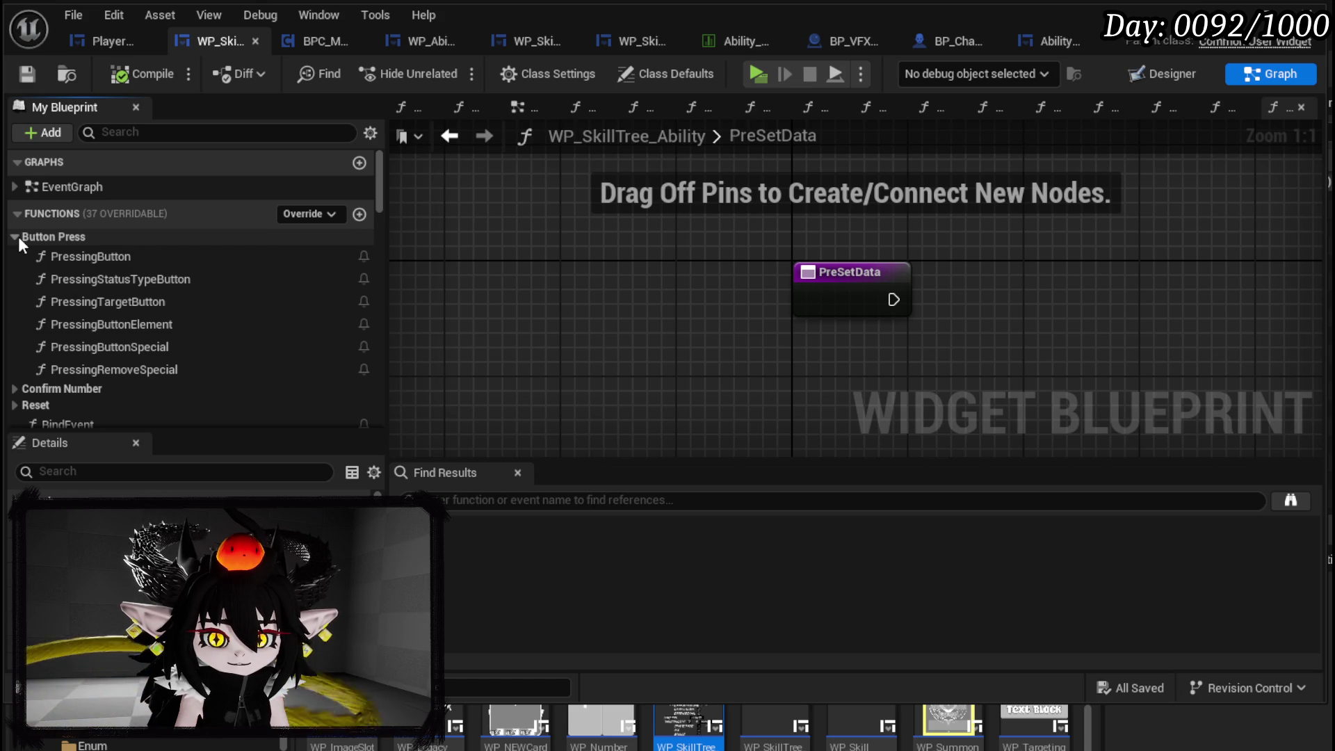
click(18, 236)
scroll(144, 270, down, 5)
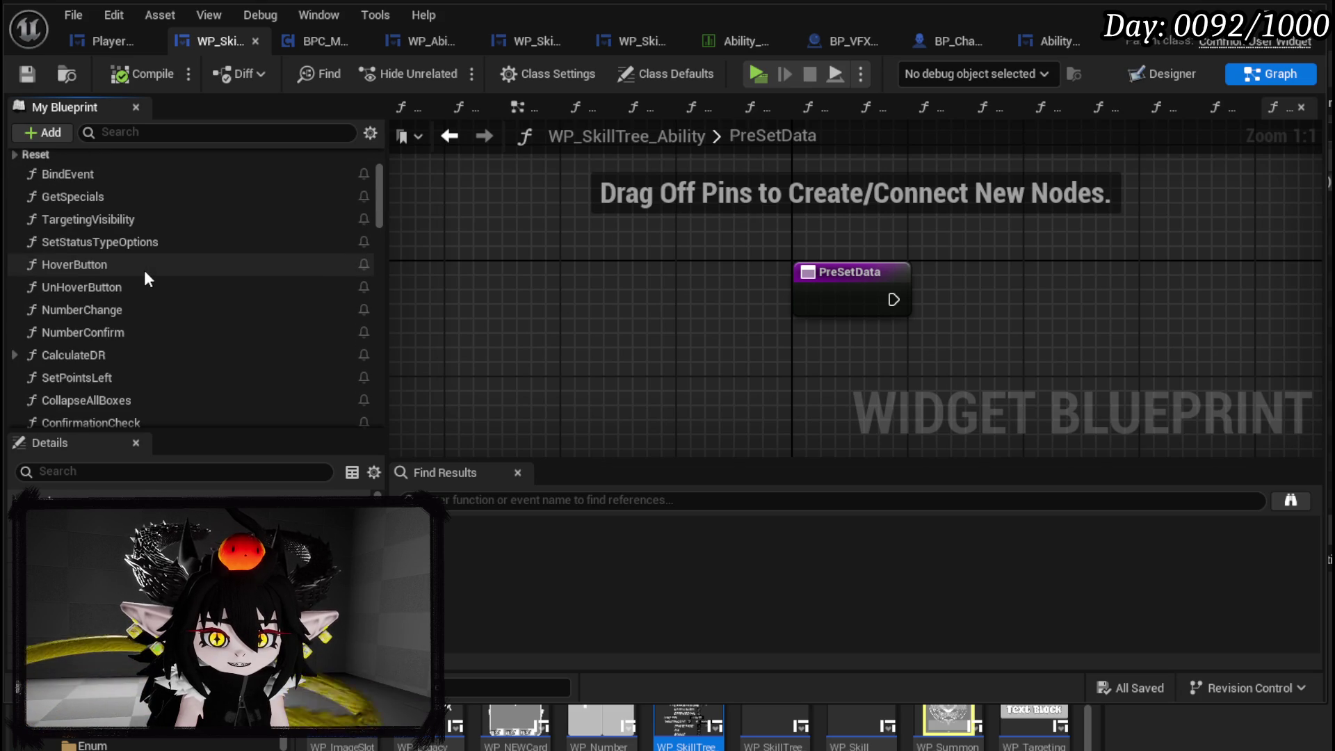
scroll(144, 270, down, 2)
scroll(144, 270, down, 6)
scroll(144, 270, up, 4)
scroll(148, 273, up, 2)
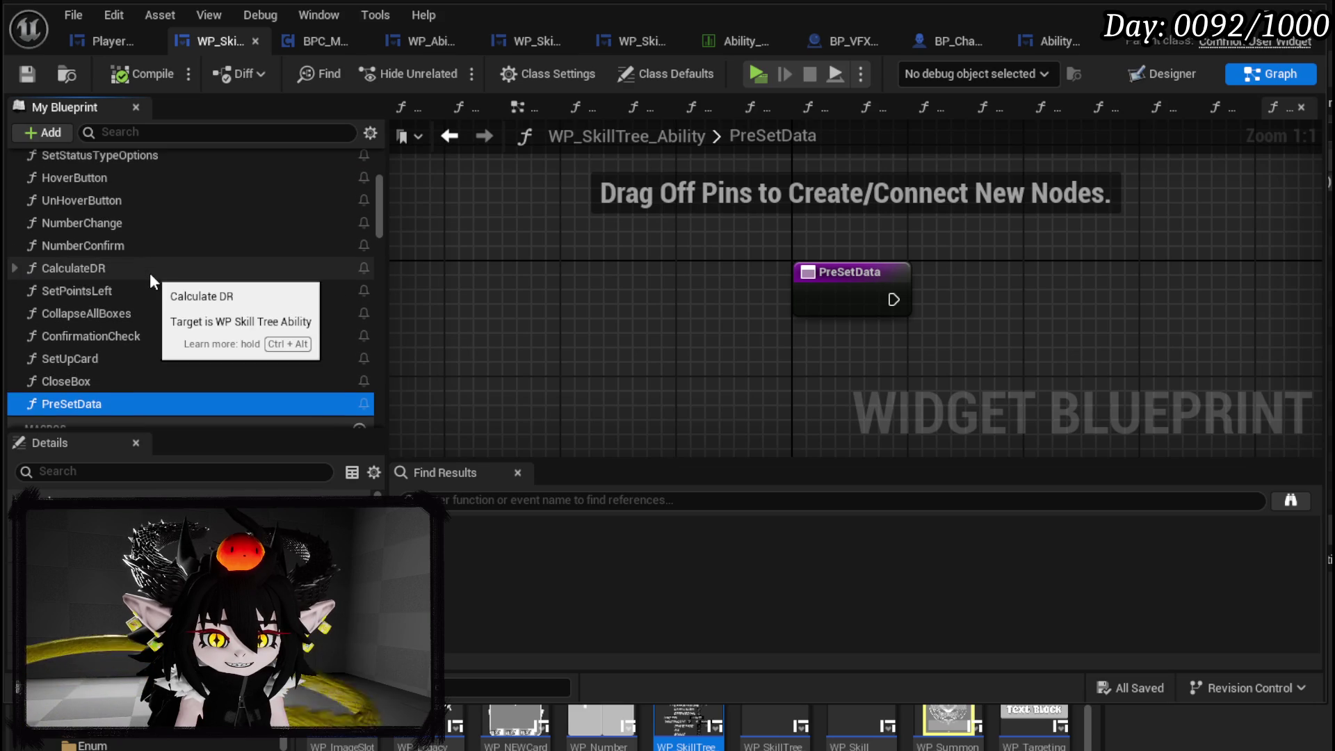
scroll(149, 273, down, 5)
scroll(167, 281, down, 8)
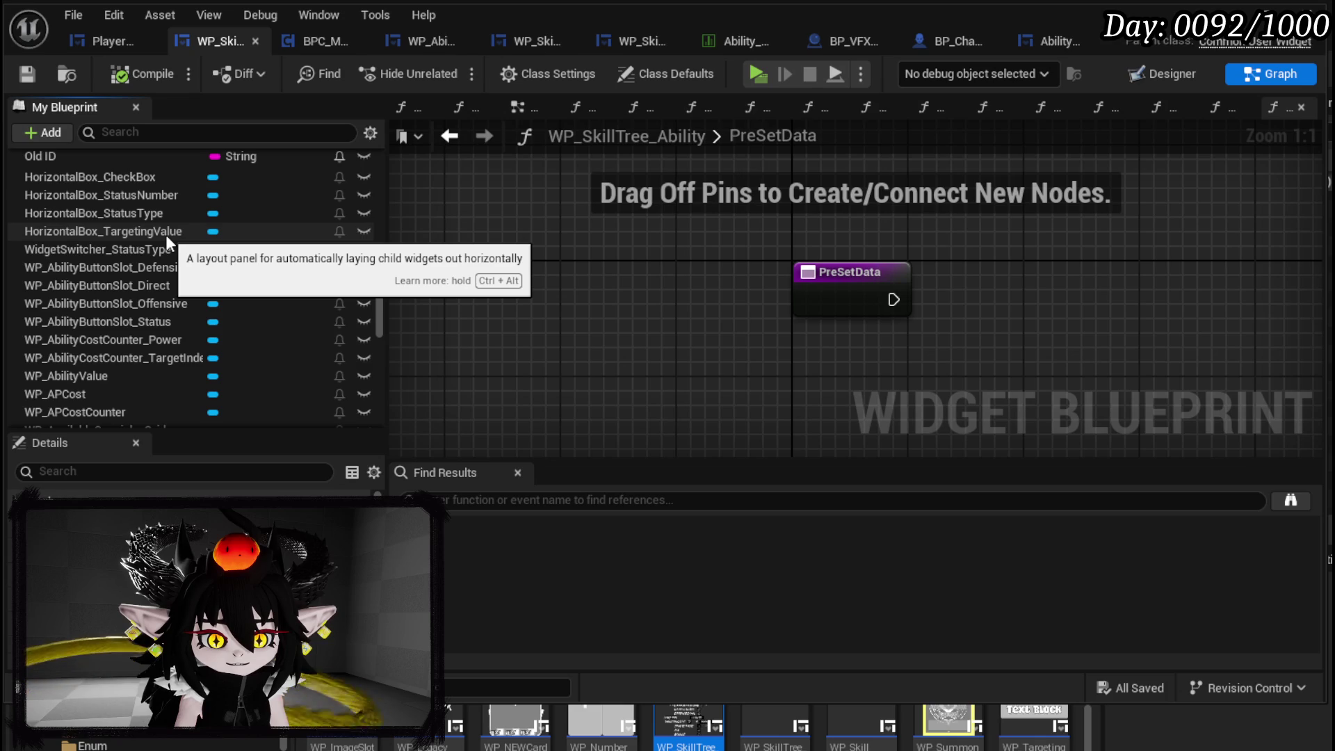
scroll(165, 235, up, 15)
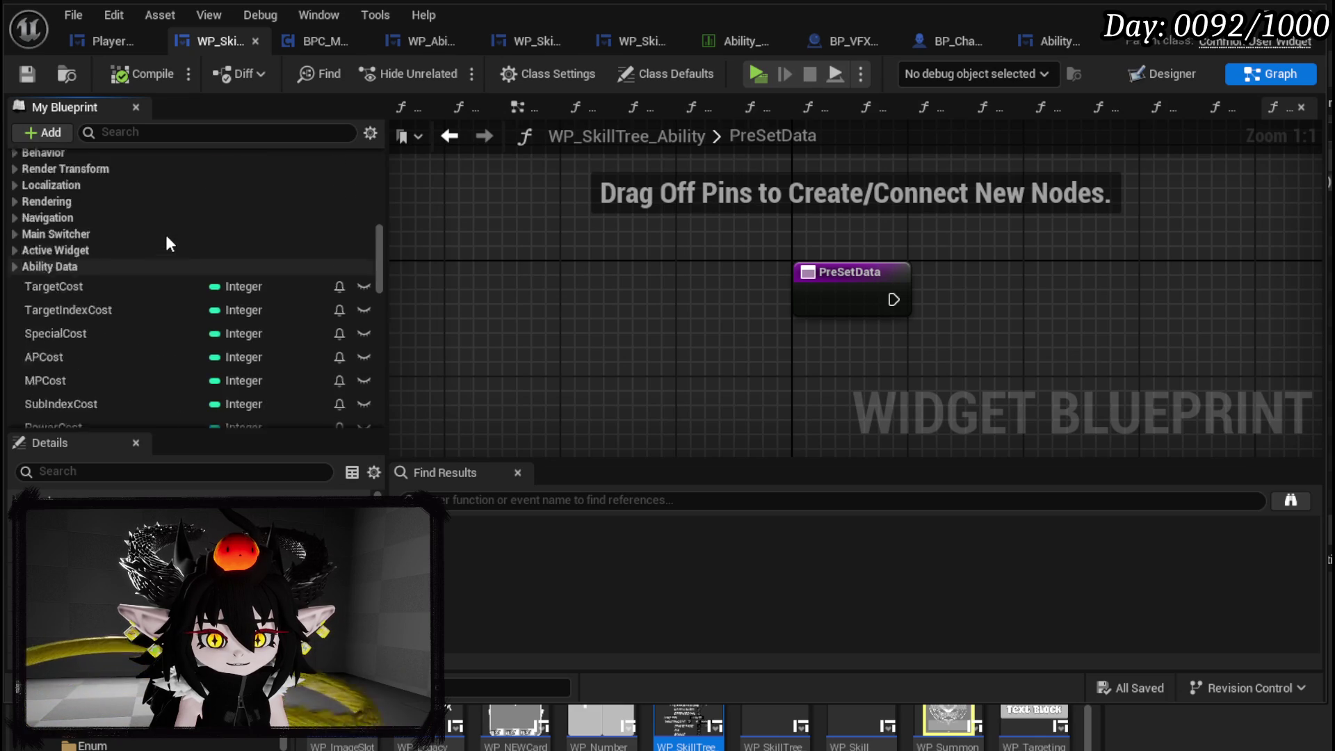
scroll(167, 239, up, 5)
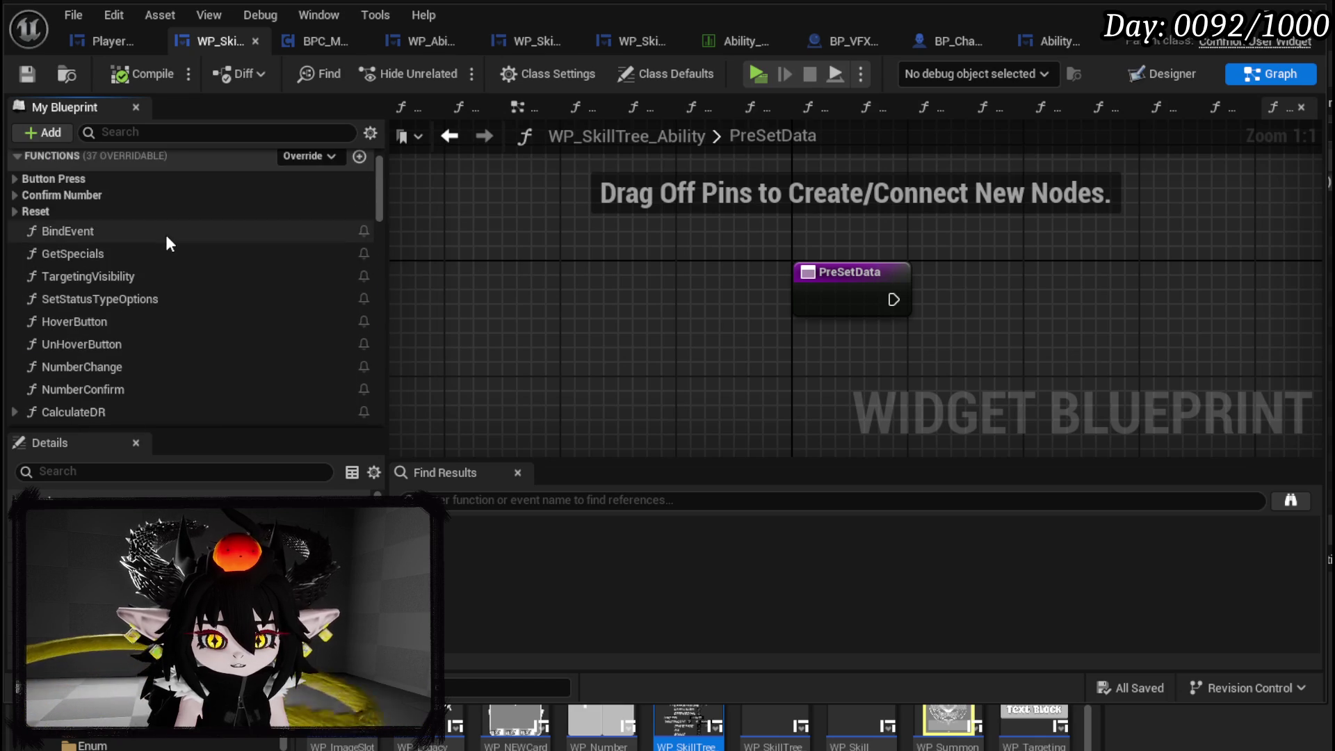